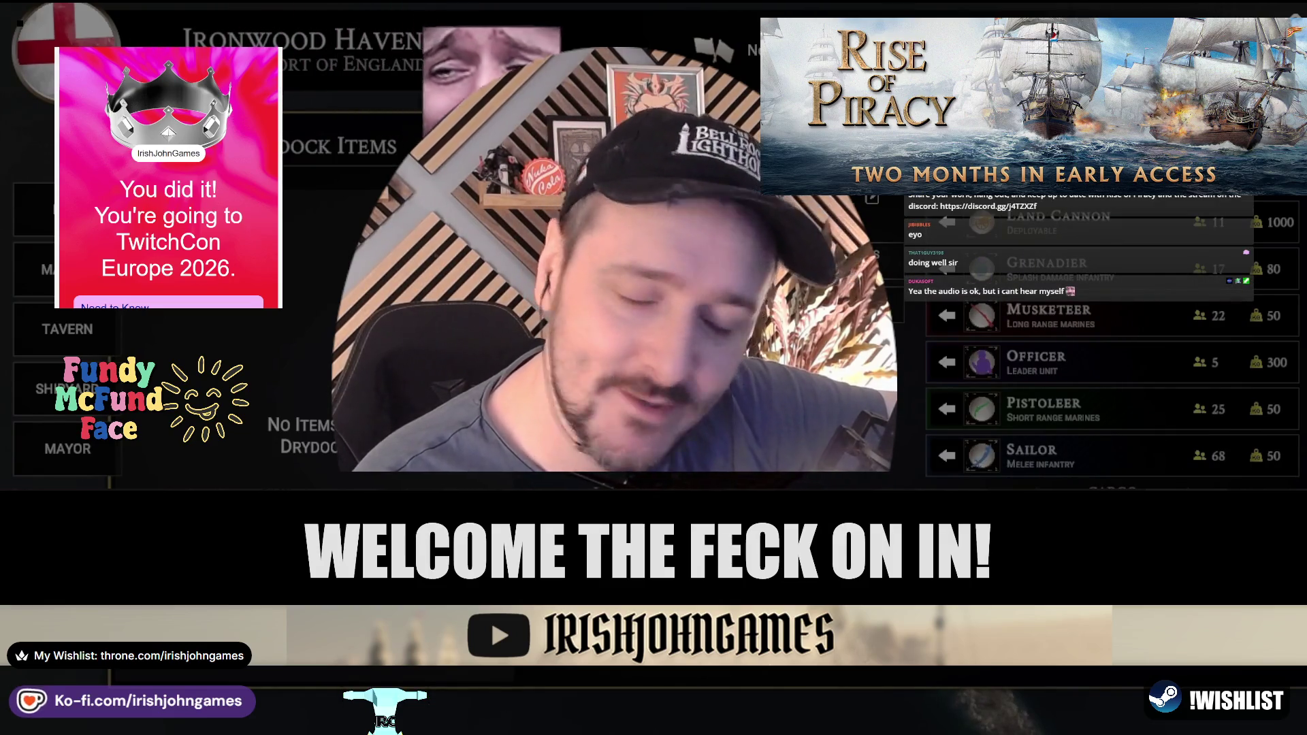
Close the Ironwood Haven unit list and the Encounter dialog, then sail into Havenbrook
{"action": "key", "text": "Escape"}
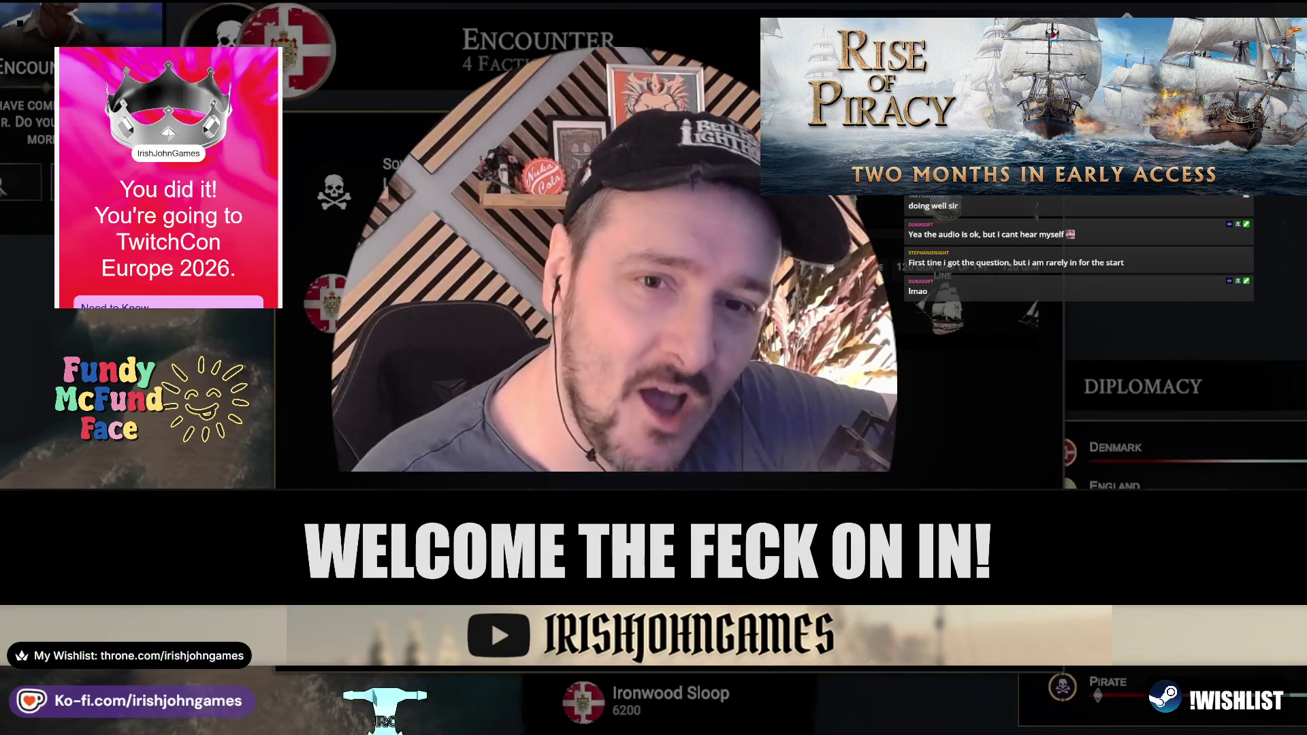
{"action": "left_click", "coordinate": [24, 203]}
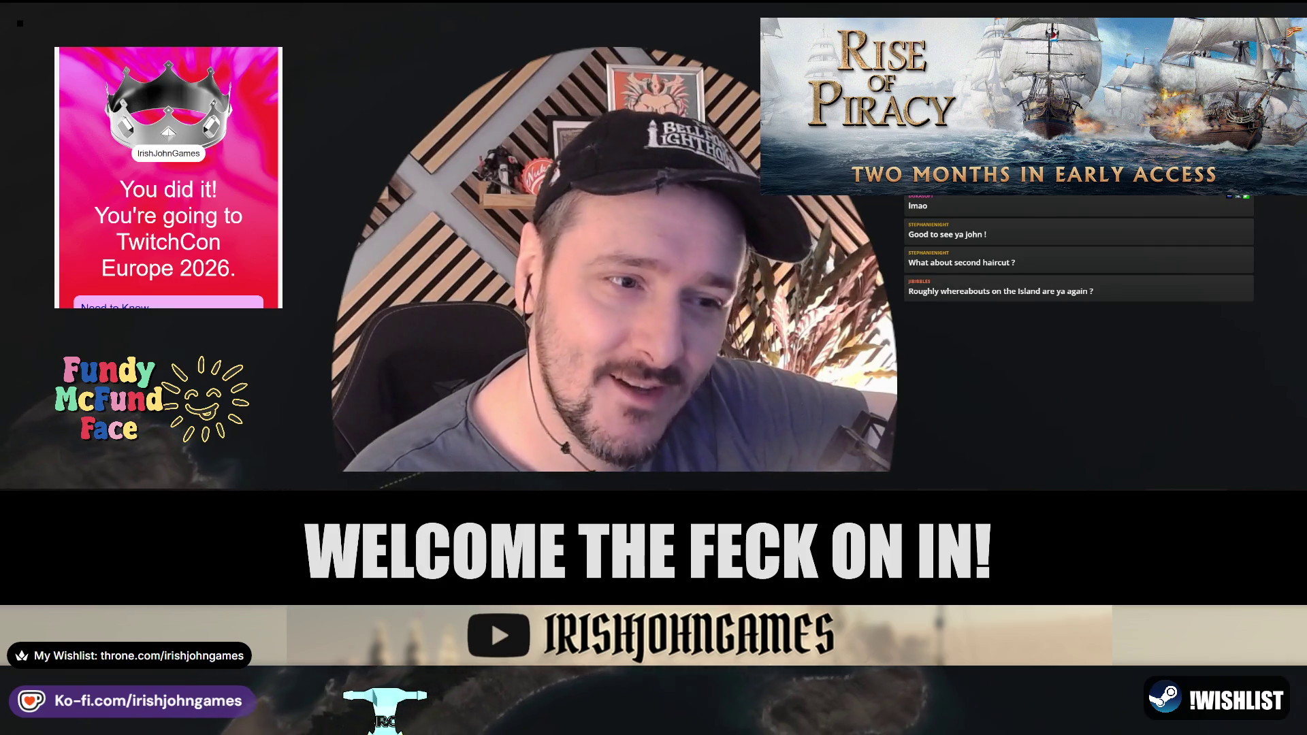
{"action": "mouse_move", "coordinate": [163, 344]}
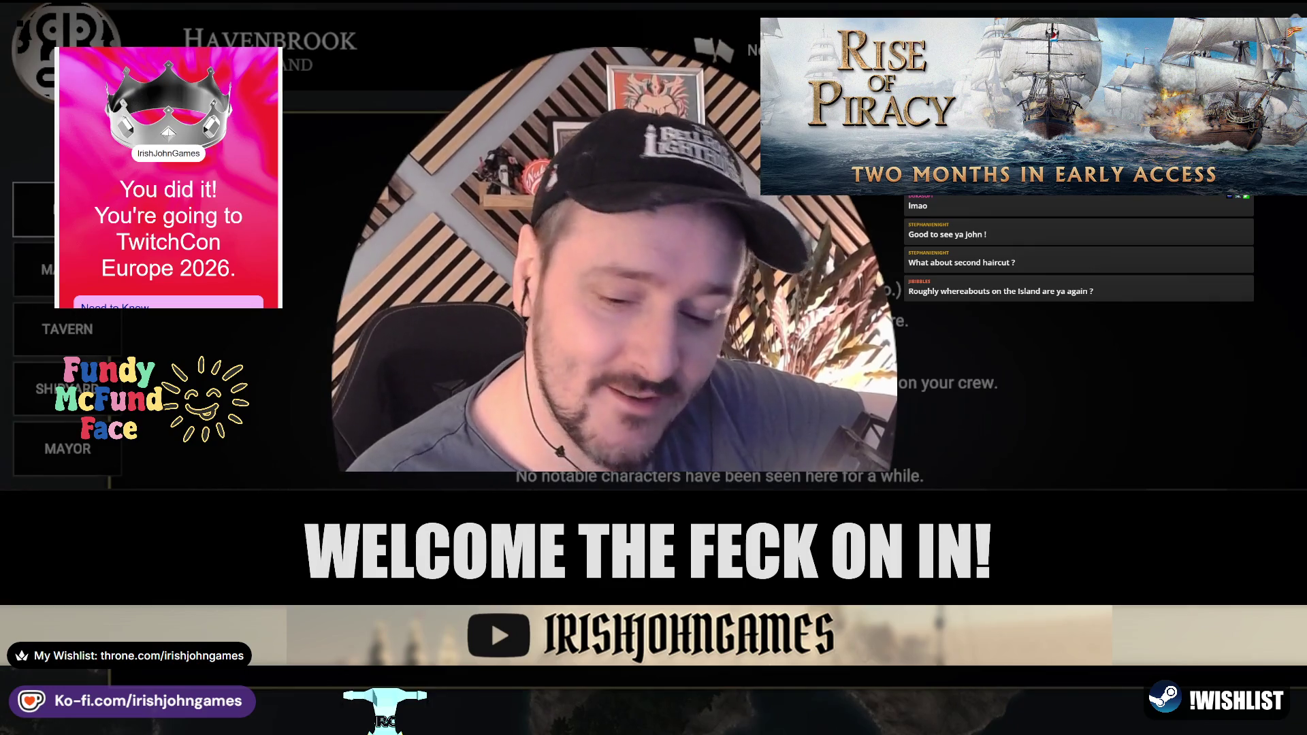
Trade the maximum 58 Potash at the Havenbrook market, then launch the battle
{"action": "left_click", "coordinate": [41, 270]}
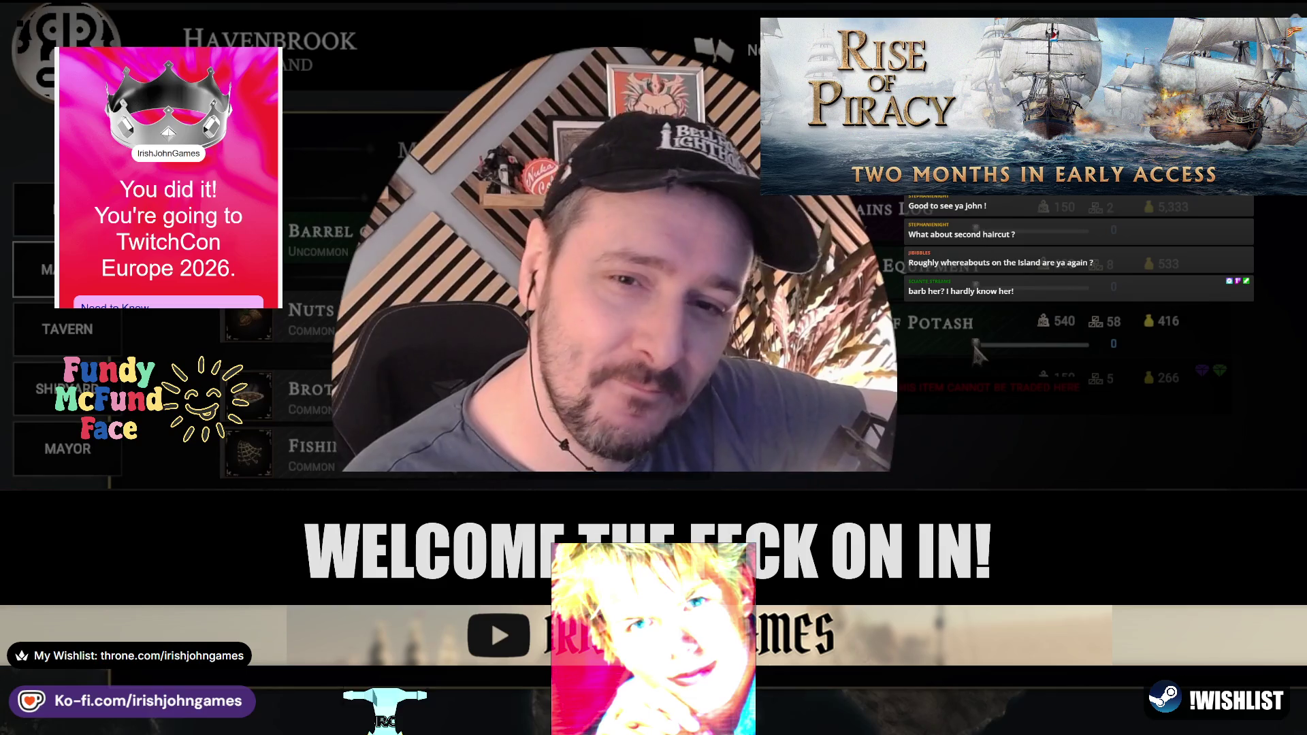
{"action": "left_click_drag", "start_coordinate": [975, 345], "coordinate": [1110, 345]}
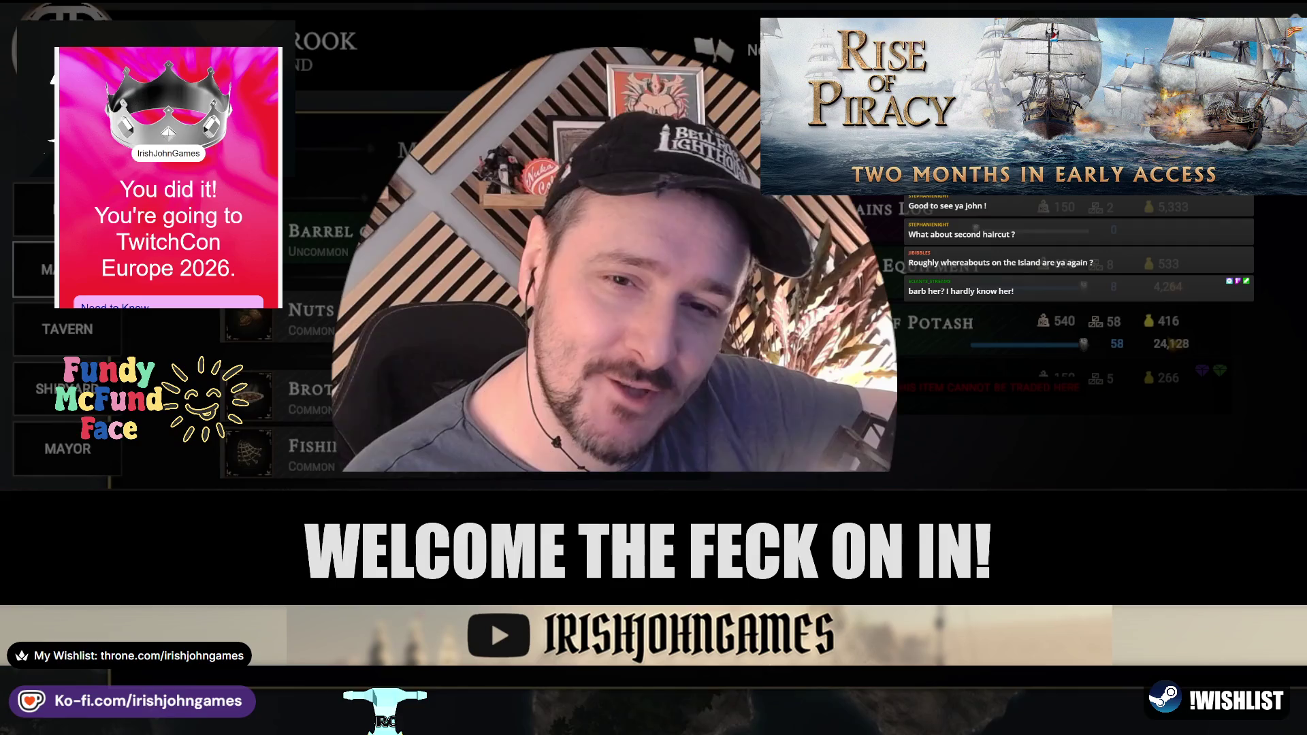
{"action": "key", "text": "Return"}
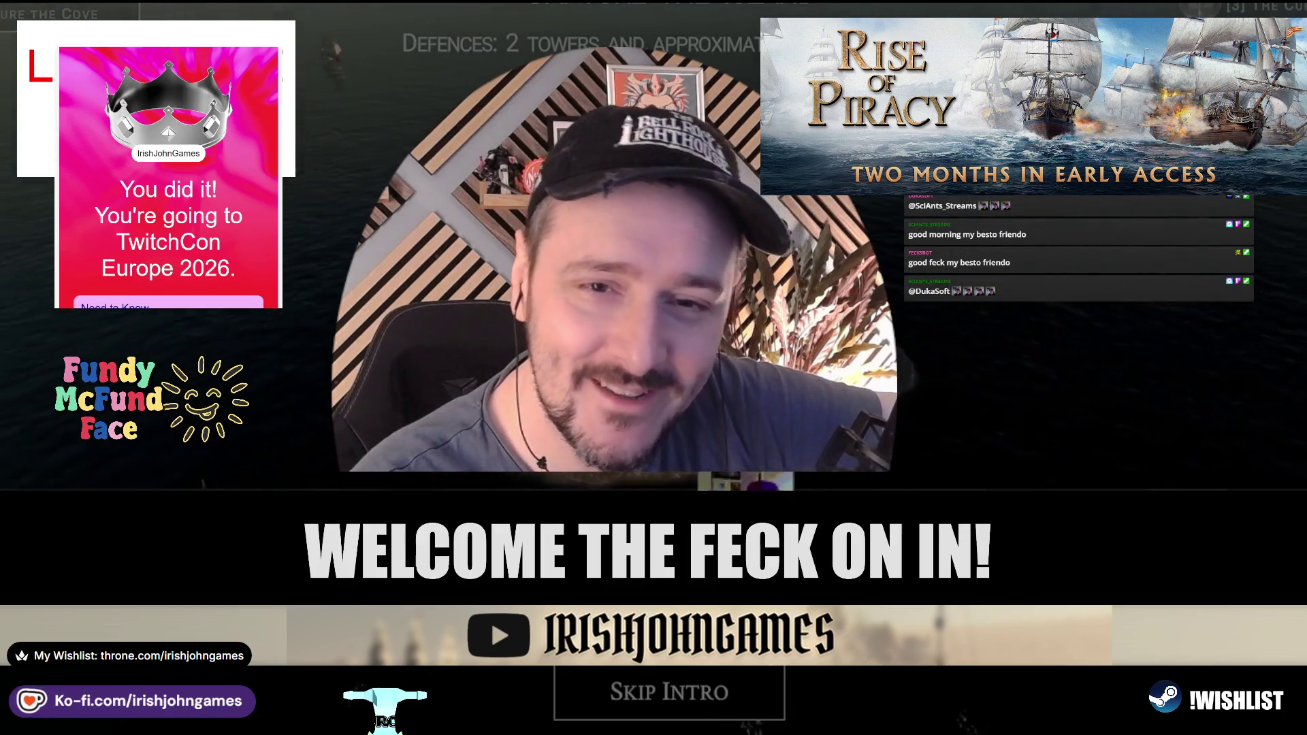
{"action": "left_click", "coordinate": [684, 697]}
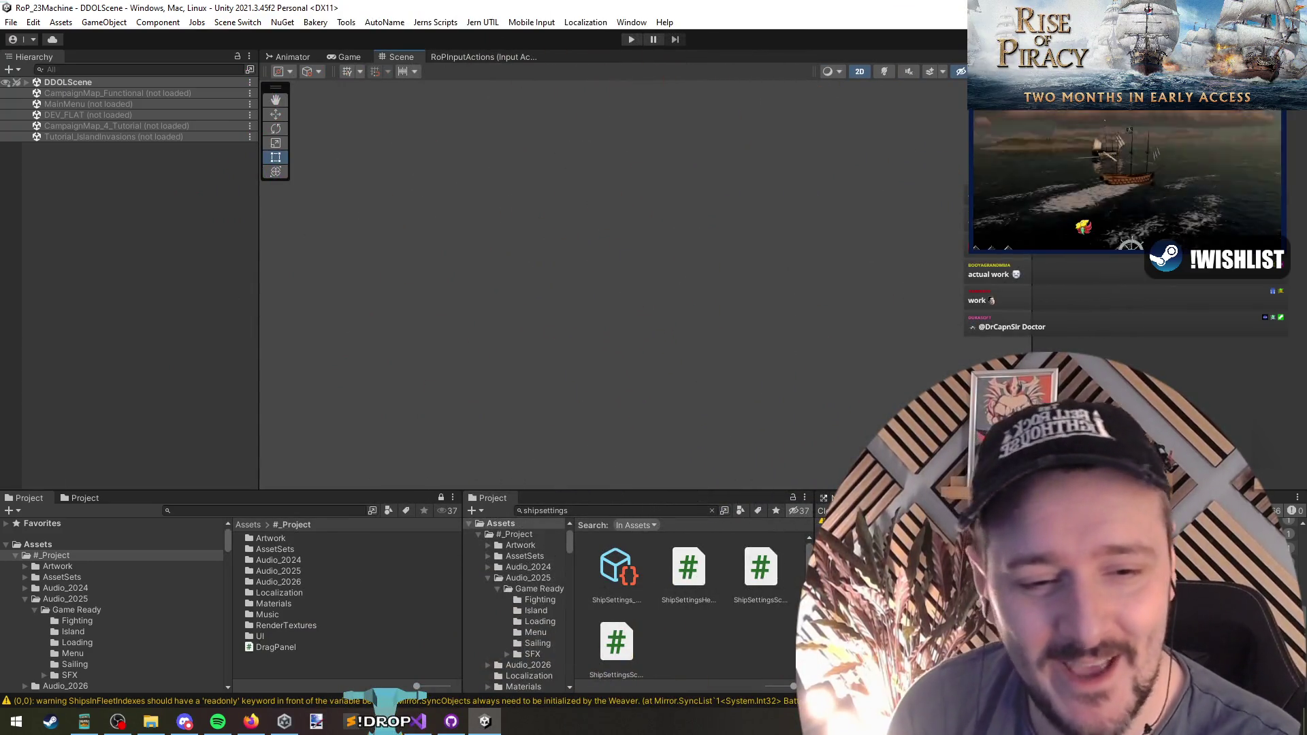
In Visual Studio, view GetNumShipsForPlayerLevel's thresholds: 20 ships at level 40 down to 2 at 3
{"action": "key", "text": "alt+Tab"}
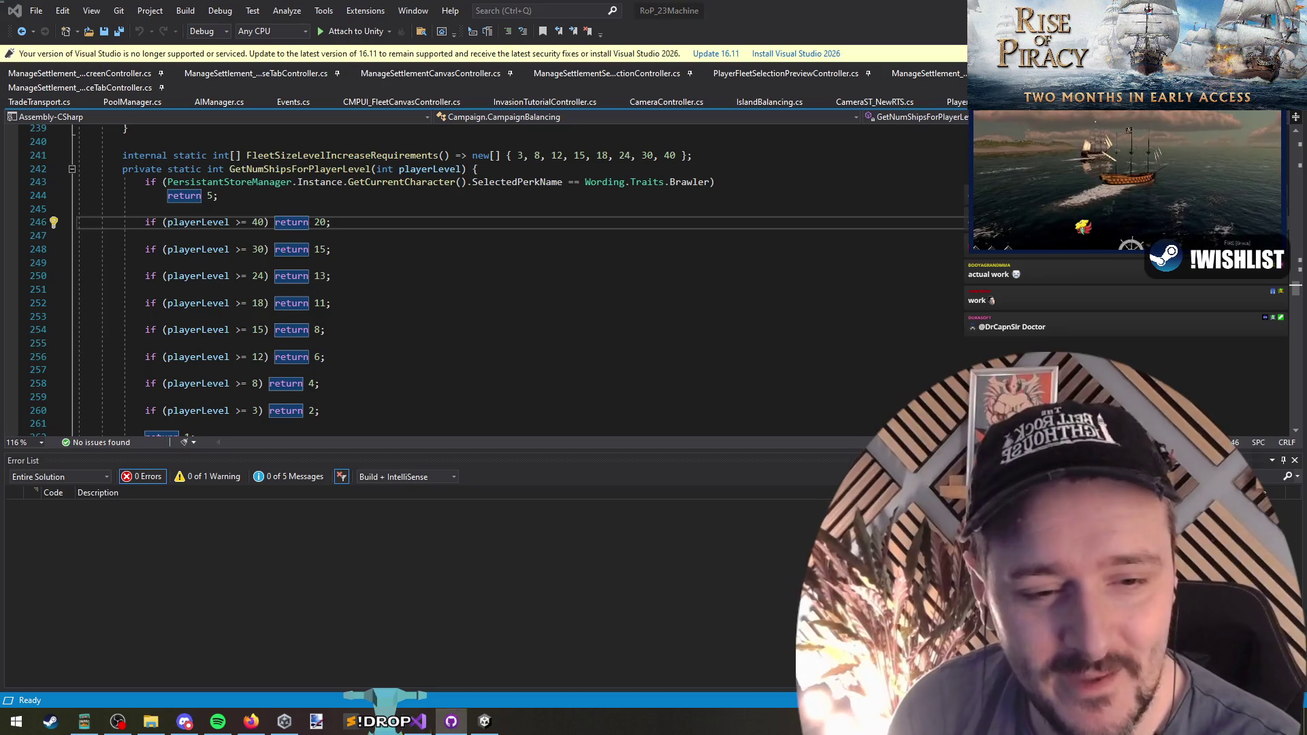
{"action": "key", "text": "alt+Tab"}
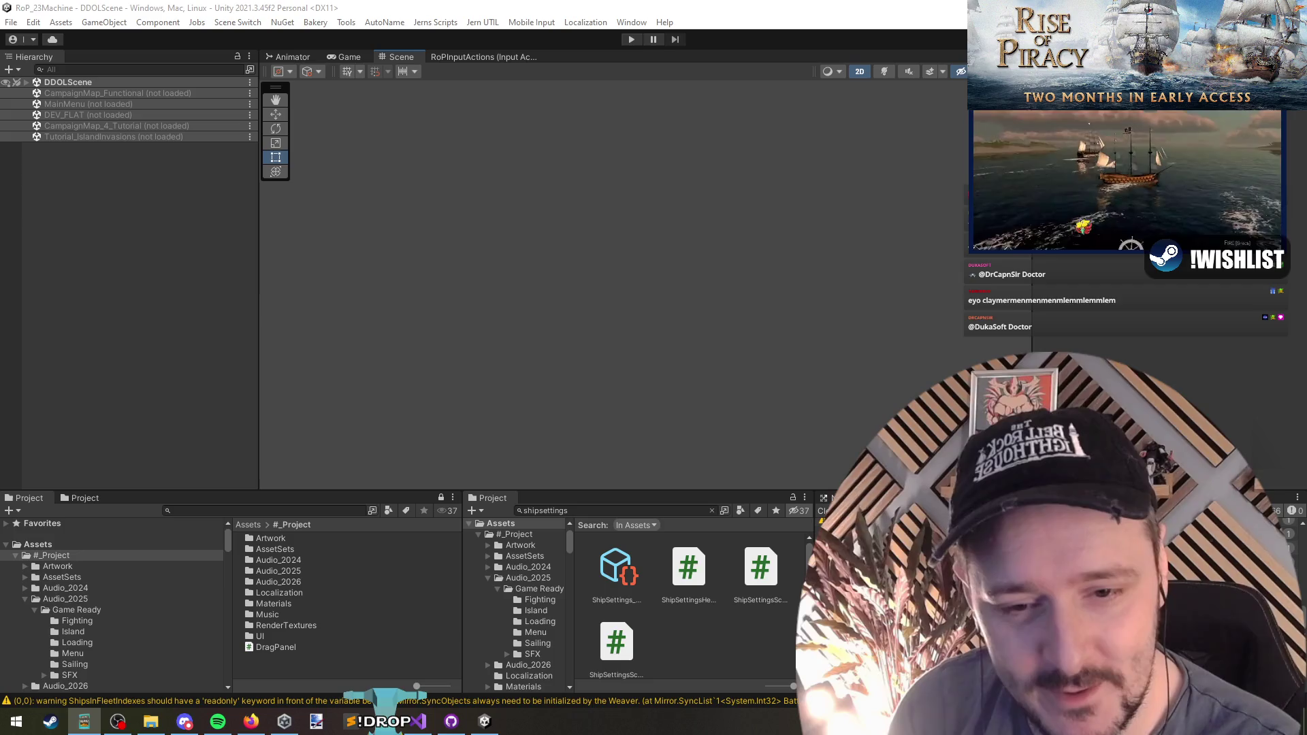
{"action": "key", "text": "alt+Tab"}
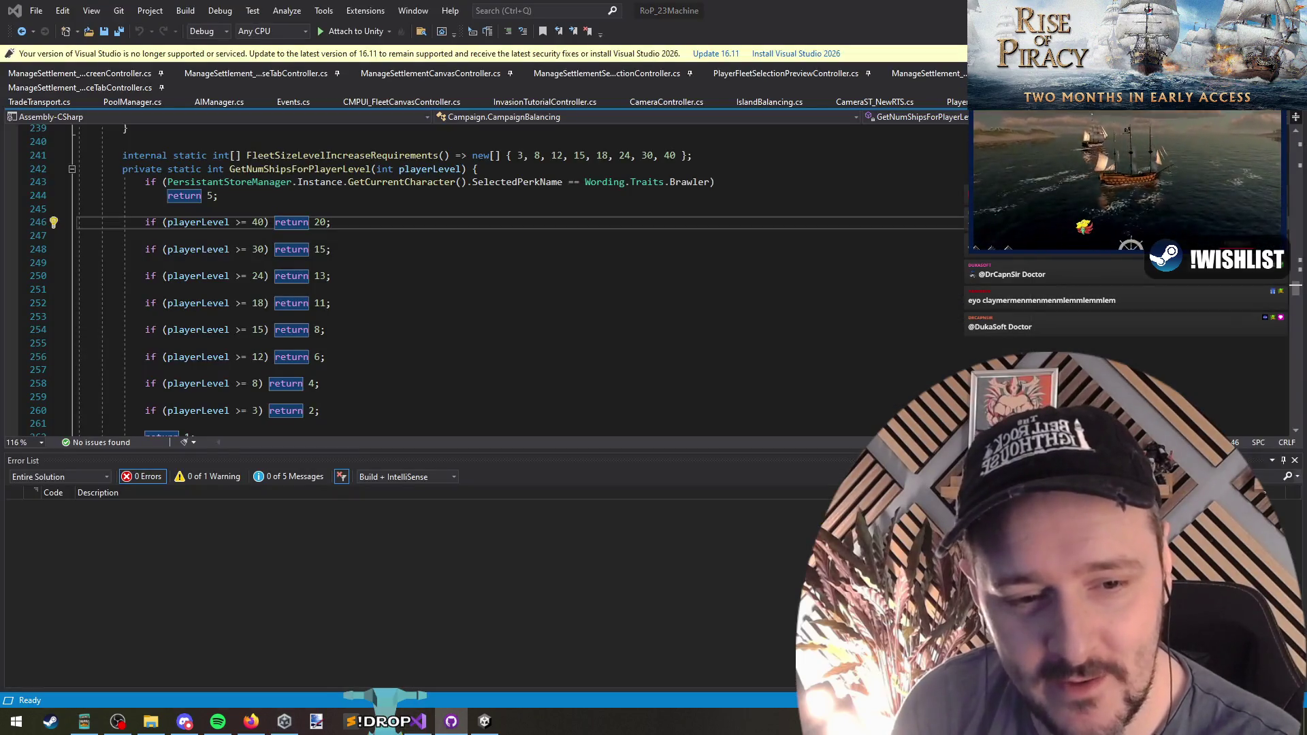
{"action": "key", "text": "alt+Tab"}
{"action": "key", "text": "alt+Tab"}
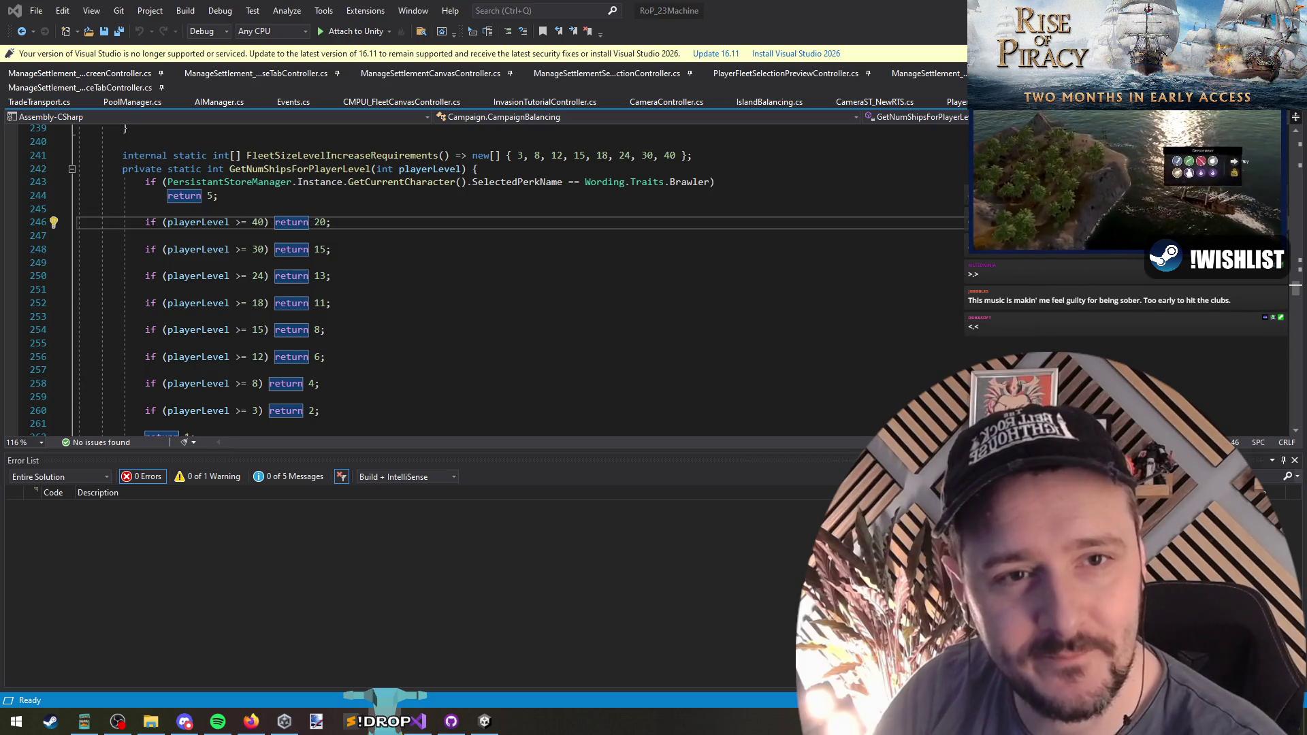
{"action": "left_click", "coordinate": [537, 237]}
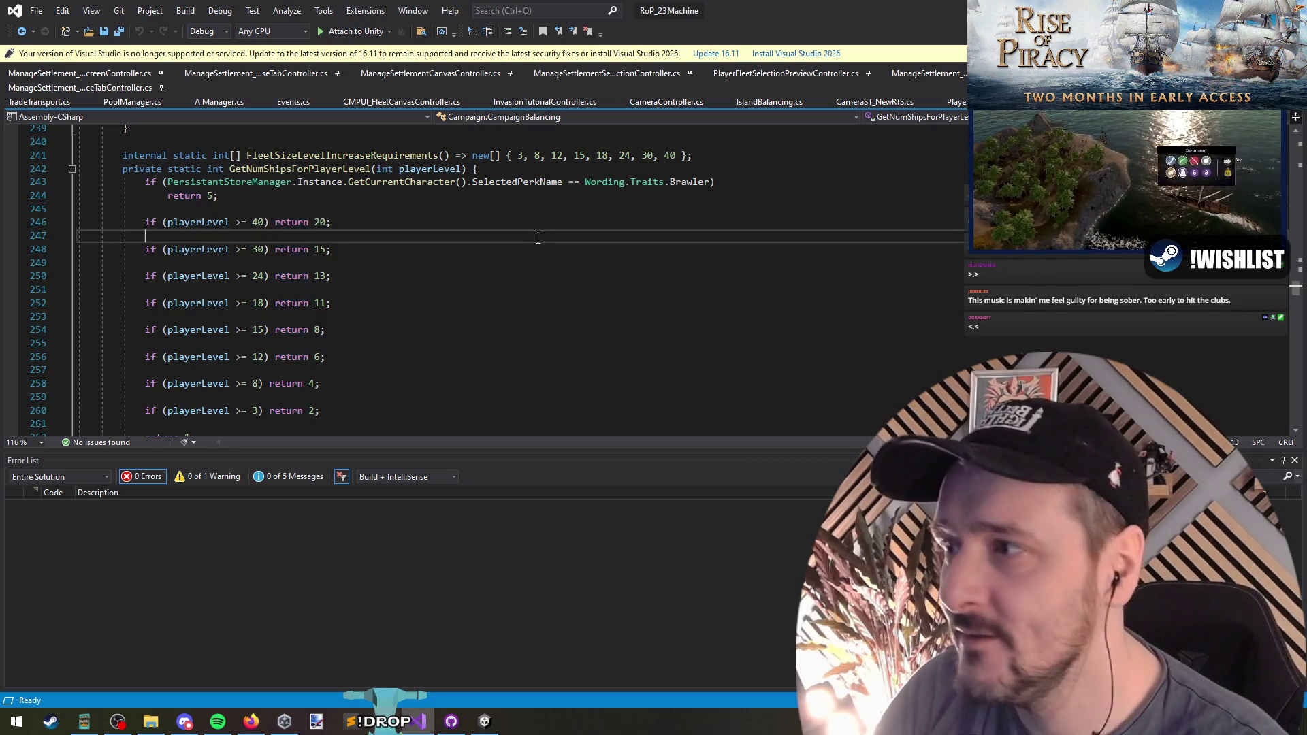
{"action": "left_click", "coordinate": [298, 172]}
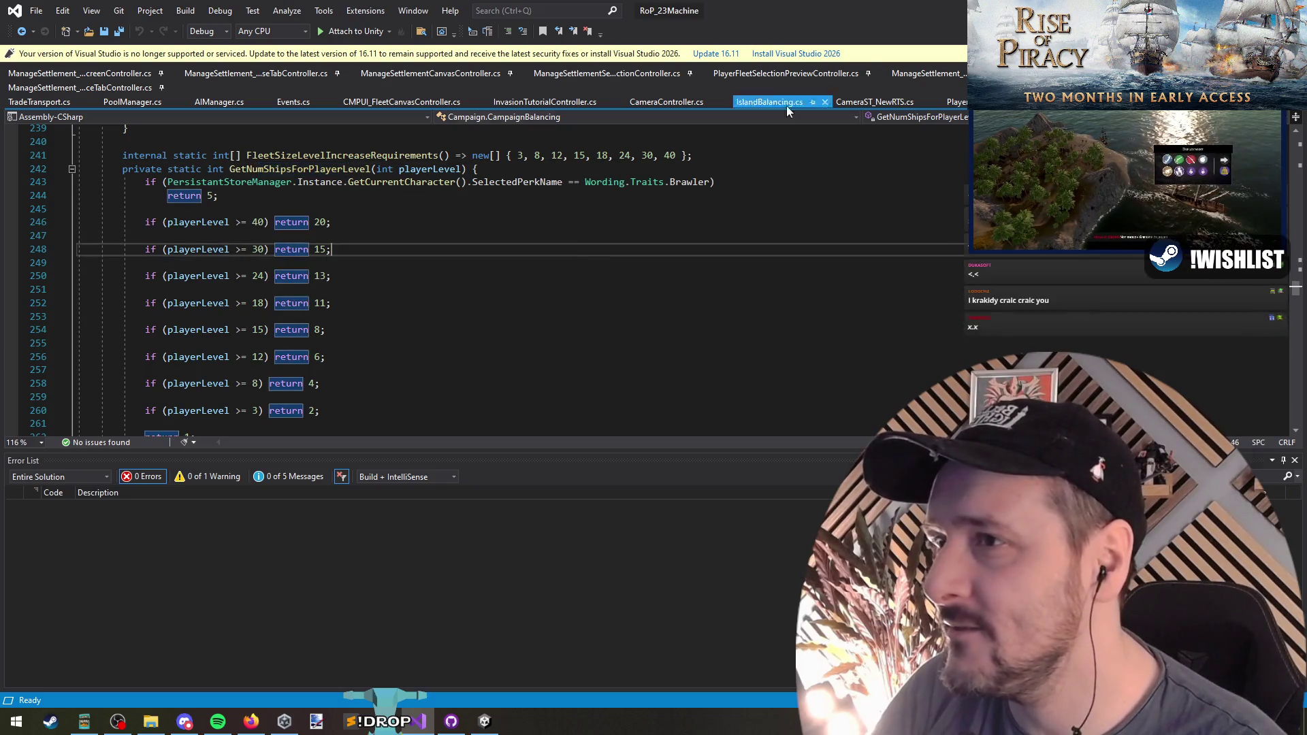
Scroll up through the CampaignBalancing script, then return to the Unity editor's DDOLScene
{"action": "scroll", "coordinate": [505, 313], "scroll_direction": "up", "scroll_amount": 8}
{"action": "scroll", "coordinate": [505, 312], "scroll_direction": "up", "scroll_amount": 20}
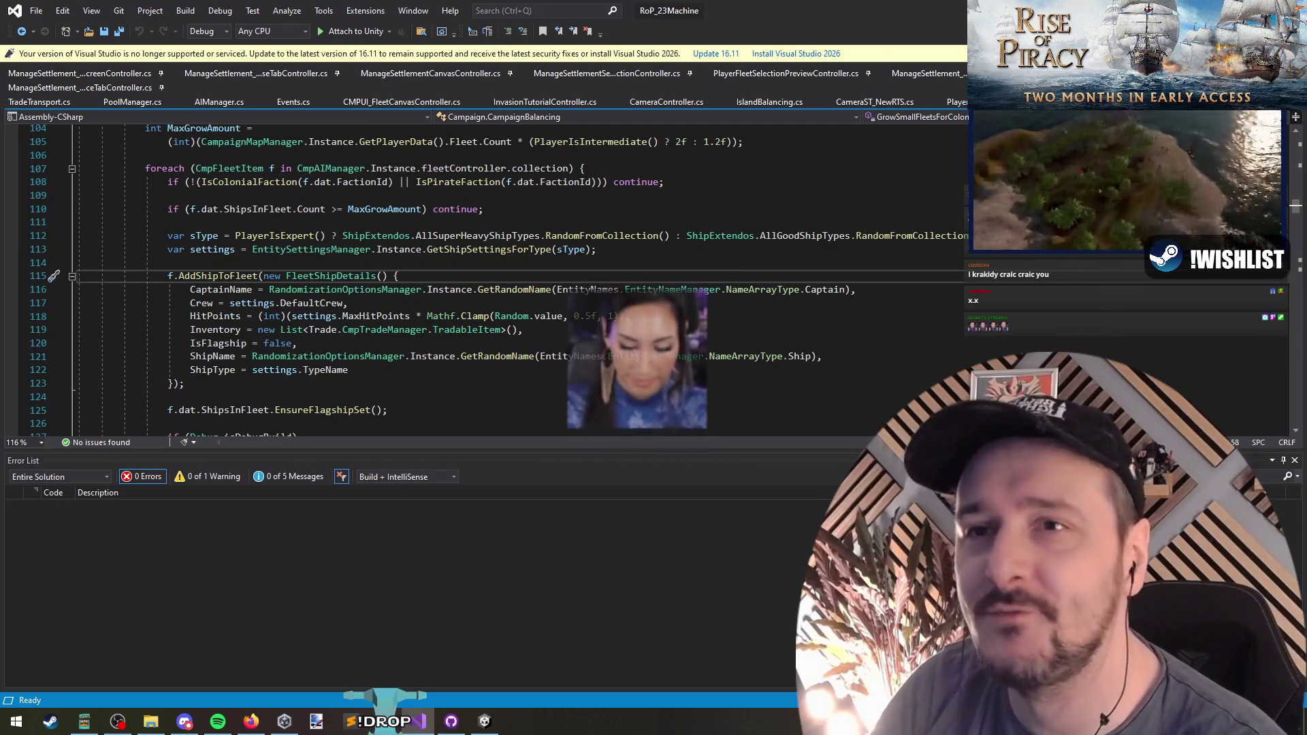
{"action": "key", "text": "alt+Tab"}
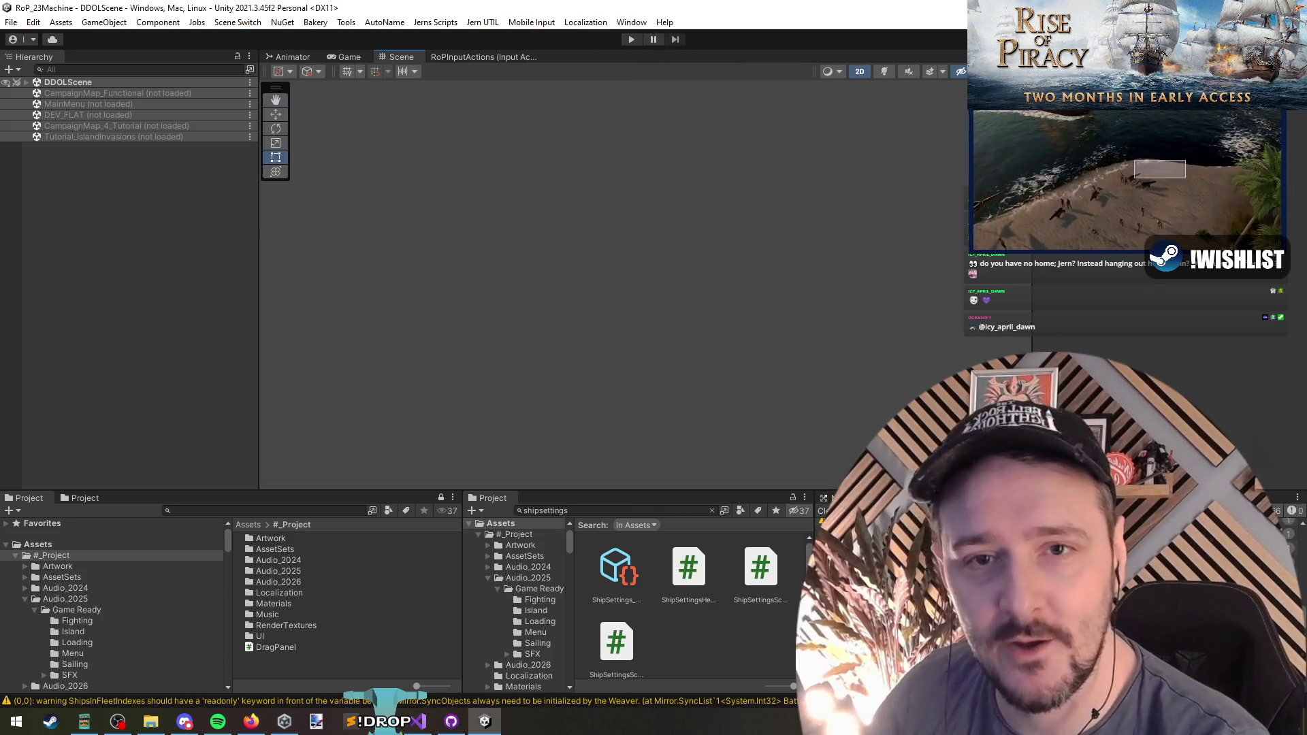
{"action": "key", "text": "alt+Tab"}
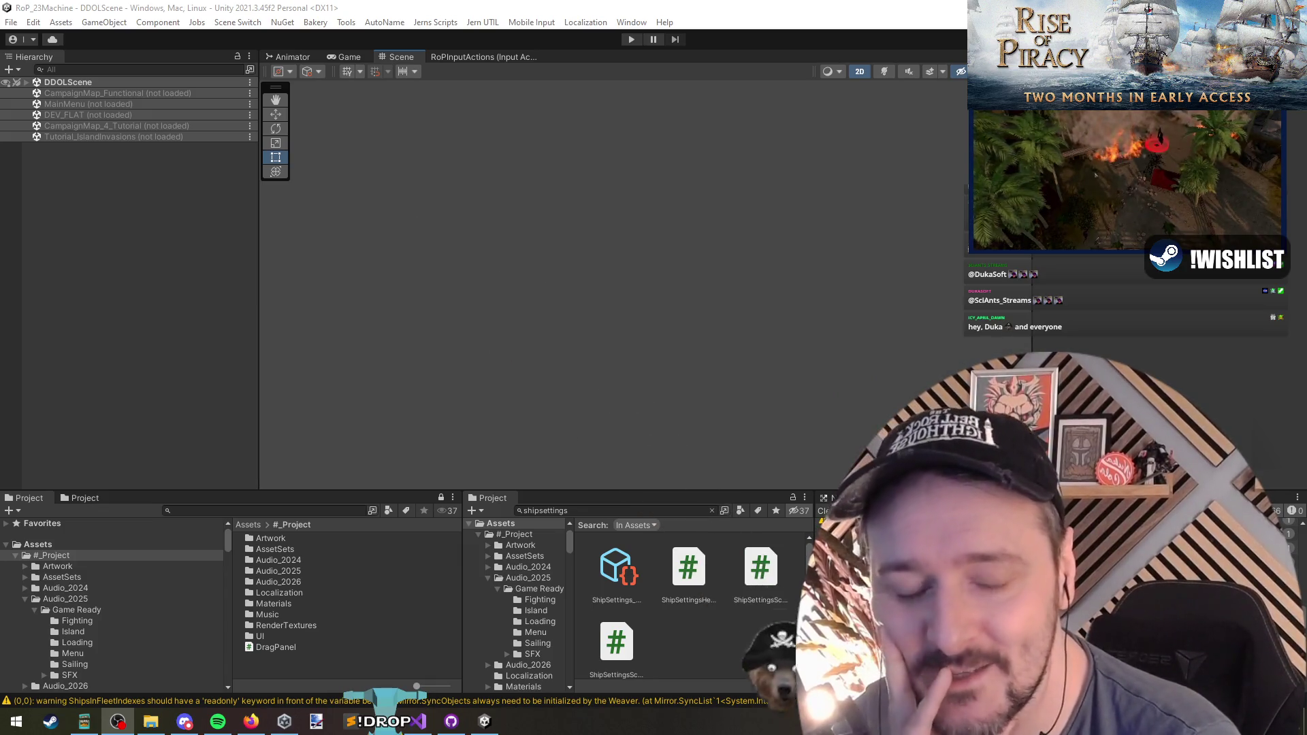
{"action": "left_click", "coordinate": [913, 263]}
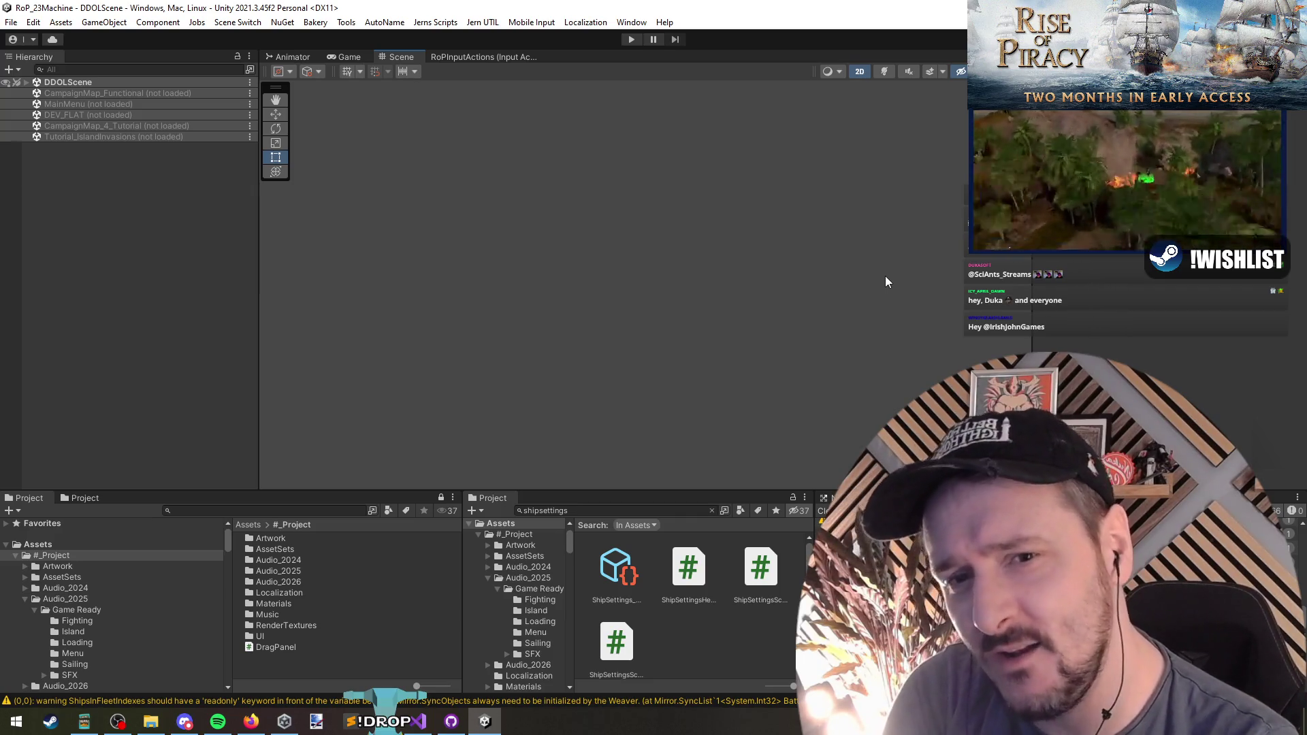
{"action": "key", "text": "q"}
{"action": "key", "text": "t"}
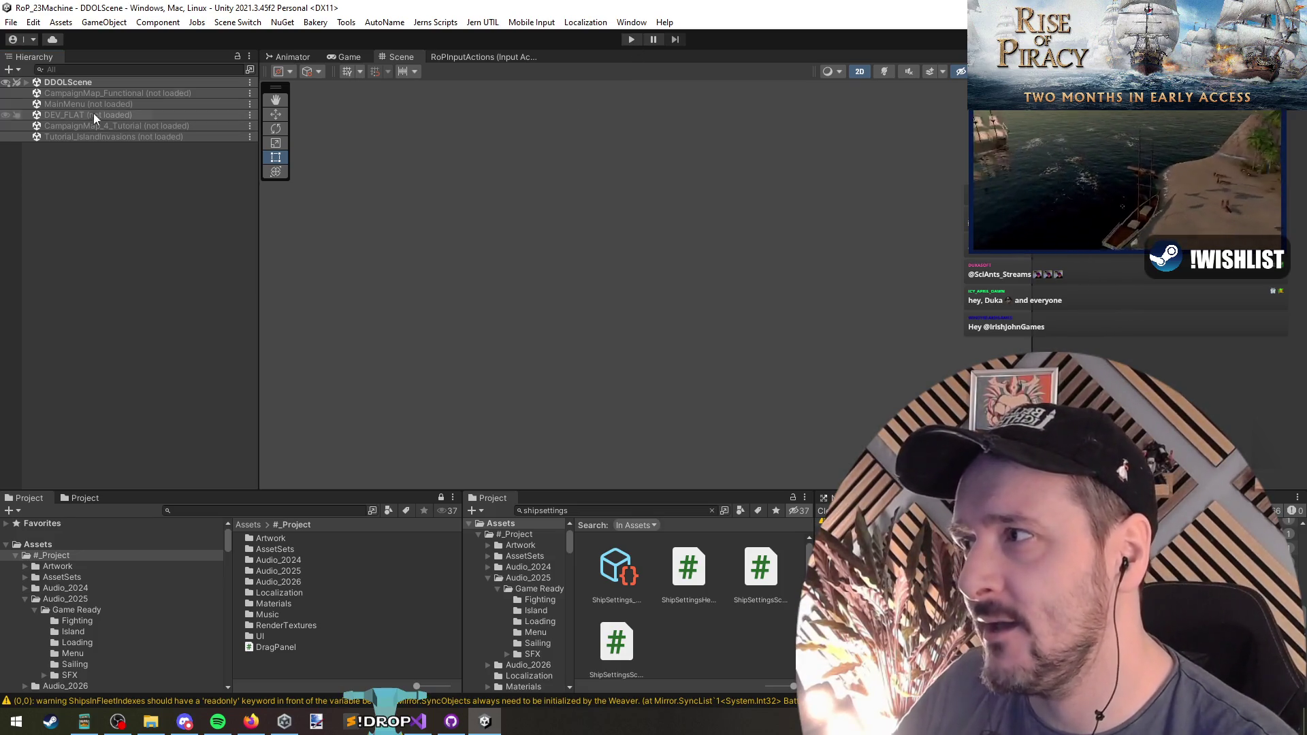
{"action": "right_click", "coordinate": [106, 90]}
{"action": "left_click", "coordinate": [146, 93]}
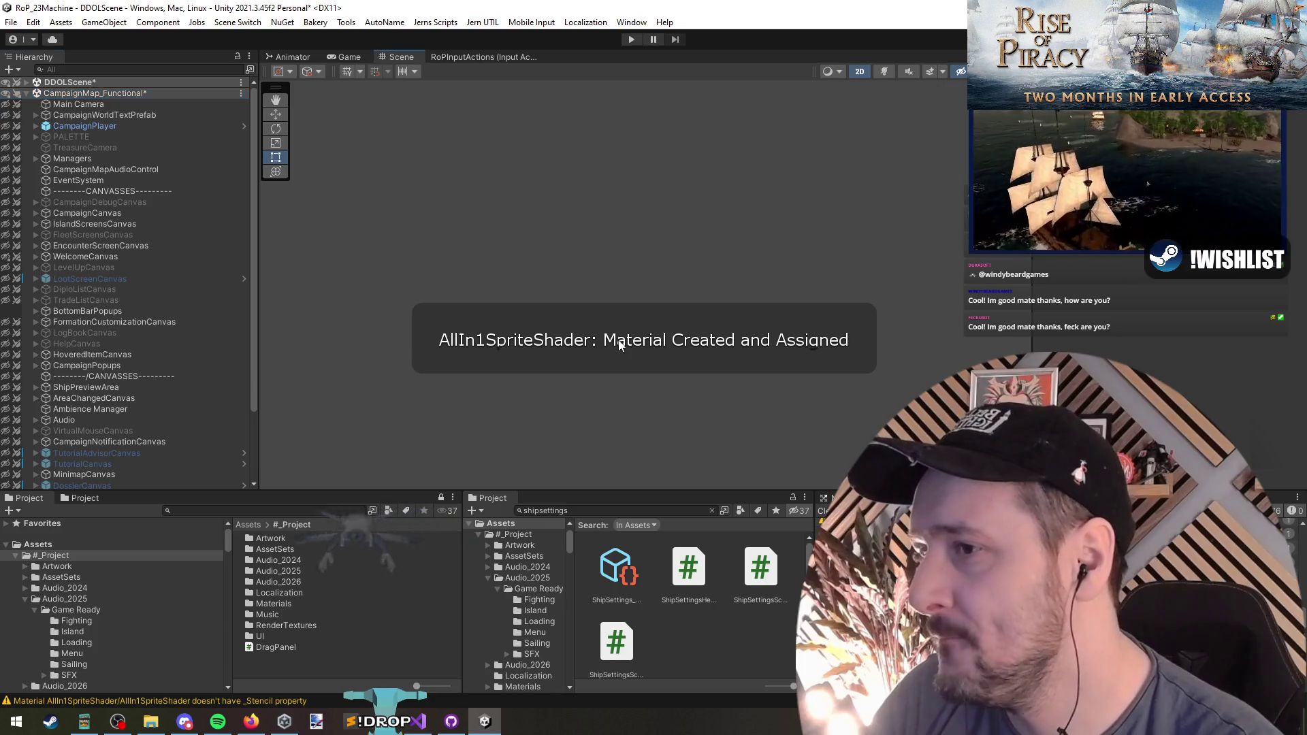
{"action": "left_click", "coordinate": [147, 331]}
{"action": "left_click", "coordinate": [109, 247]}
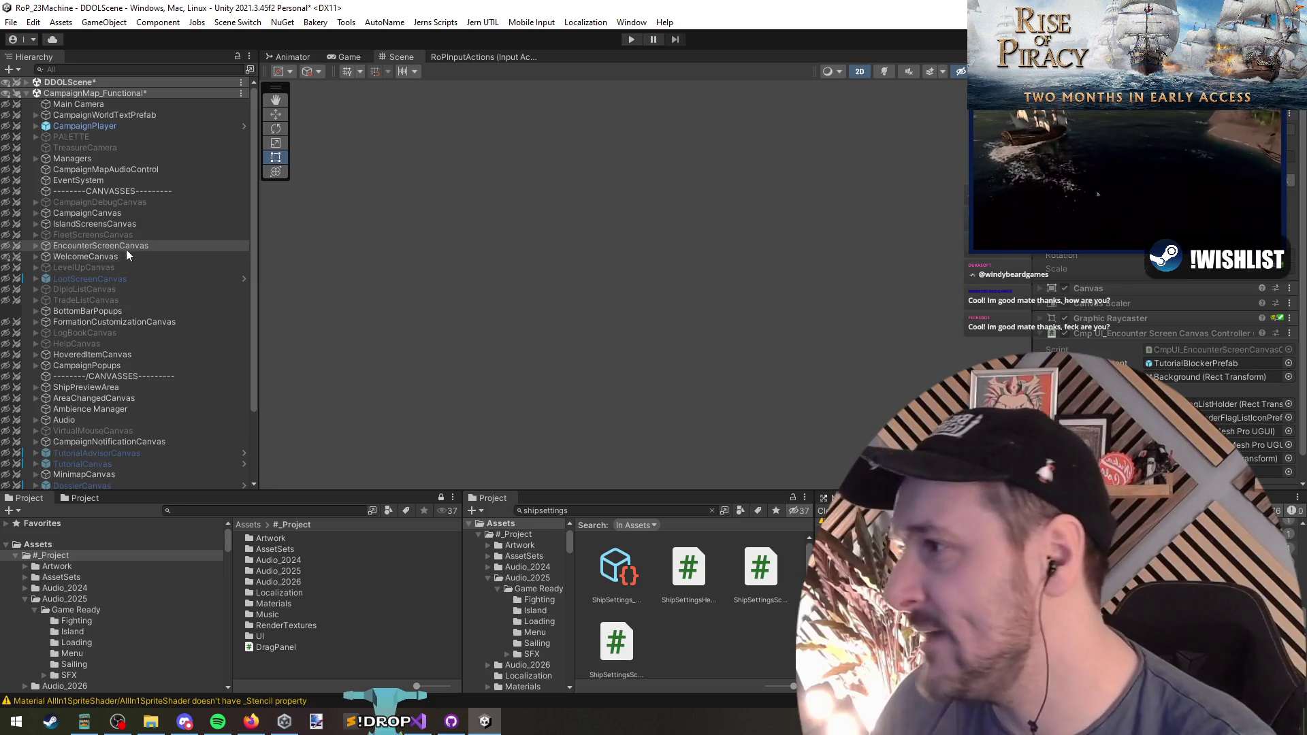
{"action": "left_click", "coordinate": [123, 311]}
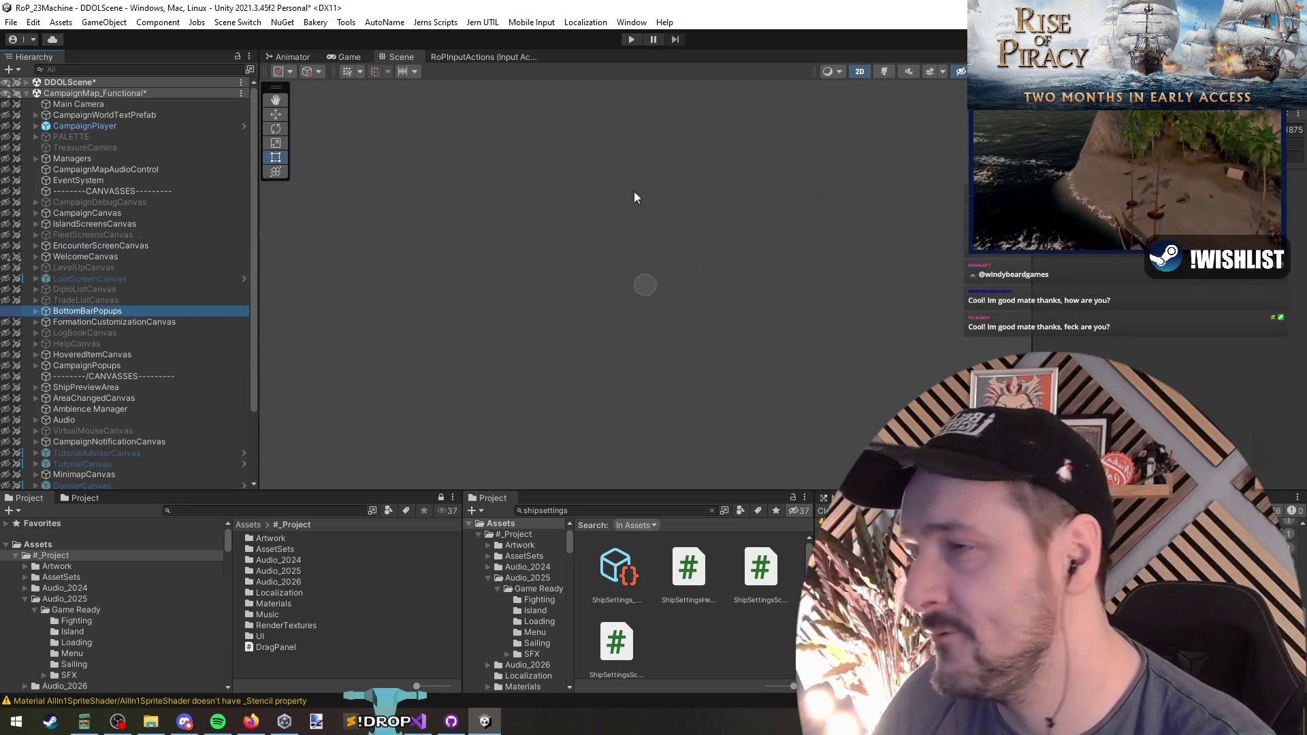
{"action": "left_click", "coordinate": [36, 311]}
{"action": "left_click", "coordinate": [85, 322]}
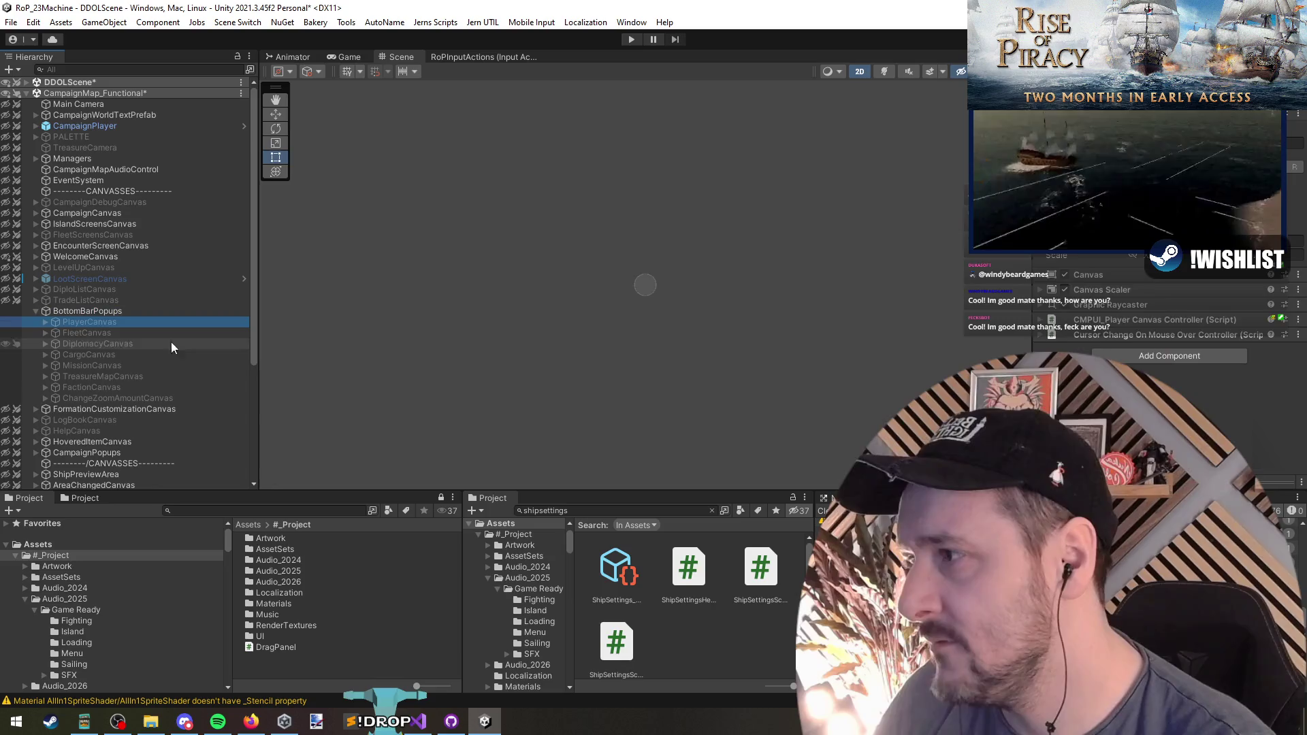
{"action": "key", "text": "alt+shift+a"}
{"action": "key", "text": "f"}
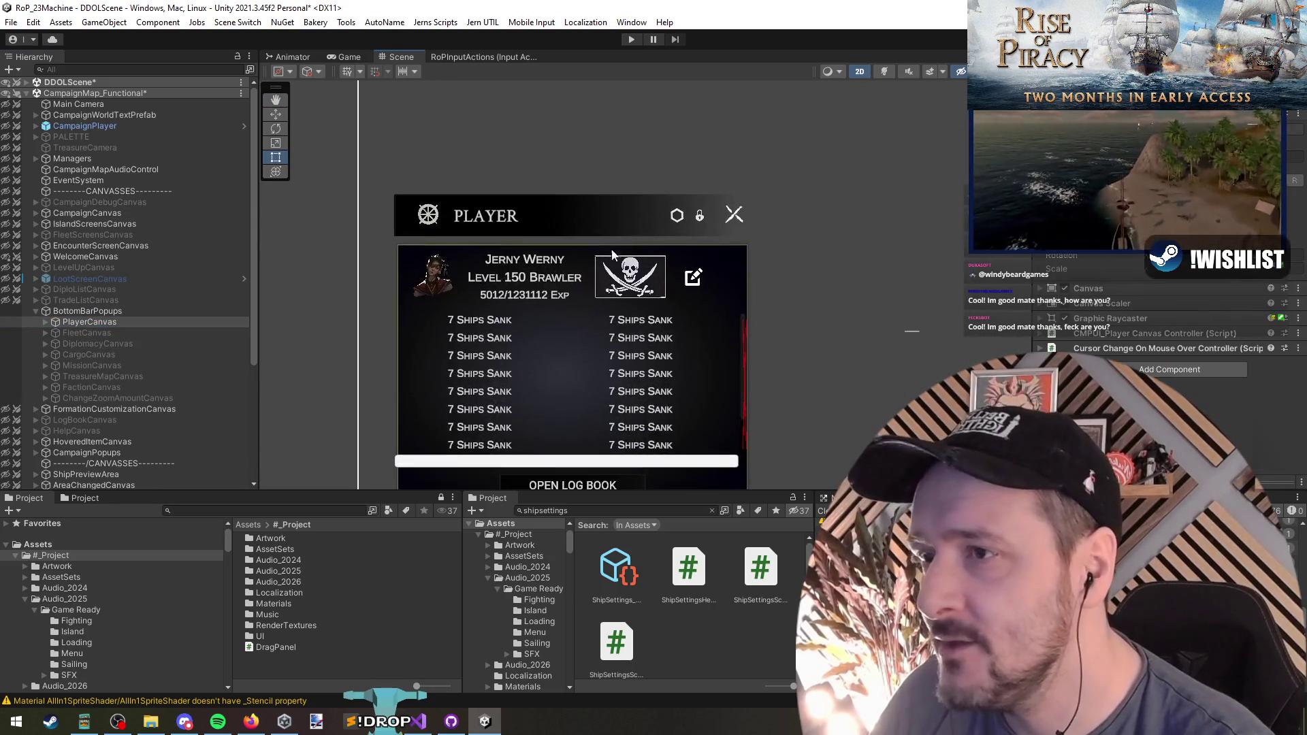
{"action": "left_click", "coordinate": [677, 214]}
{"action": "left_click", "coordinate": [100, 390]}
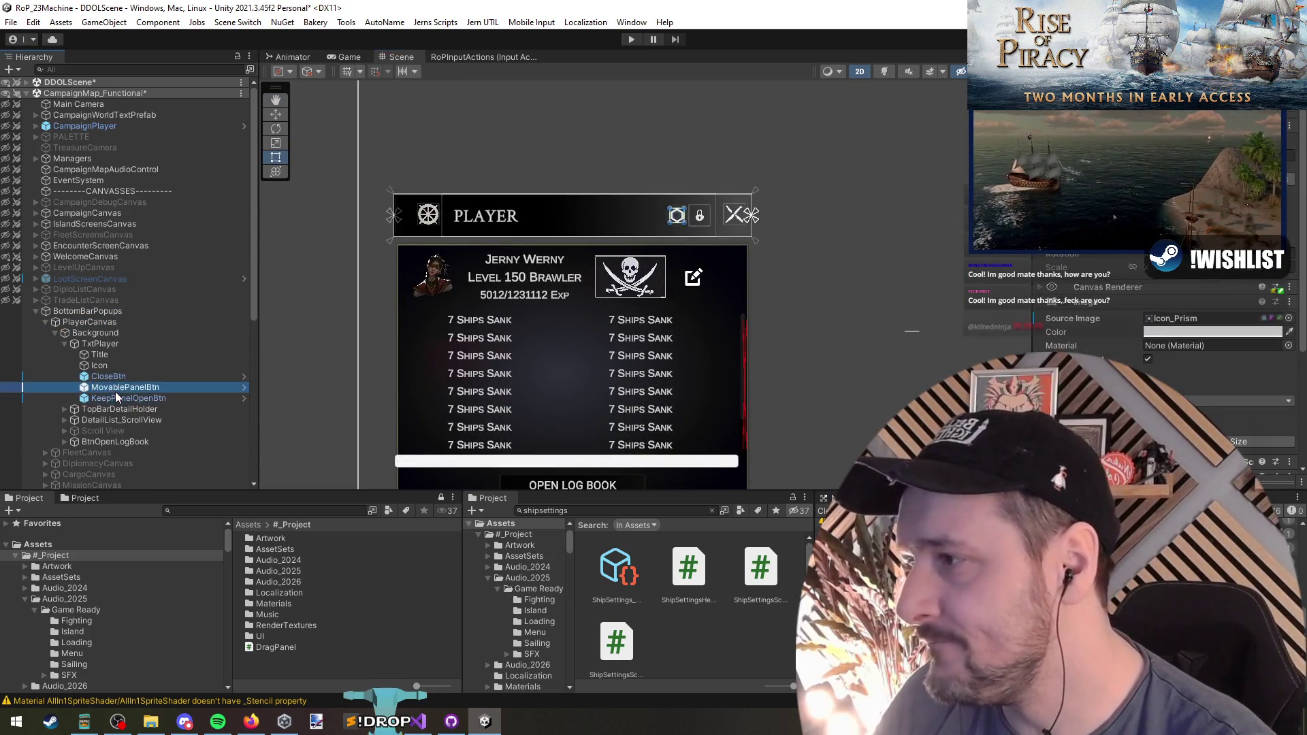
{"action": "left_click", "coordinate": [156, 399]}
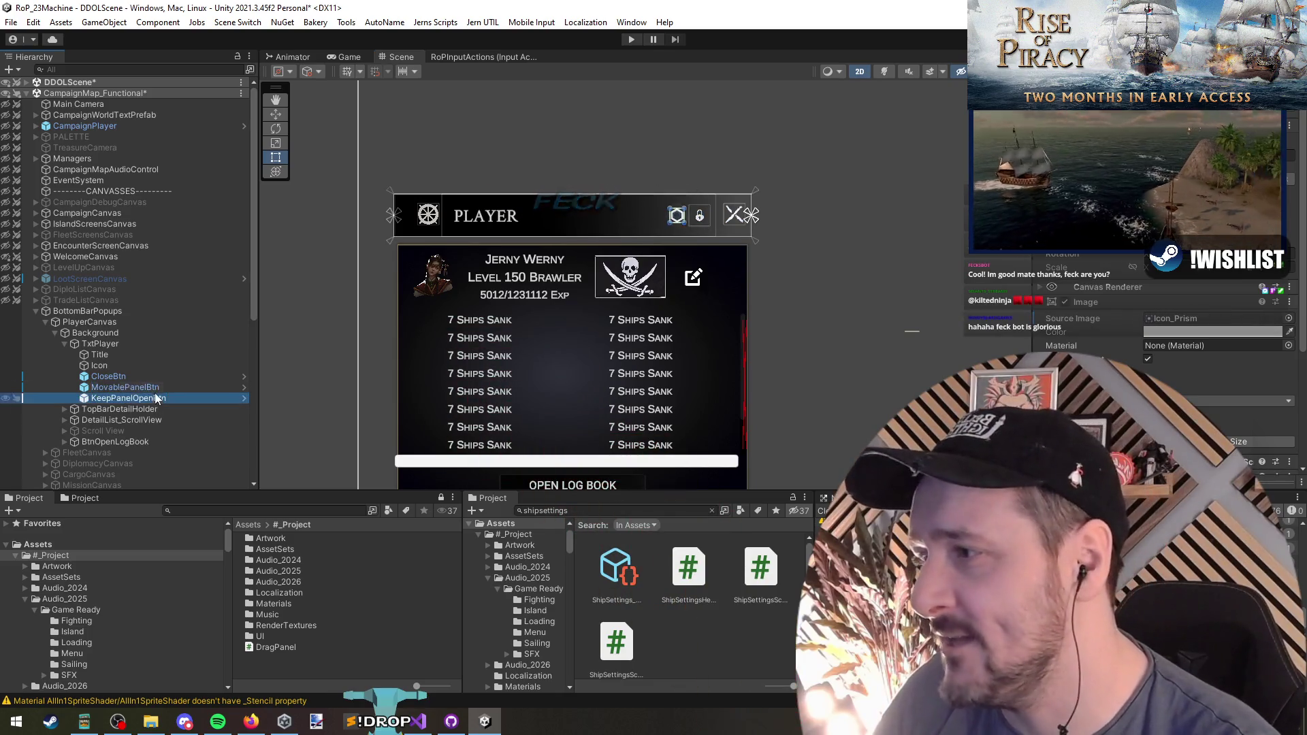
{"action": "left_click", "coordinate": [156, 388]}
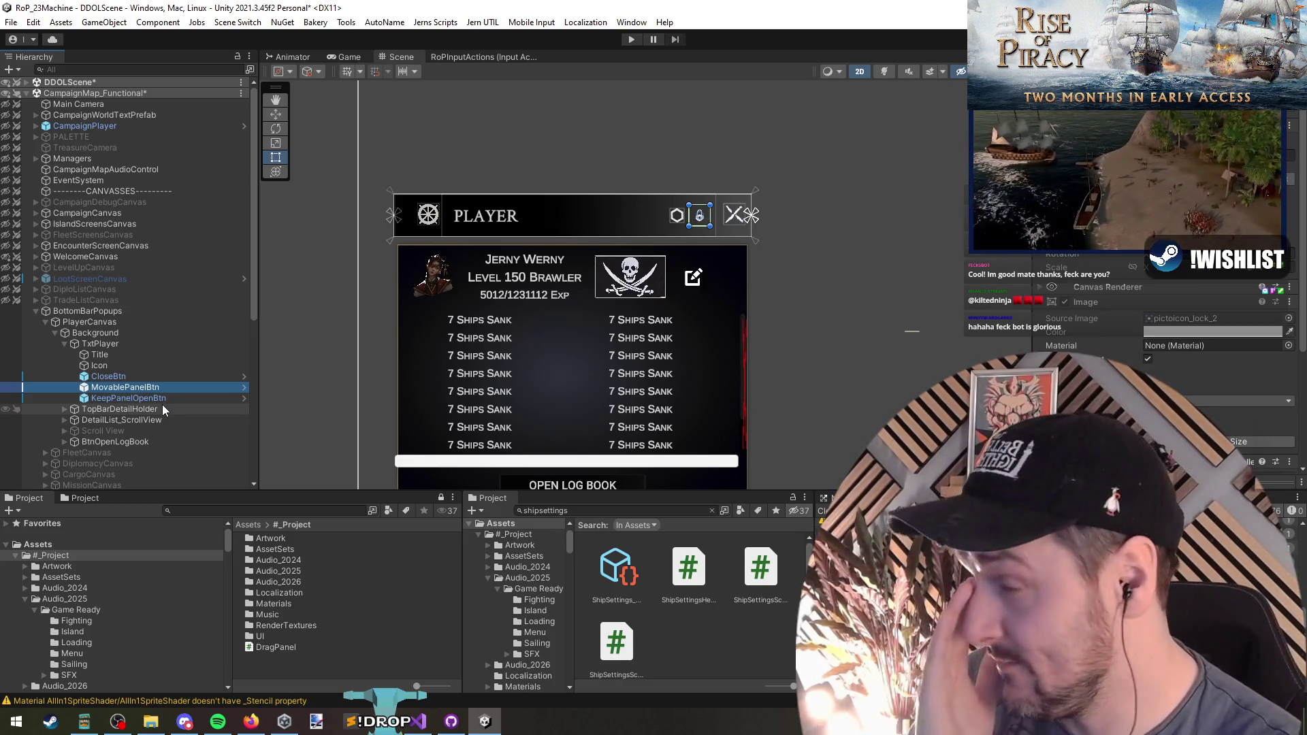
{"action": "scroll", "coordinate": [738, 239], "scroll_direction": "up", "scroll_amount": 5}
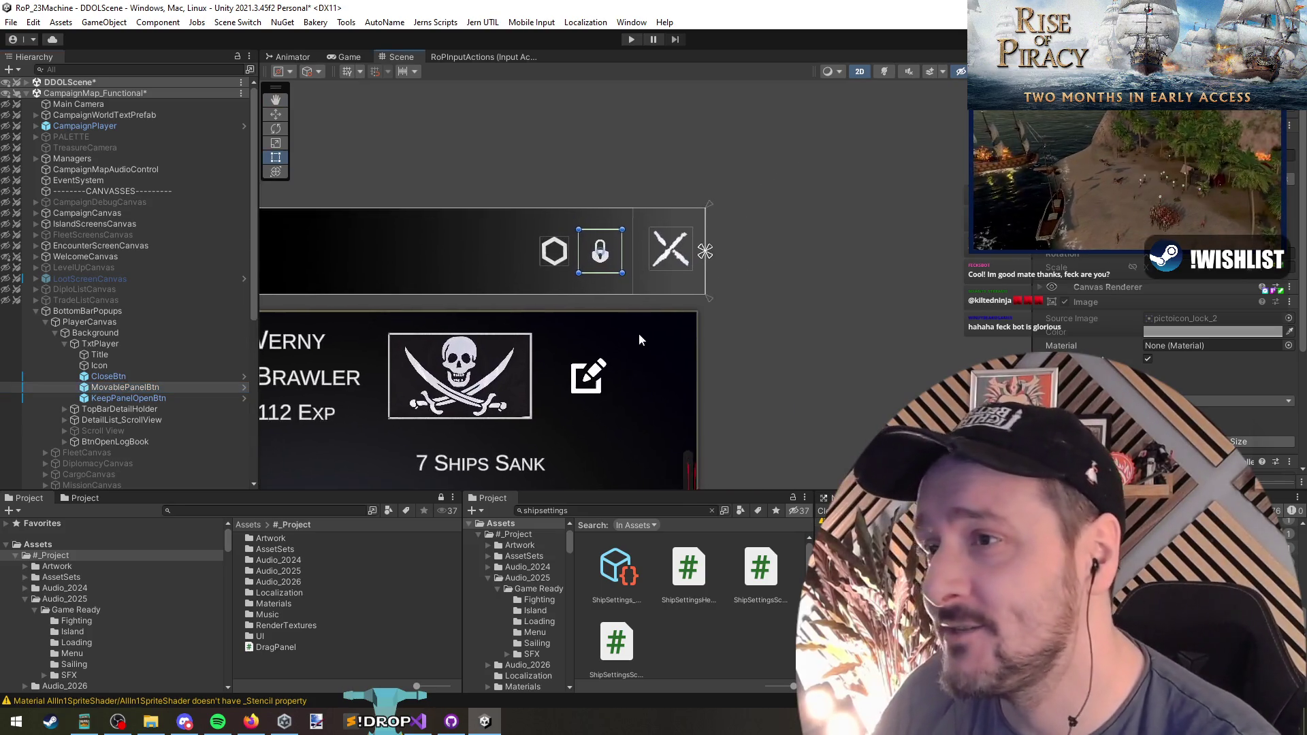
{"action": "scroll", "coordinate": [566, 292], "scroll_direction": "up", "scroll_amount": 4}
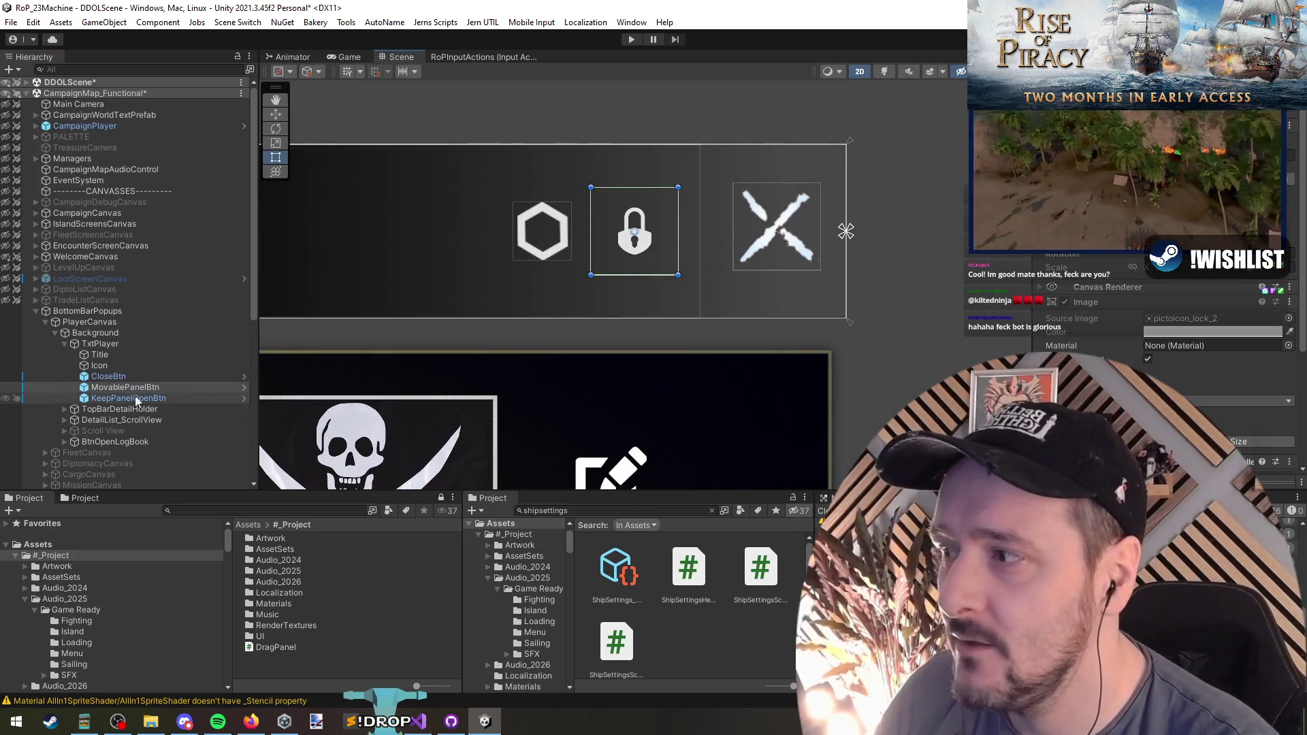
{"action": "left_click", "coordinate": [113, 398], "text": "ctrl"}
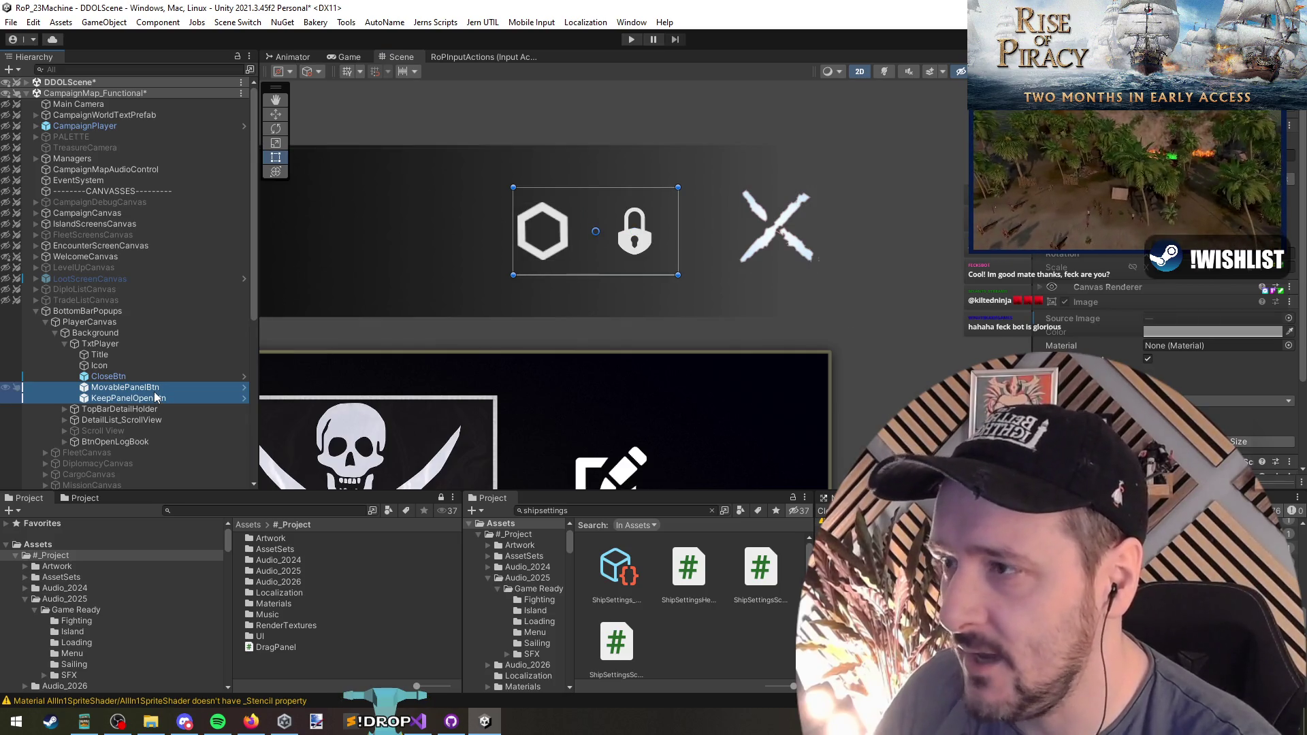
{"action": "scroll", "coordinate": [632, 313], "scroll_direction": "down", "scroll_amount": 4}
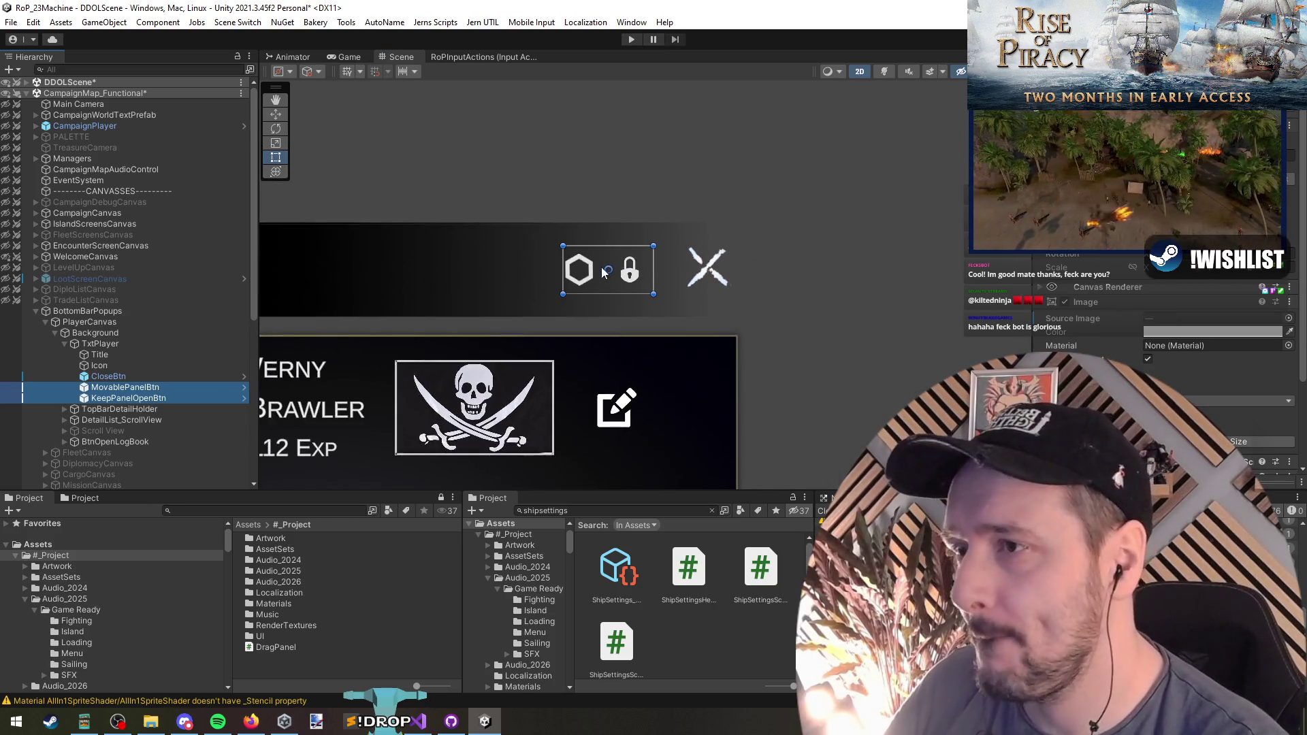
{"action": "left_click", "coordinate": [113, 354]}
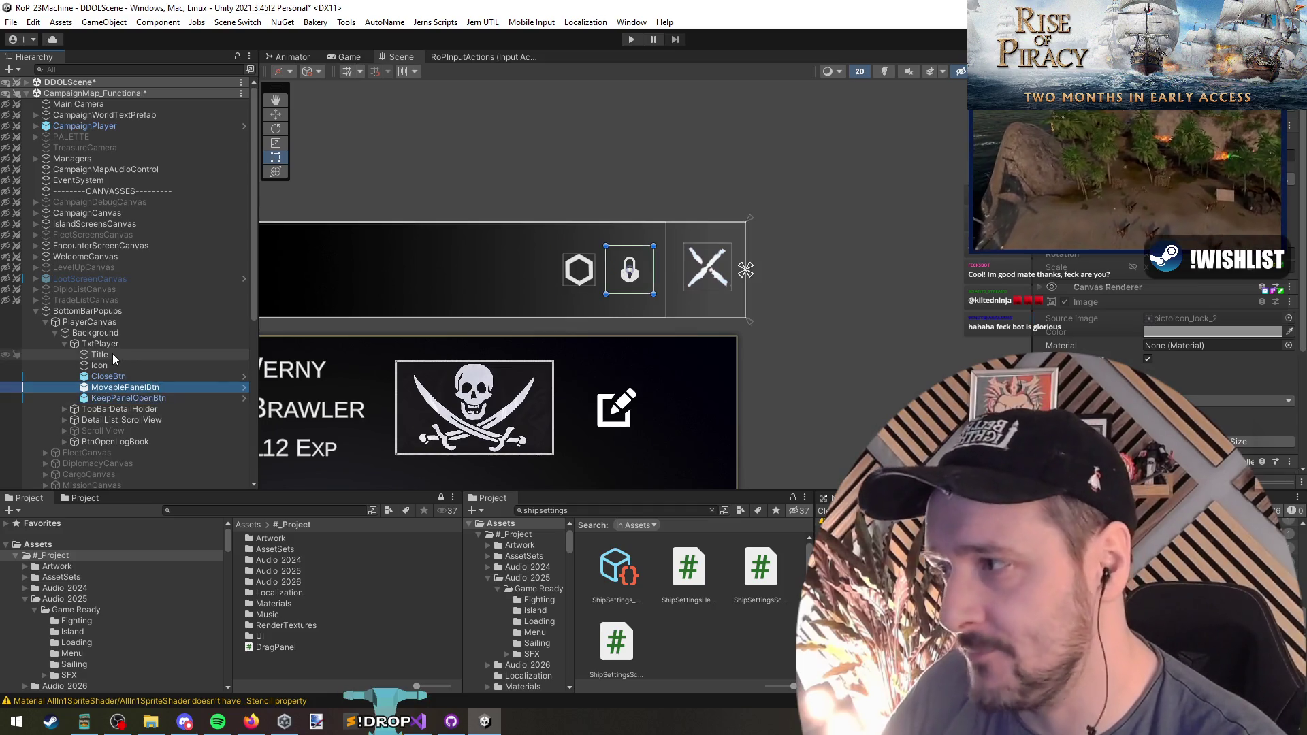
{"action": "left_click", "coordinate": [108, 344]}
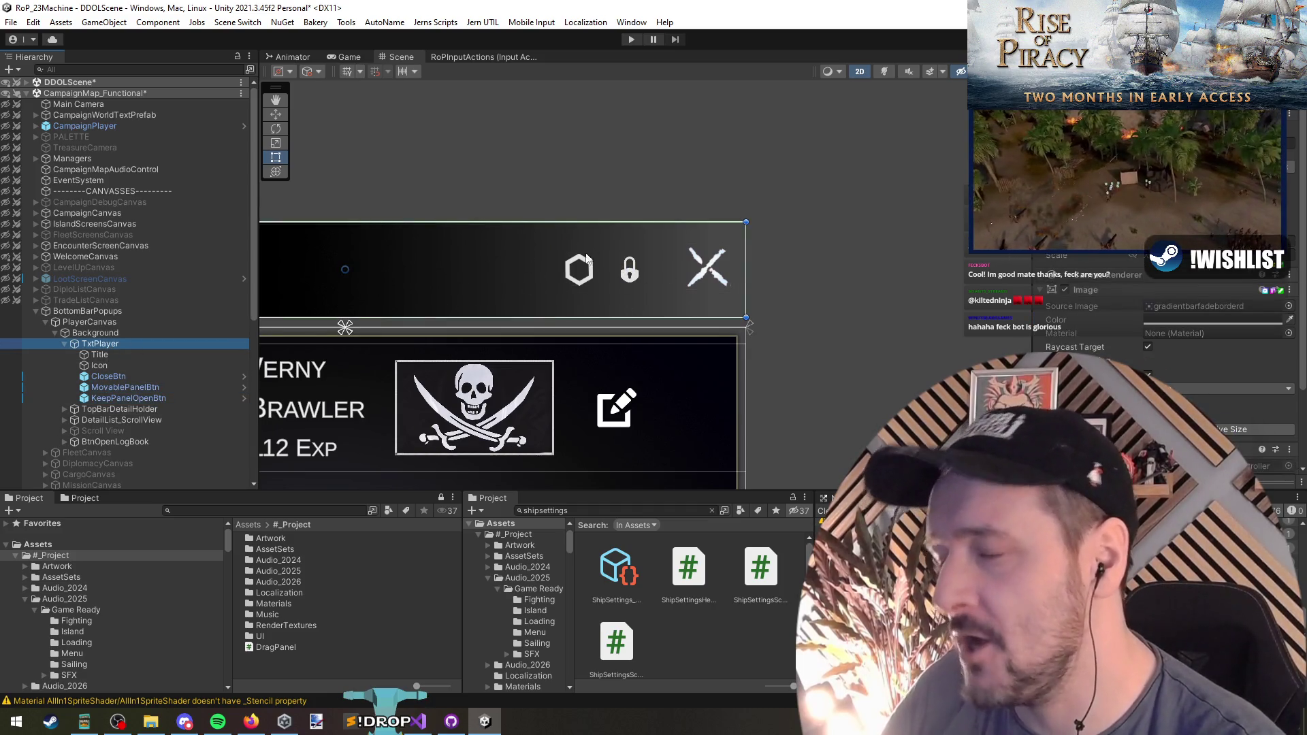
{"action": "scroll", "coordinate": [596, 251], "scroll_direction": "down", "scroll_amount": 1}
{"action": "mouse_move", "coordinate": [433, 163]}
{"action": "left_mouse_down"}
{"action": "mouse_move", "coordinate": [600, 295]}
{"action": "mouse_move", "coordinate": [664, 402]}
{"action": "mouse_move", "coordinate": [628, 195]}
{"action": "left_mouse_up"}
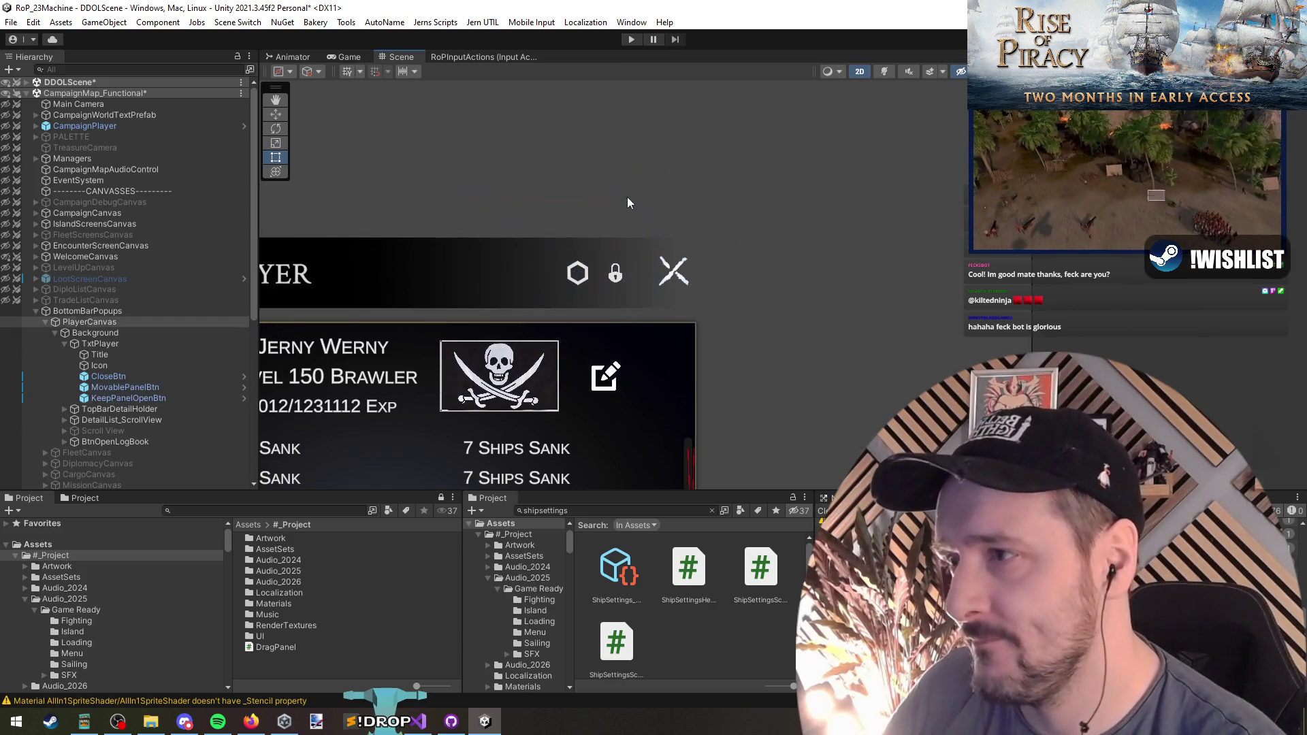
{"action": "left_click", "coordinate": [136, 387]}
{"action": "left_click", "coordinate": [146, 397]}
{"action": "left_click", "coordinate": [142, 391]}
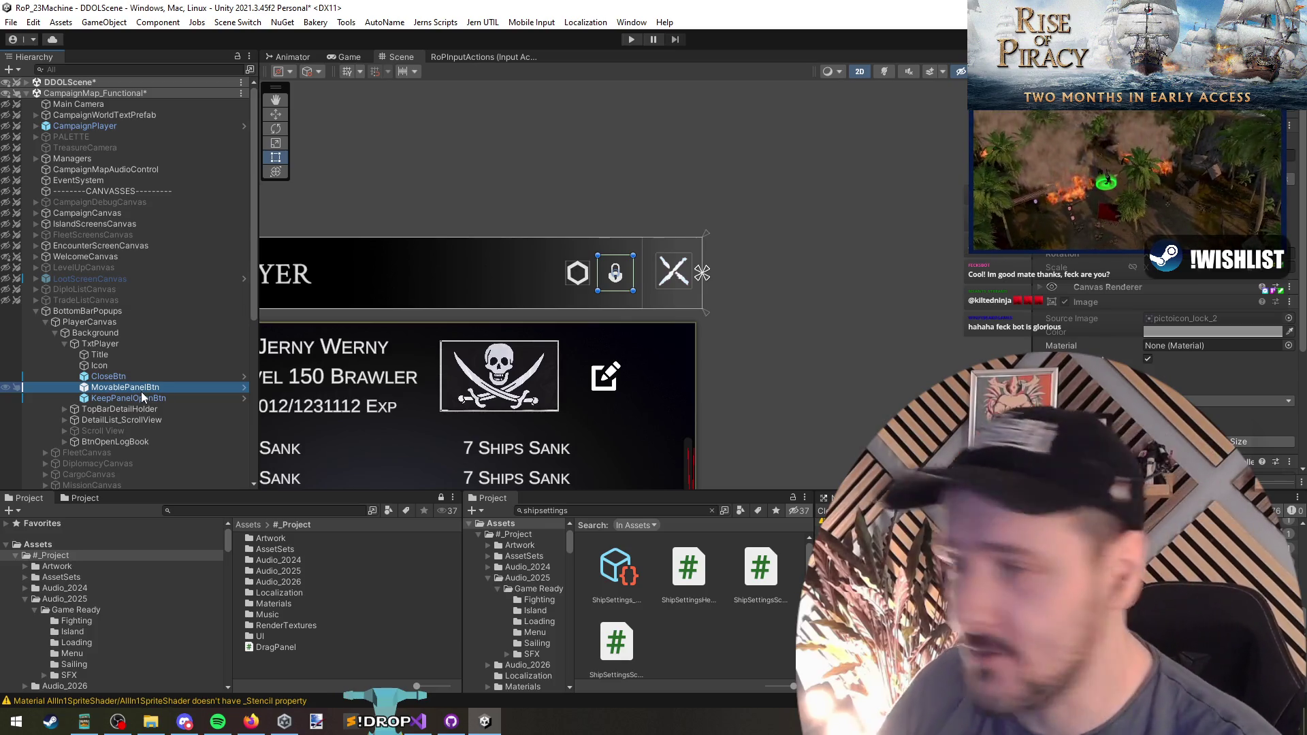
{"action": "left_click", "coordinate": [158, 401], "text": "ctrl"}
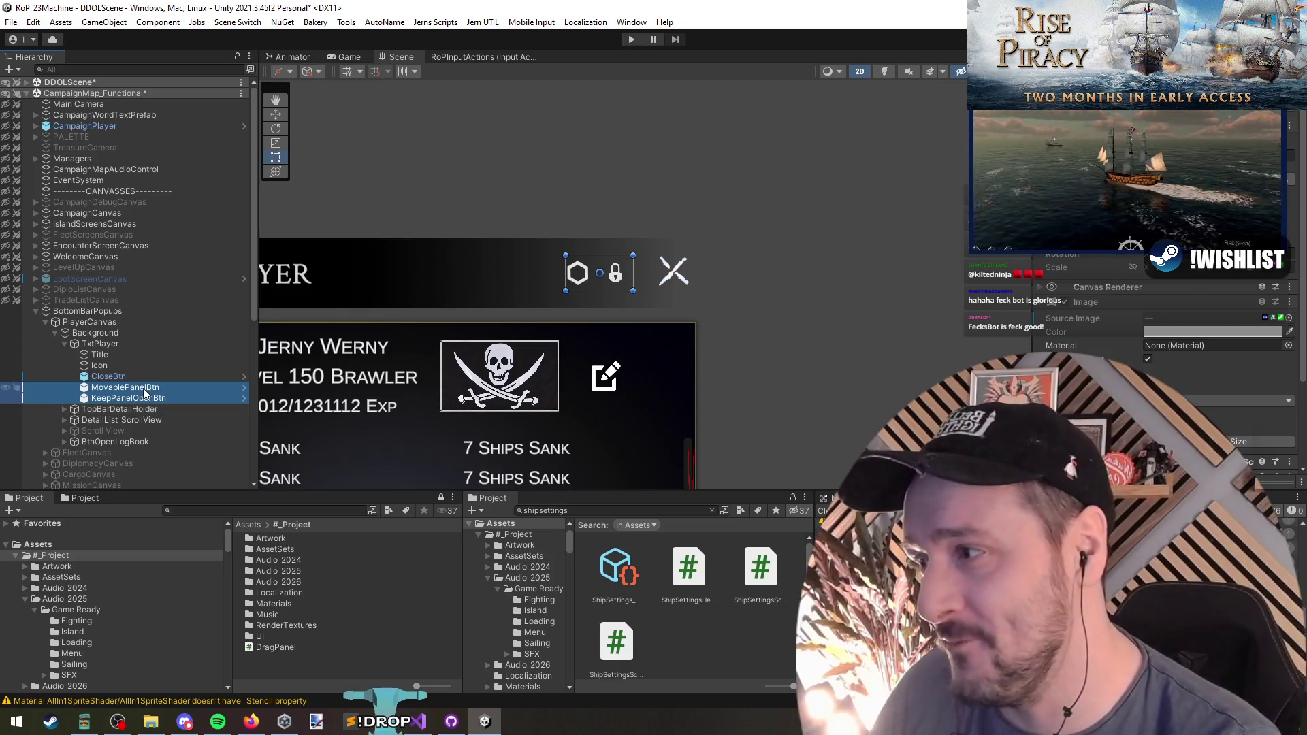
After checking MovablePanelBtn's context menu, create a child UI Image under TxtPlayer
{"action": "right_click", "coordinate": [145, 393]}
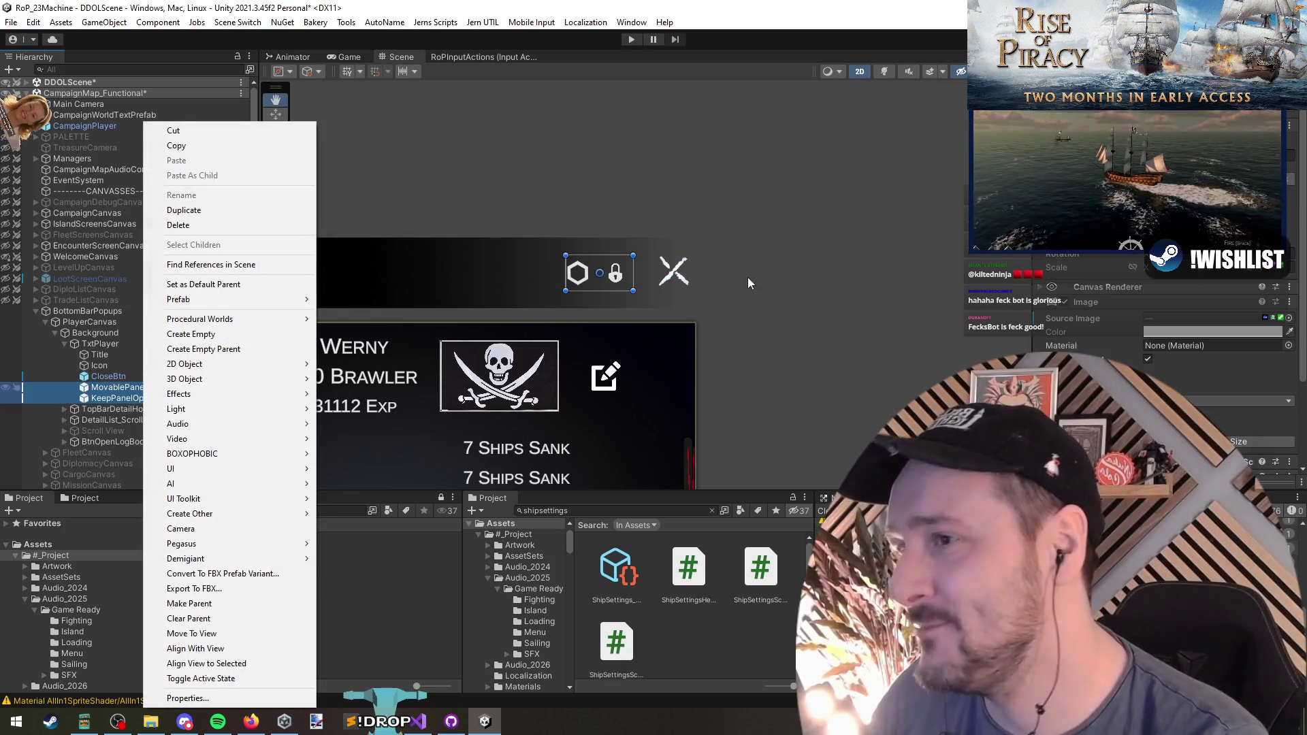
{"action": "left_click", "coordinate": [748, 282]}
{"action": "left_click", "coordinate": [125, 387]}
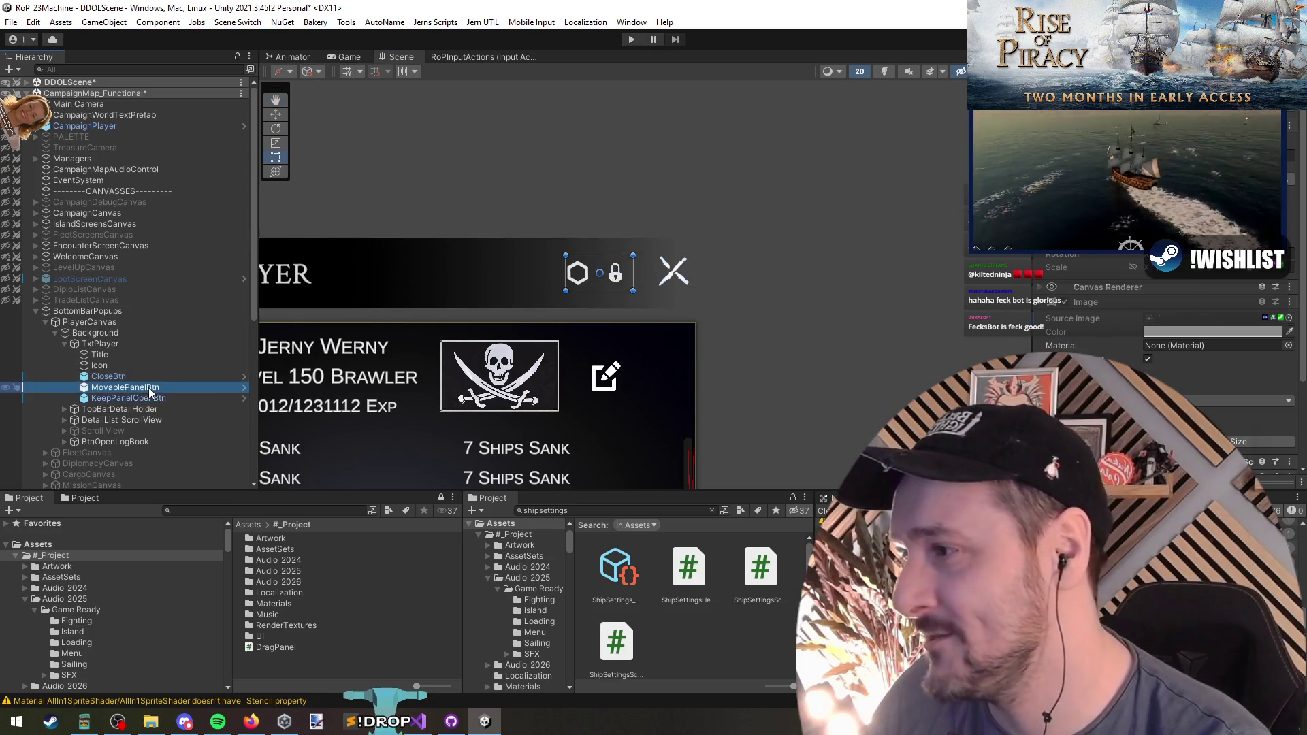
{"action": "right_click", "coordinate": [129, 387]}
{"action": "key", "text": "Escape"}
{"action": "left_click", "coordinate": [112, 345]}
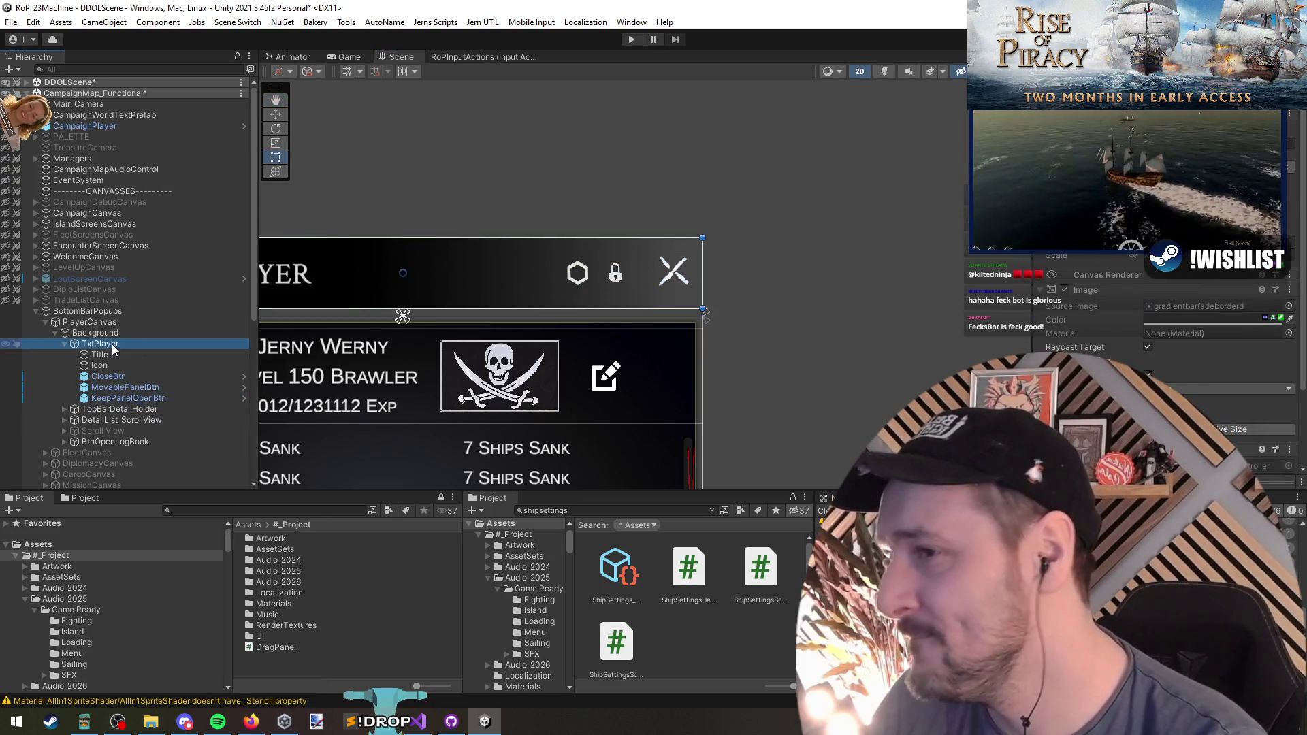
{"action": "right_click", "coordinate": [117, 345]}
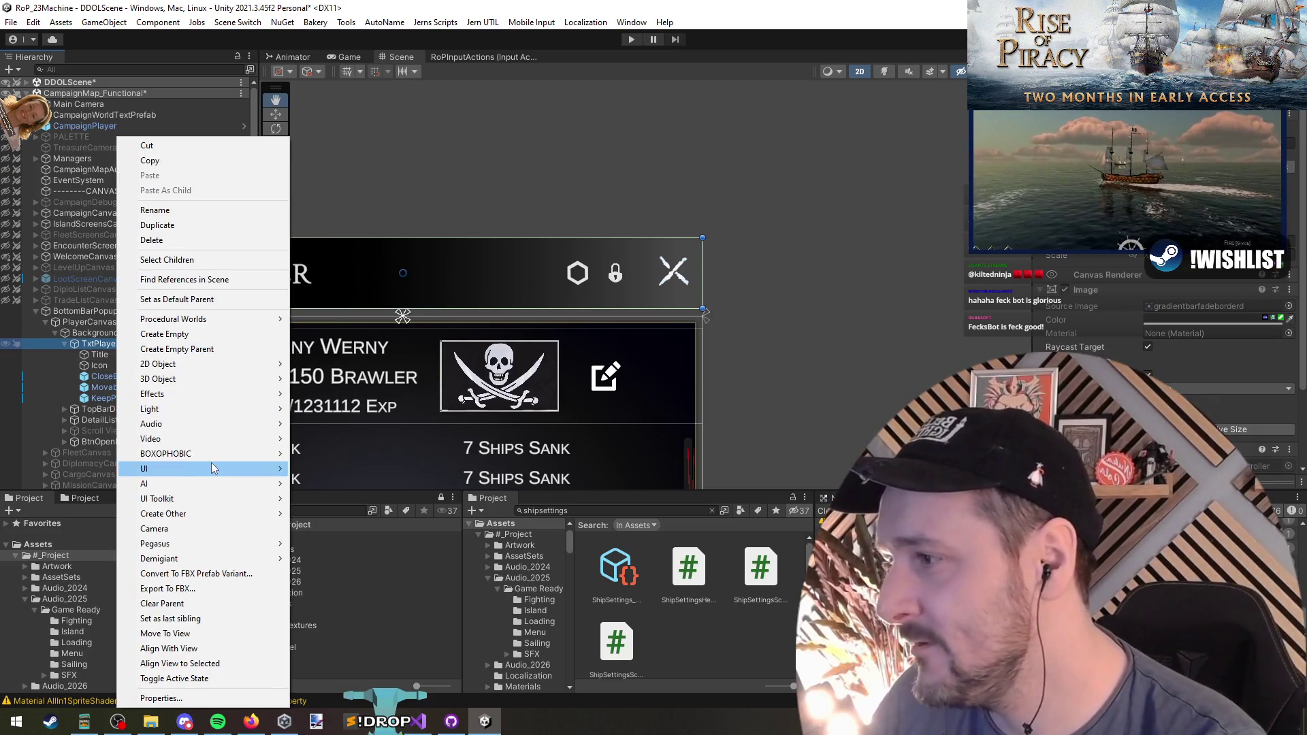
{"action": "mouse_move", "coordinate": [225, 468]}
{"action": "left_click", "coordinate": [351, 504]}
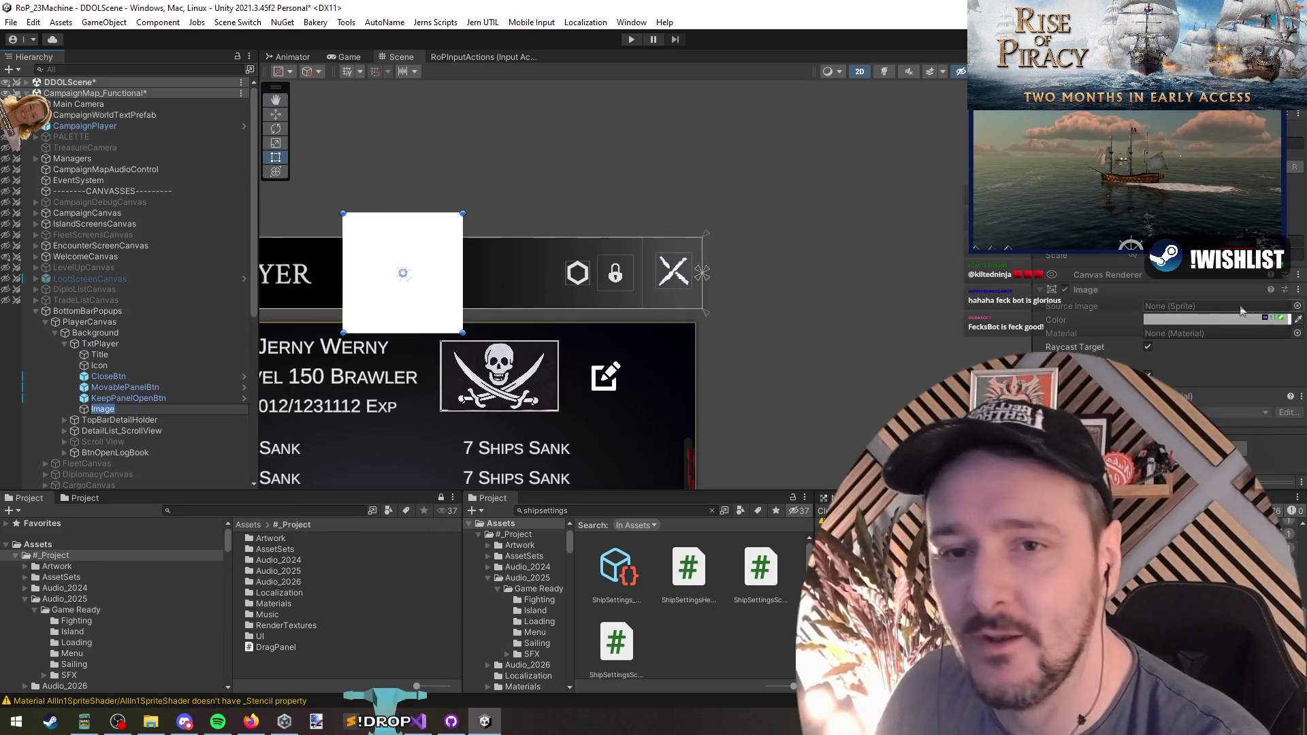
Search the Image's sprite picker for a list icon, trying '3bar', 'hamb', 'burg', then 'pic'
{"action": "left_click", "coordinate": [1298, 307]}
{"action": "type", "text": "3bar"}
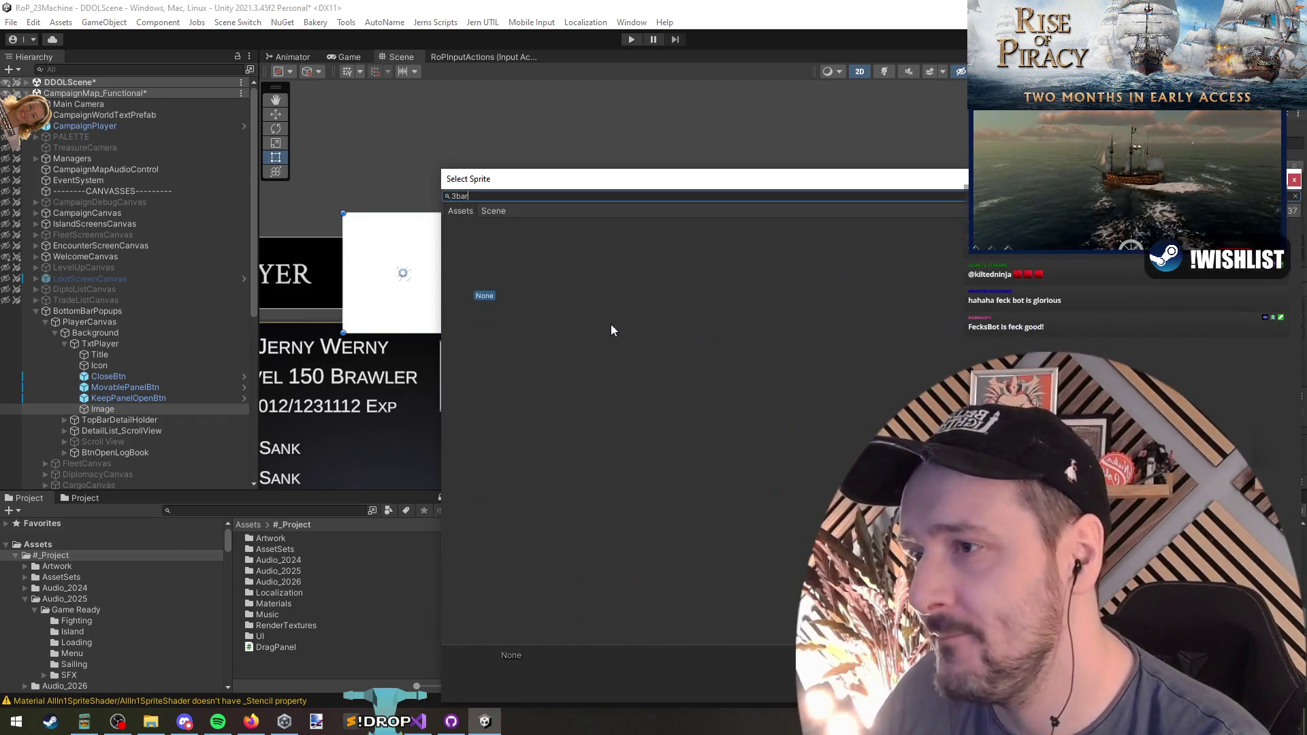
{"action": "key", "text": "BackSpace"}
{"action": "key", "text": "BackSpace"}
{"action": "key", "text": "BackSpace"}
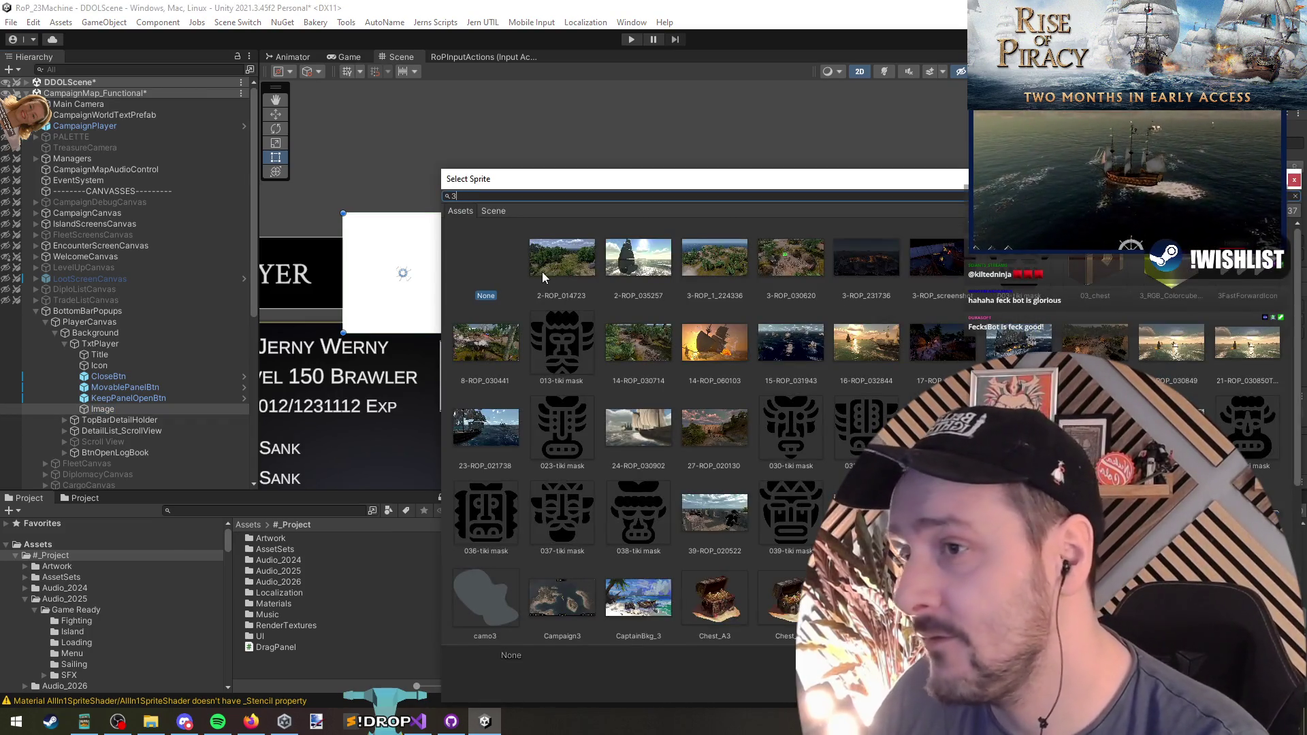
{"action": "key", "text": "BackSpace"}
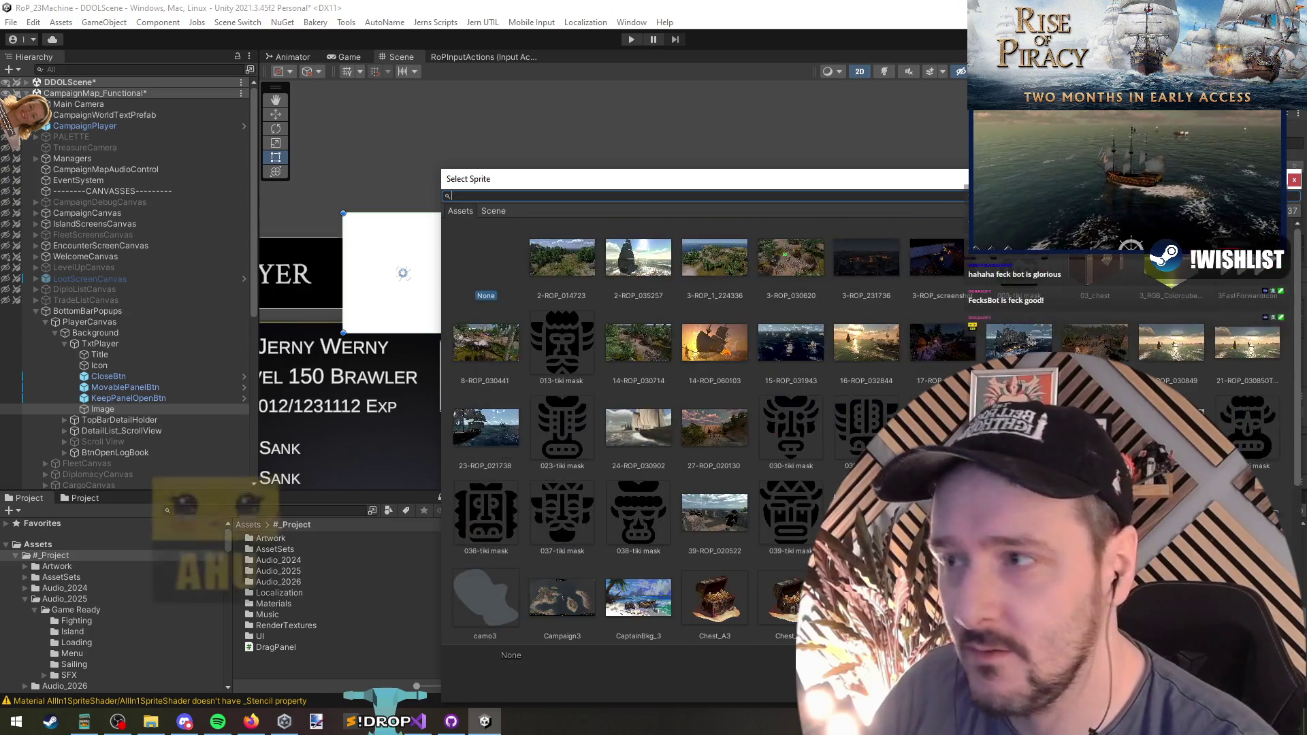
{"action": "type", "text": "hamb"}
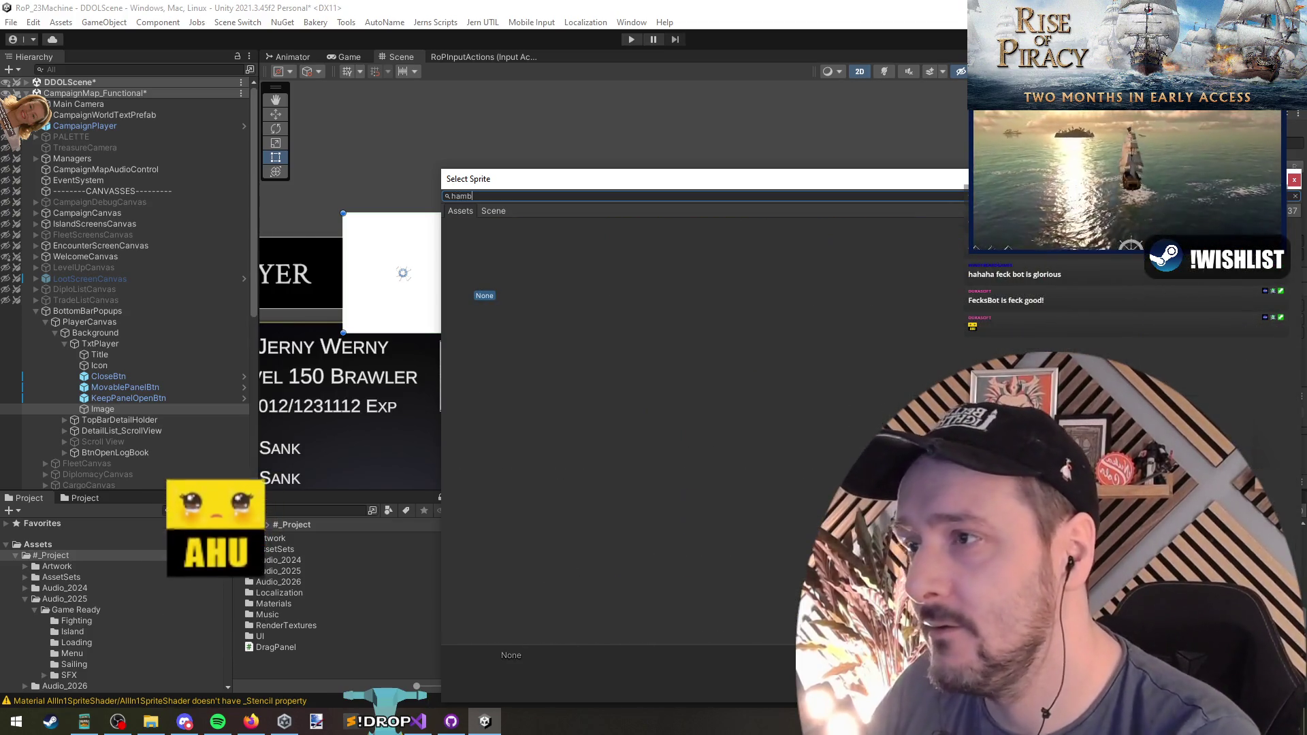
{"action": "key", "text": "BackSpace"}
{"action": "key", "text": "BackSpace"}
{"action": "key", "text": "BackSpace"}
{"action": "type", "text": "b"}
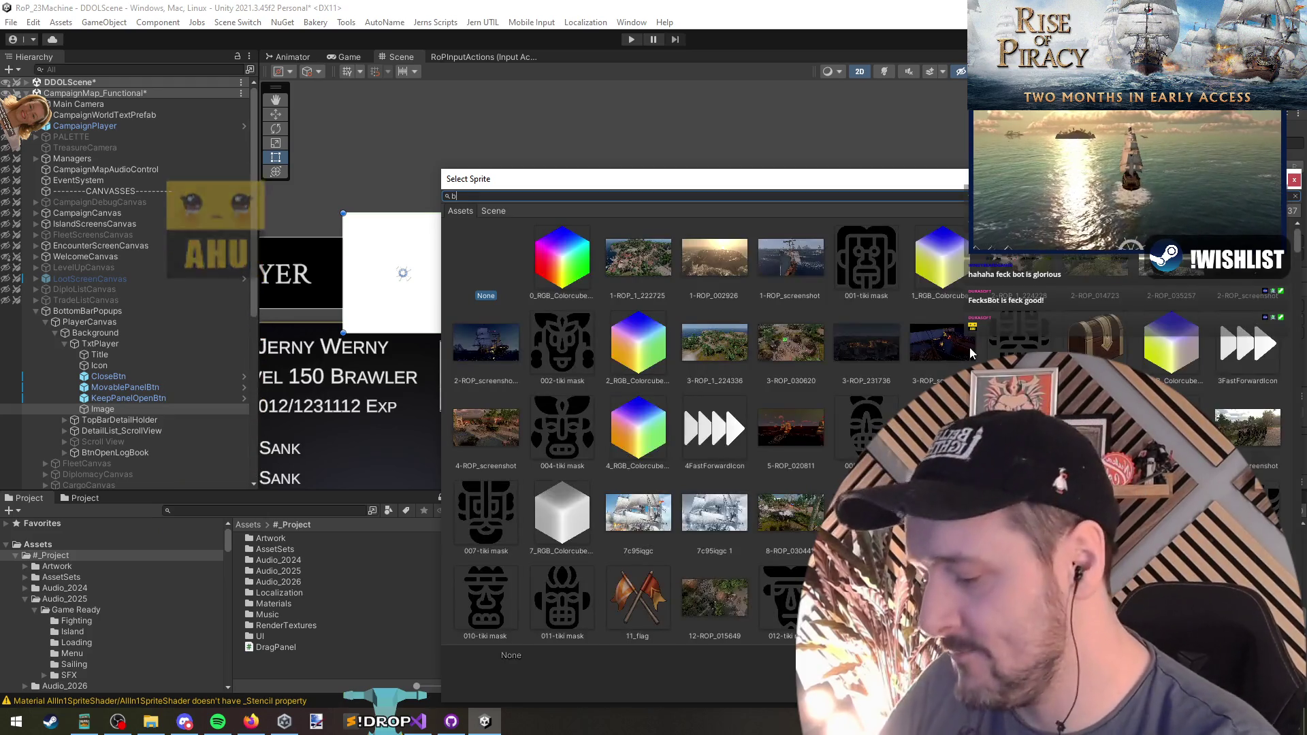
{"action": "type", "text": "urg"}
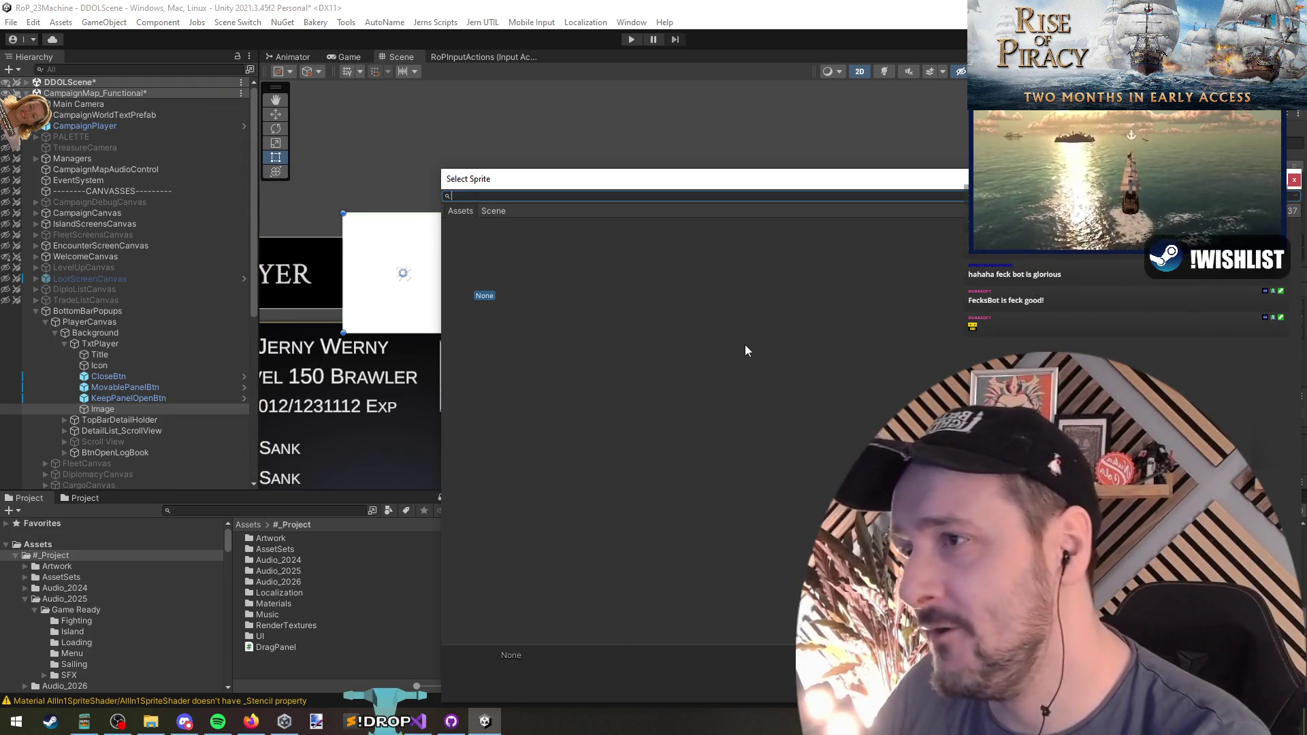
{"action": "key", "text": "BackSpace"}
{"action": "type", "text": "pic"}
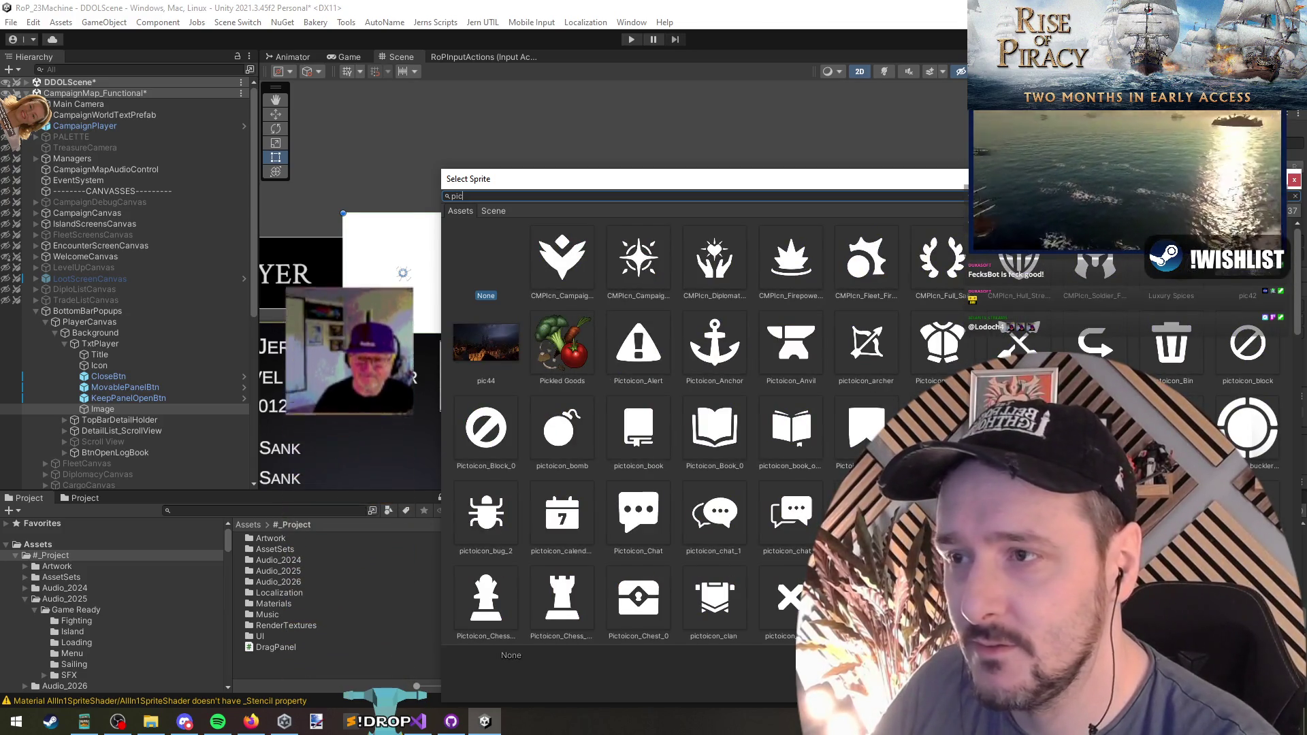
Scroll the 'pic' results and assign the pictoicon_list_2 sprite to the Image
{"action": "scroll", "coordinate": [898, 412], "scroll_direction": "down", "scroll_amount": 1}
{"action": "scroll", "coordinate": [898, 412], "scroll_direction": "down", "scroll_amount": 5}
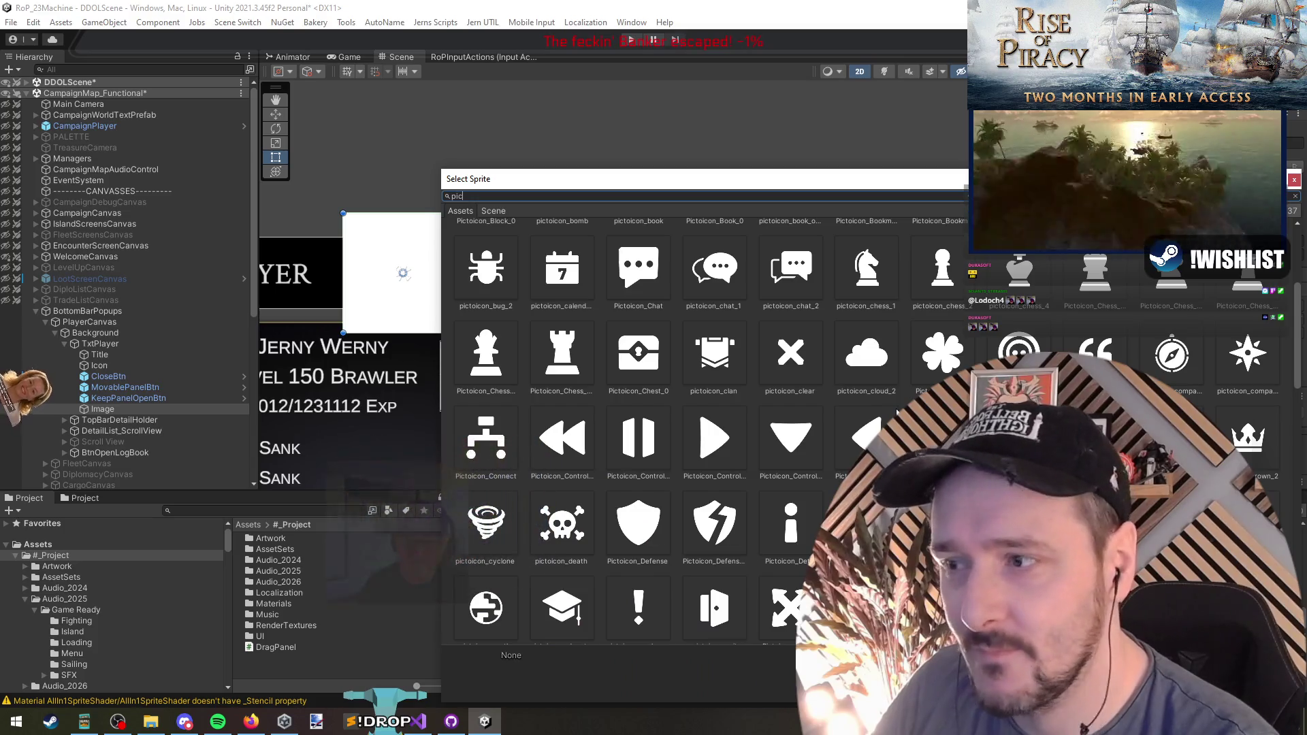
{"action": "scroll", "coordinate": [897, 412], "scroll_direction": "down", "scroll_amount": 7}
{"action": "scroll", "coordinate": [898, 412], "scroll_direction": "down", "scroll_amount": 4}
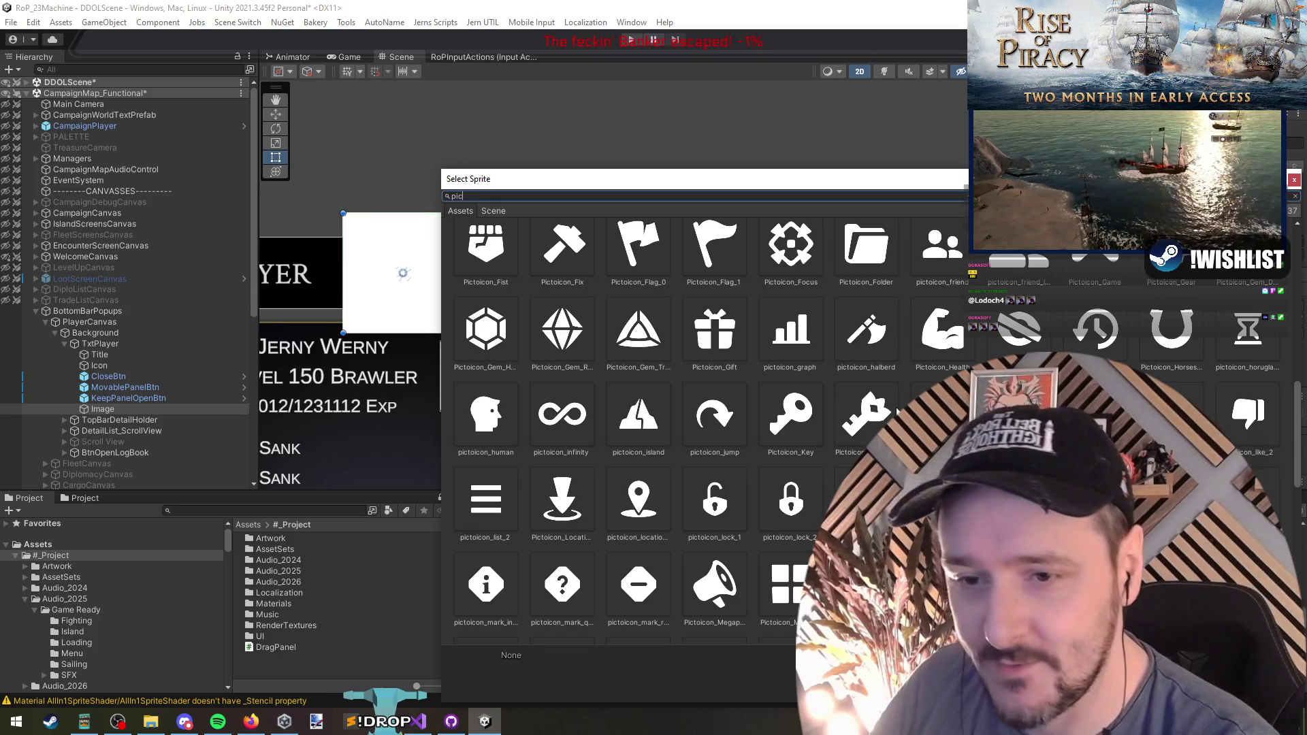
{"action": "scroll", "coordinate": [898, 411], "scroll_direction": "down", "scroll_amount": 1}
{"action": "left_click", "coordinate": [495, 474]}
{"action": "double_click", "coordinate": [488, 459]}
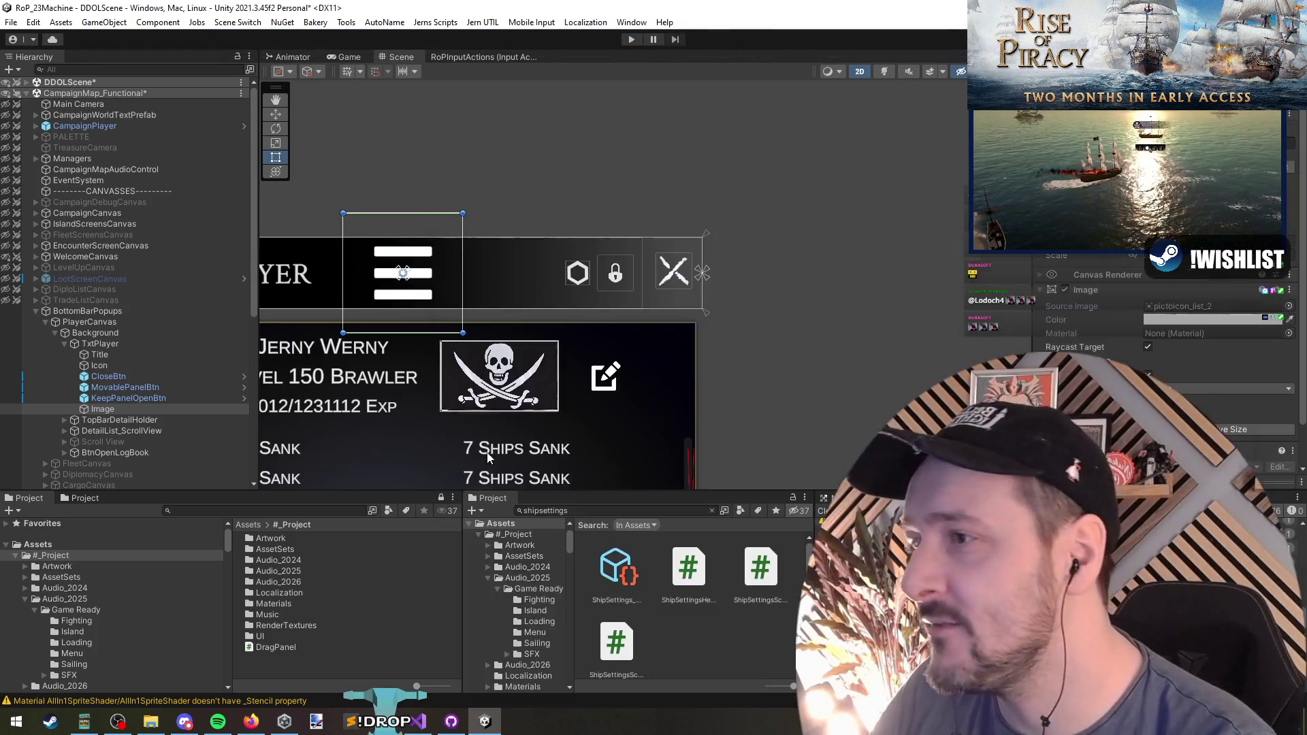
{"action": "left_click", "coordinate": [1207, 308]}
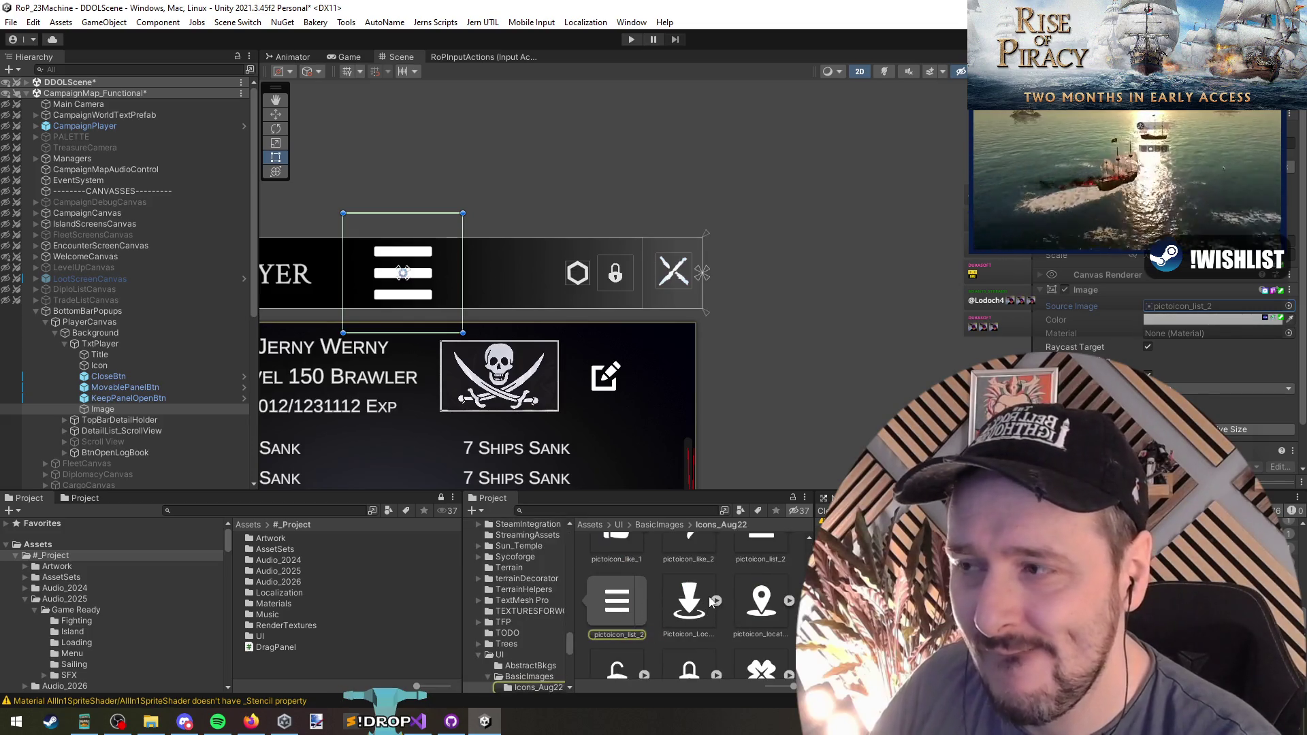
{"action": "scroll", "coordinate": [710, 601], "scroll_direction": "up", "scroll_amount": 1}
{"action": "scroll", "coordinate": [711, 599], "scroll_direction": "down", "scroll_amount": 5}
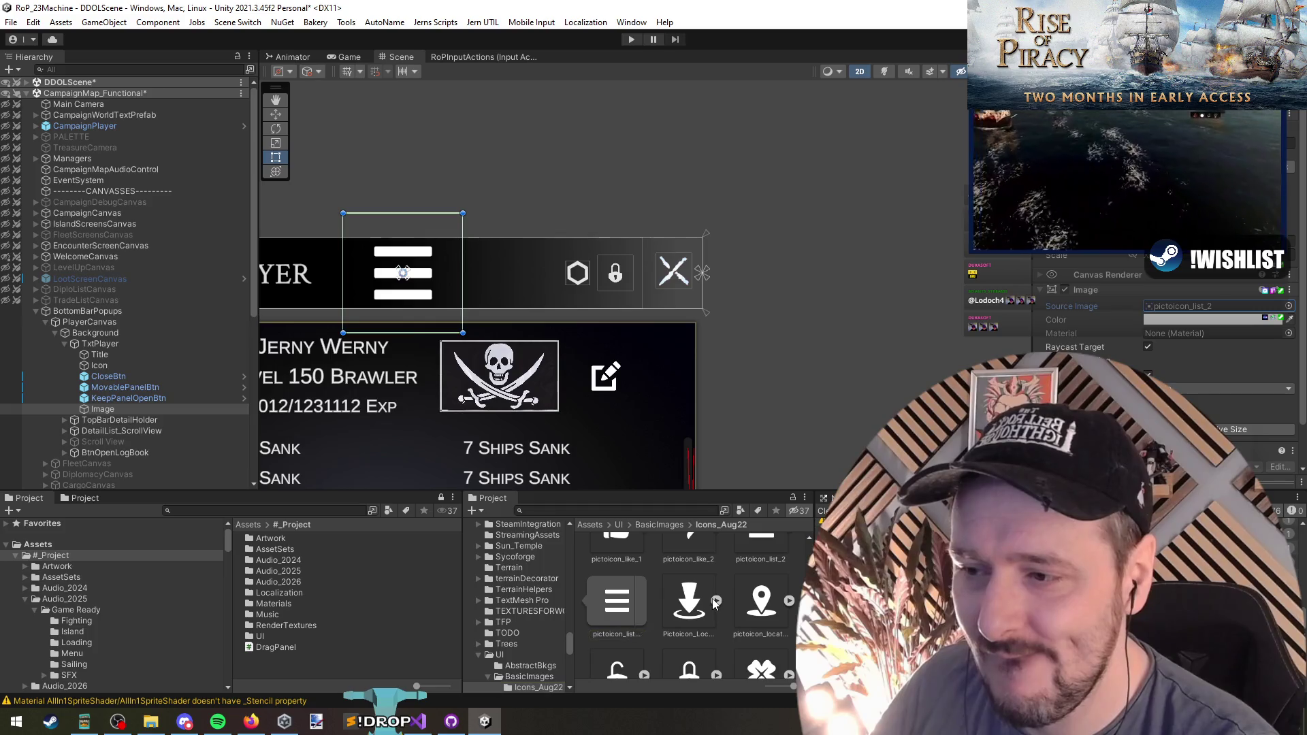
{"action": "scroll", "coordinate": [713, 604], "scroll_direction": "up", "scroll_amount": 10}
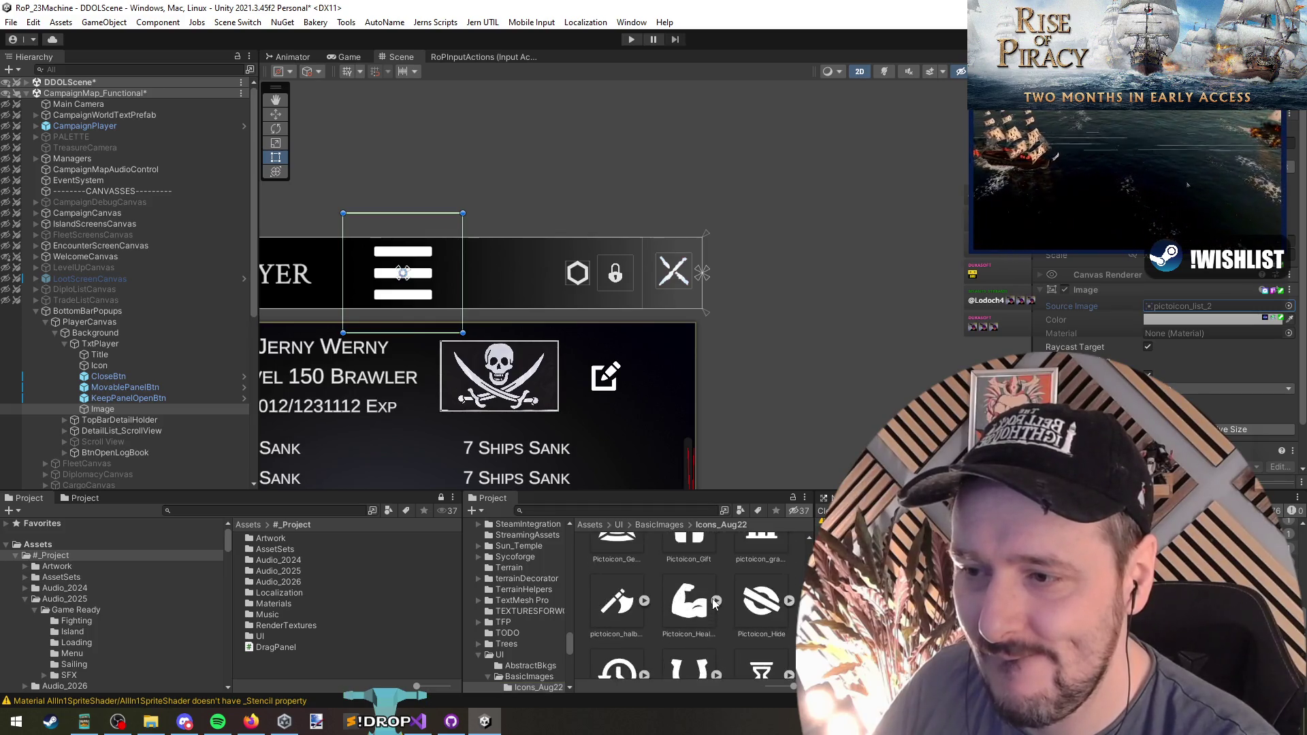
{"action": "scroll", "coordinate": [727, 602], "scroll_direction": "up", "scroll_amount": 10}
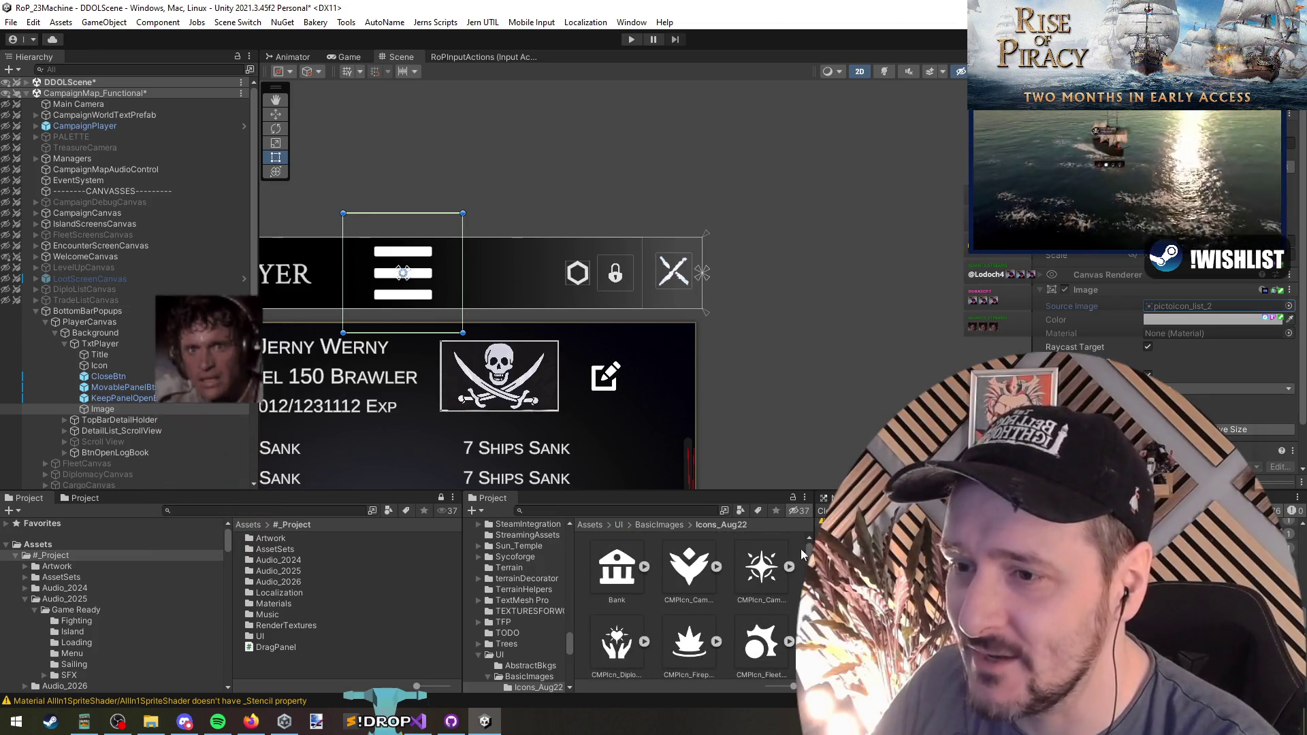
{"action": "scroll", "coordinate": [769, 592], "scroll_direction": "down", "scroll_amount": 10}
{"action": "scroll", "coordinate": [691, 606], "scroll_direction": "down", "scroll_amount": 3}
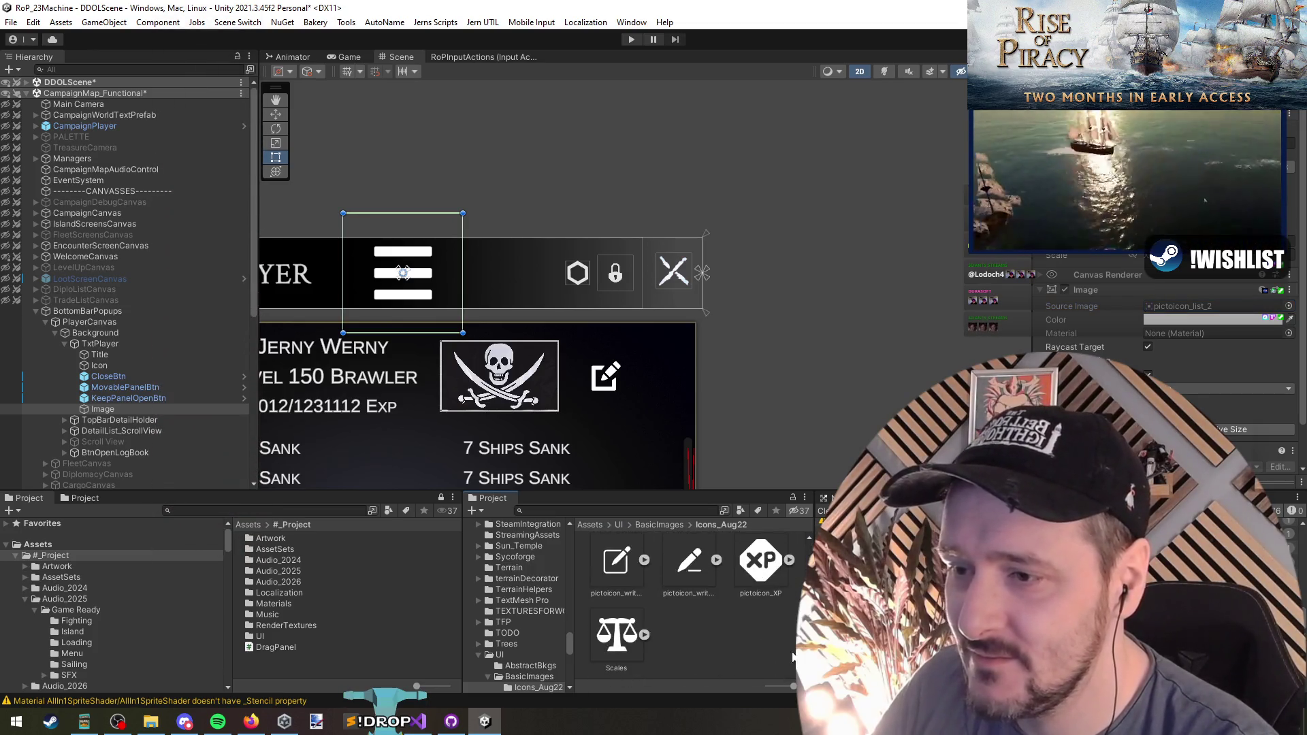
{"action": "scroll", "coordinate": [724, 625], "scroll_direction": "up", "scroll_amount": 2}
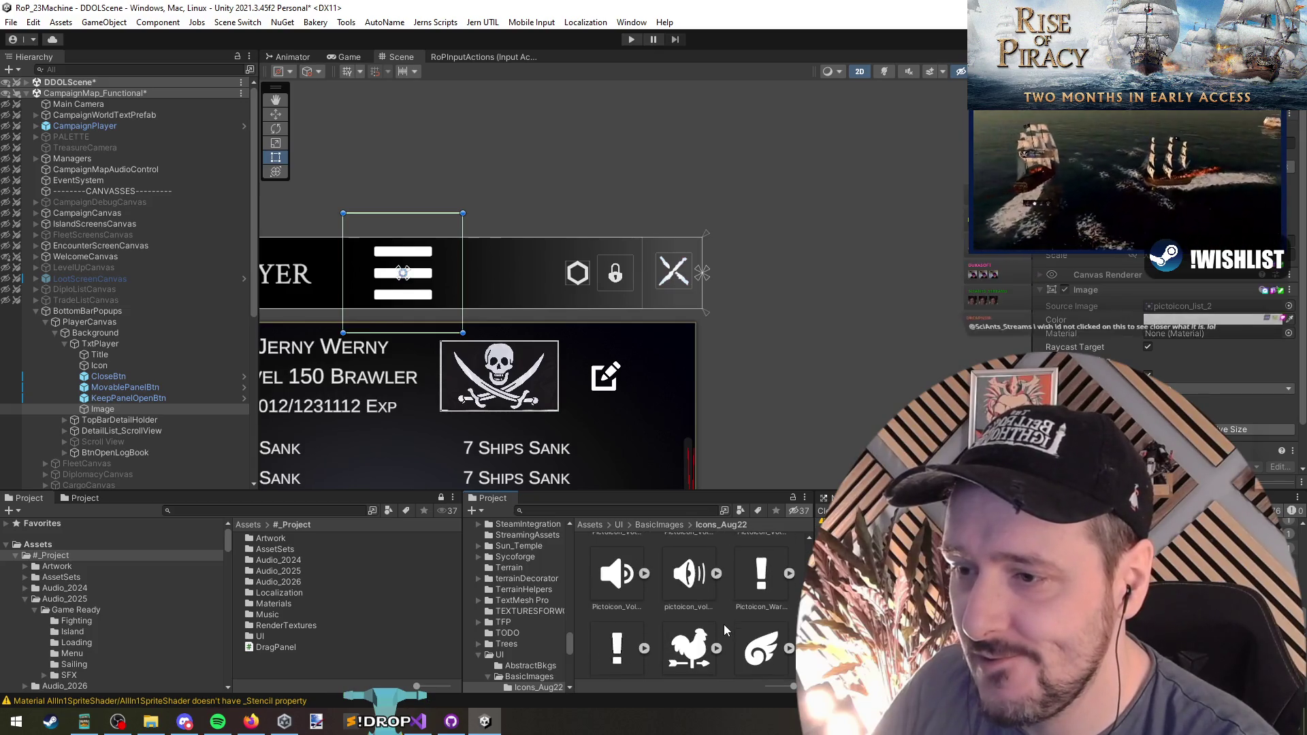
{"action": "scroll", "coordinate": [726, 623], "scroll_direction": "up", "scroll_amount": 3}
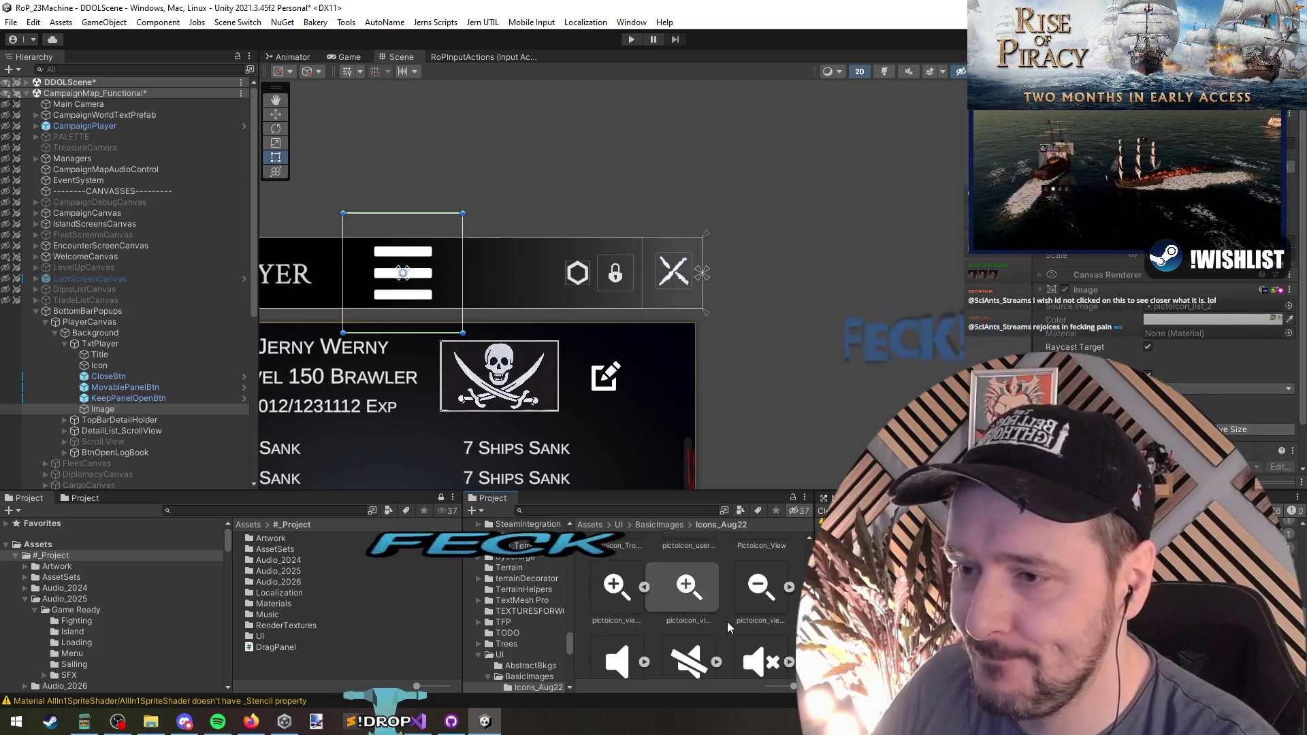
{"action": "scroll", "coordinate": [727, 622], "scroll_direction": "up", "scroll_amount": 3}
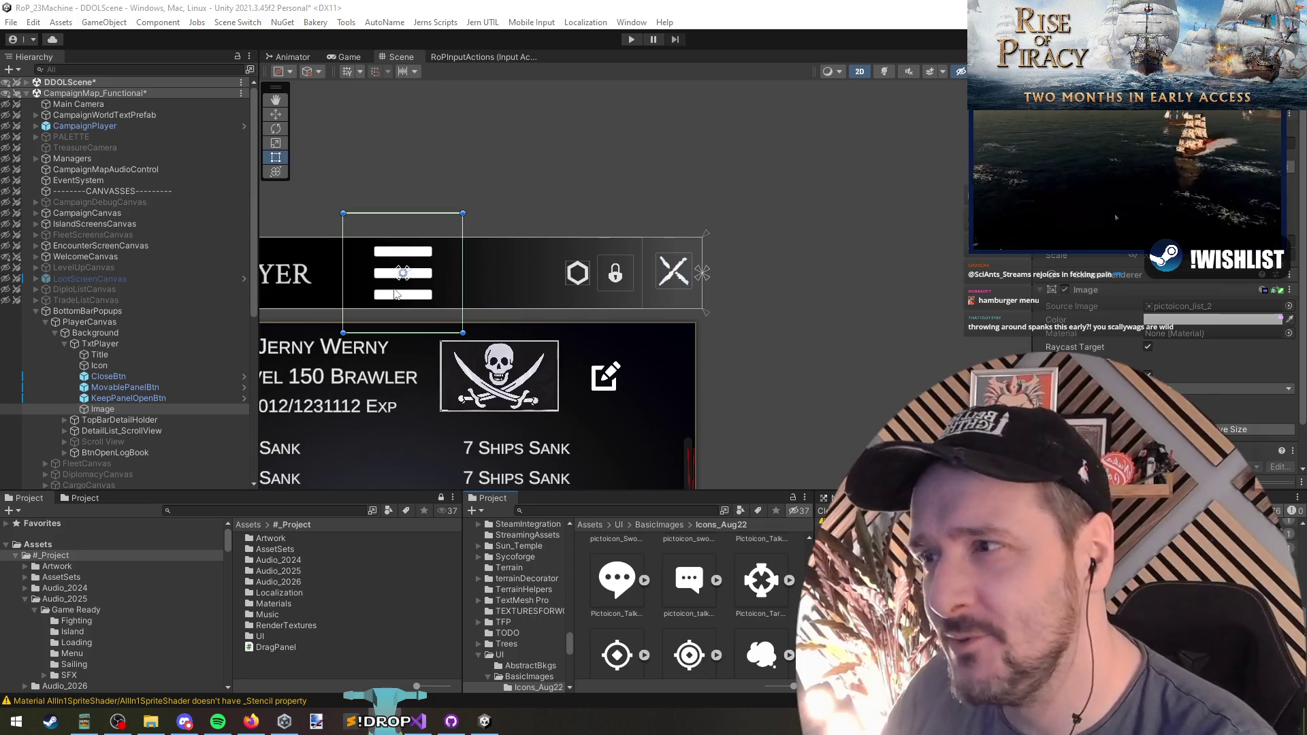
Locate pictoicon_list_2 in the Project panel, rename it Hamburger, and reselect the Image
{"action": "left_click", "coordinate": [1186, 307]}
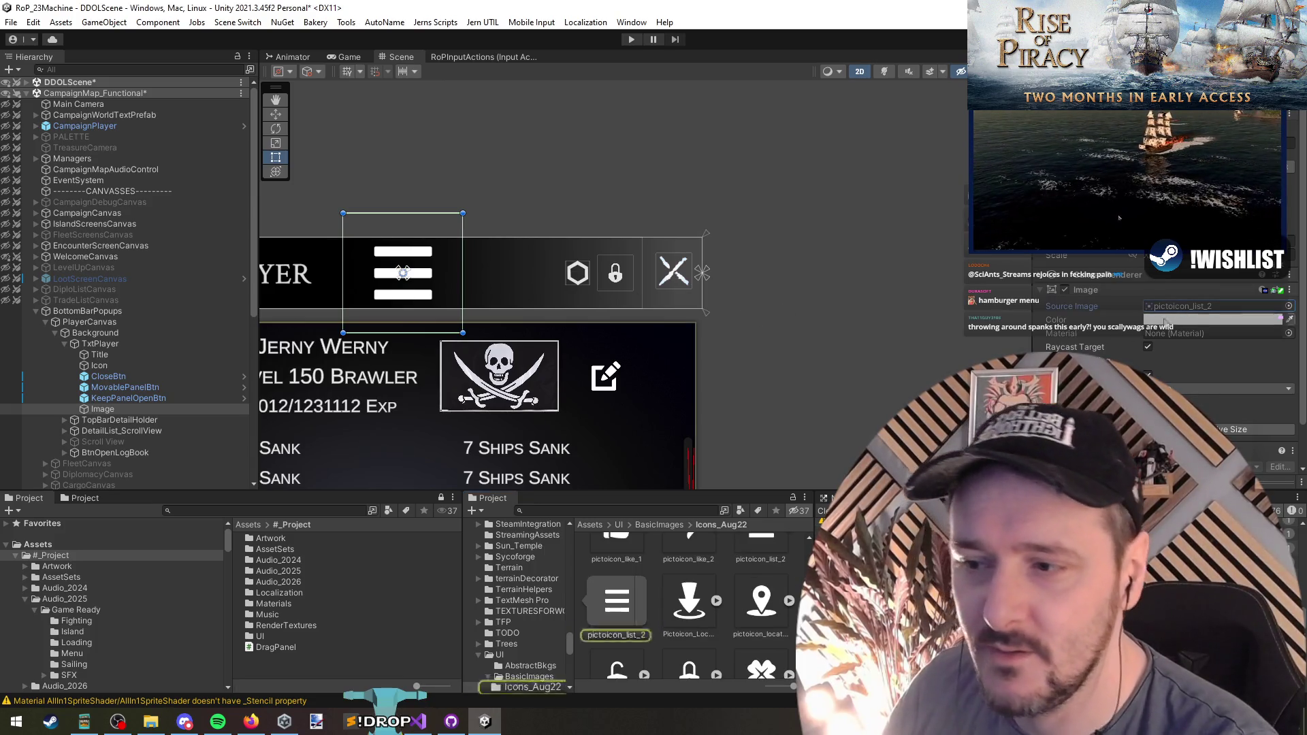
{"action": "left_click", "coordinate": [616, 613]}
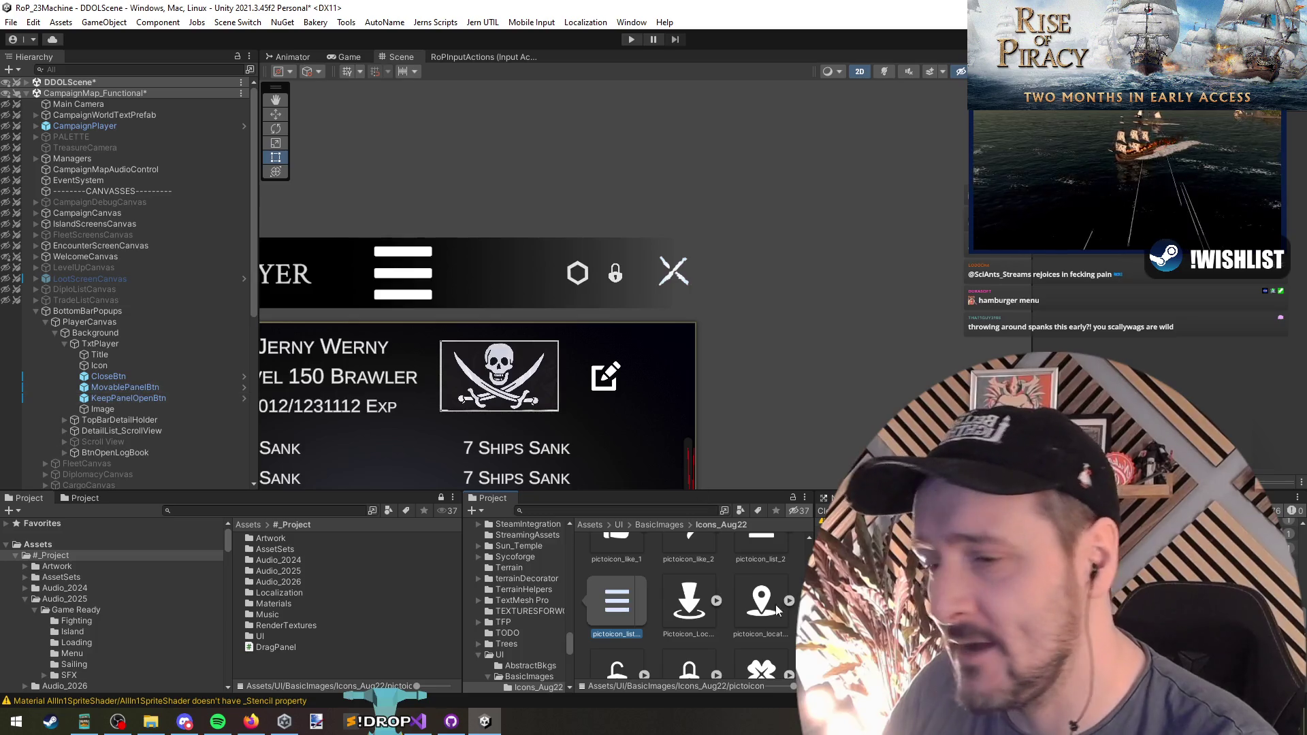
{"action": "scroll", "coordinate": [756, 592], "scroll_direction": "up", "scroll_amount": 1}
{"action": "left_click", "coordinate": [760, 593]}
{"action": "scroll", "coordinate": [758, 584], "scroll_direction": "up", "scroll_amount": 1}
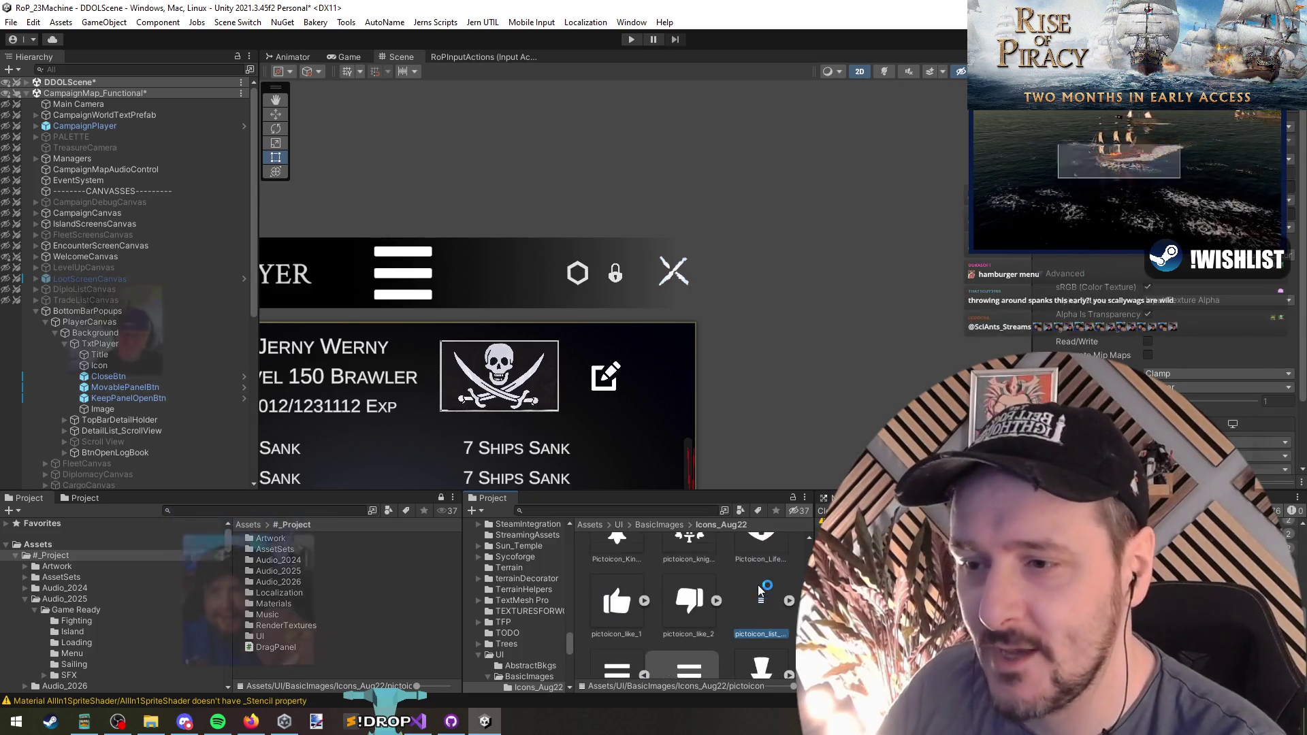
{"action": "key", "text": "F2"}
{"action": "type", "text": "Hamburger"}
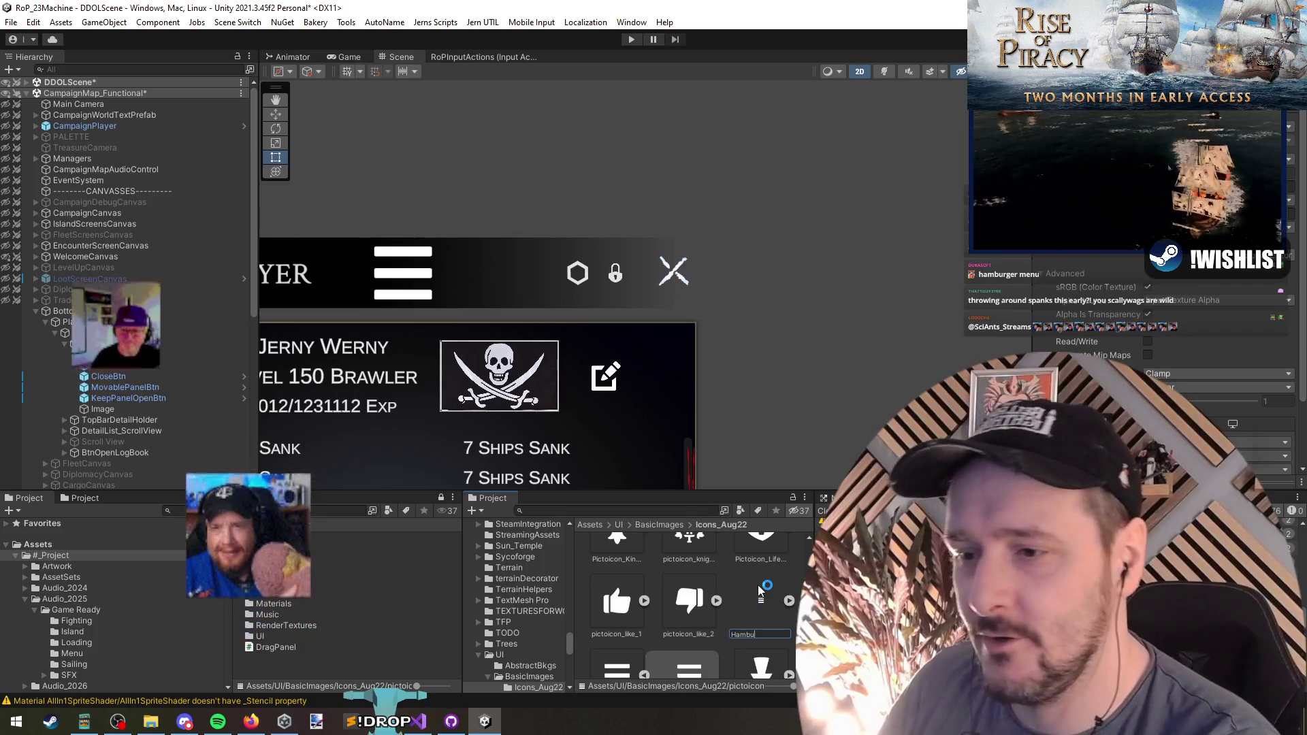
{"action": "key", "text": "Return"}
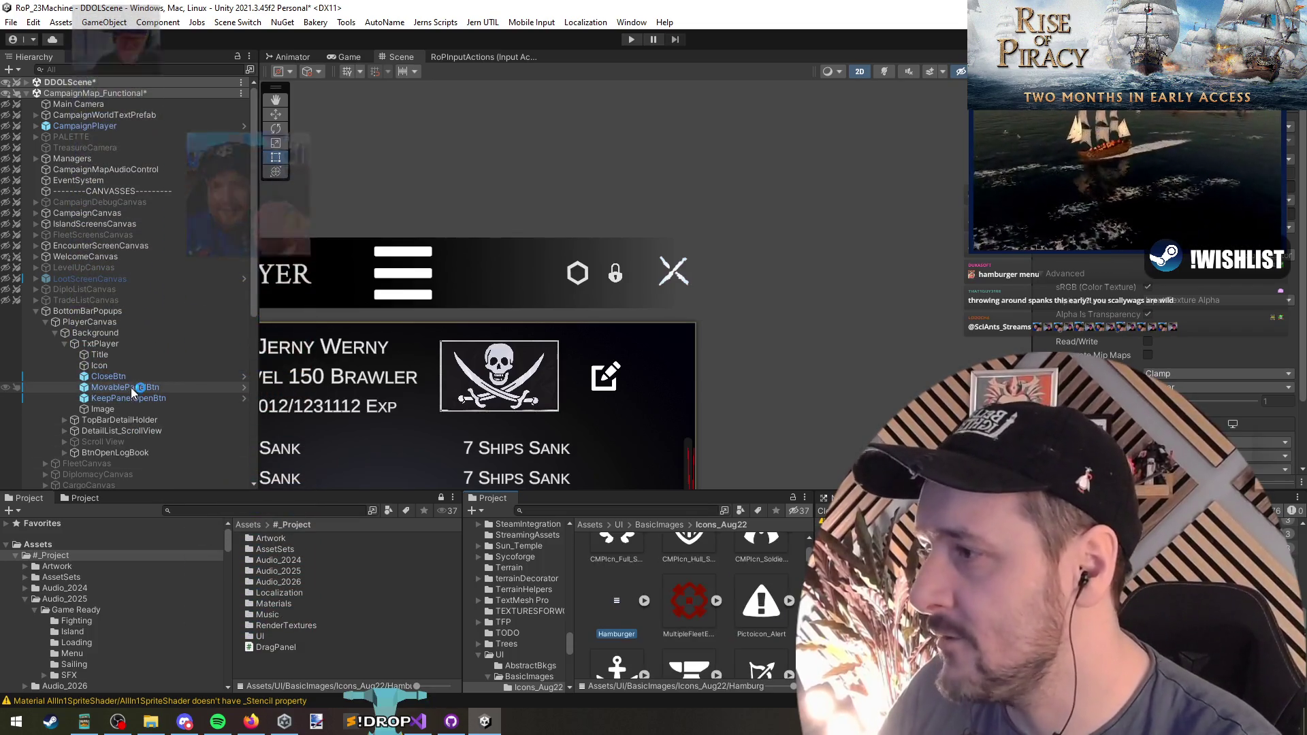
{"action": "left_click", "coordinate": [128, 368]}
{"action": "left_click", "coordinate": [126, 409]}
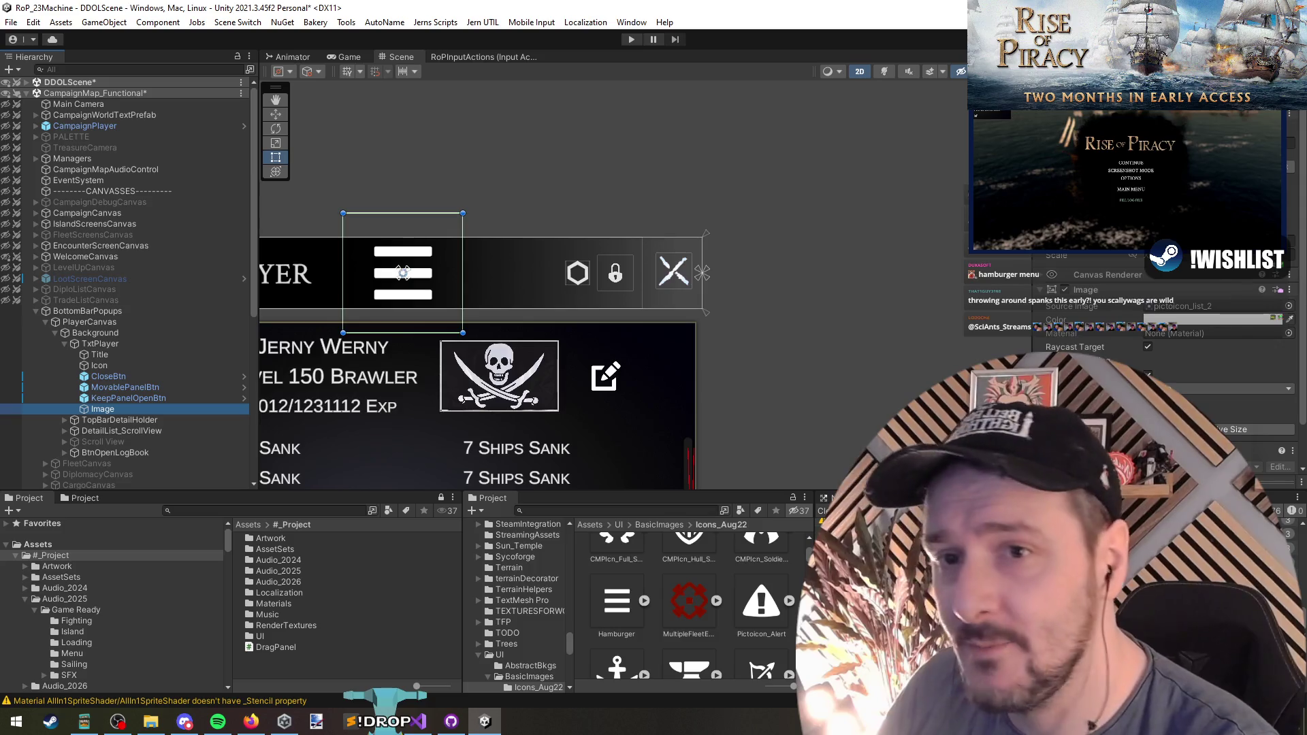
Assign the Hamburger sprite to the Image and set it to native size
{"action": "left_click", "coordinate": [1289, 306]}
{"action": "type", "text": "hamm"}
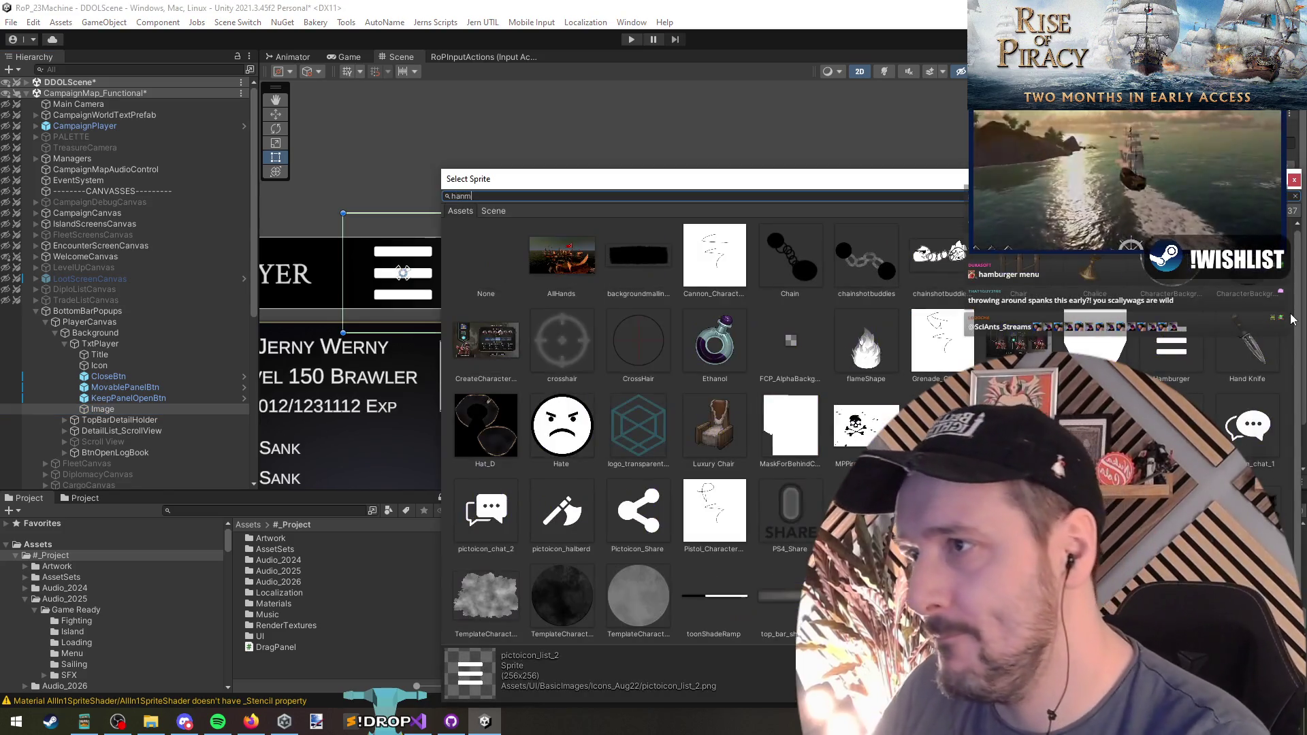
{"action": "type", "text": "hambur"}
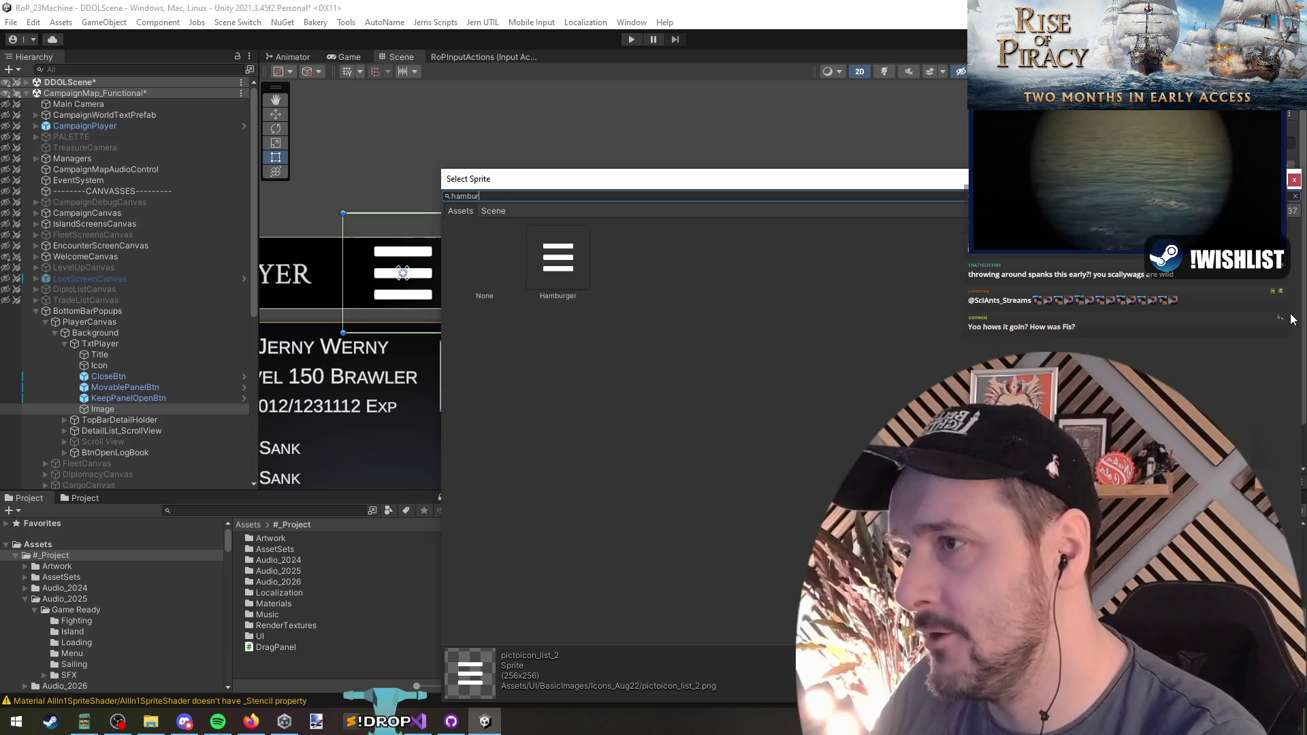
{"action": "double_click", "coordinate": [560, 262]}
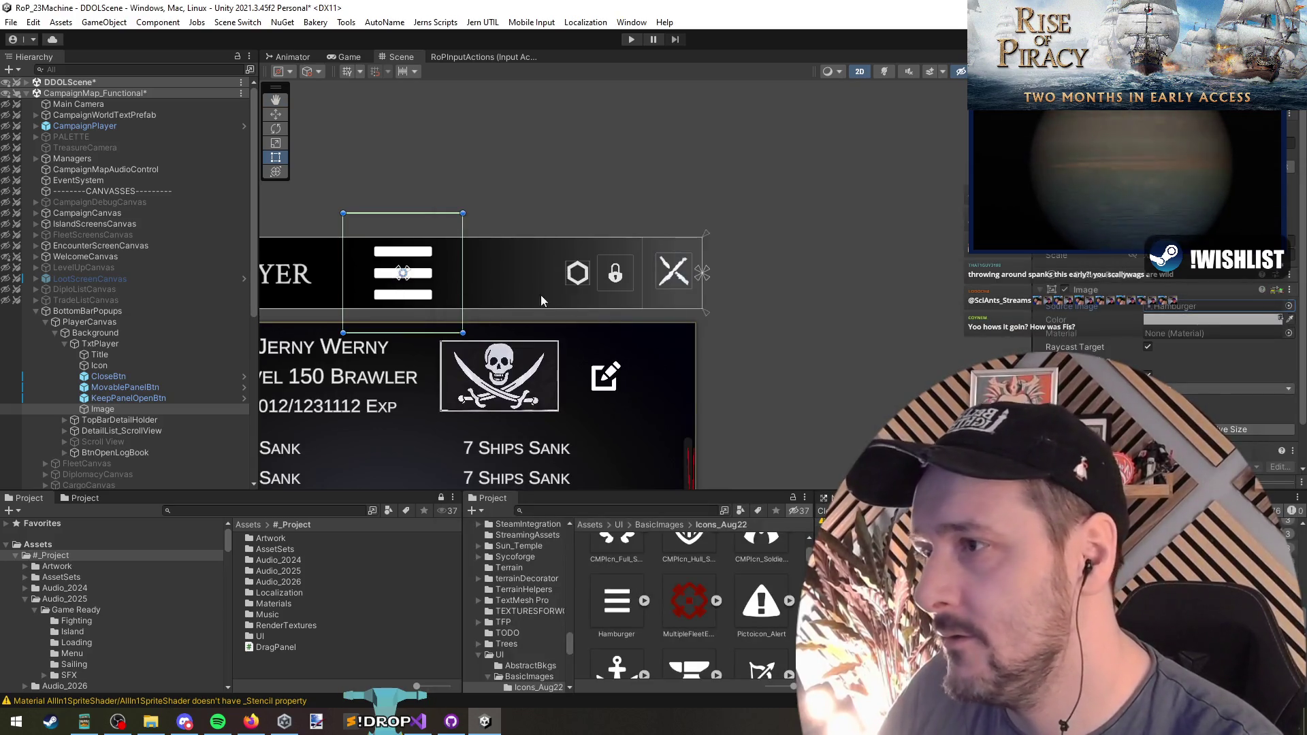
{"action": "left_click", "coordinate": [1253, 429]}
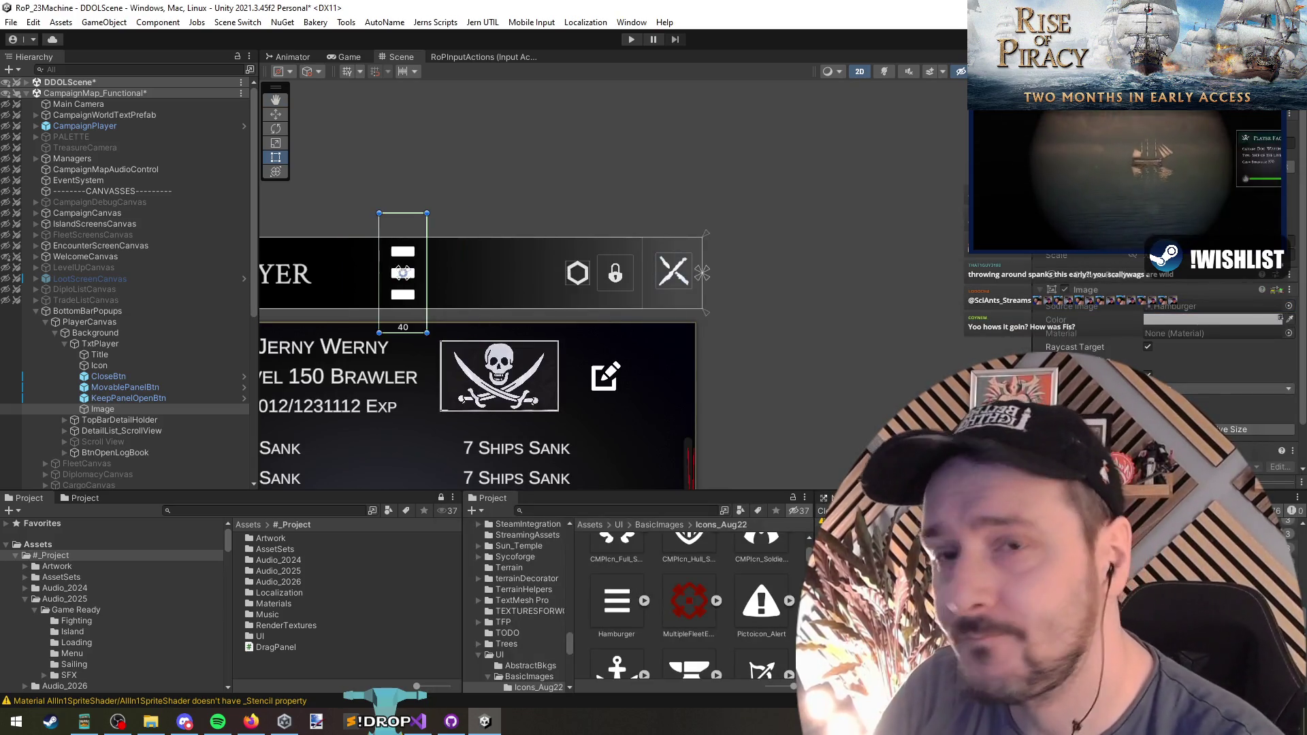
Move the hamburger icon into the header's button row beside the lock icon
{"action": "key", "text": "w"}
{"action": "left_click_drag", "start_coordinate": [458, 272], "coordinate": [664, 274]}
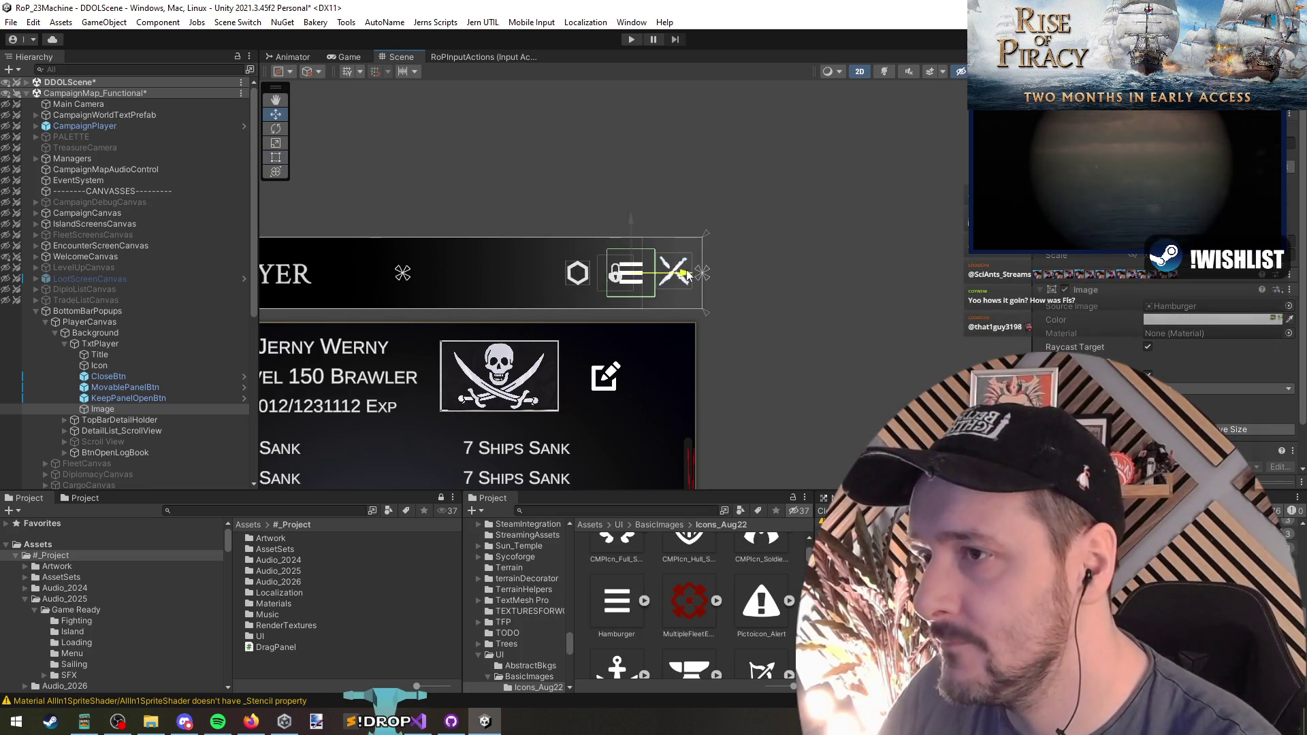
{"action": "left_click", "coordinate": [1195, 319]}
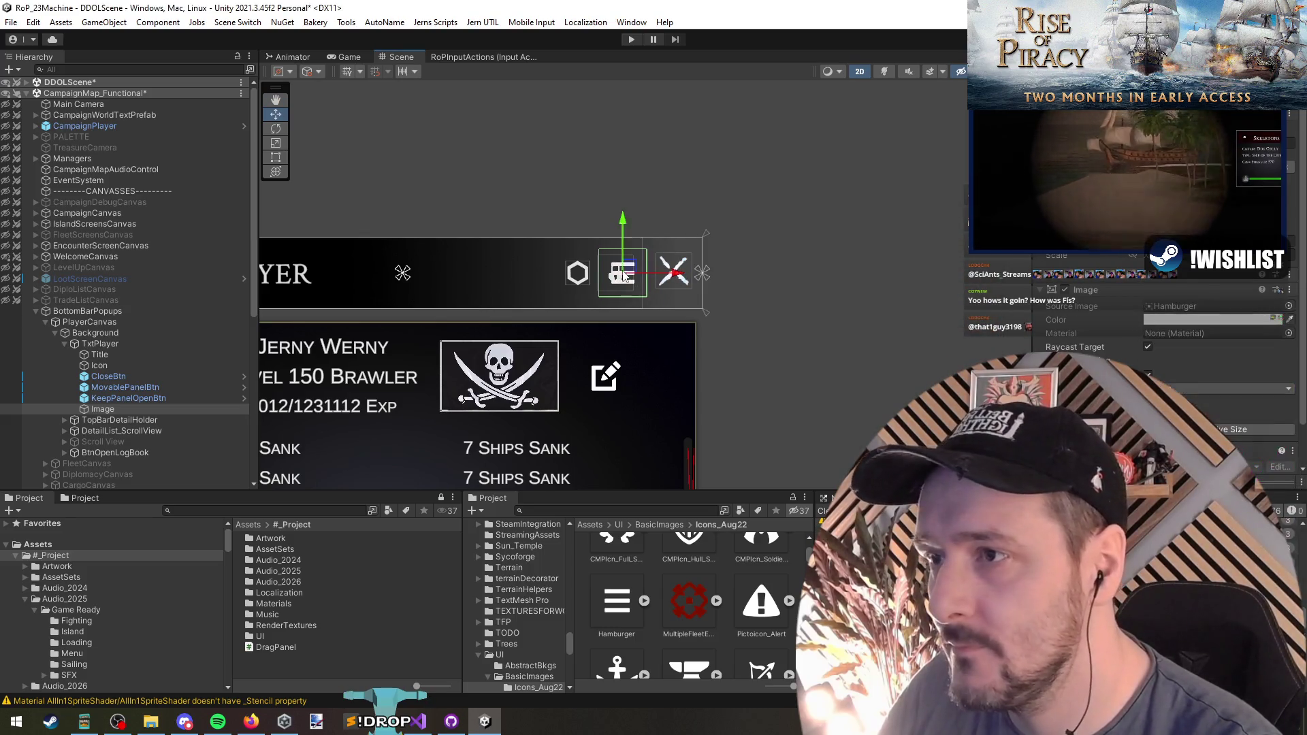
{"action": "scroll", "coordinate": [572, 279], "scroll_direction": "up", "scroll_amount": 4}
{"action": "left_click_drag", "start_coordinate": [709, 280], "coordinate": [682, 280]}
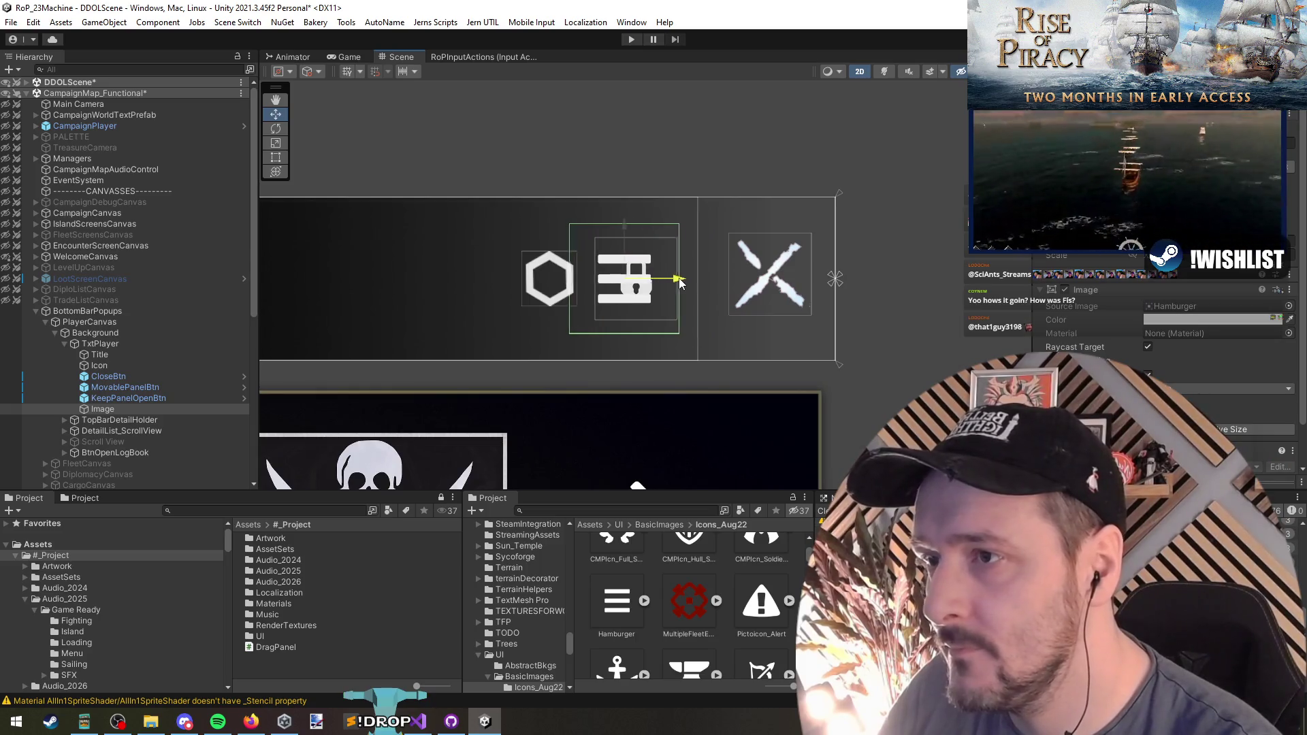
{"action": "scroll", "coordinate": [682, 282], "scroll_direction": "down", "scroll_amount": 3}
{"action": "left_click", "coordinate": [100, 409]}
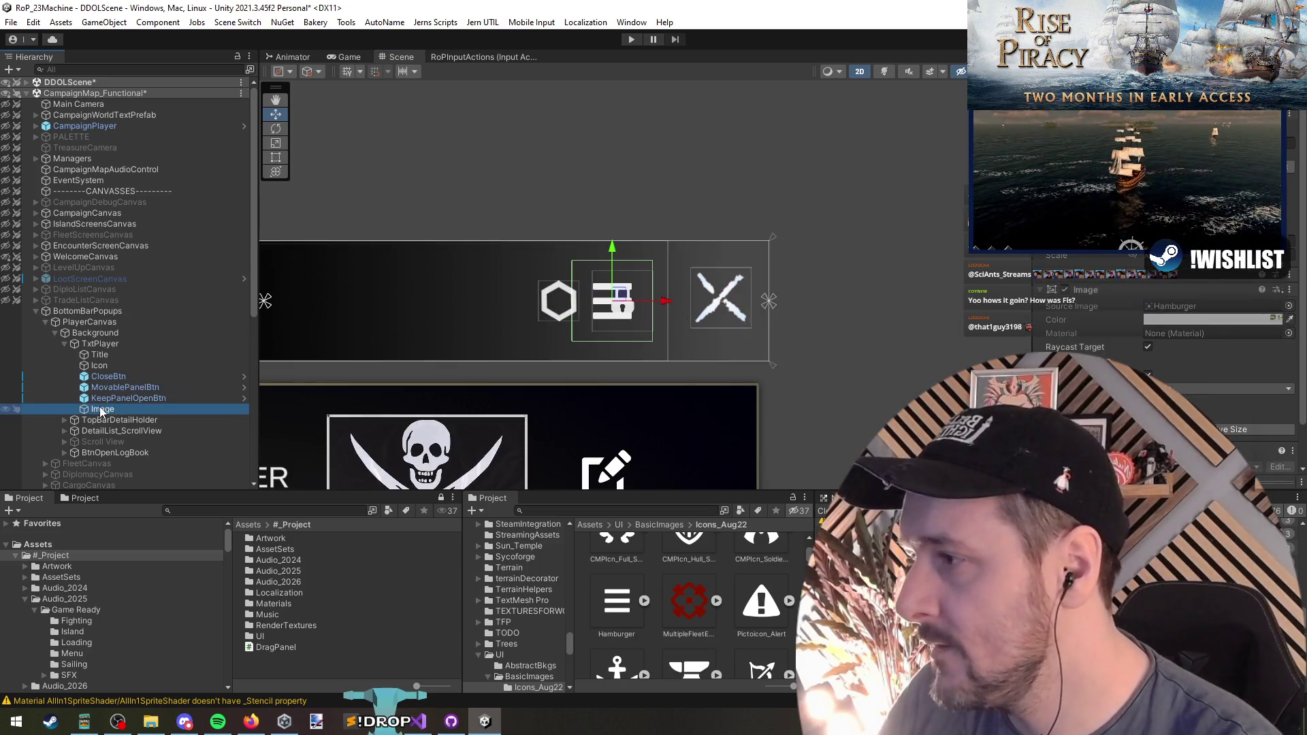
{"action": "double_click", "coordinate": [101, 409]}
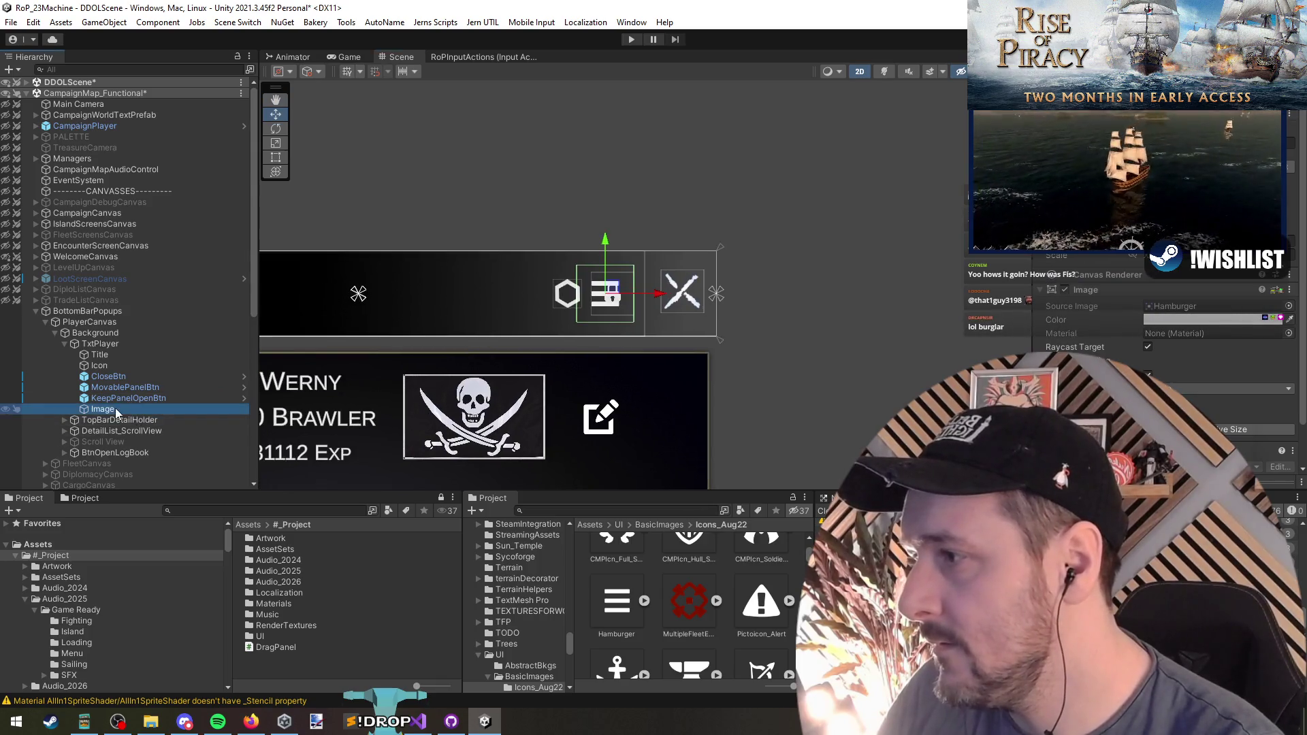
Create a new child UI Image under the hamburger Image
{"action": "right_click", "coordinate": [117, 412]}
{"action": "mouse_move", "coordinate": [191, 469]}
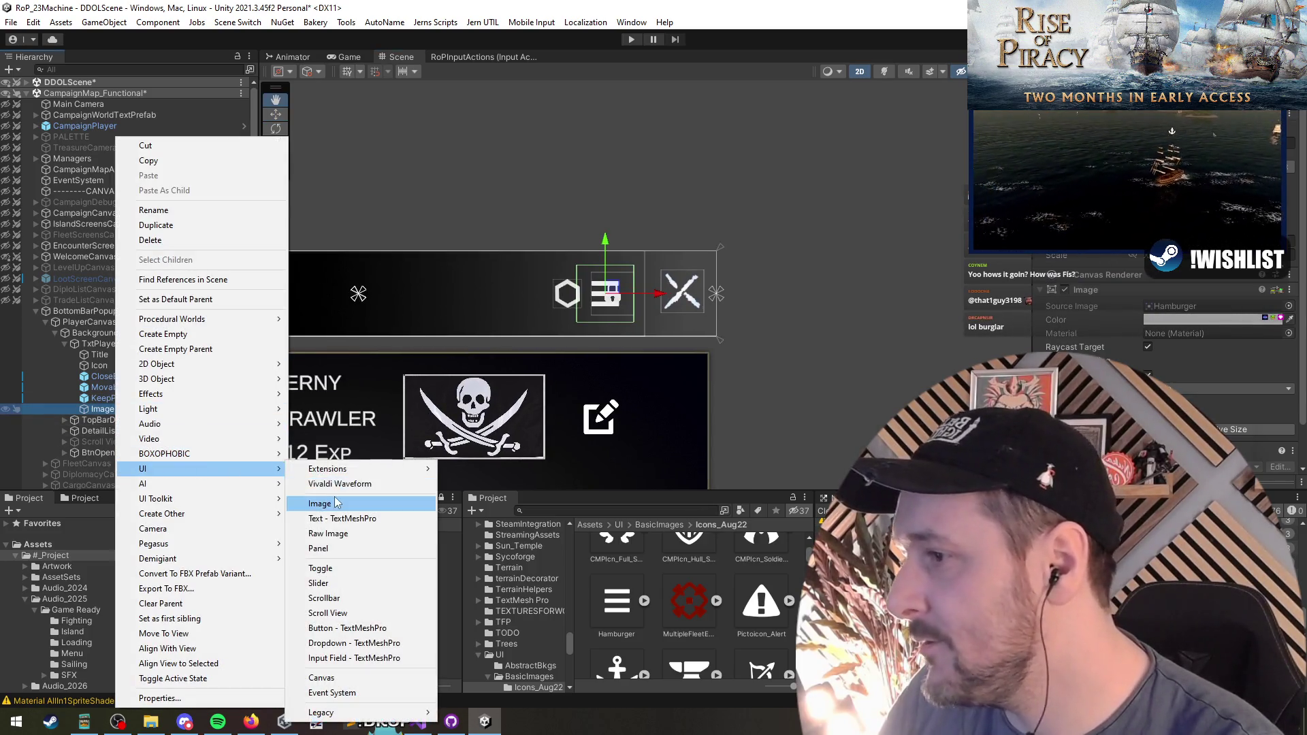
{"action": "left_click", "coordinate": [336, 503]}
{"action": "mouse_move", "coordinate": [611, 307]}
{"action": "left_mouse_down"}
{"action": "mouse_move", "coordinate": [576, 398]}
{"action": "mouse_move", "coordinate": [578, 388]}
{"action": "left_mouse_up"}
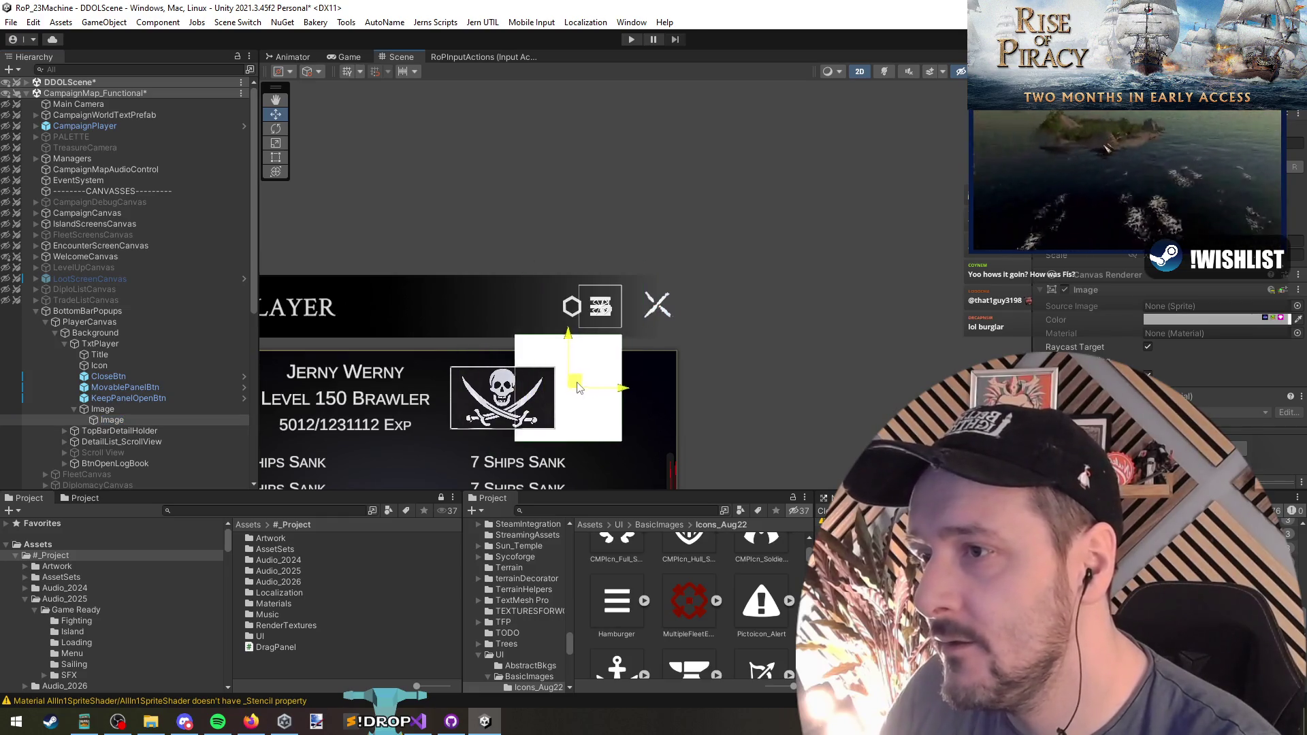
Position the new white square up and right, just below the header icons
{"action": "key", "text": "f"}
{"action": "mouse_move", "coordinate": [625, 272]}
{"action": "left_mouse_down"}
{"action": "mouse_move", "coordinate": [586, 151]}
{"action": "mouse_move", "coordinate": [627, 156]}
{"action": "mouse_move", "coordinate": [576, 312]}
{"action": "mouse_move", "coordinate": [625, 289]}
{"action": "left_mouse_up"}
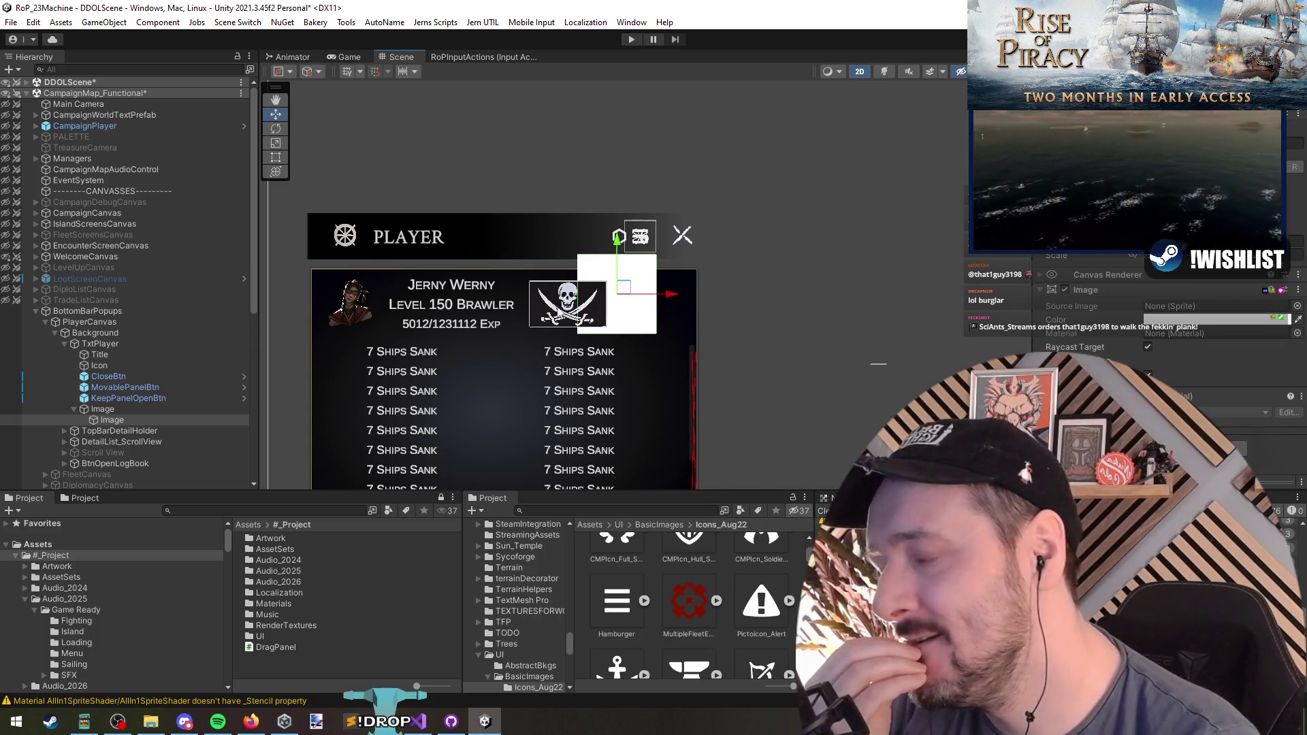
{"action": "left_click", "coordinate": [1219, 39]}
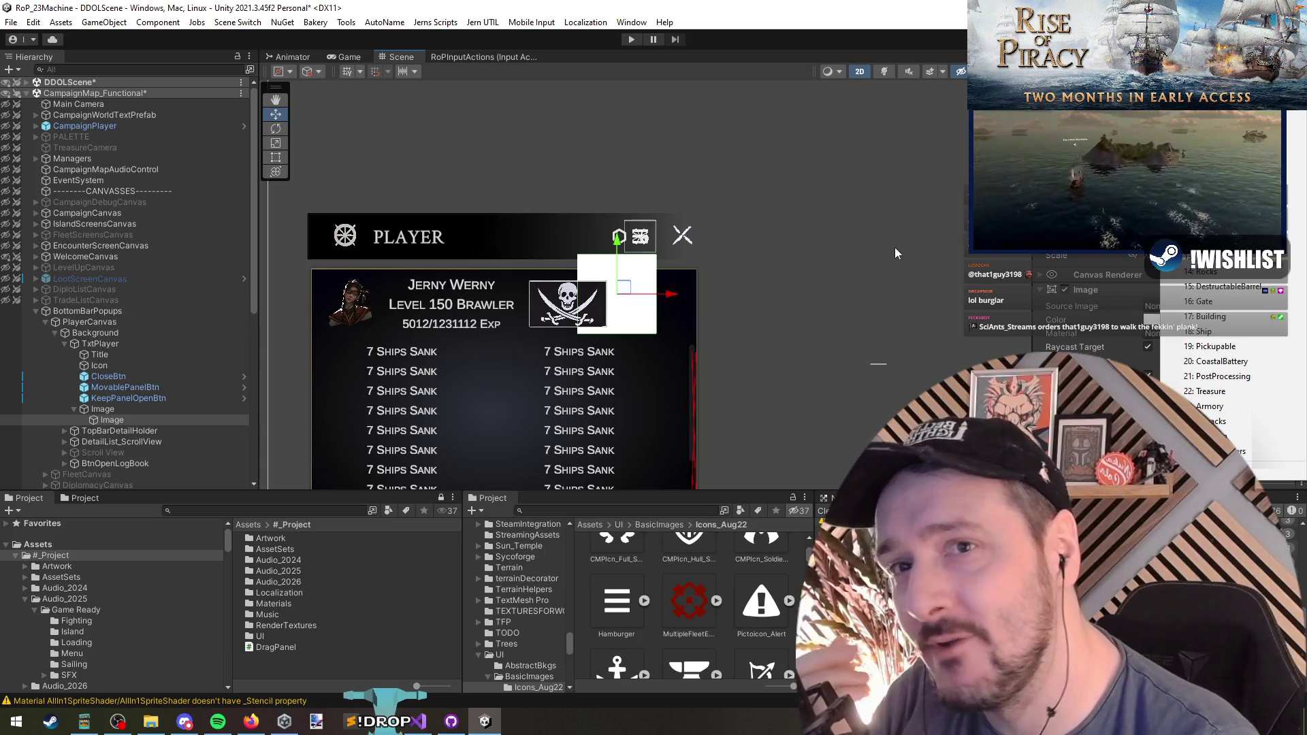
{"action": "key", "text": "Escape"}
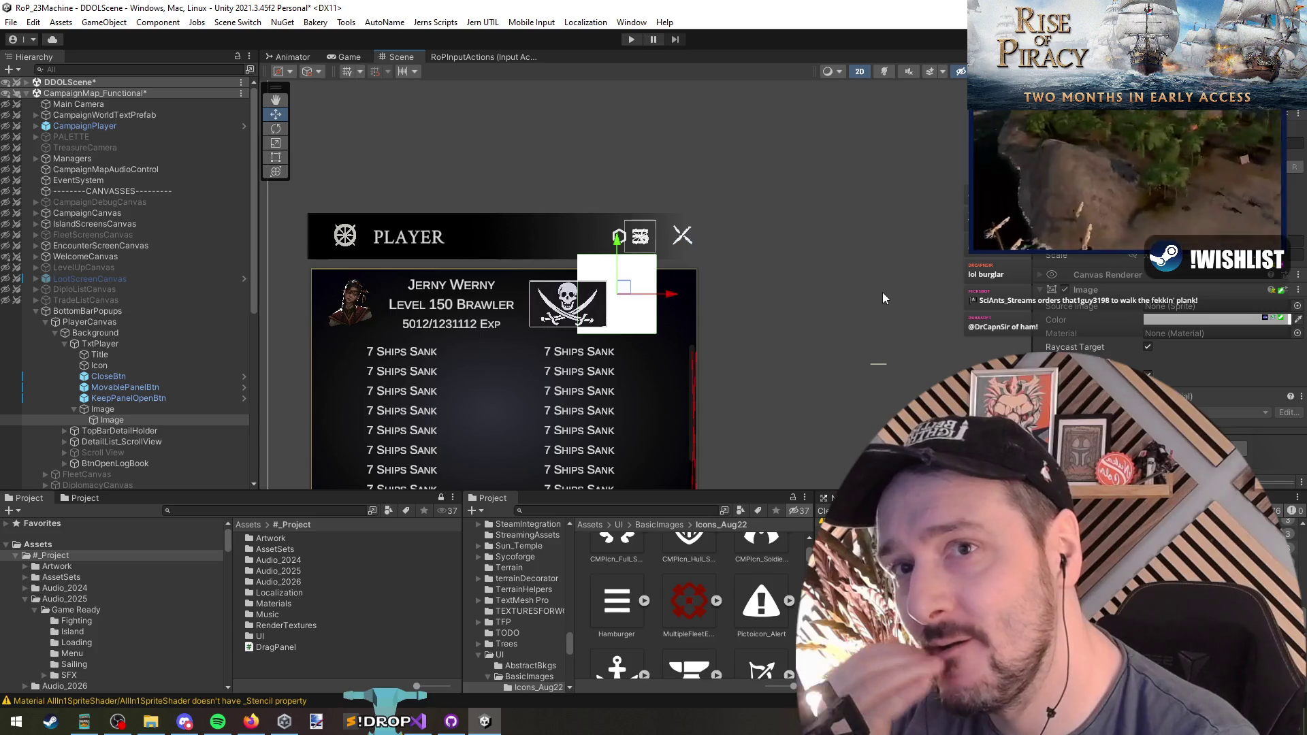
{"action": "scroll", "coordinate": [702, 238], "scroll_direction": "up", "scroll_amount": 3}
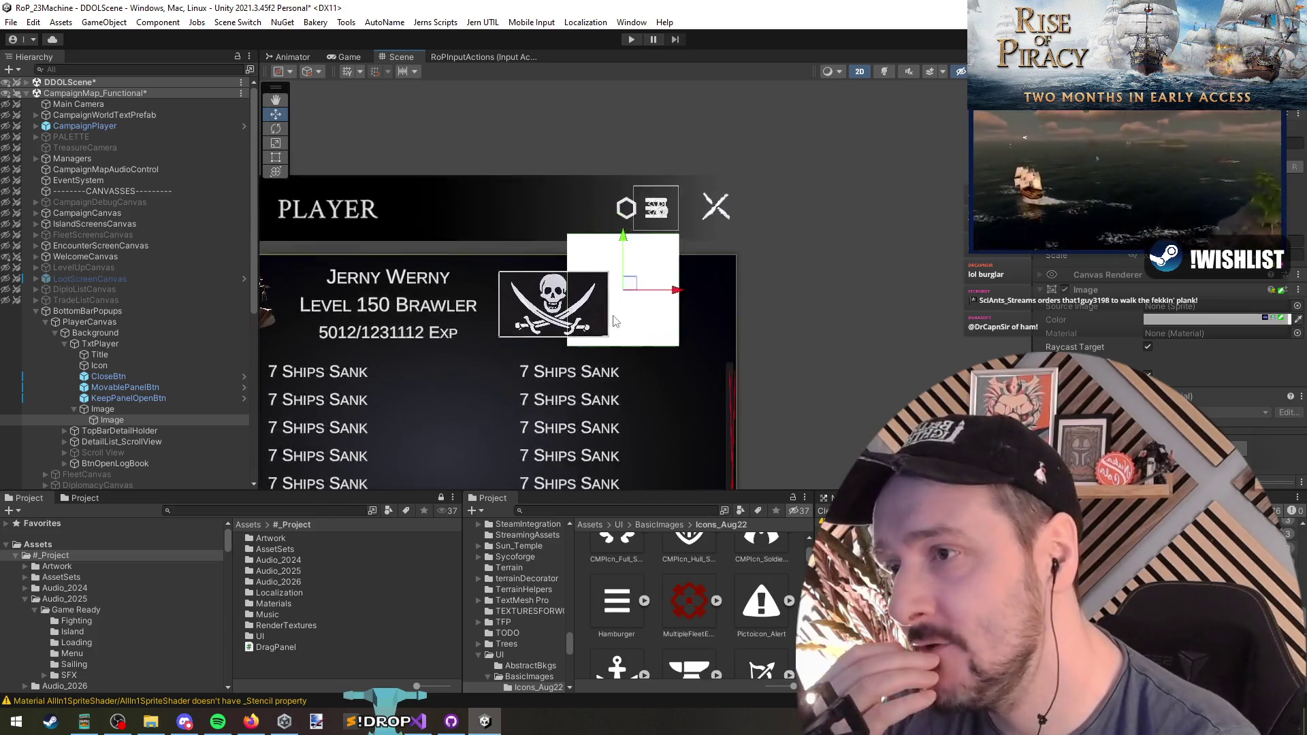
{"action": "mouse_move", "coordinate": [577, 325]}
{"action": "left_mouse_down"}
{"action": "mouse_move", "coordinate": [580, 136]}
{"action": "mouse_move", "coordinate": [652, 136]}
{"action": "mouse_move", "coordinate": [708, 272]}
{"action": "left_mouse_up"}
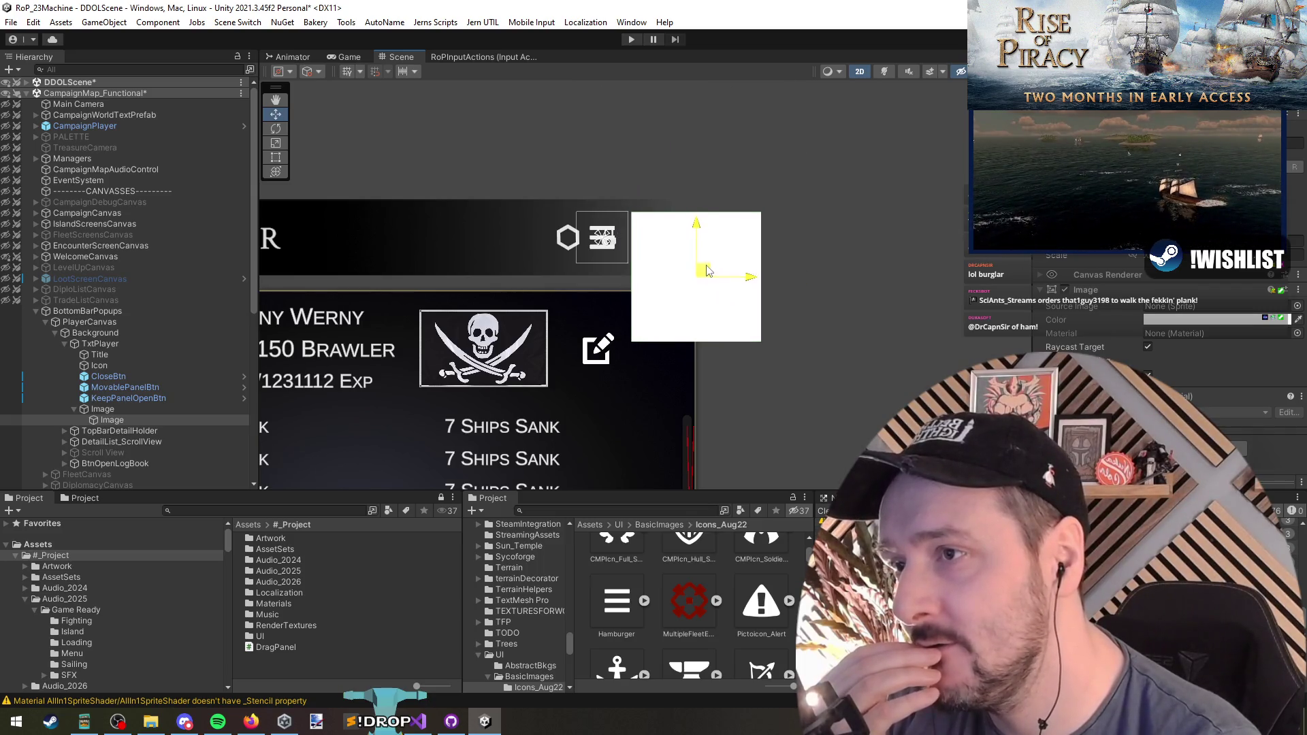
Drag the white Image's corner handle out to about 179×179, then reselect the parent Image
{"action": "scroll", "coordinate": [749, 320], "scroll_direction": "down", "scroll_amount": 3}
{"action": "scroll", "coordinate": [786, 374], "scroll_direction": "up", "scroll_amount": 2}
{"action": "scroll", "coordinate": [736, 394], "scroll_direction": "down", "scroll_amount": 2}
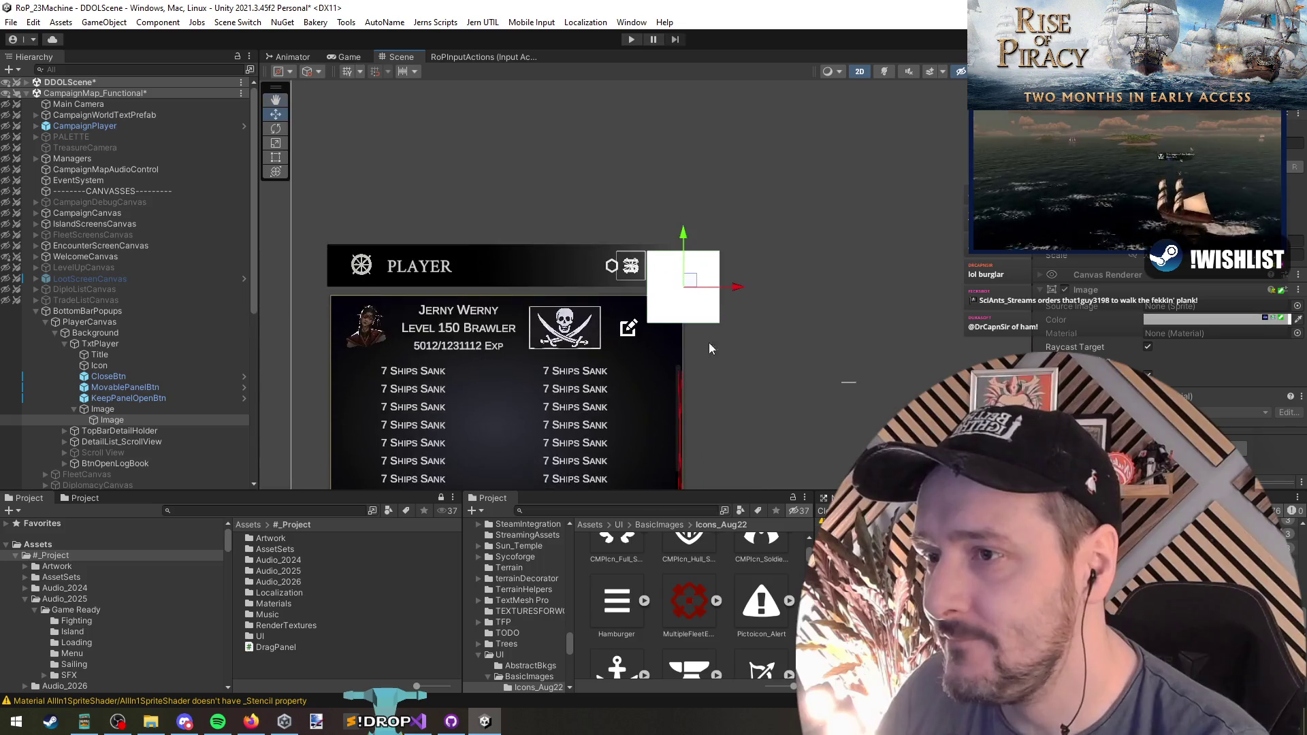
{"action": "mouse_move", "coordinate": [719, 325]}
{"action": "left_mouse_down"}
{"action": "mouse_move", "coordinate": [752, 376]}
{"action": "mouse_move", "coordinate": [737, 421]}
{"action": "left_mouse_up"}
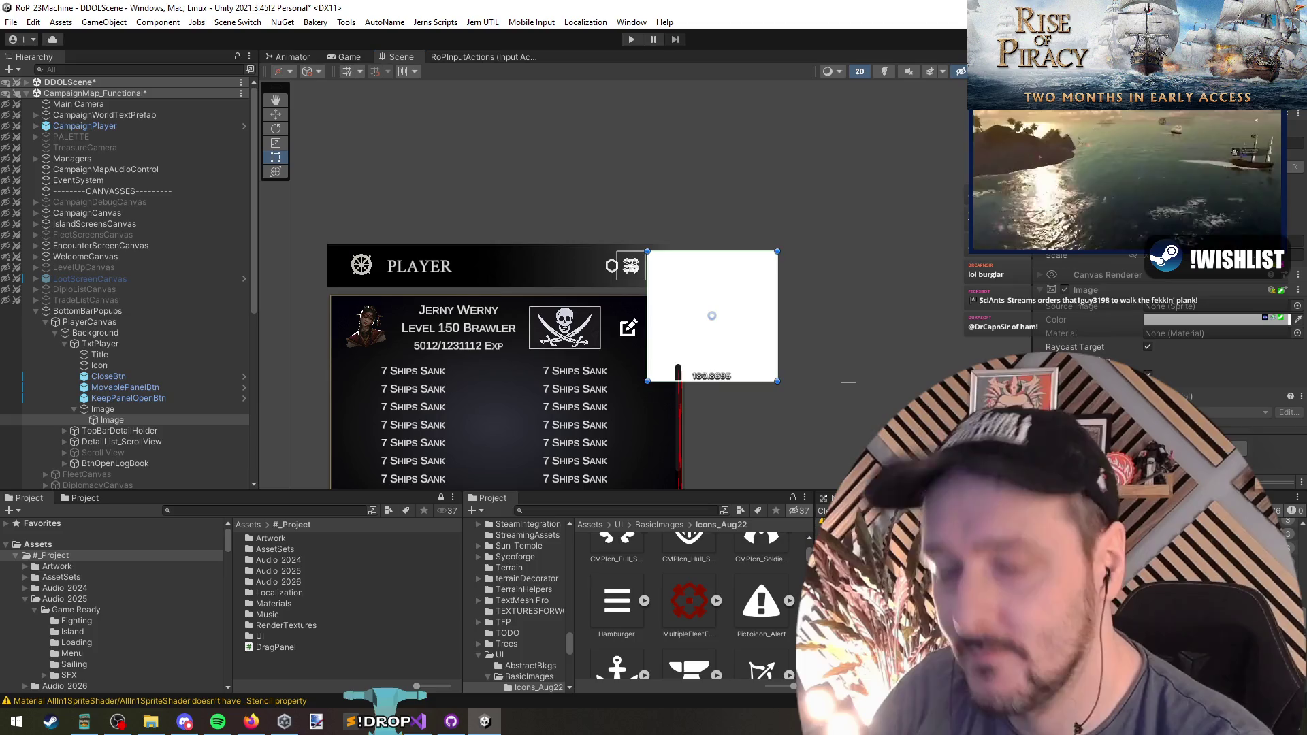
{"action": "scroll", "coordinate": [667, 307], "scroll_direction": "up", "scroll_amount": 2}
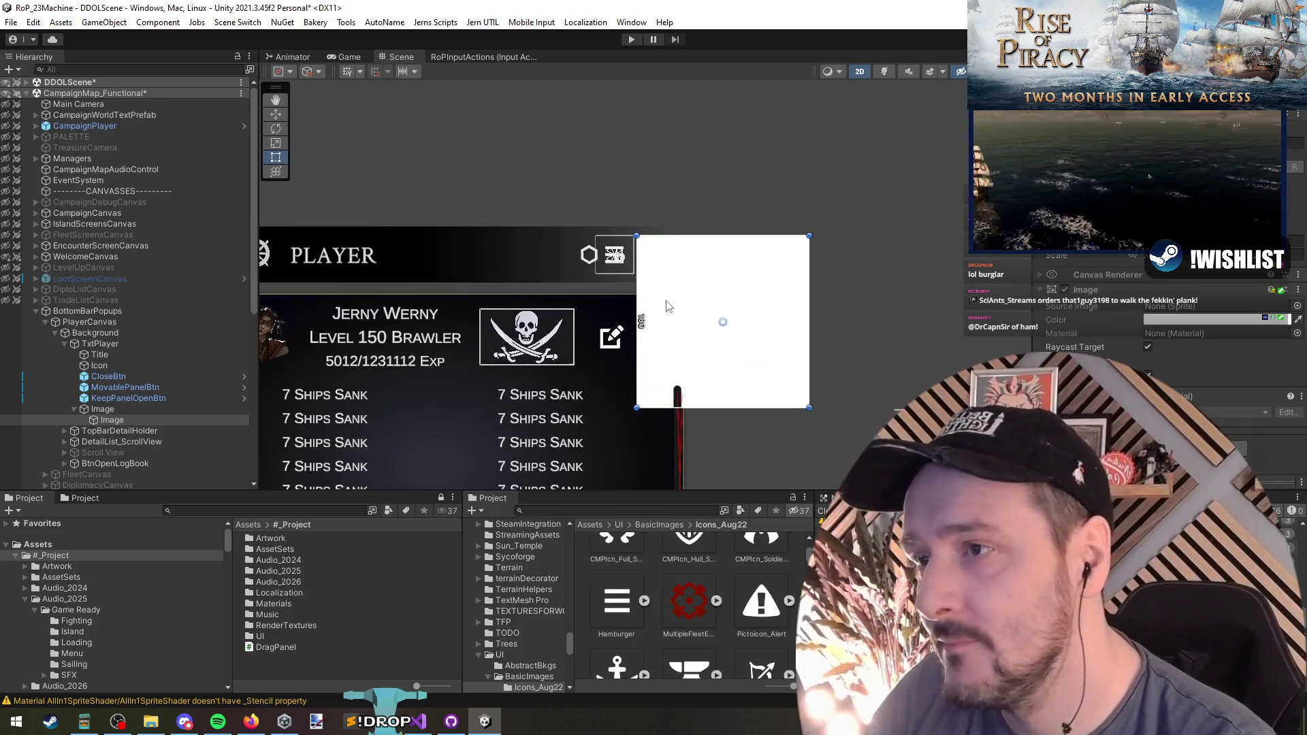
{"action": "scroll", "coordinate": [667, 307], "scroll_direction": "up", "scroll_amount": 1}
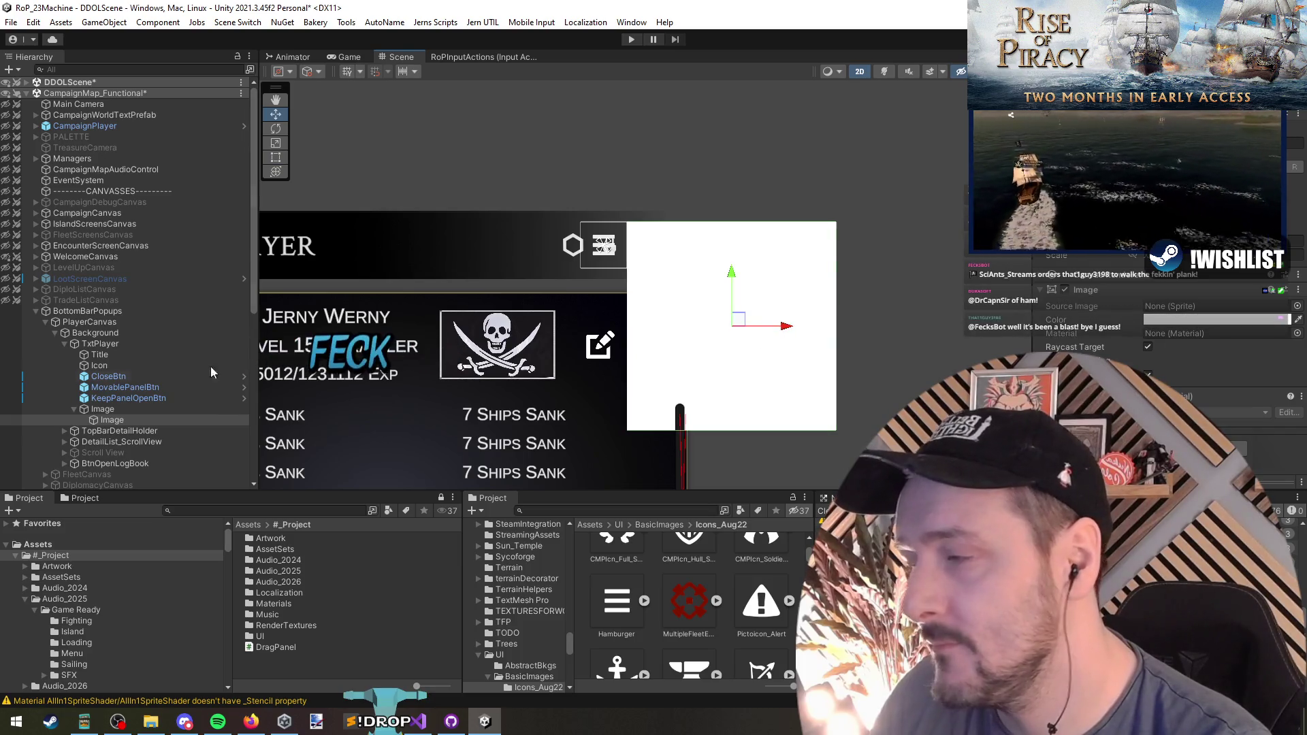
{"action": "left_click", "coordinate": [140, 411]}
Rename the child Image to Options and the parent Image to BtnPanelOptions
{"action": "left_click", "coordinate": [141, 421]}
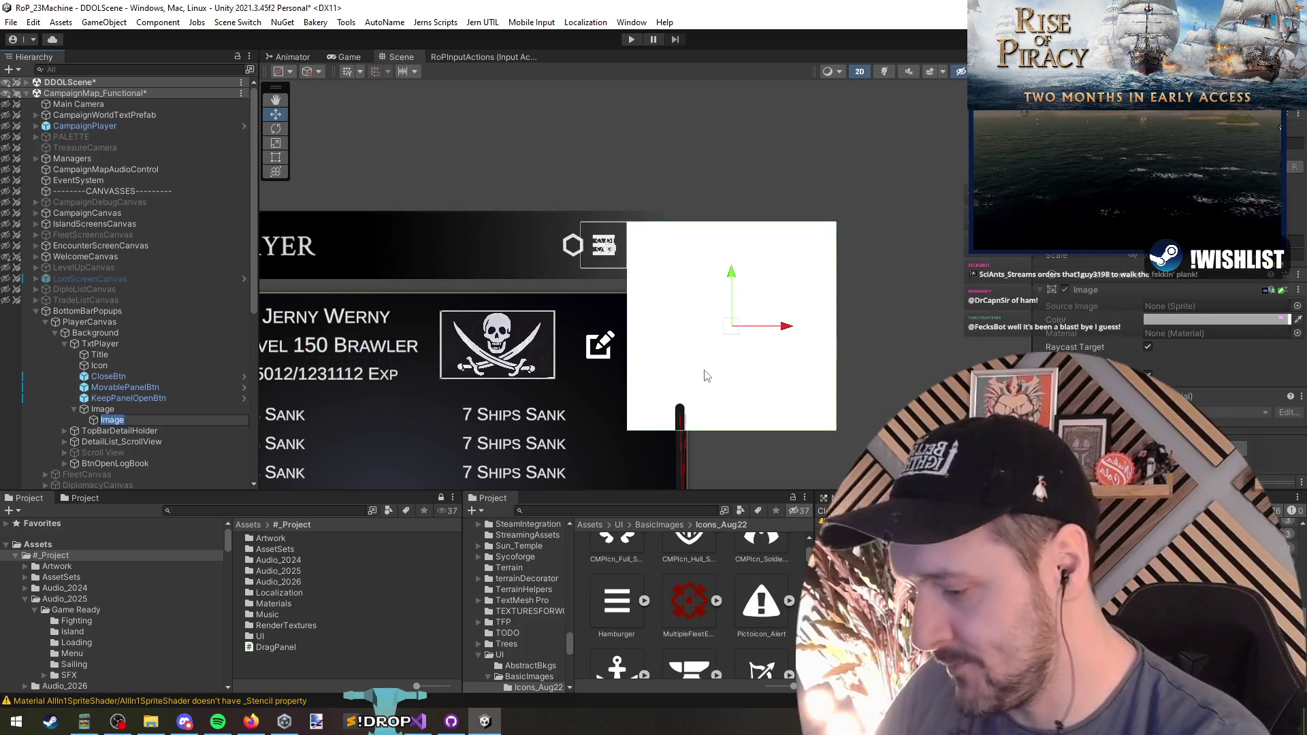
{"action": "type", "text": "Options"}
{"action": "key", "text": "Return"}
{"action": "key", "text": "Up"}
{"action": "key", "text": "F2"}
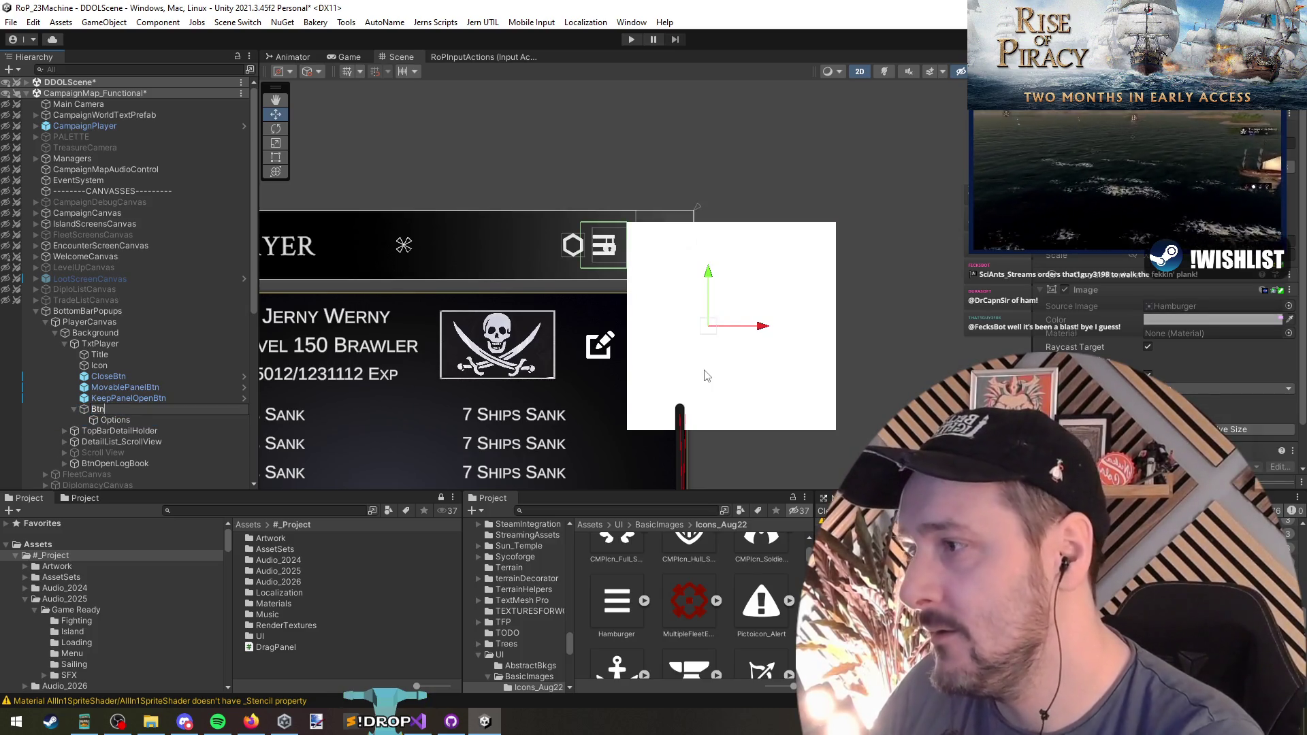
{"action": "type", "text": "PanelOp"}
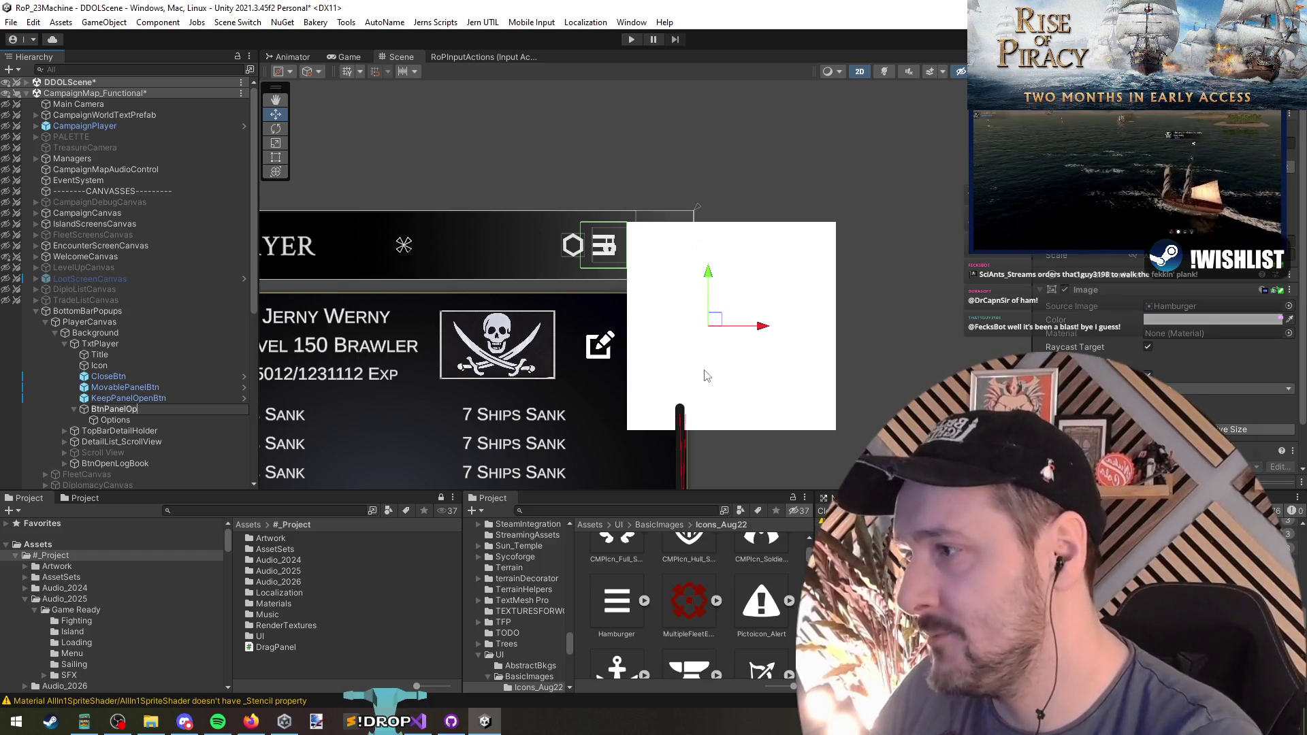
{"action": "type", "text": "tions"}
{"action": "key", "text": "Return"}
Move KeepPanelOpenBtn and MovablePanelBtn together under the Options object
{"action": "left_click", "coordinate": [126, 398]}
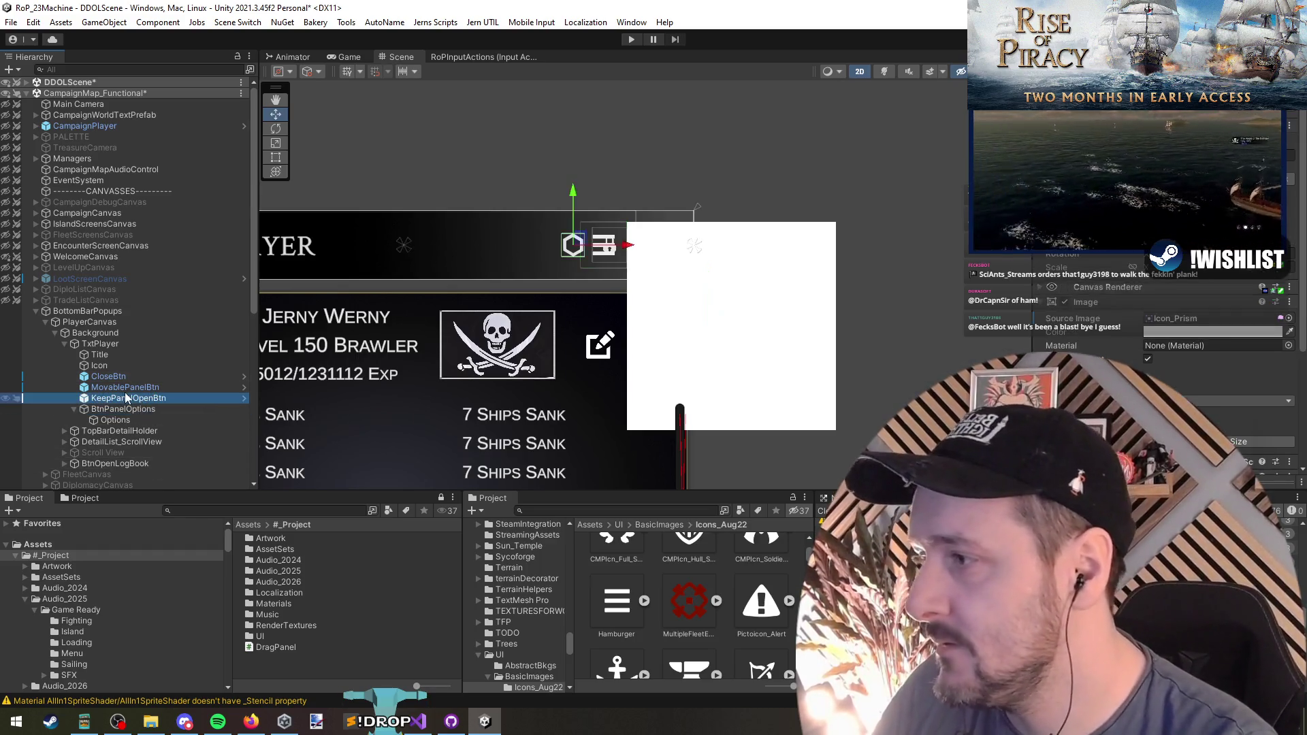
{"action": "left_click", "coordinate": [126, 387], "text": "shift"}
{"action": "left_click_drag", "start_coordinate": [129, 399], "coordinate": [139, 421]}
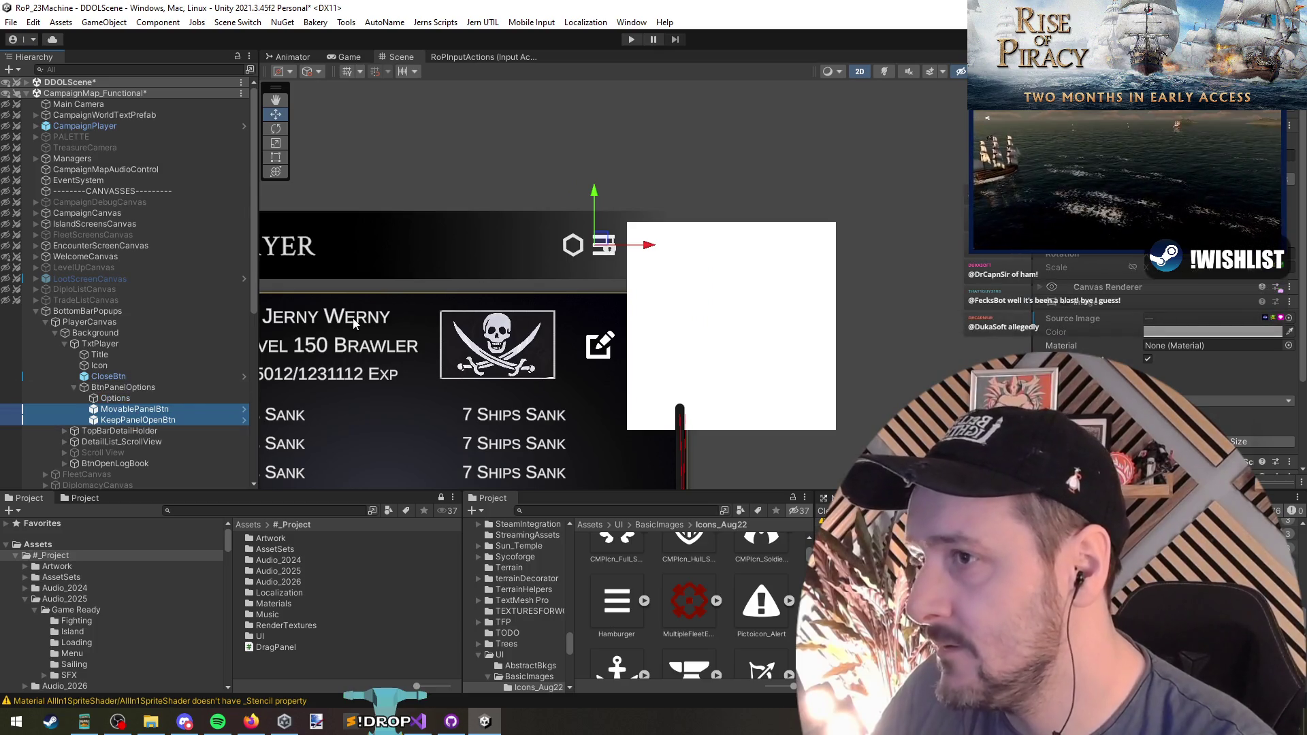
{"action": "left_click", "coordinate": [661, 340]}
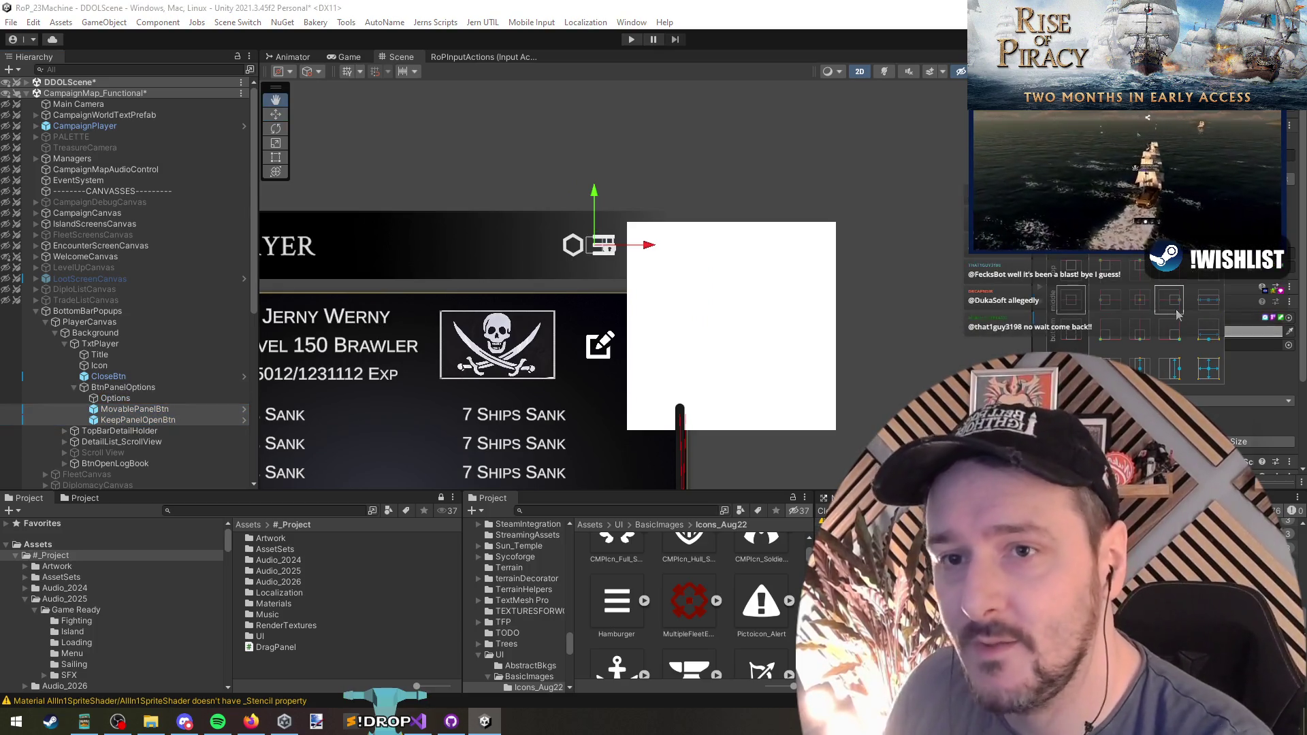
{"action": "key", "text": "f"}
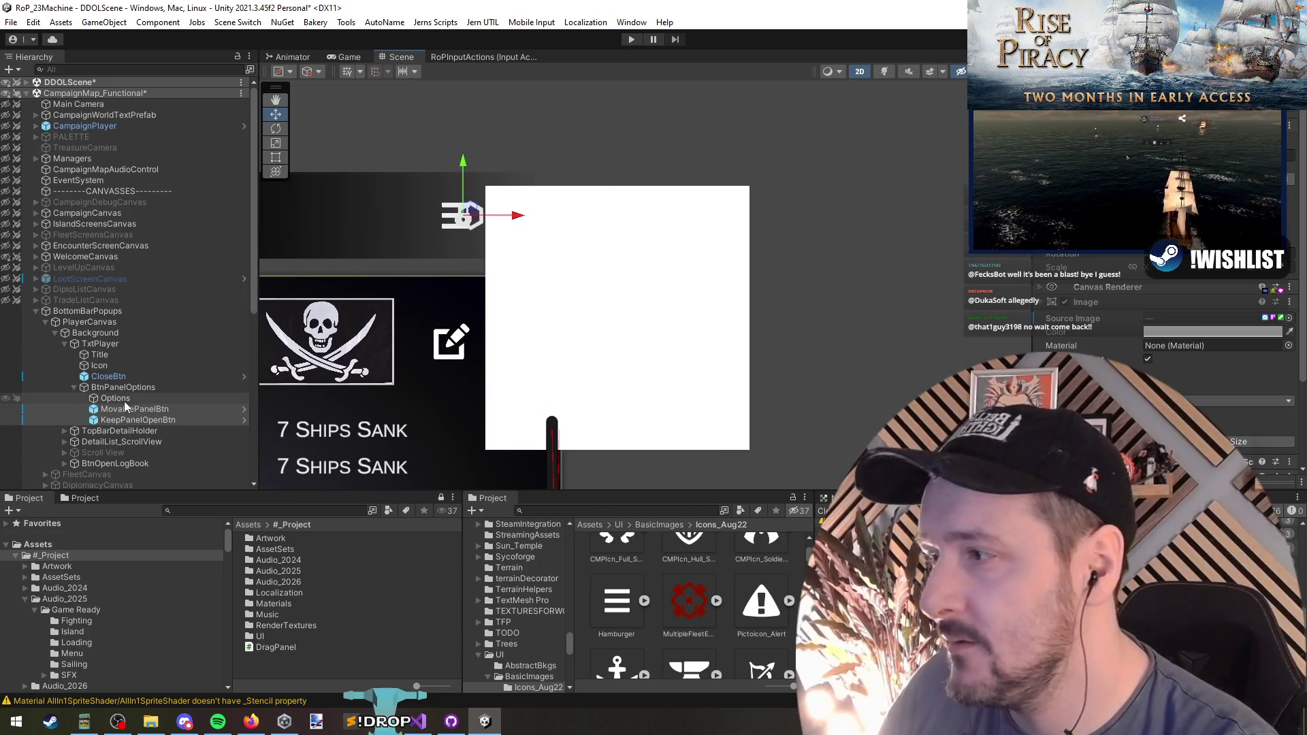
{"action": "left_click", "coordinate": [129, 410]}
Check the two buttons' anchor presets and adjust the BtnPanelOptions panel image colour
{"action": "left_click", "coordinate": [1059, 187]}
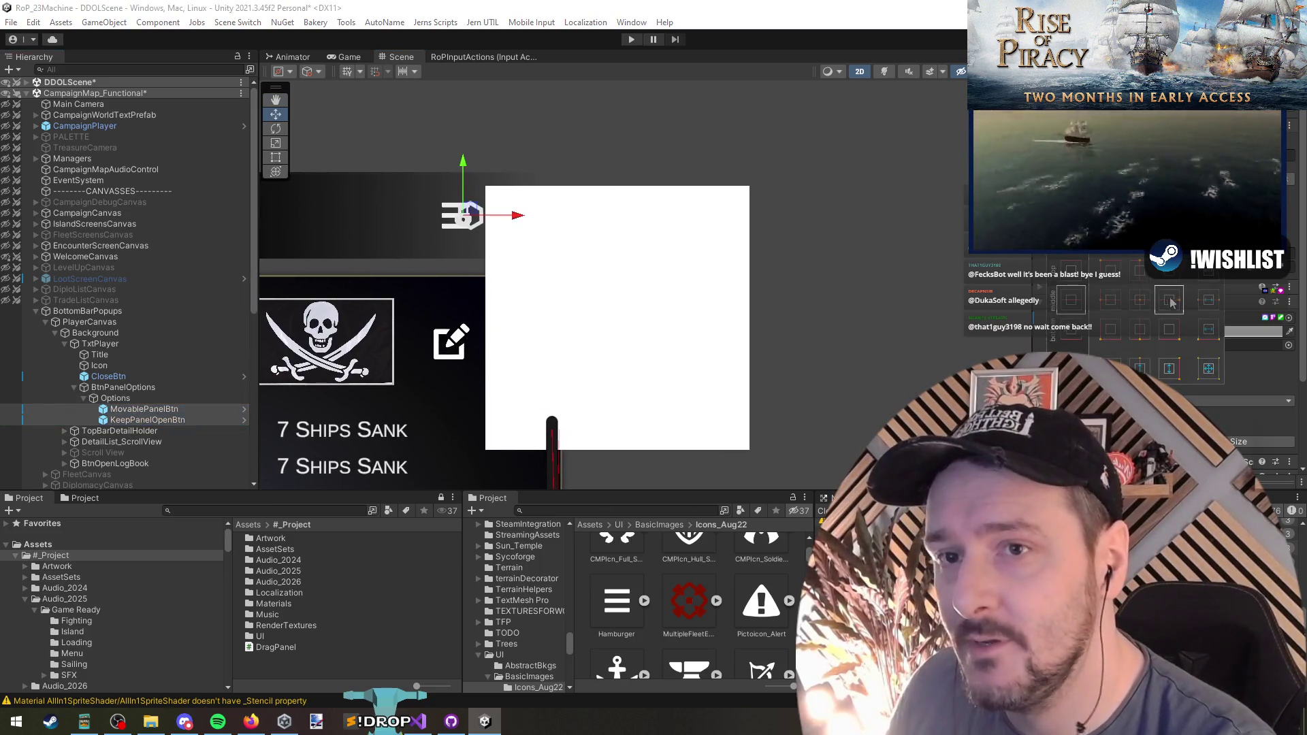
{"action": "scroll", "coordinate": [607, 303], "scroll_direction": "down", "scroll_amount": 2}
{"action": "left_click", "coordinate": [170, 418]}
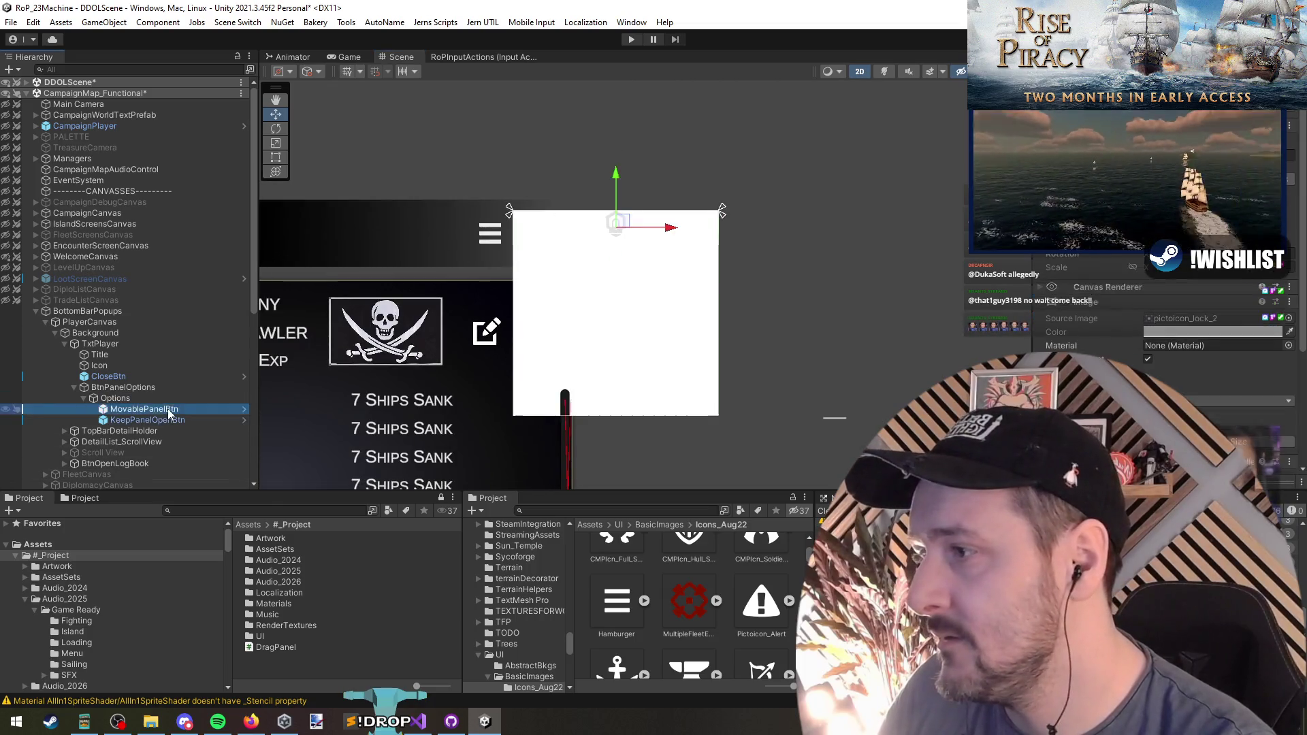
{"action": "left_click", "coordinate": [168, 410], "text": "ctrl"}
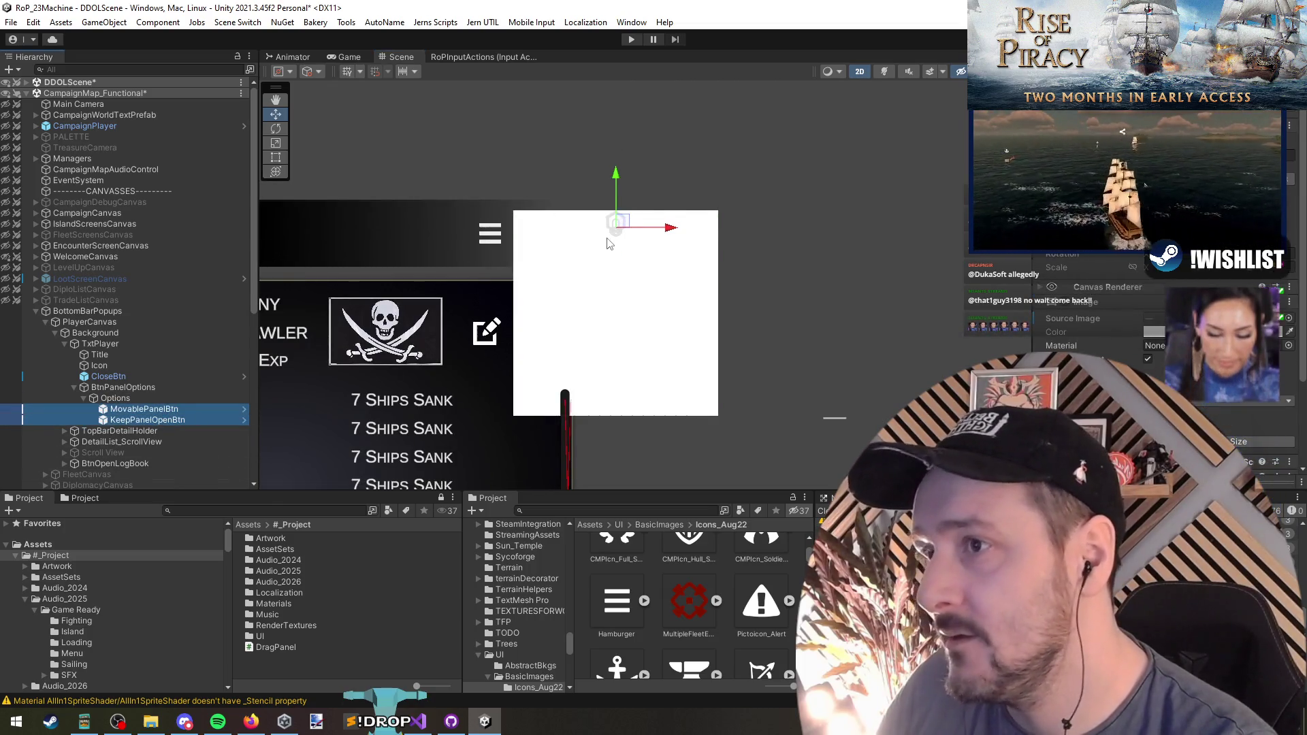
{"action": "scroll", "coordinate": [635, 224], "scroll_direction": "up", "scroll_amount": 1}
{"action": "left_click", "coordinate": [157, 409]}
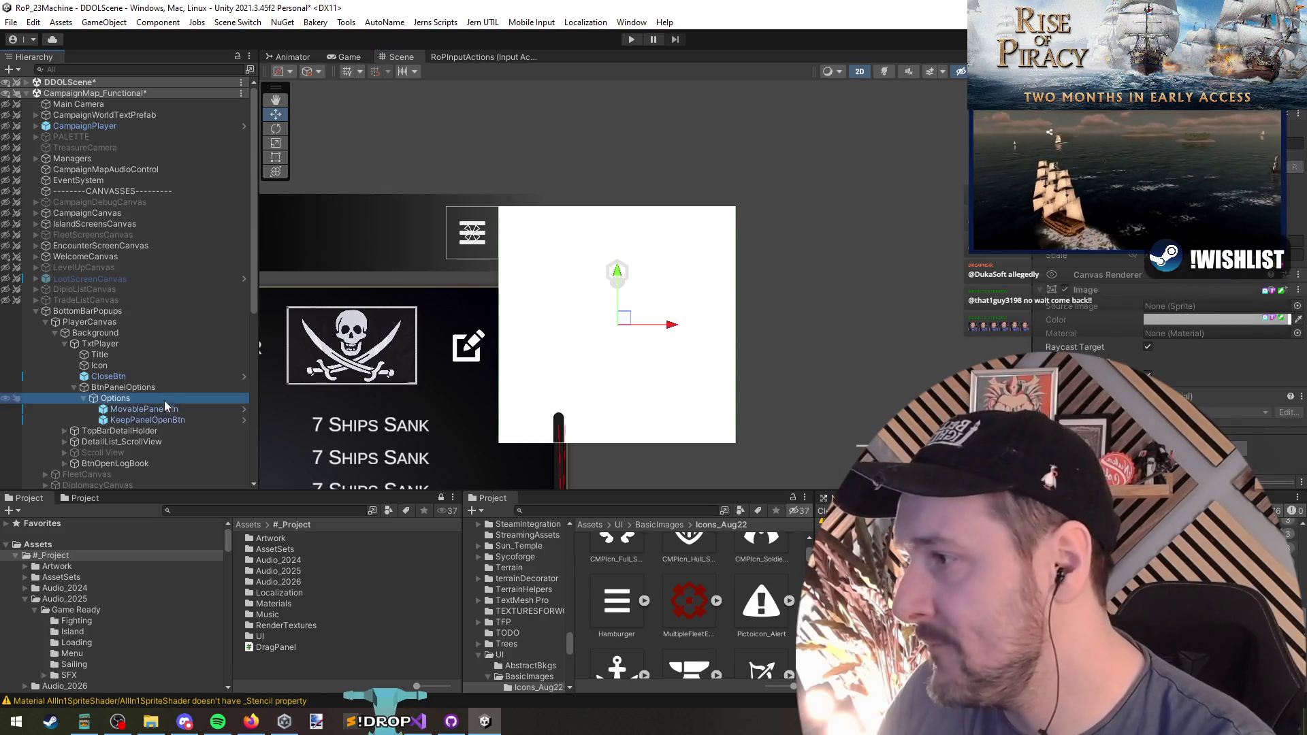
{"action": "scroll", "coordinate": [550, 256], "scroll_direction": "up", "scroll_amount": 1}
{"action": "left_click", "coordinate": [123, 387]}
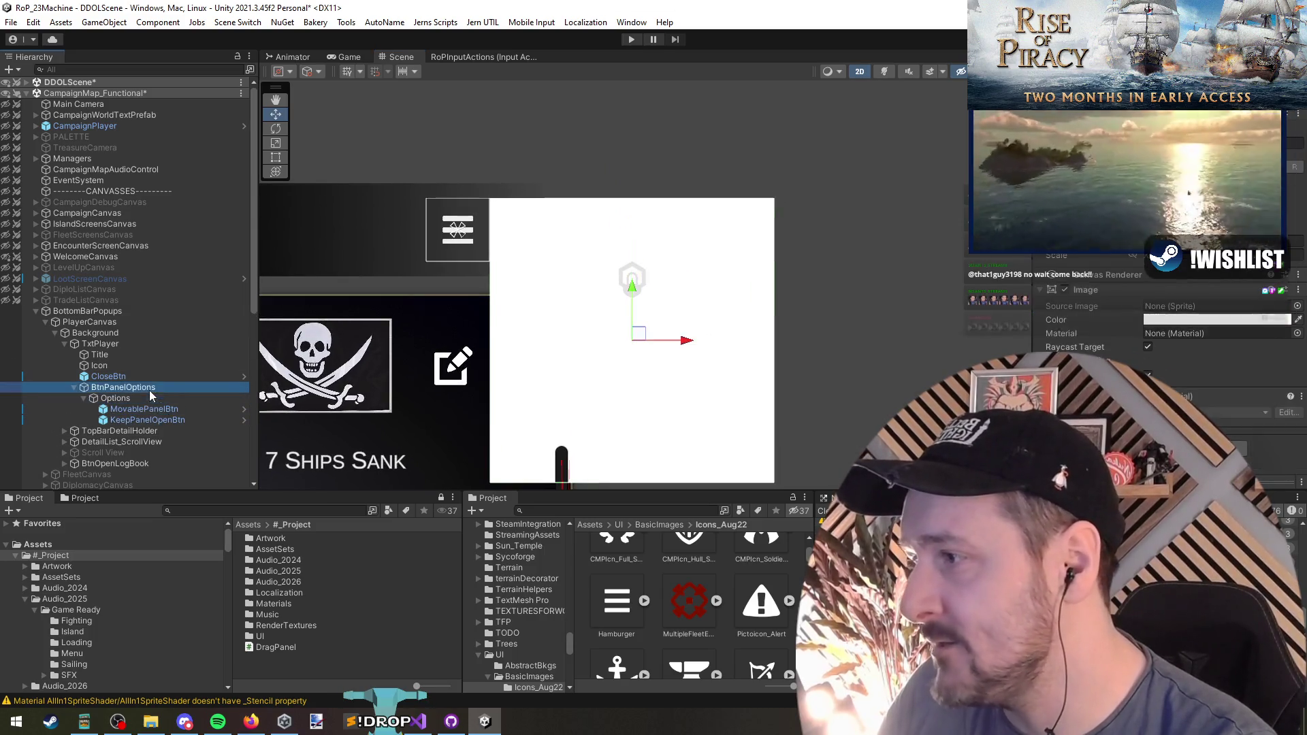
{"action": "scroll", "coordinate": [457, 330], "scroll_direction": "down", "scroll_amount": 1}
{"action": "left_click", "coordinate": [1202, 319]}
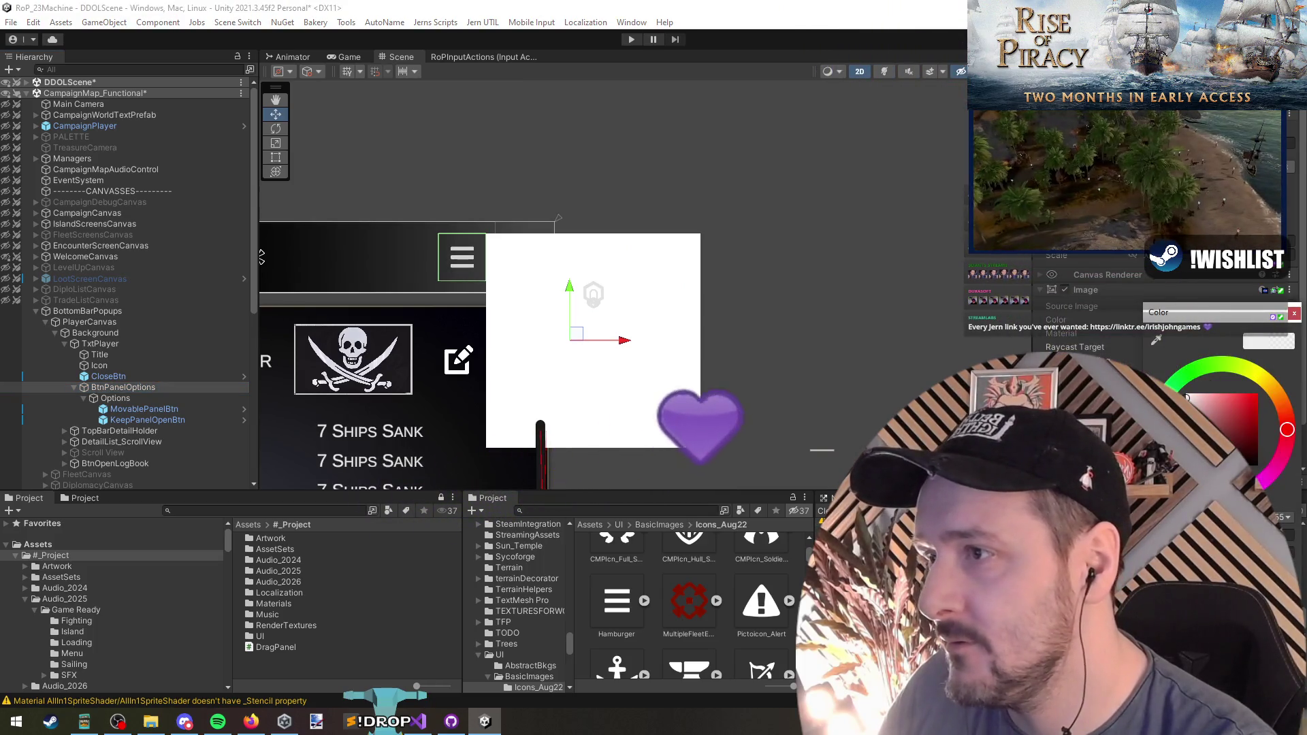
Rename Options to OptionsHolder and make its image fill transparent
{"action": "left_click", "coordinate": [144, 398]}
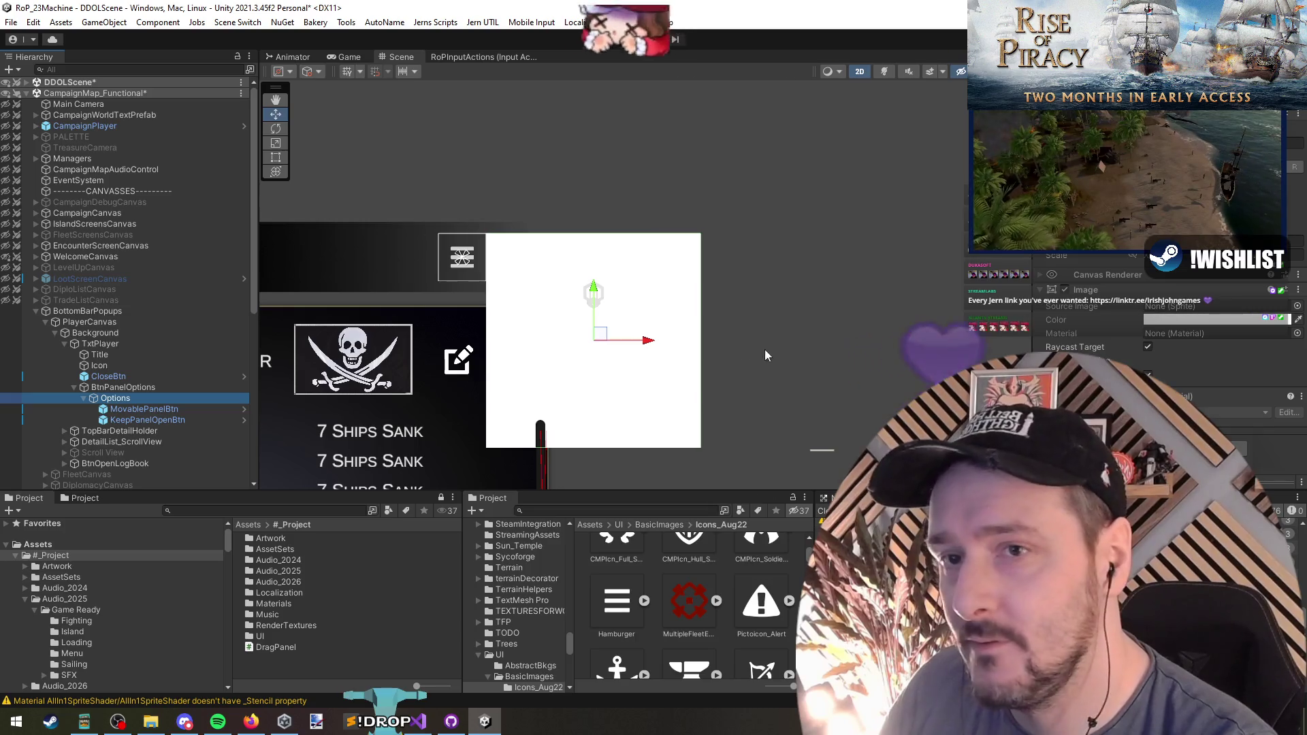
{"action": "left_click", "coordinate": [143, 398]}
{"action": "type", "text": "Holder"}
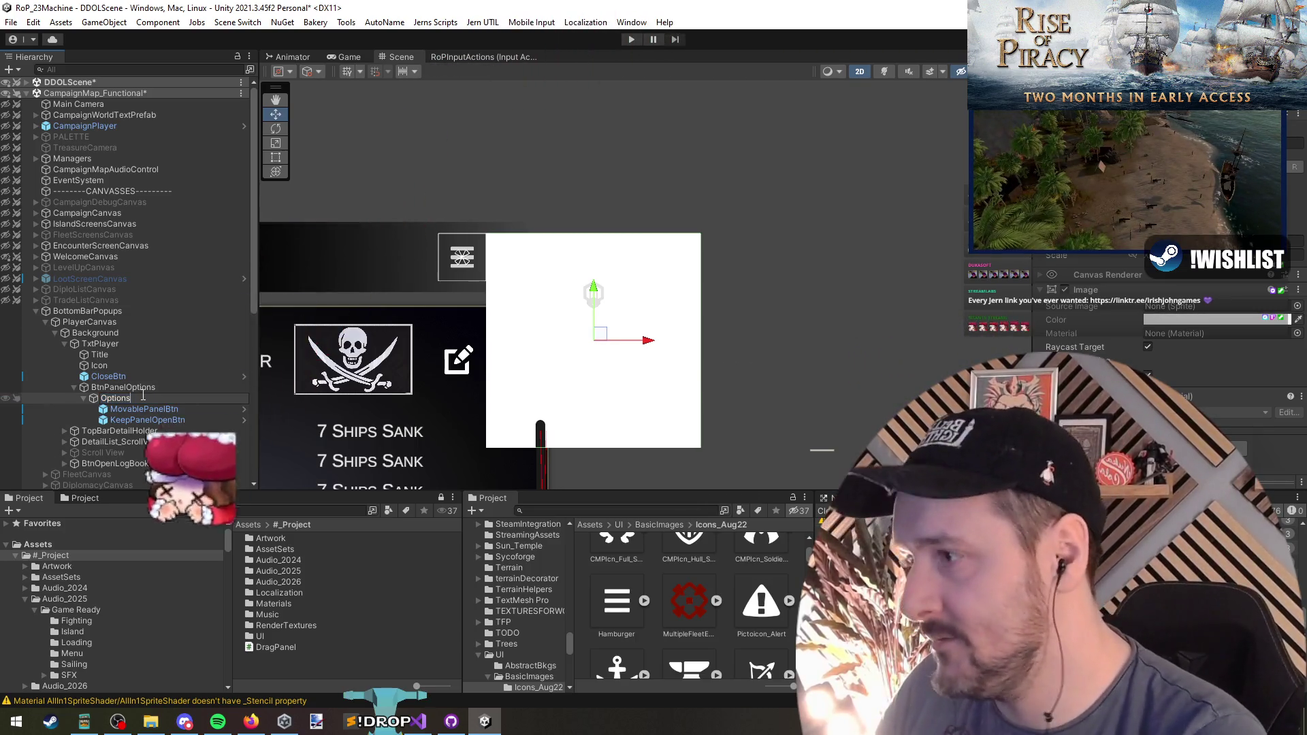
{"action": "key", "text": "Return"}
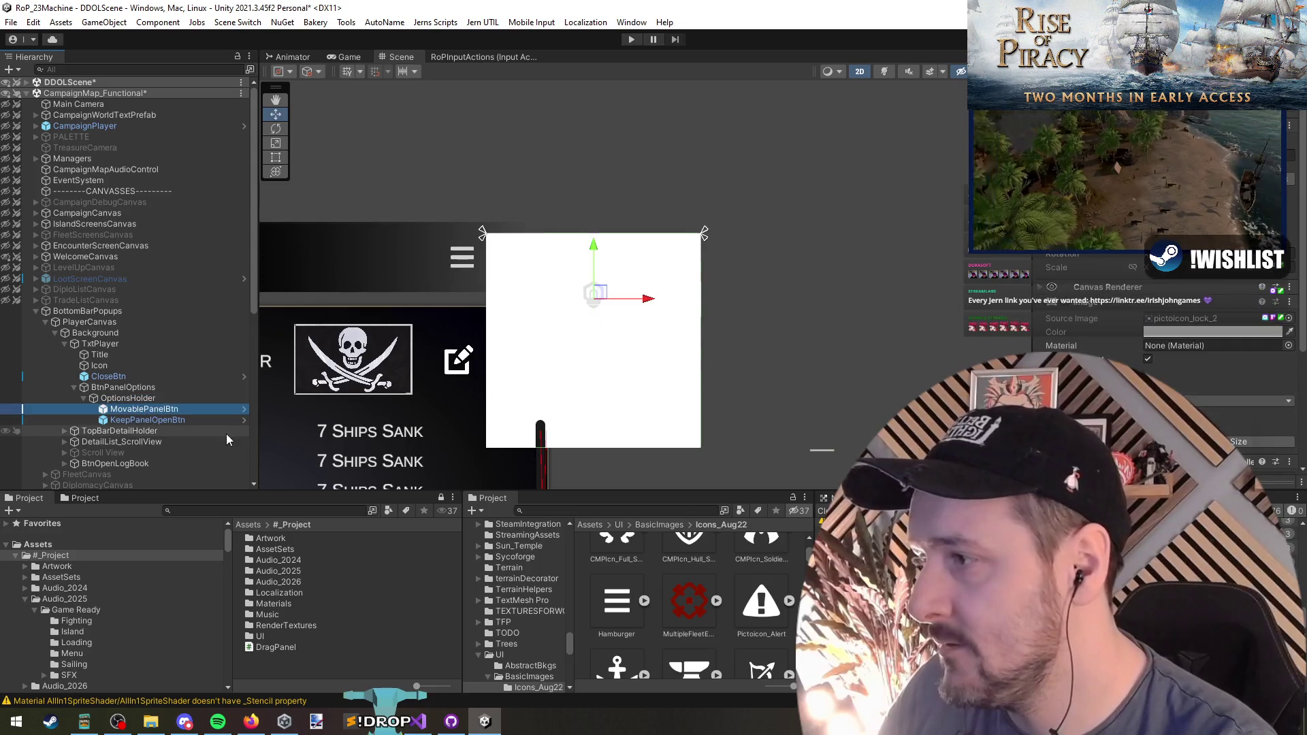
{"action": "left_click", "coordinate": [1179, 320]}
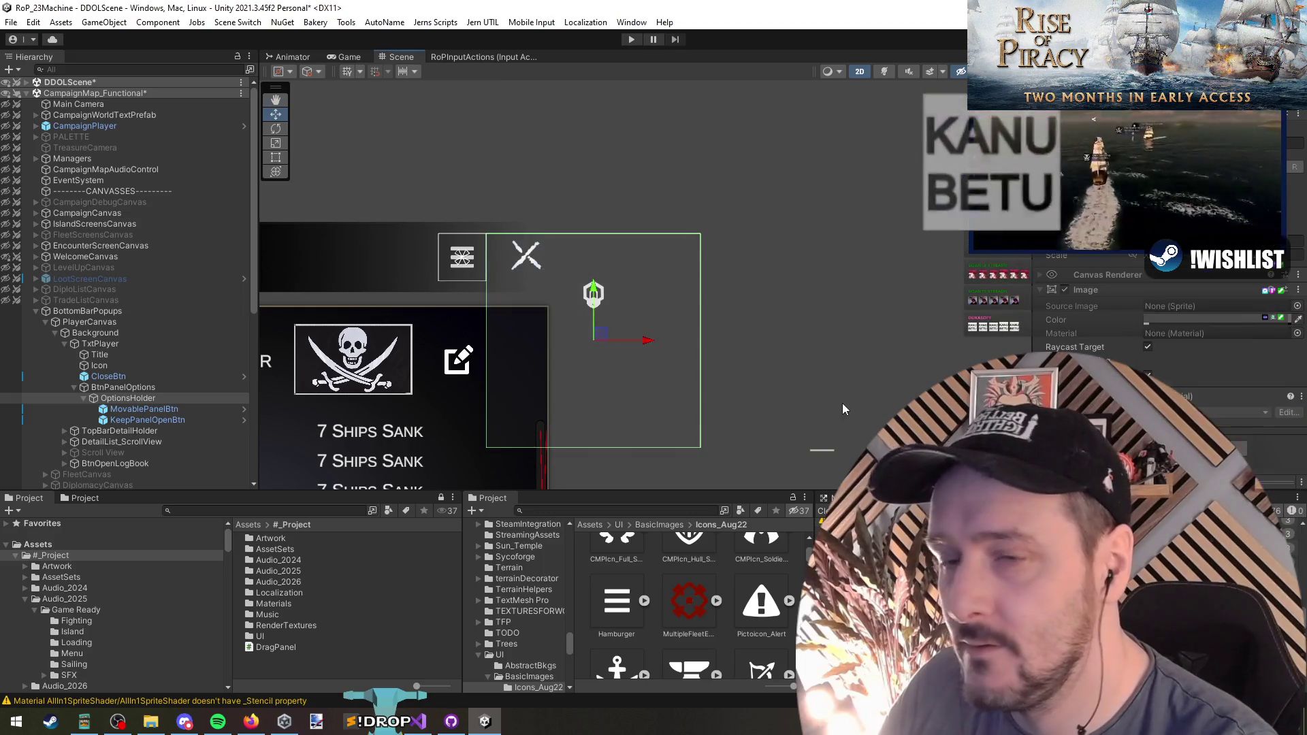
Search sprites for 'backgr' and apply backgroundsmallinfoWhite to the panel image
{"action": "left_click", "coordinate": [1289, 307]}
{"action": "type", "text": "backg"}
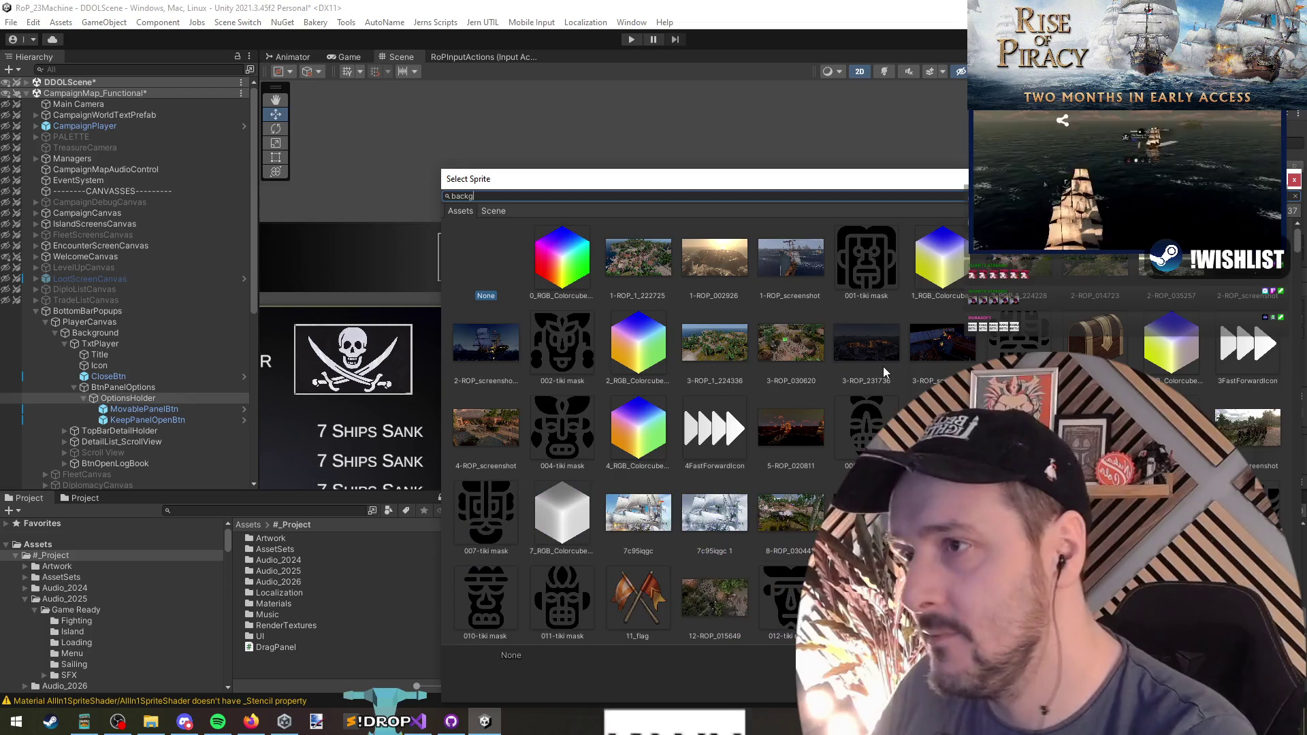
{"action": "type", "text": "r"}
{"action": "left_click", "coordinate": [585, 261]}
{"action": "mouse_move", "coordinate": [583, 179]}
{"action": "left_mouse_down"}
{"action": "mouse_move", "coordinate": [271, 366]}
{"action": "mouse_move", "coordinate": [233, 374]}
{"action": "left_mouse_up"}
{"action": "left_click", "coordinate": [150, 530]}
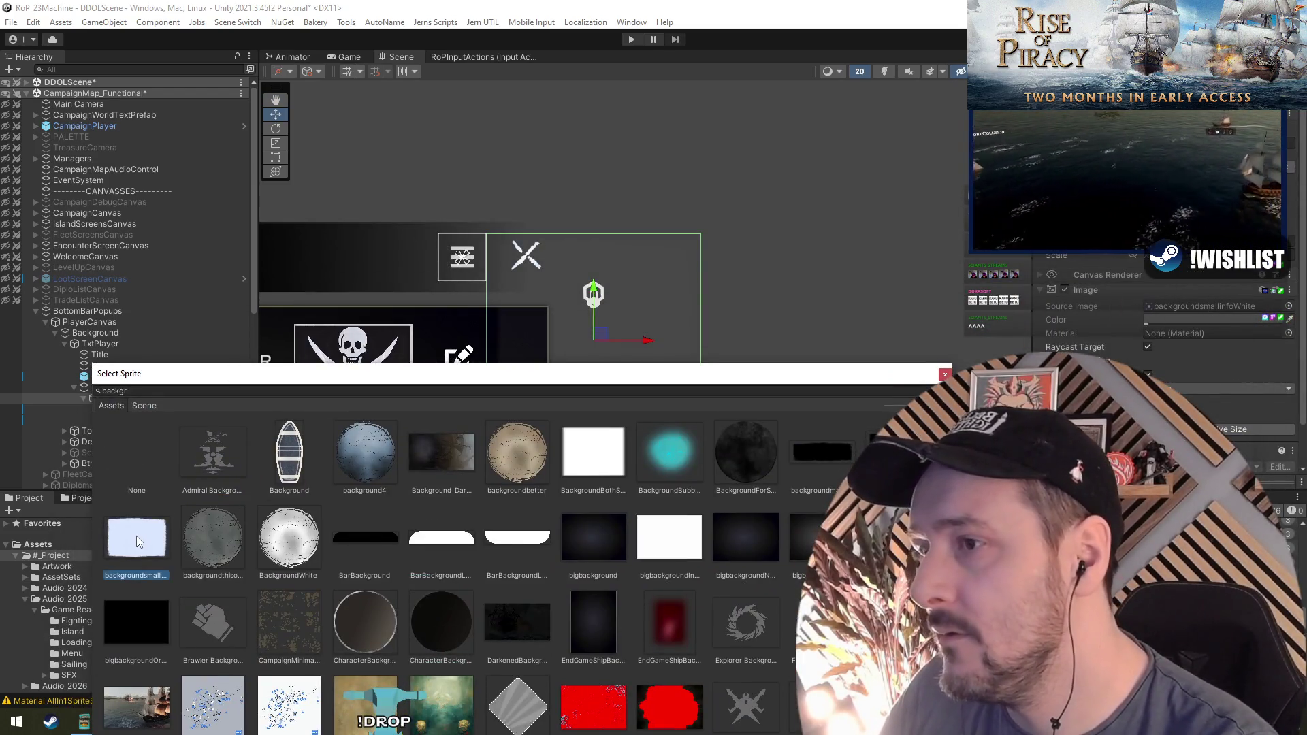
{"action": "double_click", "coordinate": [136, 536]}
Raise the panel image's opacity and turn its colour black
{"action": "scroll", "coordinate": [632, 374], "scroll_direction": "up", "scroll_amount": 2}
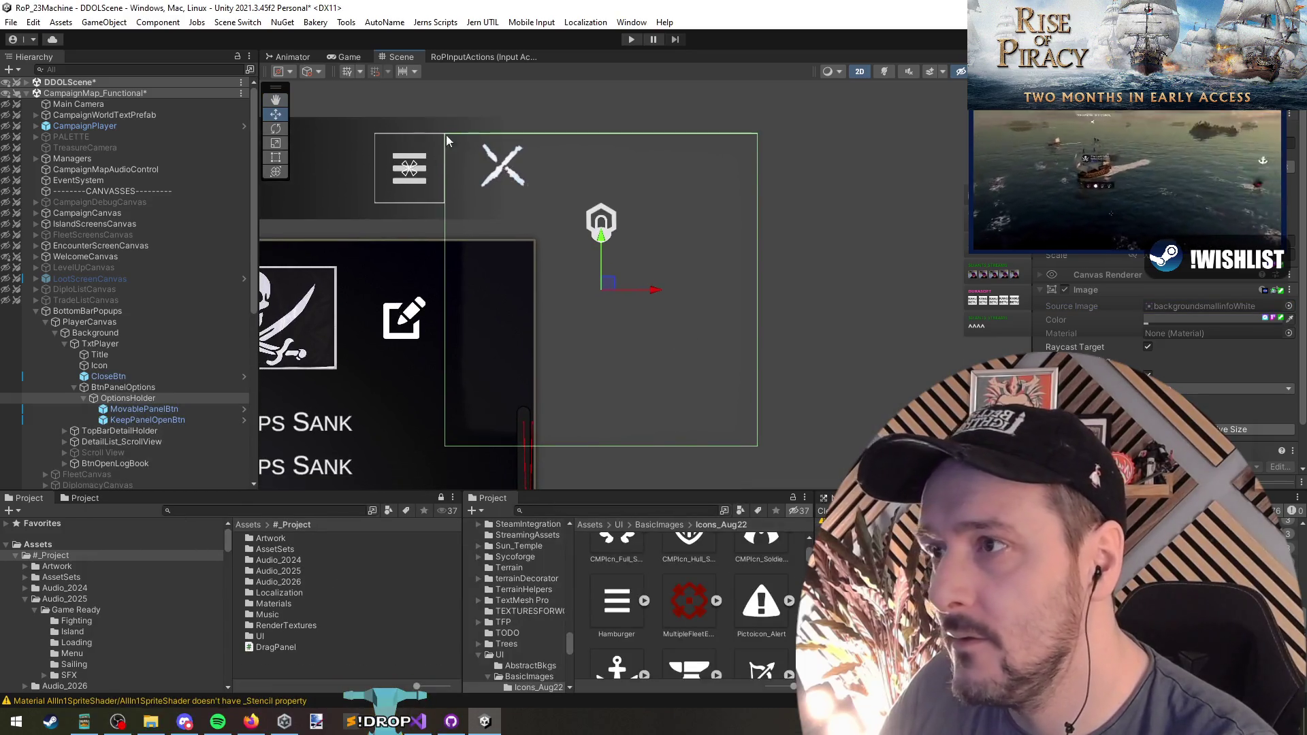
{"action": "left_click", "coordinate": [1192, 318]}
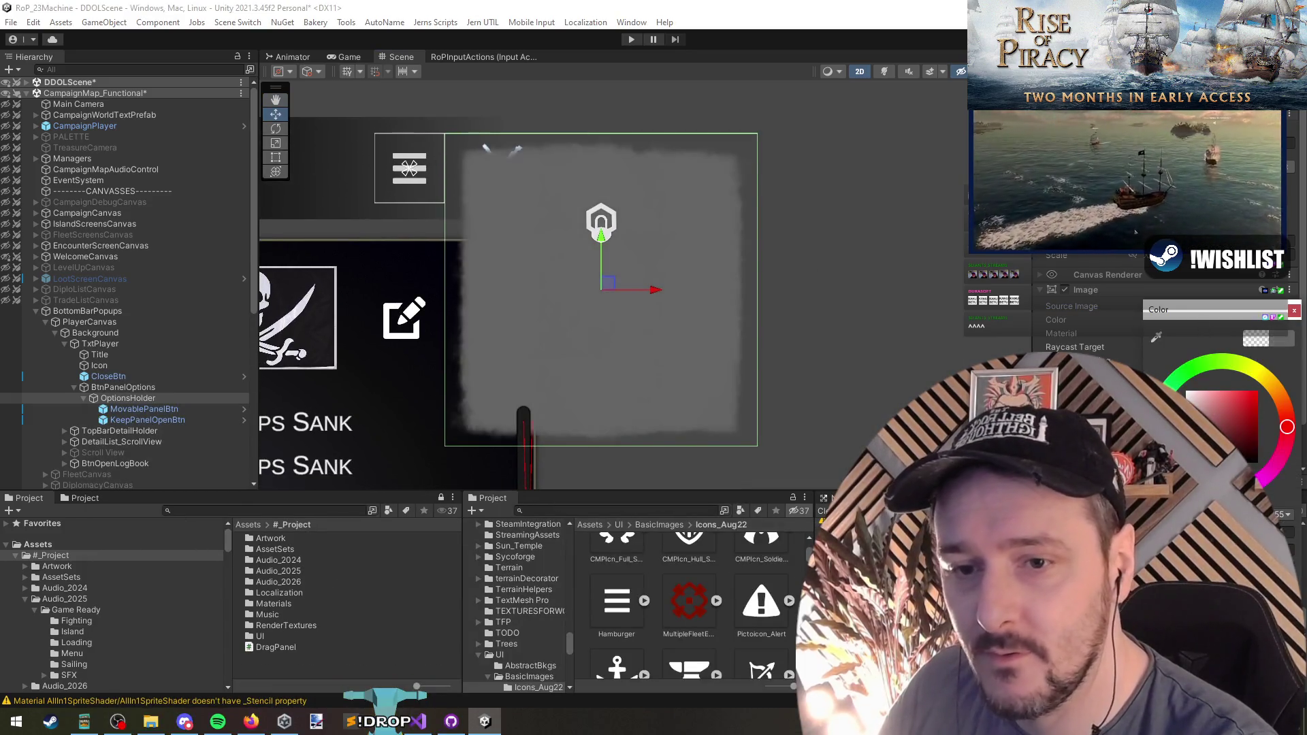
{"action": "scroll", "coordinate": [811, 374], "scroll_direction": "down", "scroll_amount": 1}
{"action": "left_click", "coordinate": [1153, 320]}
{"action": "left_click", "coordinate": [1239, 436]}
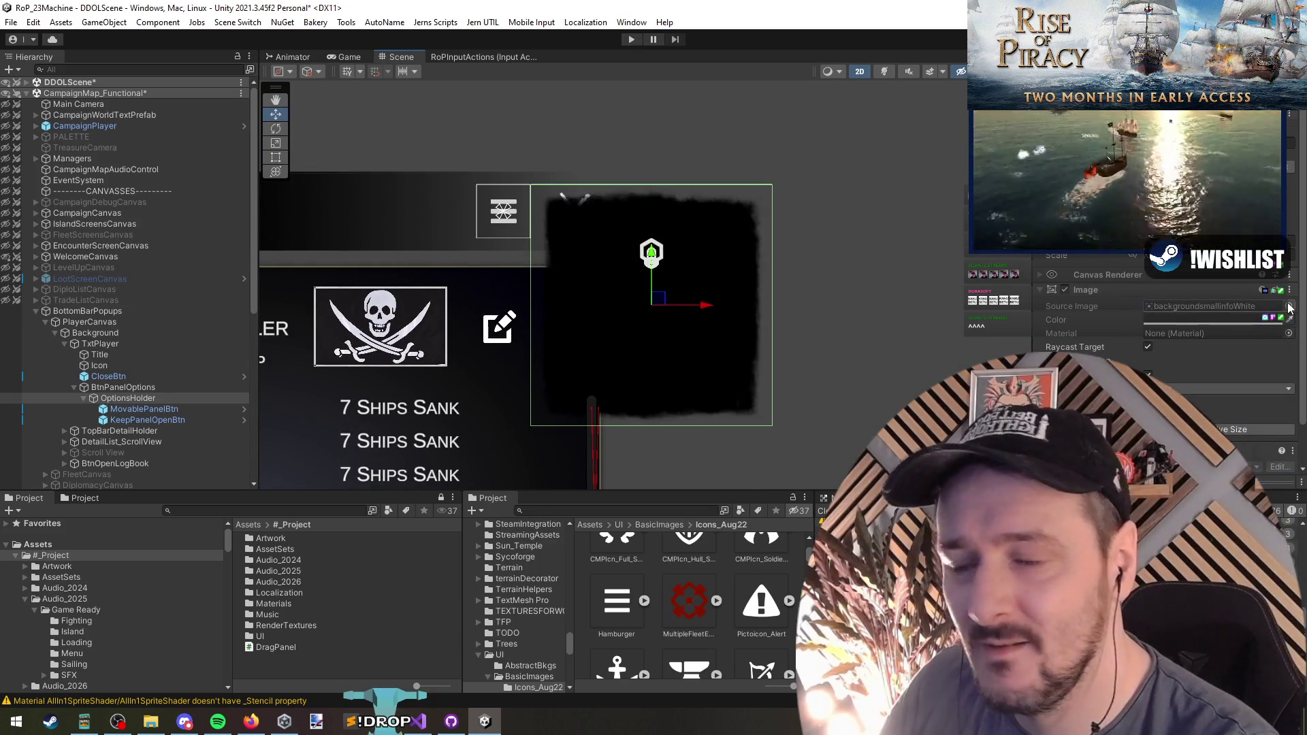
Compare the bigbackground sprite variants and settle on bigbackgroundNoEdges, closing the colour picker
{"action": "left_click", "coordinate": [1289, 307]}
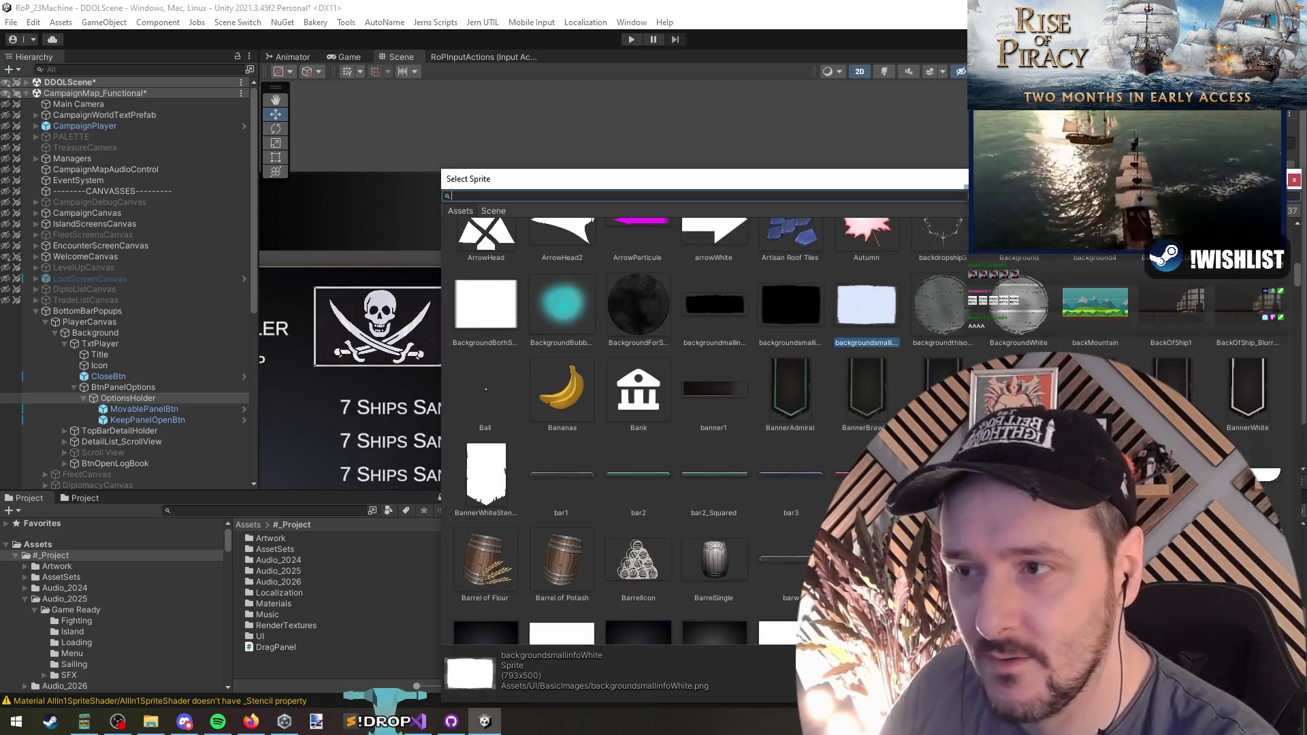
{"action": "scroll", "coordinate": [754, 341], "scroll_direction": "down", "scroll_amount": 3}
{"action": "left_click", "coordinate": [801, 447]}
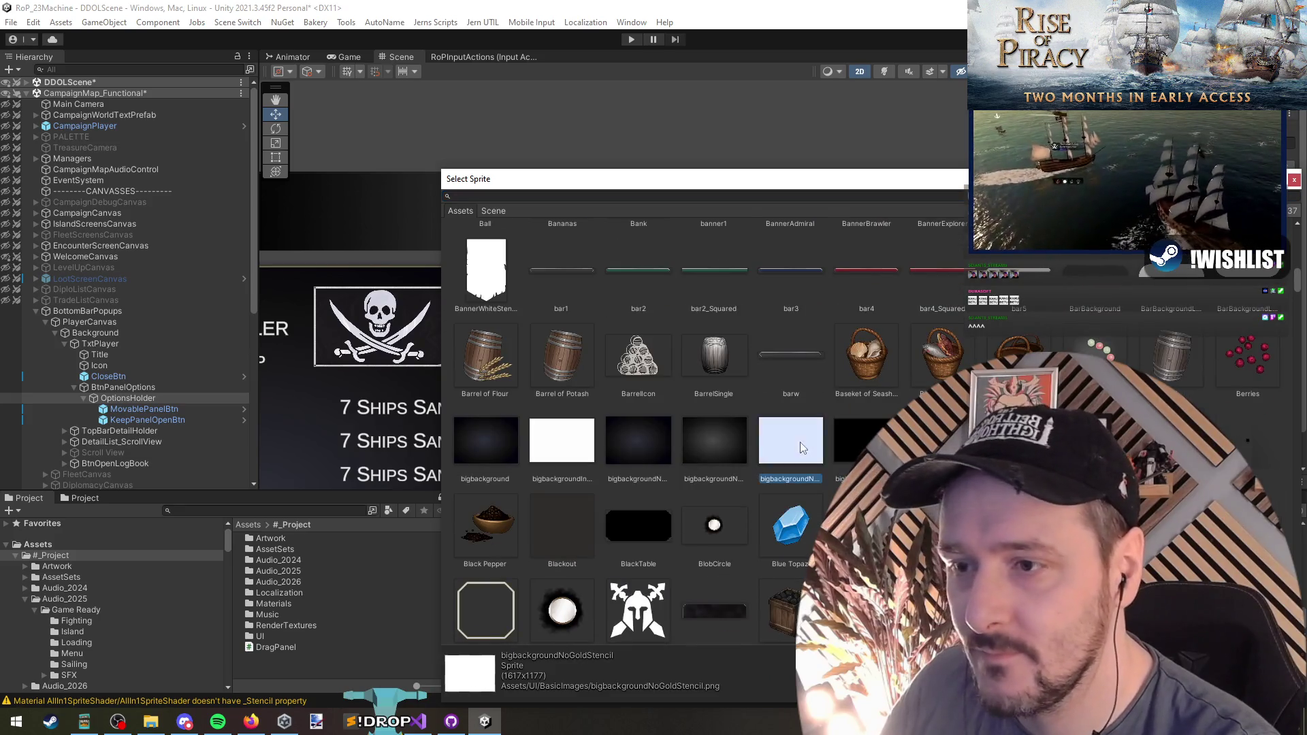
{"action": "left_click_drag", "start_coordinate": [664, 178], "coordinate": [596, 354]}
{"action": "left_click", "coordinate": [632, 623]}
{"action": "left_click", "coordinate": [431, 615]}
{"action": "left_click", "coordinate": [564, 618]}
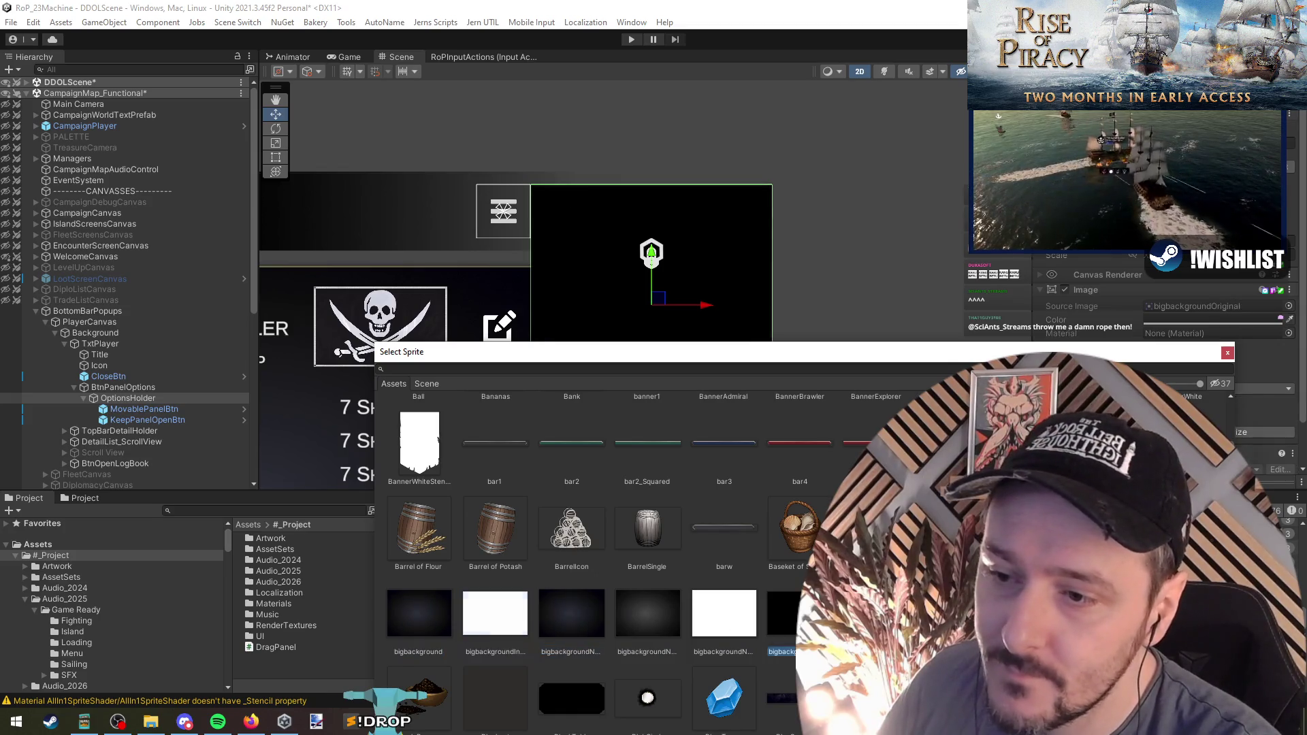
{"action": "double_click", "coordinate": [574, 611]}
{"action": "left_click", "coordinate": [1212, 319]}
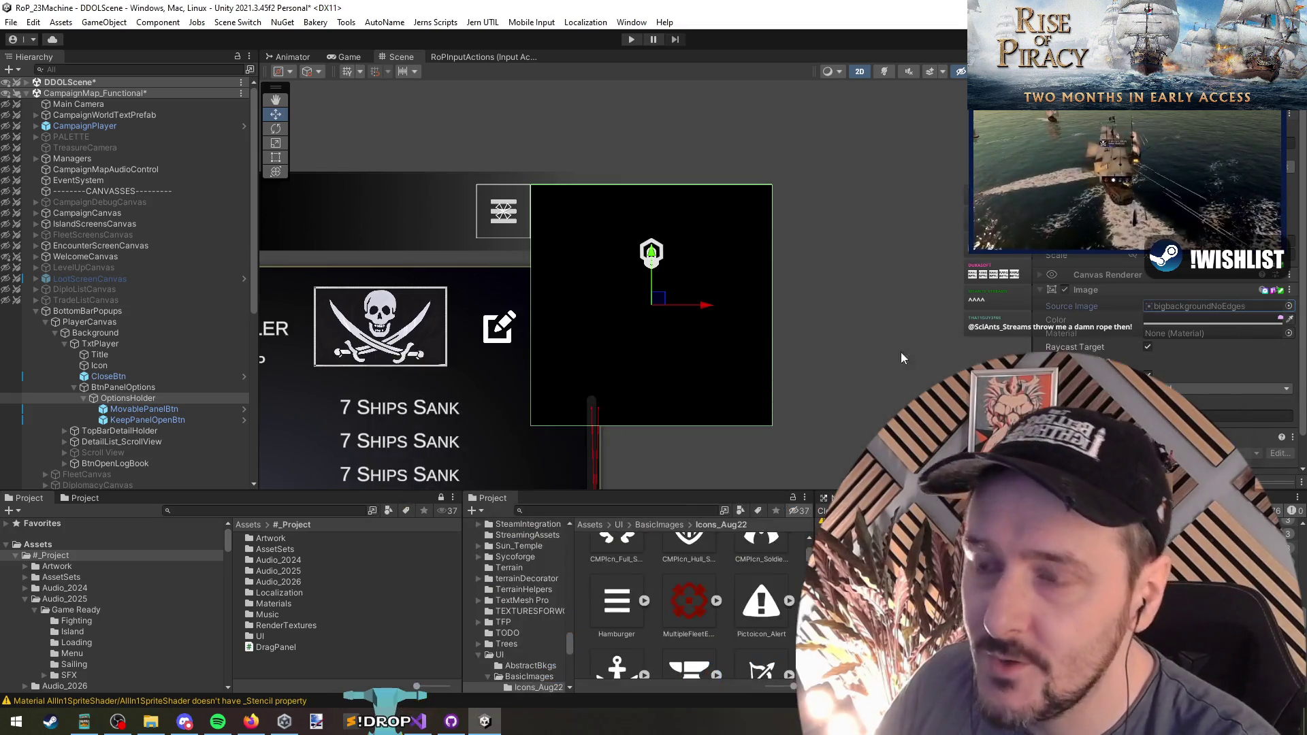
{"action": "key", "text": "Escape"}
{"action": "scroll", "coordinate": [533, 281], "scroll_direction": "up", "scroll_amount": 2}
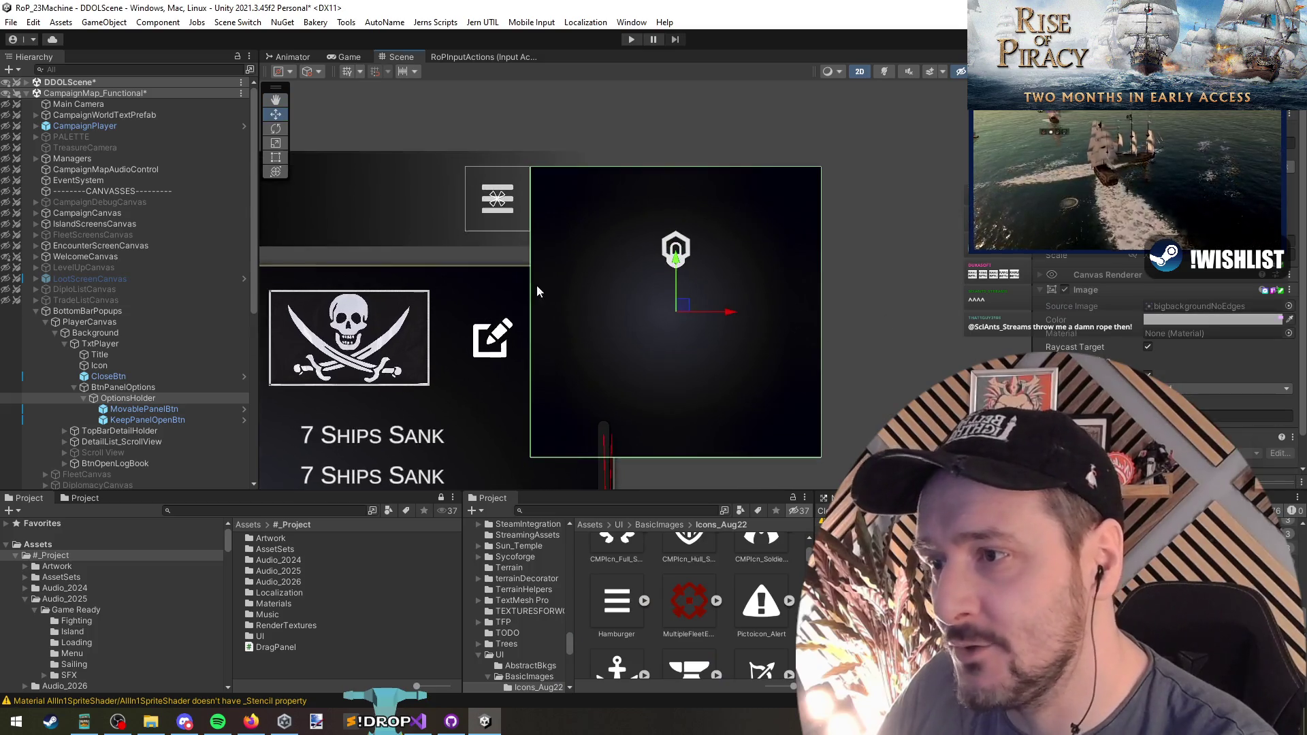
Shorten the OptionsHolder panel by pulling its bottom edge up with the Rect Tool
{"action": "scroll", "coordinate": [532, 305], "scroll_direction": "down", "scroll_amount": 3}
{"action": "left_click", "coordinate": [128, 397]}
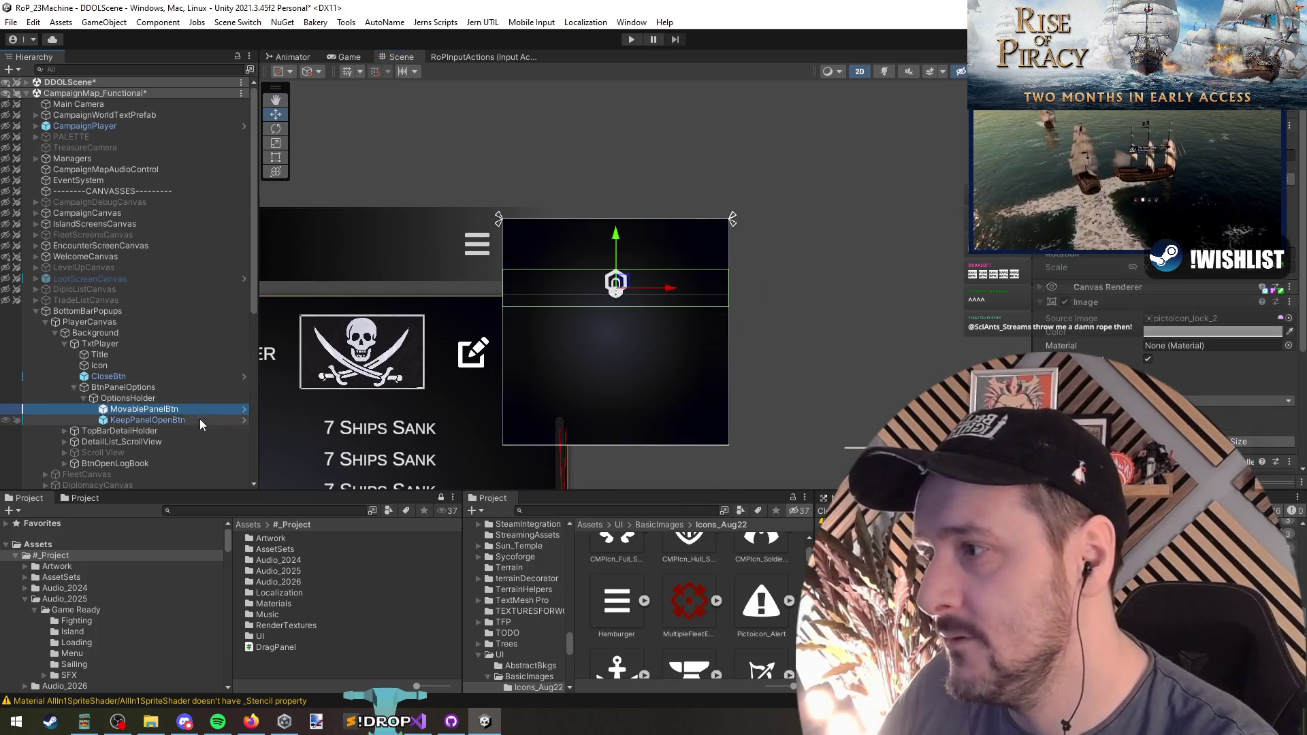
{"action": "left_click", "coordinate": [165, 409]}
{"action": "left_click", "coordinate": [525, 439]}
{"action": "key", "text": "t"}
{"action": "mouse_move", "coordinate": [643, 447]}
{"action": "left_mouse_down"}
{"action": "mouse_move", "coordinate": [642, 352]}
{"action": "mouse_move", "coordinate": [647, 377]}
{"action": "left_mouse_up"}
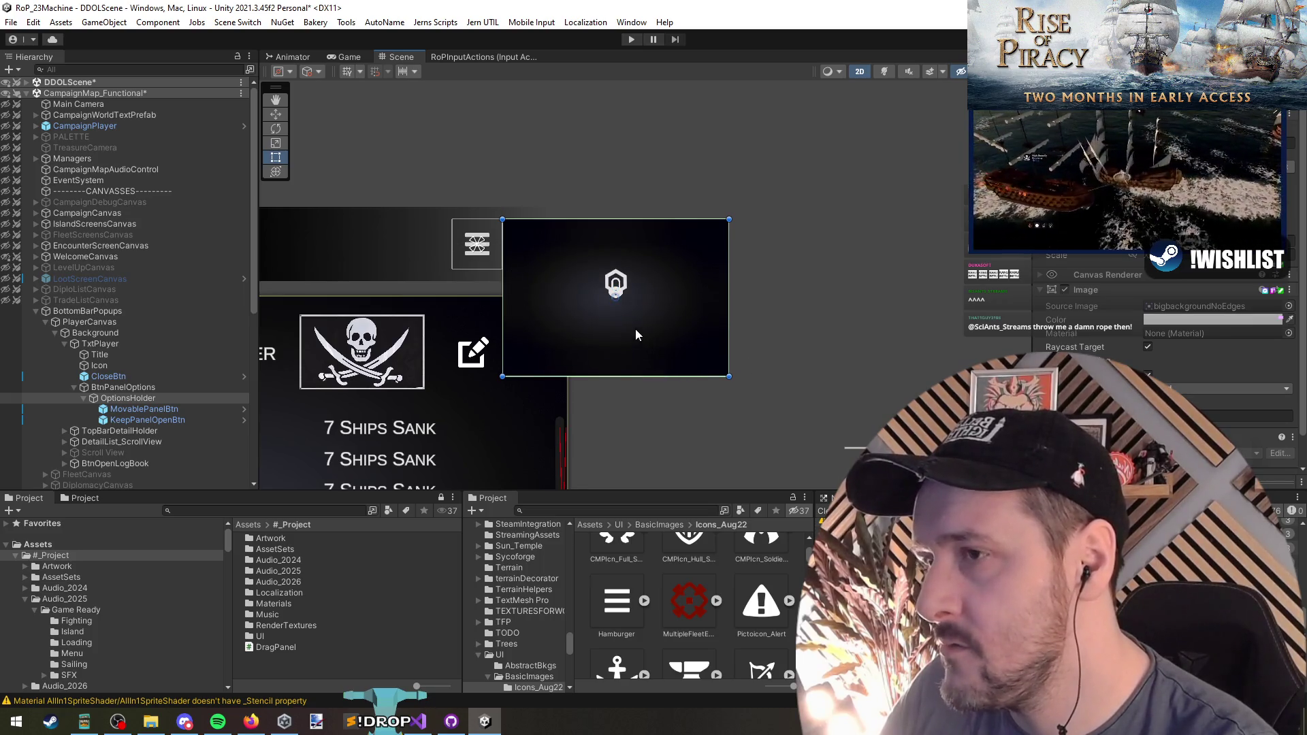
Narrow the MovablePanelBtn lock icon and move it to the panel's upper right
{"action": "scroll", "coordinate": [635, 330], "scroll_direction": "up", "scroll_amount": 2}
{"action": "left_click", "coordinate": [160, 421]}
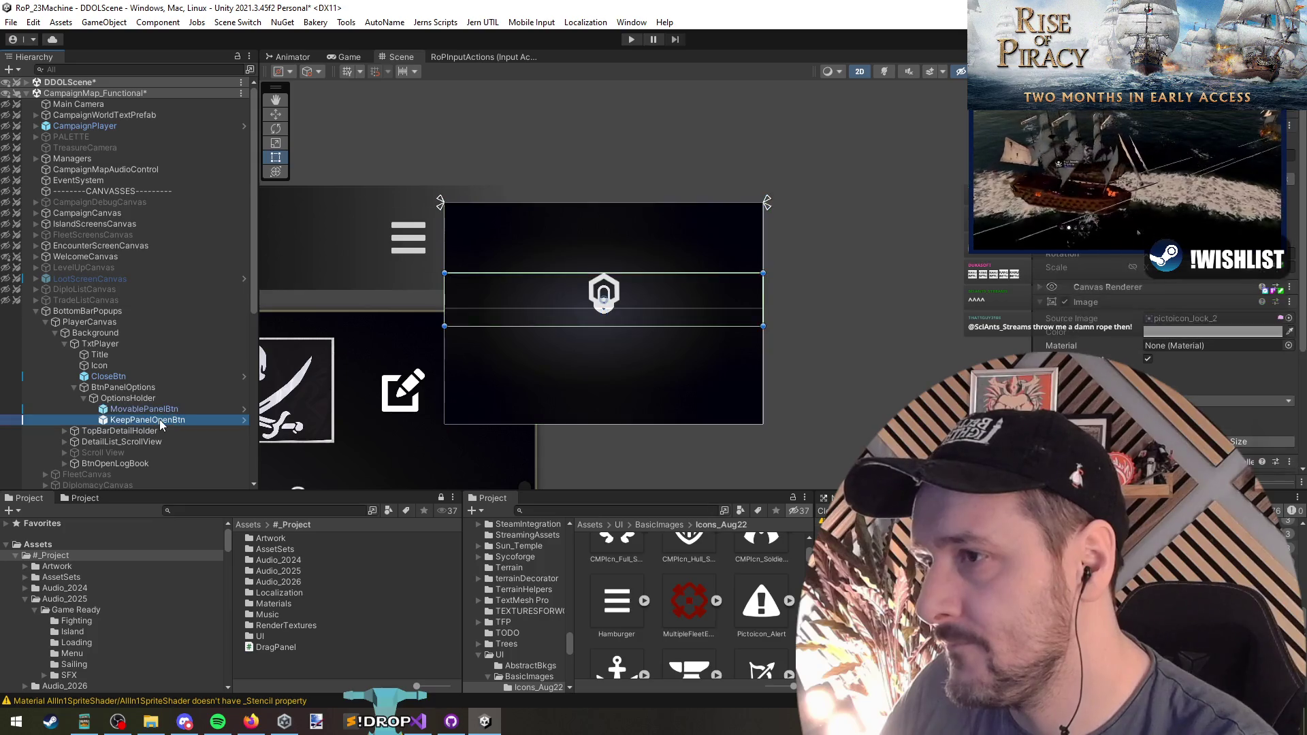
{"action": "left_click", "coordinate": [404, 397]}
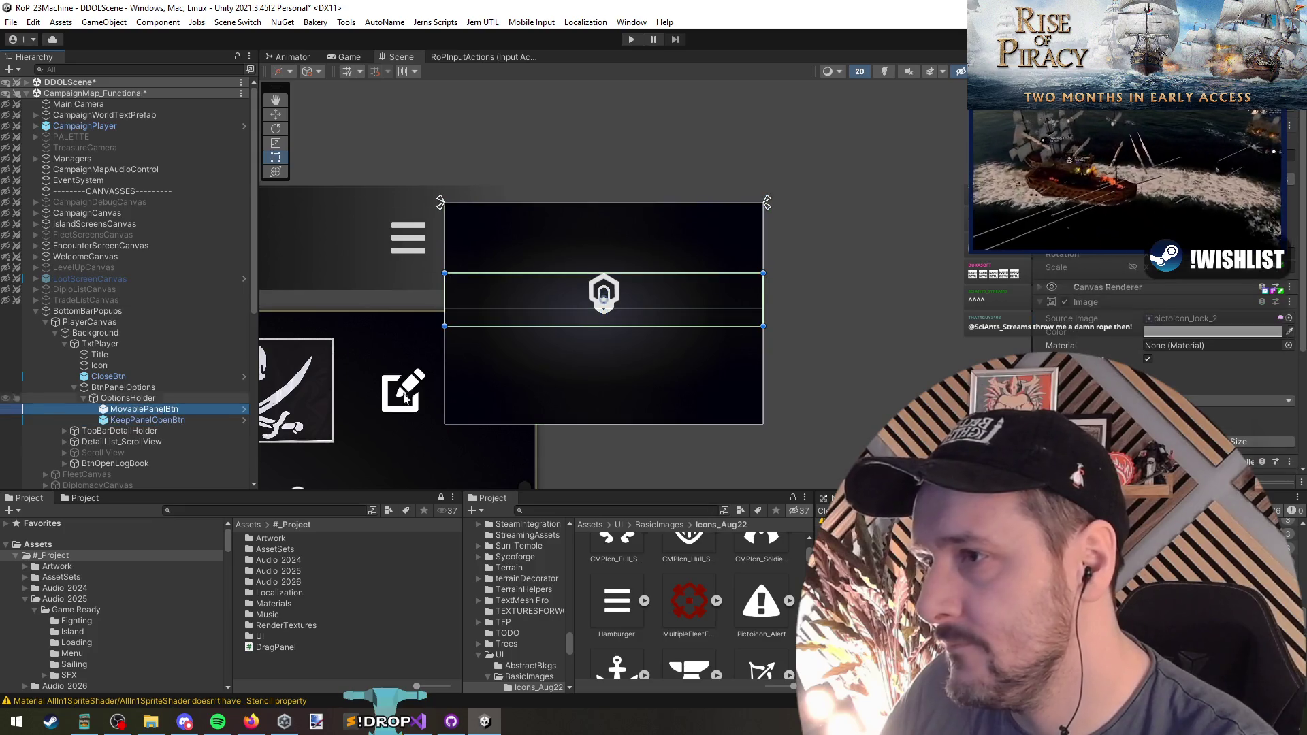
{"action": "left_click", "coordinate": [150, 399]}
{"action": "left_click", "coordinate": [141, 409]}
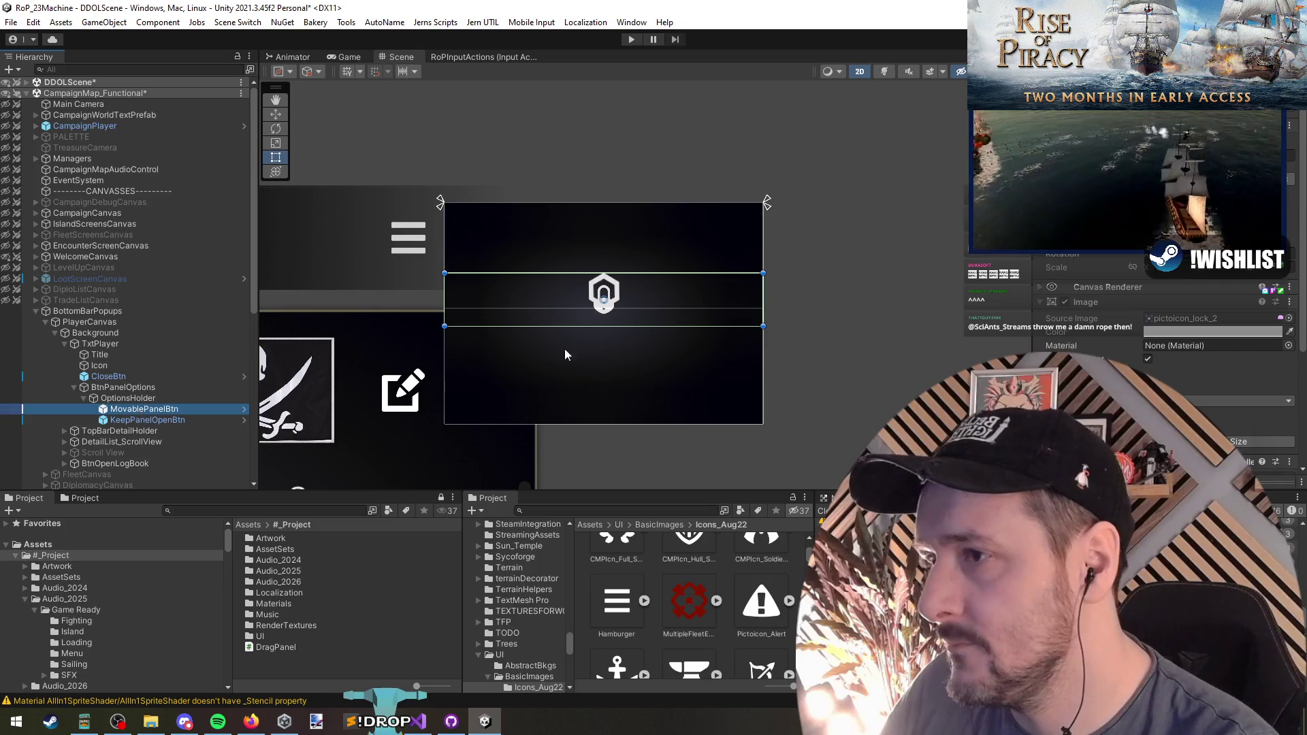
{"action": "left_click_drag", "start_coordinate": [446, 300], "coordinate": [649, 298]}
{"action": "left_click_drag", "start_coordinate": [732, 293], "coordinate": [692, 240]}
Resize the KeepPanelOpenBtn hexagon icon to match the lock icon beneath it
{"action": "left_click", "coordinate": [184, 420]}
{"action": "key", "text": "t"}
{"action": "mouse_move", "coordinate": [445, 290]}
{"action": "left_mouse_down"}
{"action": "mouse_move", "coordinate": [711, 291]}
{"action": "mouse_move", "coordinate": [688, 292]}
{"action": "mouse_move", "coordinate": [723, 332]}
{"action": "left_mouse_up"}
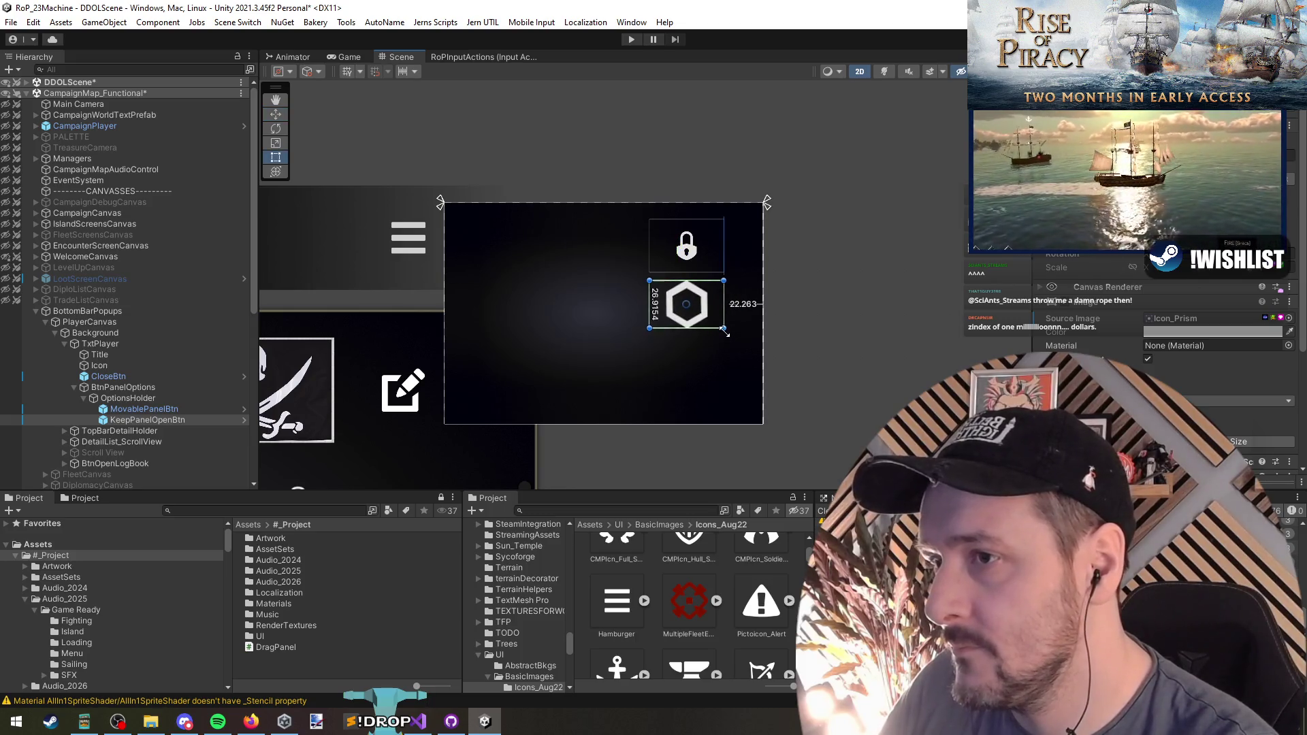
{"action": "left_click_drag", "start_coordinate": [726, 332], "coordinate": [710, 319]}
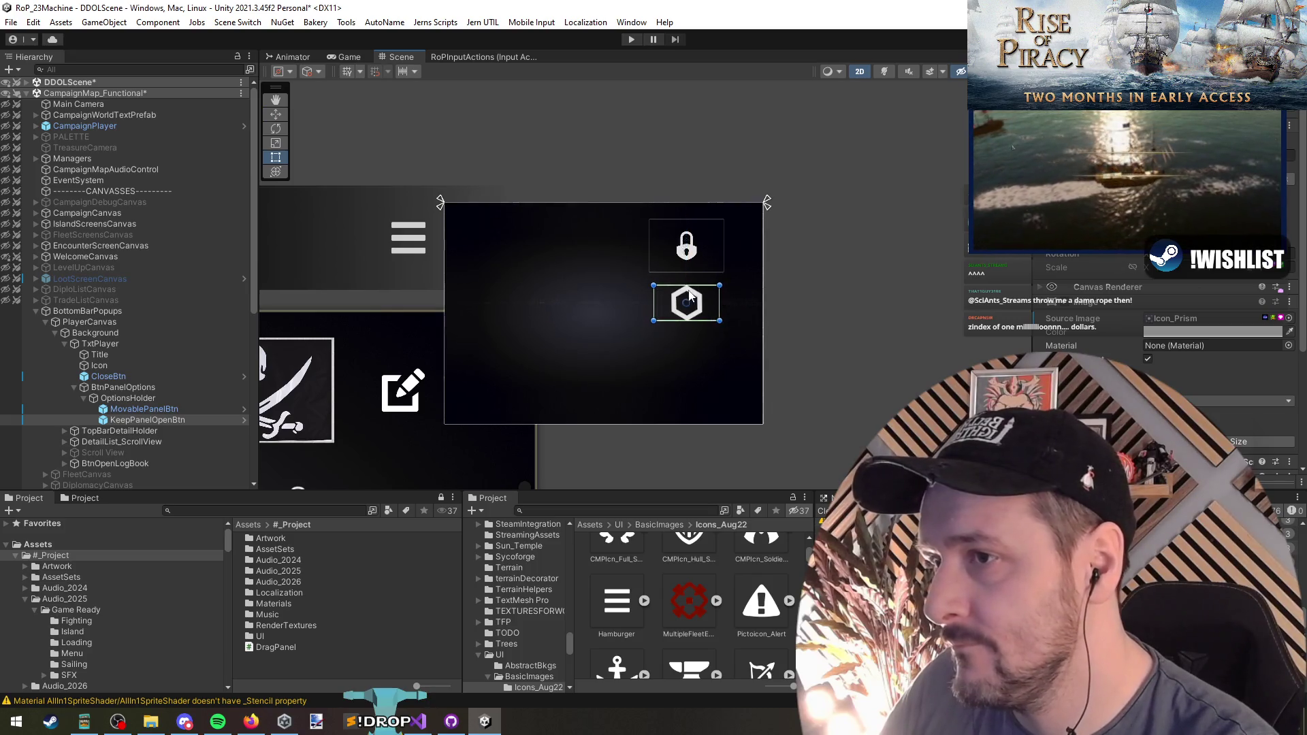
{"action": "right_click", "coordinate": [148, 398]}
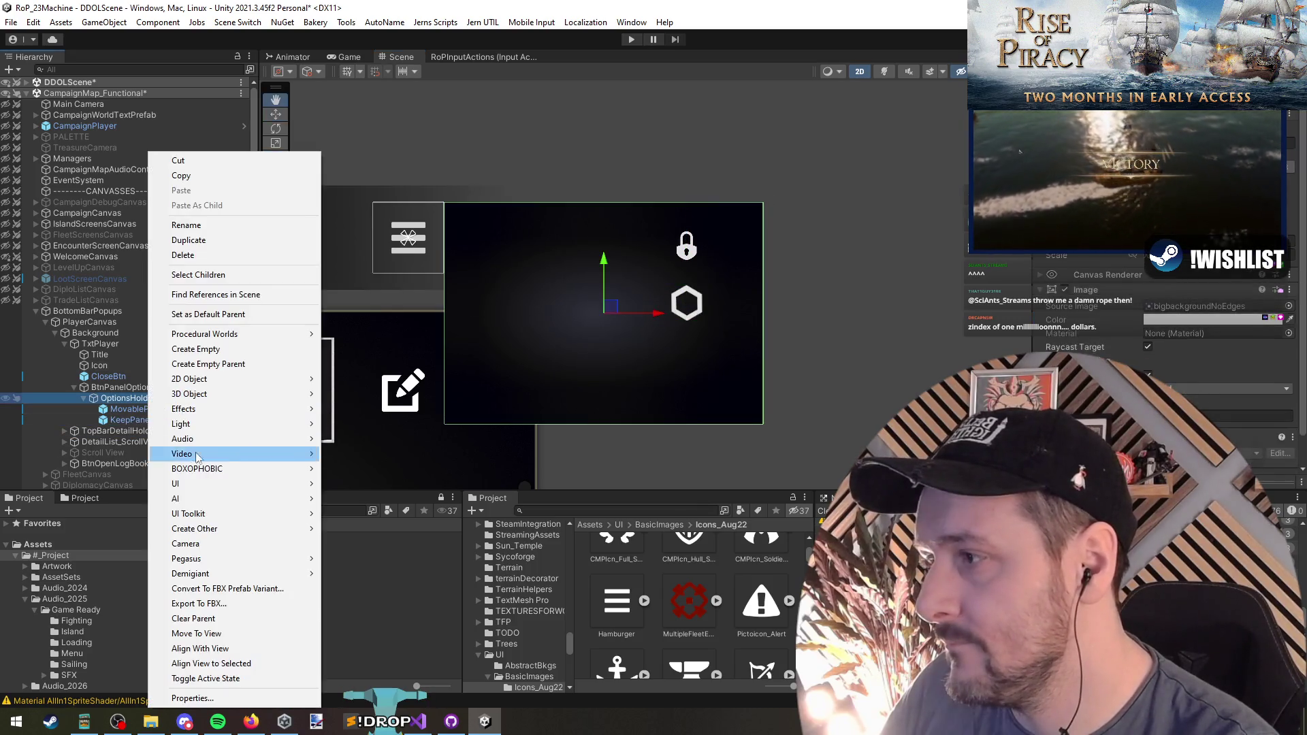
{"action": "left_click", "coordinate": [723, 382]}
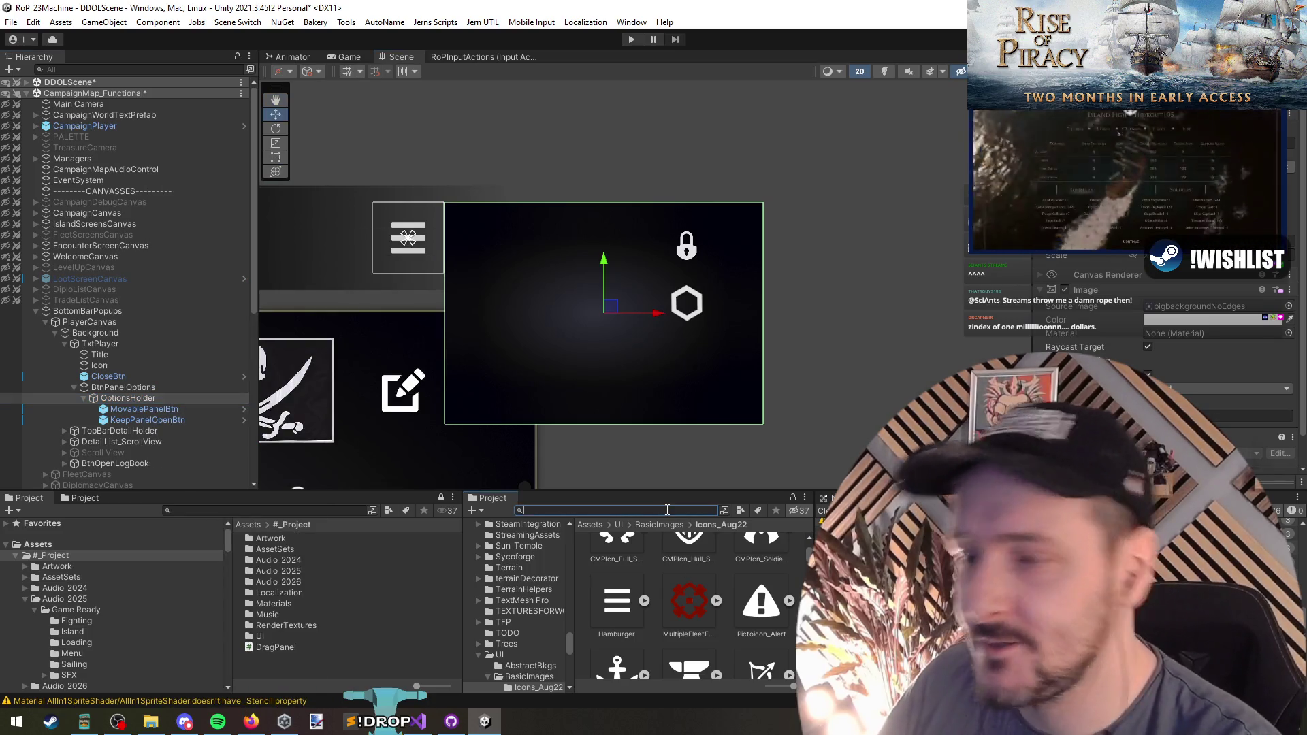
Add SliderStyled and TitleAndStyledSliderPairPrefab from a 'slider sty' search into OptionsHolder
{"action": "type", "text": "slider sty"}
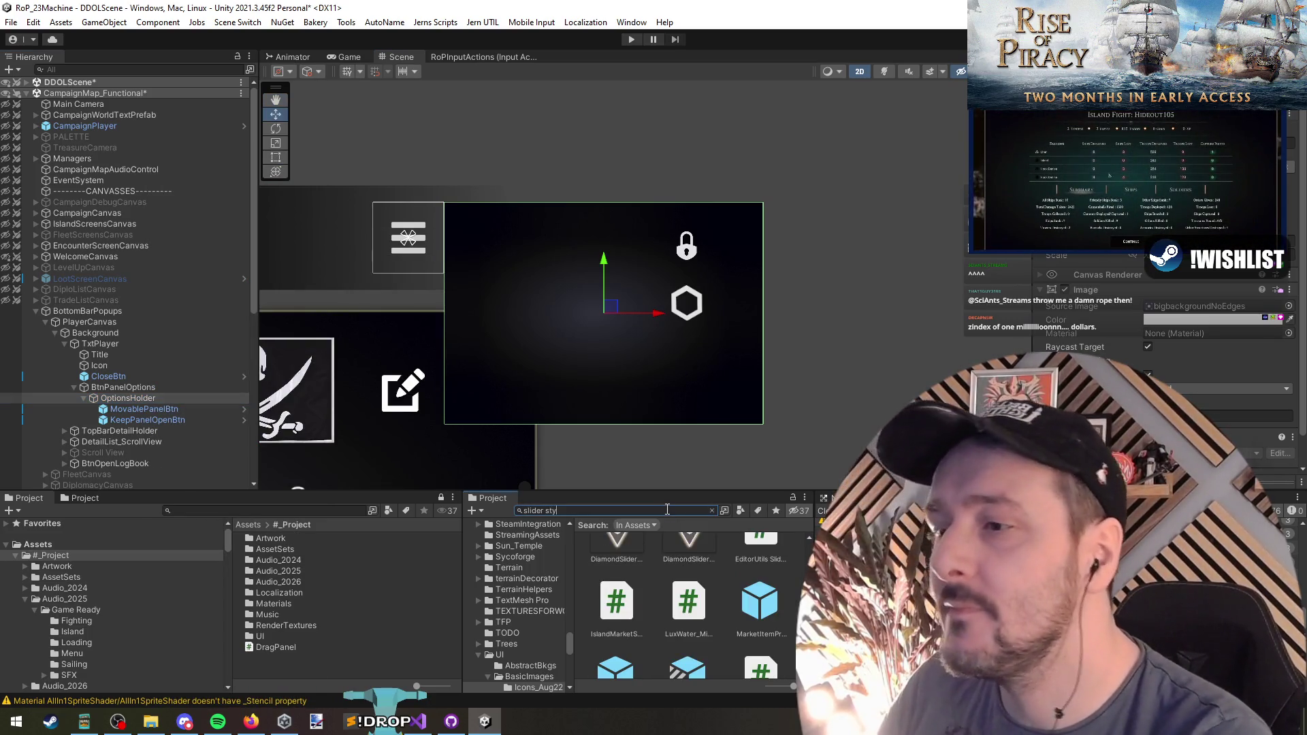
{"action": "mouse_move", "coordinate": [619, 568]}
{"action": "left_mouse_down"}
{"action": "mouse_move", "coordinate": [178, 439]}
{"action": "mouse_move", "coordinate": [140, 409]}
{"action": "left_mouse_up"}
{"action": "key", "text": "f"}
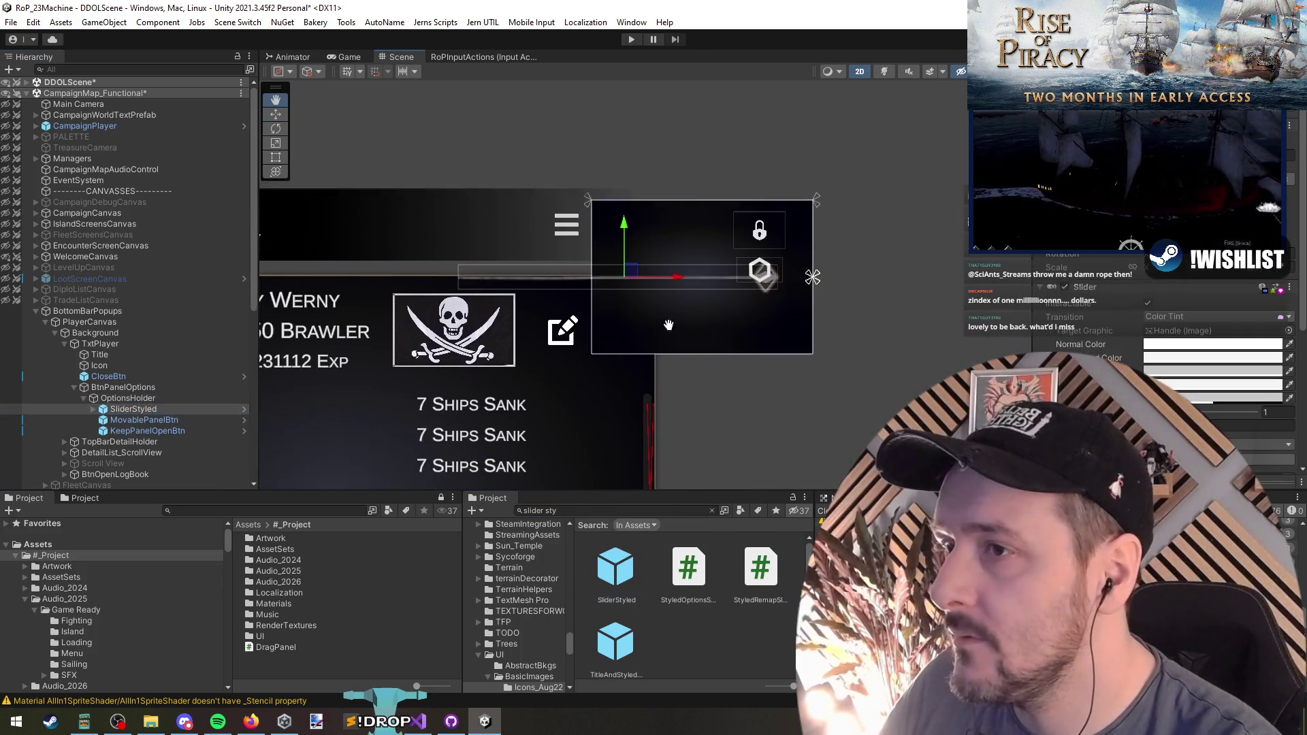
{"action": "mouse_move", "coordinate": [615, 641]}
{"action": "left_mouse_down"}
{"action": "mouse_move", "coordinate": [284, 513]}
{"action": "mouse_move", "coordinate": [143, 420]}
{"action": "left_mouse_up"}
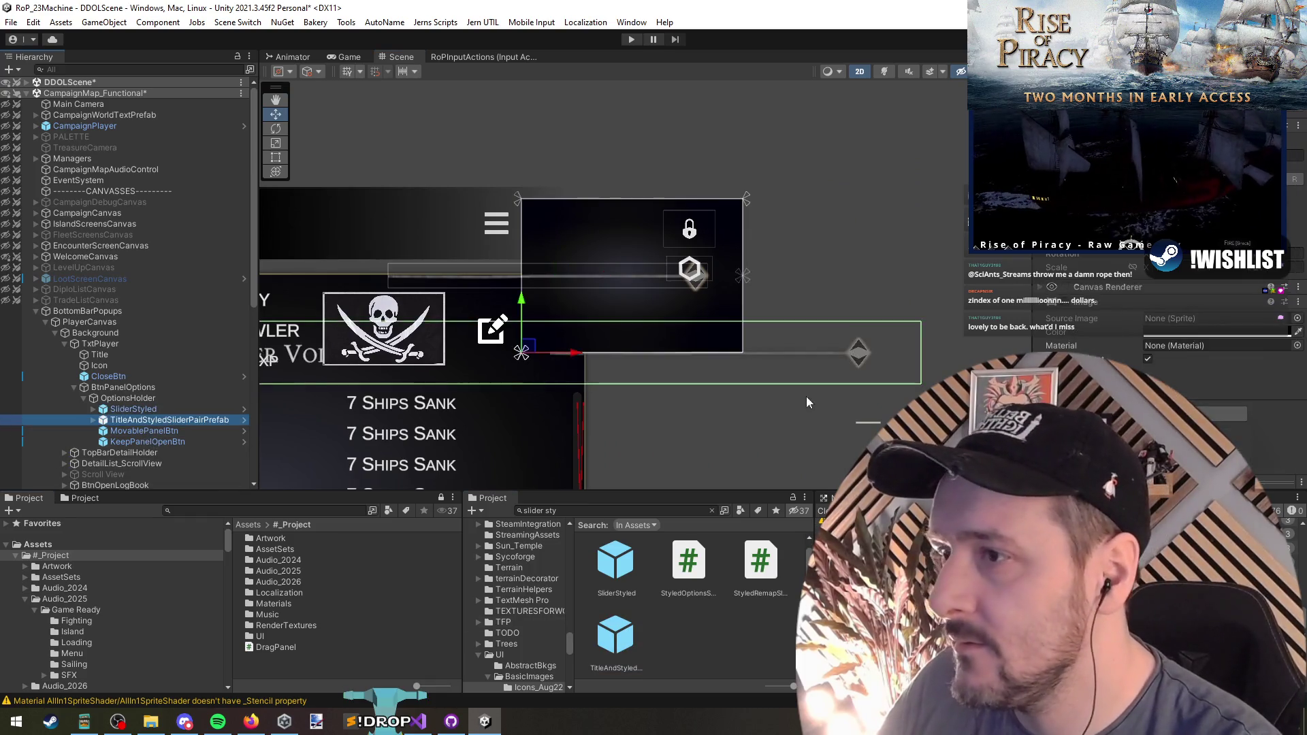
{"action": "key", "text": "f"}
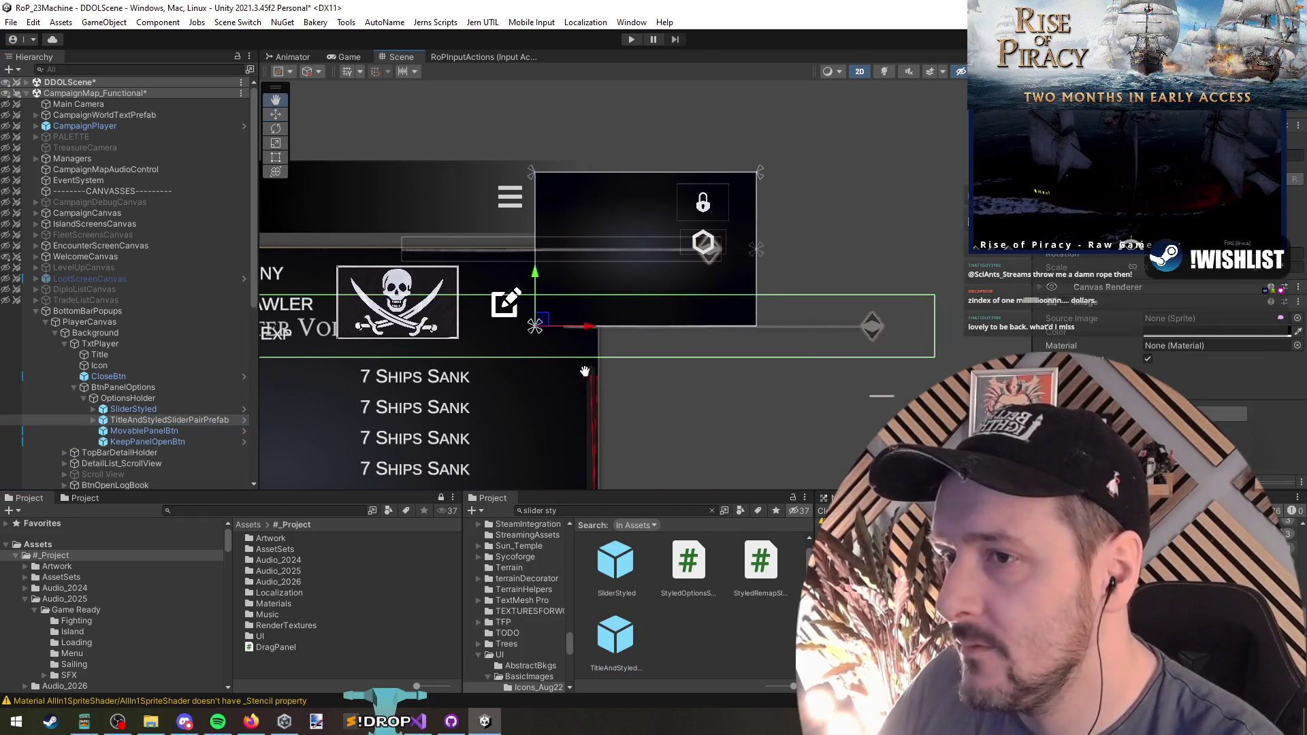
Give the slider pair a stretch anchor preset so it spans the panel
{"action": "left_click", "coordinate": [1055, 204]}
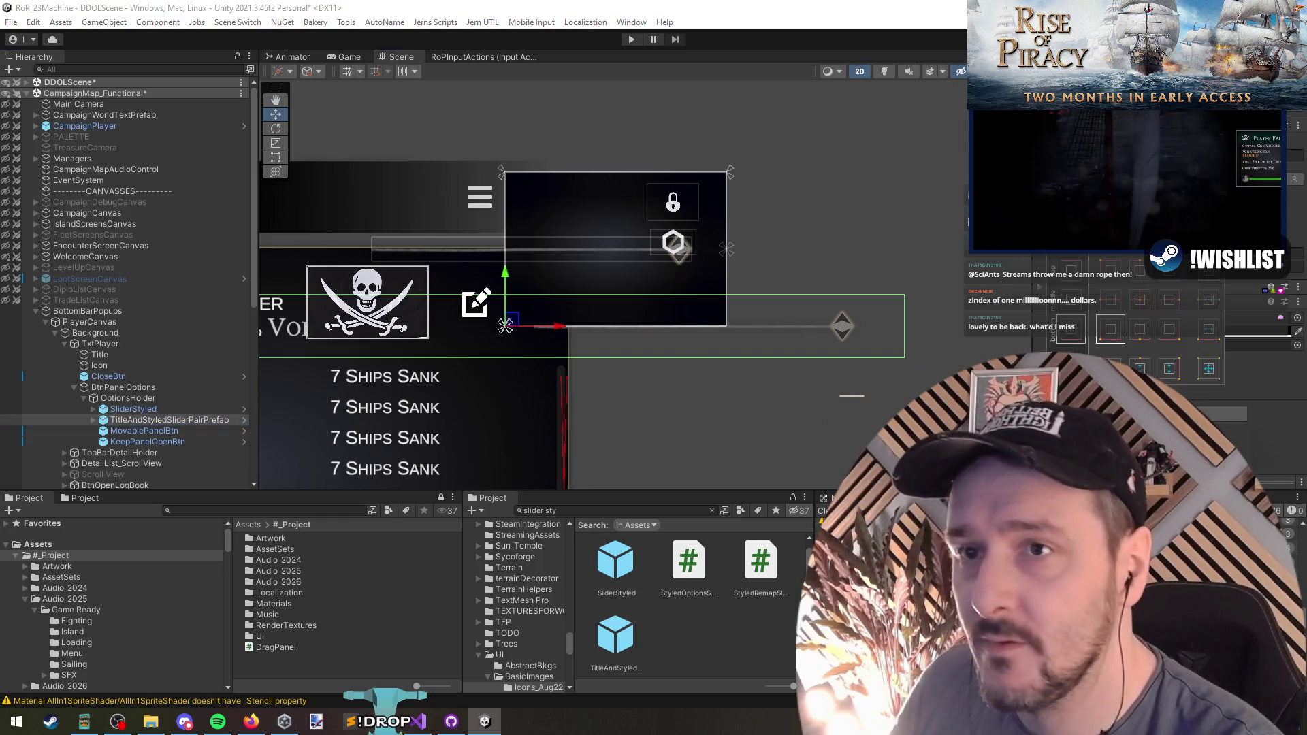
{"action": "left_click", "coordinate": [1219, 341]}
{"action": "key", "text": "f"}
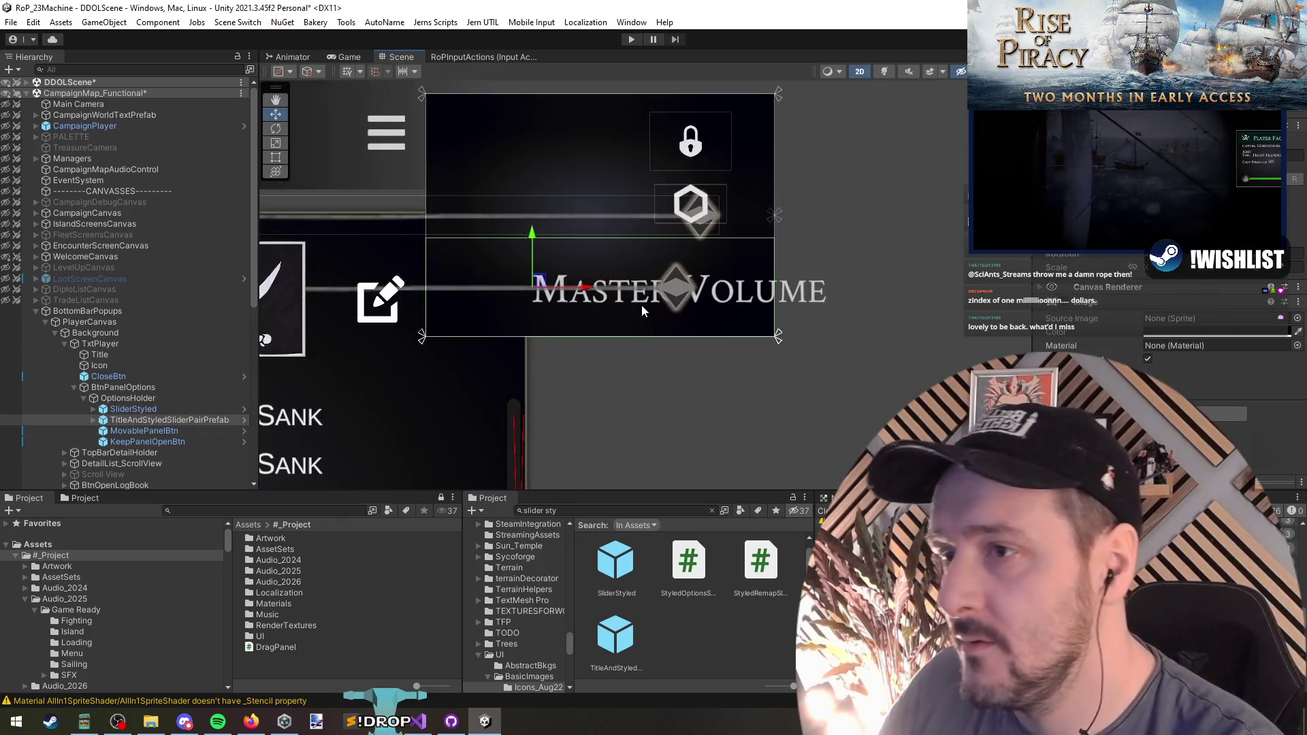
{"action": "key", "text": "Delete"}
{"action": "left_click", "coordinate": [136, 409]}
{"action": "left_click", "coordinate": [93, 408]}
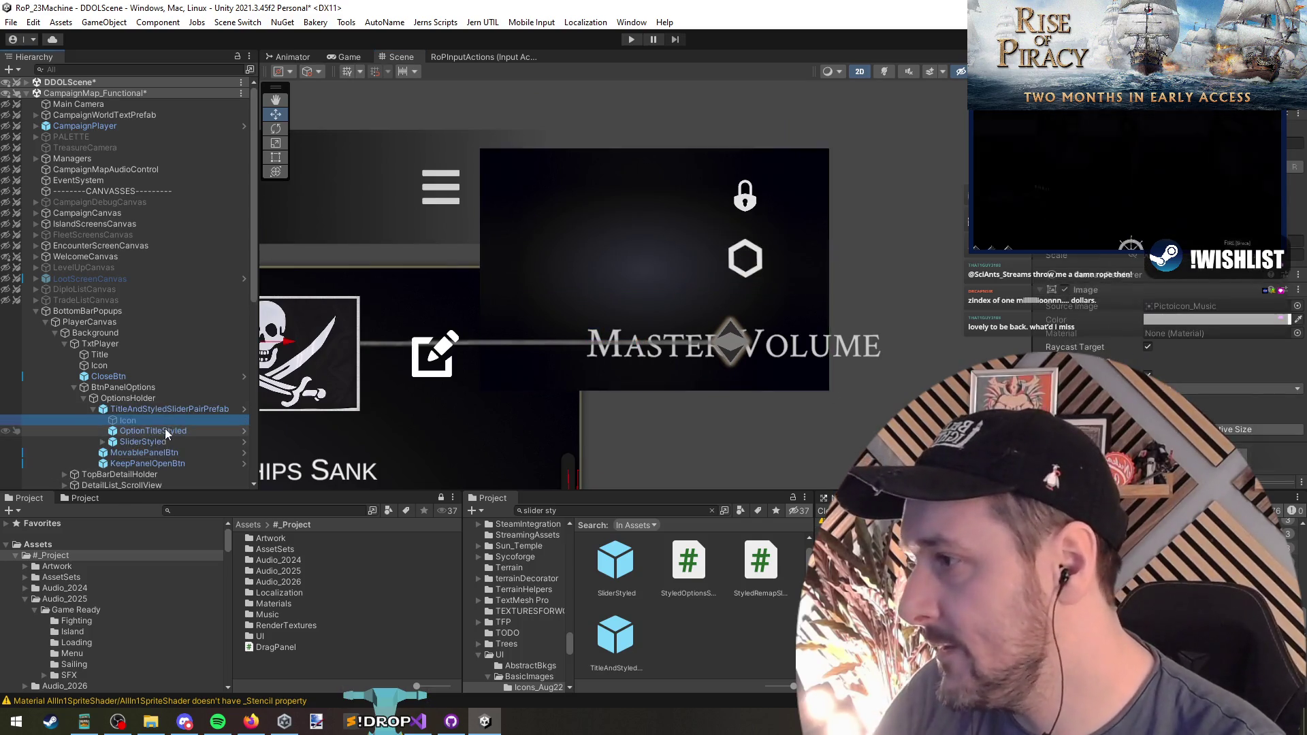
{"action": "right_click", "coordinate": [150, 410]}
{"action": "mouse_move", "coordinate": [218, 321]}
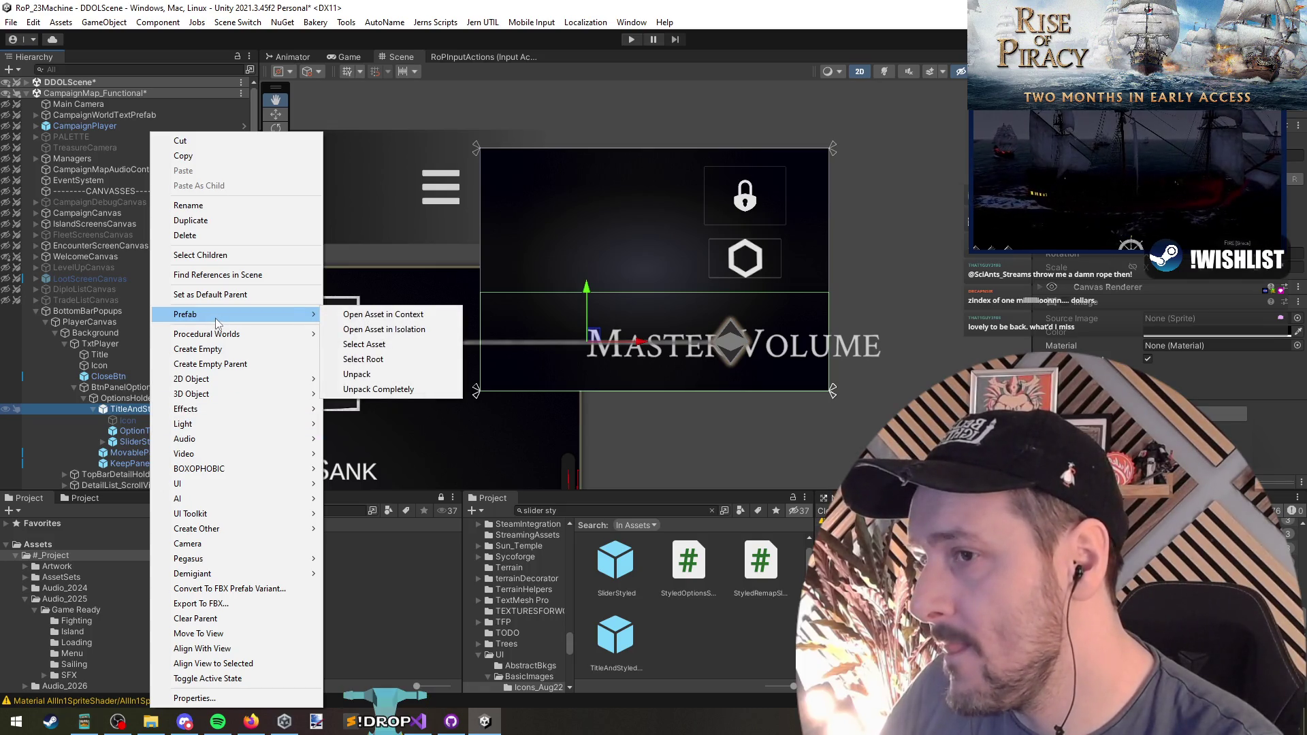
{"action": "left_click", "coordinate": [576, 356]}
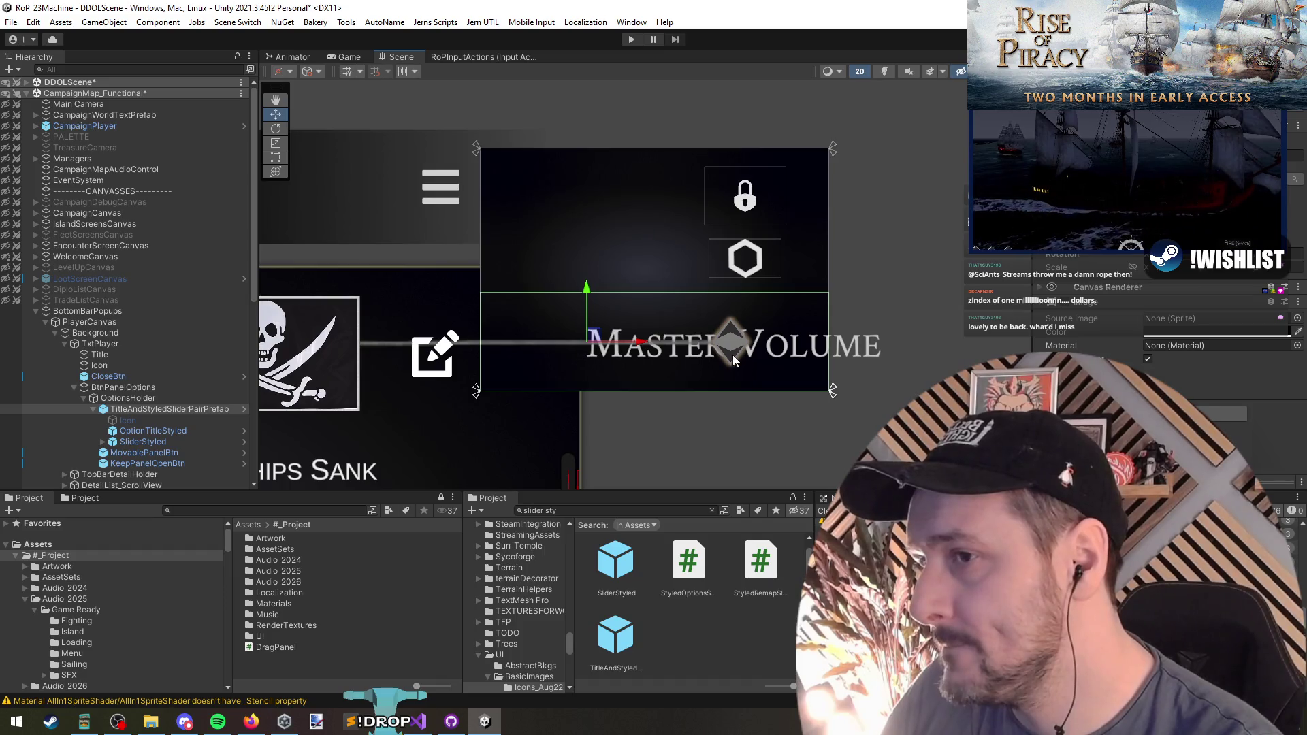
{"action": "left_click", "coordinate": [143, 406]}
{"action": "right_click", "coordinate": [144, 406]}
{"action": "left_click", "coordinate": [668, 317]}
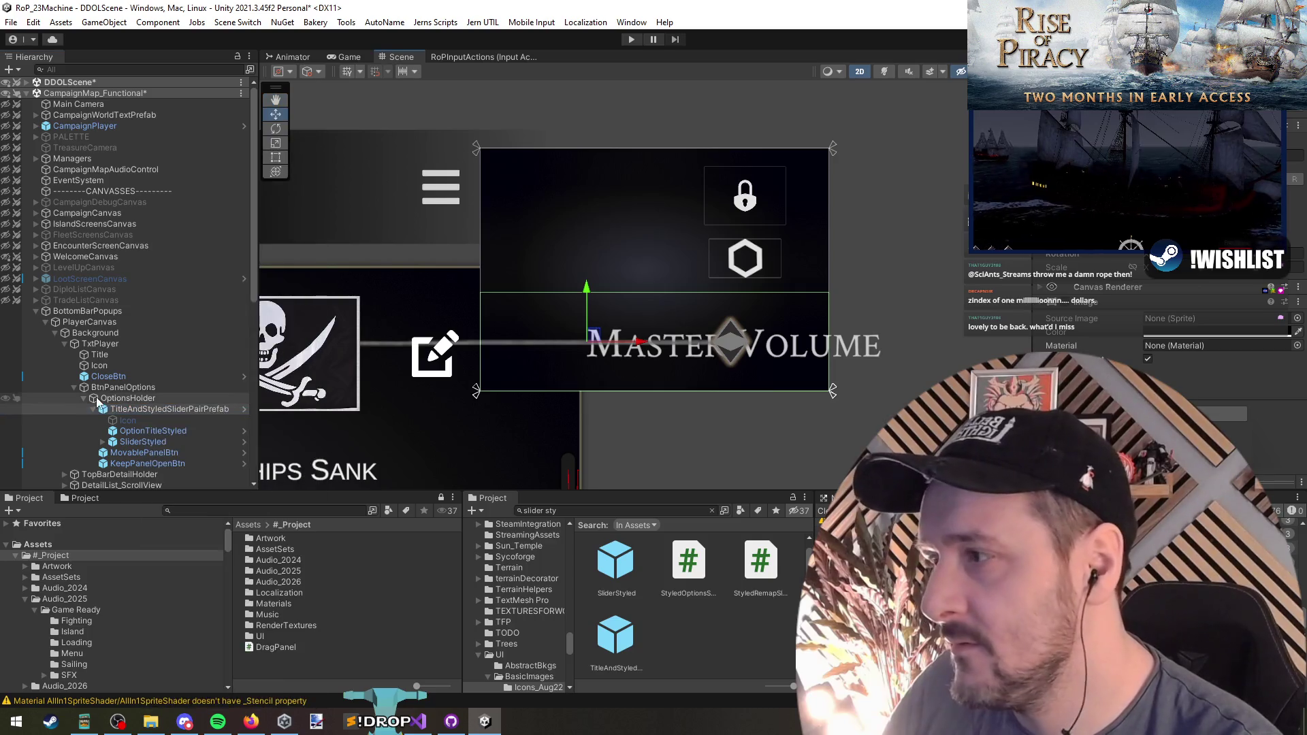
{"action": "left_click", "coordinate": [174, 421]}
{"action": "scroll", "coordinate": [510, 414], "scroll_direction": "down", "scroll_amount": 2}
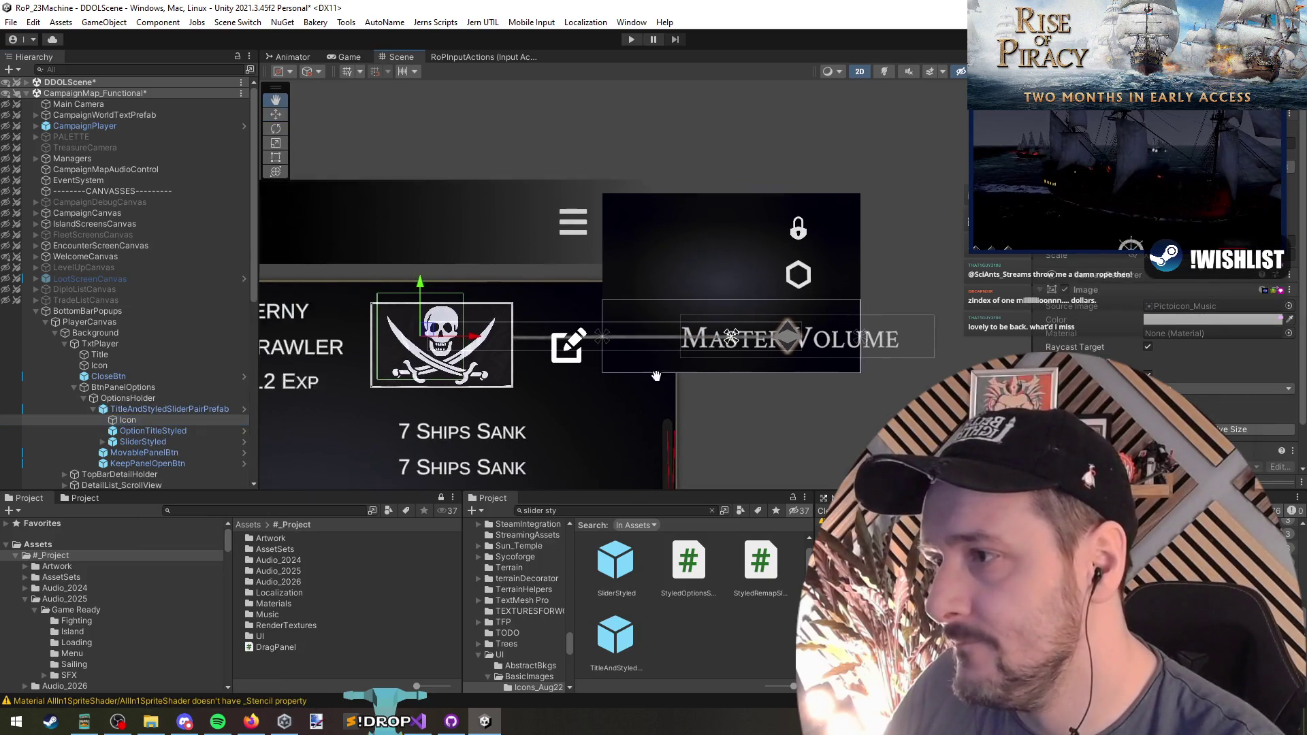
{"action": "scroll", "coordinate": [657, 382], "scroll_direction": "up", "scroll_amount": 2}
{"action": "left_click", "coordinate": [155, 409]}
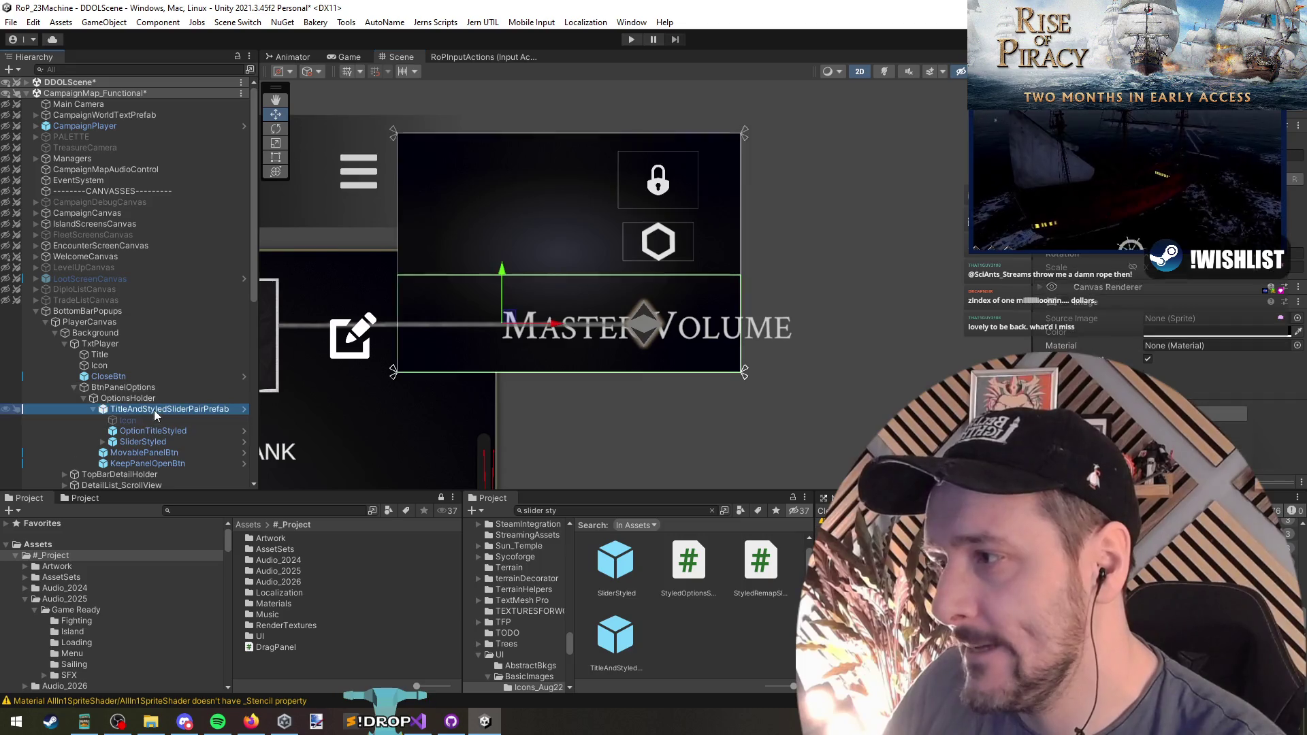
{"action": "right_click", "coordinate": [139, 411]}
{"action": "right_click", "coordinate": [131, 408]}
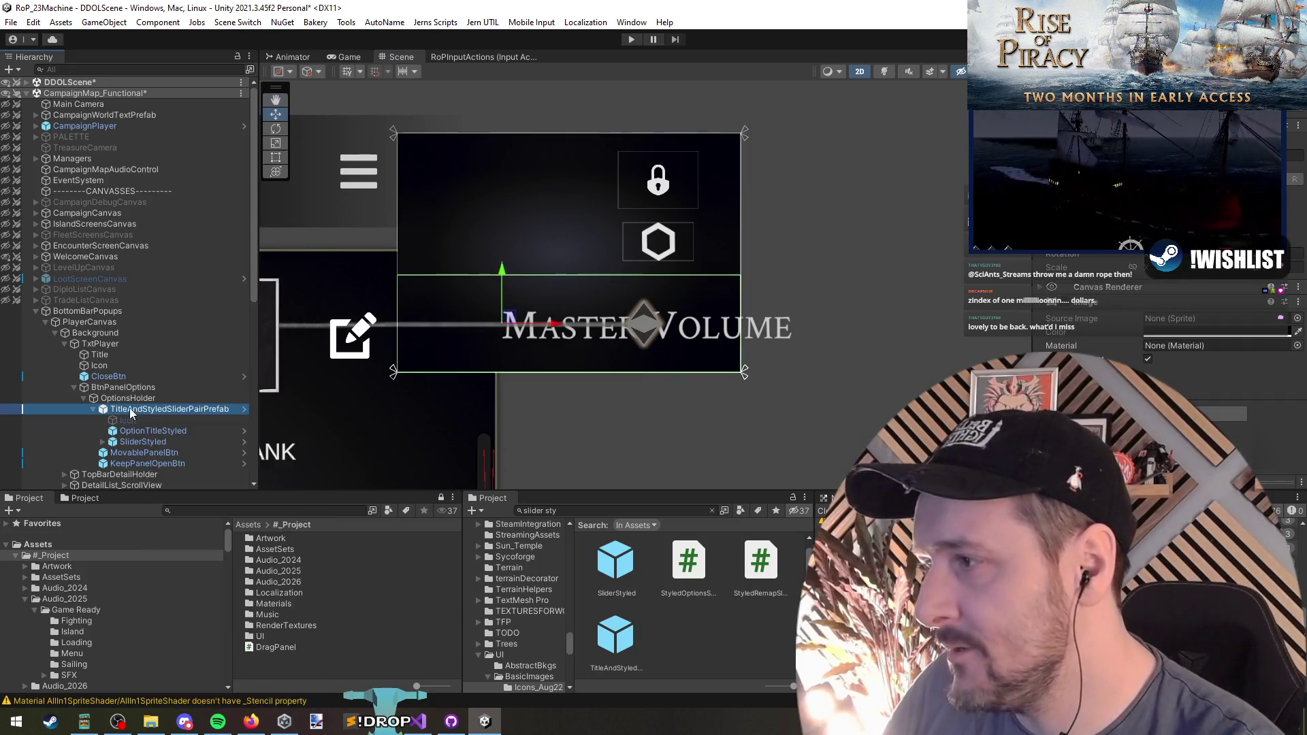
{"action": "right_click", "coordinate": [130, 408]}
{"action": "mouse_move", "coordinate": [170, 483]}
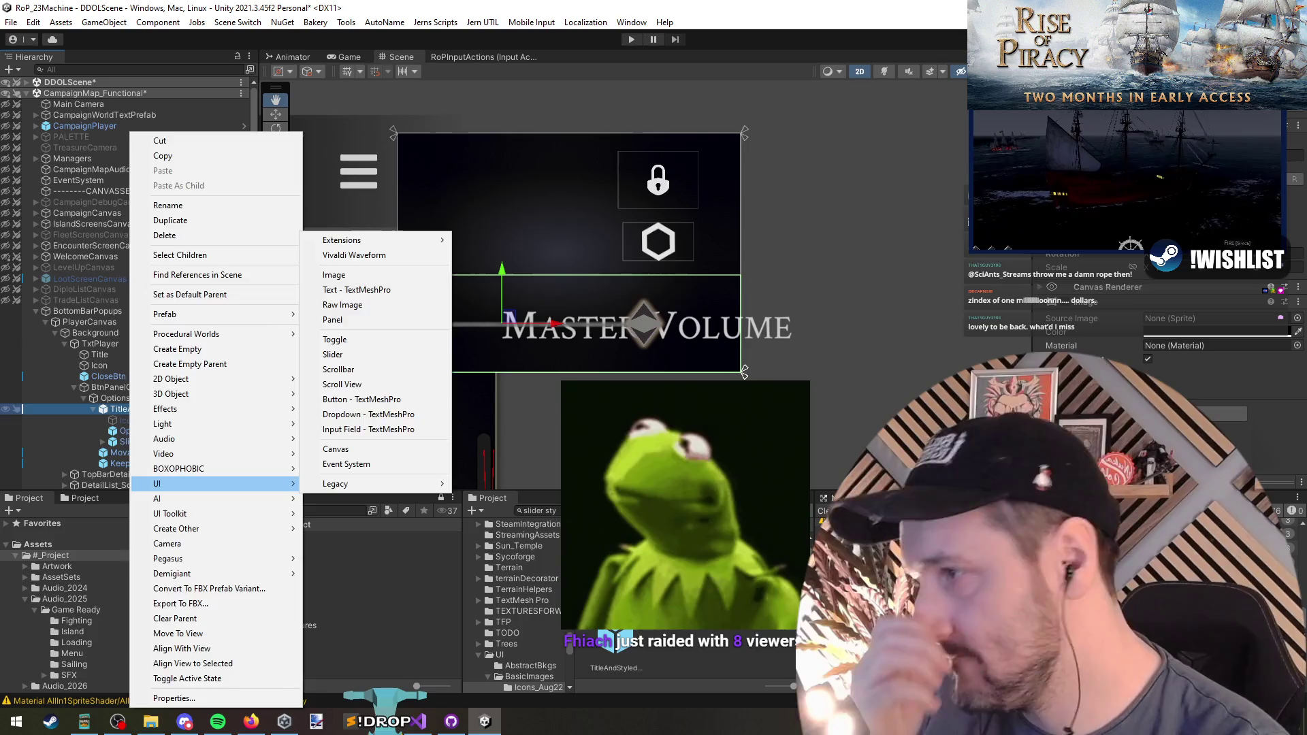
{"action": "key", "text": "Escape"}
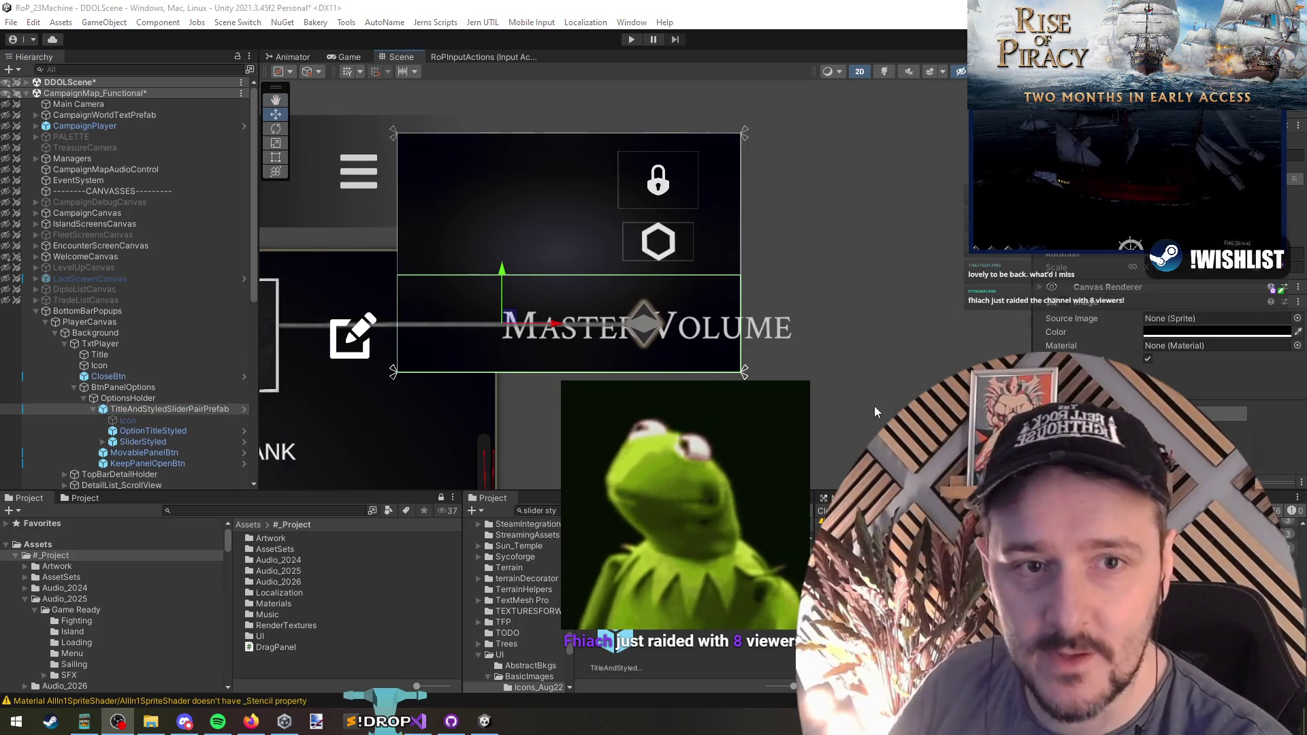
{"action": "mouse_move", "coordinate": [386, 317]}
{"action": "left_mouse_down"}
{"action": "mouse_move", "coordinate": [428, 343]}
{"action": "mouse_move", "coordinate": [373, 341]}
{"action": "left_mouse_up"}
{"action": "left_click", "coordinate": [141, 430]}
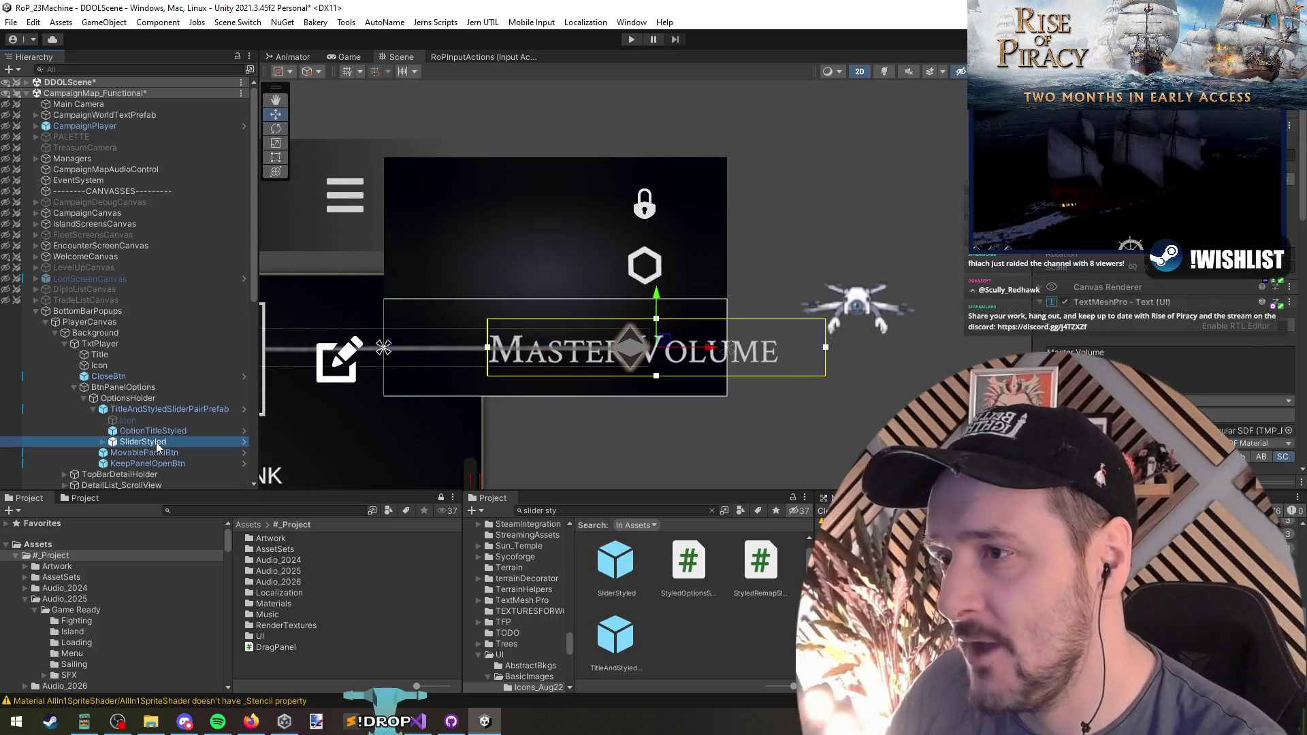
{"action": "left_click", "coordinate": [157, 443]}
{"action": "left_click", "coordinate": [158, 431]}
{"action": "left_click", "coordinate": [158, 409]}
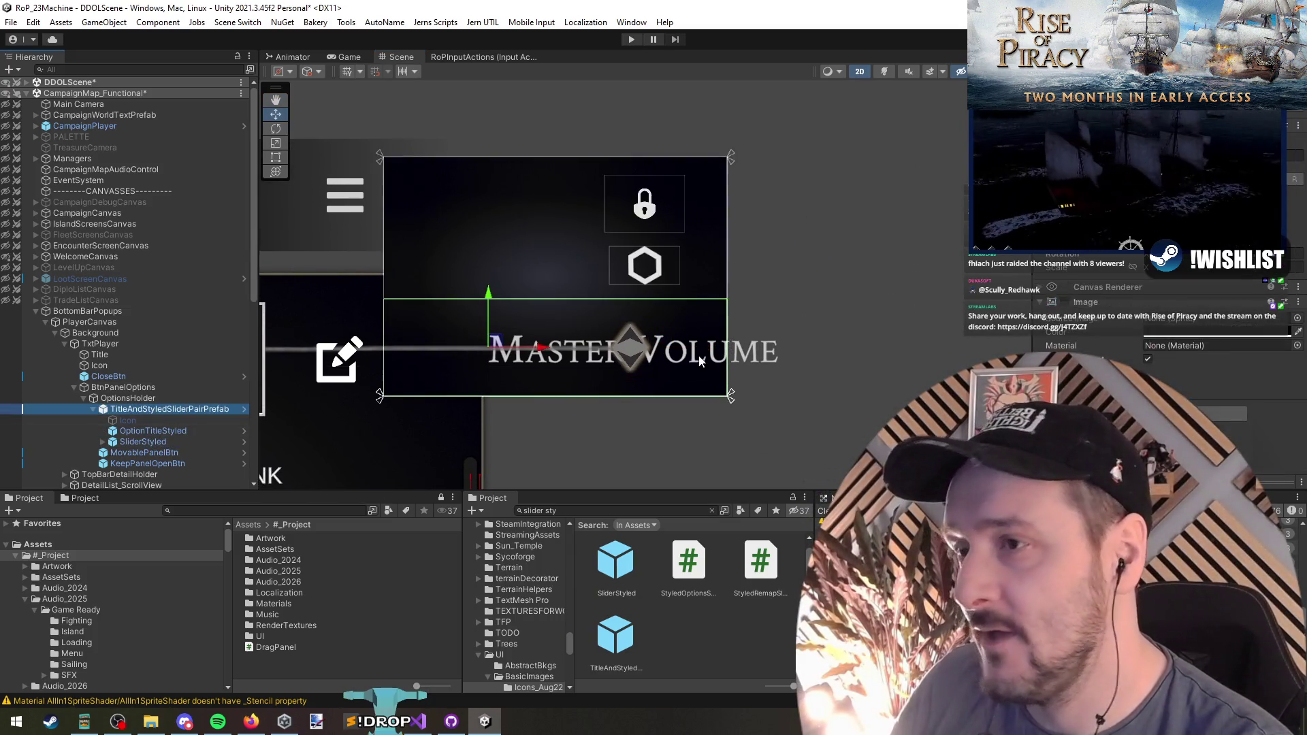
{"action": "left_click_drag", "start_coordinate": [708, 359], "coordinate": [868, 363]}
{"action": "left_click_drag", "start_coordinate": [789, 313], "coordinate": [679, 311]}
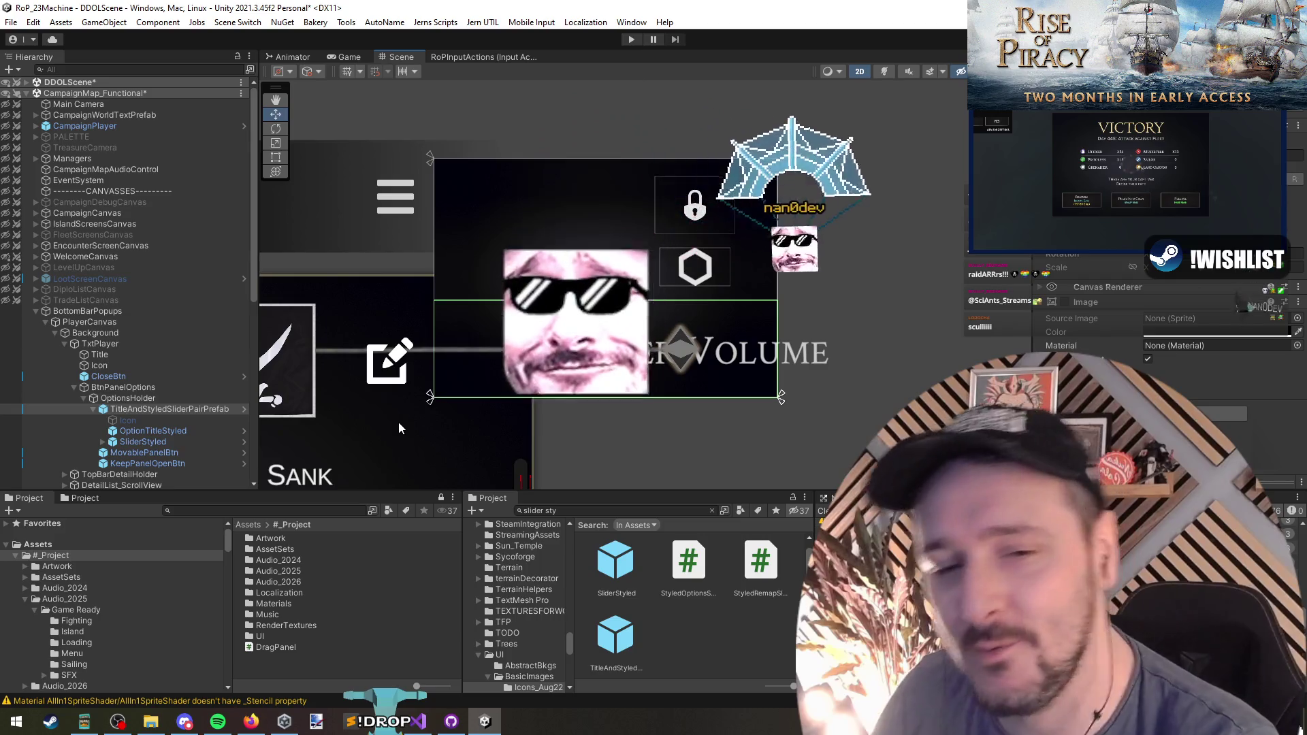
Drag a second OptionTitleStyled prefab into OptionsHolder and review its anchor presets
{"action": "left_click", "coordinate": [160, 430]}
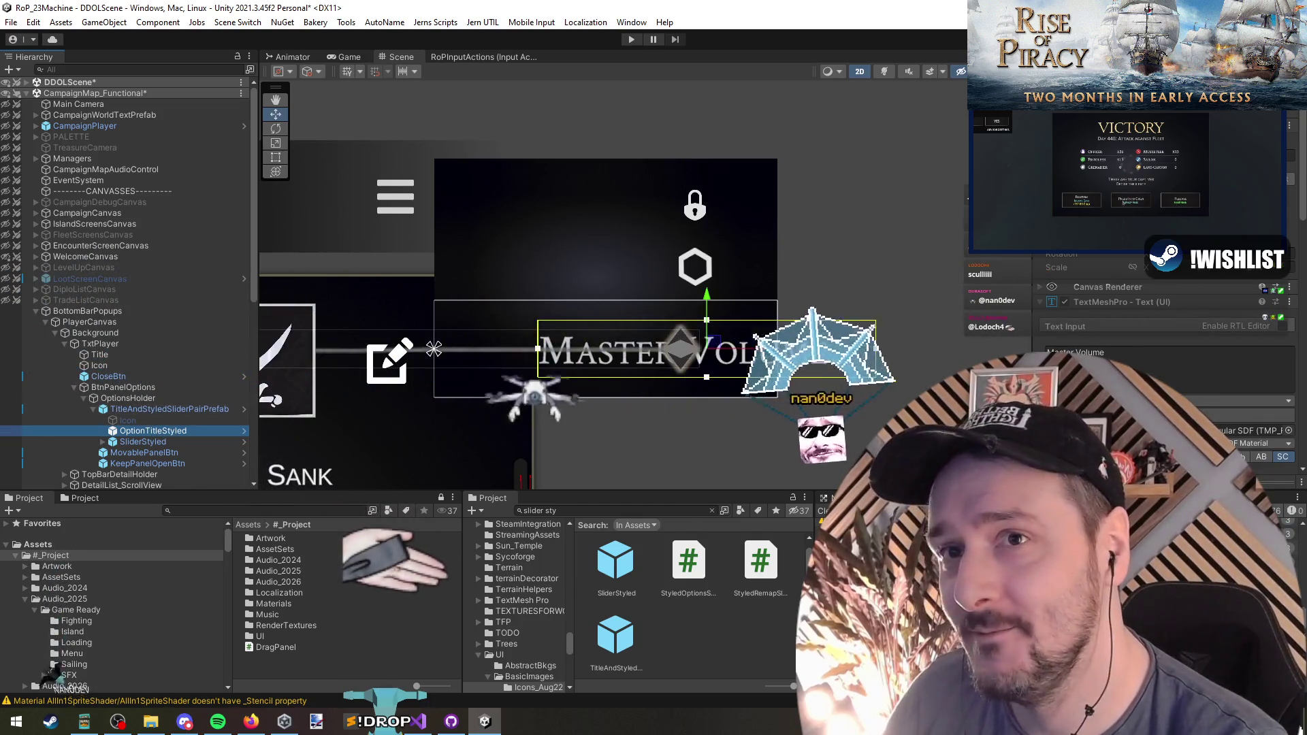
{"action": "left_click", "coordinate": [711, 511]}
{"action": "left_click_drag", "start_coordinate": [615, 600], "coordinate": [150, 405]}
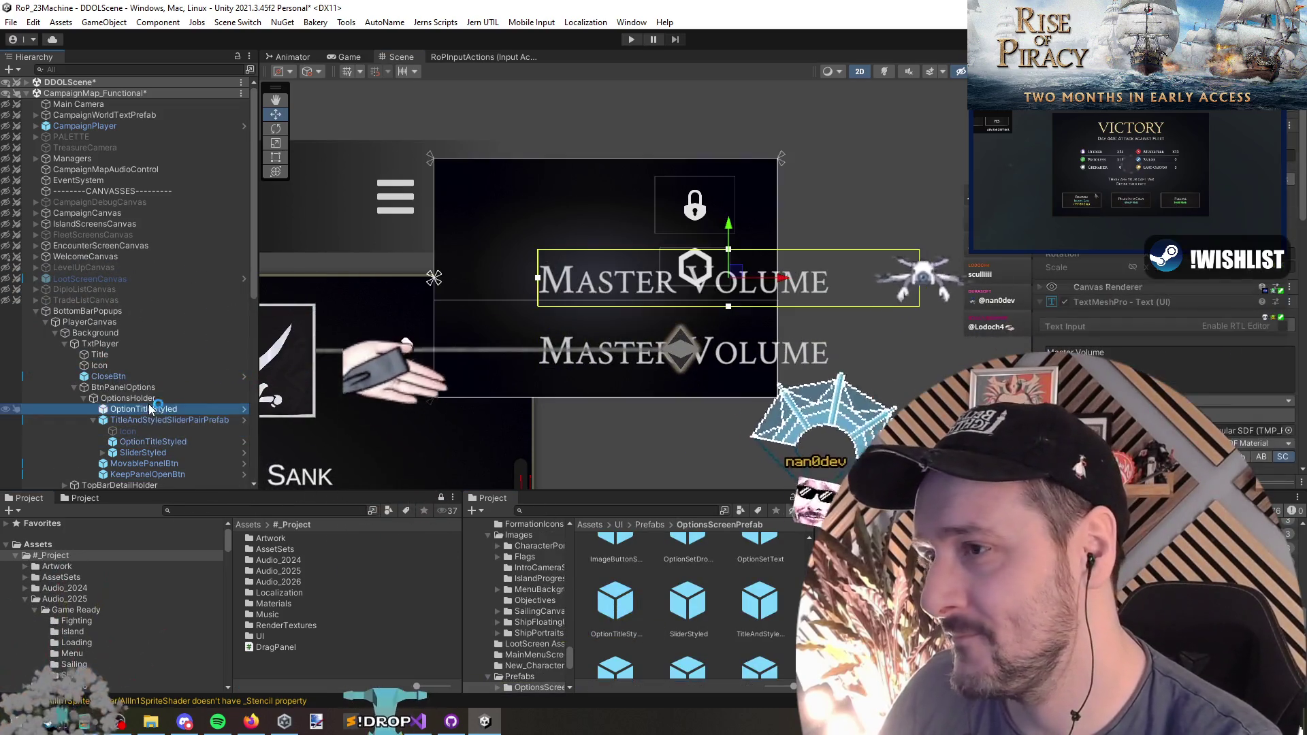
{"action": "left_click", "coordinate": [1059, 242]}
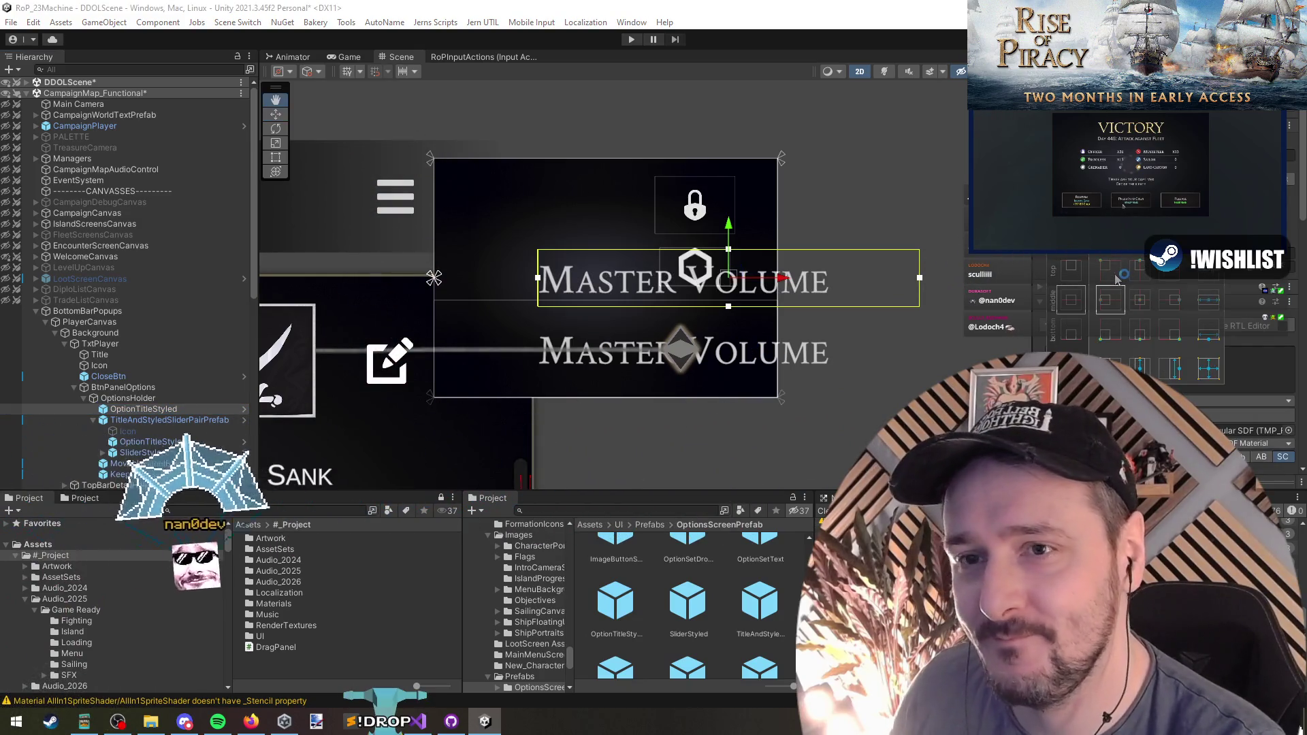
{"action": "left_click", "coordinate": [143, 409]}
{"action": "left_click", "coordinate": [141, 399]}
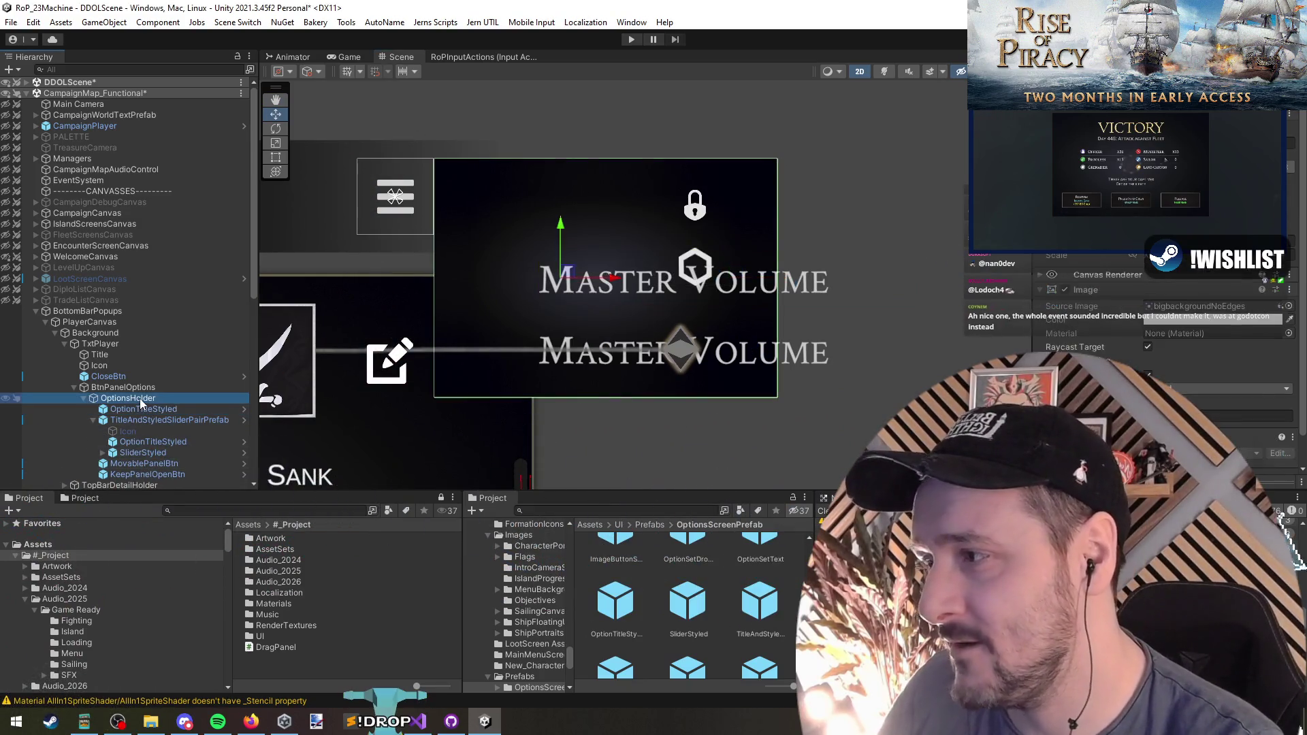
{"action": "right_click", "coordinate": [142, 402]}
{"action": "mouse_move", "coordinate": [272, 483]}
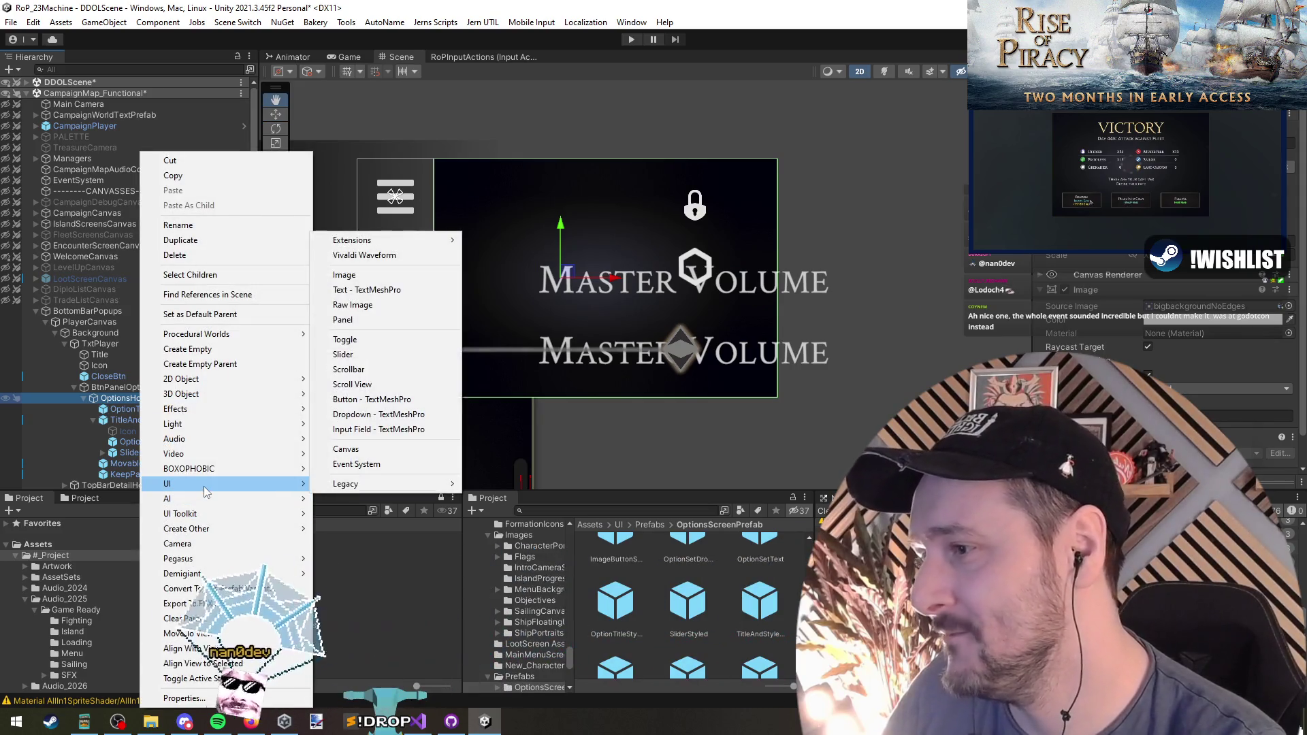
{"action": "key", "text": "Escape"}
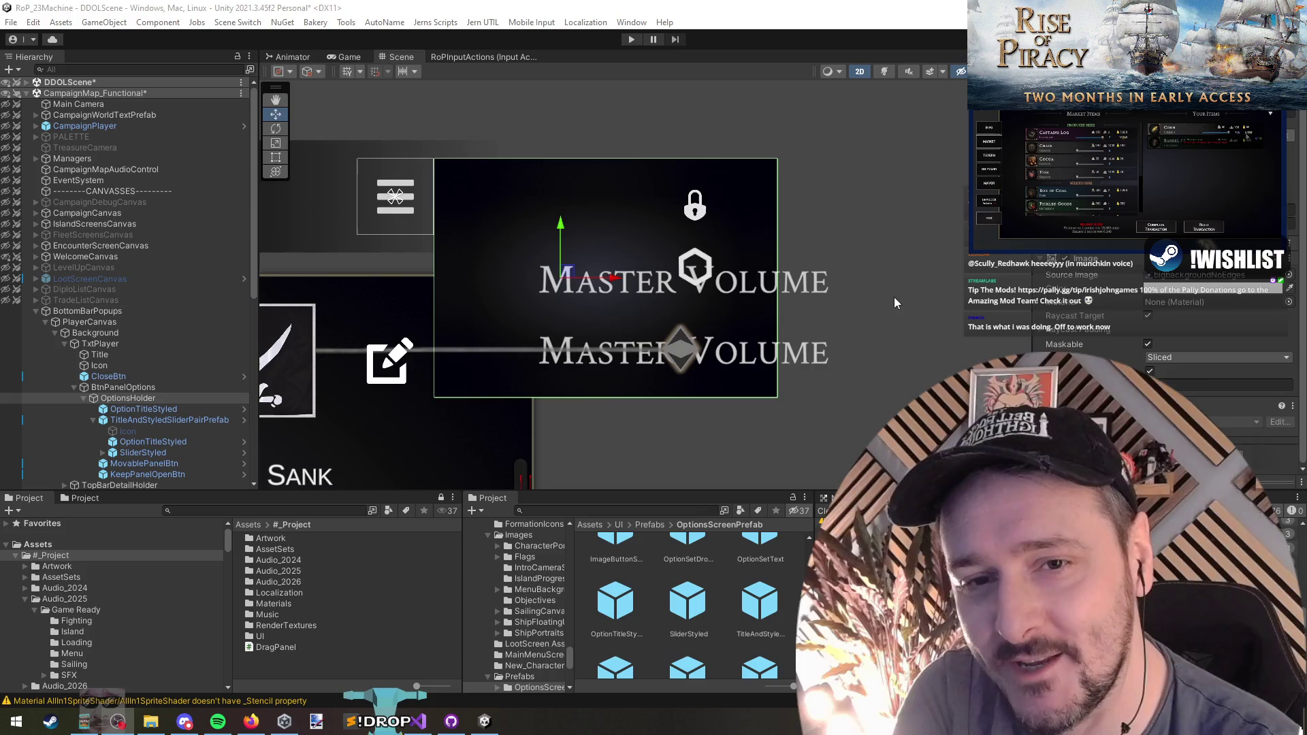
{"action": "key", "text": "alt+Tab"}
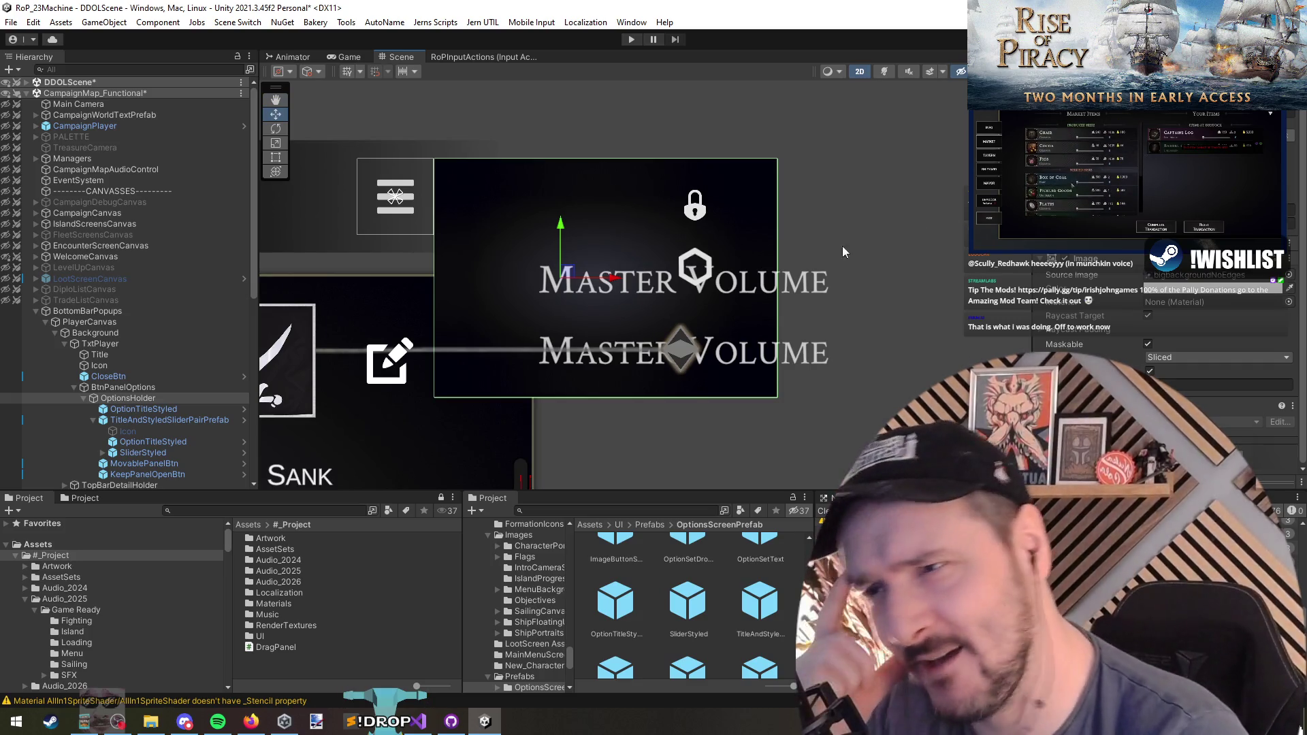
Create a UI Image in OptionsHolder and nest the title, slider pair and both buttons under it
{"action": "left_click", "coordinate": [160, 410]}
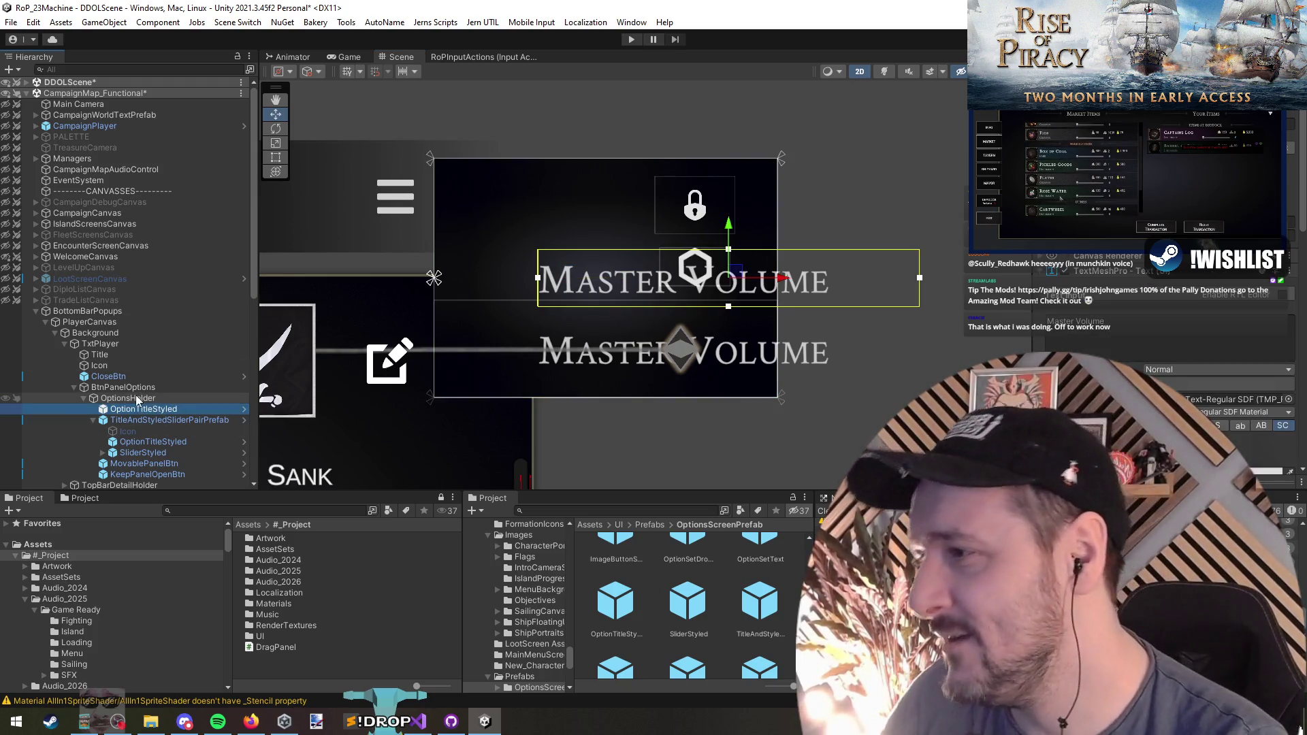
{"action": "right_click", "coordinate": [146, 399]}
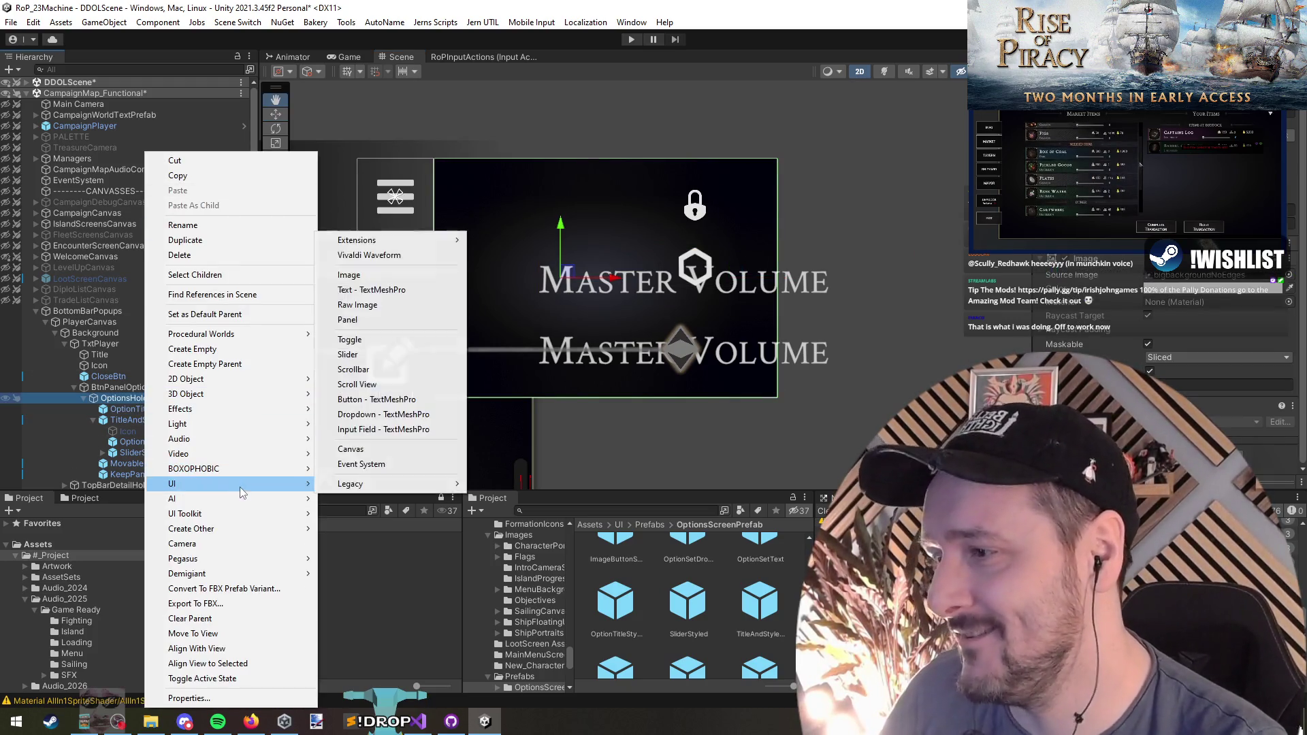
{"action": "left_click", "coordinate": [361, 275]}
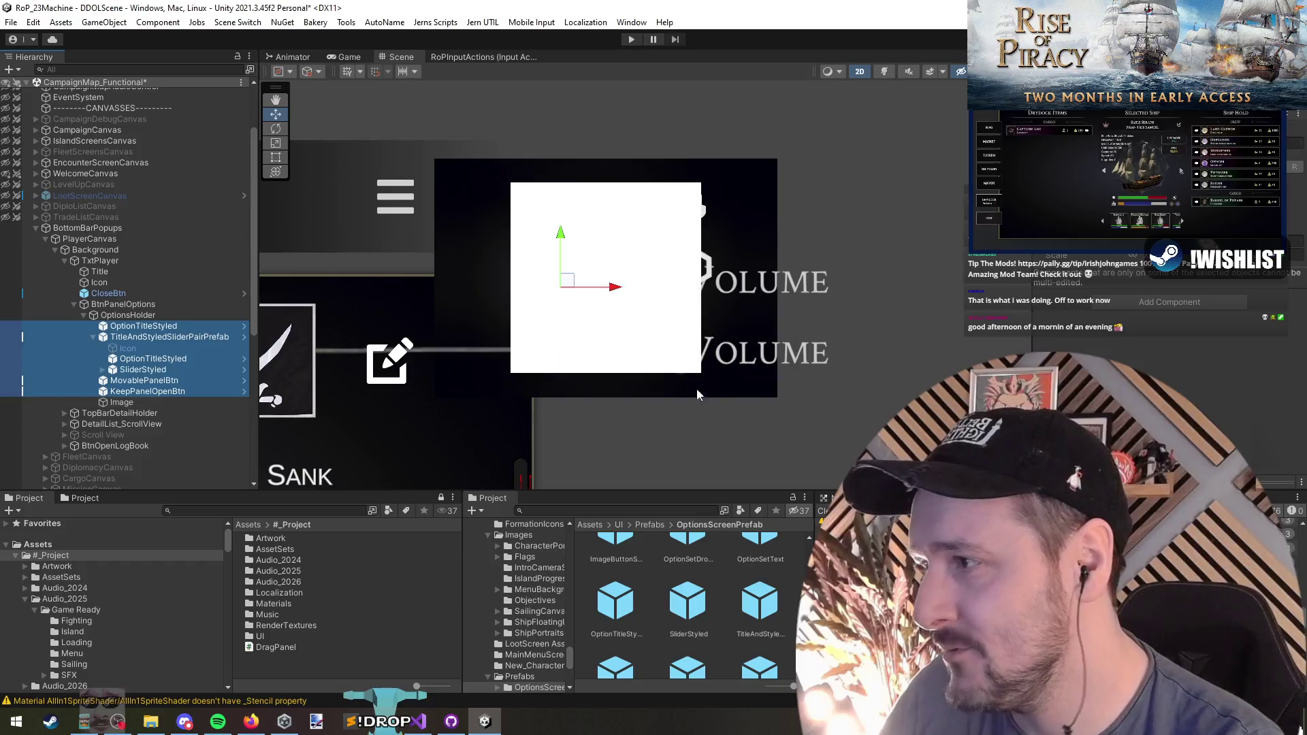
{"action": "left_click", "coordinate": [126, 327]}
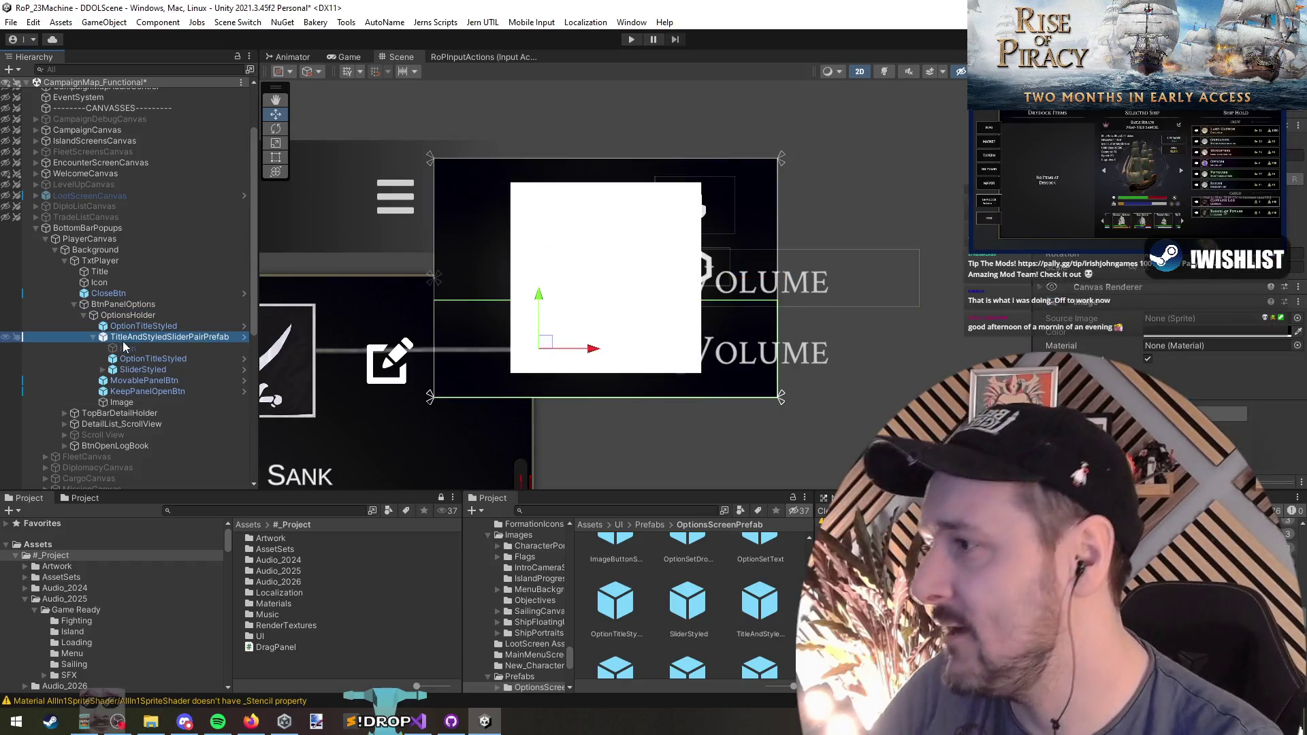
{"action": "left_click", "coordinate": [137, 359], "text": "shift"}
{"action": "left_click_drag", "start_coordinate": [137, 359], "coordinate": [140, 372]}
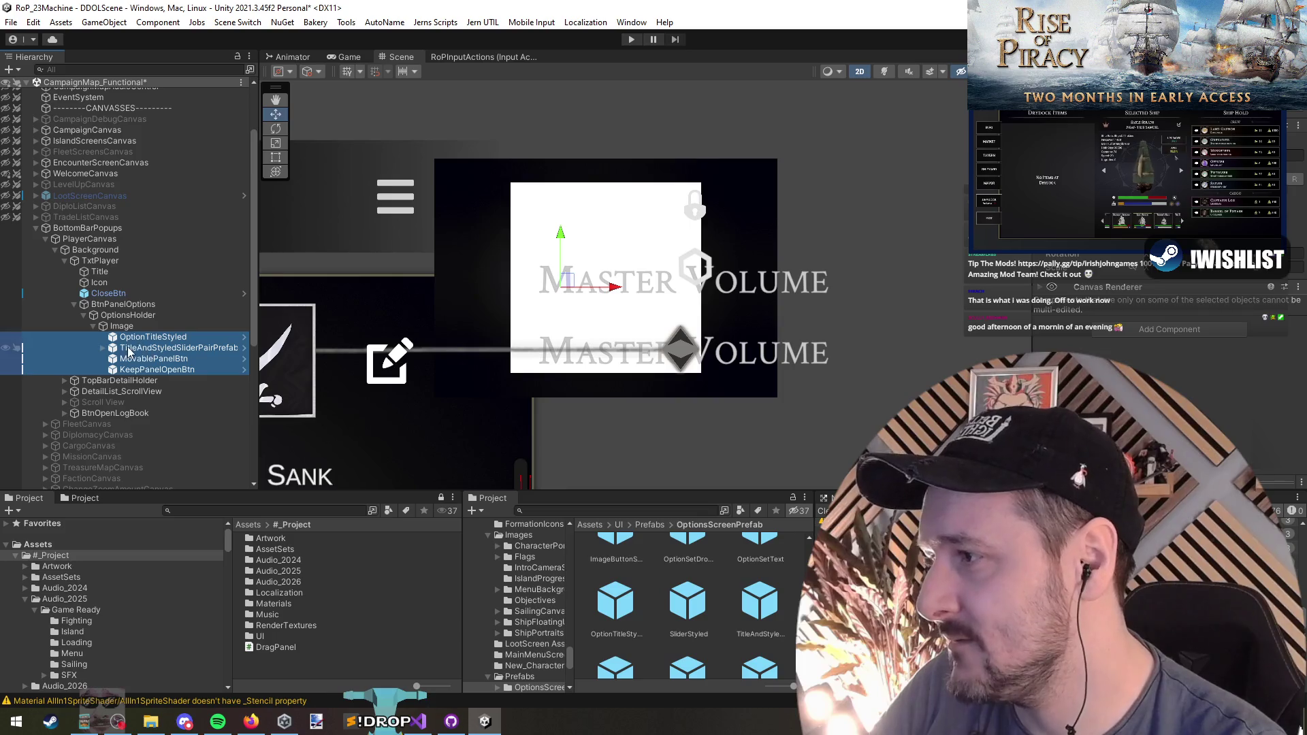
{"action": "left_click", "coordinate": [134, 328]}
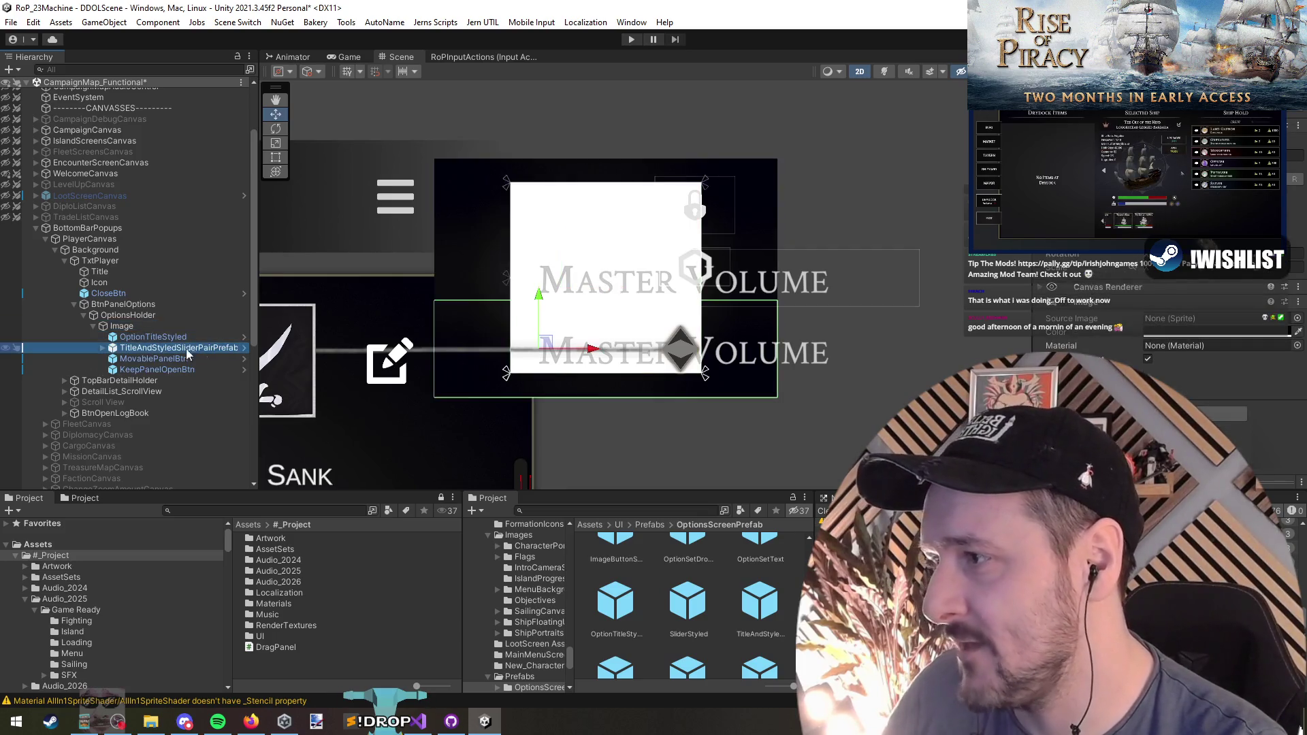
Duplicate the Image row twice and delete the children copied into the duplicates
{"action": "key", "text": "ctrl+d"}
{"action": "key", "text": "ctrl+d"}
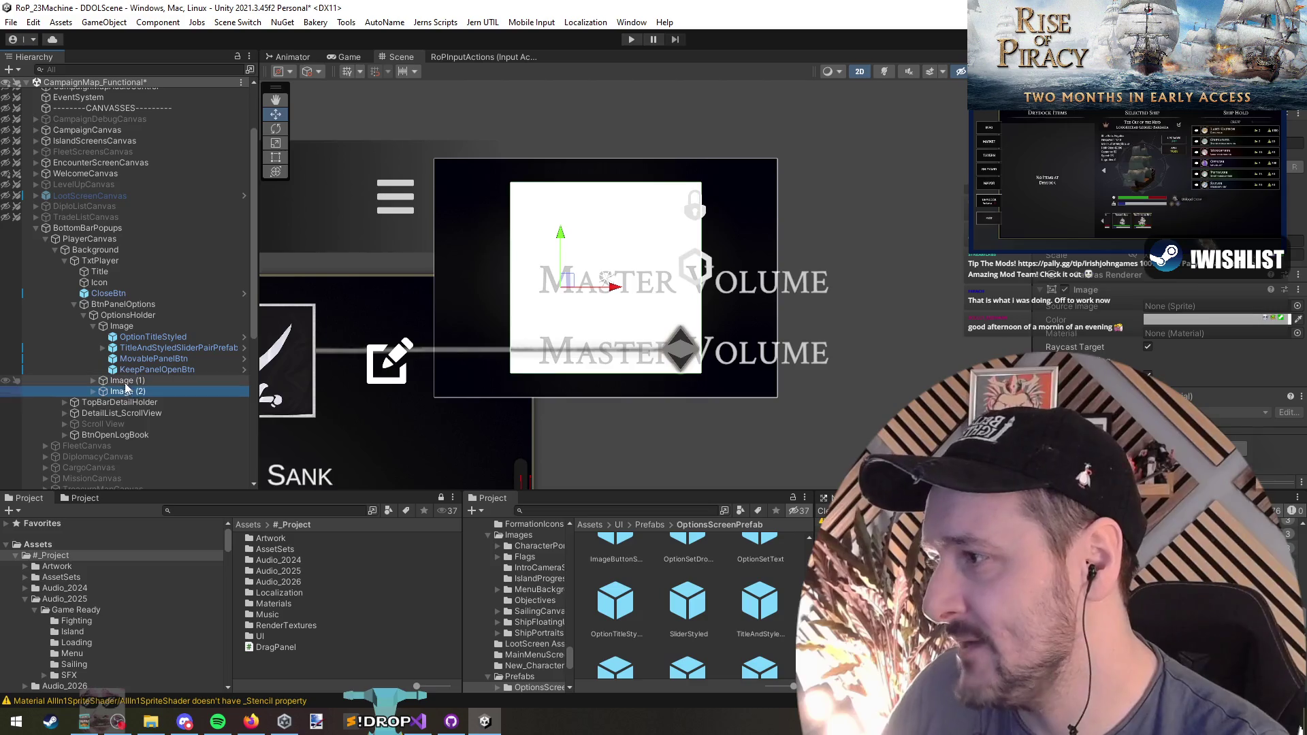
{"action": "left_click", "coordinate": [93, 392]}
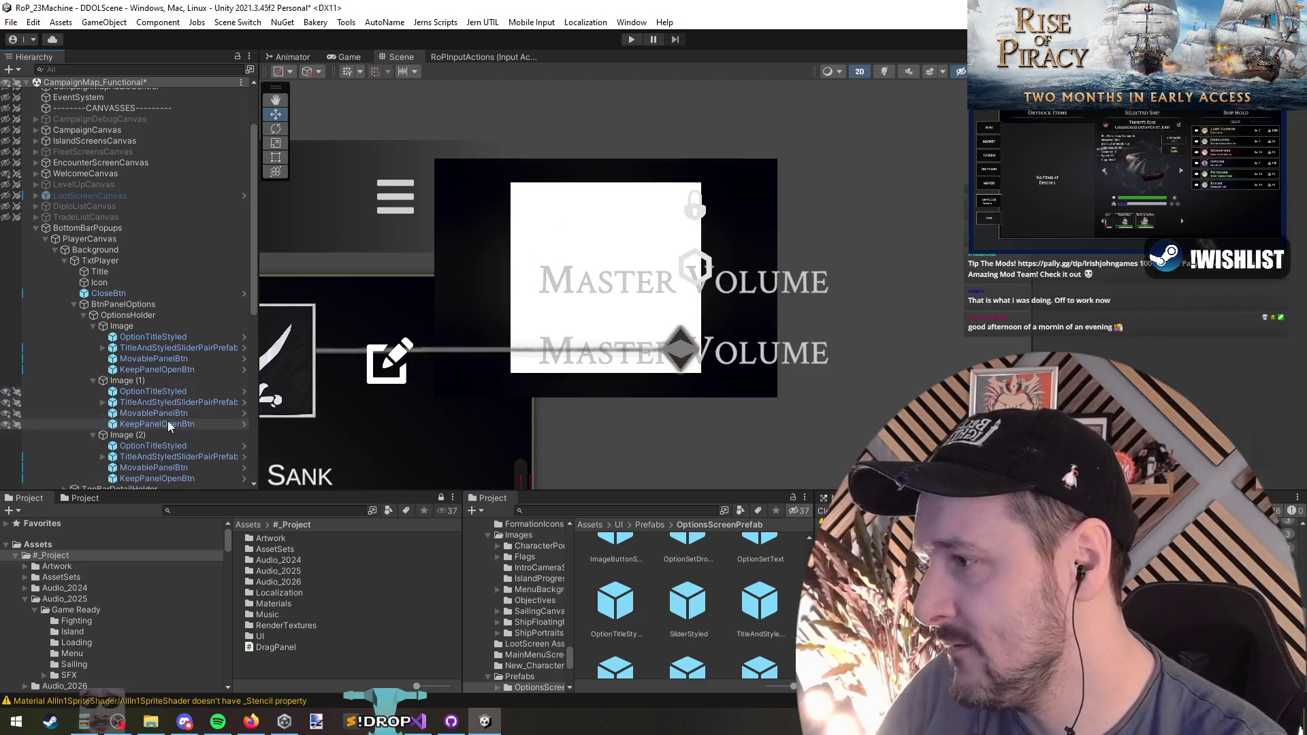
{"action": "left_click", "coordinate": [163, 402]}
{"action": "left_click", "coordinate": [174, 432], "text": "shift"}
{"action": "key", "text": "Delete"}
{"action": "left_click", "coordinate": [149, 326]}
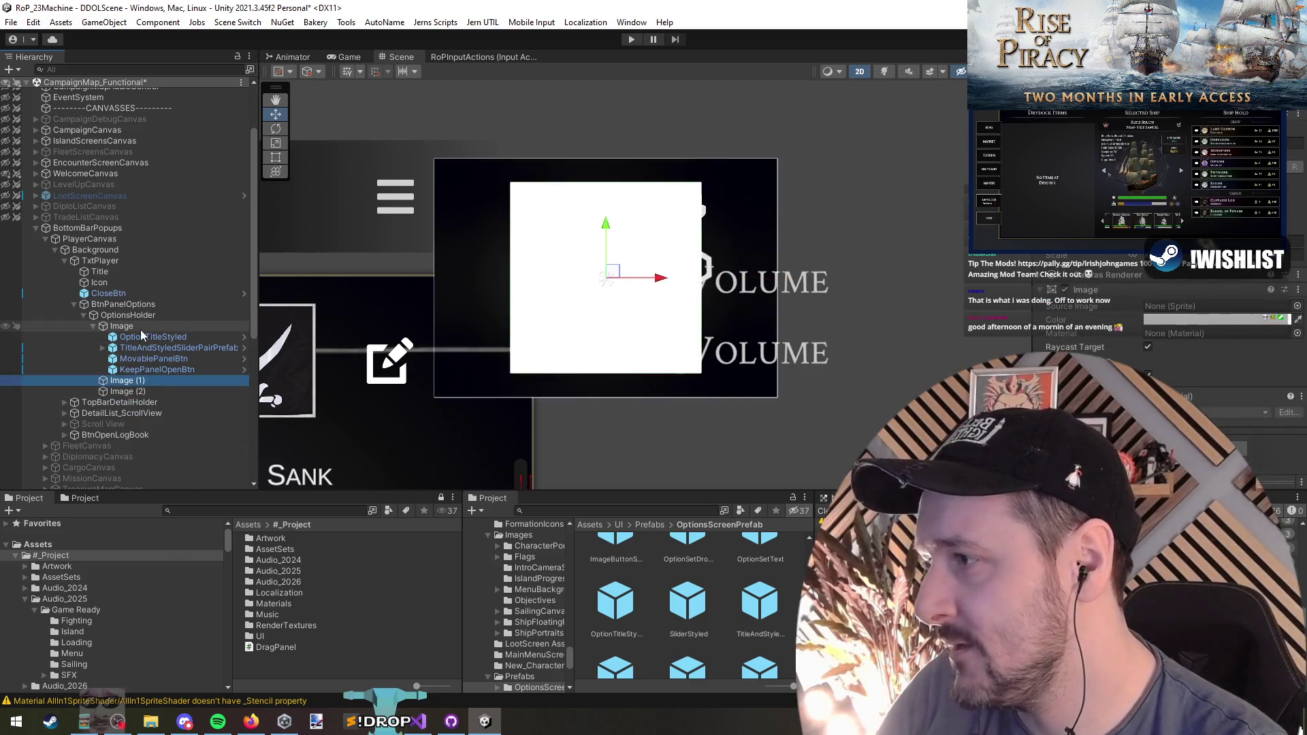
{"action": "left_click", "coordinate": [476, 306]}
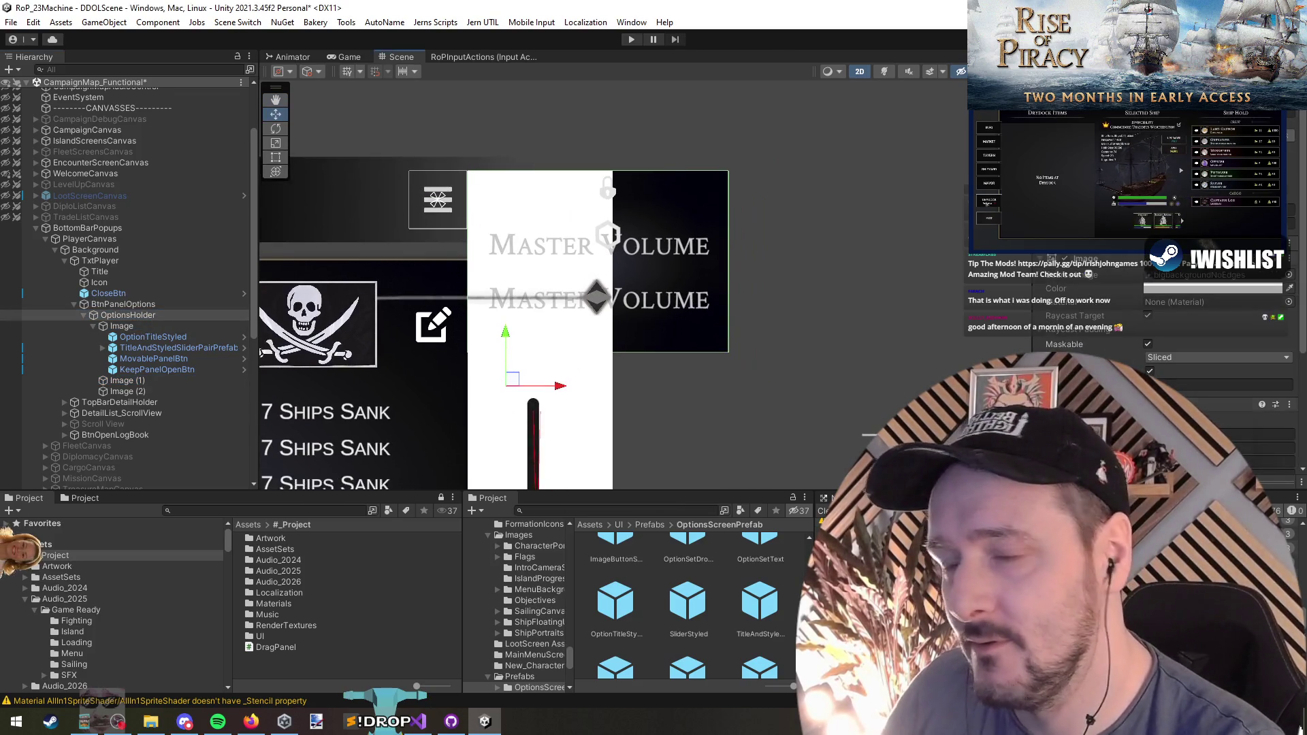
Tick Control Child Size width and height on OptionsHolder, then remove the three rows' Image components
{"action": "left_click", "coordinate": [1149, 358]}
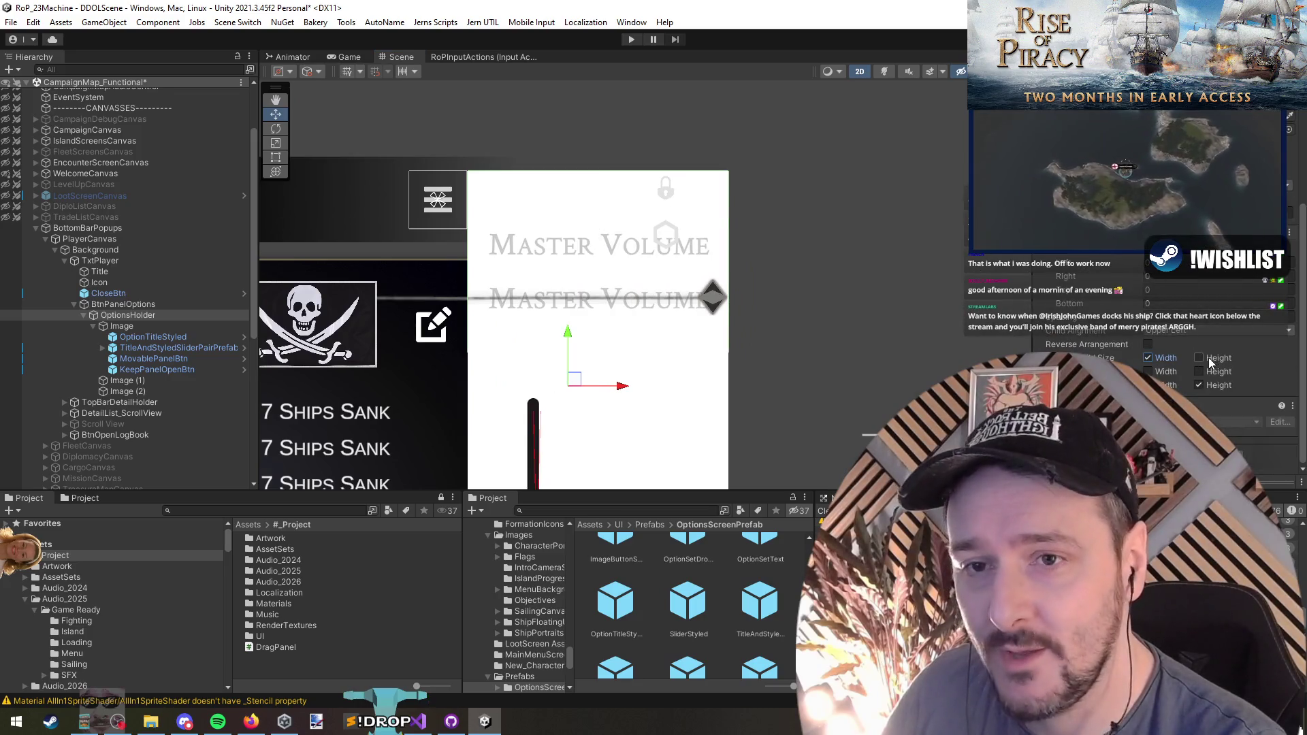
{"action": "left_click", "coordinate": [1205, 358]}
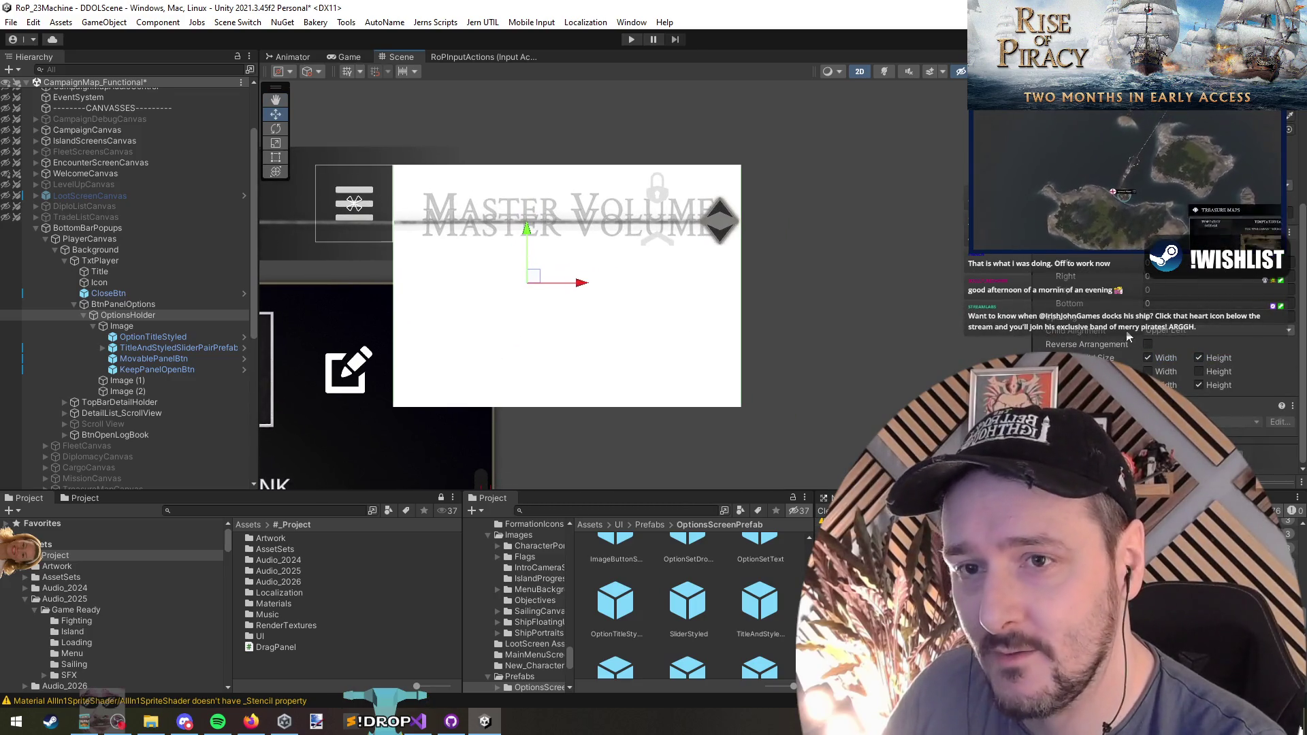
{"action": "left_click", "coordinate": [161, 383]}
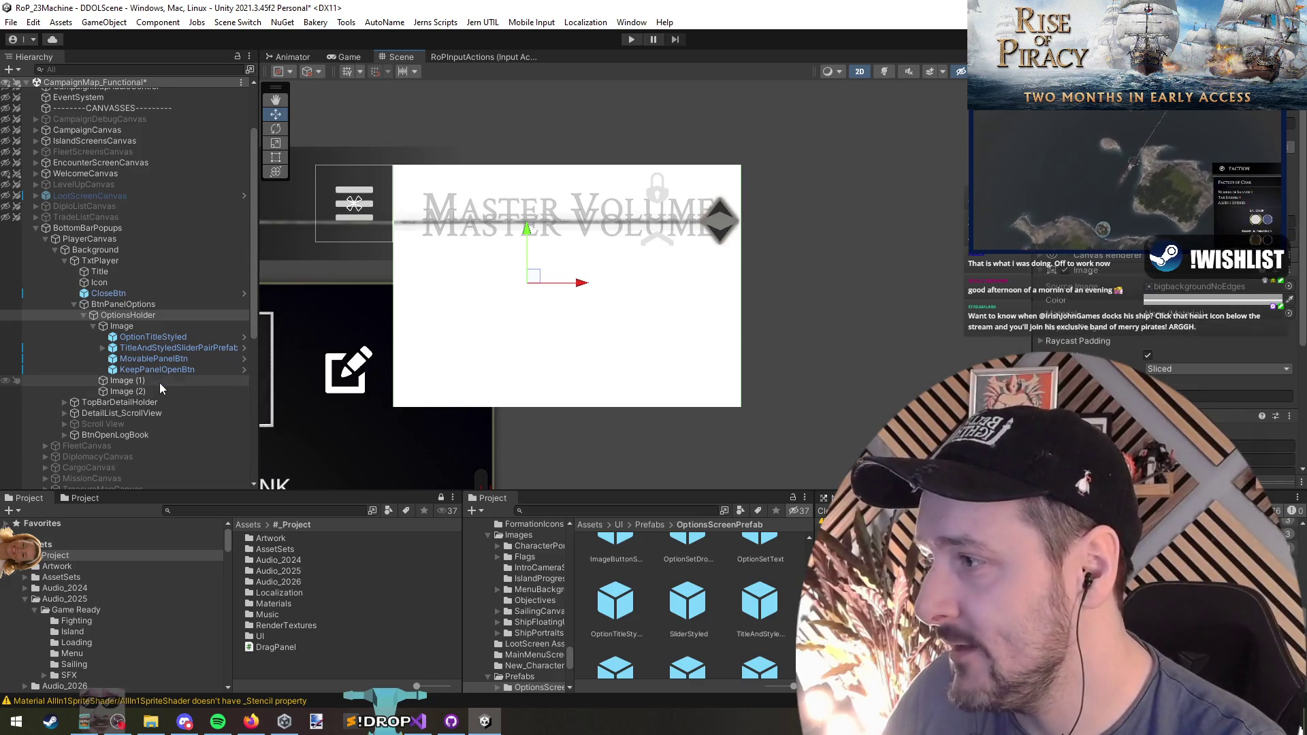
{"action": "left_click", "coordinate": [161, 388], "text": "ctrl"}
{"action": "left_click", "coordinate": [133, 329], "text": "ctrl"}
{"action": "right_click", "coordinate": [1111, 300]}
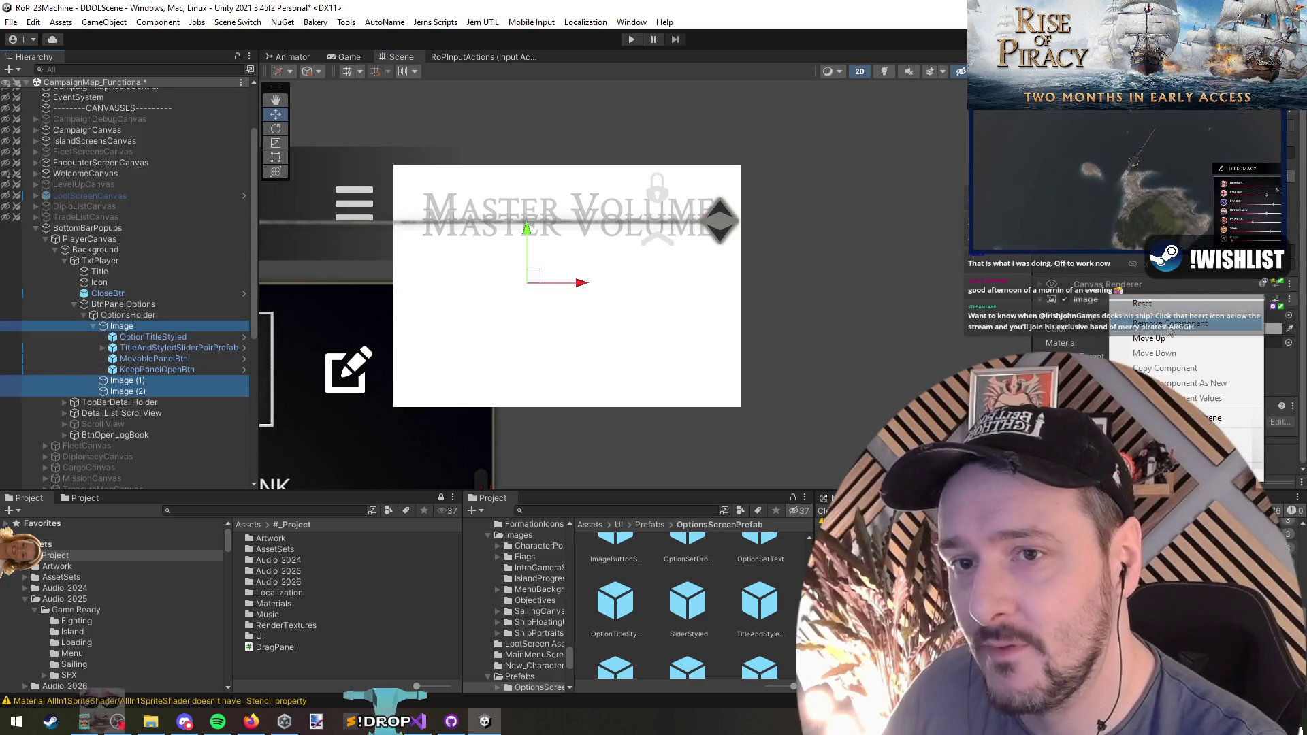
{"action": "left_click", "coordinate": [1169, 326]}
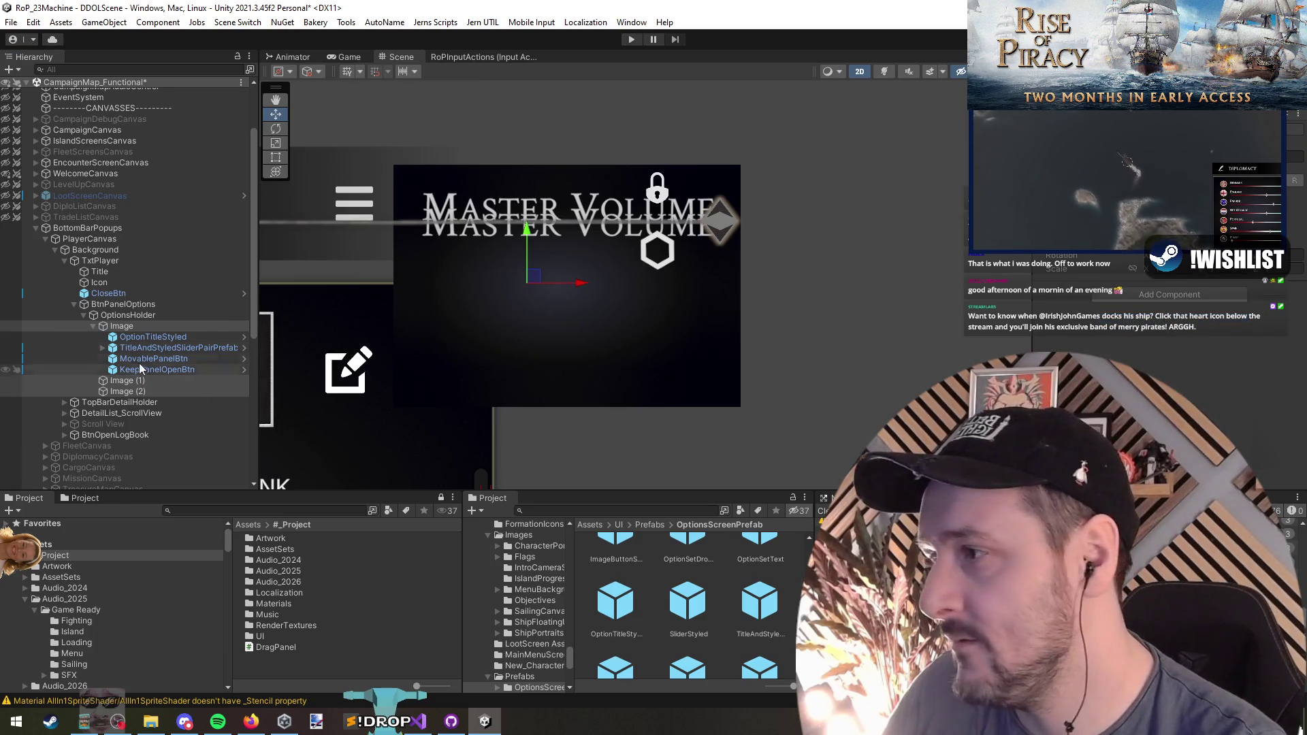
Move TitleAndStyledSliderPairPrefab under Image (2)
{"action": "left_click", "coordinate": [147, 337]}
{"action": "left_click", "coordinate": [147, 348]}
{"action": "left_click", "coordinate": [147, 337]}
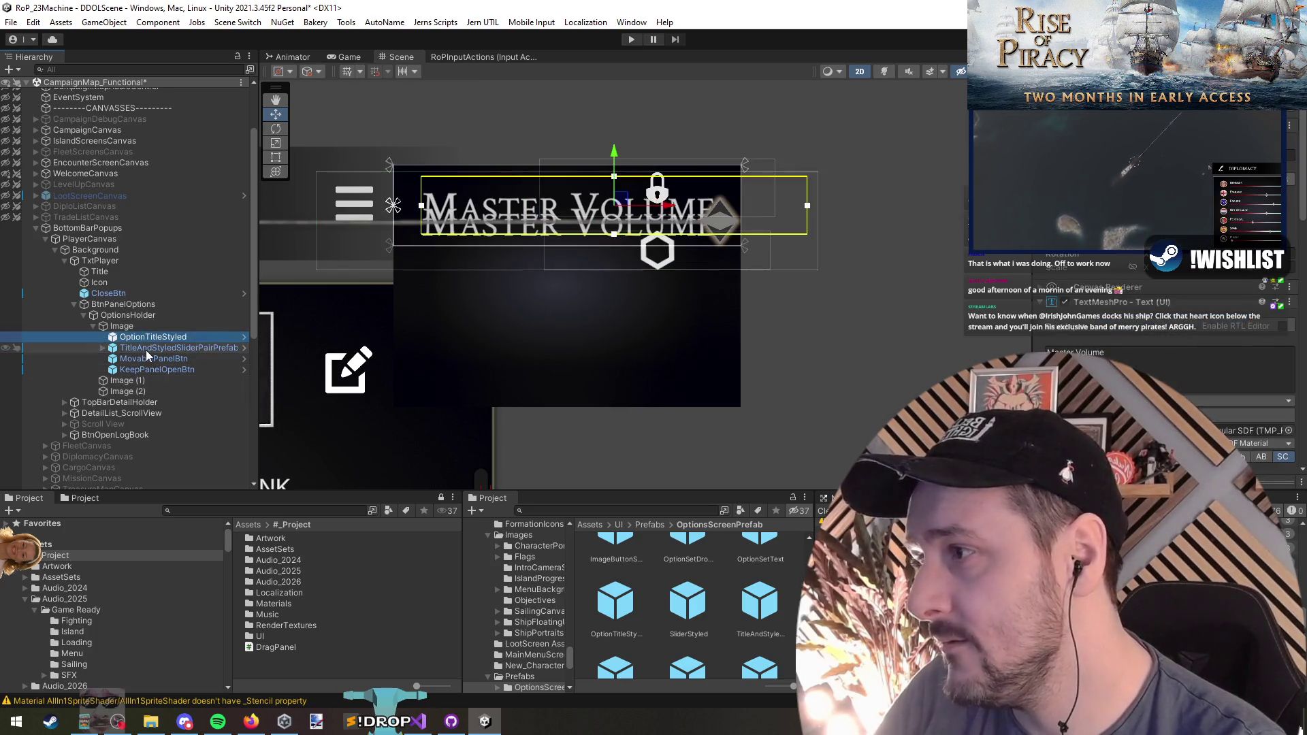
{"action": "left_click", "coordinate": [148, 348]}
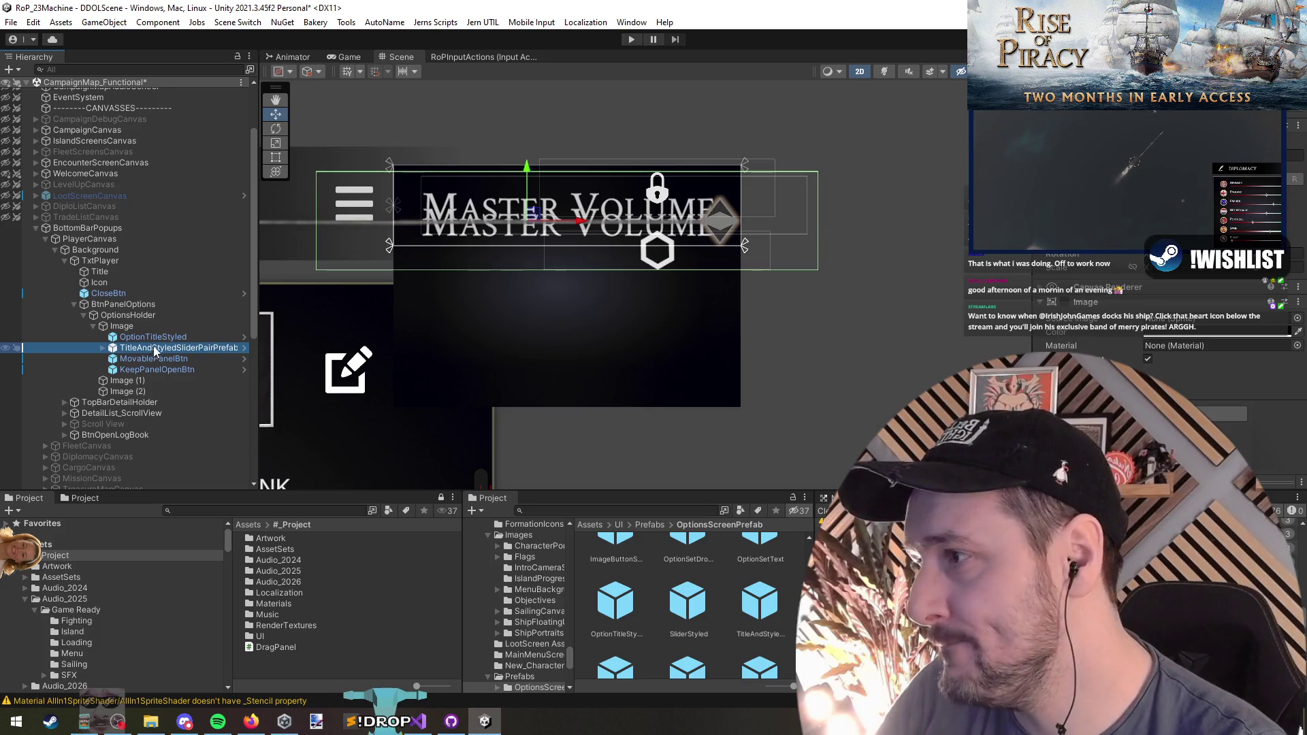
{"action": "mouse_move", "coordinate": [137, 346]}
{"action": "left_mouse_down"}
{"action": "mouse_move", "coordinate": [132, 390]}
{"action": "mouse_move", "coordinate": [154, 354]}
{"action": "mouse_move", "coordinate": [143, 371]}
{"action": "left_mouse_up"}
Rename the three Image rows to Option
{"action": "left_click", "coordinate": [150, 351]}
{"action": "left_click", "coordinate": [151, 336]}
{"action": "scroll", "coordinate": [569, 350], "scroll_direction": "down", "scroll_amount": 1}
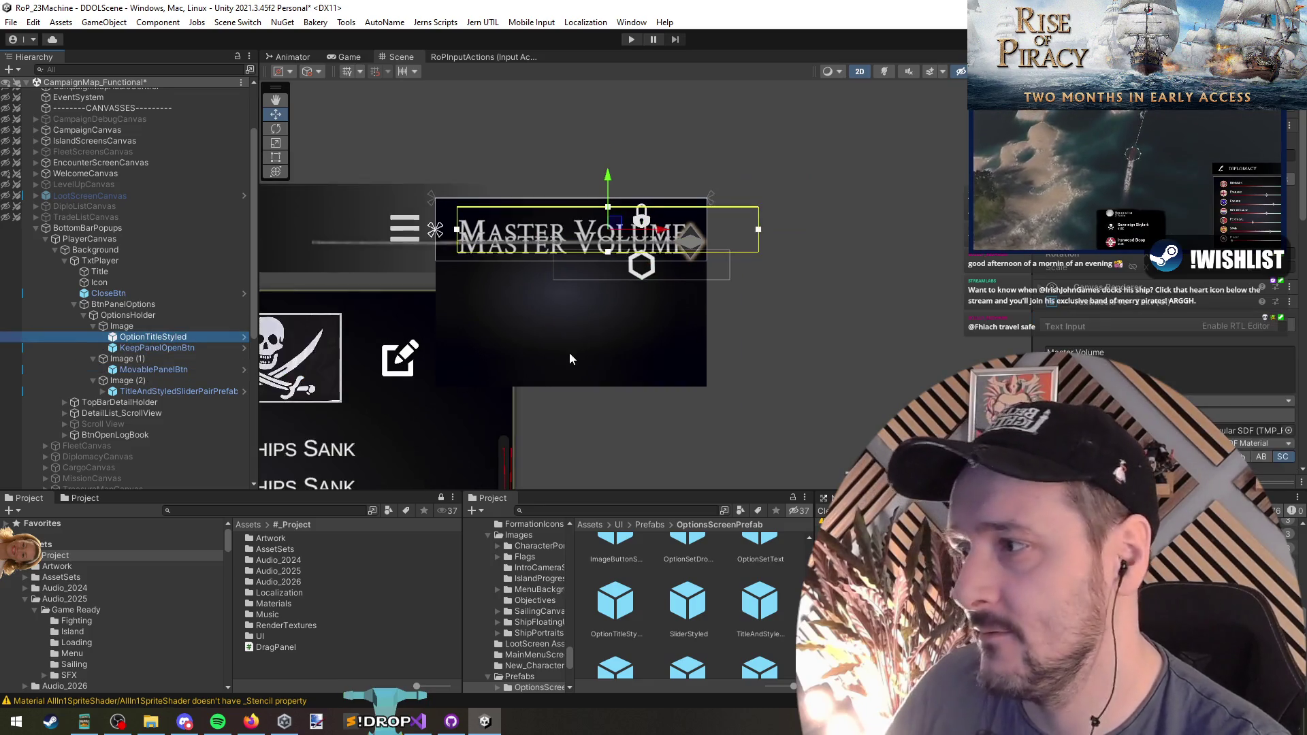
{"action": "left_click", "coordinate": [139, 317]}
{"action": "left_click", "coordinate": [131, 325]}
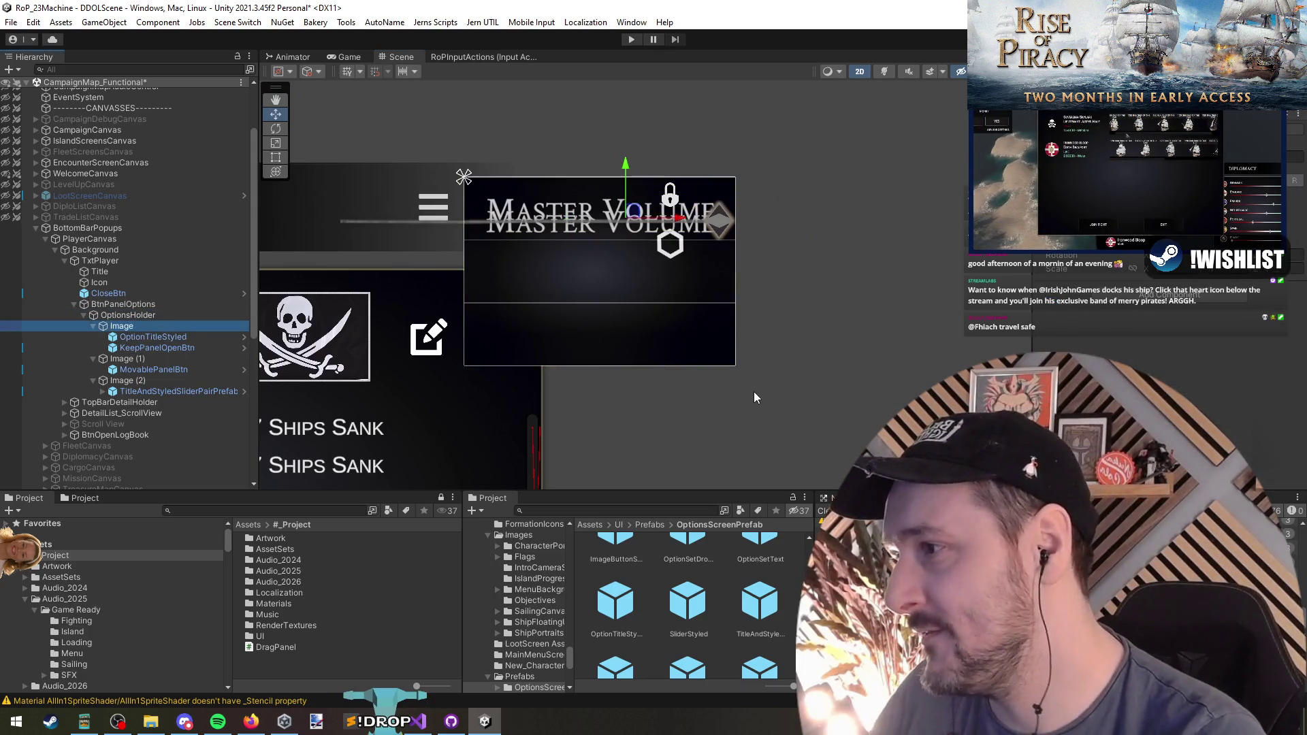
{"action": "type", "text": "Option"}
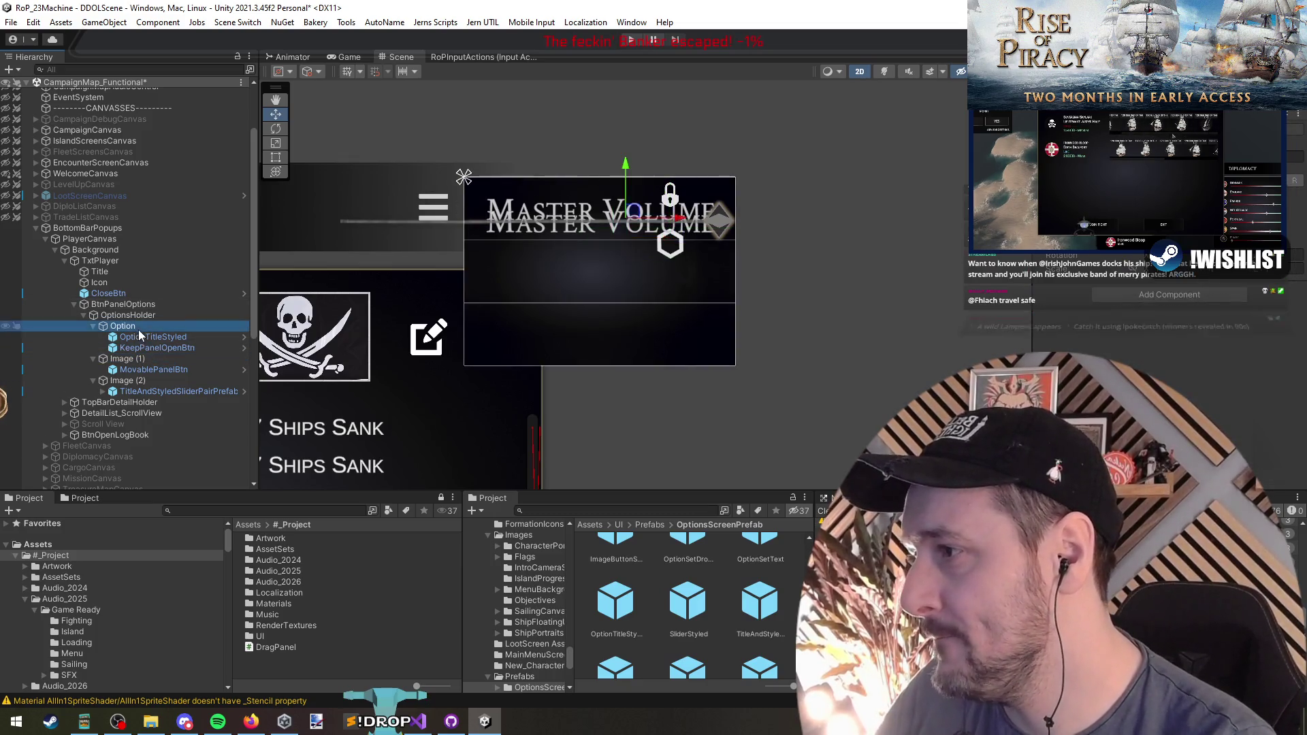
{"action": "left_click", "coordinate": [141, 358]}
{"action": "left_click", "coordinate": [141, 380], "text": "ctrl"}
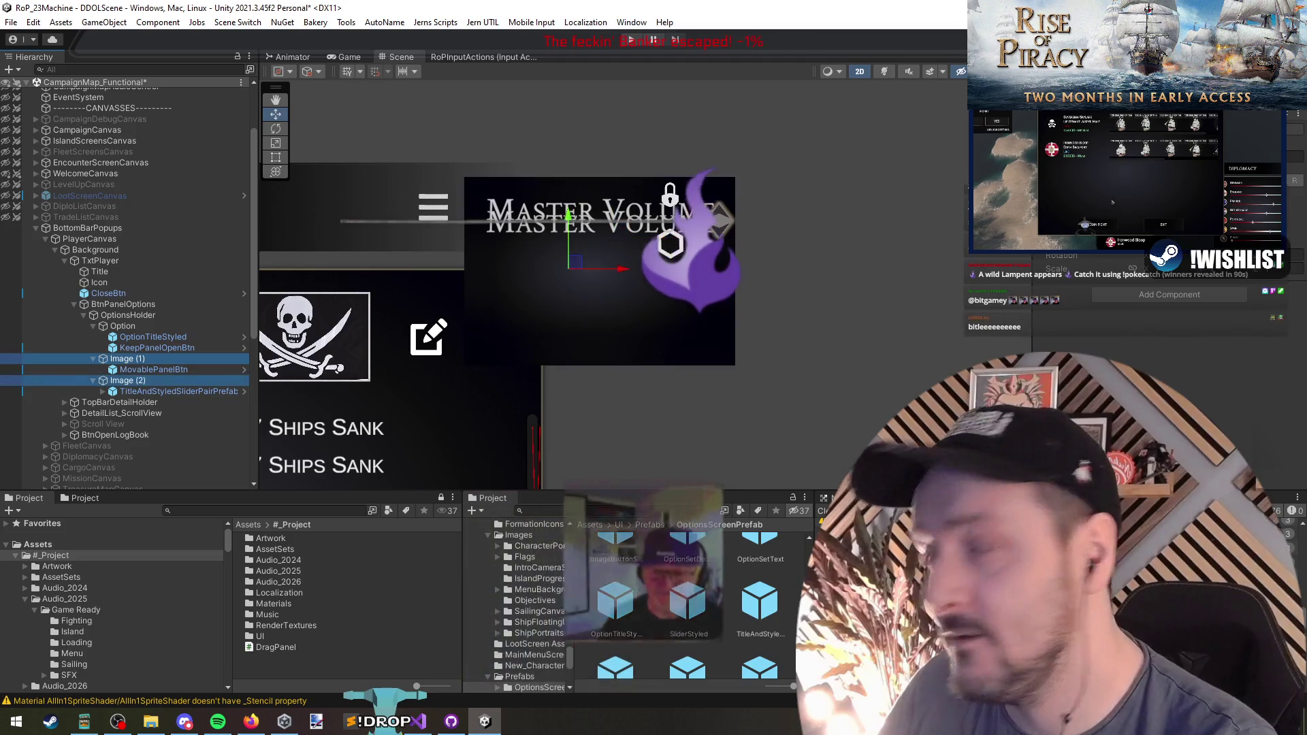
Anchor the OptionTitleStyled title left and KeepPanelOpenBtn right, both stretching vertically
{"action": "left_click", "coordinate": [153, 337]}
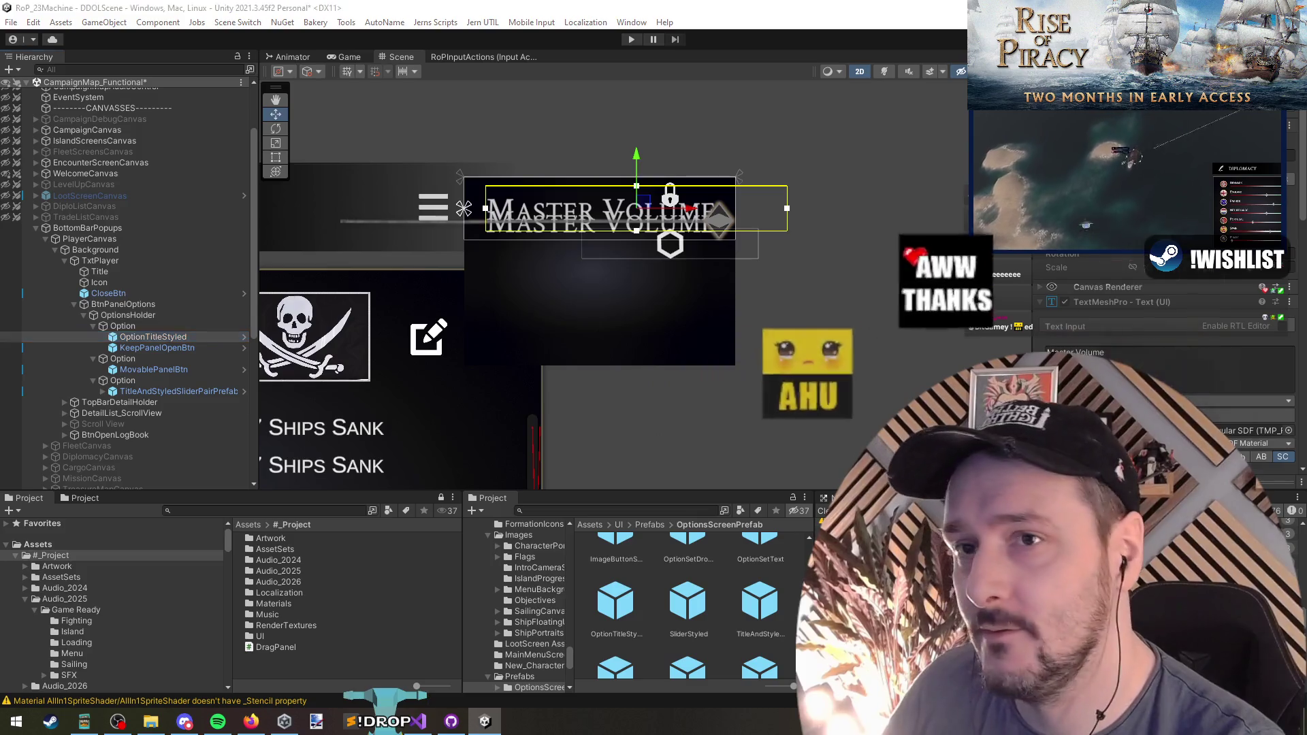
{"action": "left_click", "coordinate": [1066, 286]}
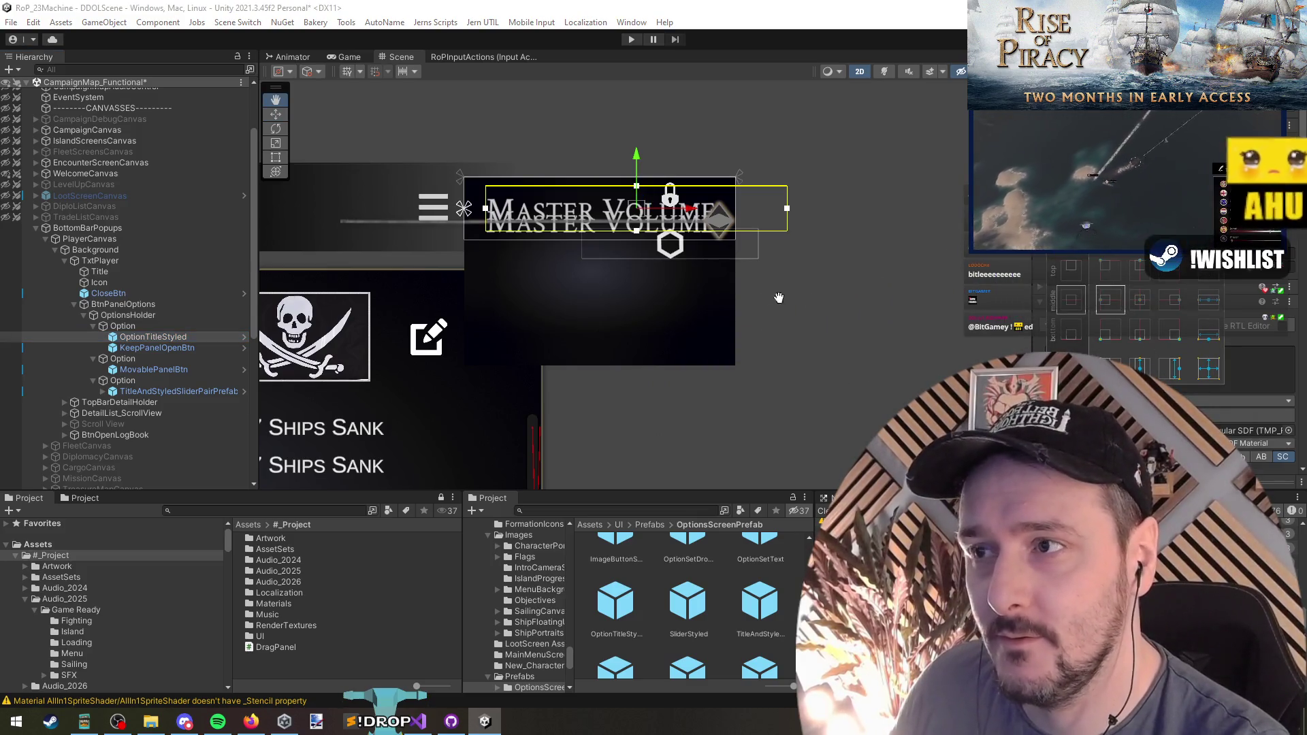
{"action": "left_click", "coordinate": [1105, 368], "text": "alt"}
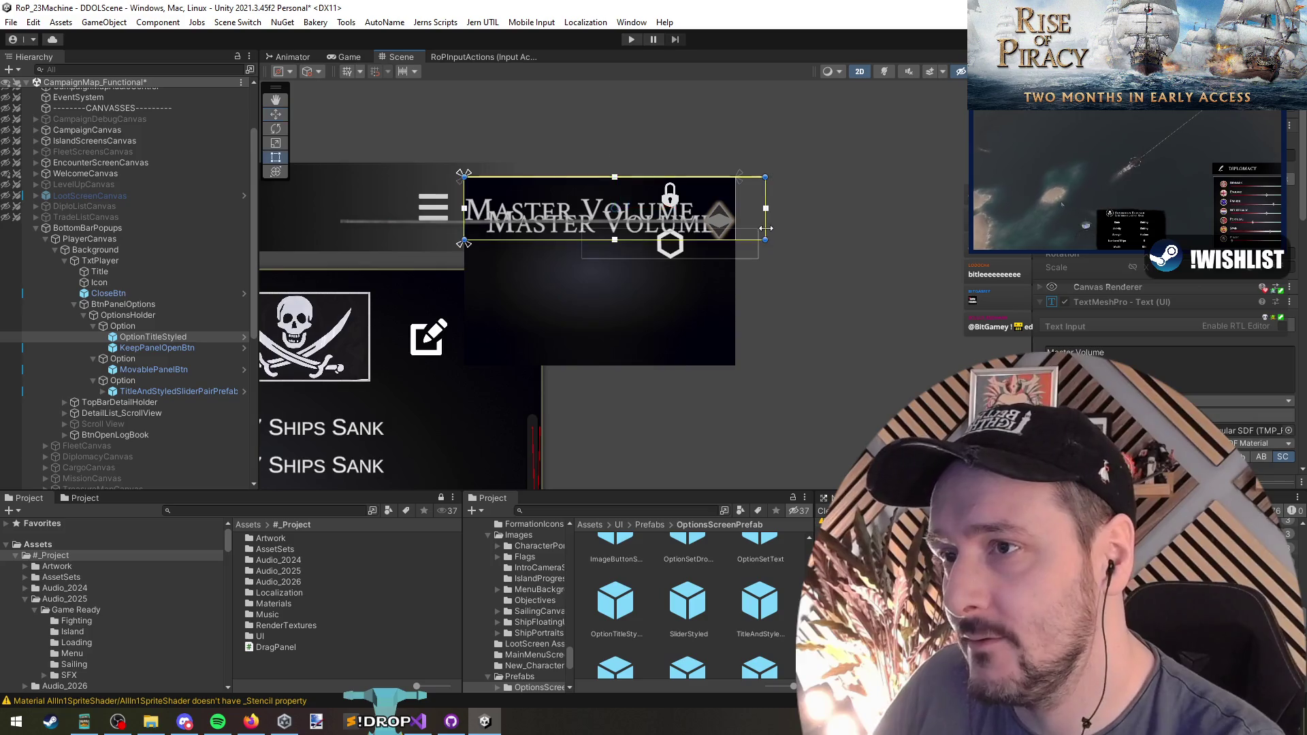
{"action": "left_click", "coordinate": [157, 348]}
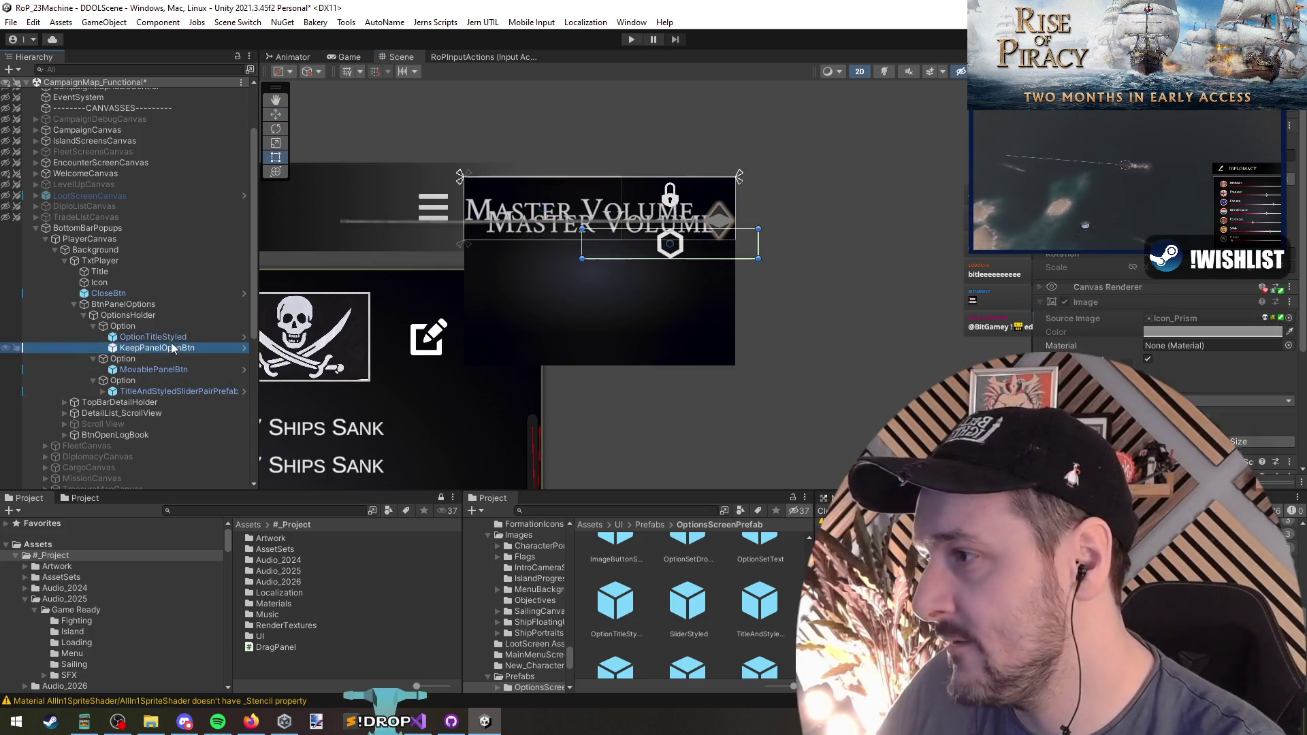
{"action": "left_click", "coordinate": [1062, 204]}
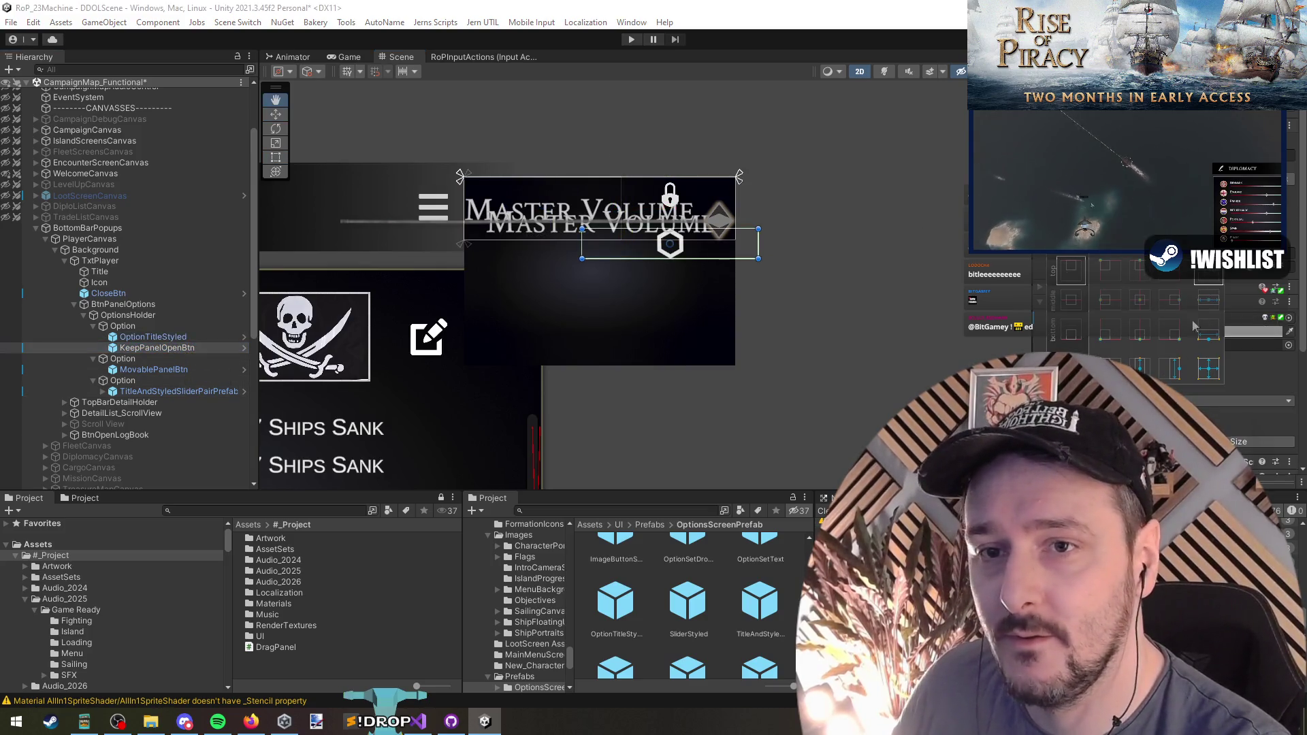
{"action": "left_click", "coordinate": [1173, 367], "text": "alt"}
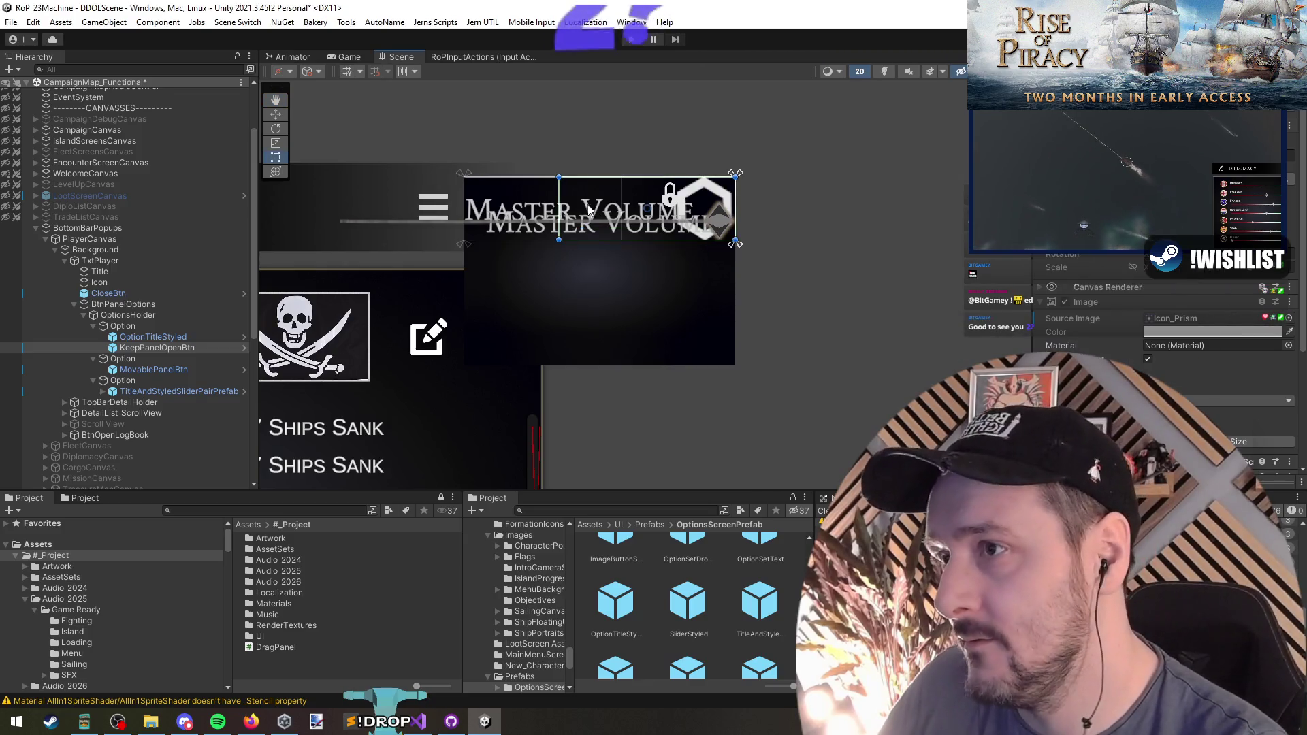
{"action": "left_click", "coordinate": [150, 369]}
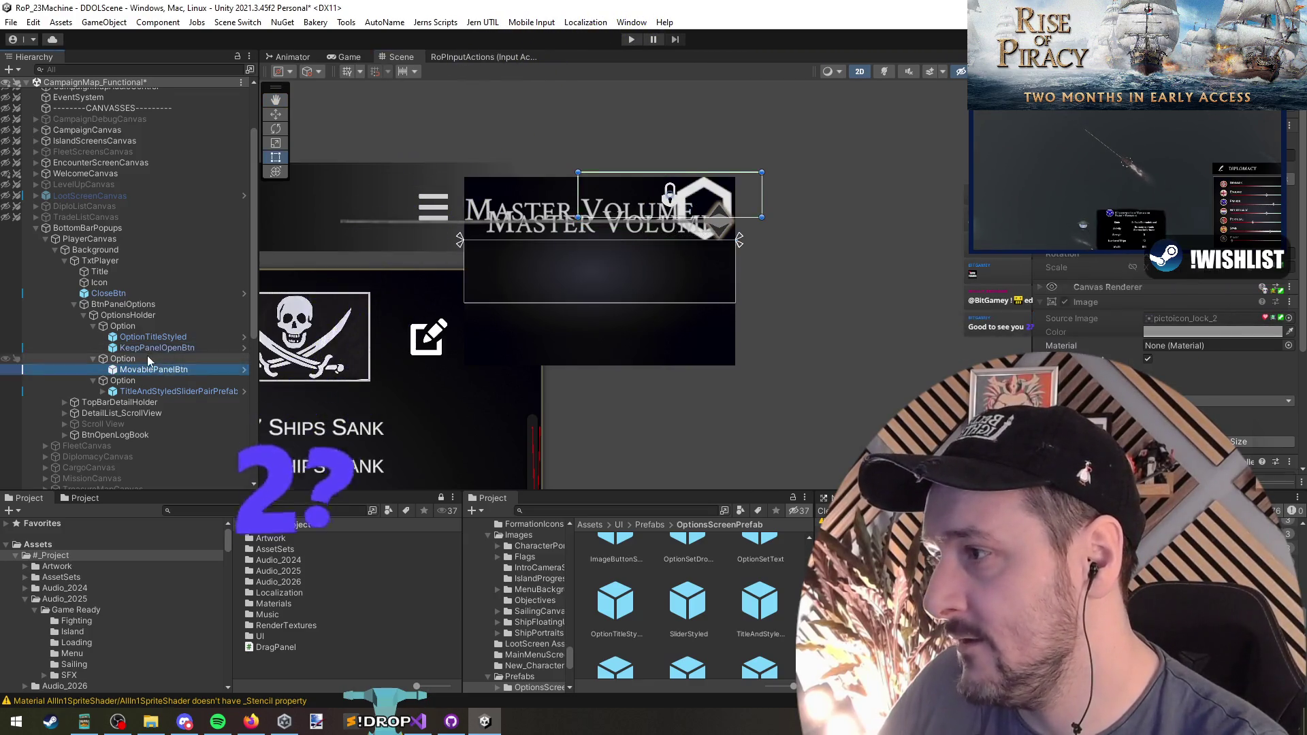
{"action": "left_click", "coordinate": [149, 359]}
{"action": "left_click", "coordinate": [144, 326]}
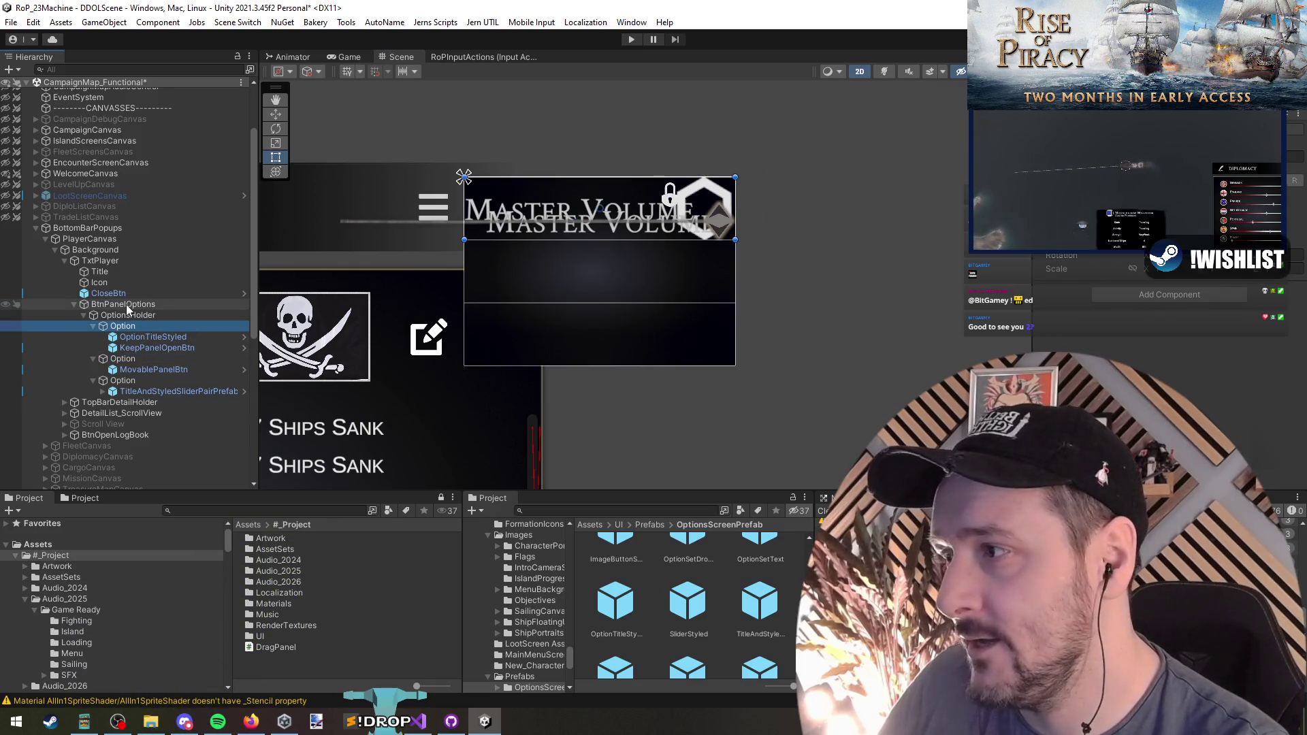
Give OptionsHolder's layout group spacing 2 and padding 5
{"action": "left_click", "coordinate": [133, 316]}
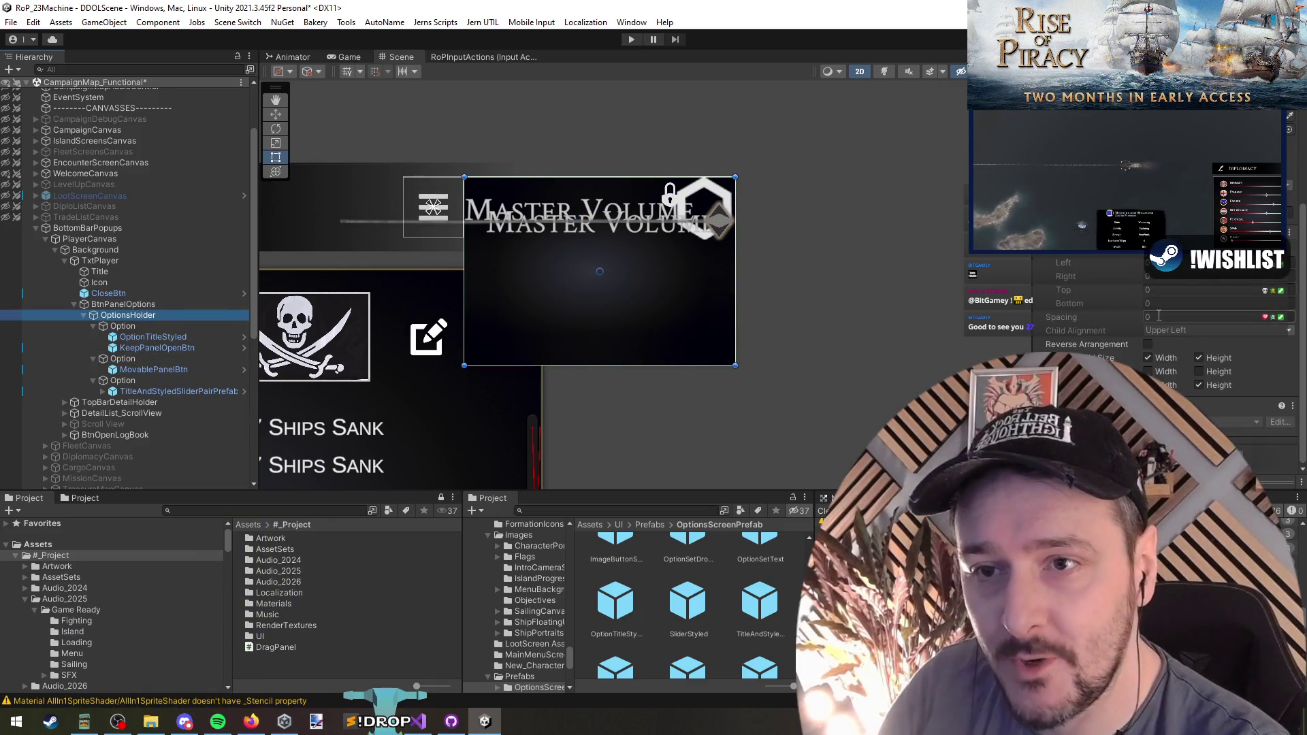
{"action": "type", "text": "2"}
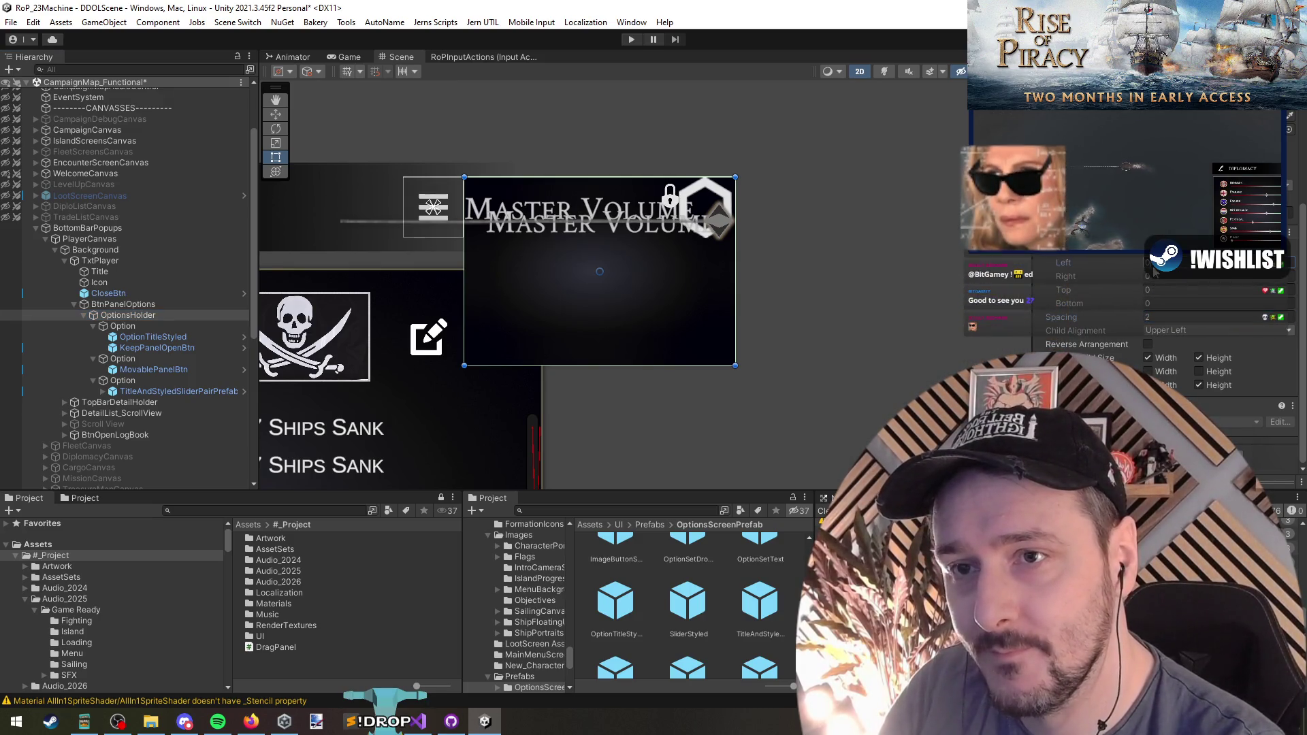
{"action": "left_click", "coordinate": [1155, 275]}
{"action": "type", "text": "5"}
{"action": "key", "text": "Tab"}
{"action": "type", "text": "5"}
{"action": "key", "text": "Tab"}
{"action": "type", "text": "5"}
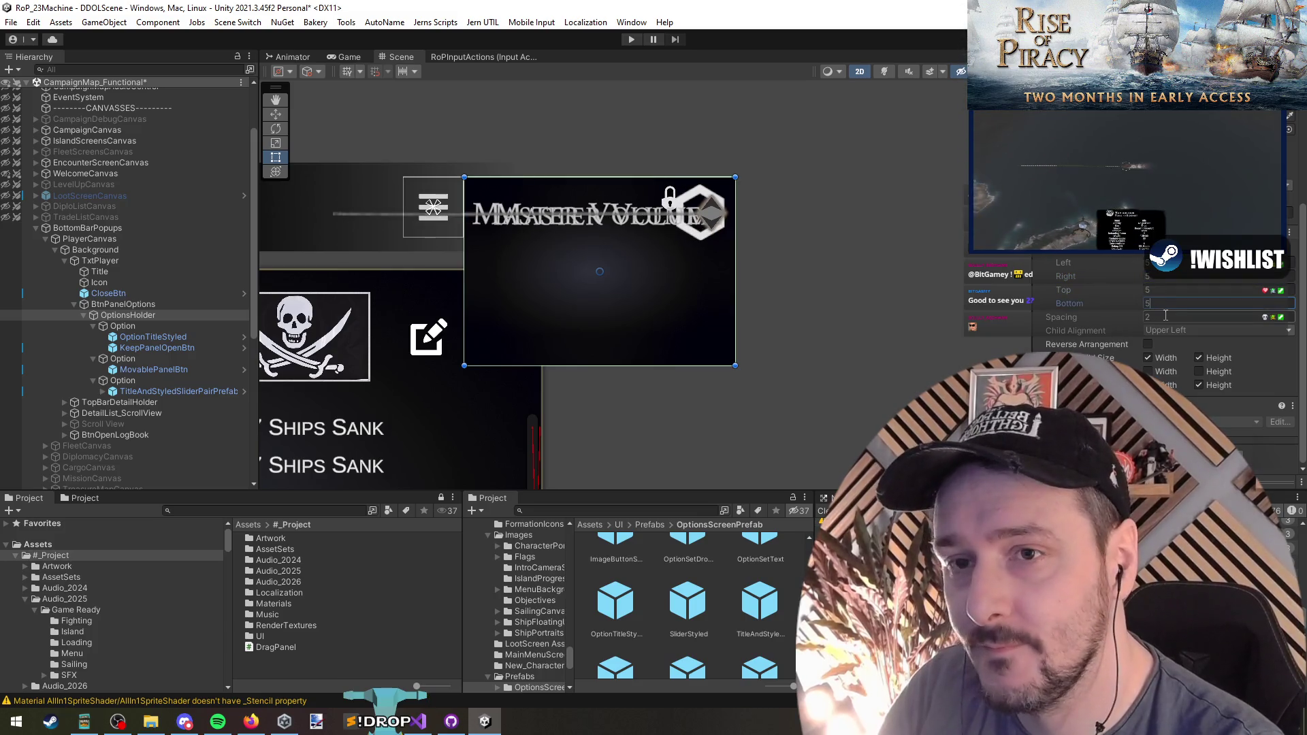
Anchor MovablePanelBtn to the right side of its row
{"action": "left_click", "coordinate": [174, 348]}
{"action": "left_click", "coordinate": [161, 370]}
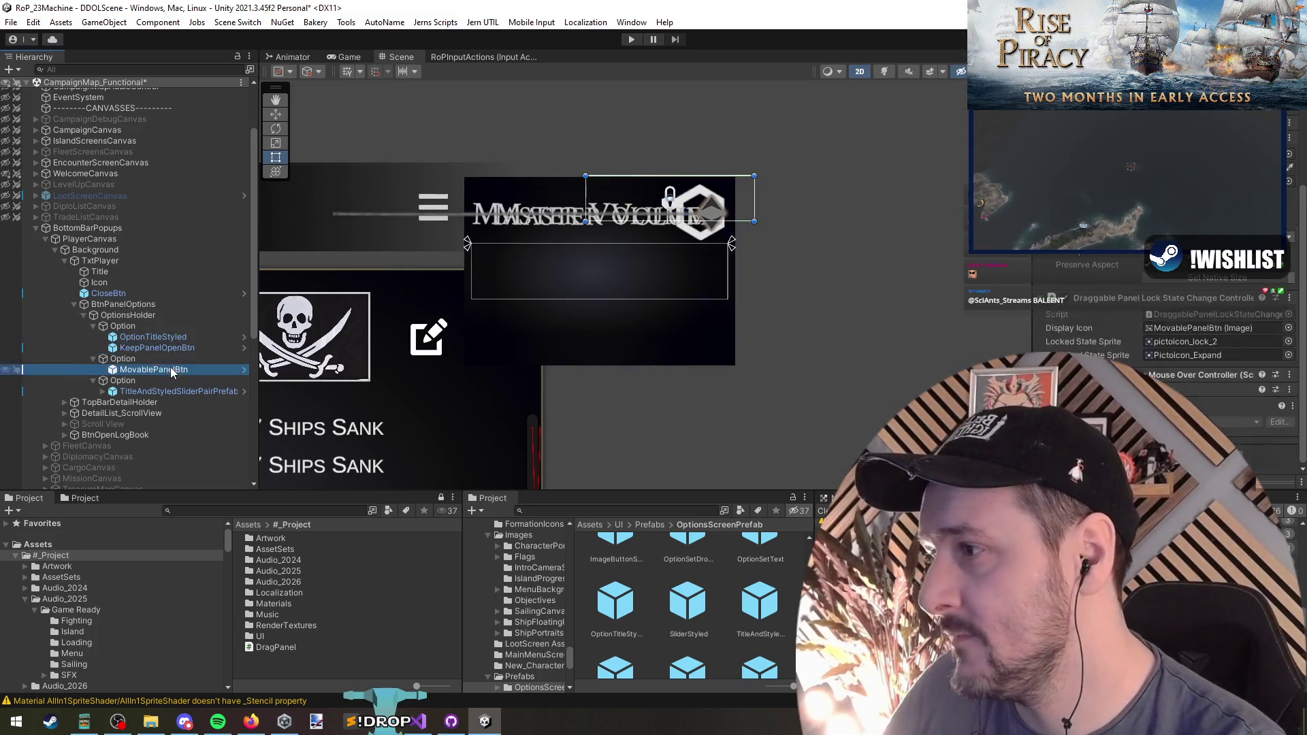
{"action": "left_click", "coordinate": [1052, 246]}
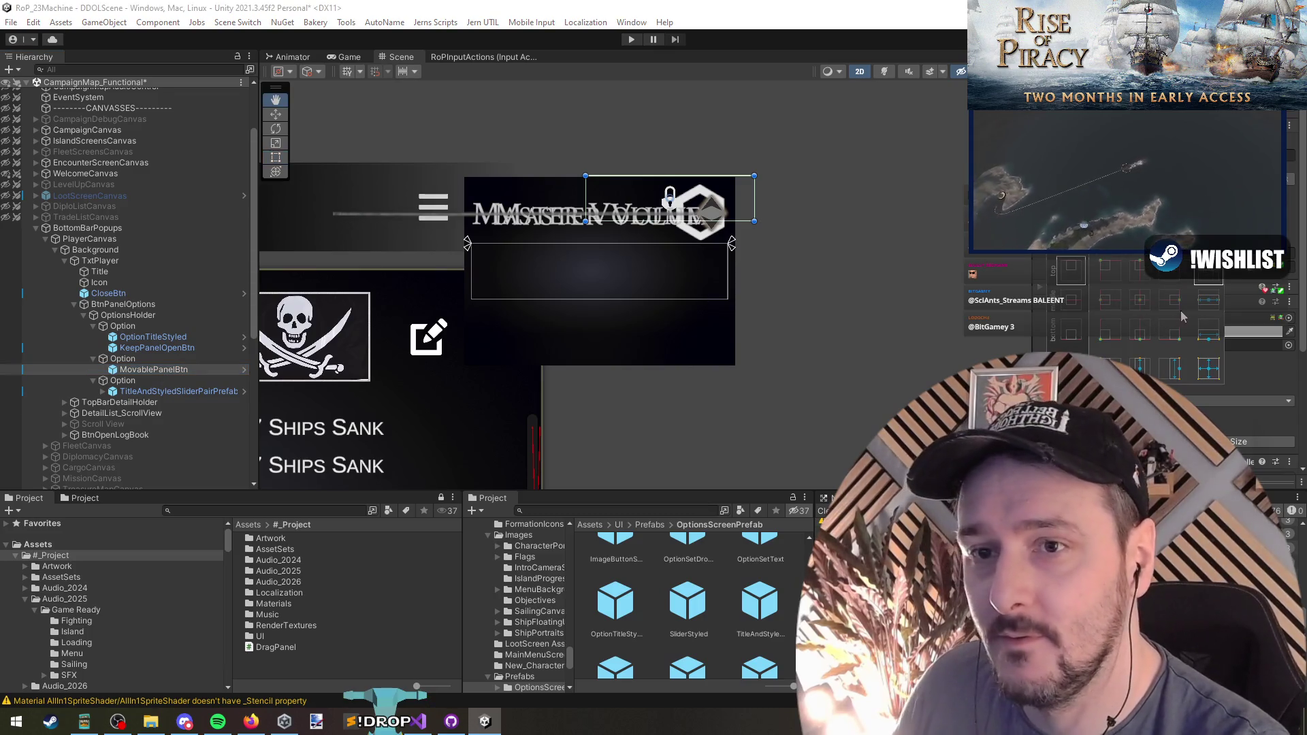
{"action": "left_click", "coordinate": [1171, 368]}
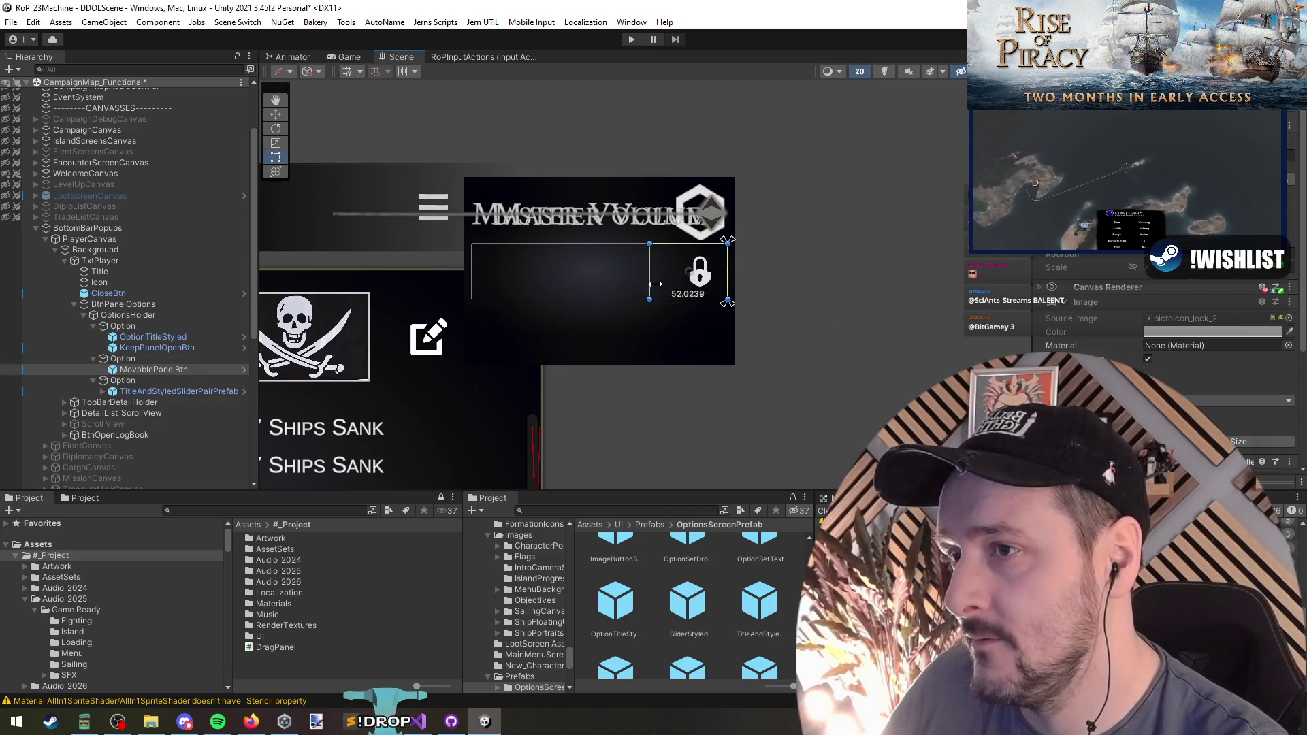
Stretch TitleAndStyledSliderPairPrefab to fill its row and try resizing its left edge
{"action": "left_click", "coordinate": [160, 392]}
{"action": "left_click", "coordinate": [1052, 246]}
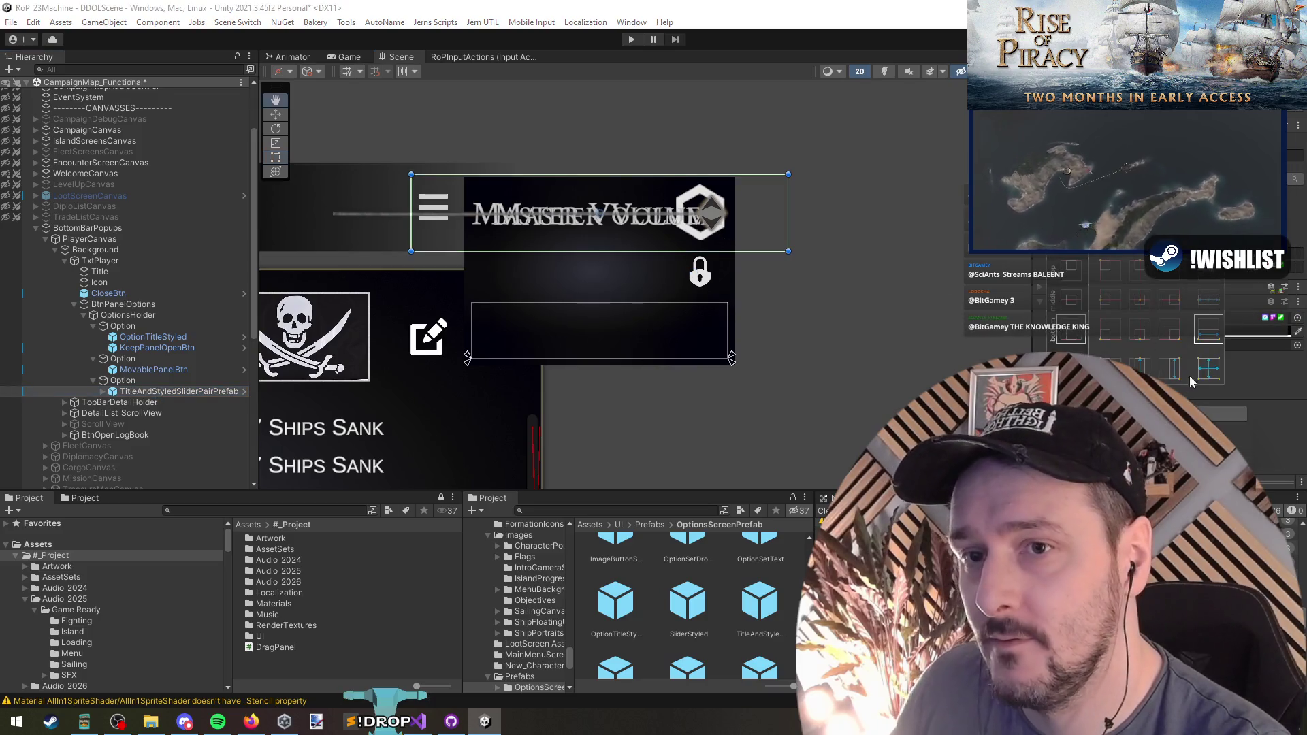
{"action": "left_click", "coordinate": [1166, 359], "text": "alt"}
{"action": "key", "text": "t"}
{"action": "mouse_move", "coordinate": [471, 330]}
{"action": "left_mouse_down"}
{"action": "mouse_move", "coordinate": [516, 345]}
{"action": "mouse_move", "coordinate": [472, 345]}
{"action": "left_mouse_up"}
{"action": "right_click", "coordinate": [171, 391]}
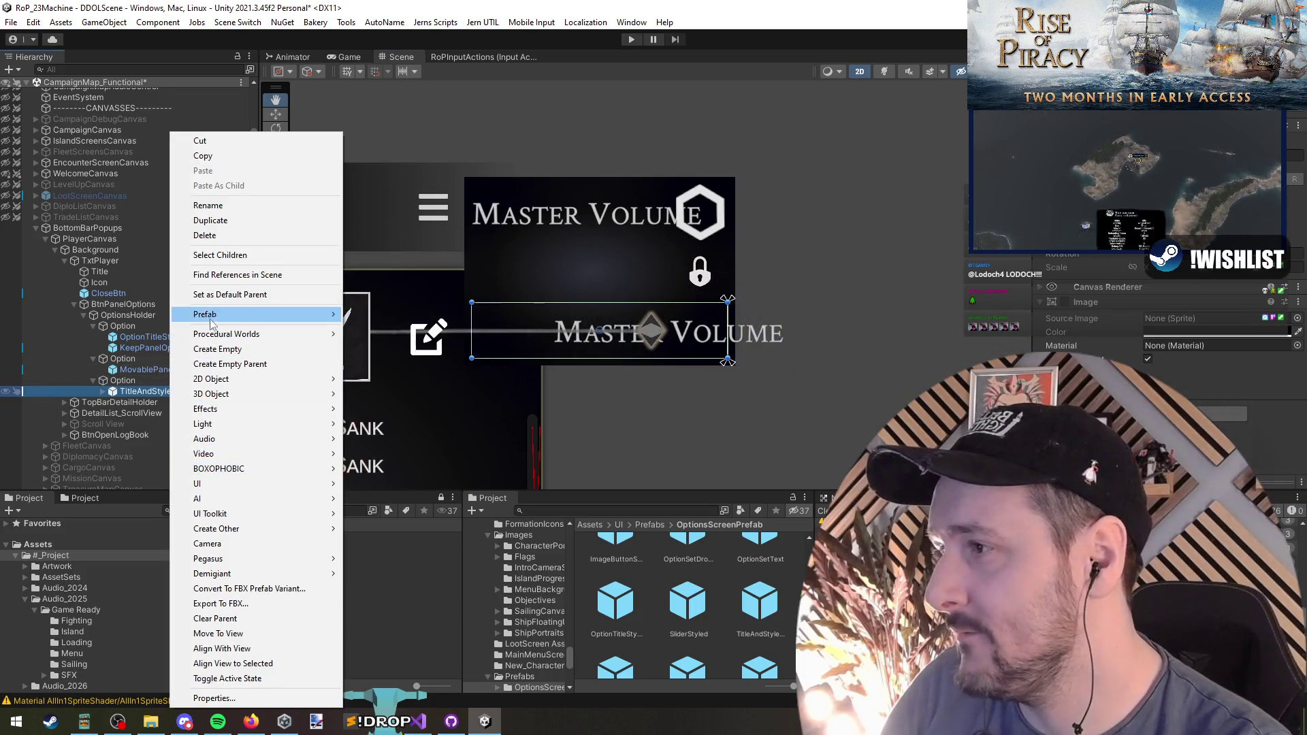
Unpack the slider pair prefab and select its SliderStyled child
{"action": "mouse_move", "coordinate": [227, 318]}
{"action": "left_click", "coordinate": [399, 389]}
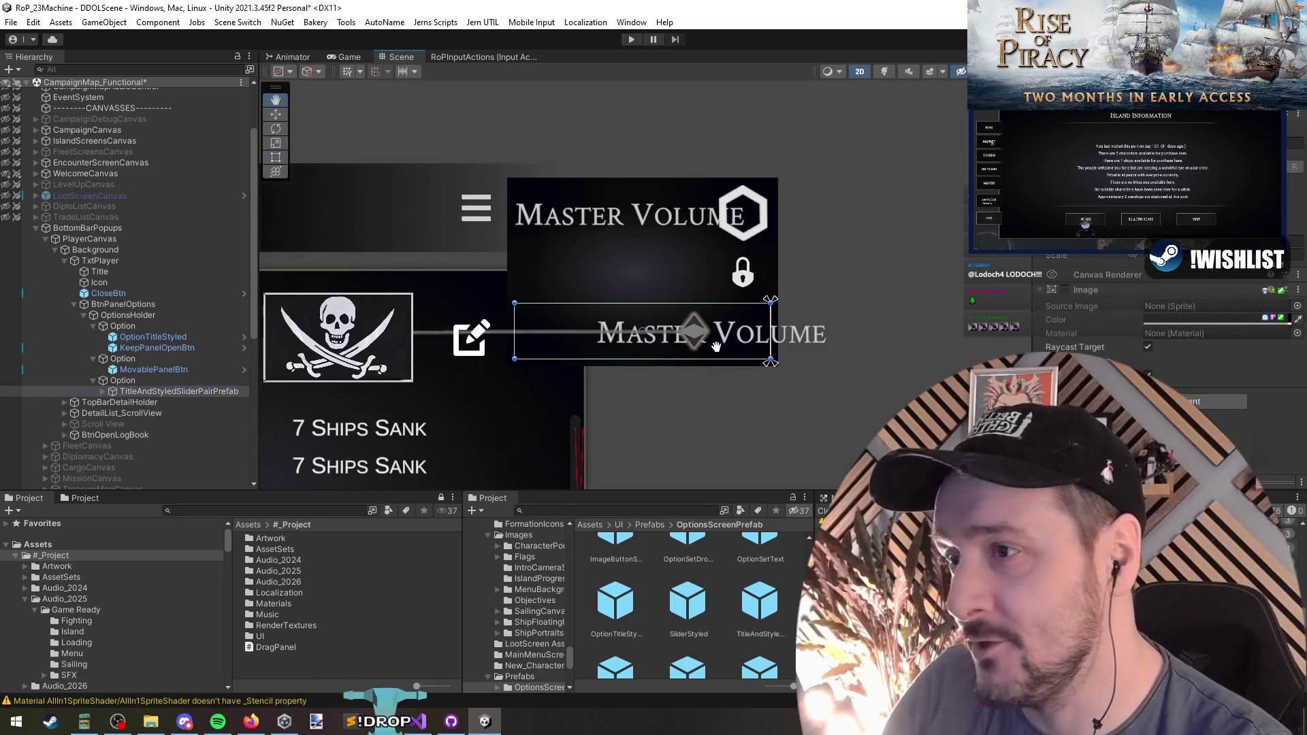
{"action": "key", "text": "Right"}
{"action": "key", "text": "Down"}
{"action": "key", "text": "Down"}
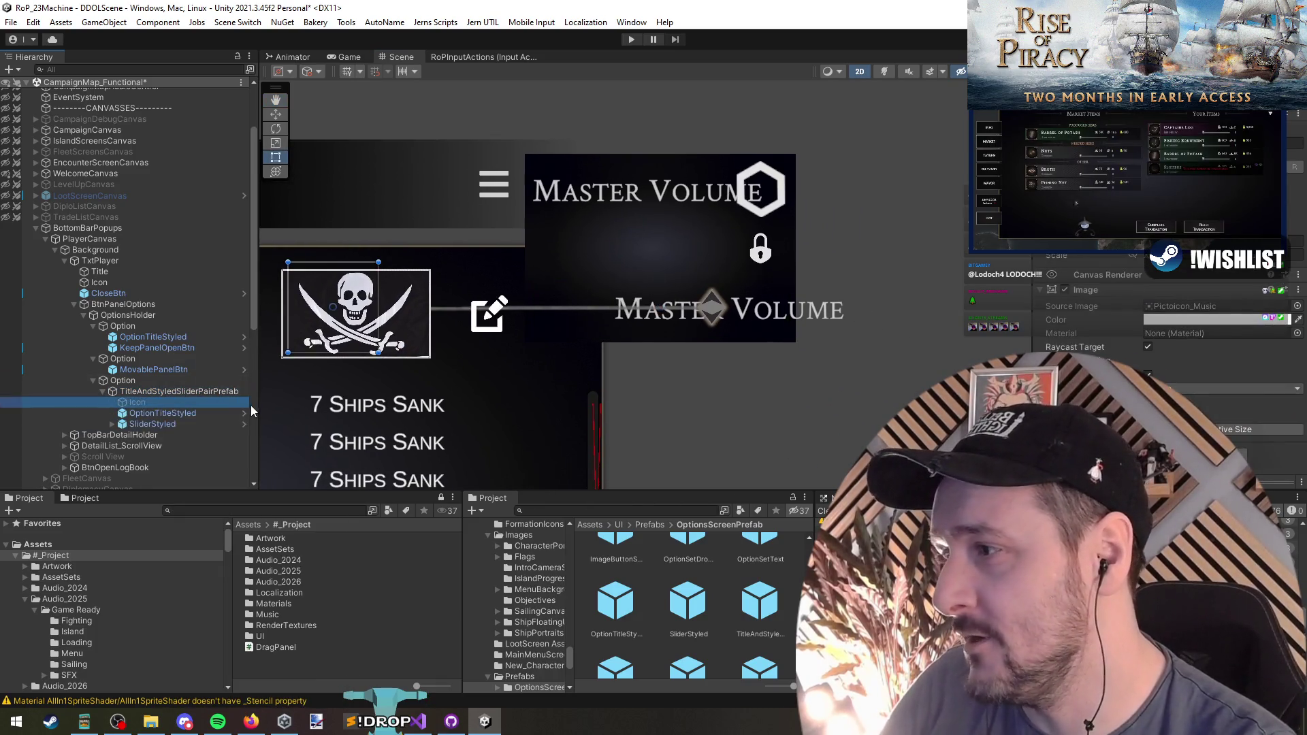
{"action": "key", "text": "Down"}
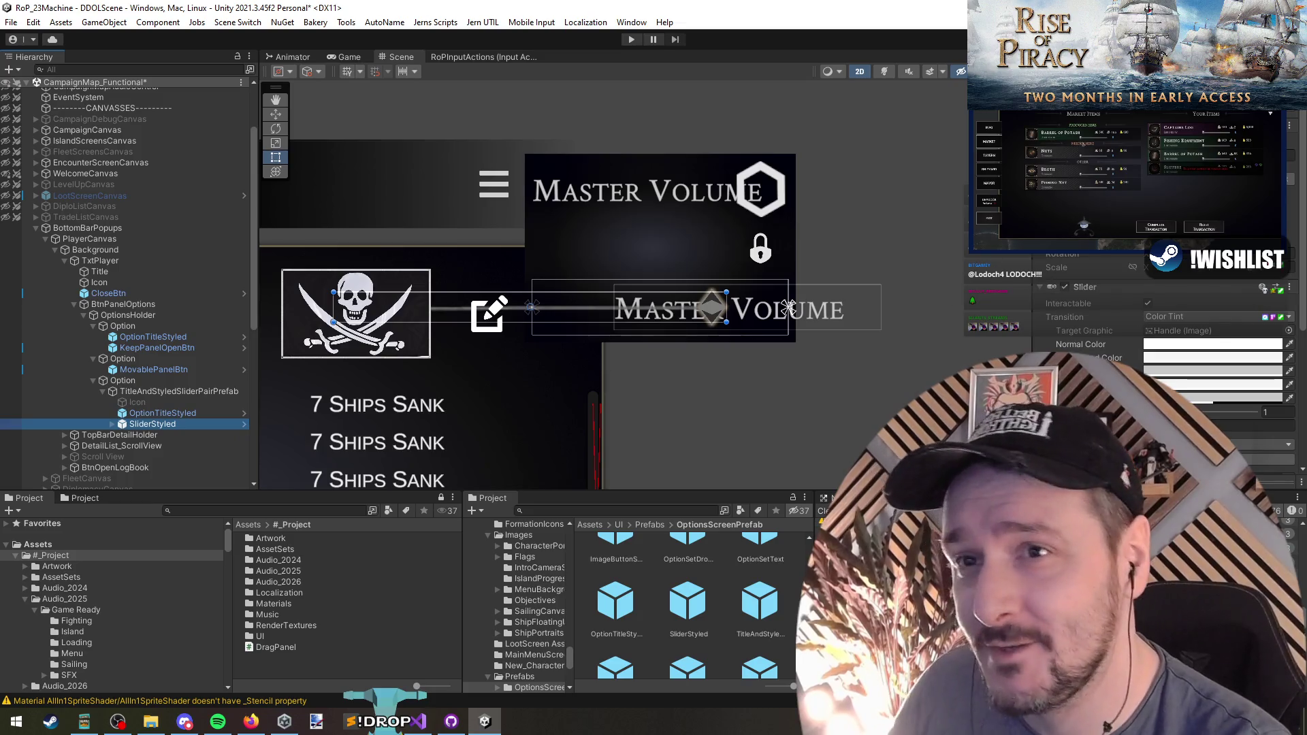
Re-anchor SliderStyled within its row and narrow it from the left edge
{"action": "left_click", "coordinate": [1069, 231]}
{"action": "left_click", "coordinate": [1187, 333]}
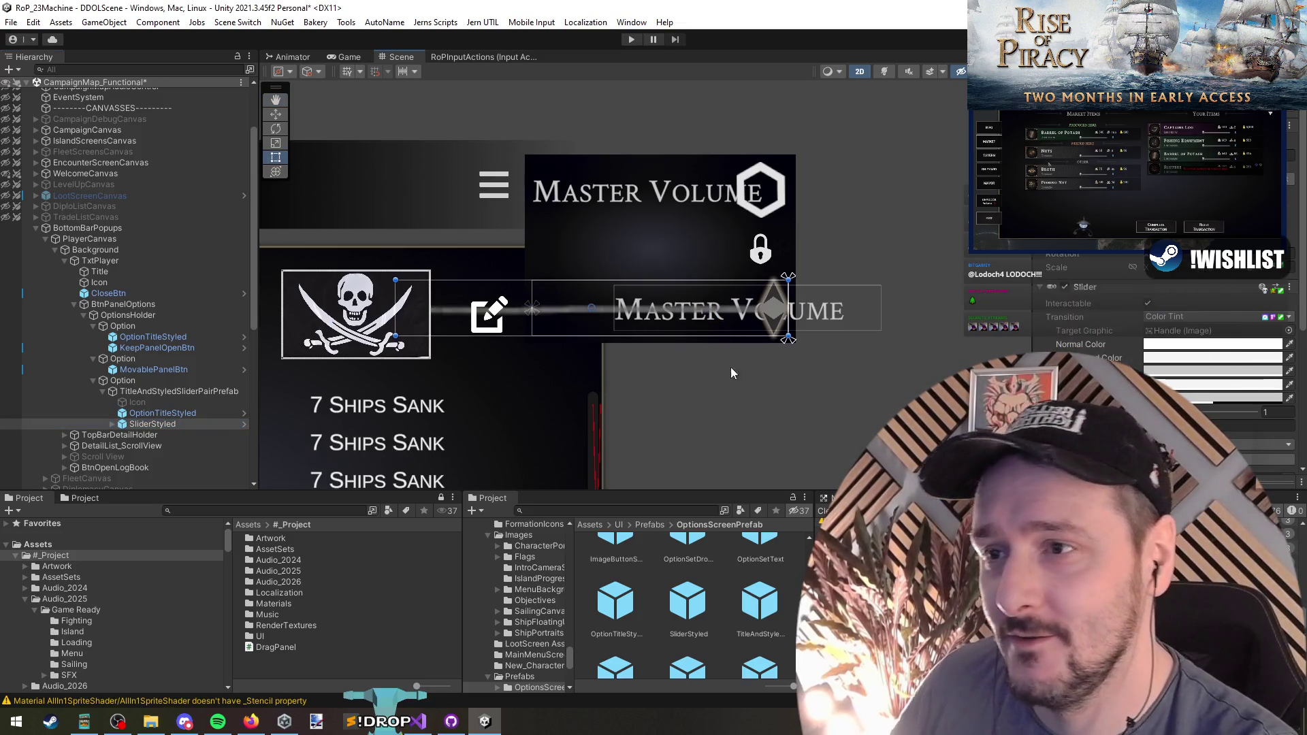
{"action": "left_click", "coordinate": [1069, 231]}
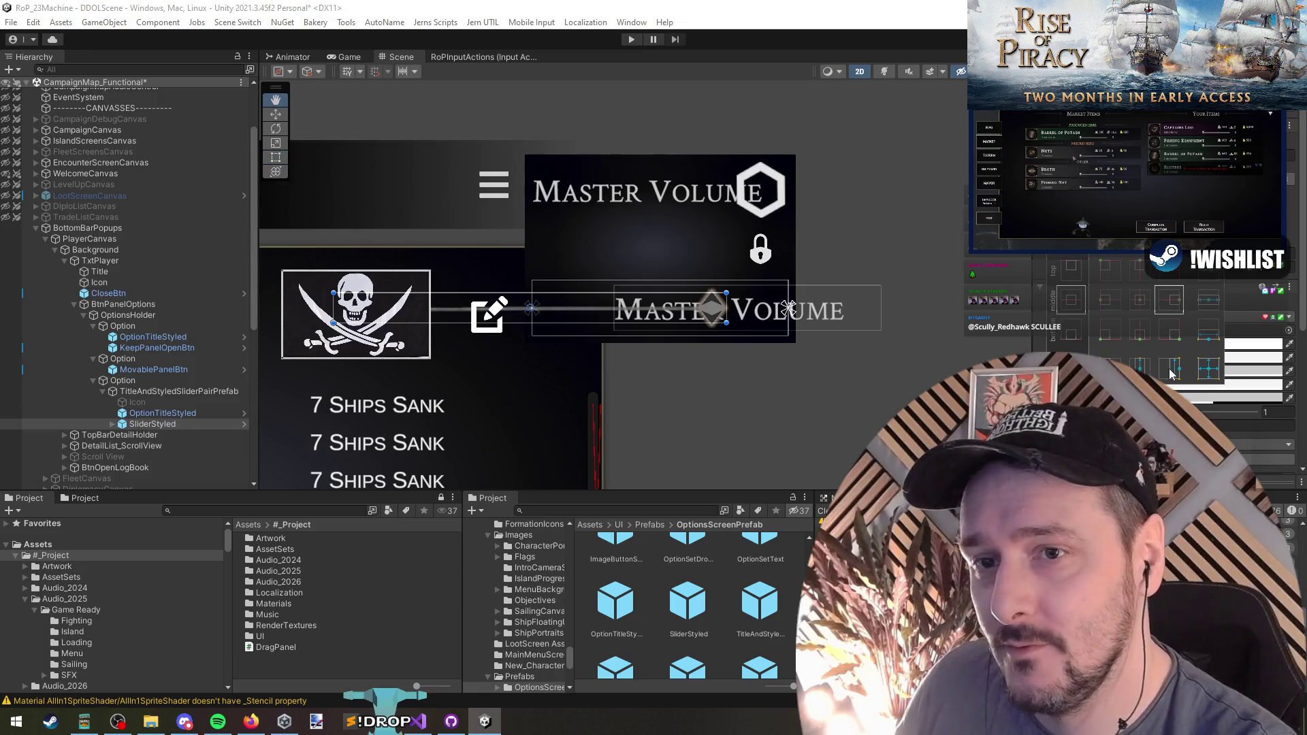
{"action": "left_click", "coordinate": [1172, 304]}
{"action": "scroll", "coordinate": [491, 333], "scroll_direction": "up", "scroll_amount": 2}
{"action": "key", "text": "t"}
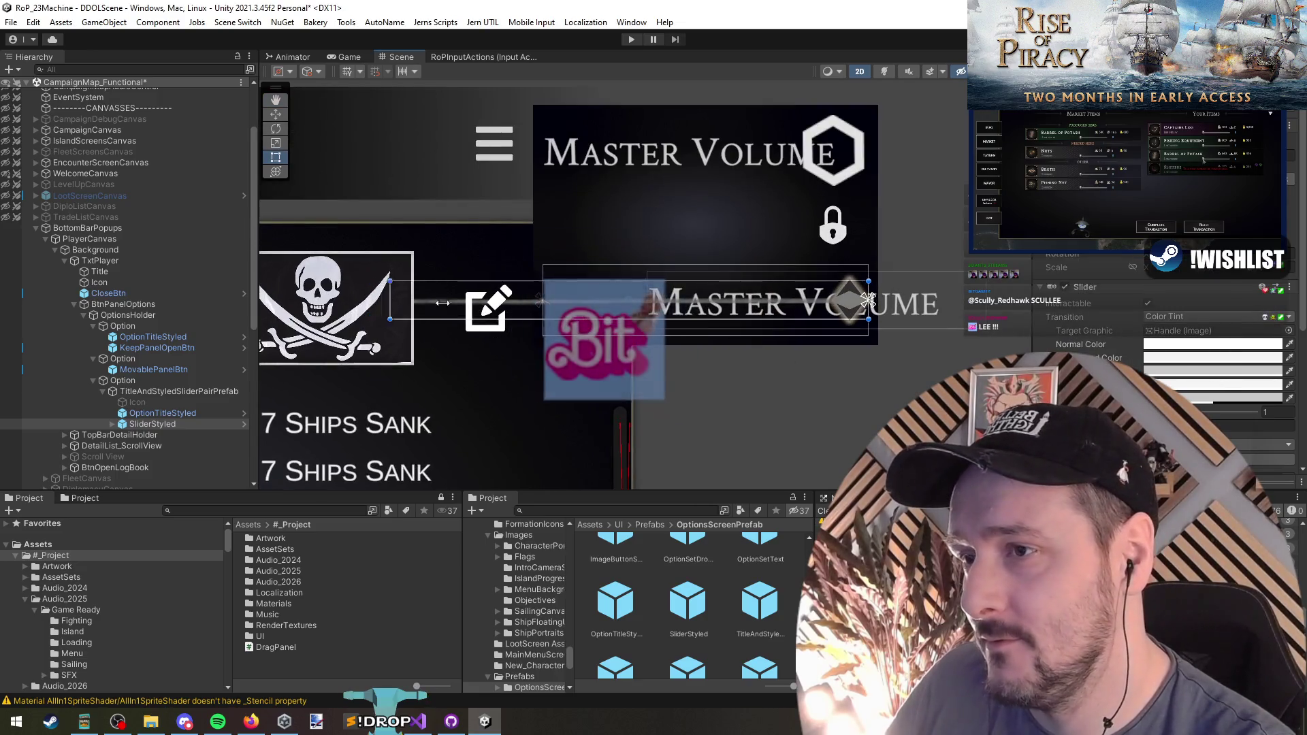
{"action": "mouse_move", "coordinate": [647, 300]}
{"action": "left_mouse_down"}
{"action": "mouse_move", "coordinate": [690, 305]}
{"action": "mouse_move", "coordinate": [653, 308]}
{"action": "left_mouse_up"}
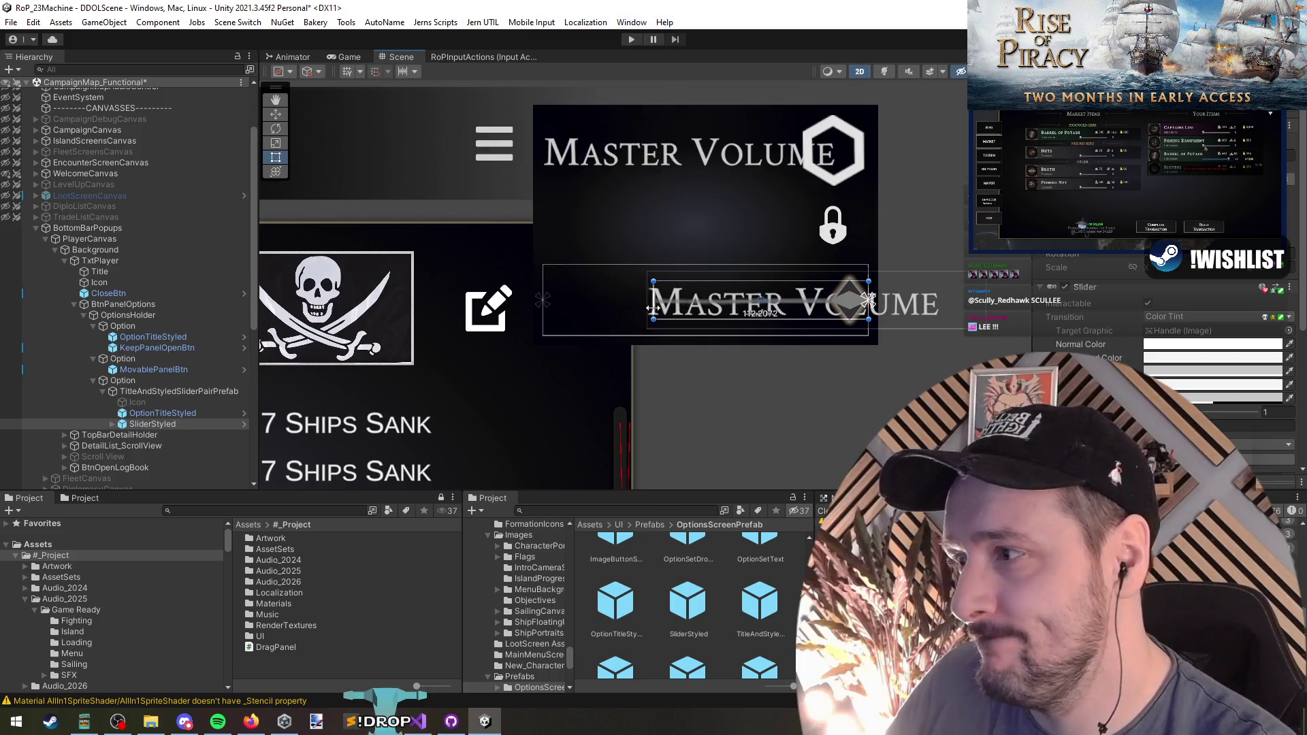
Pull the slider row's title label right edge left of the slider, then select both title labels
{"action": "left_click", "coordinate": [89, 414]}
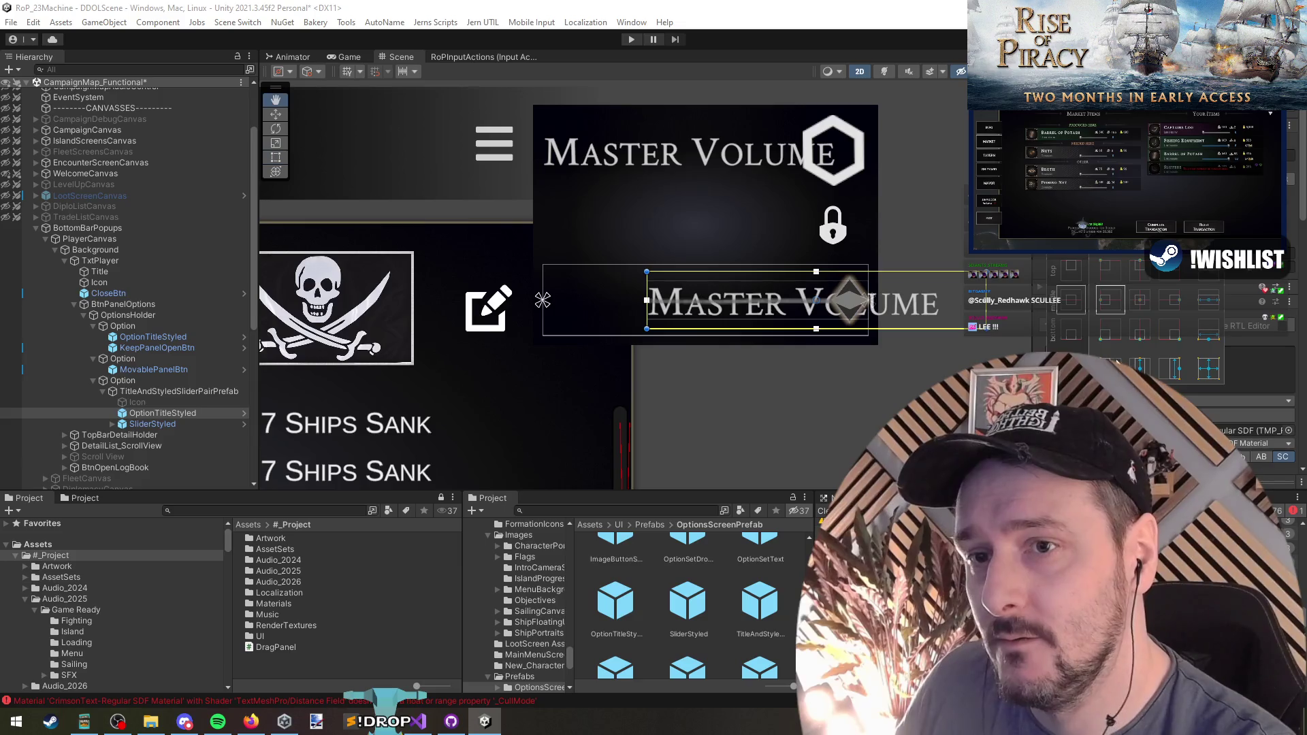
{"action": "key", "text": "ctrl+z"}
{"action": "mouse_move", "coordinate": [881, 315]}
{"action": "left_mouse_down"}
{"action": "mouse_move", "coordinate": [616, 315]}
{"action": "mouse_move", "coordinate": [651, 315]}
{"action": "left_mouse_up"}
{"action": "left_click", "coordinate": [153, 337], "text": "ctrl"}
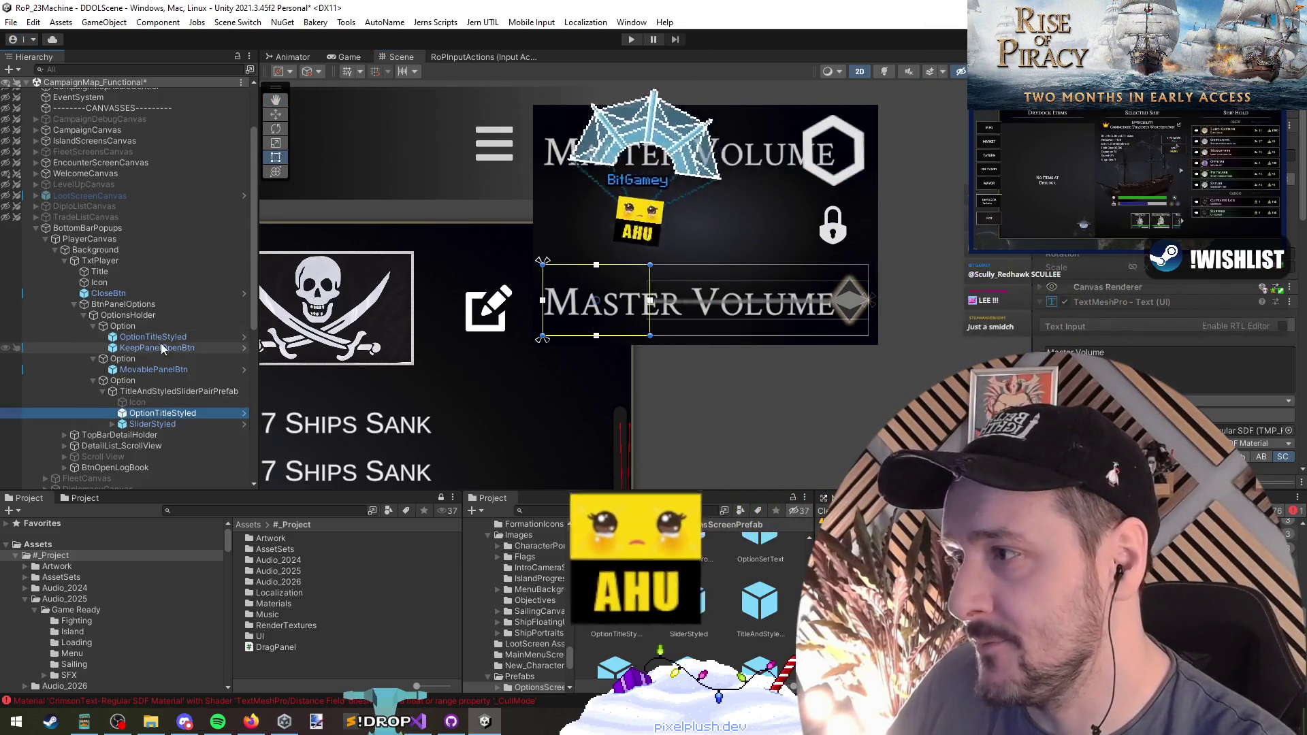
{"action": "left_click", "coordinate": [1122, 361]}
Set both title labels to Scale and nudge the slider's left edge slightly right
{"action": "type", "text": "Scale"}
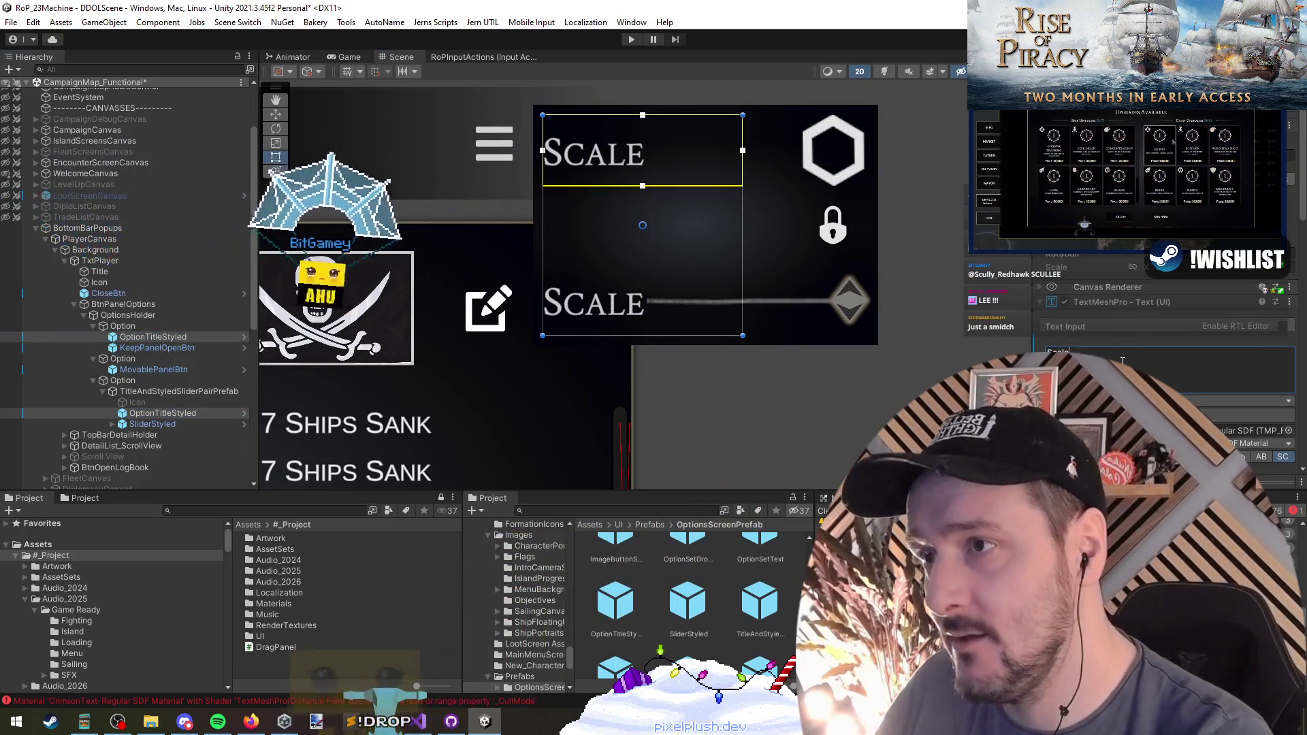
{"action": "scroll", "coordinate": [681, 376], "scroll_direction": "down", "scroll_amount": 2}
{"action": "scroll", "coordinate": [1157, 340], "scroll_direction": "down", "scroll_amount": 3}
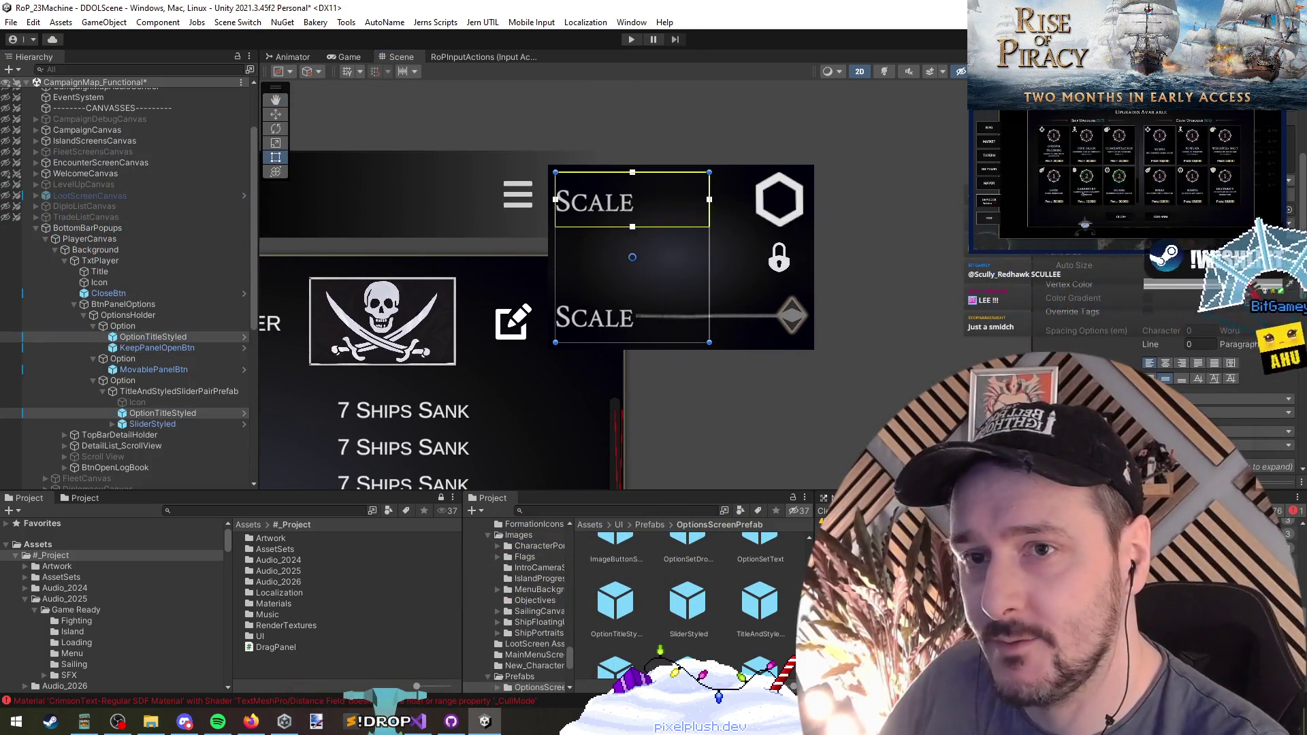
{"action": "scroll", "coordinate": [673, 309], "scroll_direction": "up", "scroll_amount": 3}
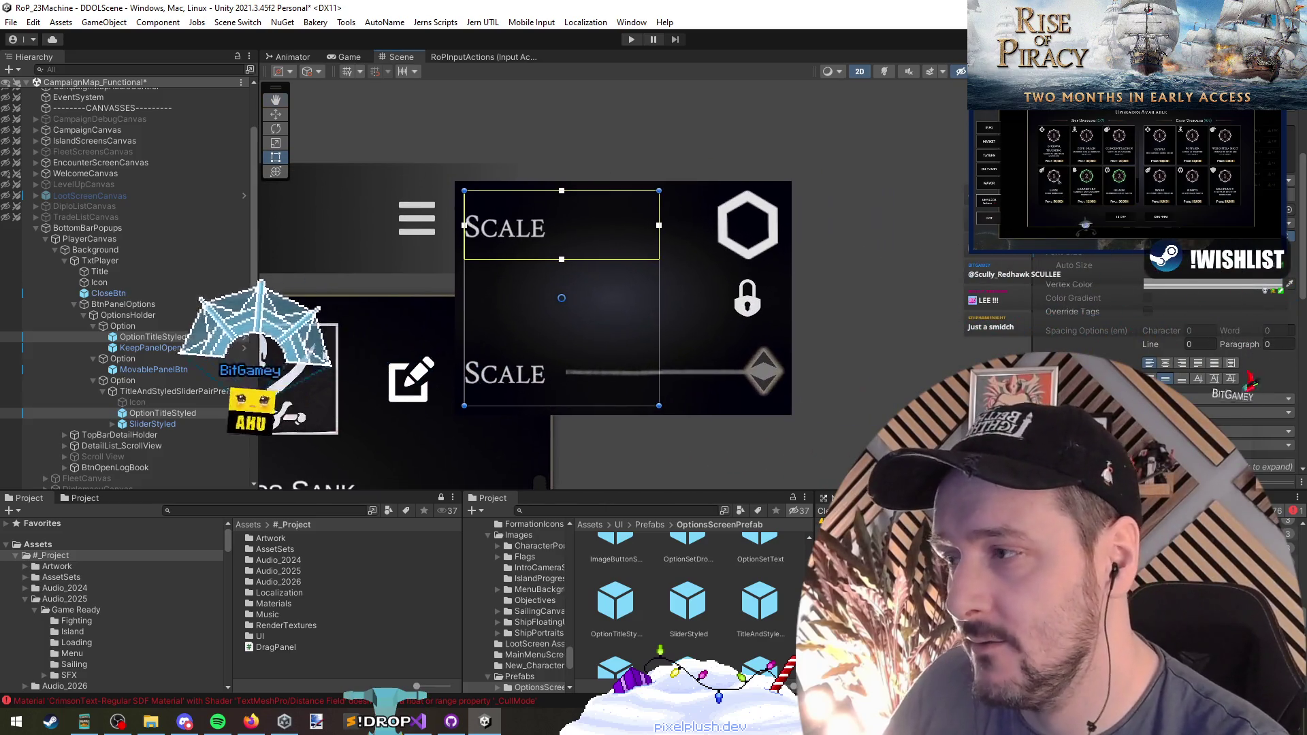
{"action": "left_click", "coordinate": [201, 422]}
{"action": "left_click_drag", "start_coordinate": [565, 382], "coordinate": [570, 381]}
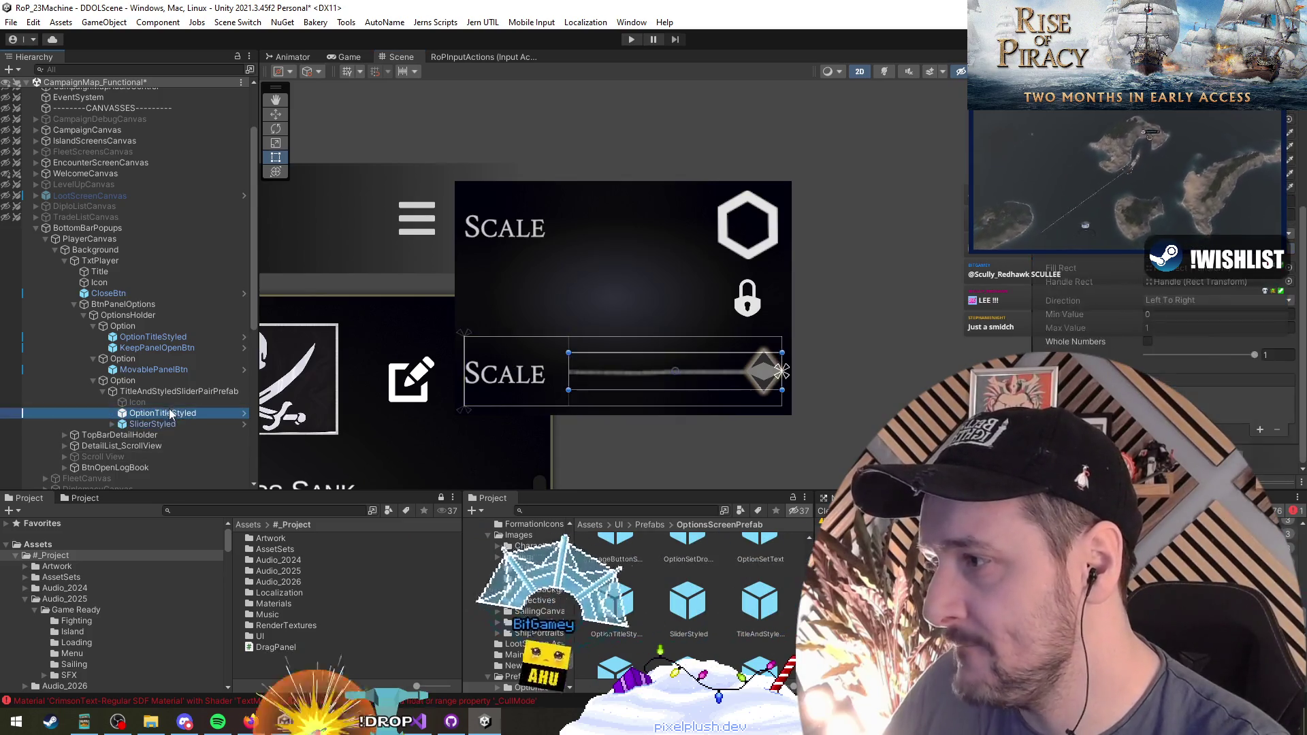
Duplicate the title label into the lock-button row and widen it up to the lock icon
{"action": "left_click", "coordinate": [161, 372]}
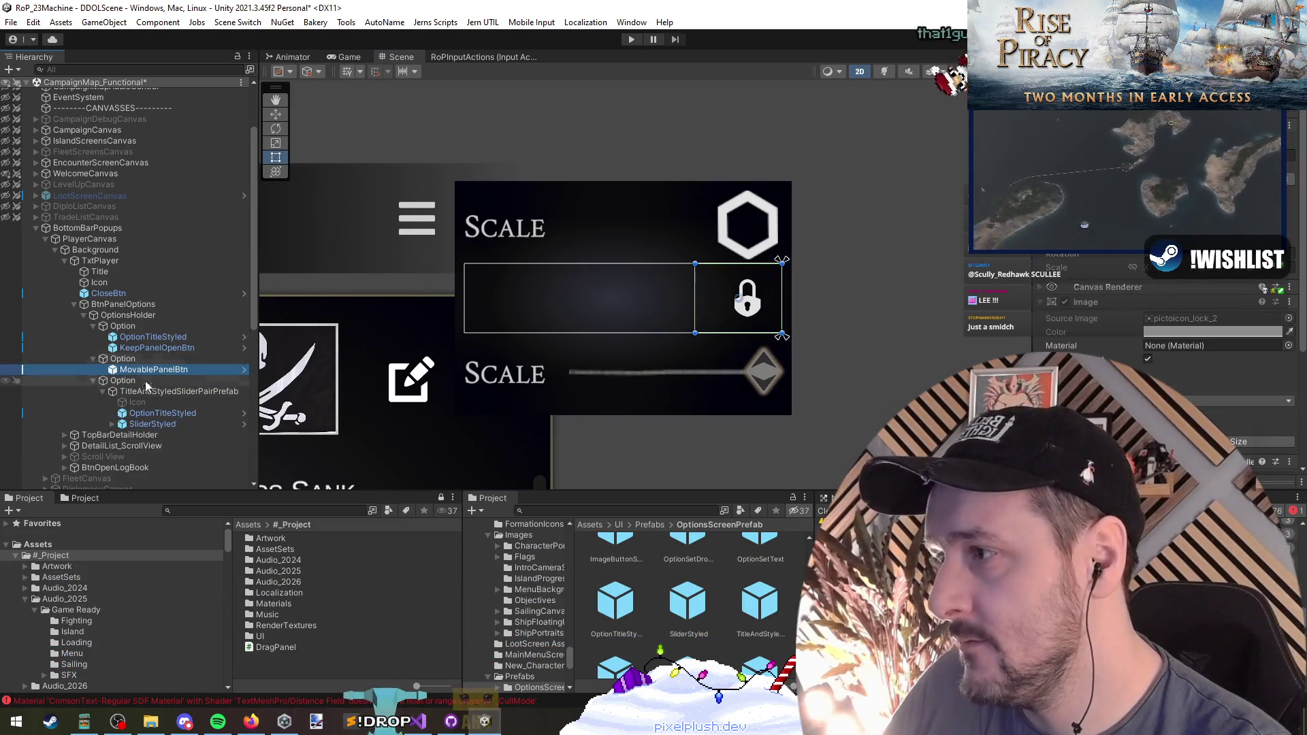
{"action": "left_click", "coordinate": [164, 391]}
{"action": "left_click", "coordinate": [162, 337]}
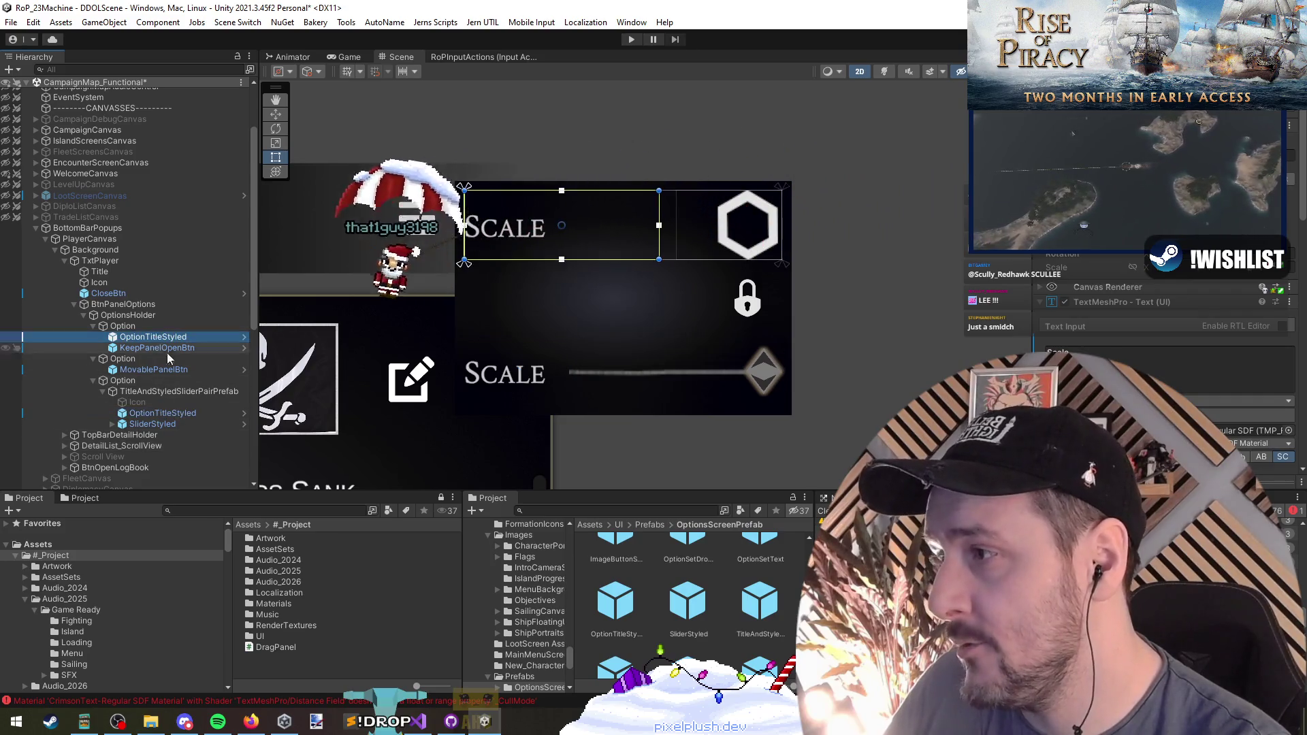
{"action": "key", "text": "ctrl+d"}
{"action": "left_click_drag", "start_coordinate": [163, 348], "coordinate": [159, 376]}
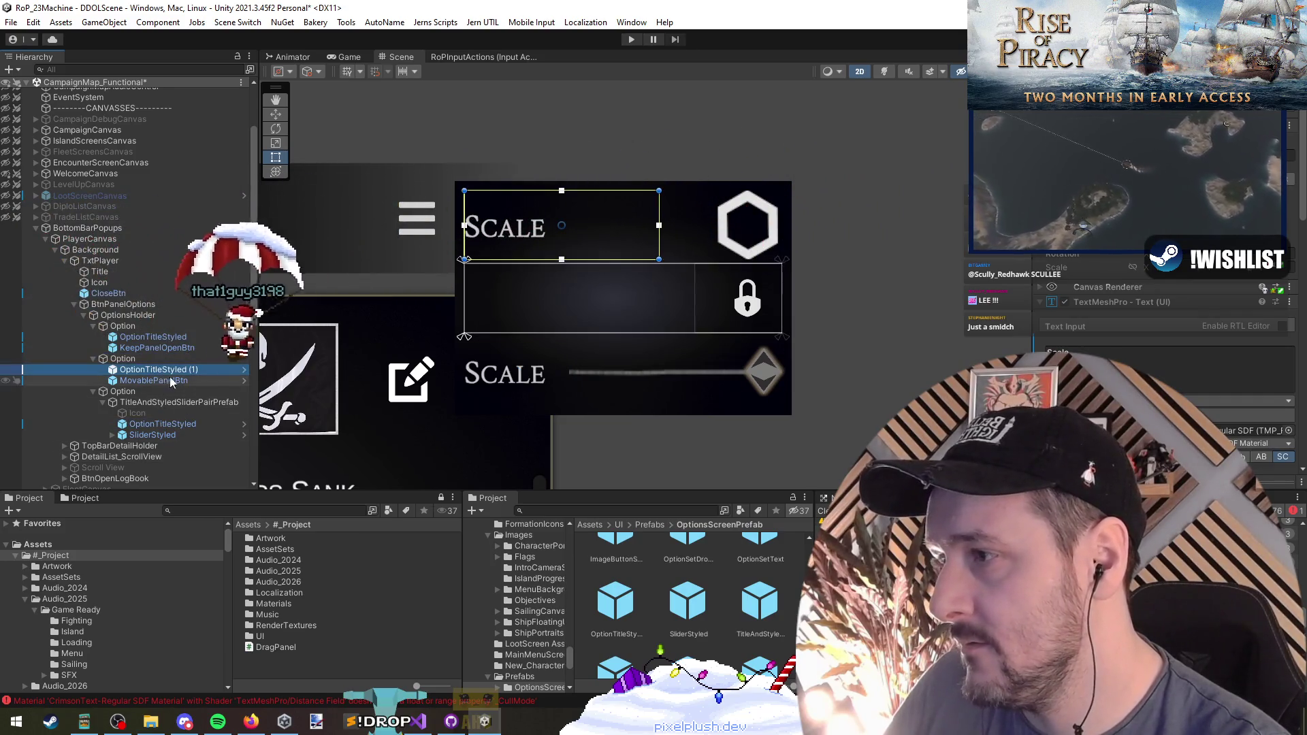
{"action": "left_click_drag", "start_coordinate": [659, 321], "coordinate": [695, 321]}
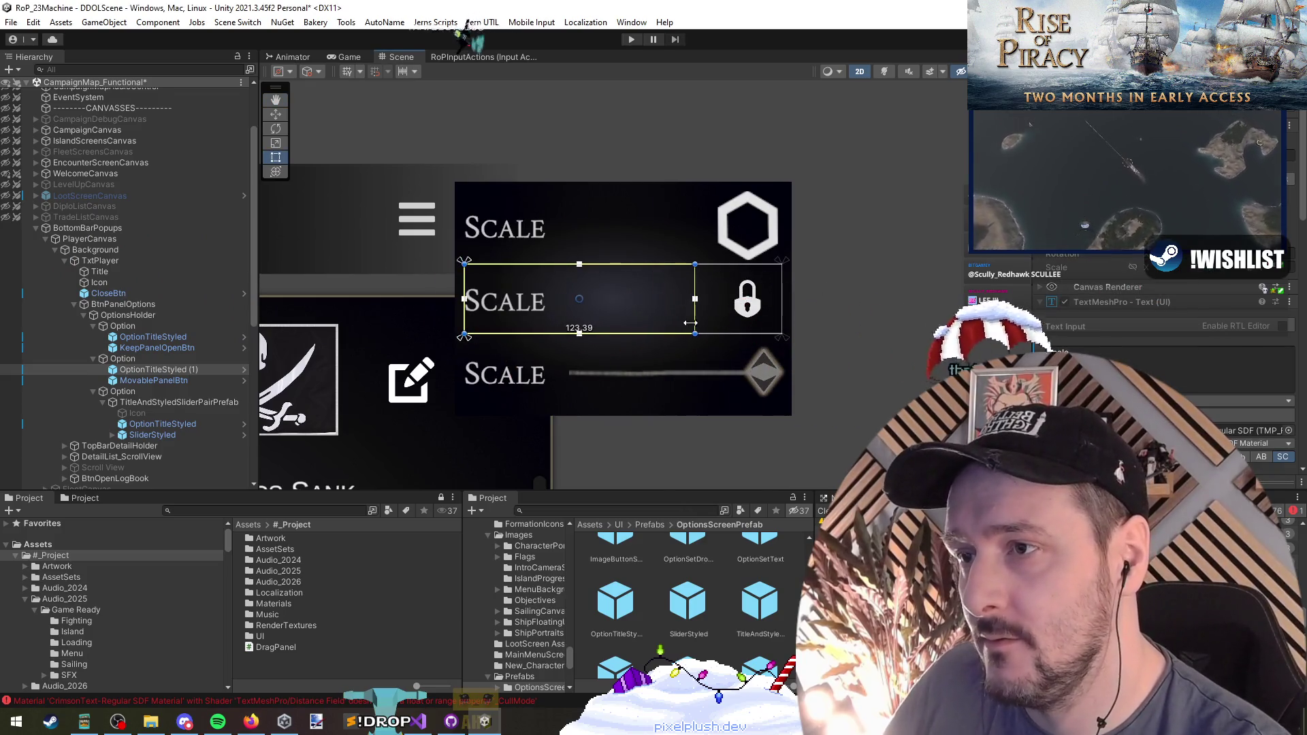
{"action": "left_click", "coordinate": [144, 338]}
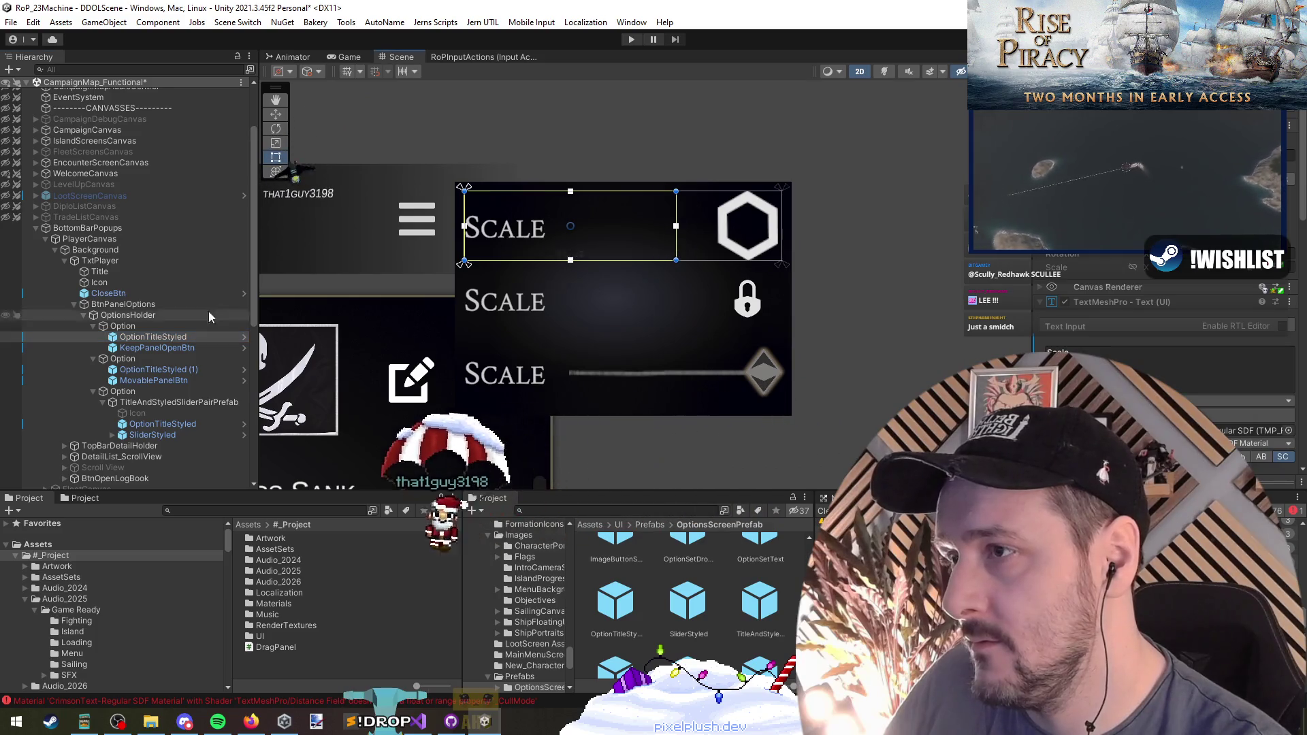
Change the top row's label text to Keep Open
{"action": "left_click", "coordinate": [1122, 361]}
{"action": "key", "text": "ctrl+a"}
{"action": "type", "text": "K"}
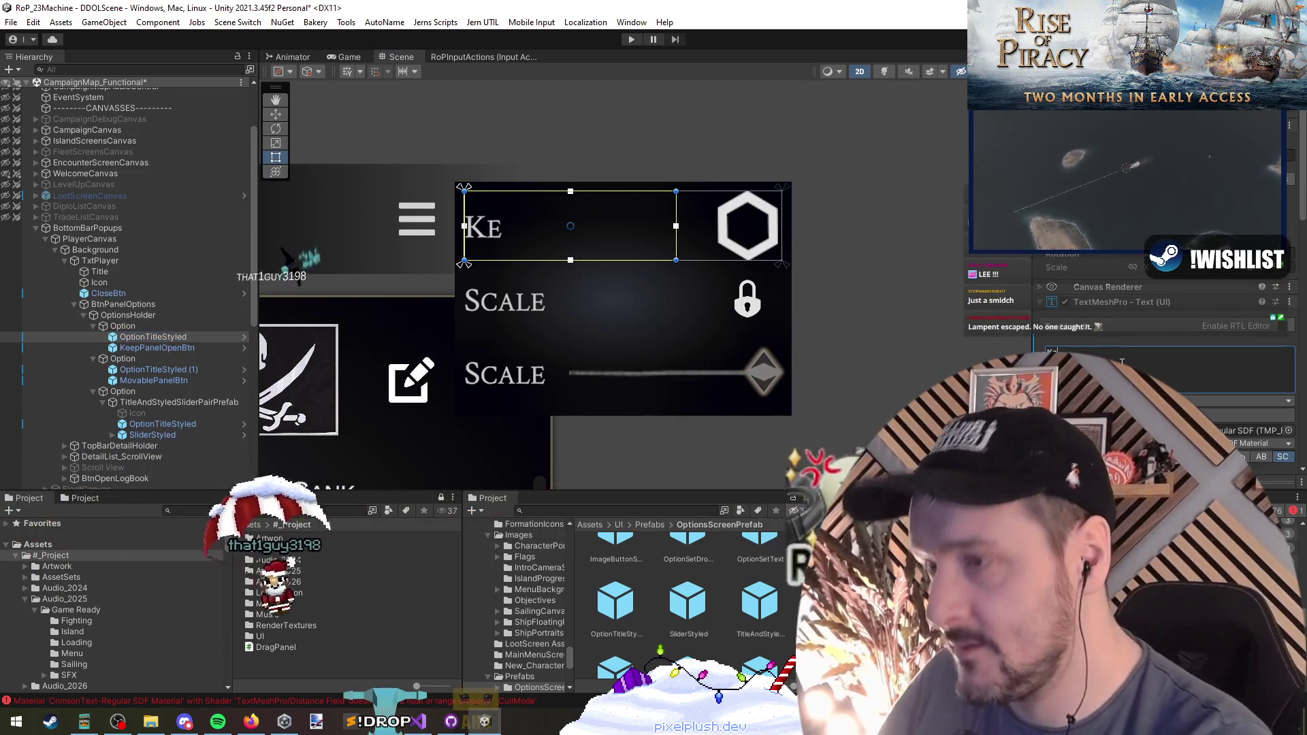
{"action": "type", "text": "eep Option"}
{"action": "key", "text": "BackSpace"}
{"action": "key", "text": "BackSpace"}
{"action": "key", "text": "BackSpace"}
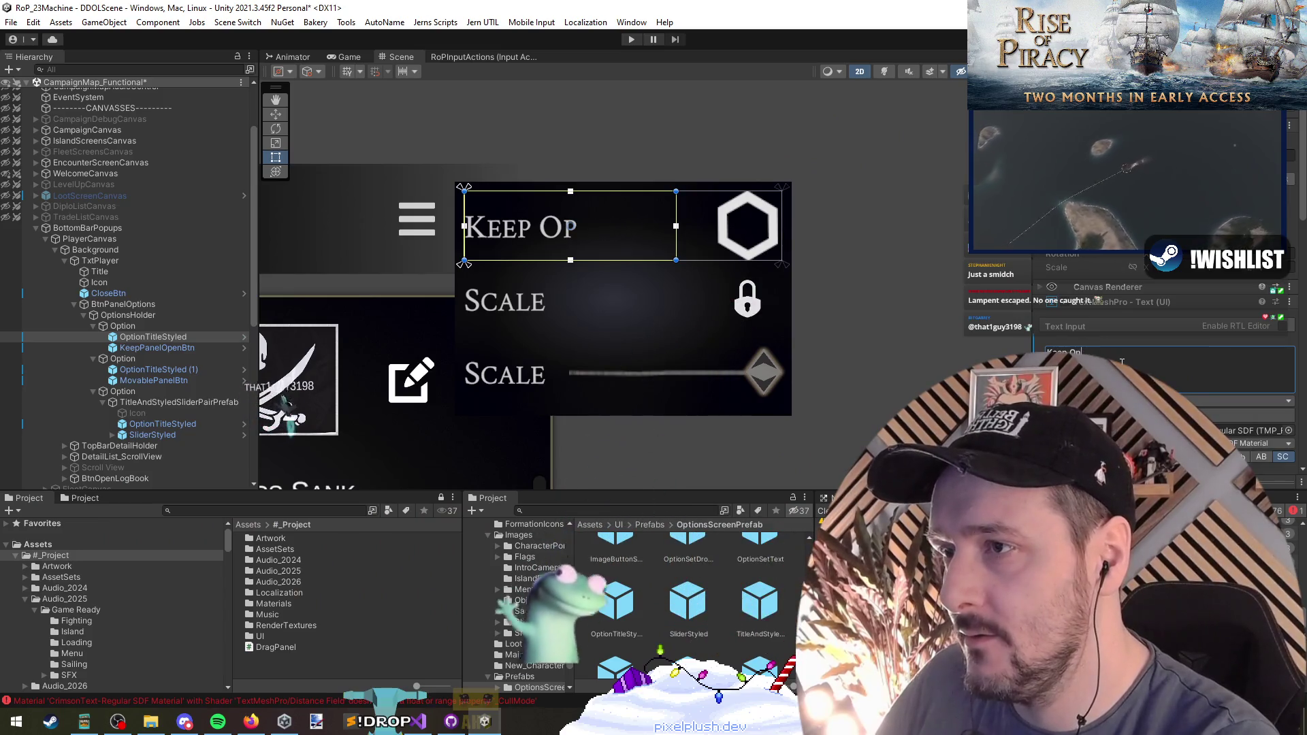
{"action": "type", "text": "en"}
Set the middle row's copied label text, entering Draggable
{"action": "left_click", "coordinate": [166, 368]}
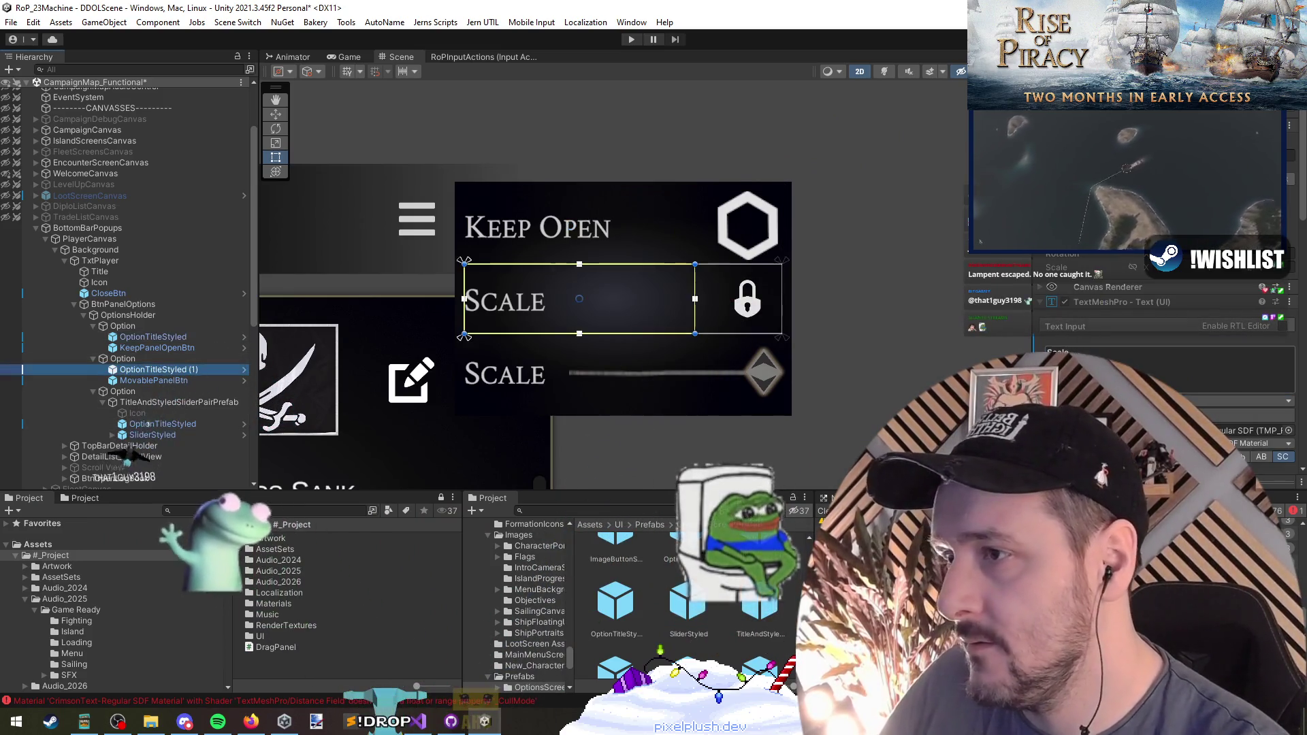
{"action": "left_click", "coordinate": [1213, 363]}
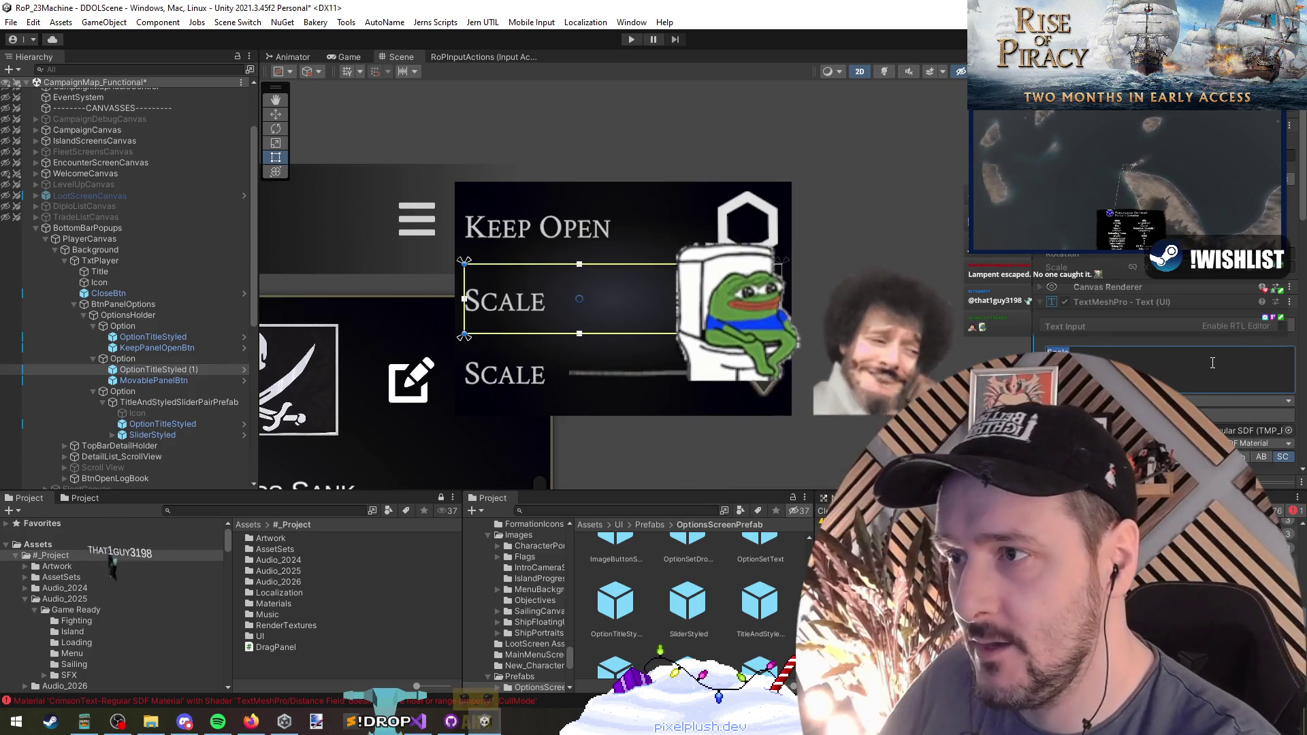
{"action": "type", "text": "Move"}
{"action": "key", "text": "BackSpace"}
{"action": "key", "text": "BackSpace"}
{"action": "key", "text": "BackSpace"}
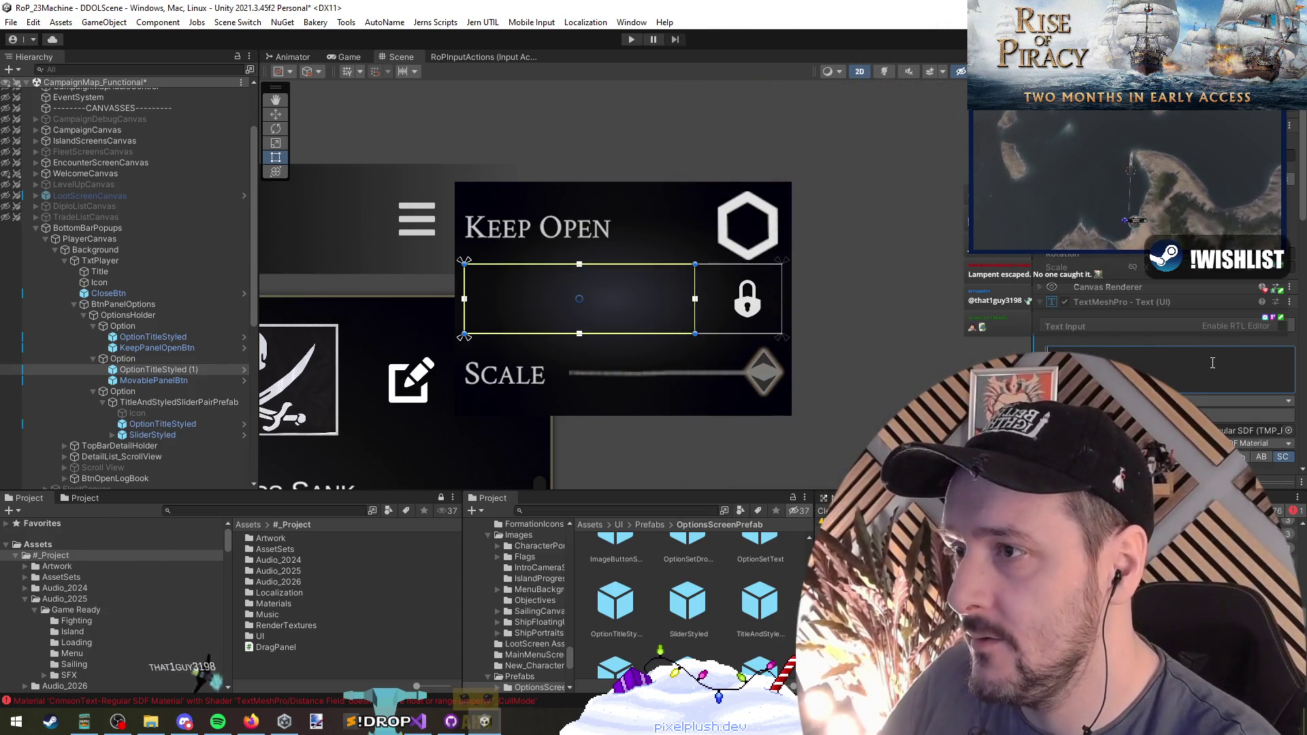
{"action": "type", "text": "M"}
{"action": "key", "text": "BackSpace"}
{"action": "type", "text": "Draggable"}
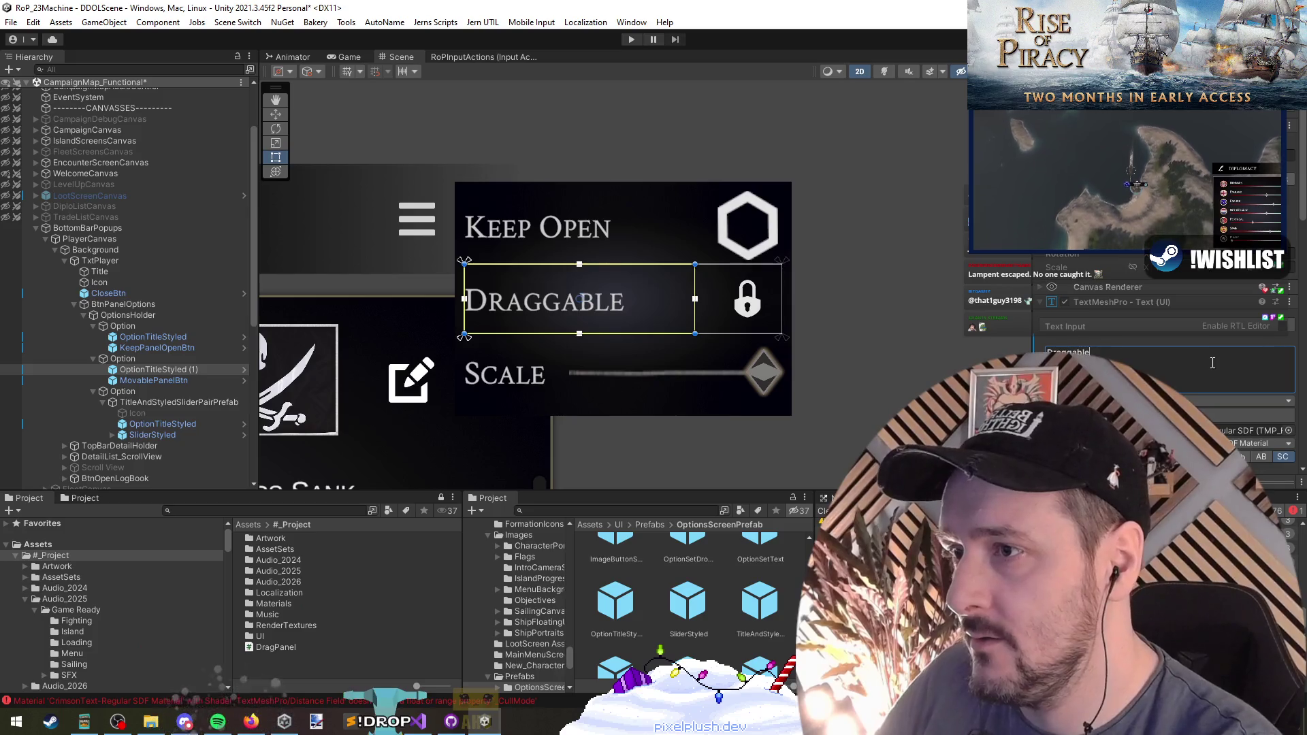
Frame the relabelled row, then select the Scale slider and the title-and-slider pair container
{"action": "scroll", "coordinate": [784, 317], "scroll_direction": "down", "scroll_amount": 2}
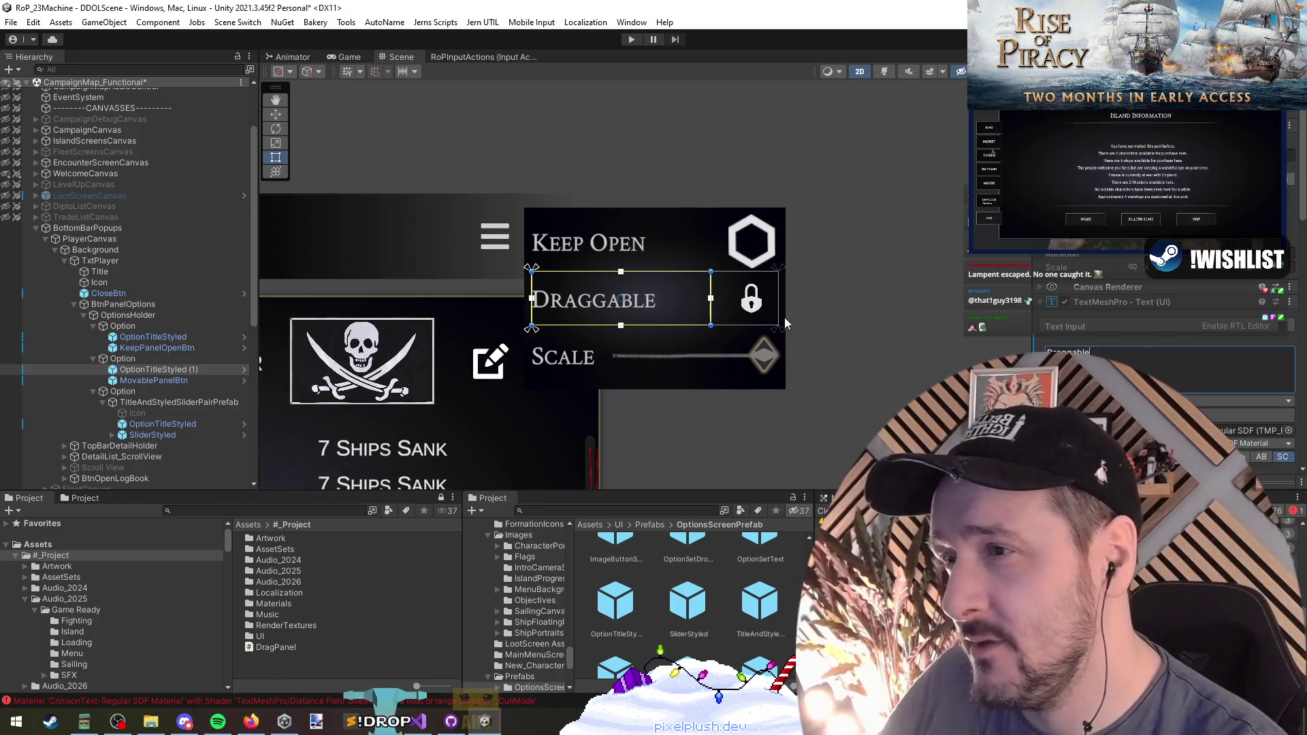
{"action": "key", "text": "f"}
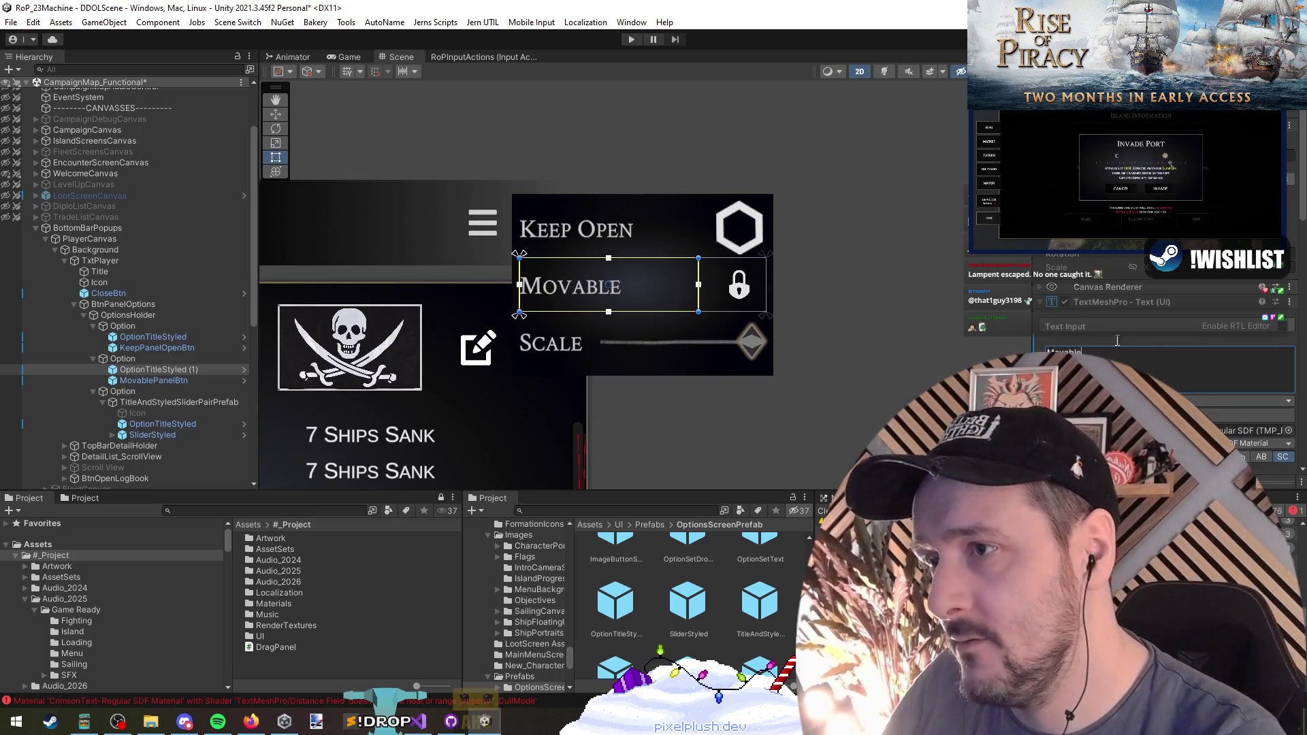
{"action": "scroll", "coordinate": [622, 357], "scroll_direction": "up", "scroll_amount": 1}
{"action": "left_click", "coordinate": [634, 327]}
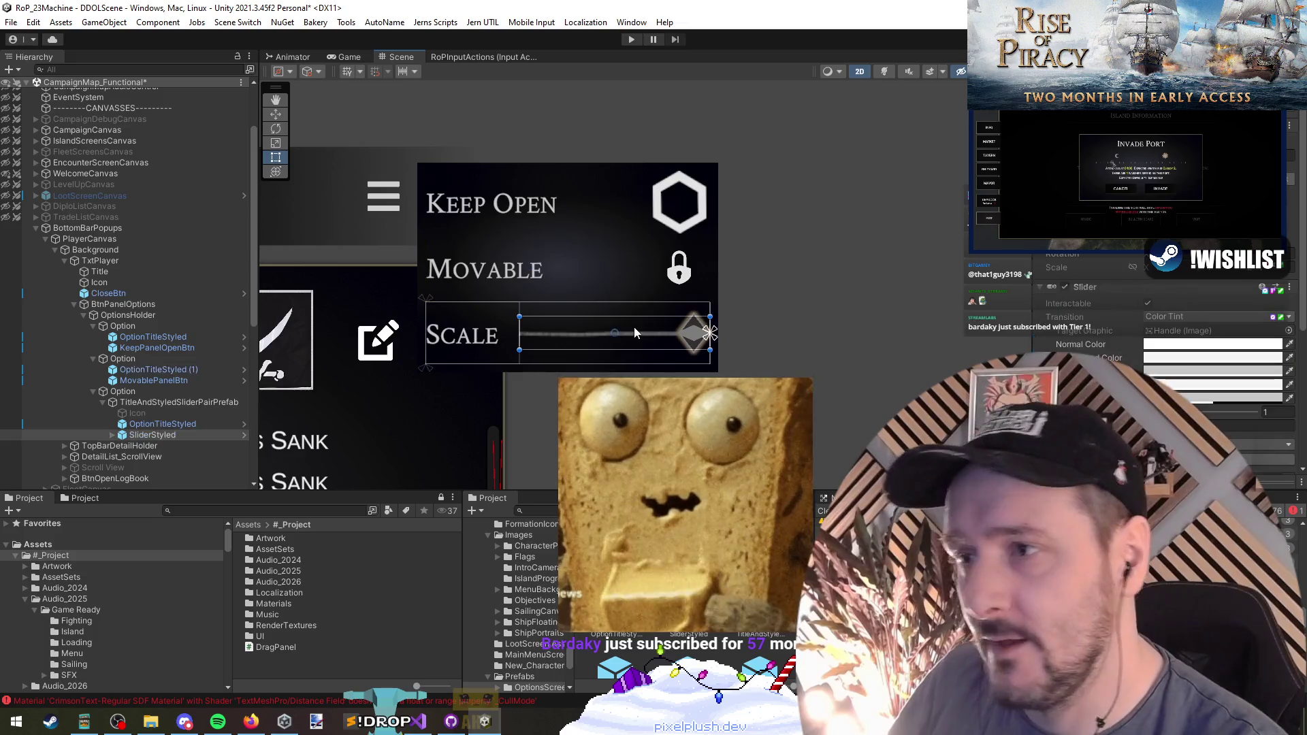
{"action": "left_click_drag", "start_coordinate": [787, 370], "coordinate": [853, 373]}
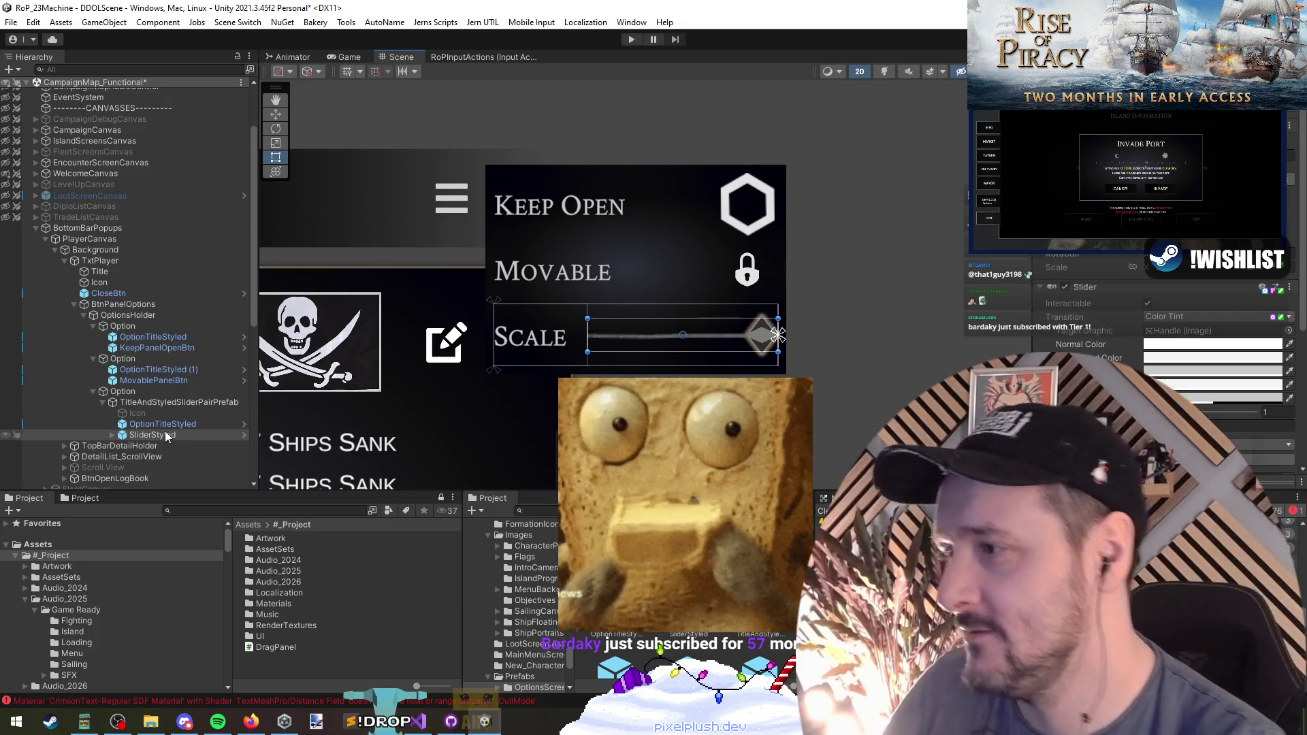
{"action": "left_click", "coordinate": [236, 401]}
{"action": "key", "text": "Left"}
{"action": "key", "text": "Left"}
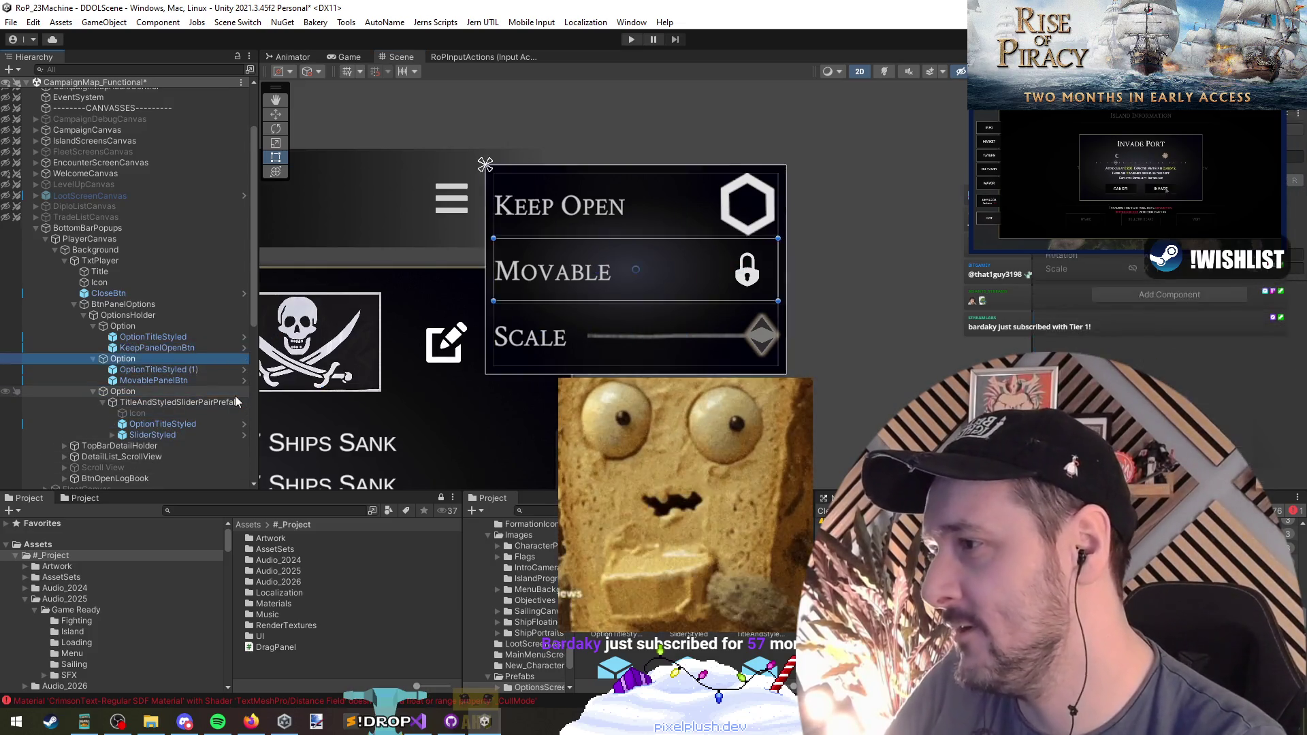
{"action": "key", "text": "Right"}
{"action": "key", "text": "Right"}
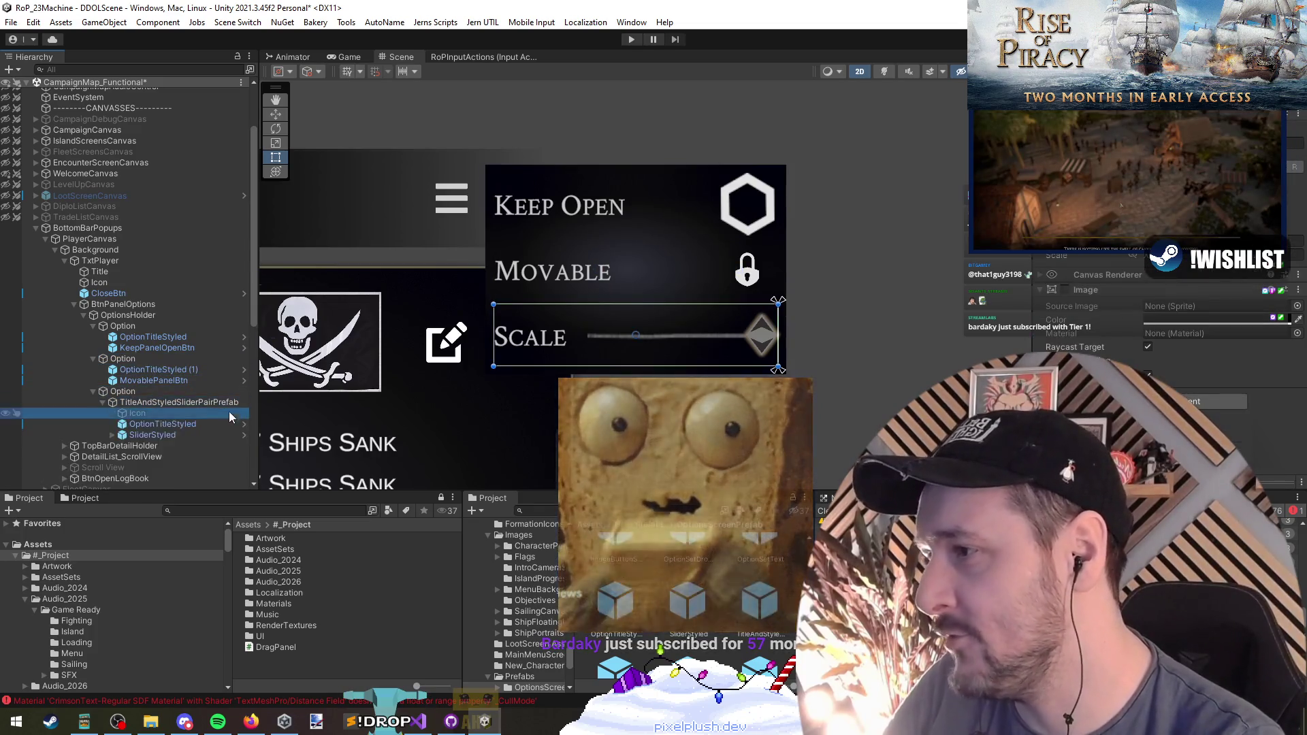
{"action": "key", "text": "Down"}
{"action": "key", "text": "Down"}
{"action": "key", "text": "shift+Down"}
{"action": "left_click_drag", "start_coordinate": [145, 404], "coordinate": [146, 405]}
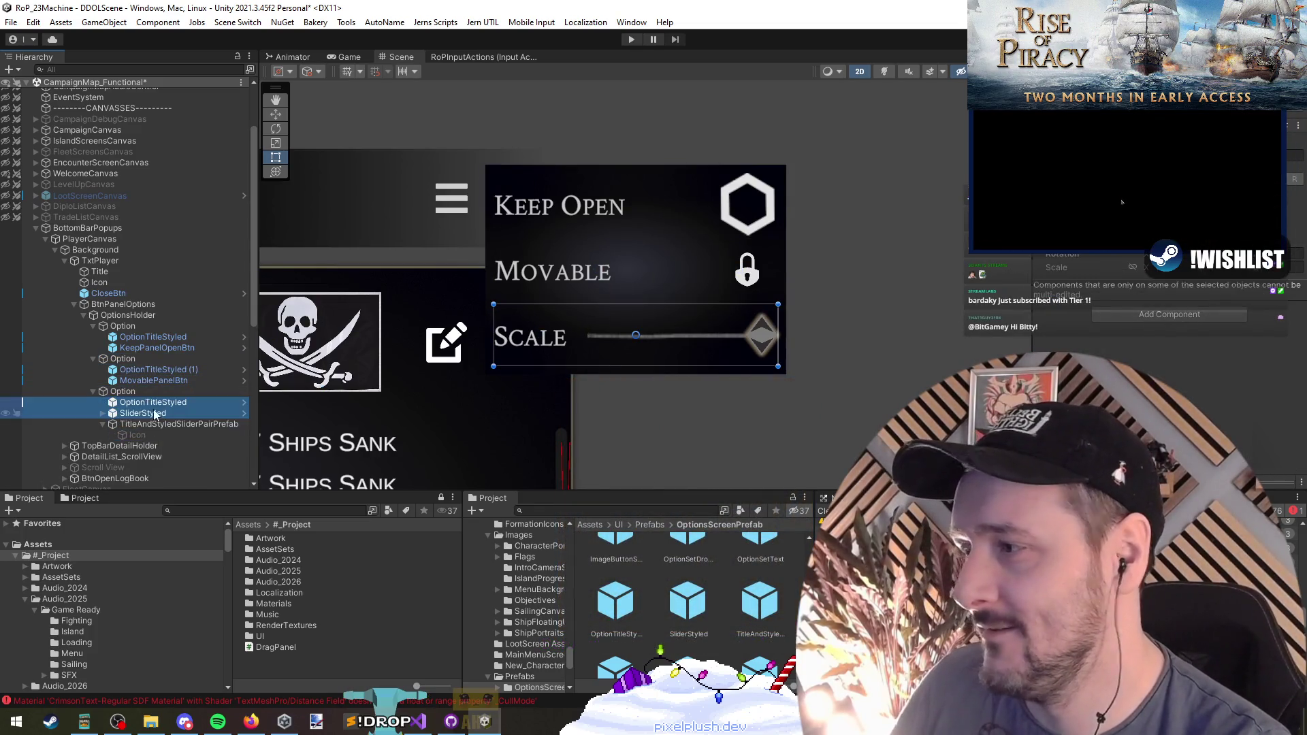
{"action": "left_click", "coordinate": [145, 404]}
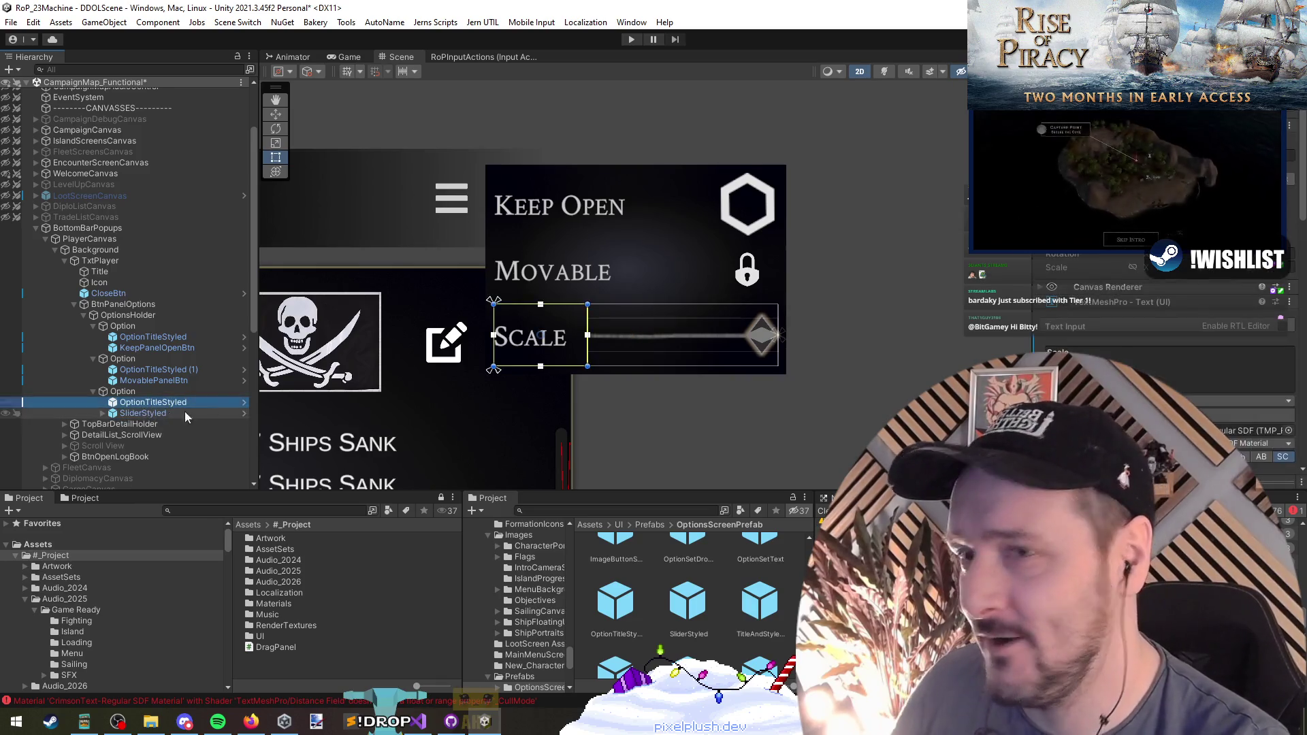
{"action": "key", "text": "Escape"}
{"action": "key", "text": "Down"}
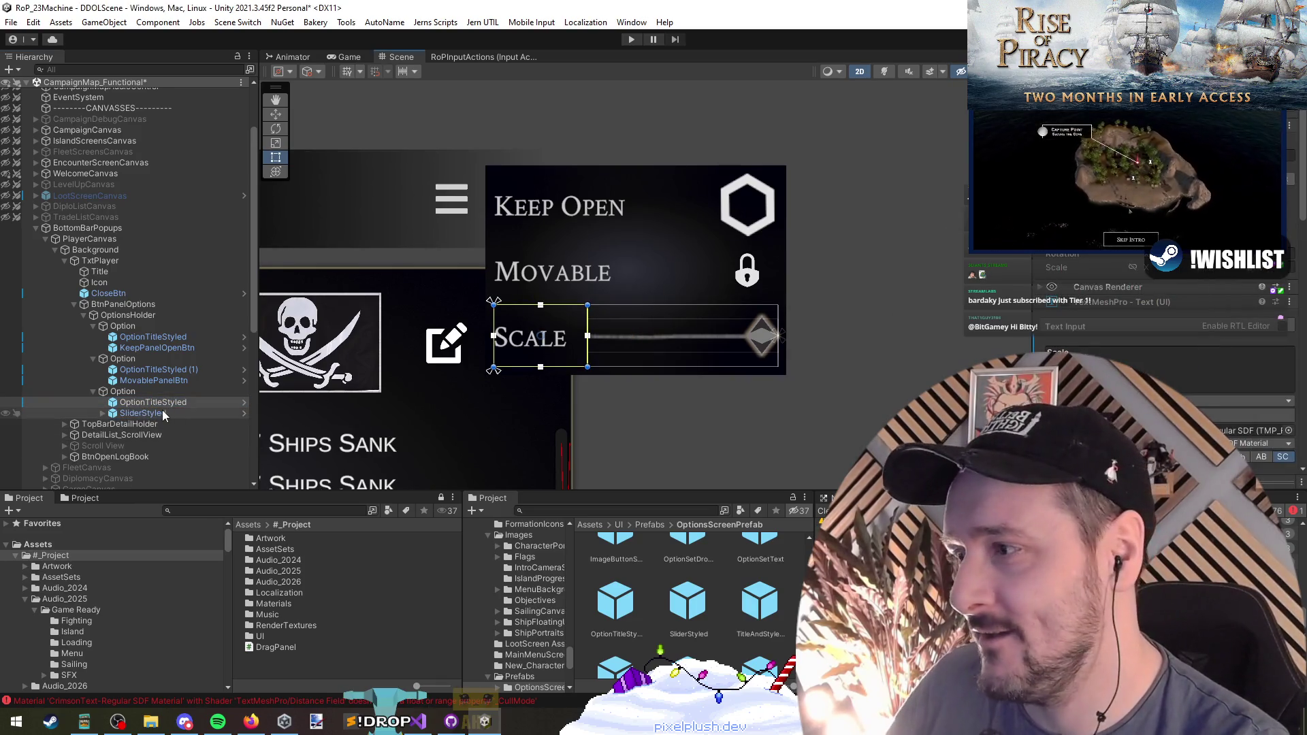
{"action": "scroll", "coordinate": [1107, 346], "scroll_direction": "down", "scroll_amount": 4}
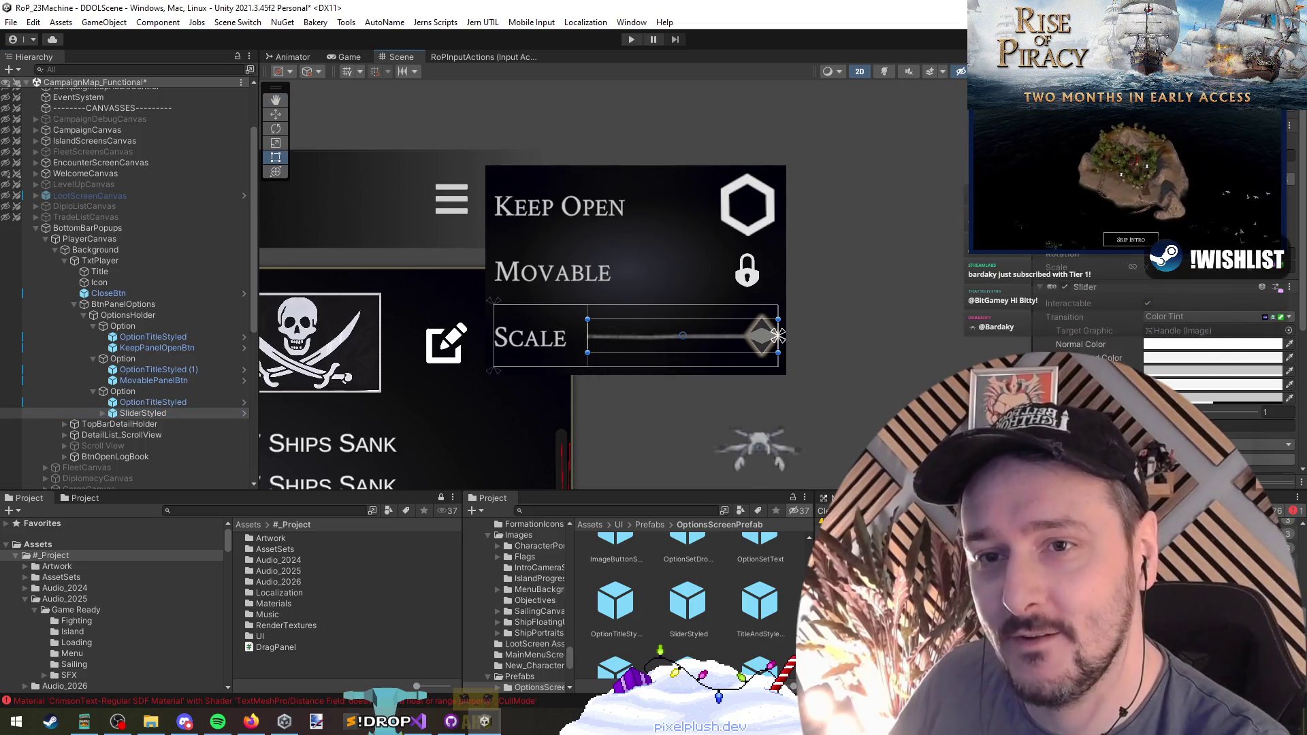
{"action": "scroll", "coordinate": [1108, 272], "scroll_direction": "down", "scroll_amount": 5}
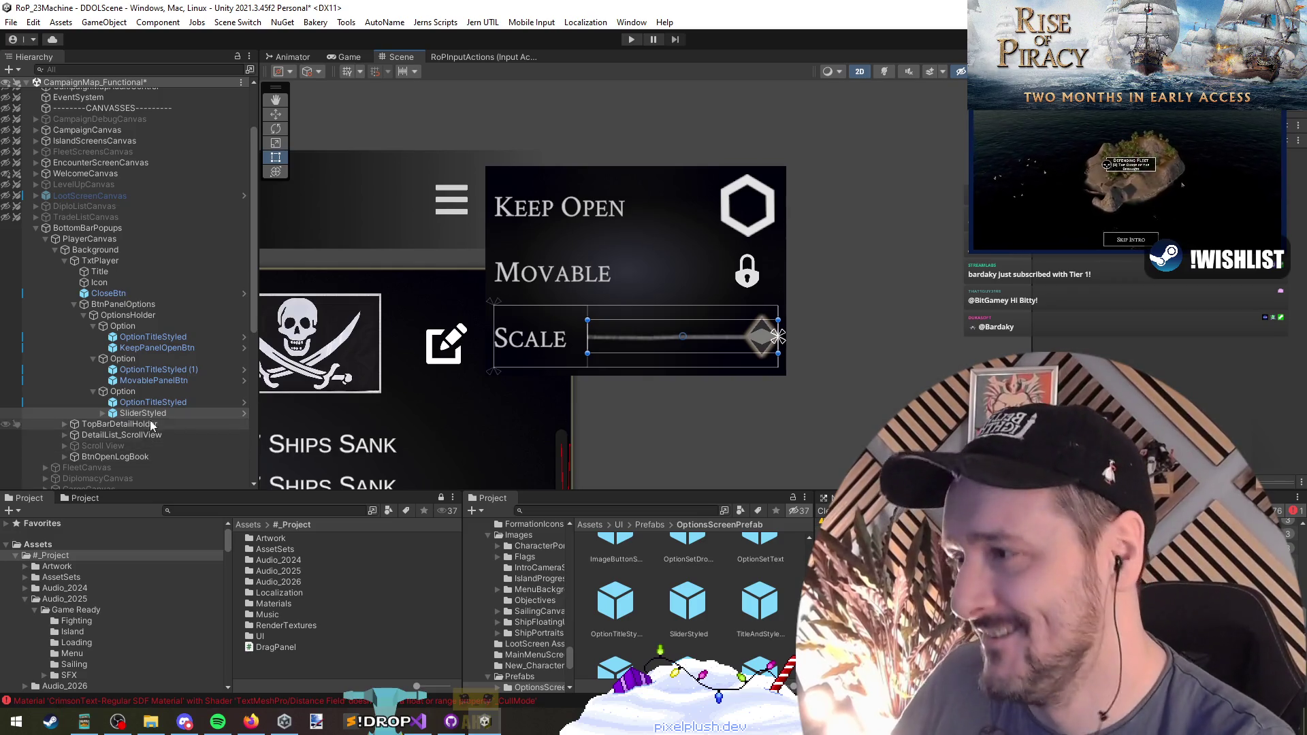
{"action": "left_click", "coordinate": [155, 371]}
{"action": "left_click", "coordinate": [153, 336]}
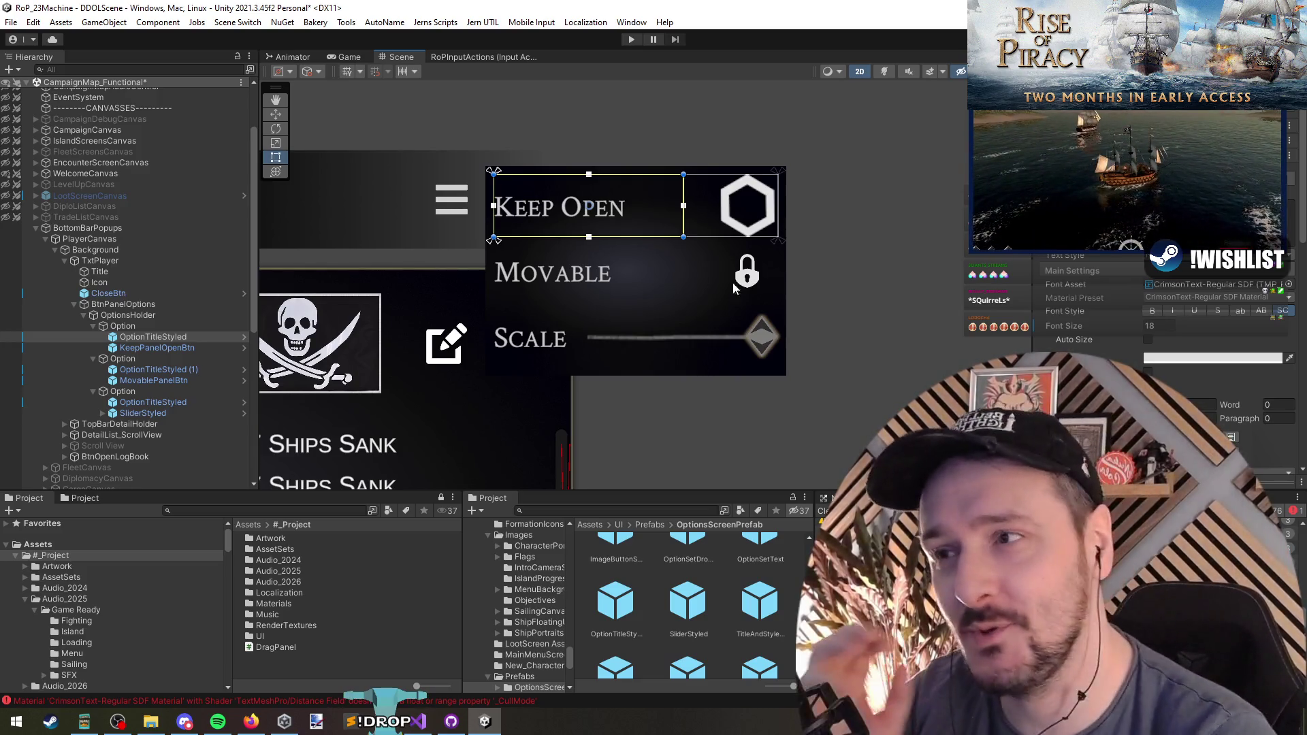
Inspect each option row's title, Keep Open toggle, Movable lock button and Scale slider
{"action": "left_click", "coordinate": [170, 369]}
{"action": "left_click", "coordinate": [177, 402]}
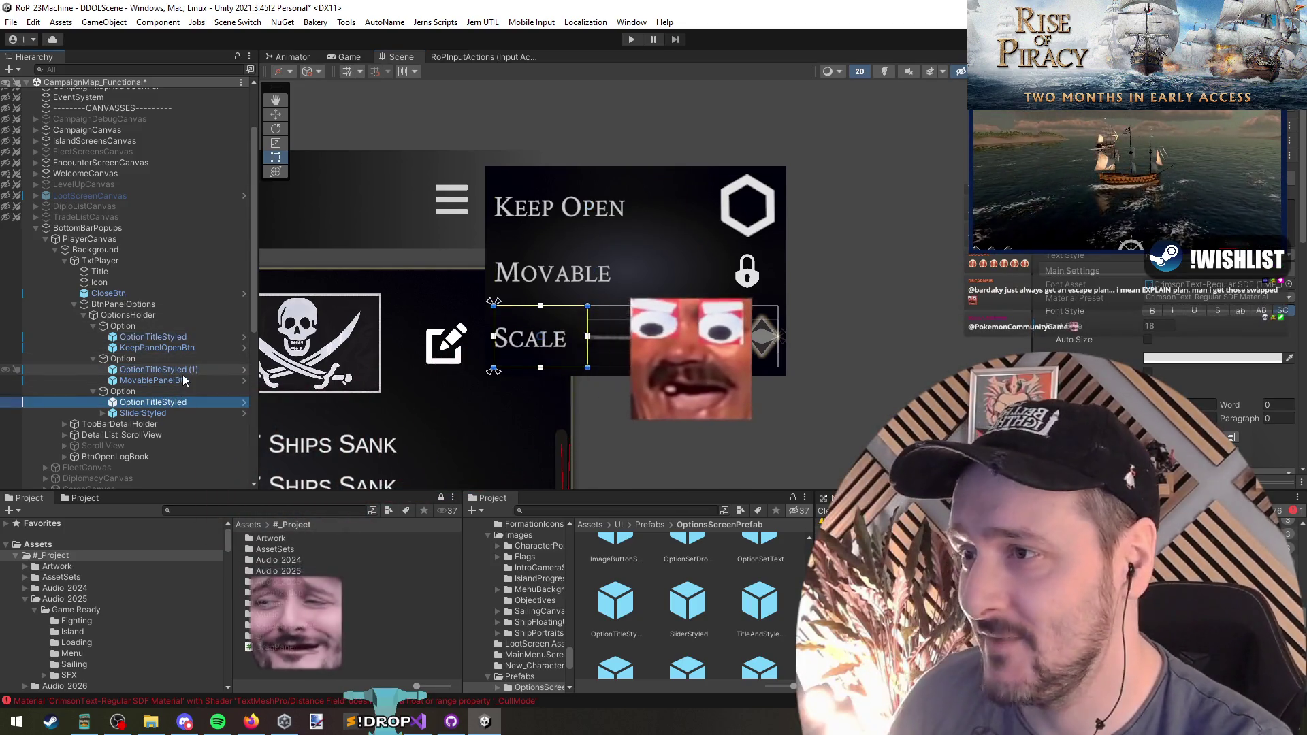
{"action": "left_click", "coordinate": [178, 369]}
{"action": "left_click", "coordinate": [190, 338]}
{"action": "left_click", "coordinate": [192, 347]}
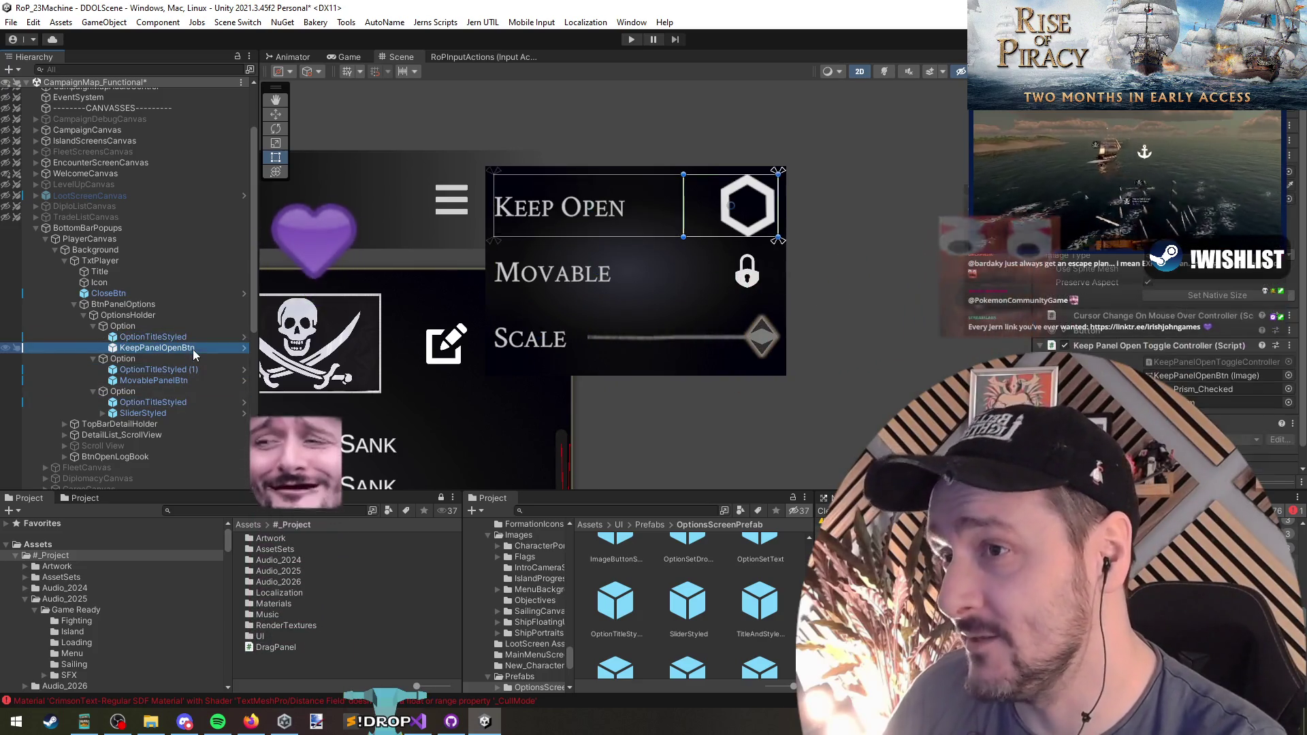
{"action": "left_click", "coordinate": [190, 381]}
{"action": "left_click", "coordinate": [193, 412]}
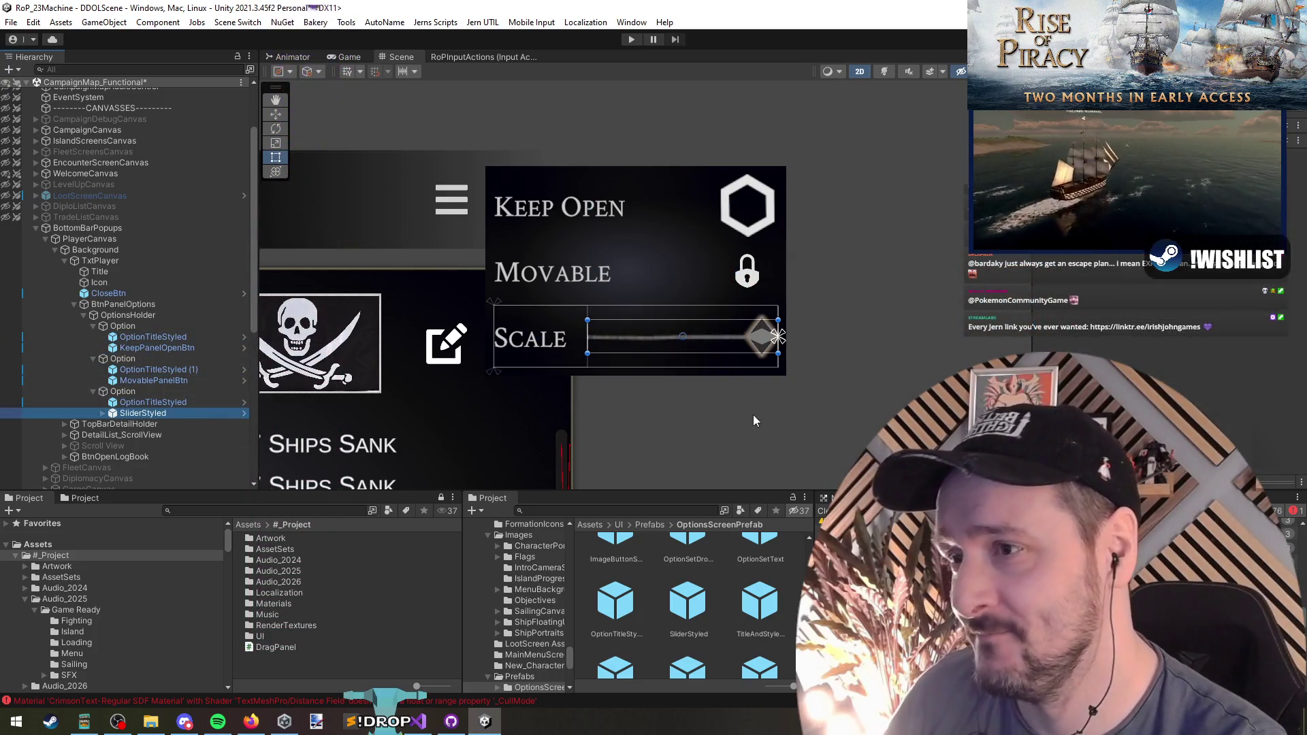
{"action": "left_click", "coordinate": [155, 392]}
{"action": "left_click", "coordinate": [173, 359]}
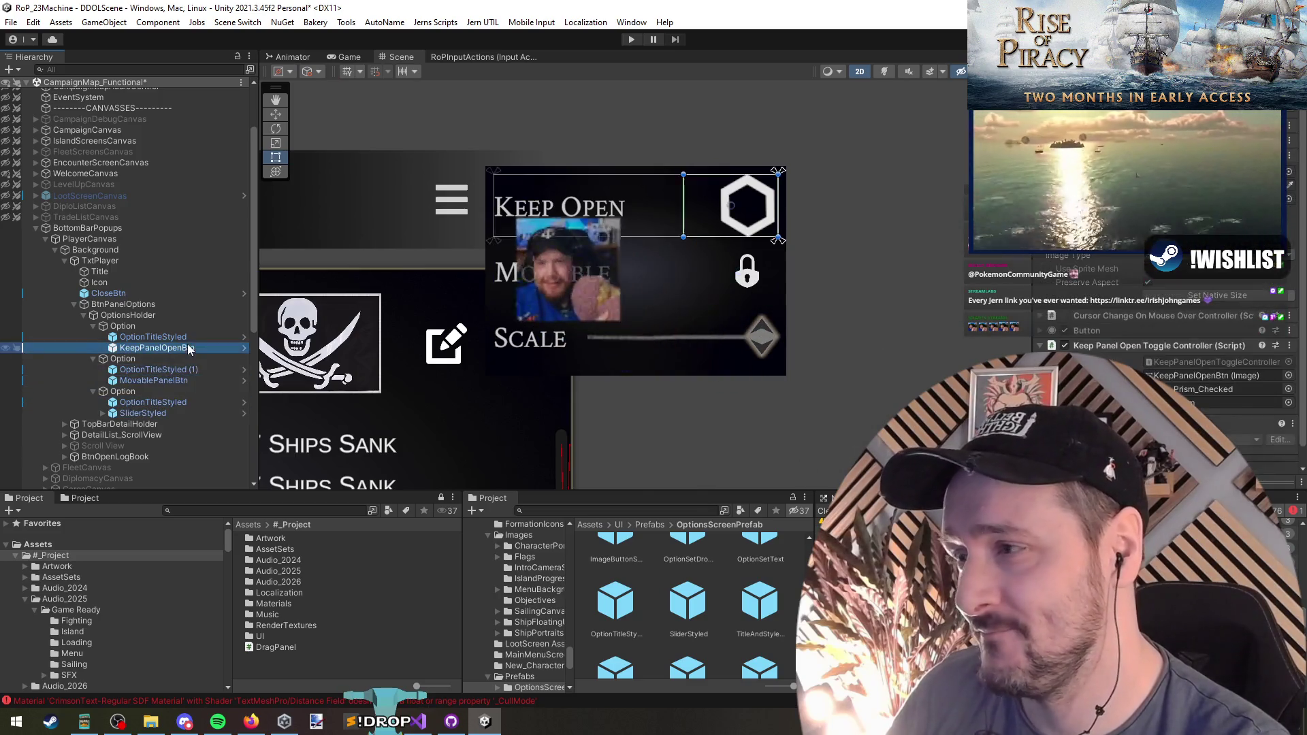
{"action": "left_click", "coordinate": [185, 326]}
{"action": "key", "text": "Up"}
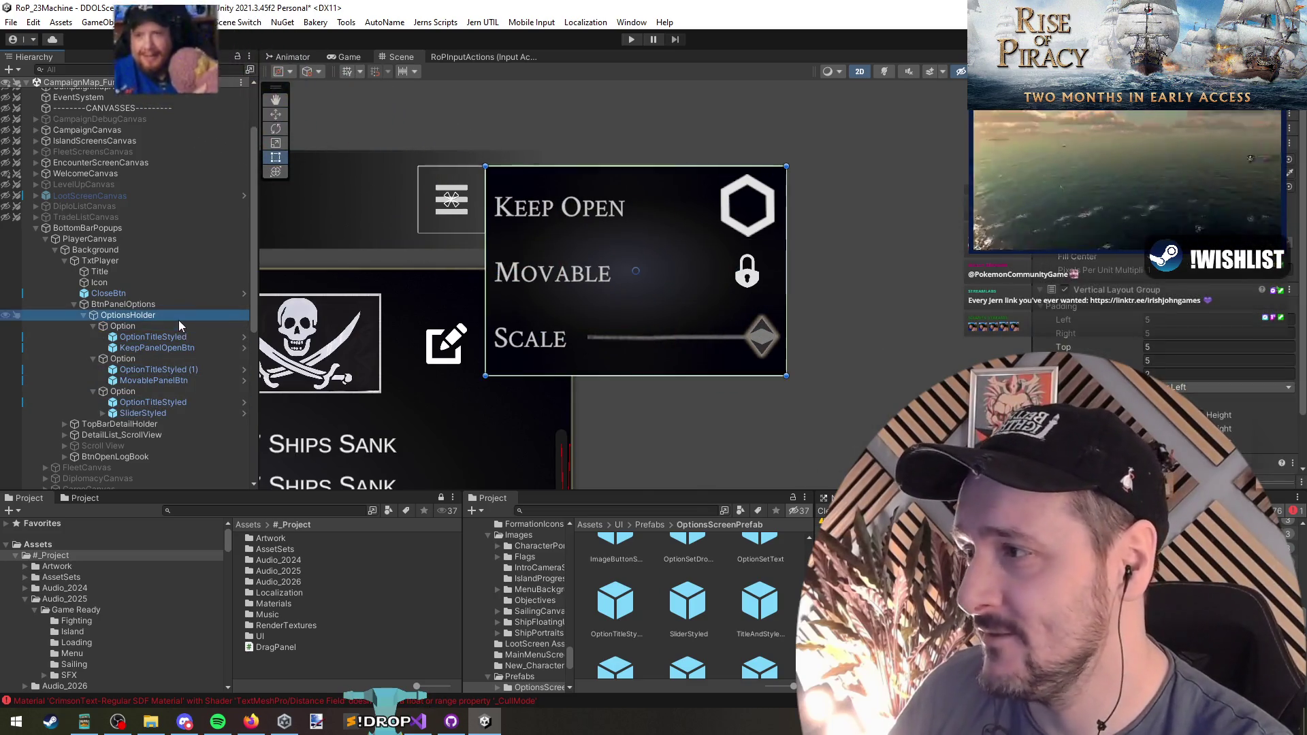
Select the options holder and nudge the options panel slightly right in the Scene
{"action": "left_click", "coordinate": [170, 305]}
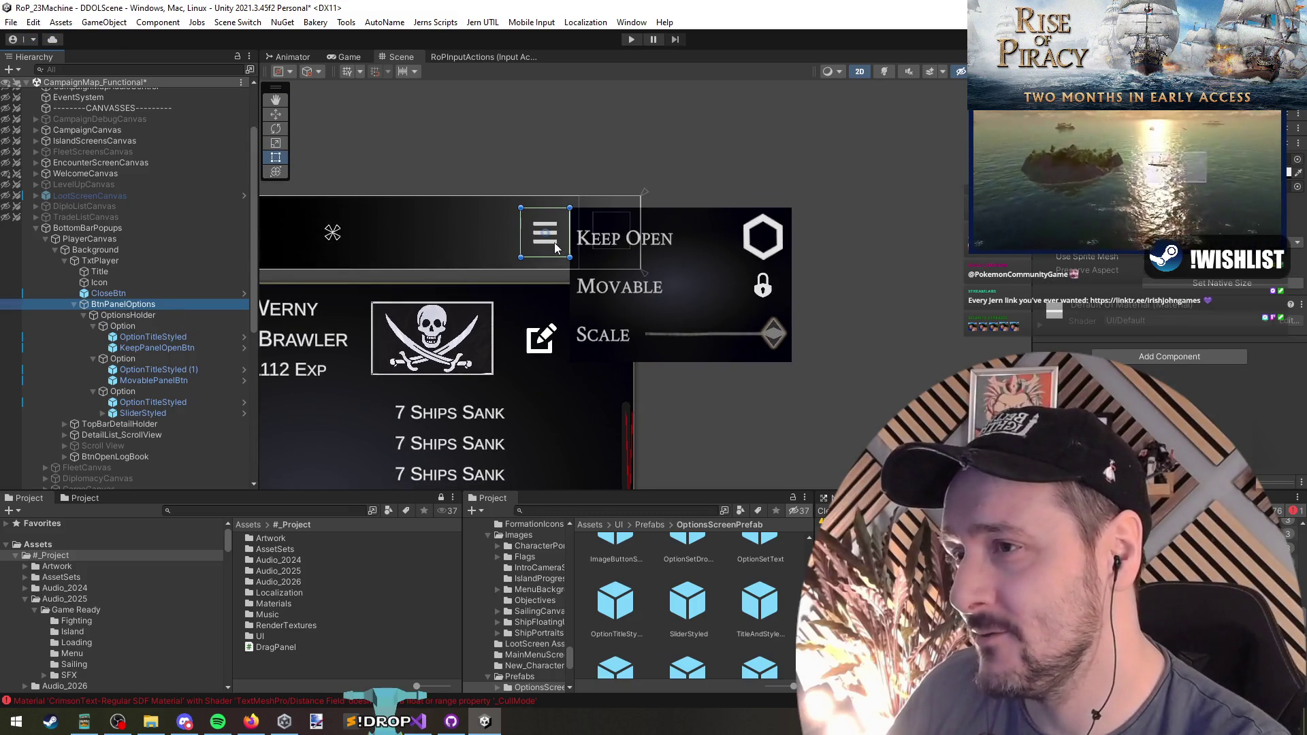
{"action": "scroll", "coordinate": [708, 337], "scroll_direction": "up", "scroll_amount": 2}
{"action": "left_click", "coordinate": [162, 316]}
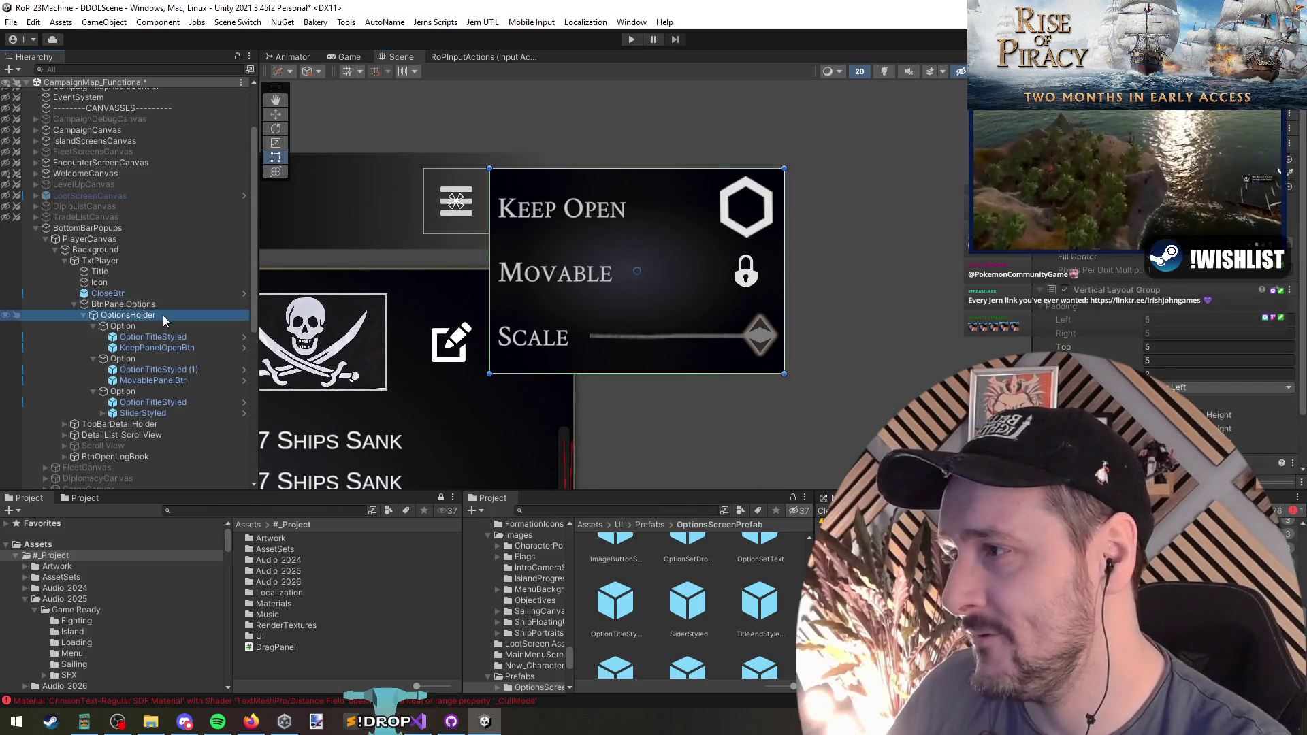
{"action": "left_click_drag", "start_coordinate": [693, 325], "coordinate": [728, 350]}
{"action": "key", "text": "w"}
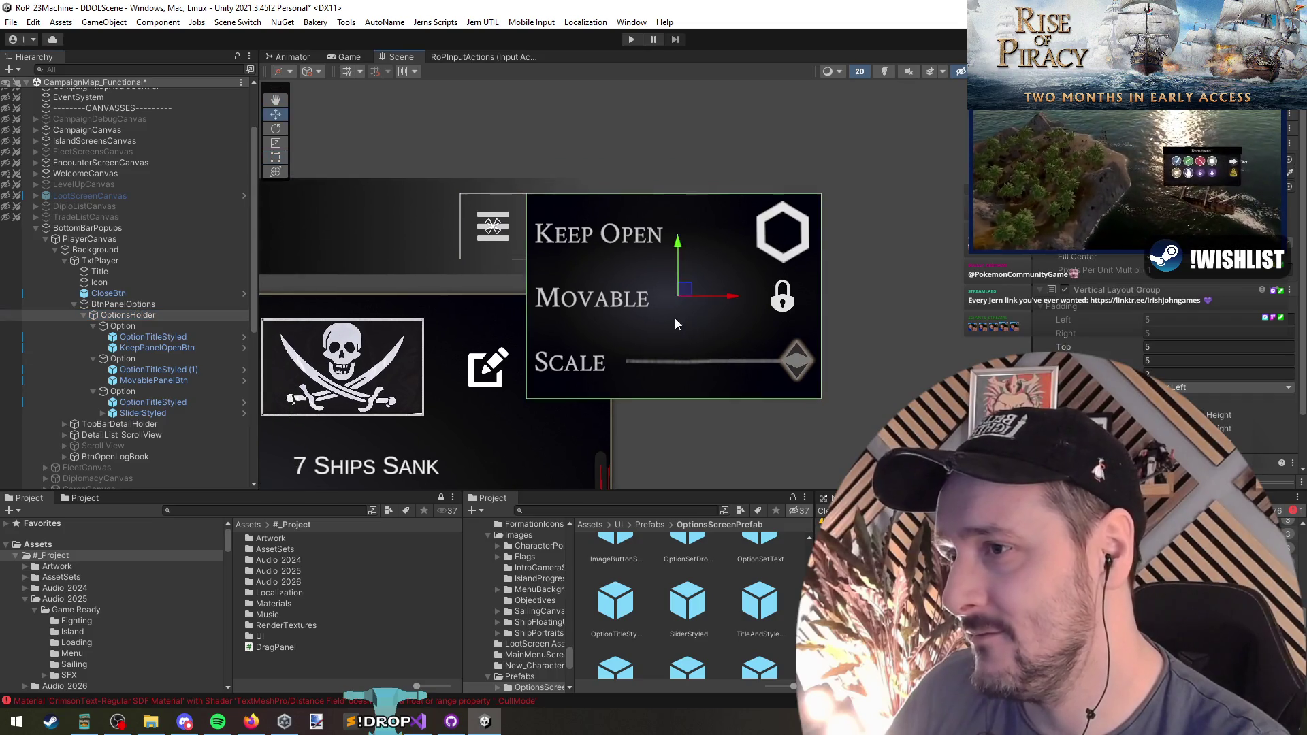
{"action": "left_click_drag", "start_coordinate": [725, 296], "coordinate": [730, 296]}
Append 'Prefab' to BtnPanelOptions so it reads BtnPanelOptionsPrefab
{"action": "left_click", "coordinate": [136, 305]}
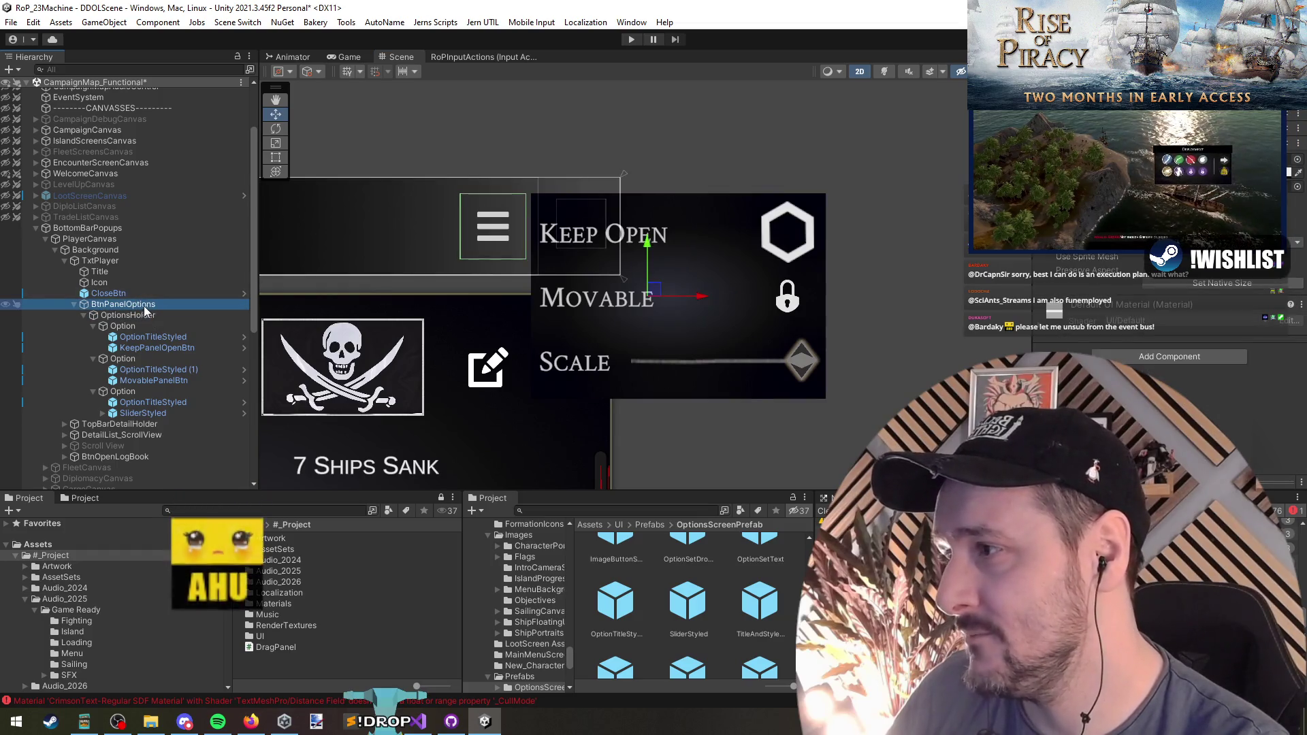
{"action": "scroll", "coordinate": [766, 333], "scroll_direction": "down", "scroll_amount": 2}
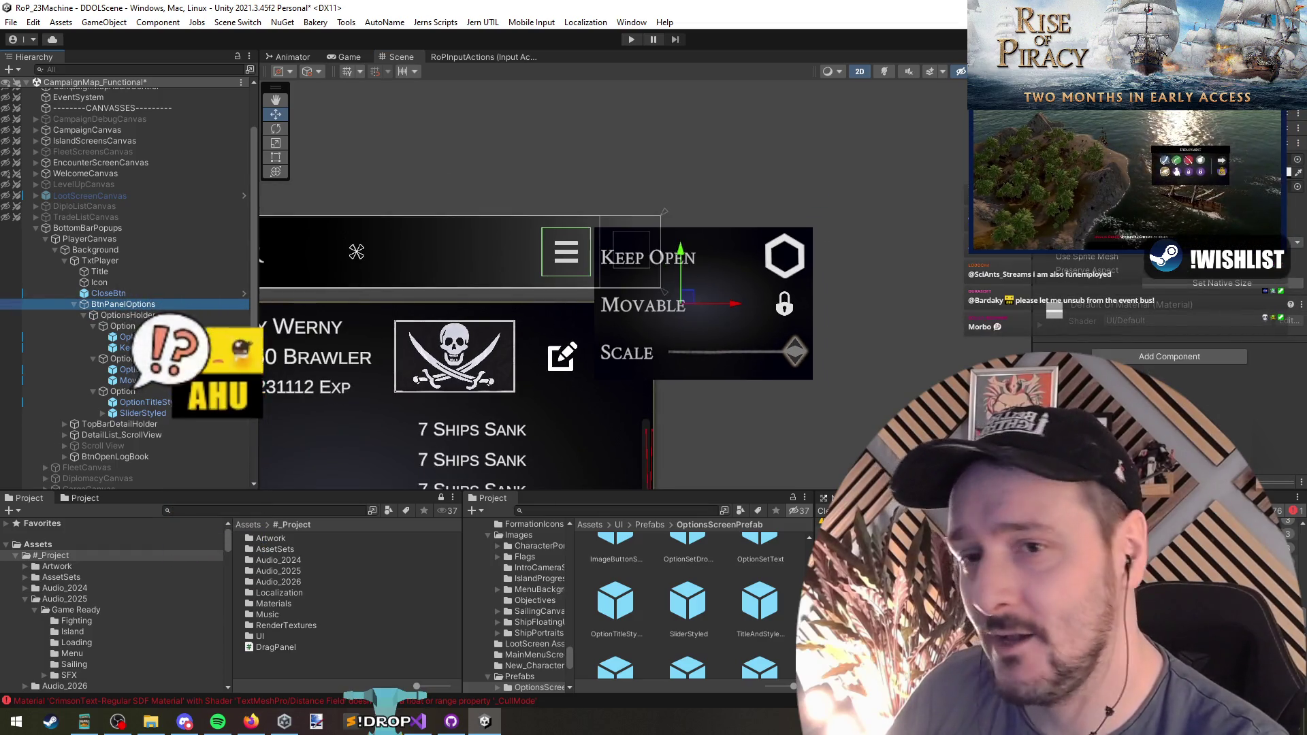
{"action": "key", "text": "F2"}
{"action": "key", "text": "End"}
{"action": "type", "text": "P"}
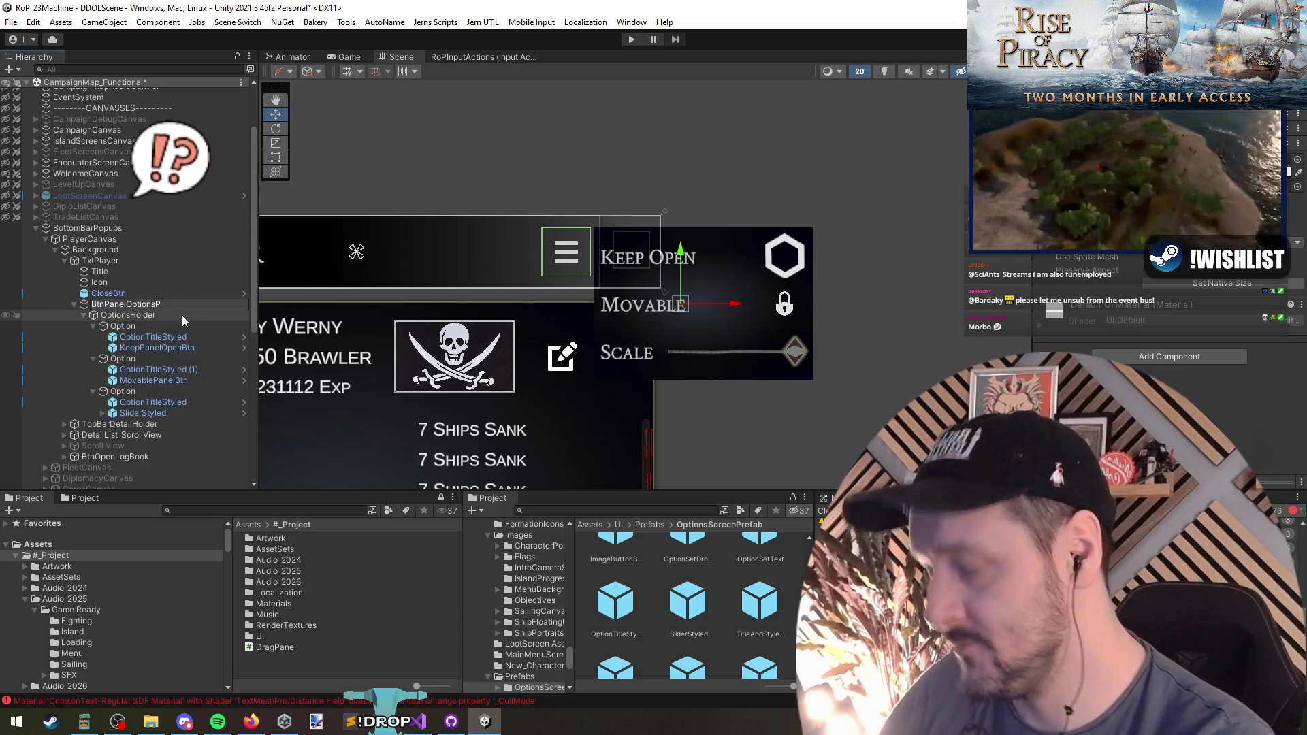
{"action": "type", "text": "refab"}
{"action": "key", "text": "Return"}
{"action": "left_click", "coordinate": [150, 337]}
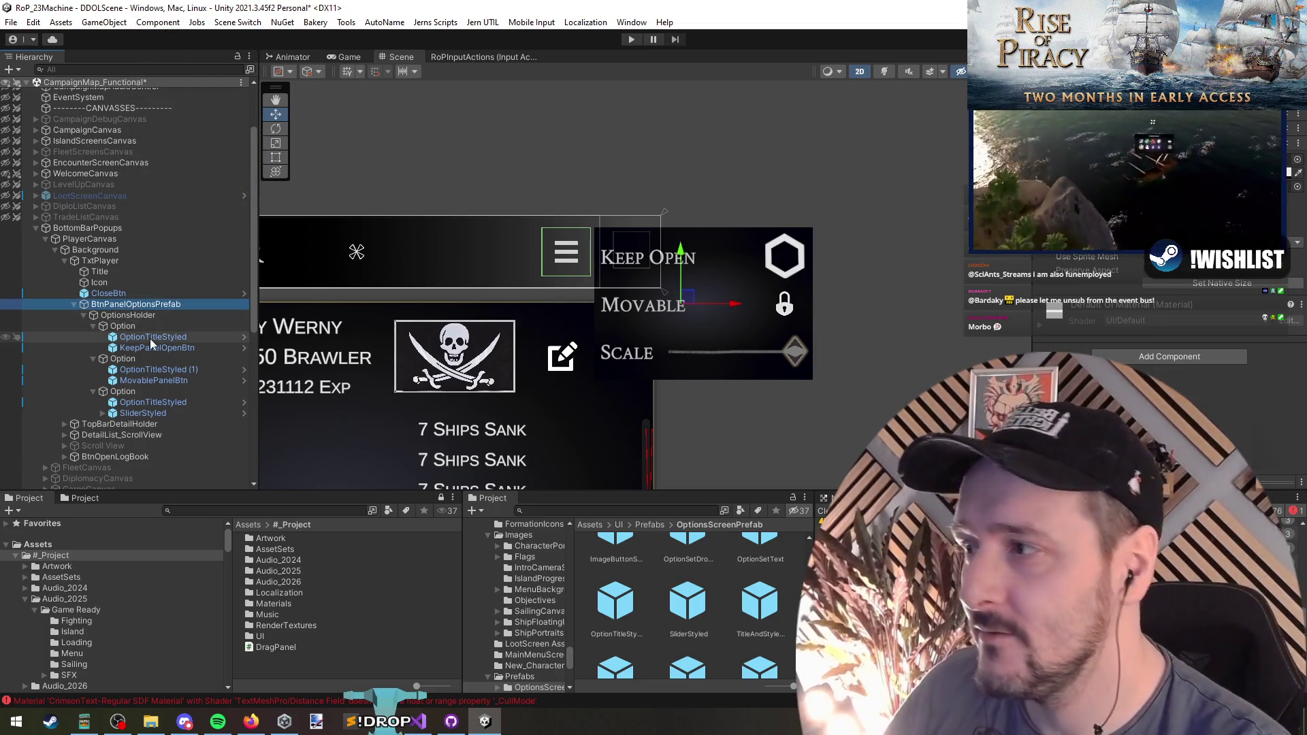
{"action": "left_click", "coordinate": [153, 380]}
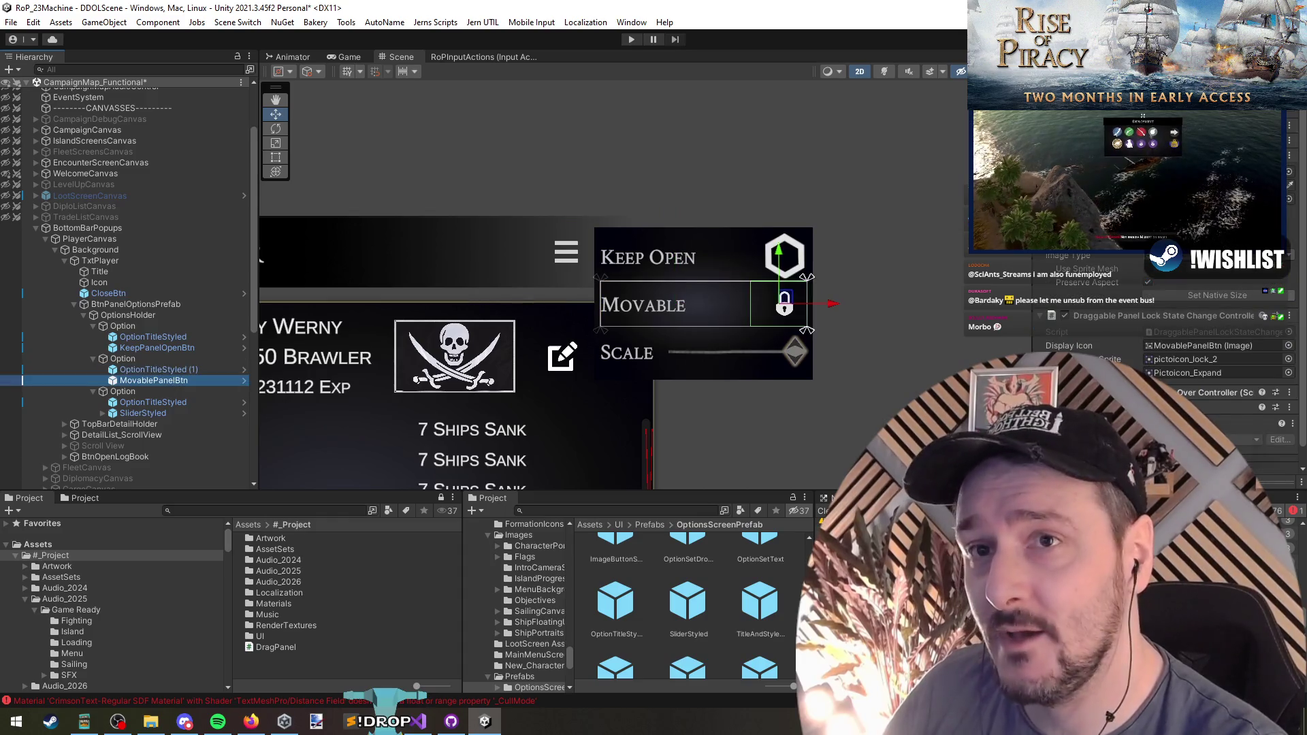
Create the BtnPanelOptionsPrefab asset in the CampaignUI folder and open it in prefab mode
{"action": "scroll", "coordinate": [654, 616], "scroll_direction": "down", "scroll_amount": 5}
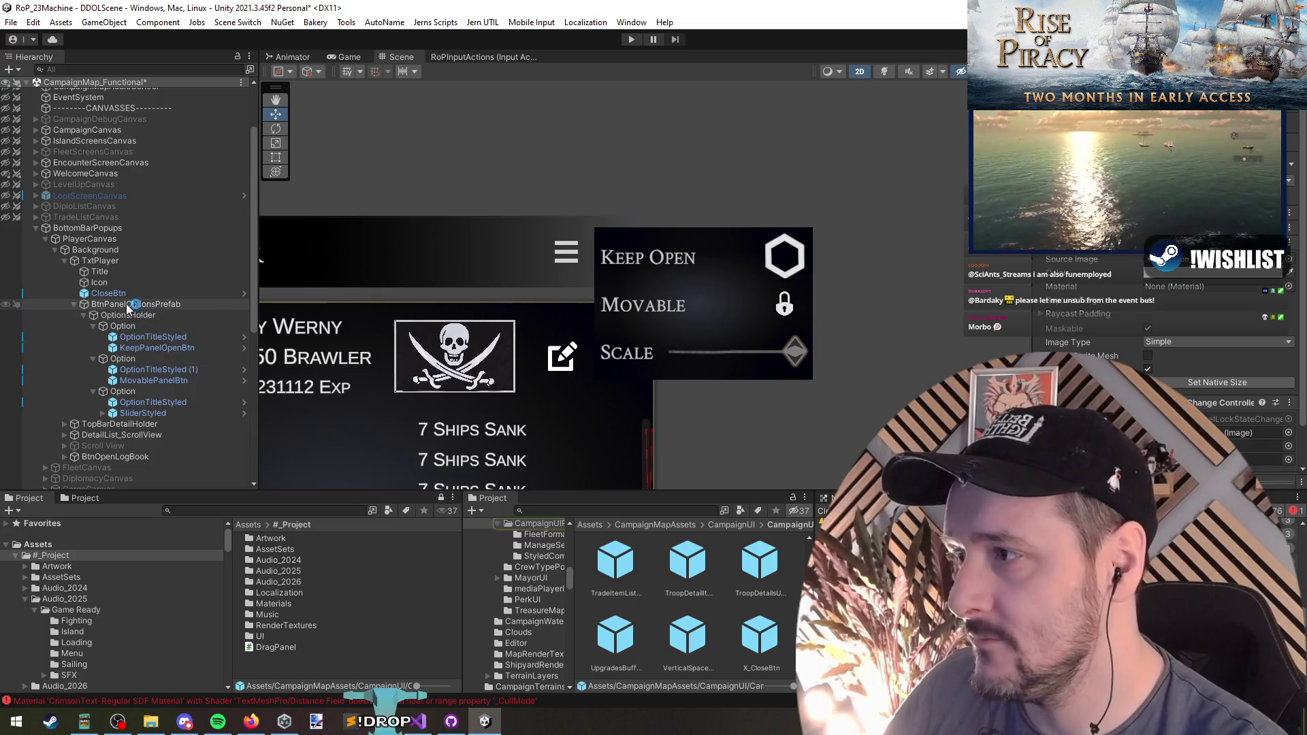
{"action": "left_click_drag", "start_coordinate": [633, 577], "coordinate": [644, 584]}
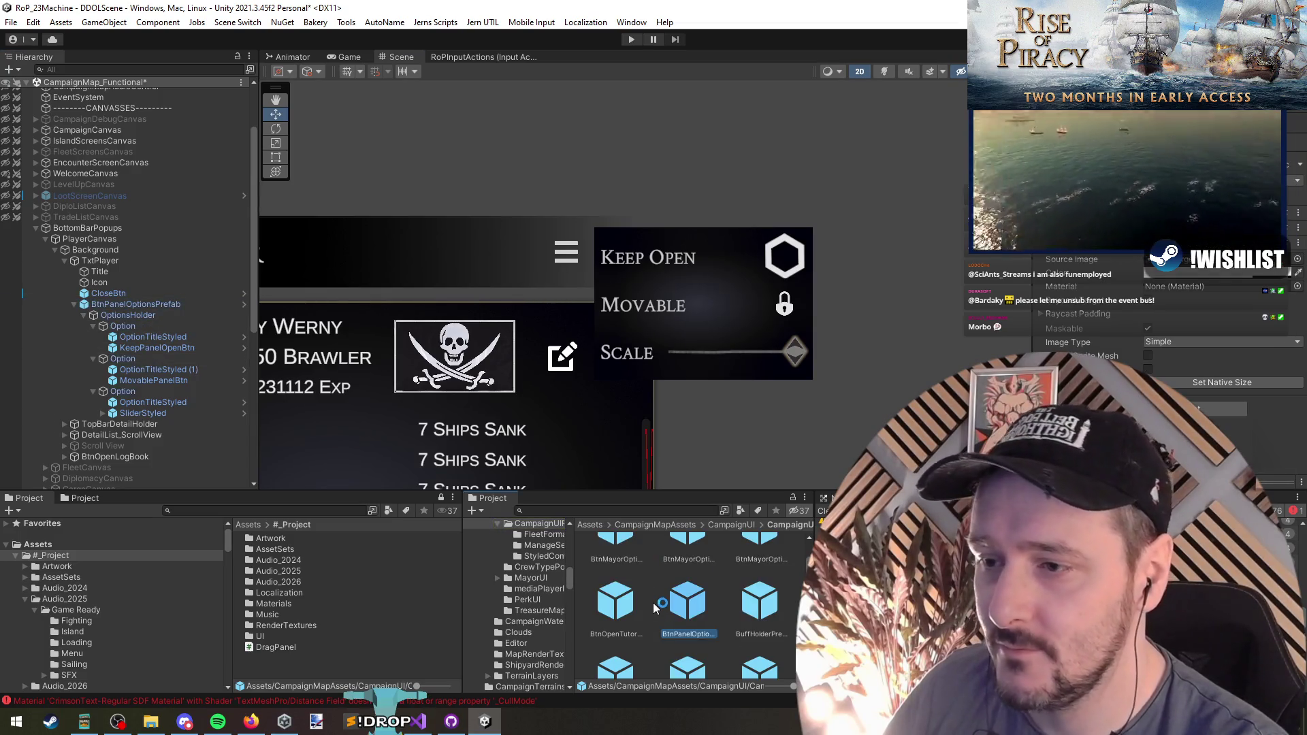
{"action": "double_click", "coordinate": [687, 603]}
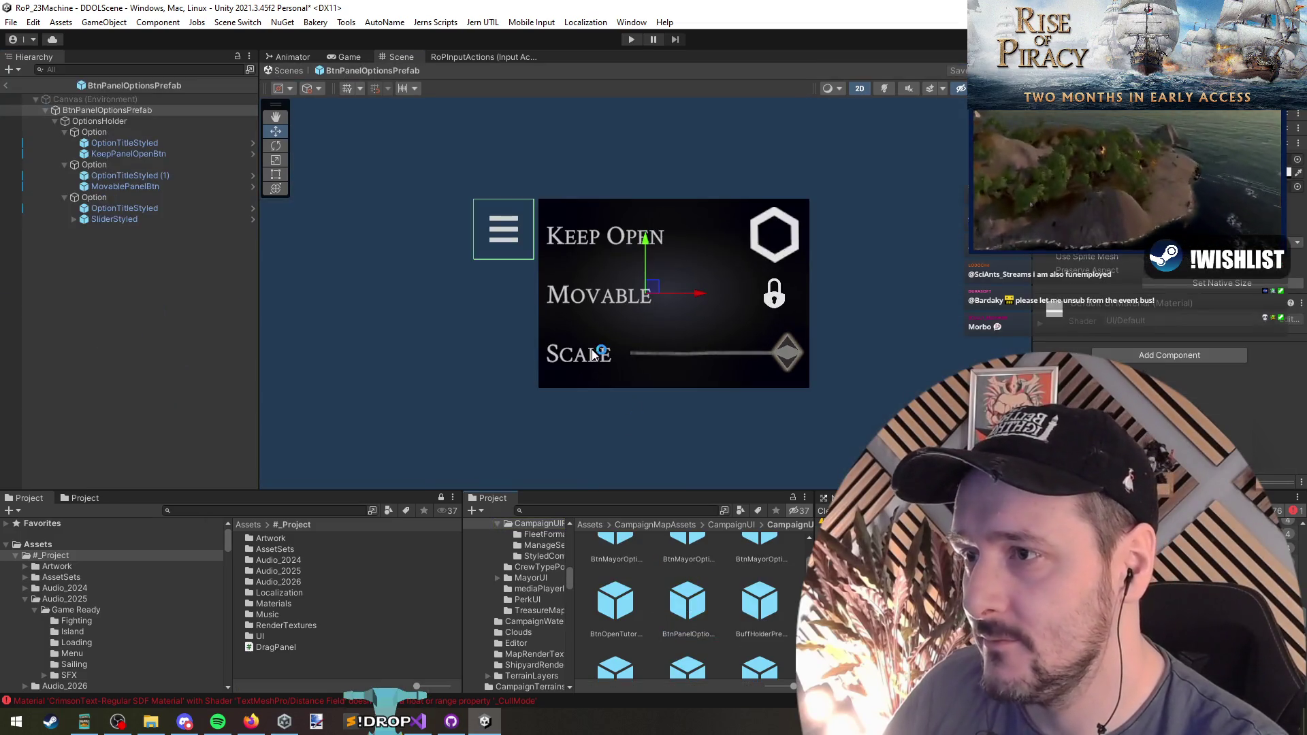
Return to the scene and begin adding a component to the panel instance
{"action": "left_click", "coordinate": [8, 87]}
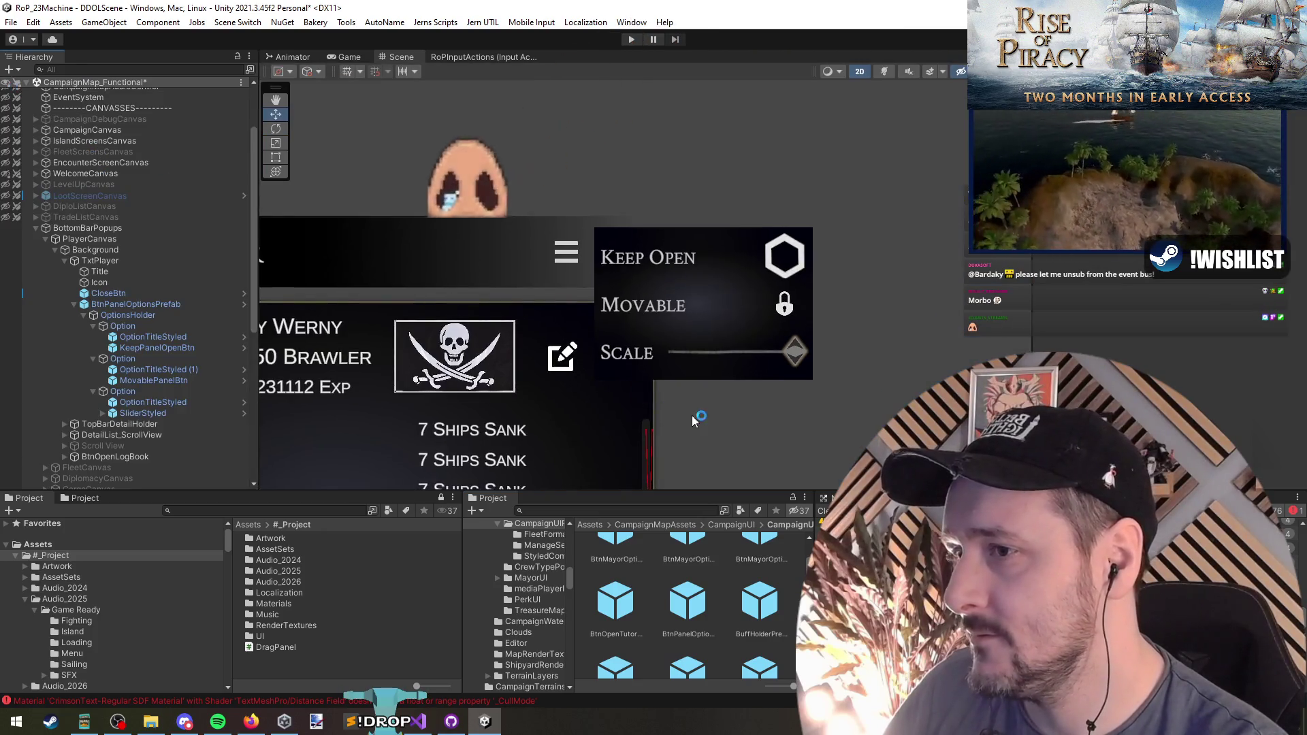
{"action": "left_click", "coordinate": [135, 304]}
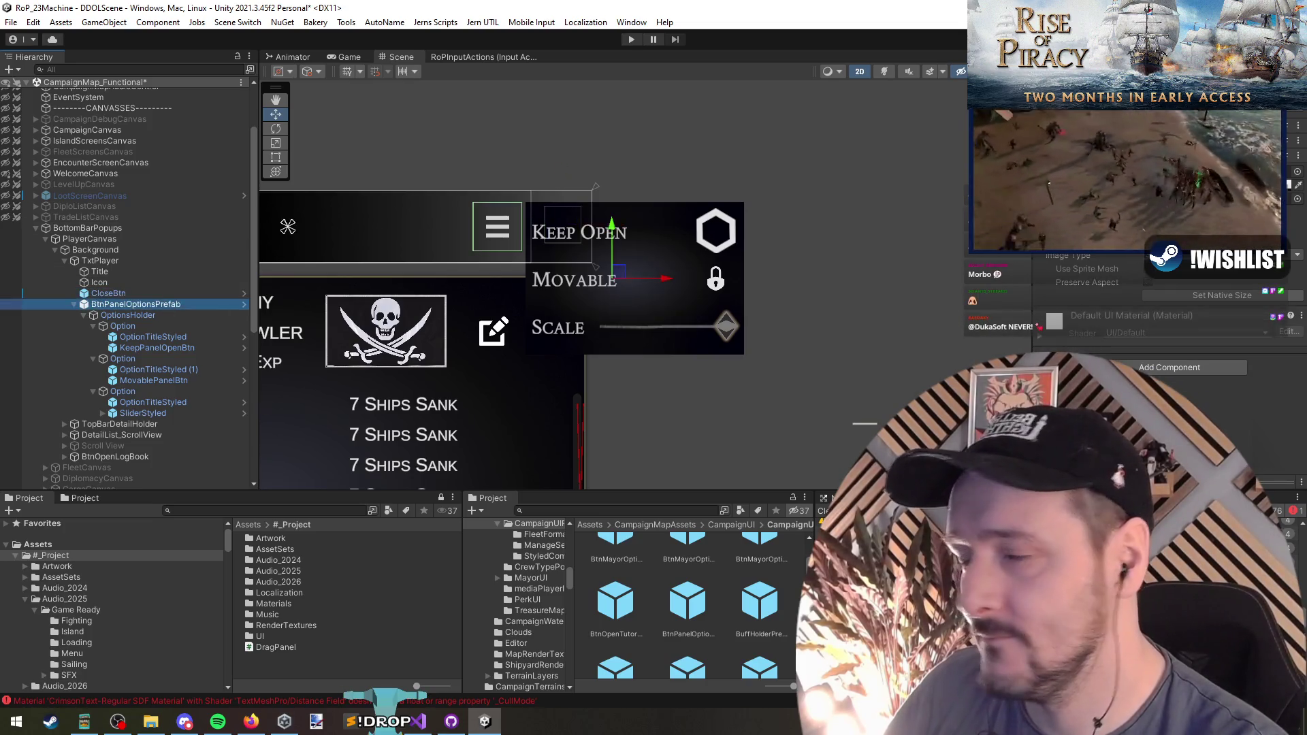
{"action": "left_click", "coordinate": [1170, 367]}
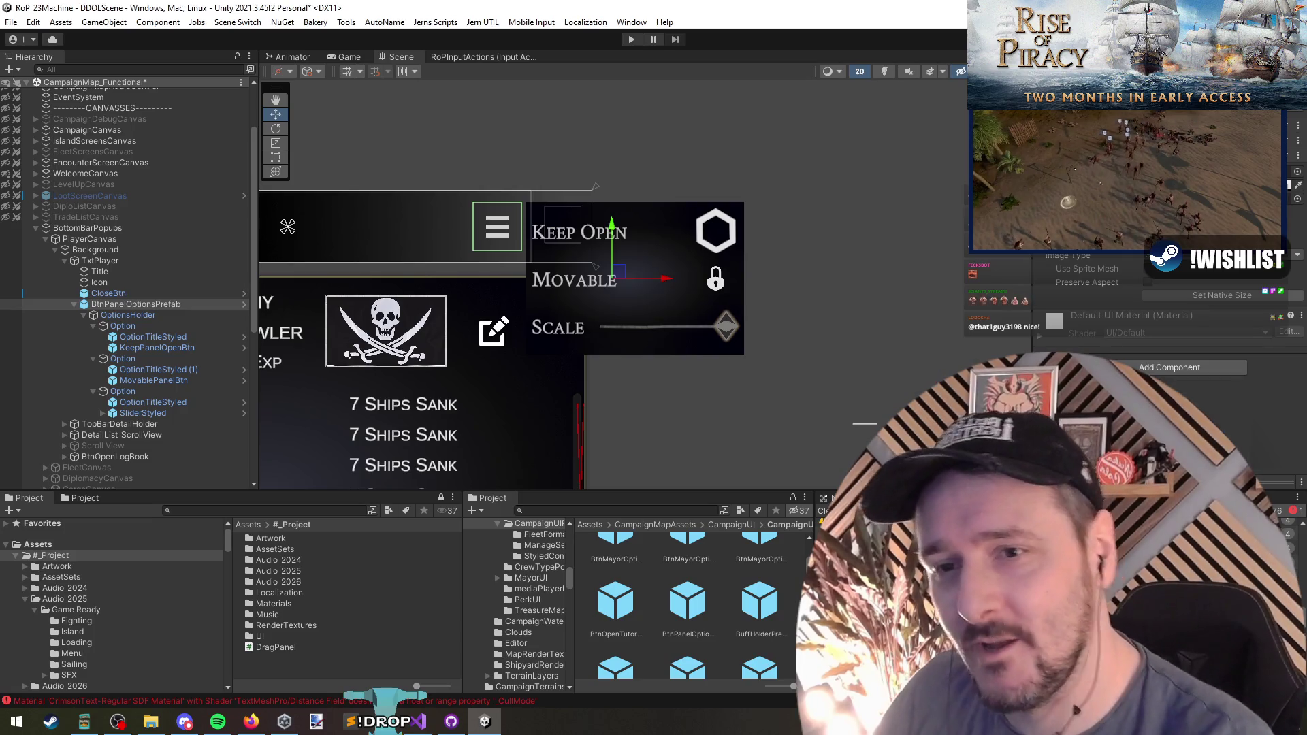
Switch to Visual Studio and back to Unity so the script assemblies reload
{"action": "key", "text": "alt+Tab"}
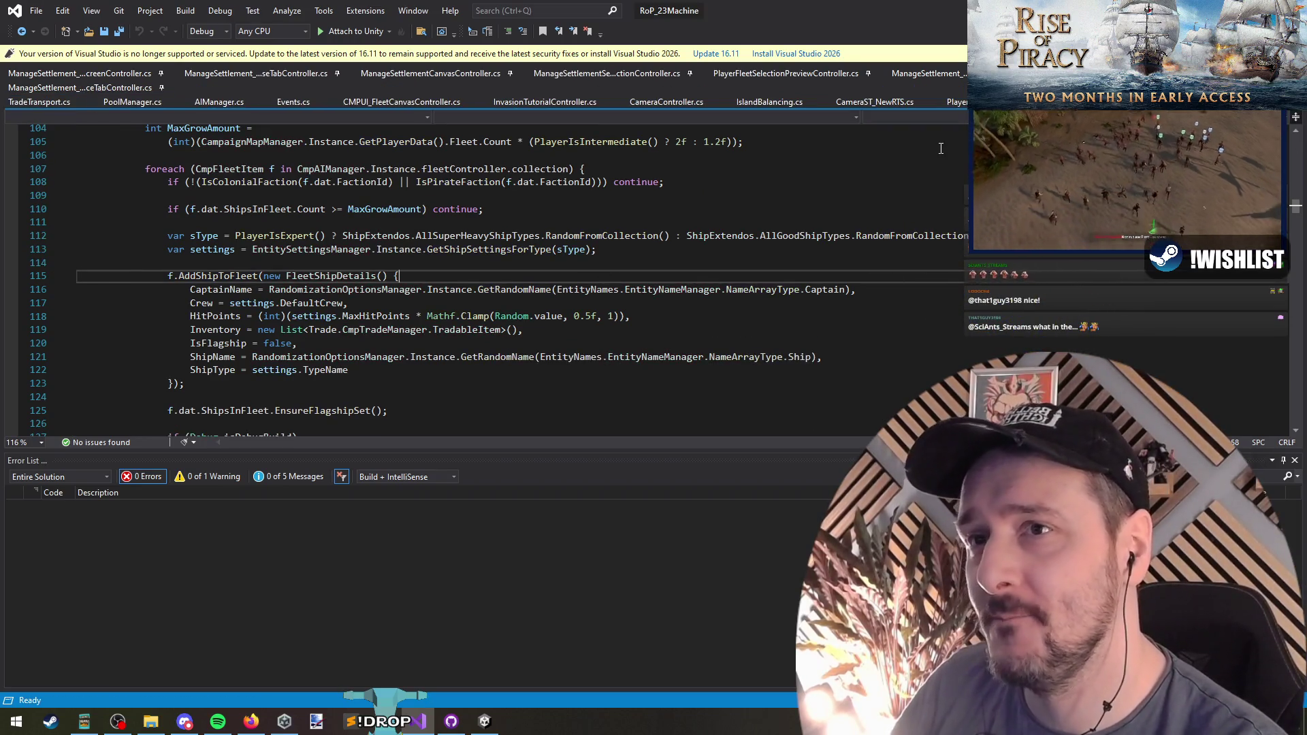
{"action": "key", "text": "alt+Tab"}
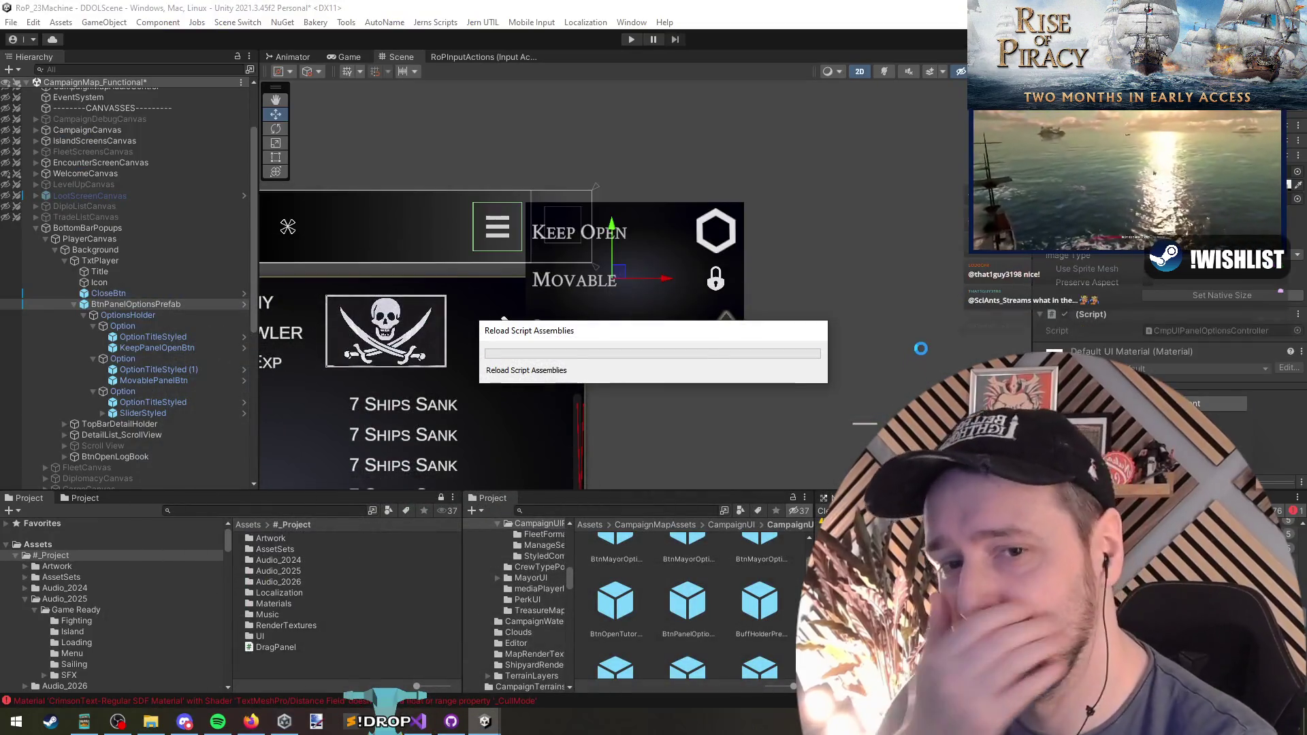
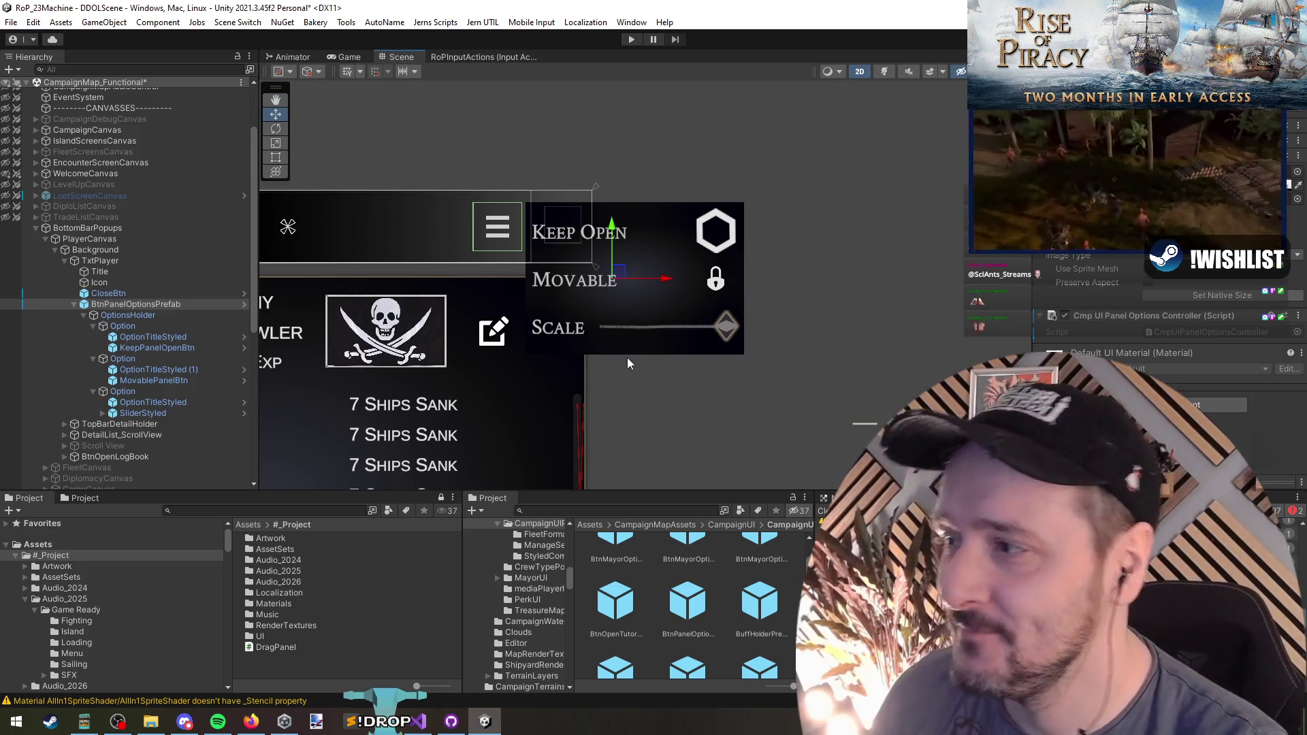
Select BtnPanelOptionsPrefab in the Hierarchy and open its CmpUIPanelOptionsController script in Visual Studio
{"action": "left_click", "coordinate": [137, 306]}
{"action": "left_click", "coordinate": [137, 315]}
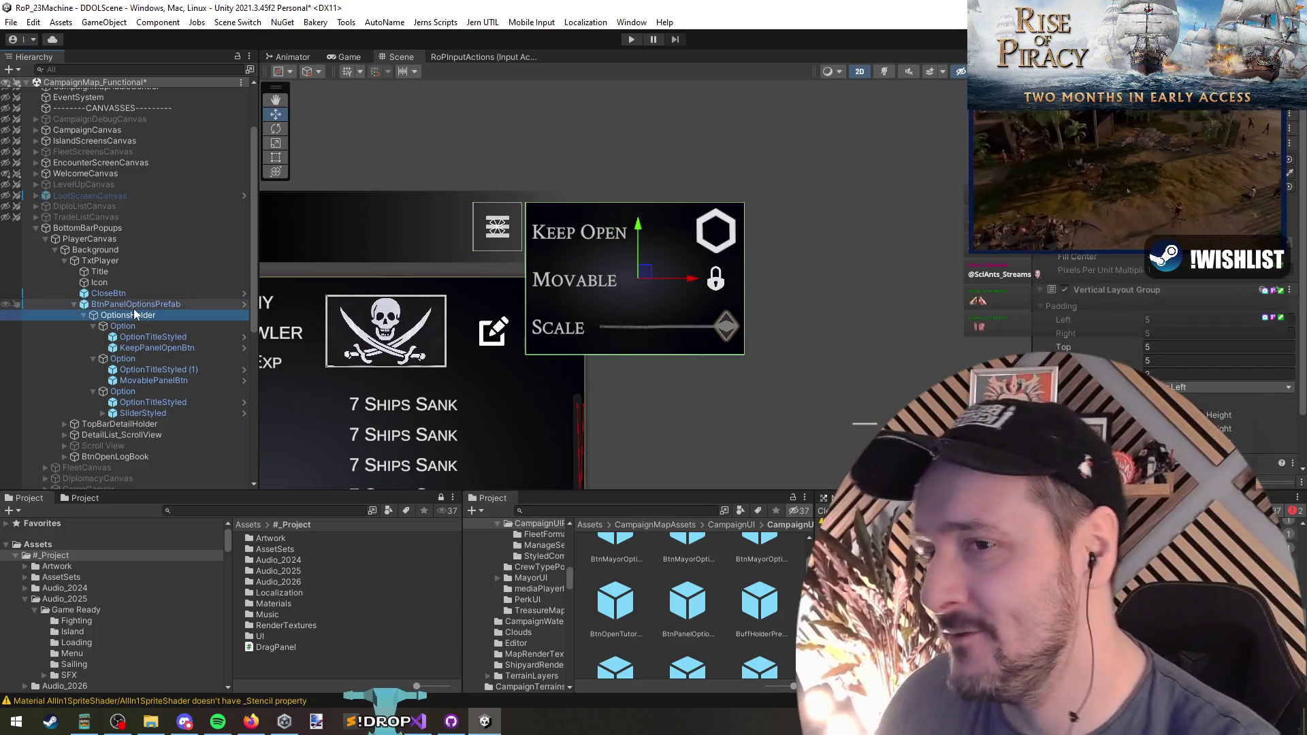
{"action": "key", "text": "Left"}
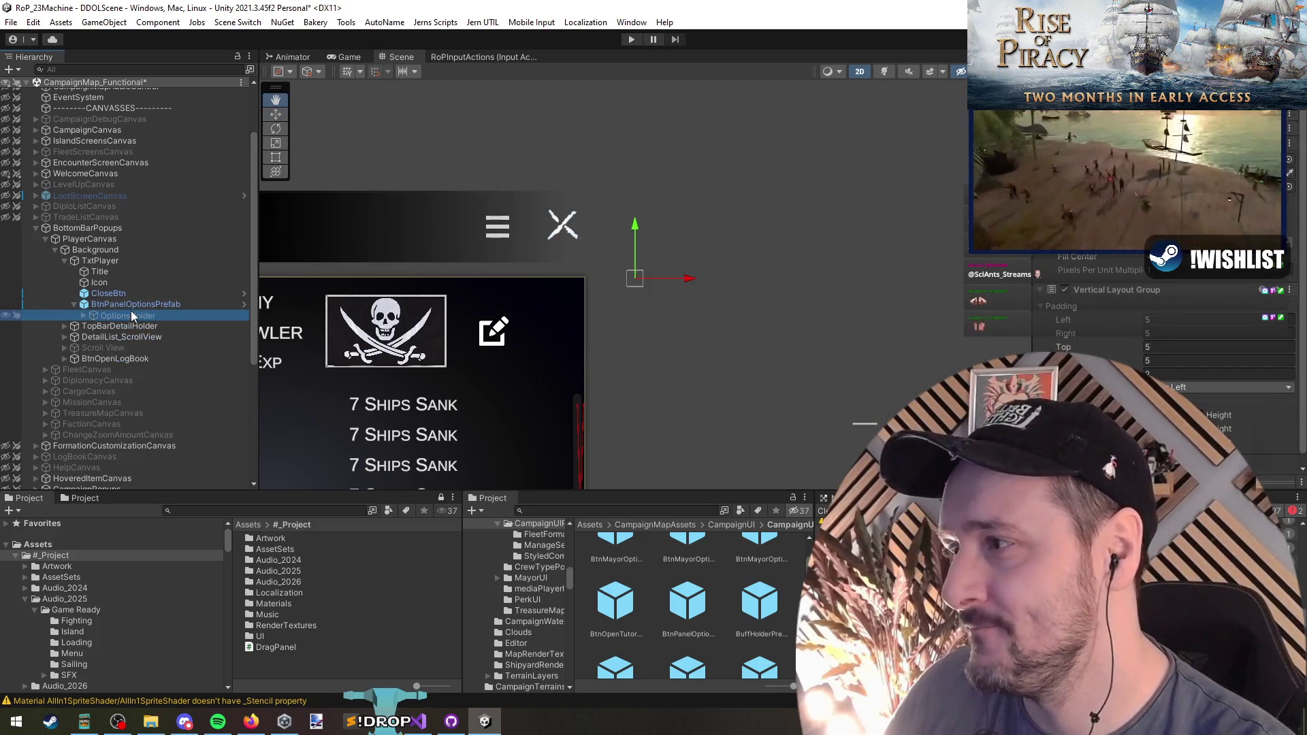
{"action": "left_click", "coordinate": [131, 304]}
{"action": "double_click", "coordinate": [1194, 333]}
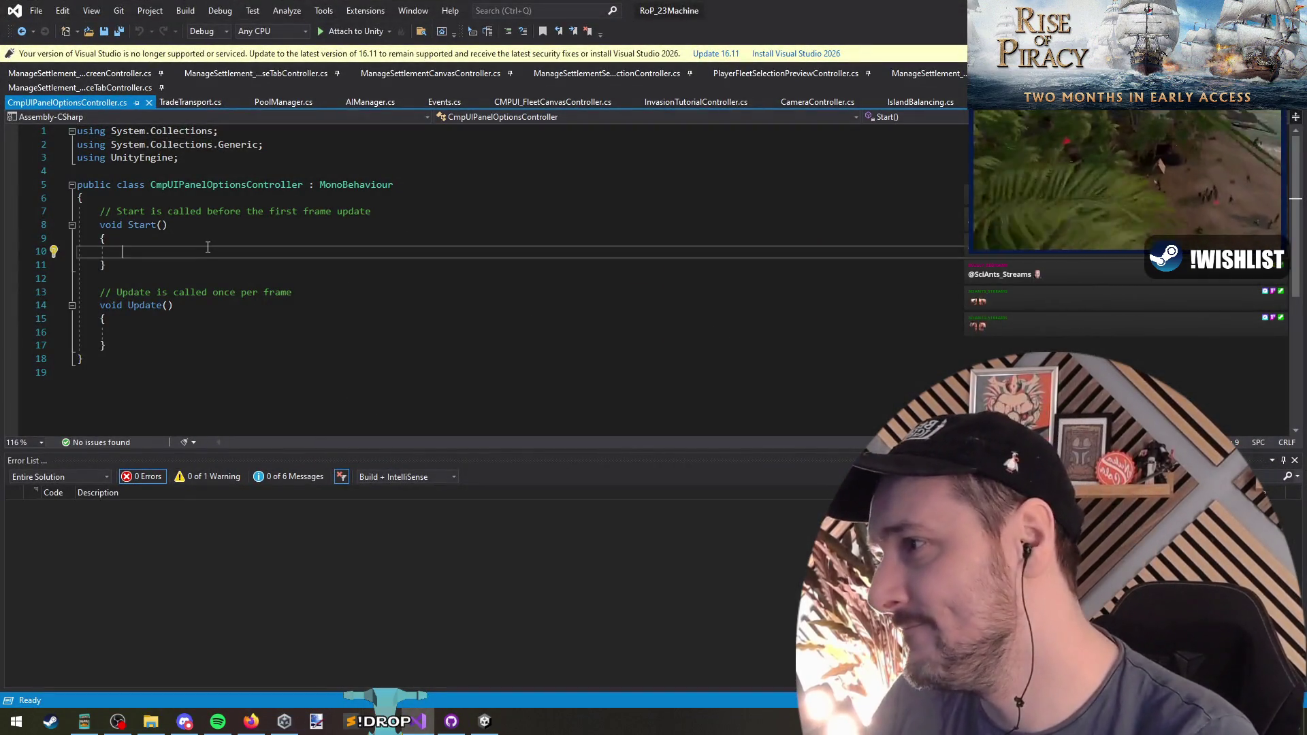
Replace the template Start and Update methods with [SerializeField] Transform OptionsHolder;
{"action": "left_click_drag", "start_coordinate": [204, 198], "coordinate": [222, 347]}
{"action": "key", "text": "Delete"}
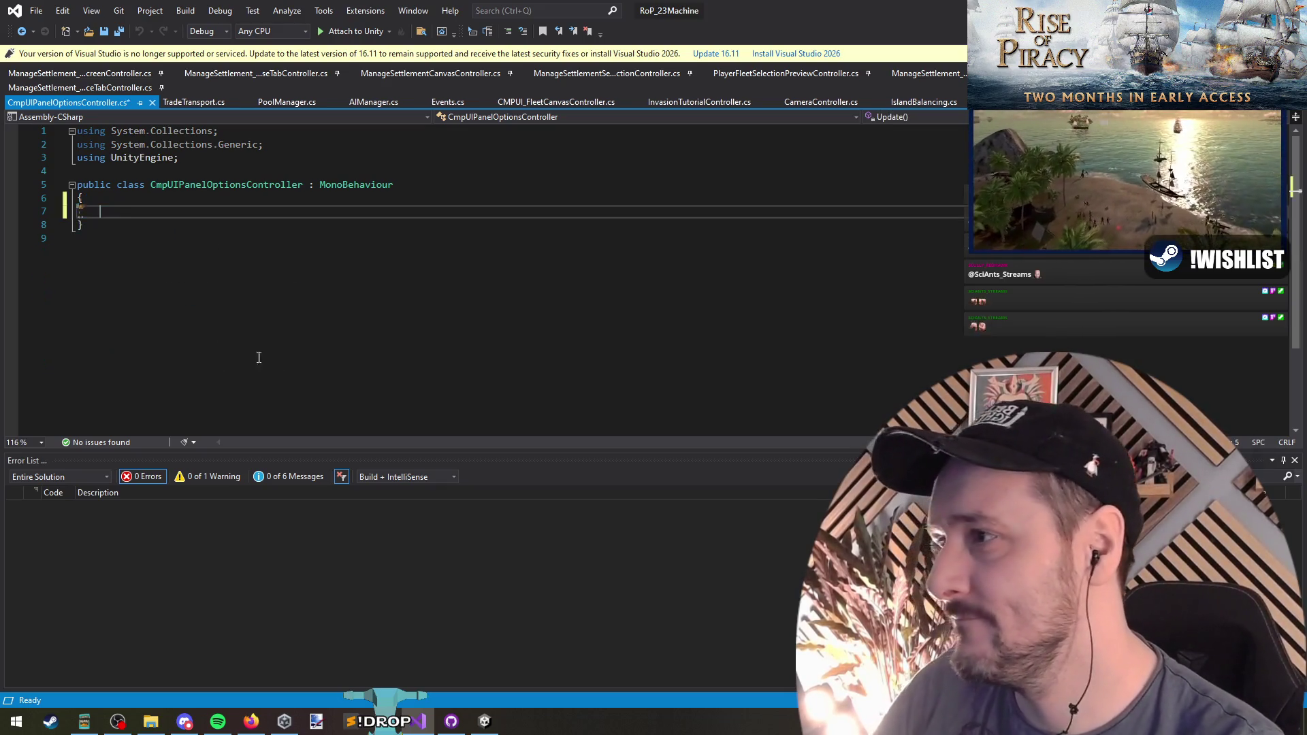
{"action": "key", "text": "super+Down"}
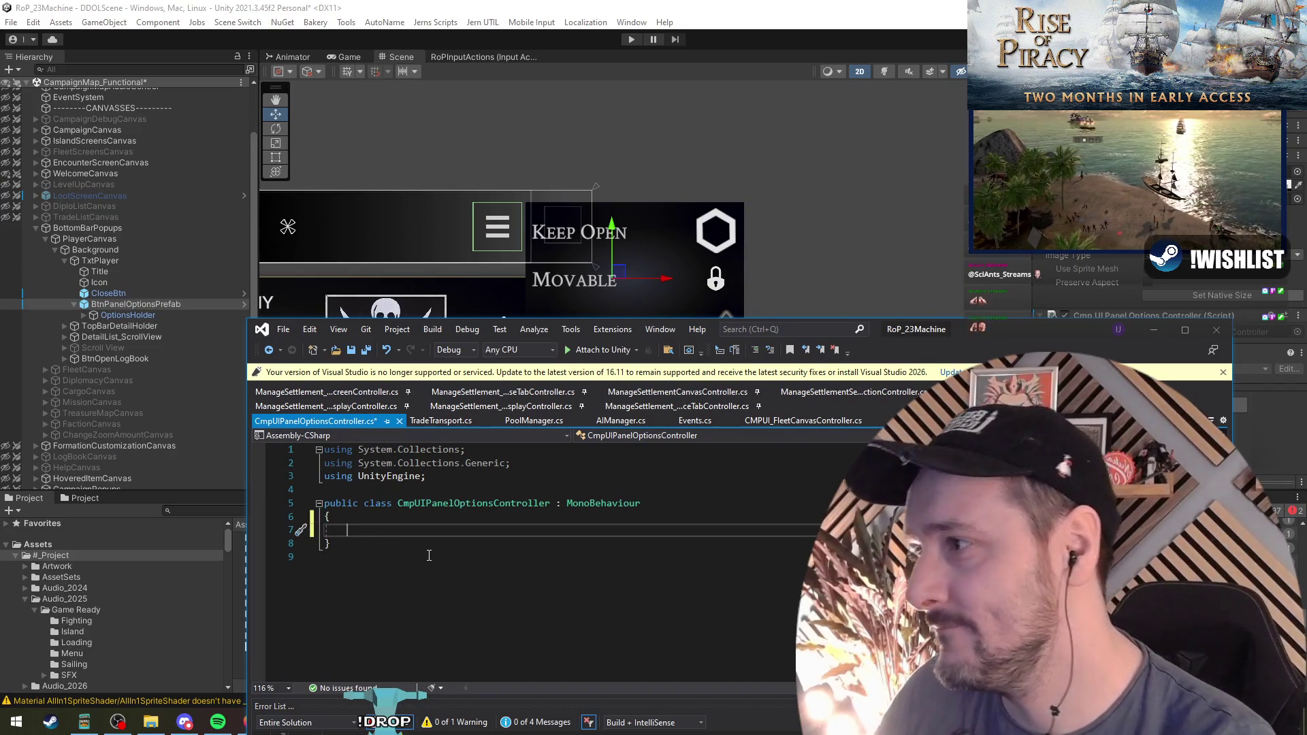
{"action": "type", "text": "[Serial"}
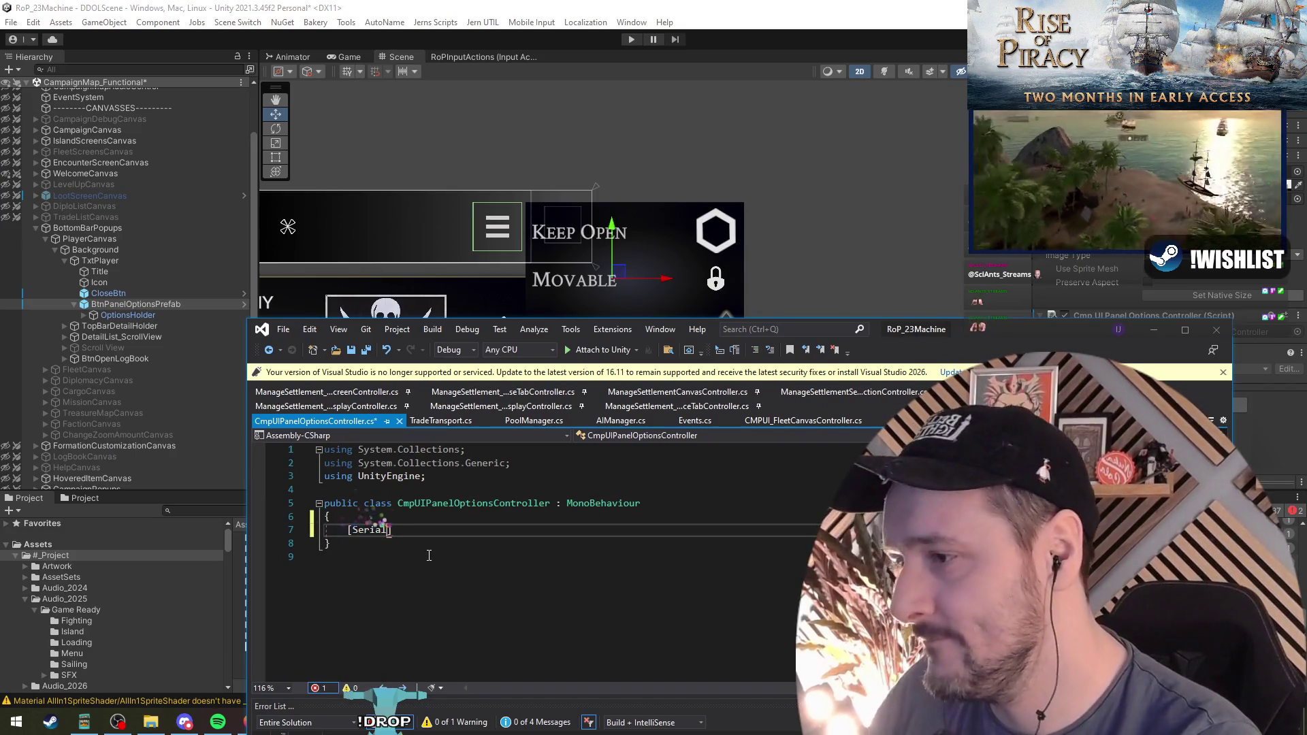
{"action": "key", "text": "Tab"}
{"action": "type", "text": "] Trans"}
{"action": "key", "text": "space"}
{"action": "key", "text": "BackSpace"}
{"action": "type", "text": "OptionsHolder;"}
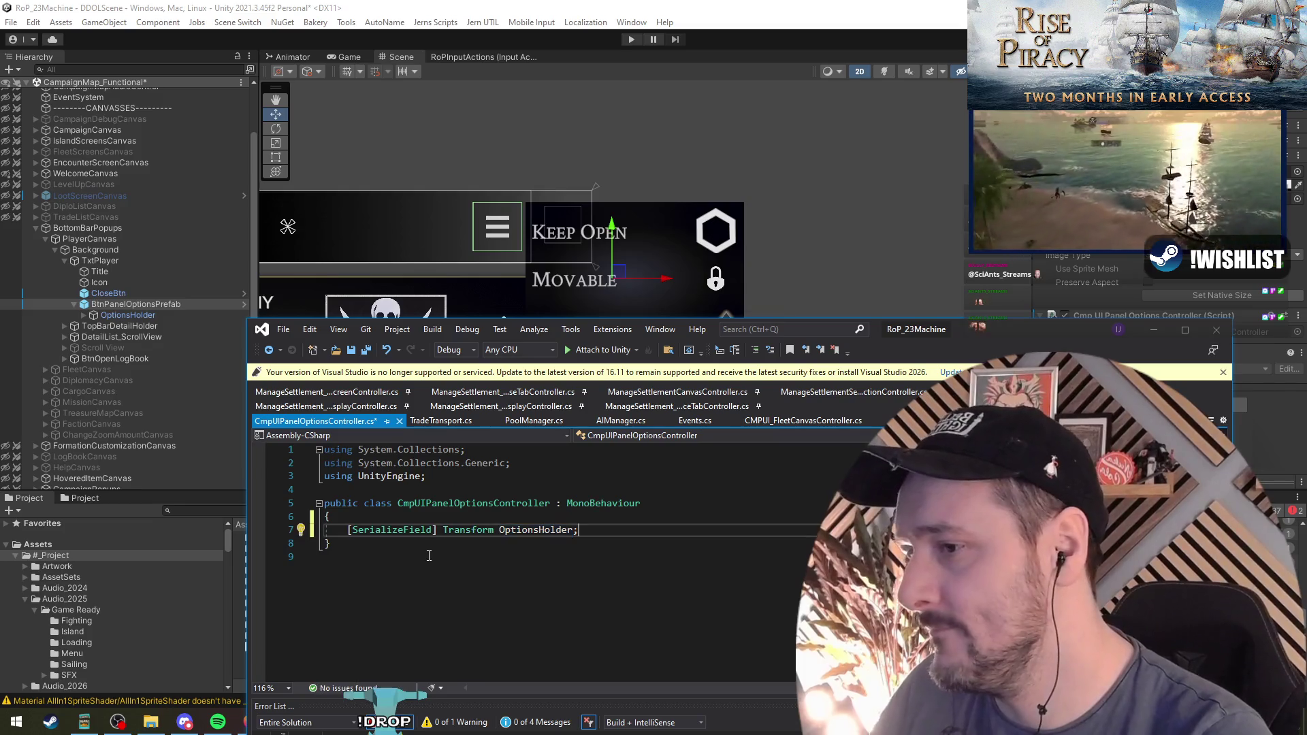
{"action": "key", "text": "Return"}
{"action": "key", "text": "Return"}
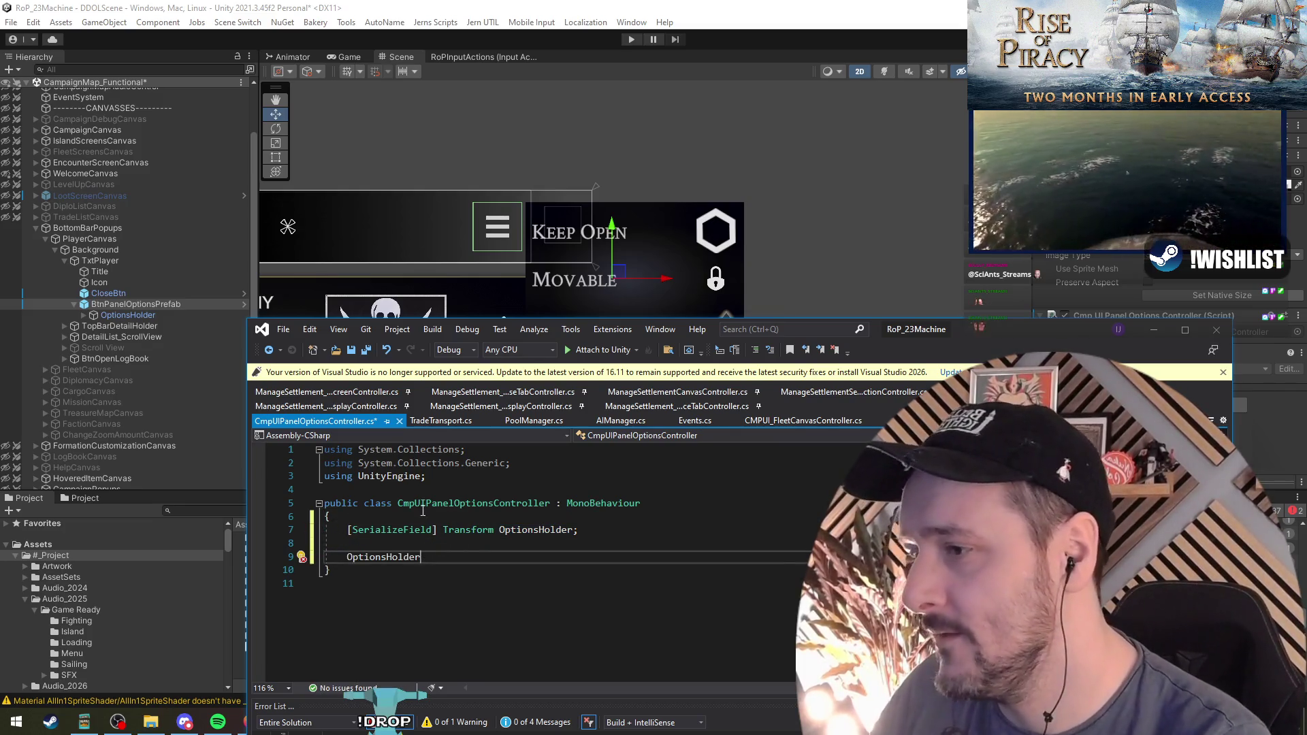
Add an empty void Awake() method near the OptionsHolder field
{"action": "scroll", "coordinate": [443, 538], "scroll_direction": "down", "scroll_amount": 3}
{"action": "scroll", "coordinate": [470, 565], "scroll_direction": "up", "scroll_amount": 3}
{"action": "key", "text": "Up"}
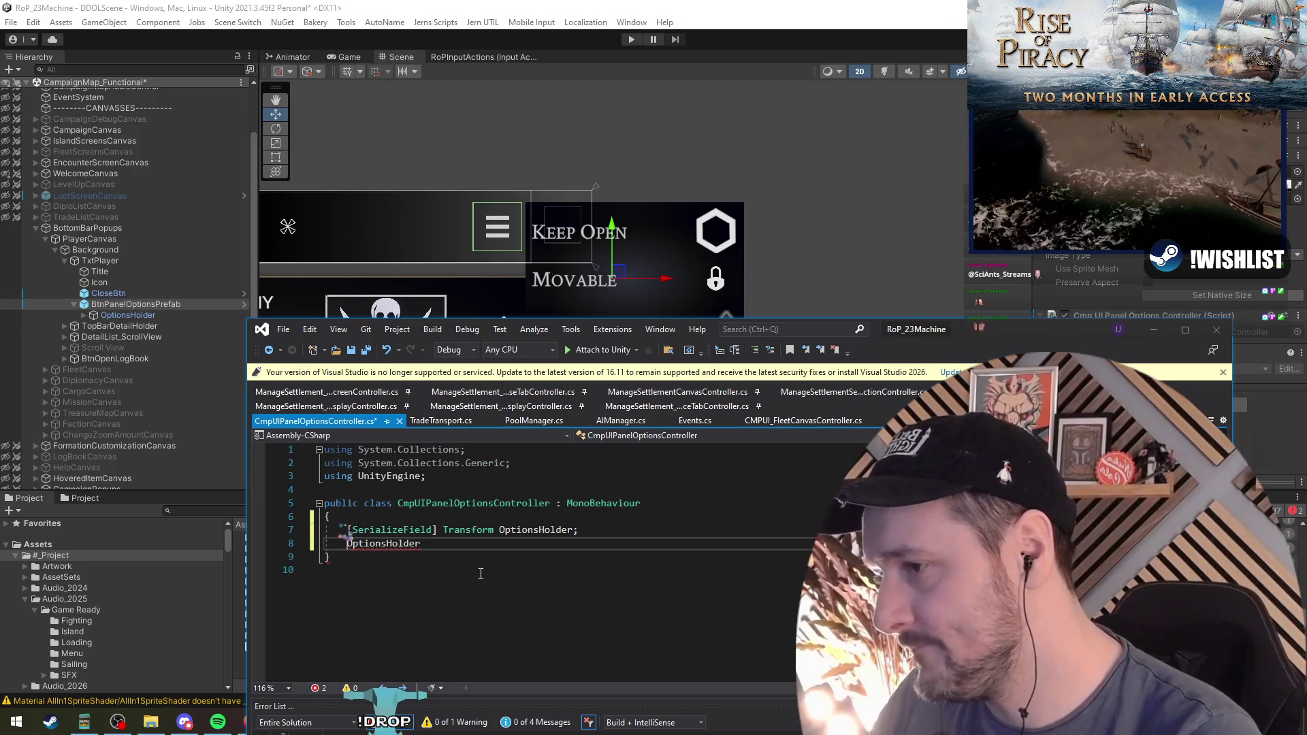
{"action": "key", "text": "Return"}
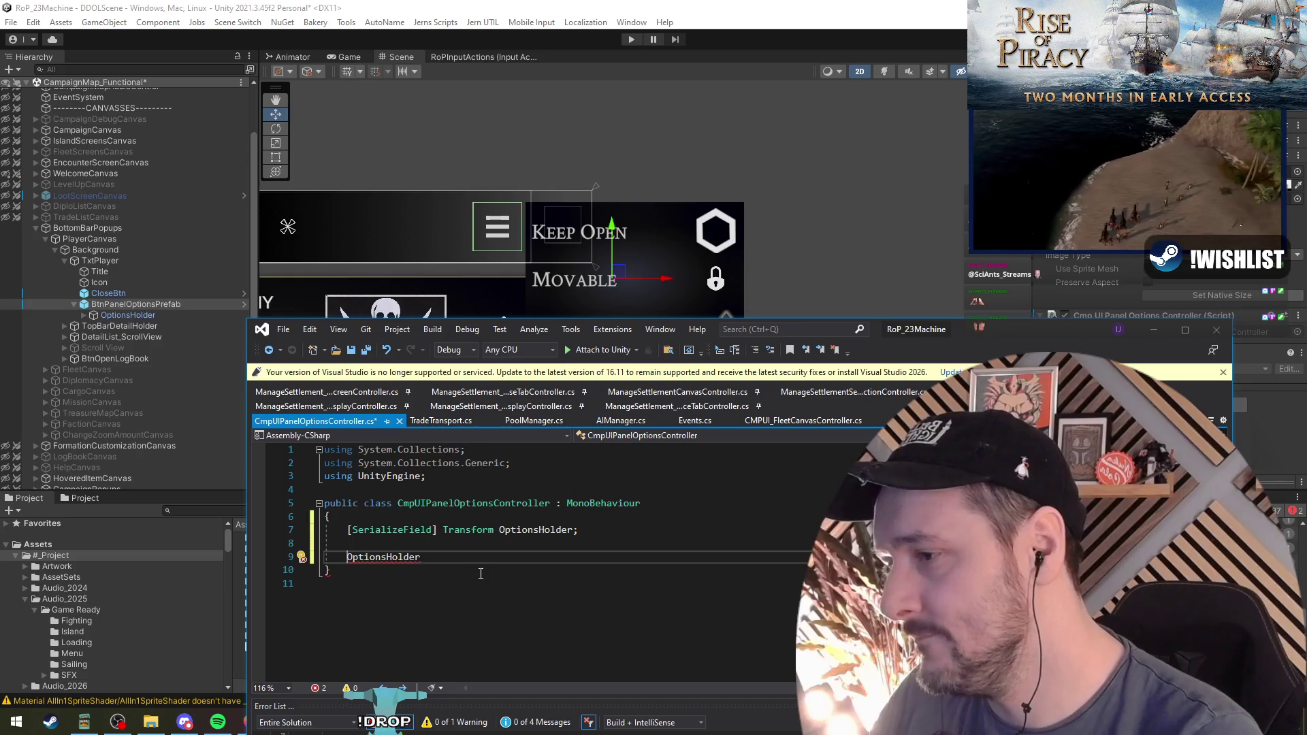
{"action": "key", "text": "Return"}
{"action": "key", "text": "Up"}
{"action": "type", "text": "Awake"}
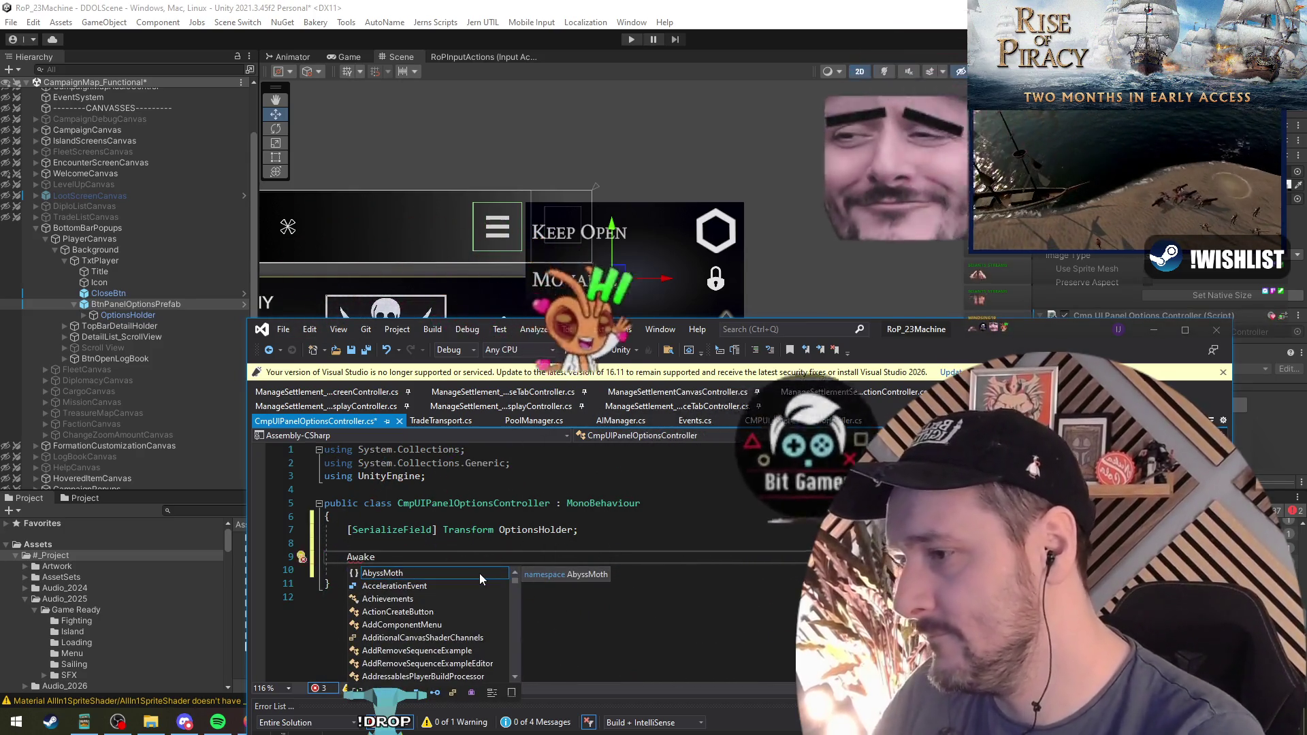
{"action": "key", "text": "Escape"}
{"action": "key", "text": "Home"}
{"action": "type", "text": "void"}
{"action": "key", "text": "End"}
{"action": "type", "text": "() {"}
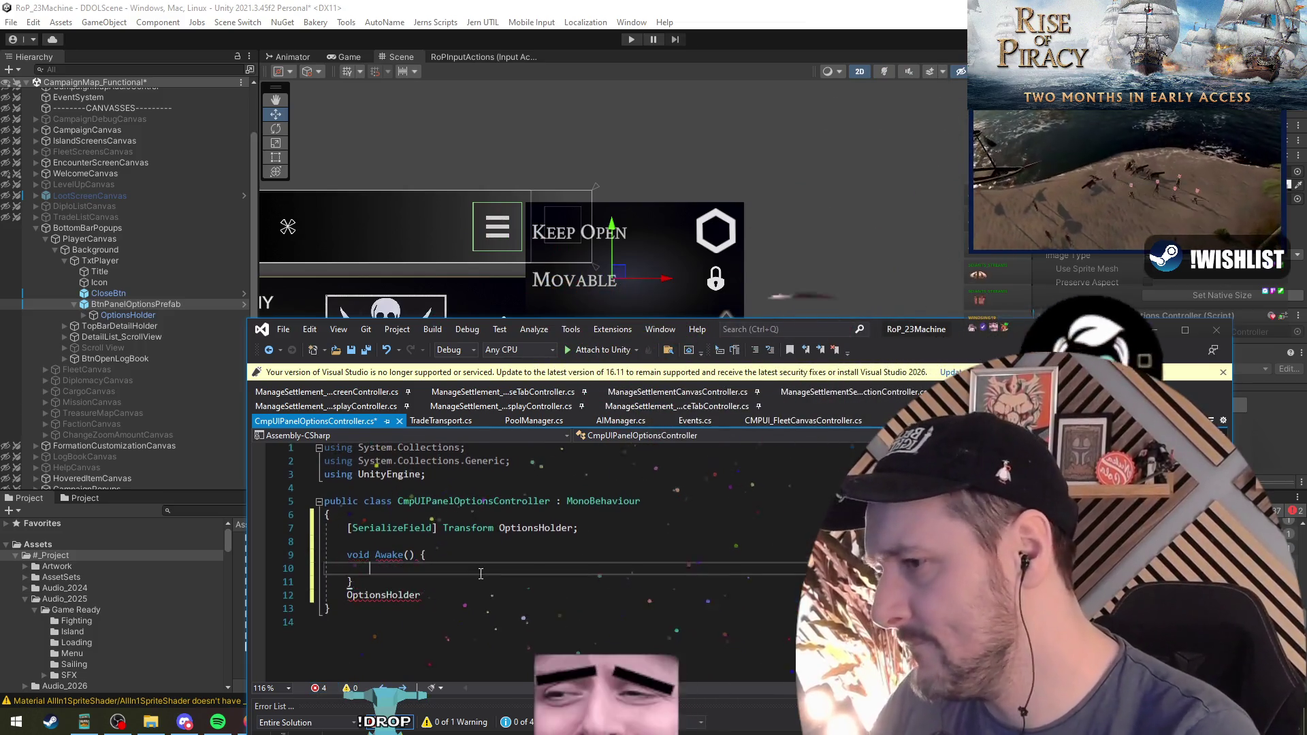
{"action": "key", "text": "Return"}
Make Awake hide the holder with OptionsHolder.gameObject.SetActive(false)
{"action": "key", "text": "BackSpace"}
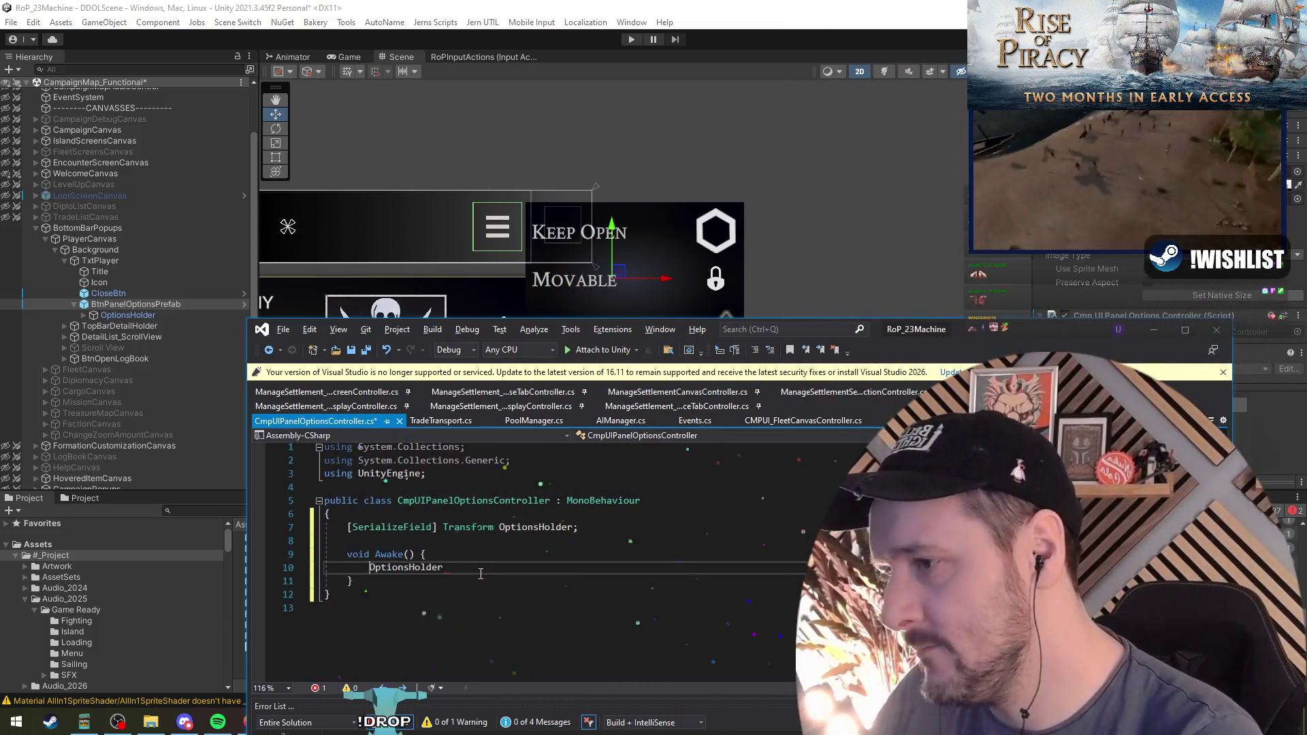
{"action": "key", "text": "End"}
{"action": "type", "text": ".gameObject.set"}
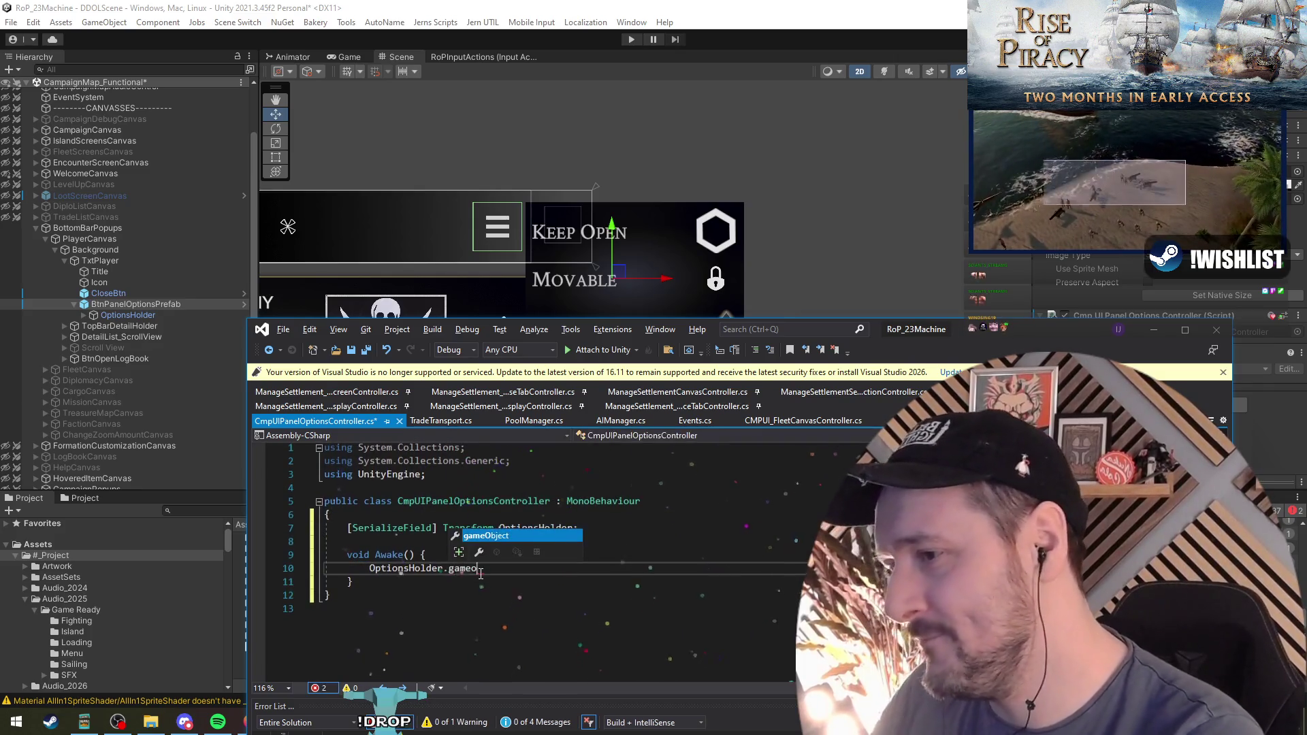
{"action": "type", "text": "(false);"}
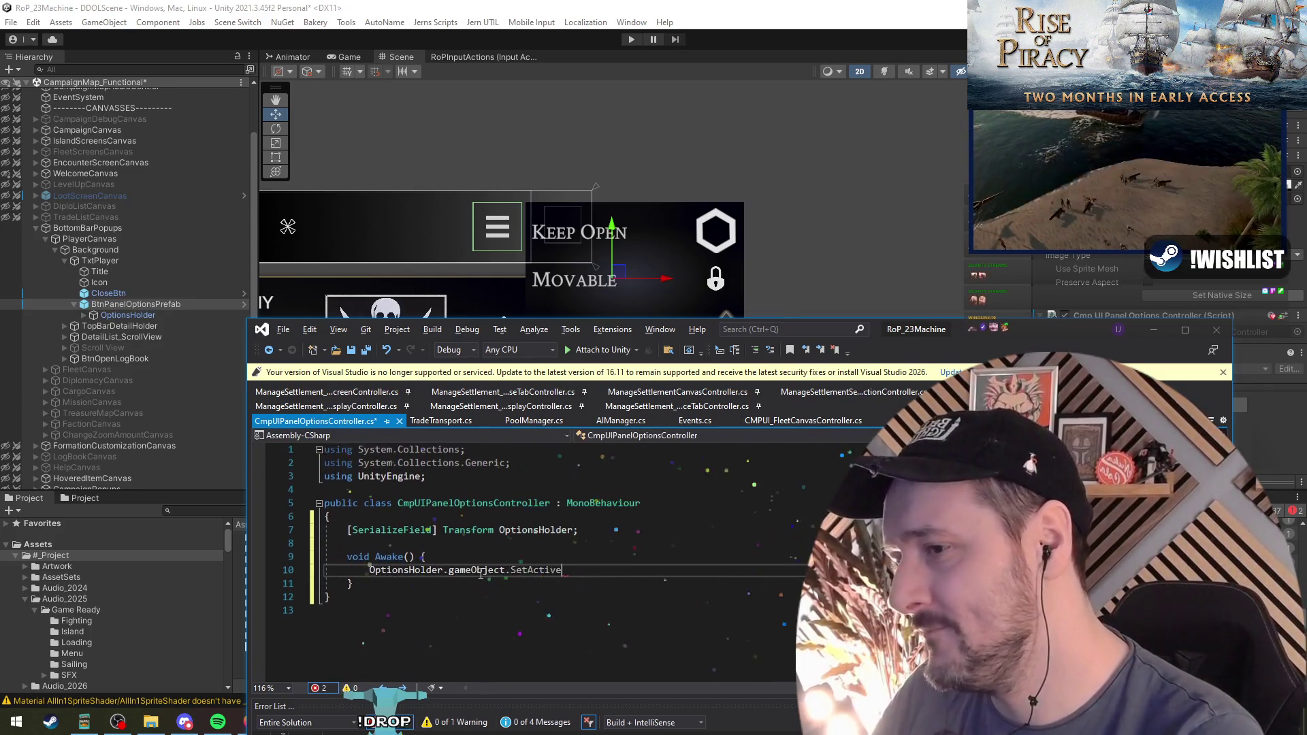
{"action": "key", "text": "Up"}
{"action": "key", "text": "Up"}
{"action": "key", "text": "Up"}
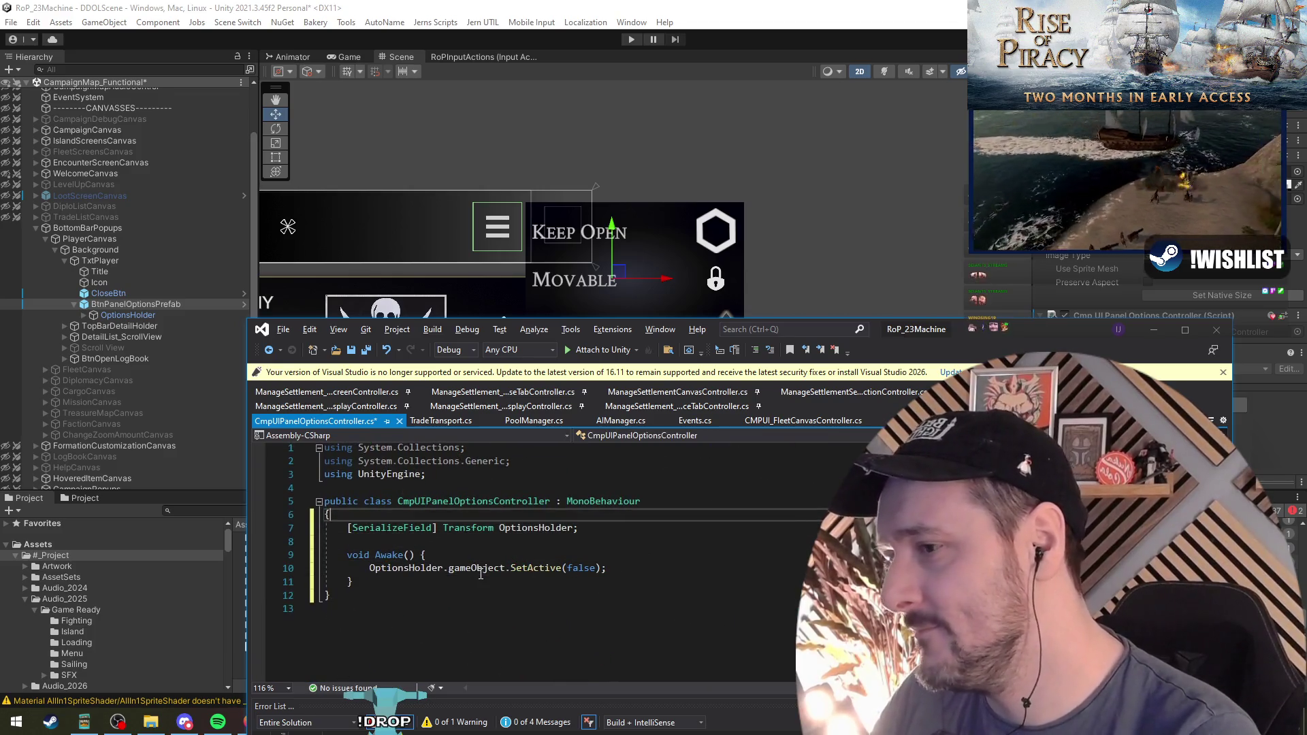
{"action": "key", "text": "Return"}
{"action": "key", "text": "Return"}
{"action": "key", "text": "Up"}
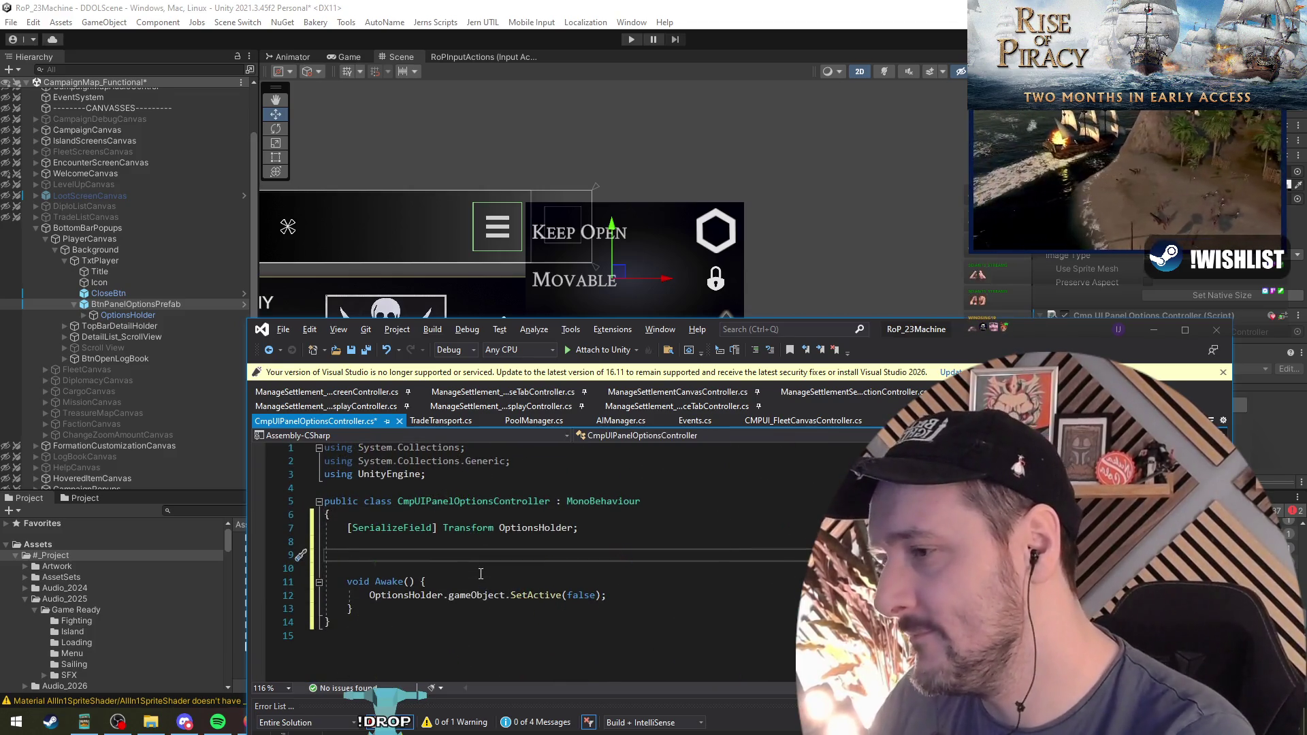
Declare [SerializeField] Button BtnToggleOptionsHolder and clear its onClick listeners in Awake
{"action": "type", "text": "[S"}
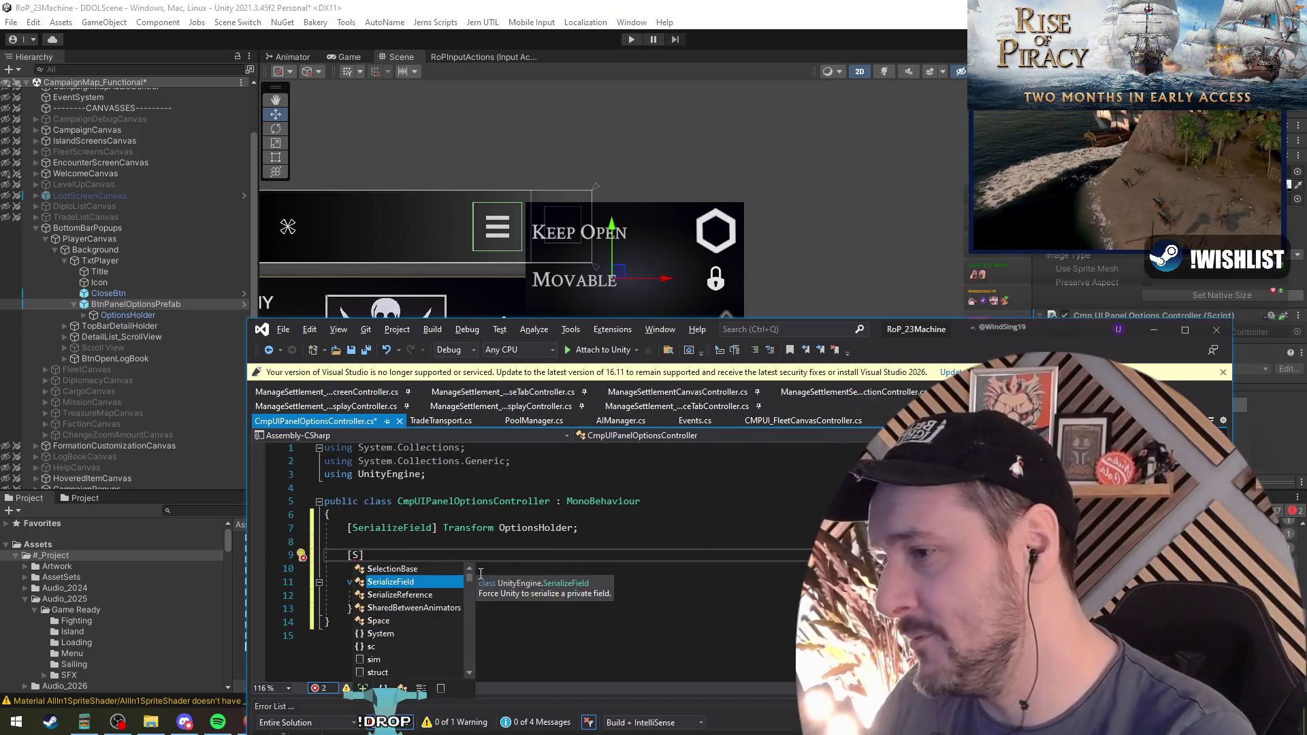
{"action": "key", "text": "Tab"}
{"action": "type", "text": "] Button "}
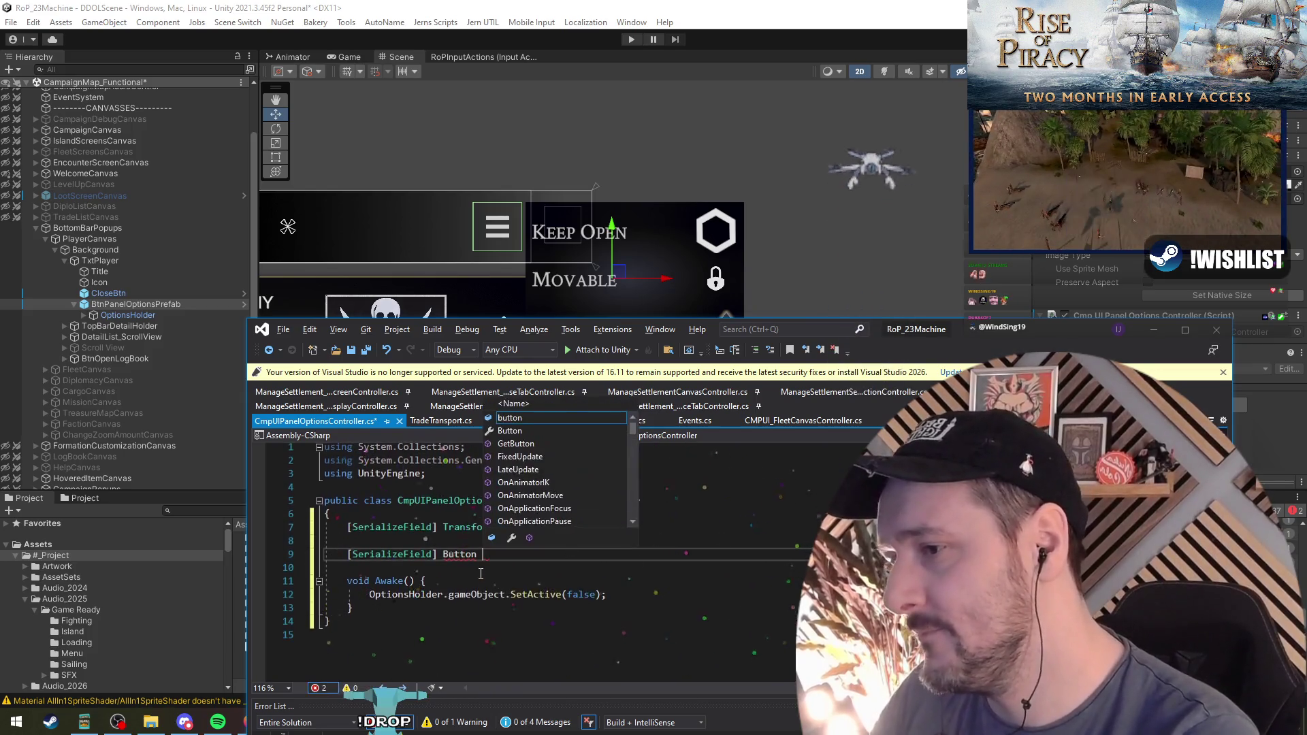
{"action": "type", "text": "BtnToggleOptionsHolder;"}
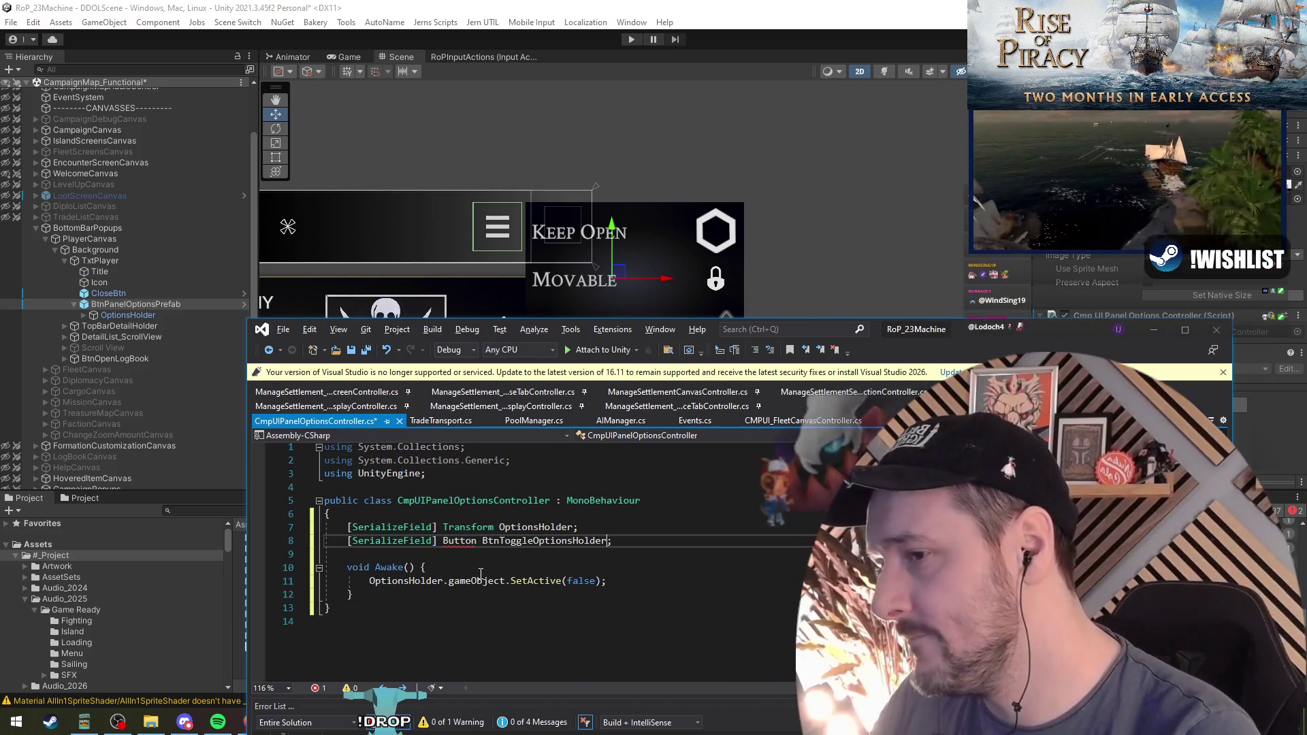
{"action": "key", "text": "Down"}
{"action": "key", "text": "Down"}
{"action": "key", "text": "Down"}
{"action": "key", "text": "Return"}
{"action": "key", "text": "Return"}
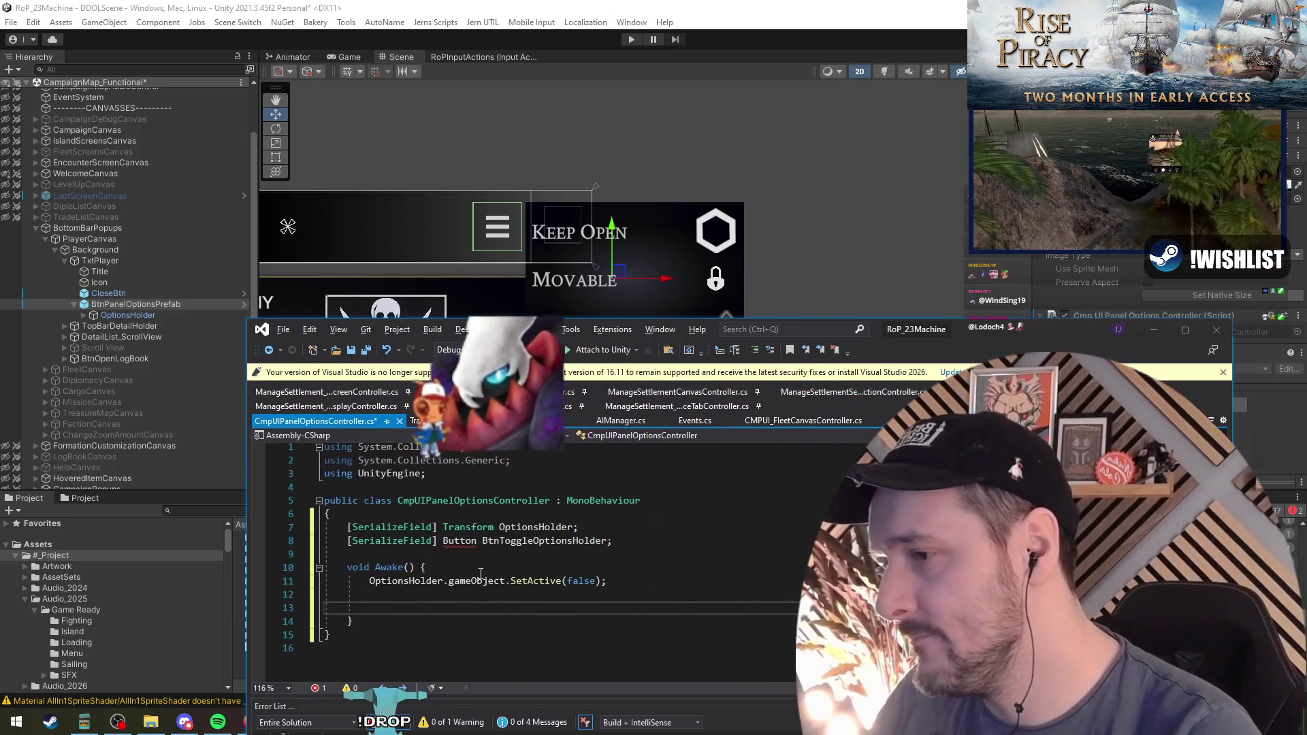
{"action": "type", "text": "BtnToggleOptionsHolder.onClick.RemoveAllLis"}
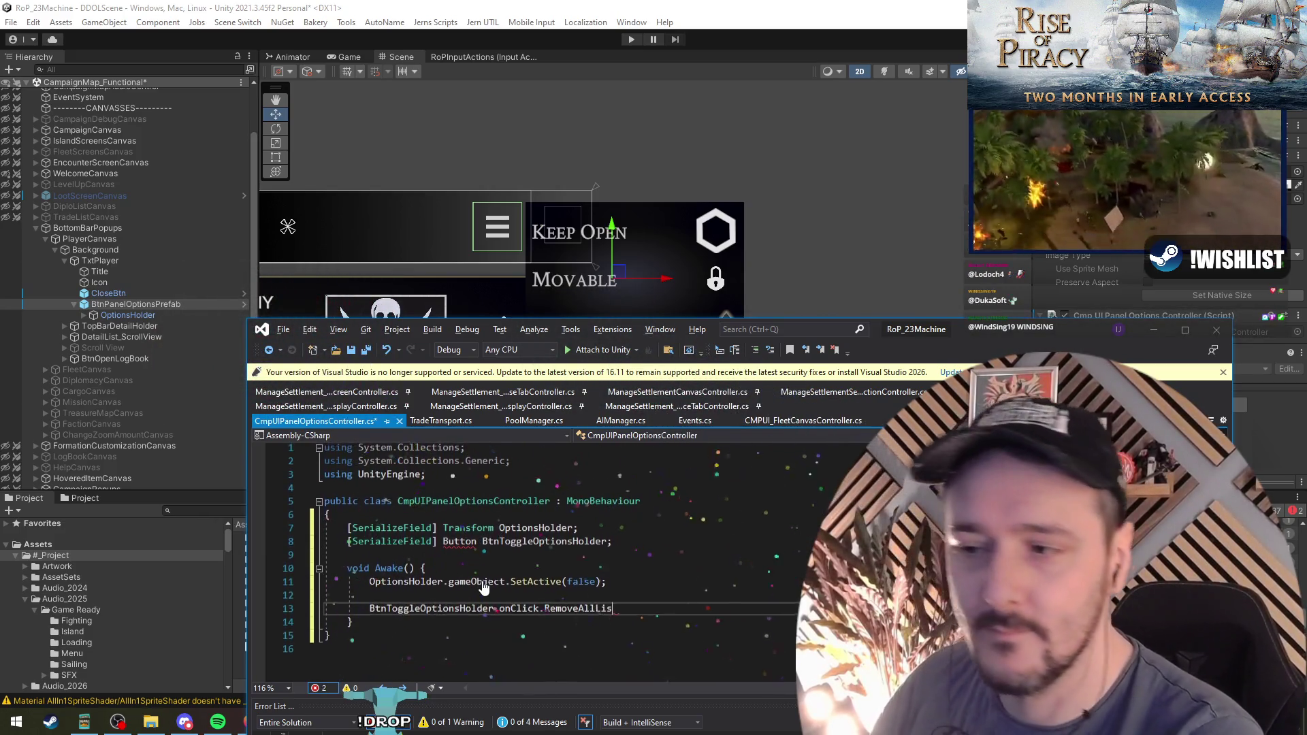
{"action": "type", "text": "teners();"}
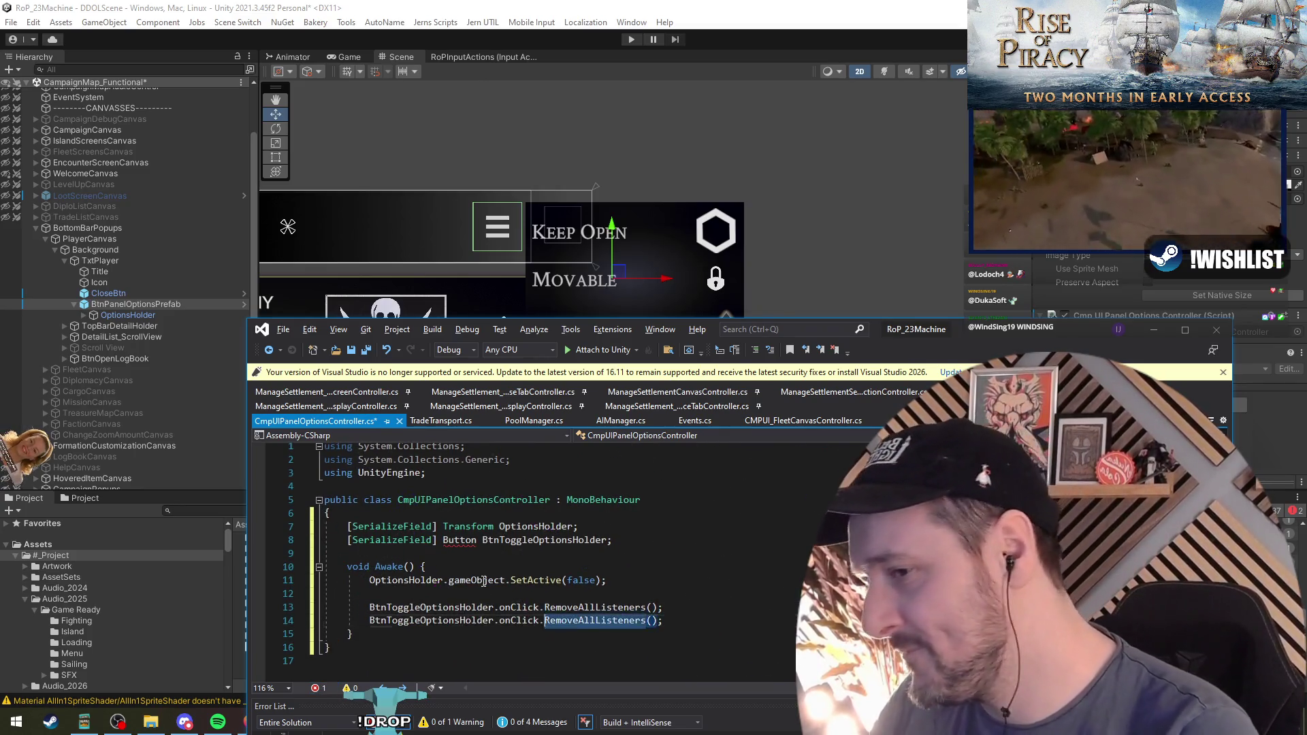
{"action": "type", "text": "r"}
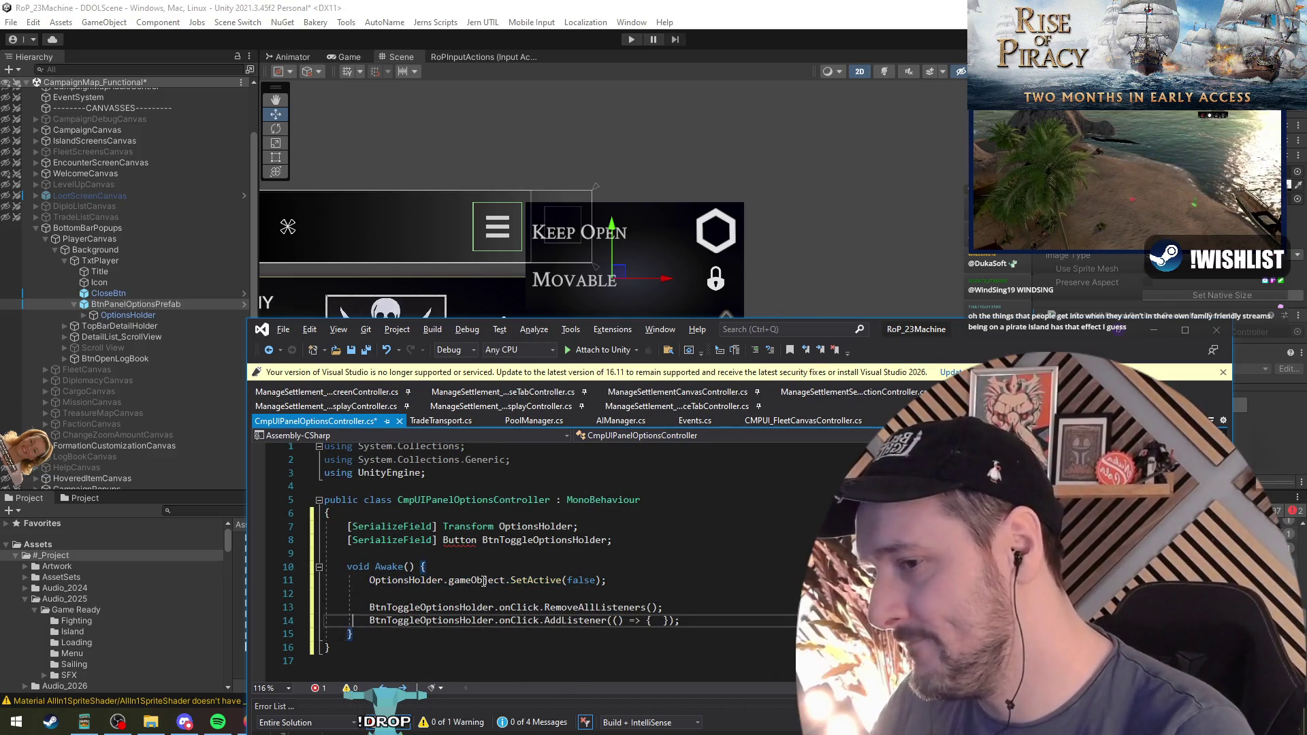
Add an onClick listener that sets OptionsHolder's active state from activeInHierarchy
{"action": "key", "text": "ctrl+v"}
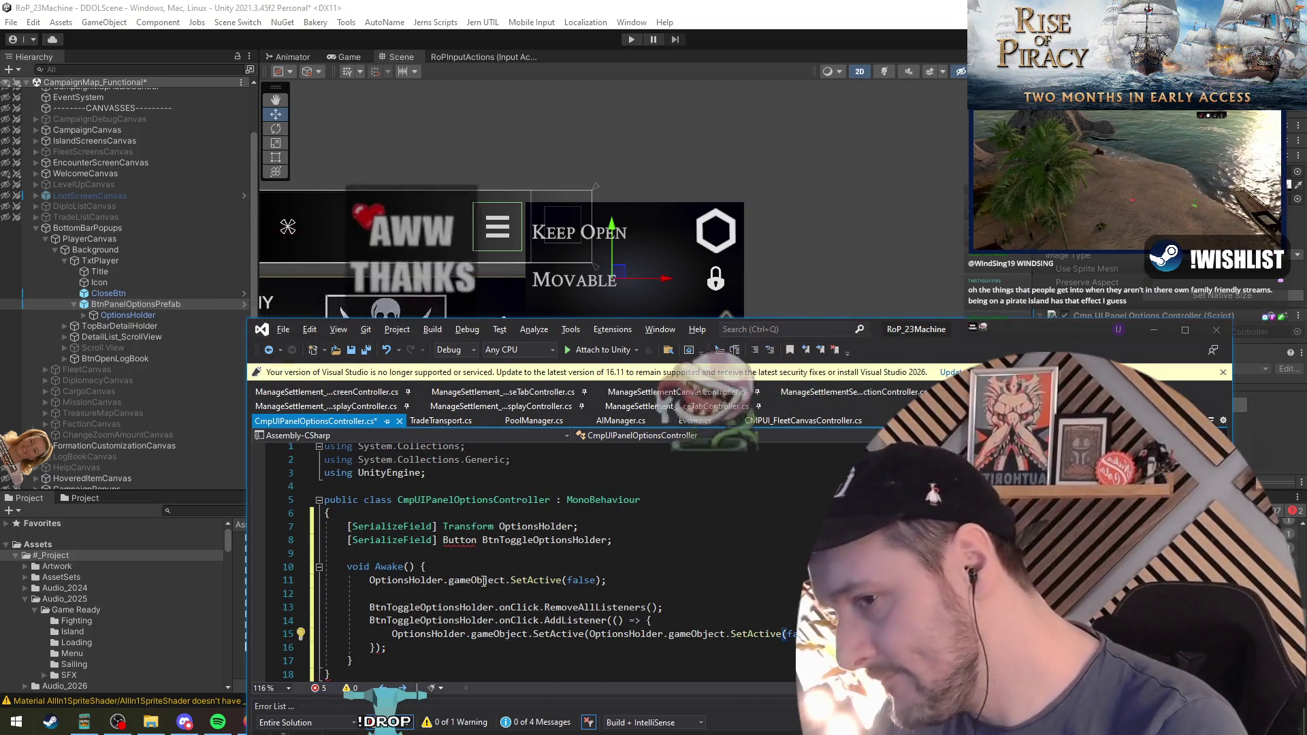
{"action": "key", "text": "ctrl+shift+Right"}
{"action": "key", "text": "ctrl+shift+Right"}
{"action": "key", "text": "ctrl+shift+Right"}
{"action": "key", "text": "Delete"}
{"action": "type", "text": "activeinh);"}
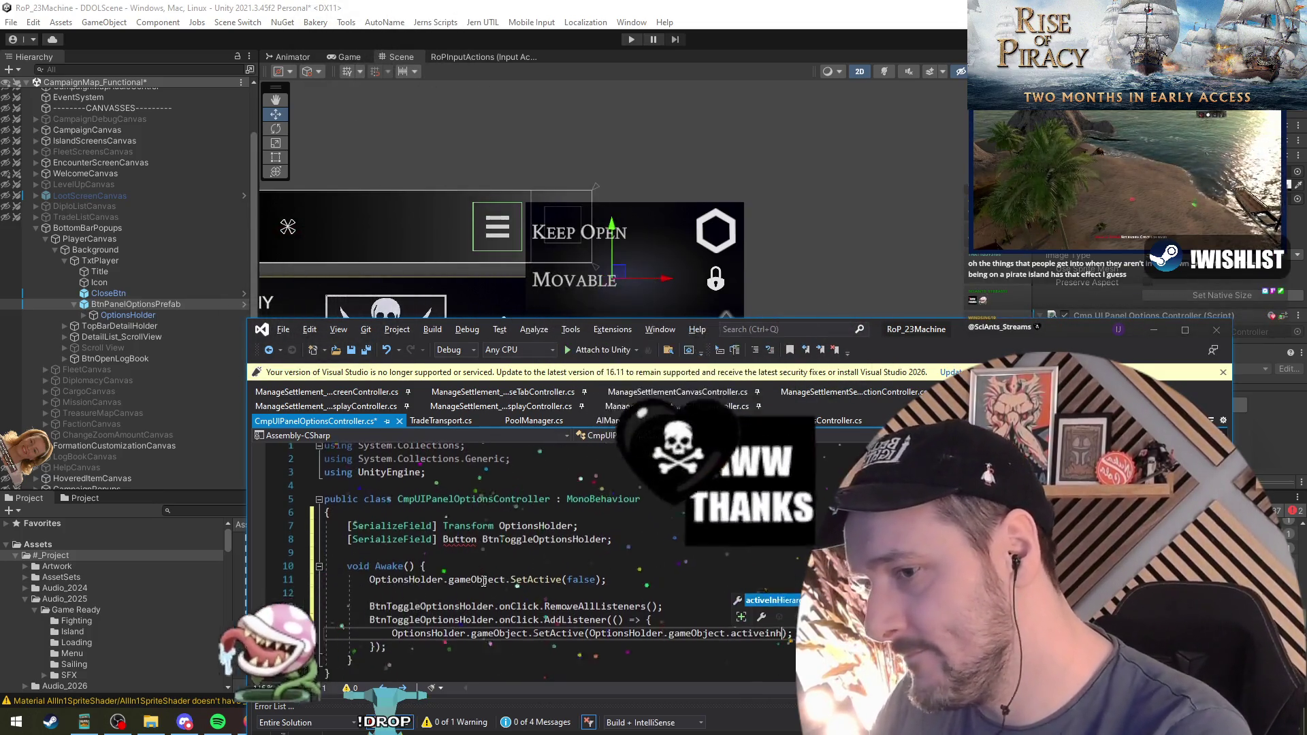
{"action": "key", "text": "Return"}
{"action": "key", "text": "Return"}
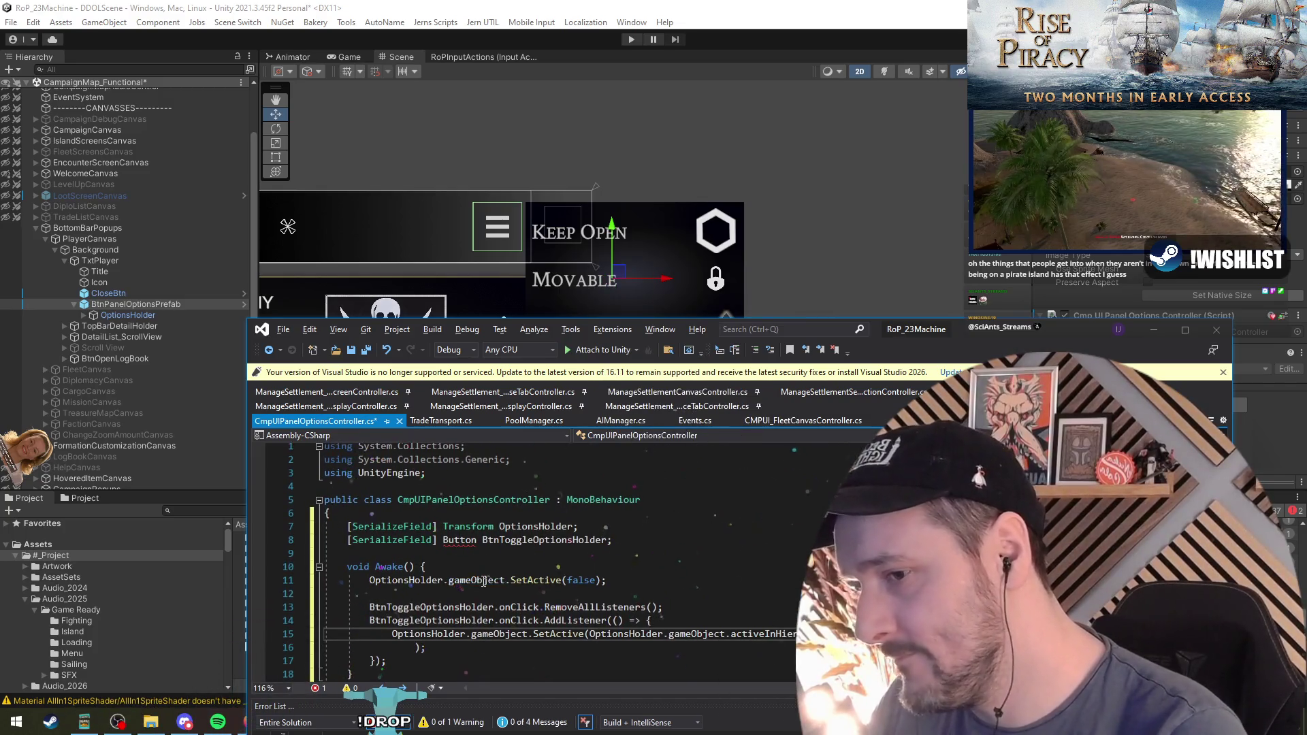
{"action": "key", "text": "BackSpace"}
{"action": "scroll", "coordinate": [484, 580], "scroll_direction": "down", "scroll_amount": 2}
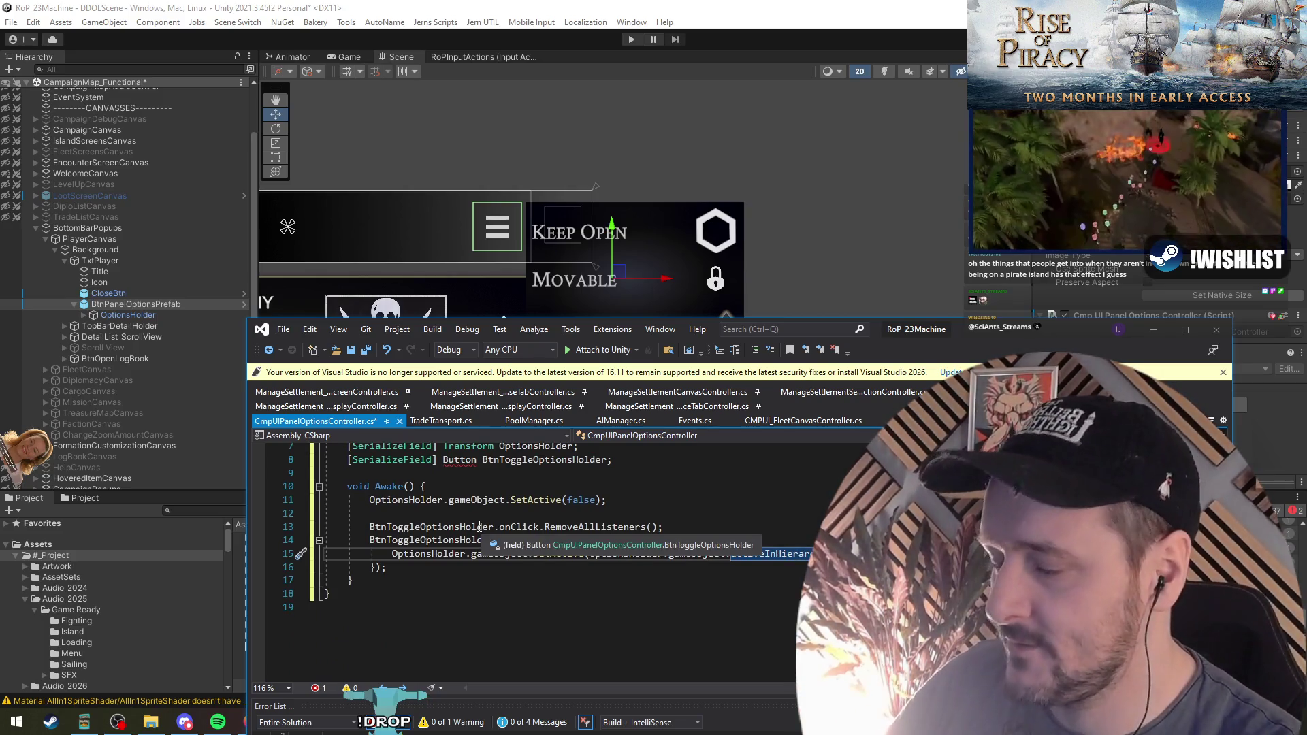
{"action": "scroll", "coordinate": [482, 475], "scroll_direction": "up", "scroll_amount": 1}
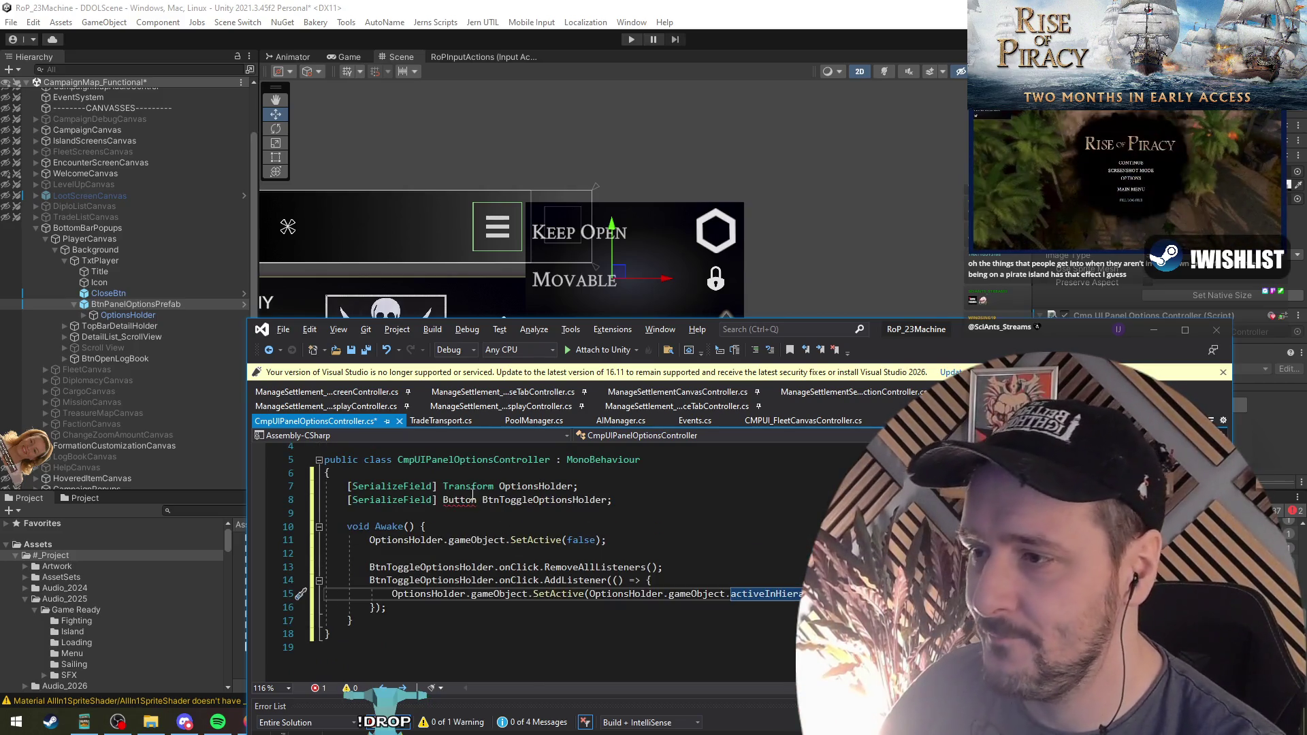
Change OptionsHolder's type to GameObject and drop the now-redundant .gameObject references
{"action": "left_click", "coordinate": [451, 486]}
{"action": "double_click", "coordinate": [451, 486]}
{"action": "type", "text": "G"}
{"action": "type", "text": "bject"}
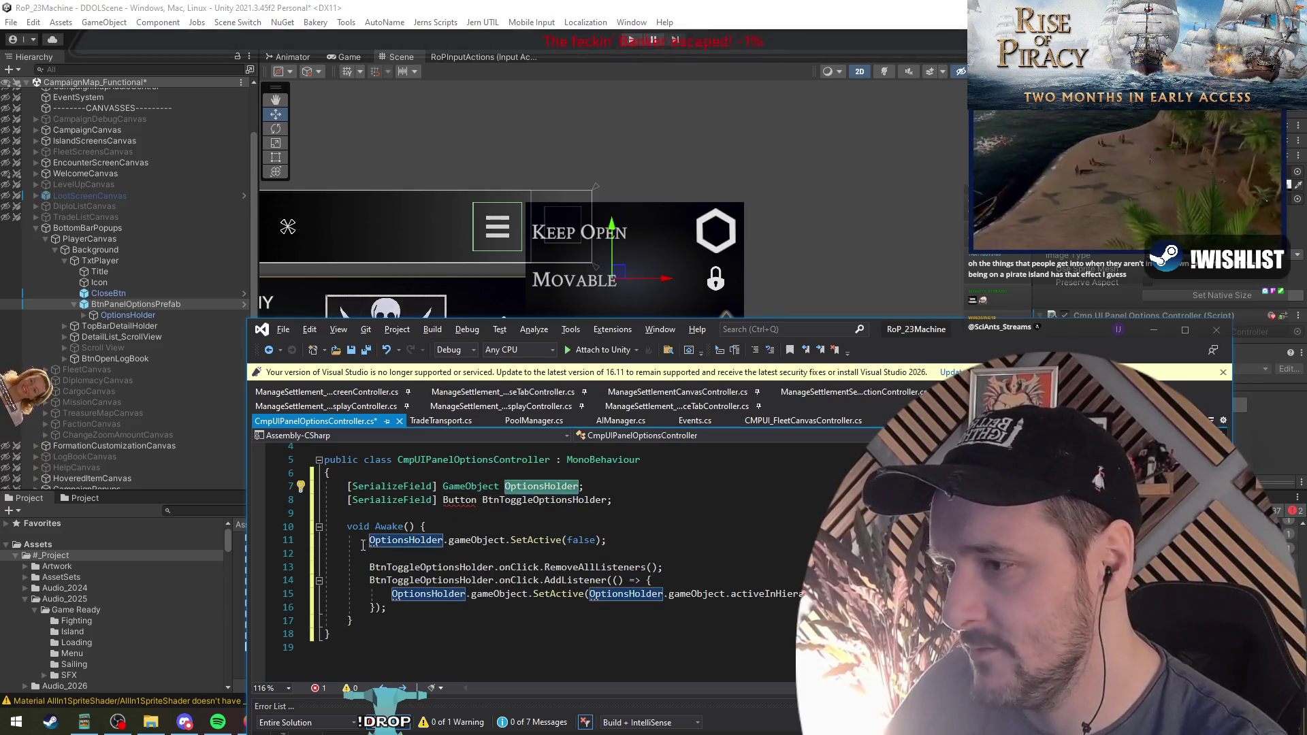
{"action": "left_click", "coordinate": [472, 541]}
{"action": "double_click", "coordinate": [472, 540]}
{"action": "key", "text": "Delete"}
{"action": "left_click", "coordinate": [492, 595]}
{"action": "double_click", "coordinate": [493, 595]}
{"action": "key", "text": "Delete"}
Make the click toggle with SetActive(!OptionsHolder.activeInHierarchy)
{"action": "key", "text": "Delete"}
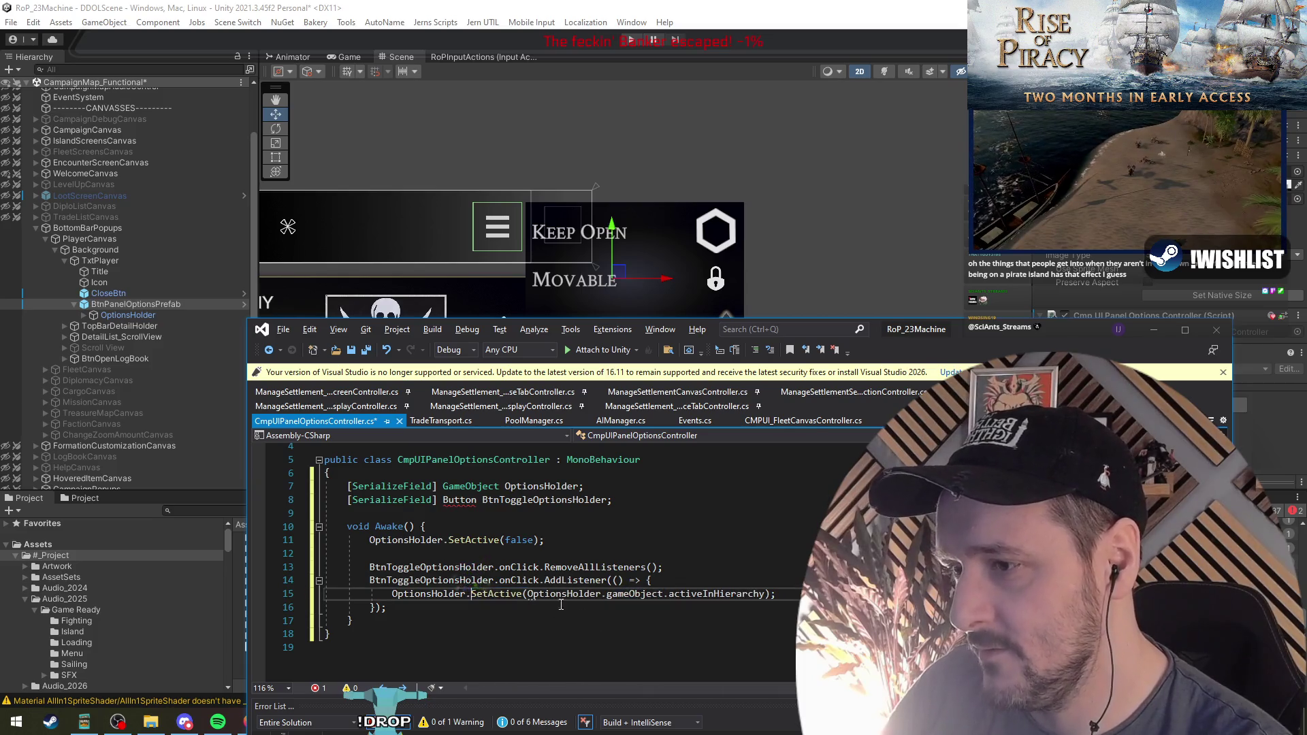
{"action": "double_click", "coordinate": [636, 594]}
{"action": "key", "text": "Delete"}
{"action": "key", "text": "Delete"}
{"action": "left_click", "coordinate": [766, 584]}
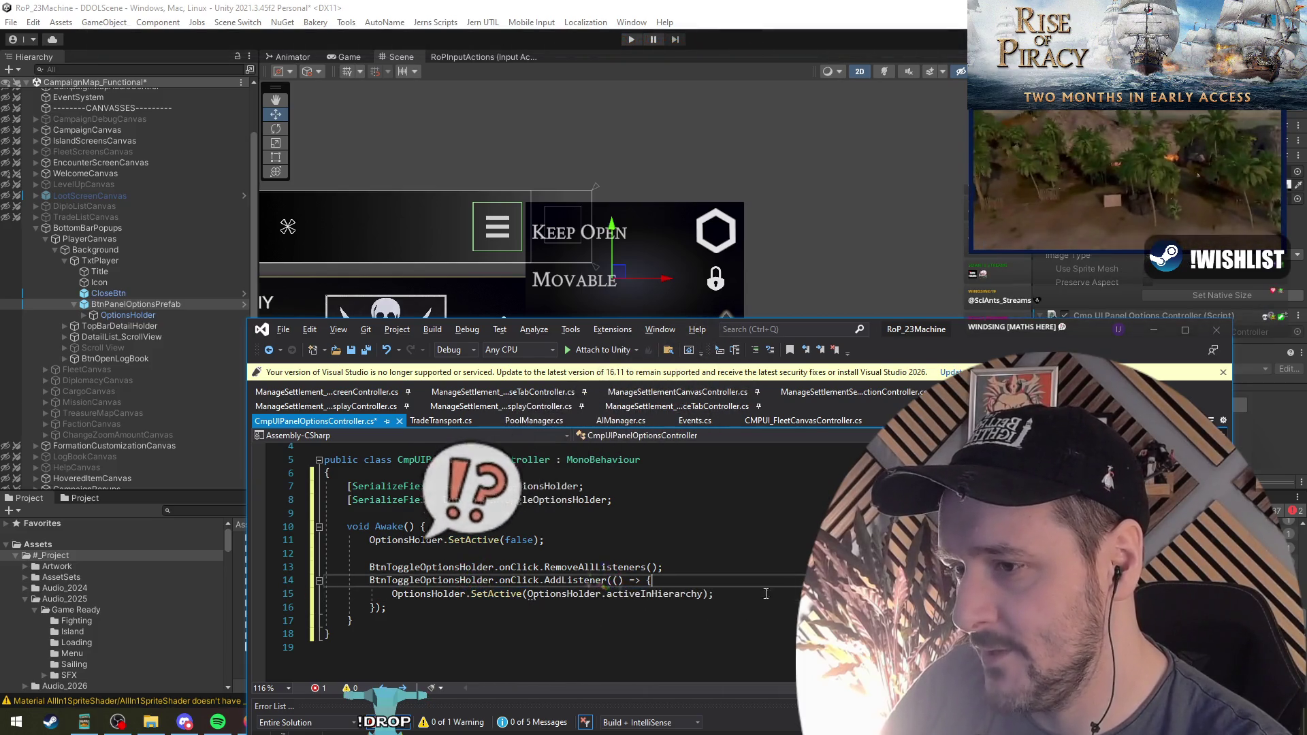
{"action": "left_click", "coordinate": [529, 594]}
{"action": "type", "text": "!"}
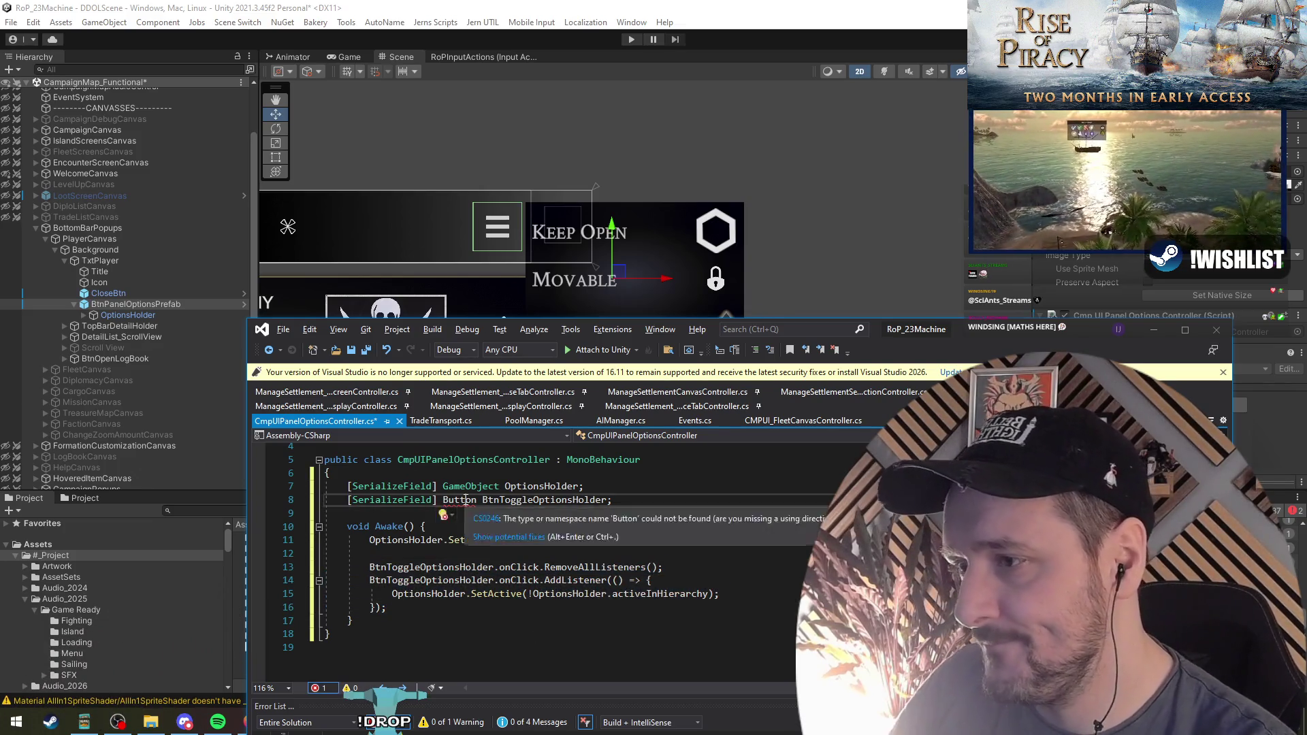
Resolve the Button type by importing UnityEngine.UI through the quick fixes
{"action": "left_click", "coordinate": [459, 500]}
{"action": "right_click", "coordinate": [460, 500]}
{"action": "left_click", "coordinate": [525, 338]}
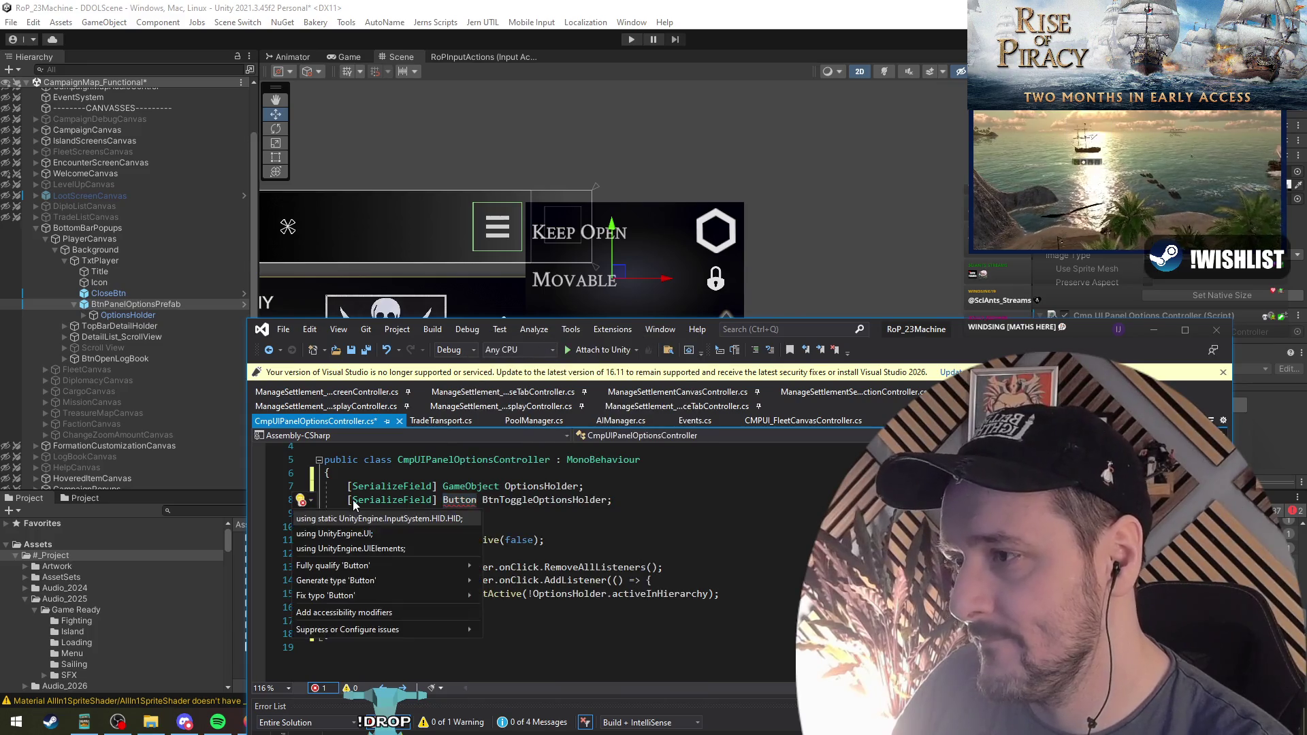
{"action": "left_click", "coordinate": [352, 533]}
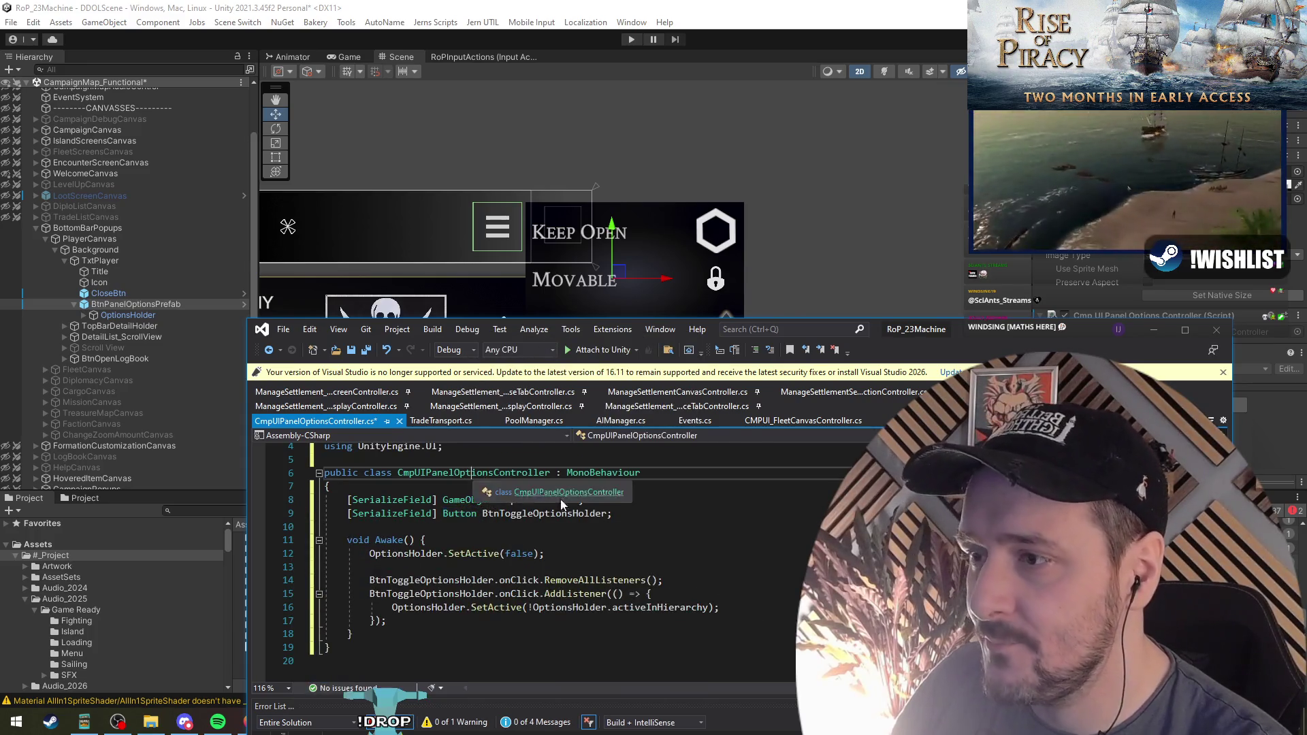
On a new line in the click handler, start BtnToggleOptionsHolder.setcolor
{"action": "left_click", "coordinate": [665, 491]}
{"action": "scroll", "coordinate": [665, 493], "scroll_direction": "up", "scroll_amount": 1}
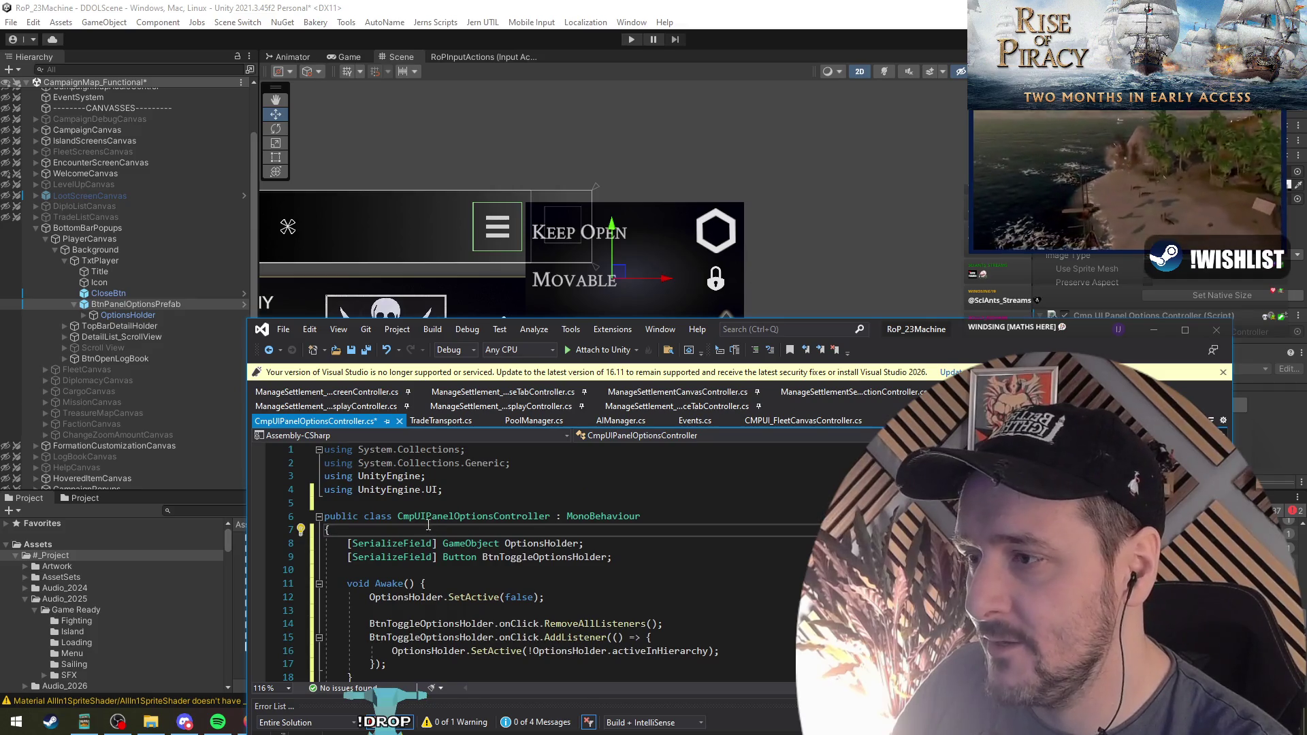
{"action": "left_click", "coordinate": [514, 504]}
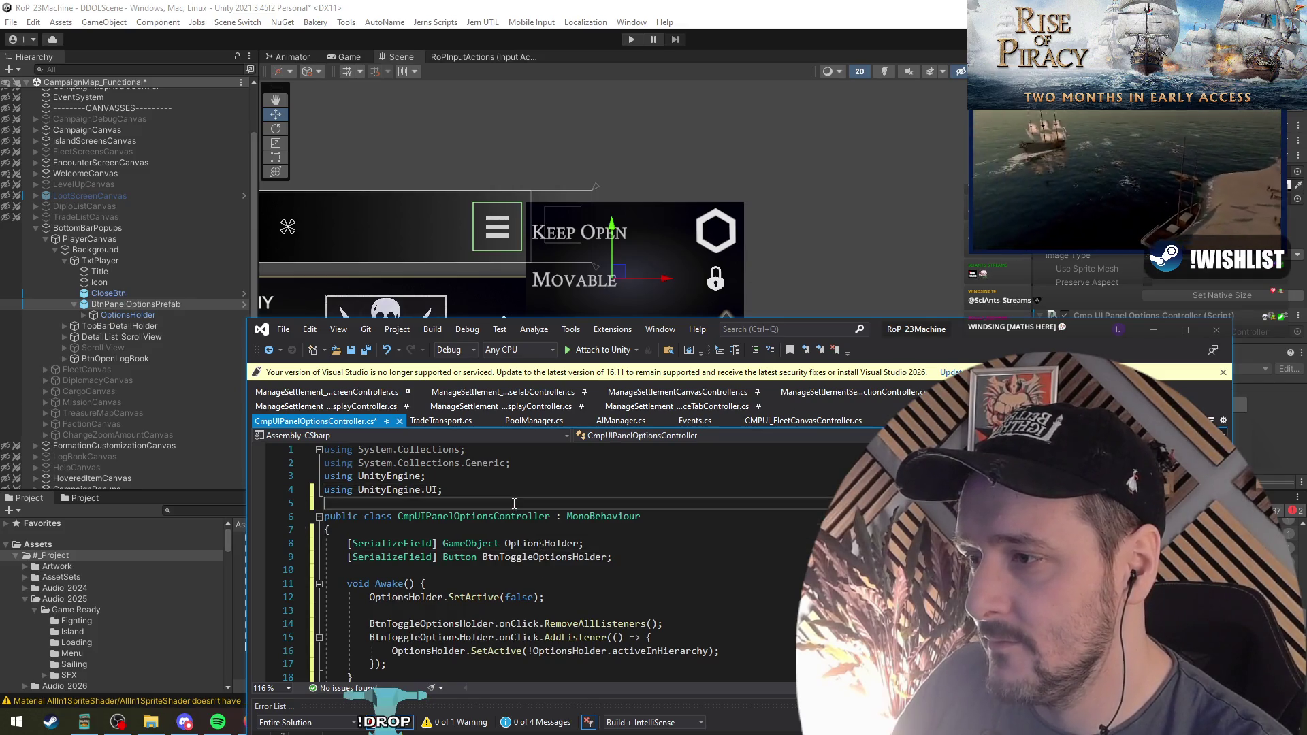
{"action": "scroll", "coordinate": [514, 504], "scroll_direction": "down", "scroll_amount": 2}
{"action": "left_click", "coordinate": [509, 488]}
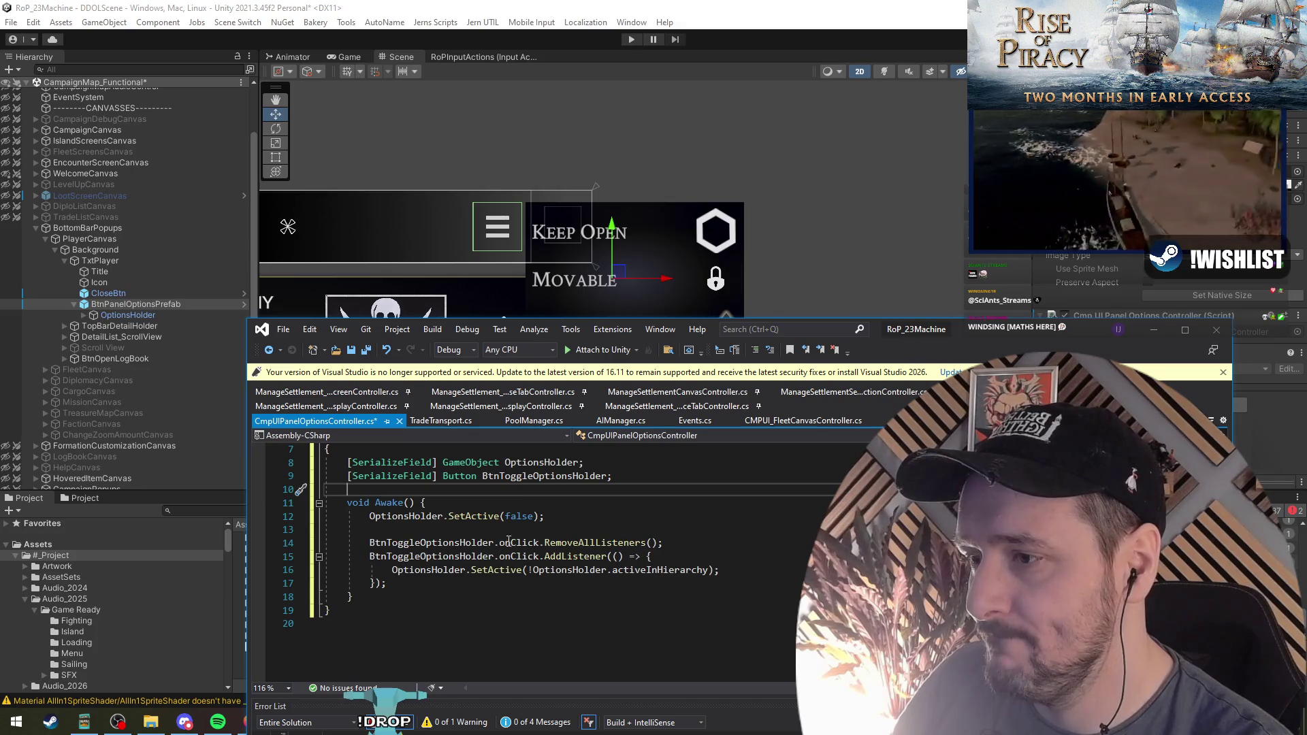
{"action": "left_click", "coordinate": [801, 572]}
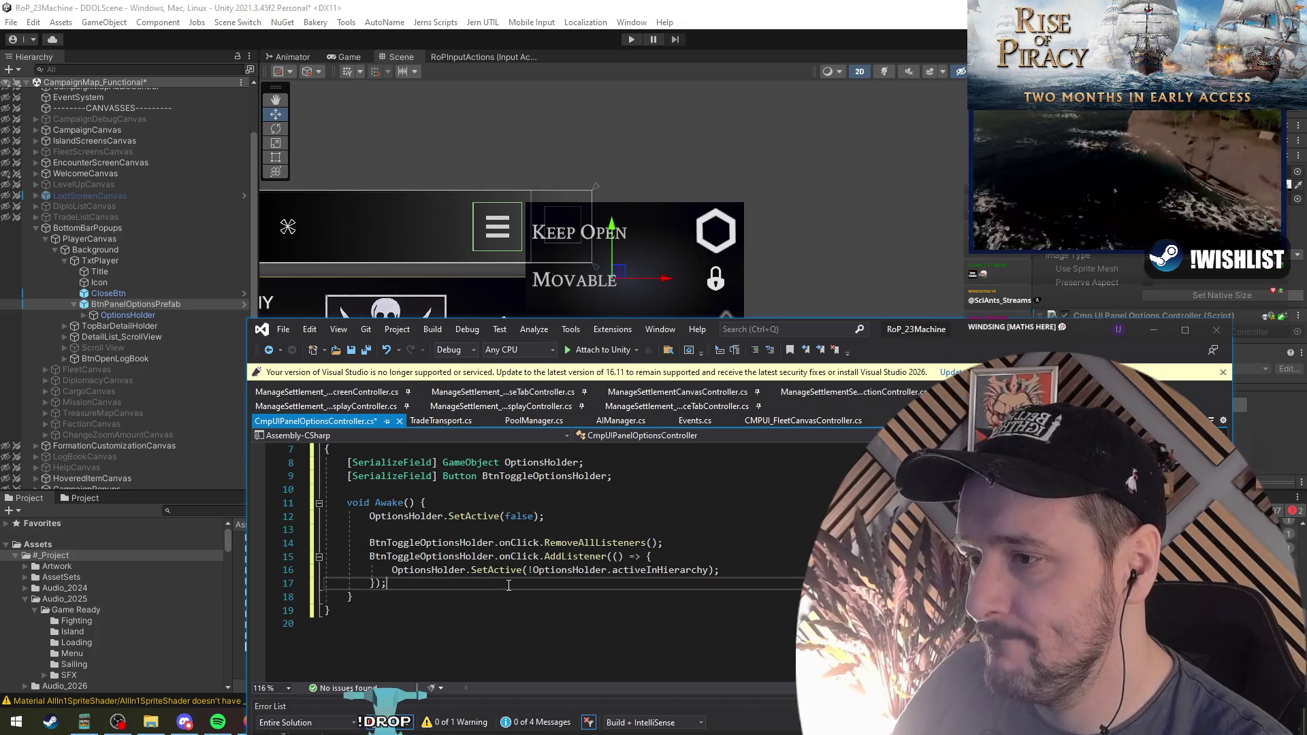
{"action": "key", "text": "Return"}
{"action": "right_click", "coordinate": [802, 572]}
{"action": "left_click", "coordinate": [594, 514]}
{"action": "left_click", "coordinate": [459, 584]}
{"action": "left_click", "coordinate": [525, 463]}
{"action": "left_click", "coordinate": [445, 597]}
{"action": "left_click", "coordinate": [548, 476]}
{"action": "key", "text": "Up"}
{"action": "type", "text": "BtnToggleOptionsHolder"}
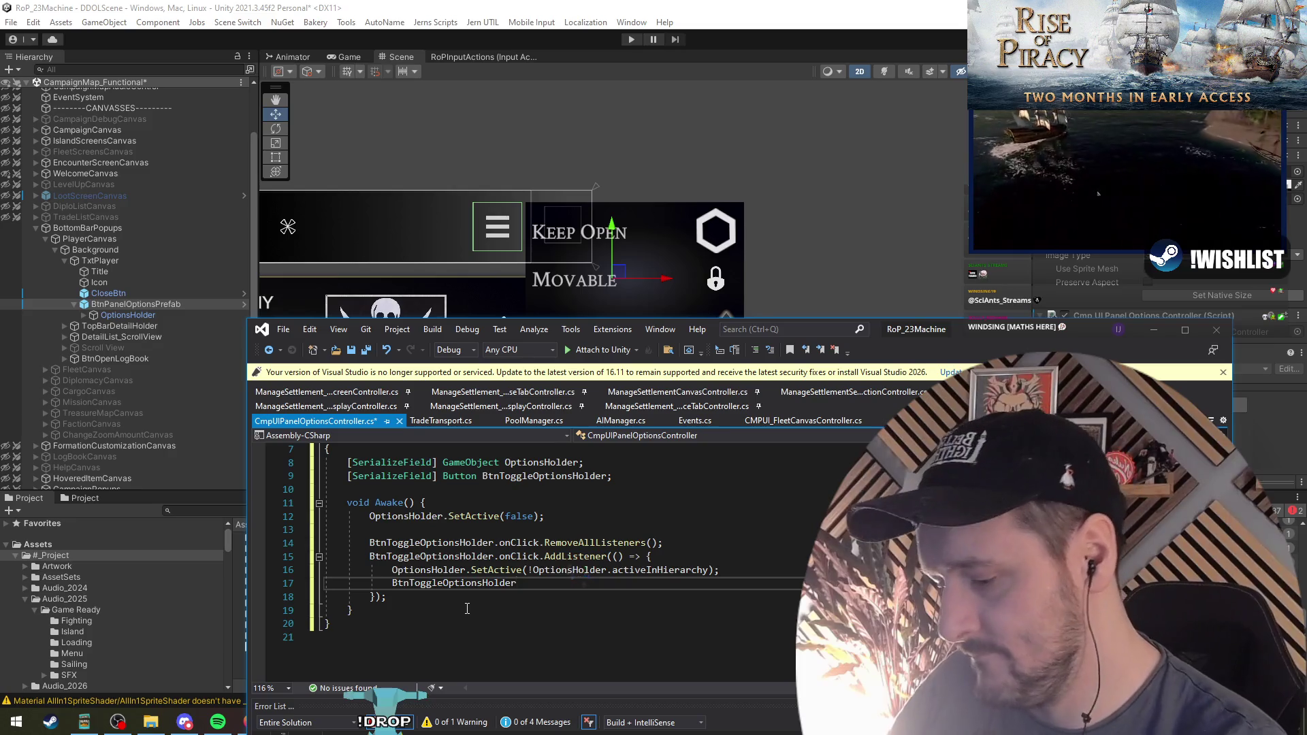
{"action": "type", "text": ".setcolor"}
Add a using Extendos; import at the top of the file
{"action": "scroll", "coordinate": [467, 608], "scroll_direction": "up", "scroll_amount": 2}
{"action": "key", "text": "Down"}
{"action": "key", "text": "Down"}
{"action": "key", "text": "Down"}
{"action": "type", "text": "using Ext;"}
{"action": "key", "text": "Return"}
{"action": "scroll", "coordinate": [524, 607], "scroll_direction": "down", "scroll_amount": 2}
{"action": "left_click", "coordinate": [578, 611]}
Complete the SetColor( call and jump to its definition in Extendos
{"action": "key", "text": "Up"}
{"action": "key", "text": "End"}
{"action": "key", "text": "ctrl+space"}
{"action": "type", "text": "("}
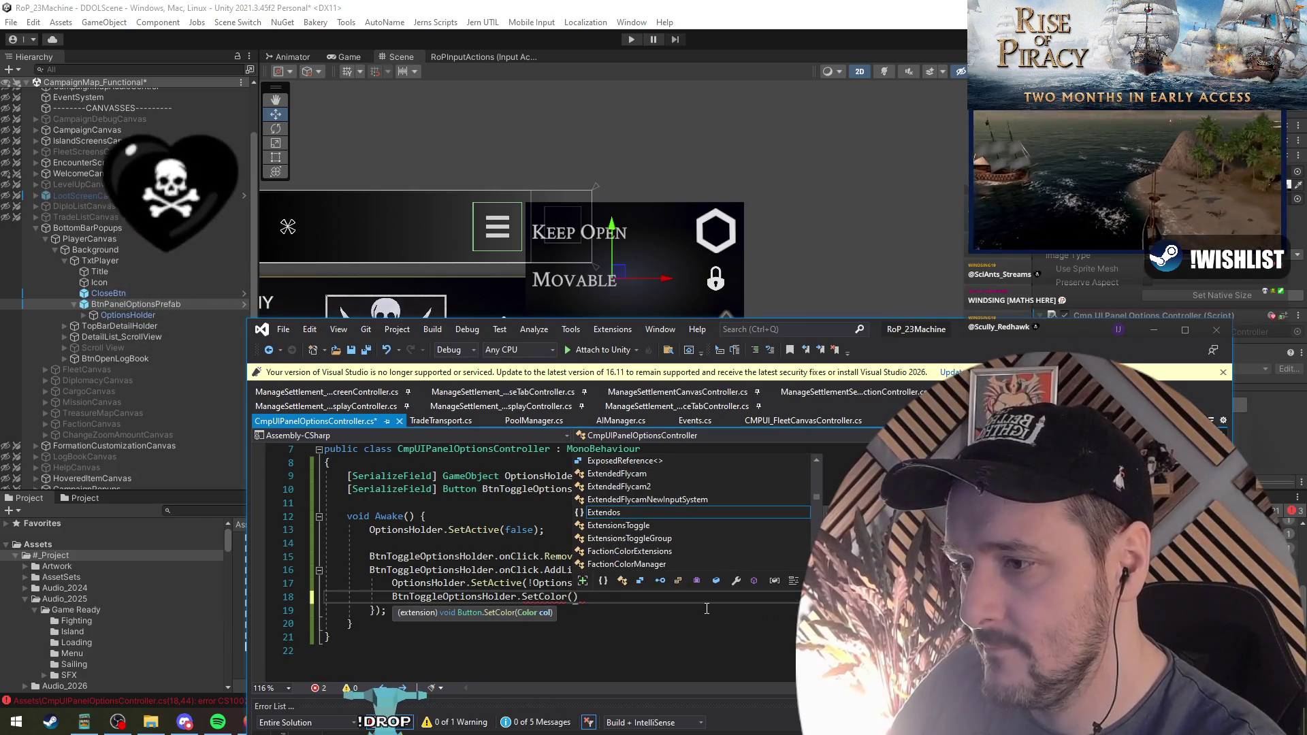
{"action": "left_click", "coordinate": [538, 597], "text": "ctrl"}
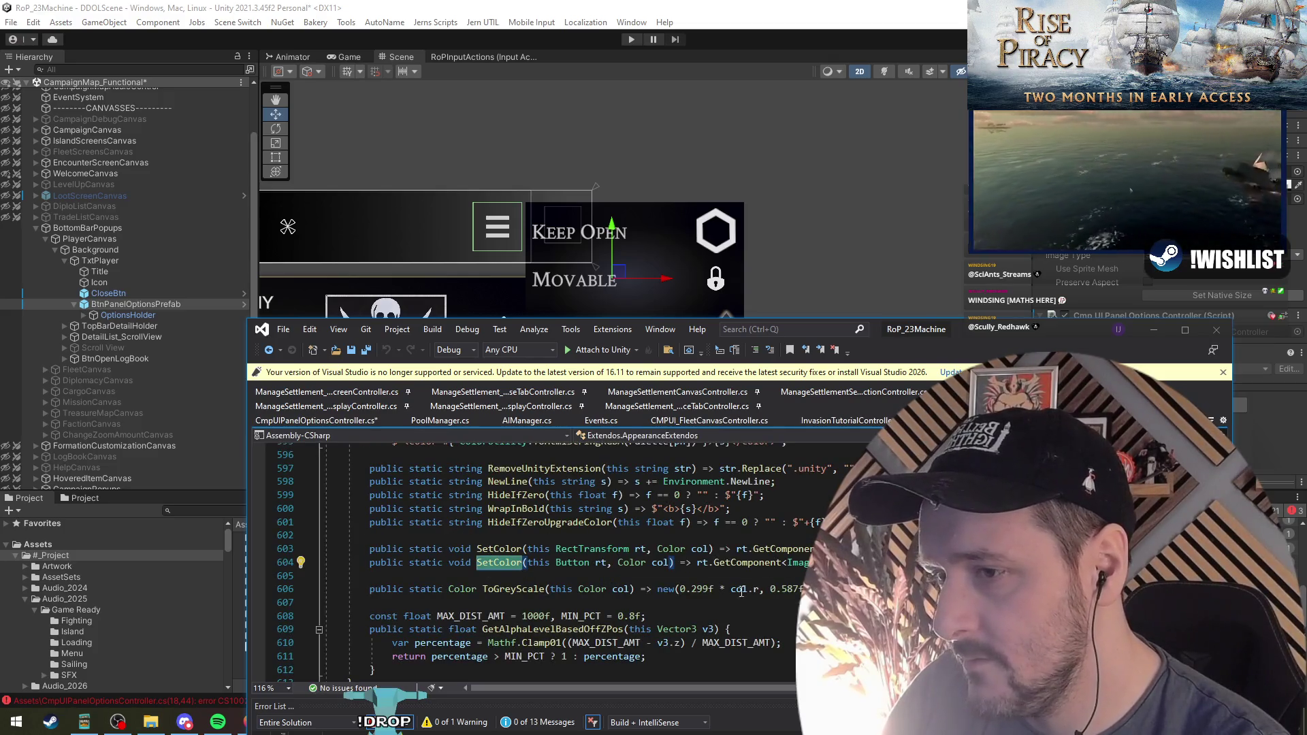
Duplicate the Button SetColor overload with a PaletteName parameter, then return to the controller
{"action": "scroll", "coordinate": [504, 542], "scroll_direction": "down", "scroll_amount": 1}
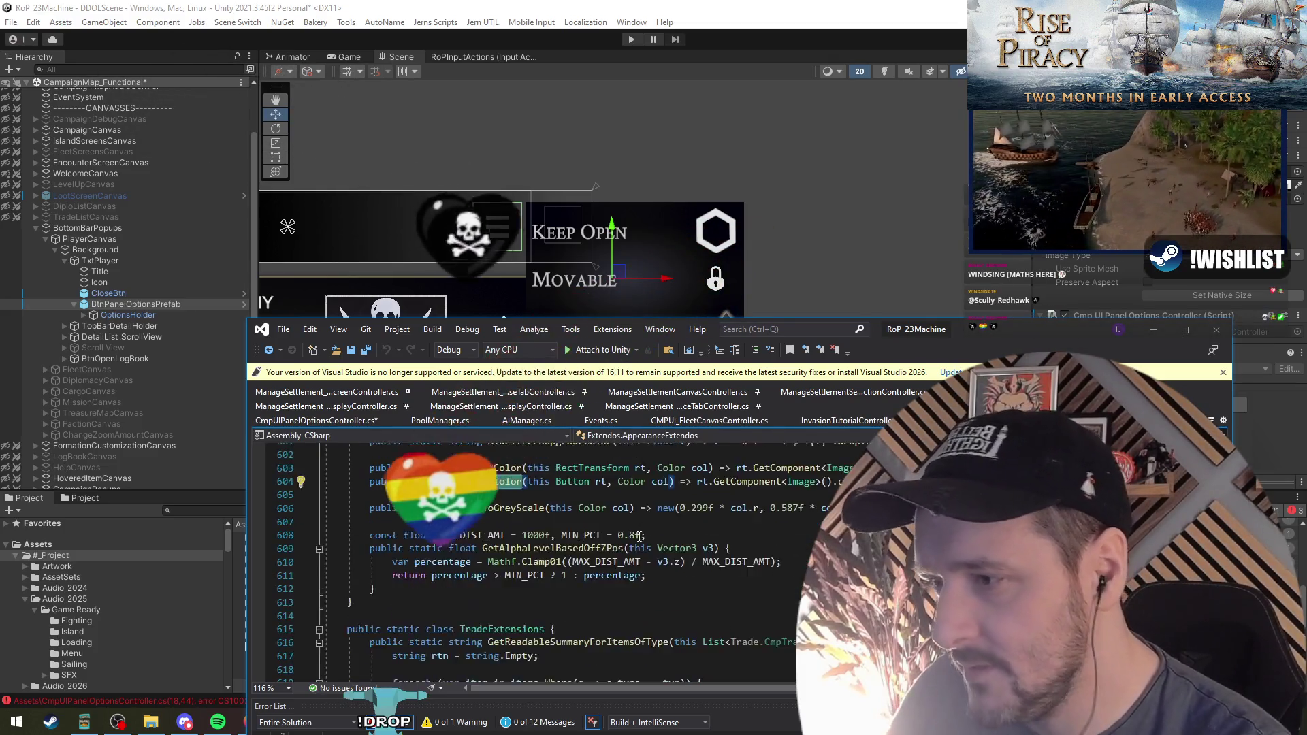
{"action": "left_click", "coordinate": [566, 526]}
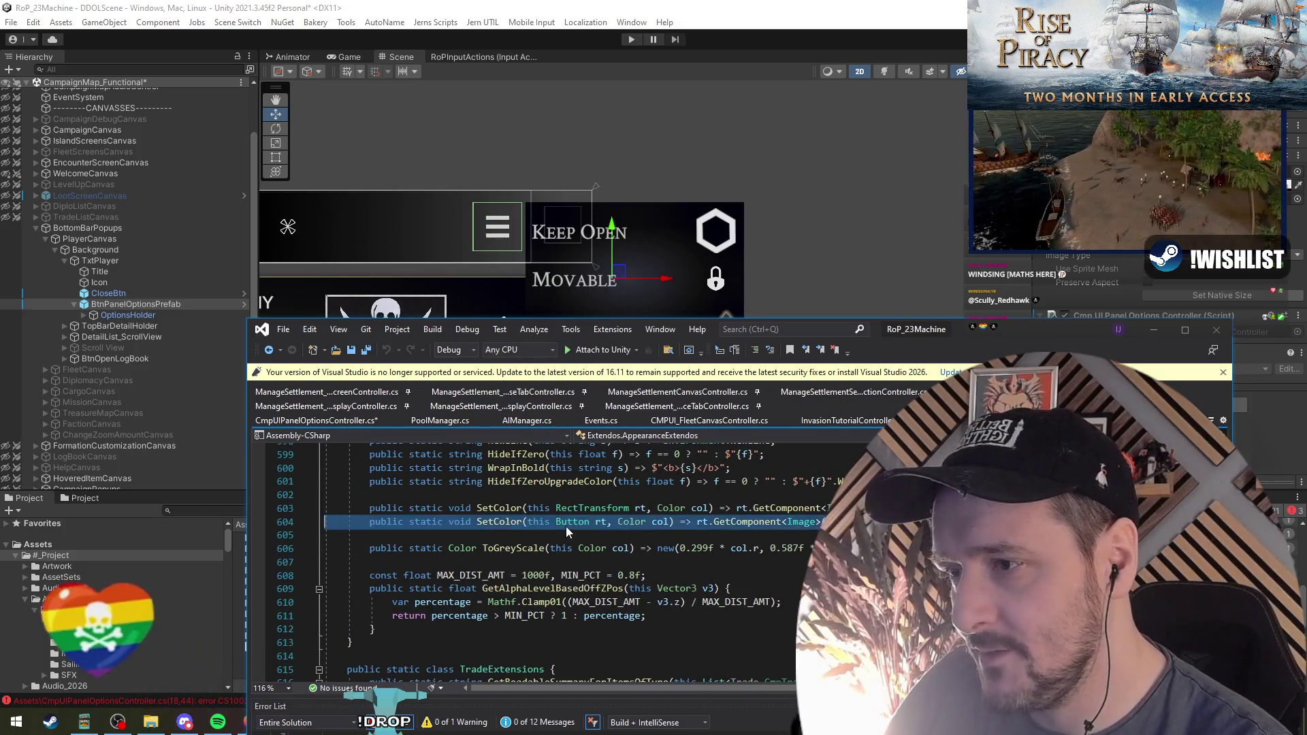
{"action": "key", "text": "ctrl+d"}
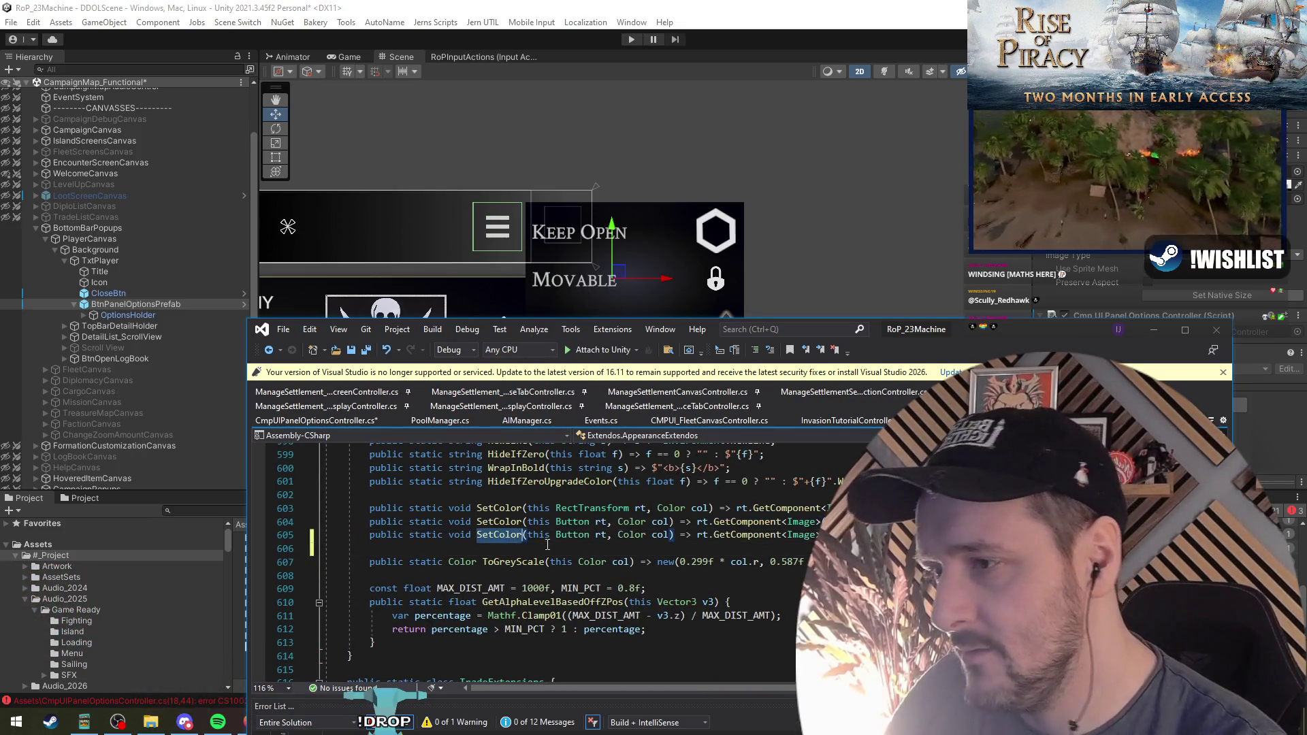
{"action": "double_click", "coordinate": [632, 536]}
{"action": "type", "text": "Palette"}
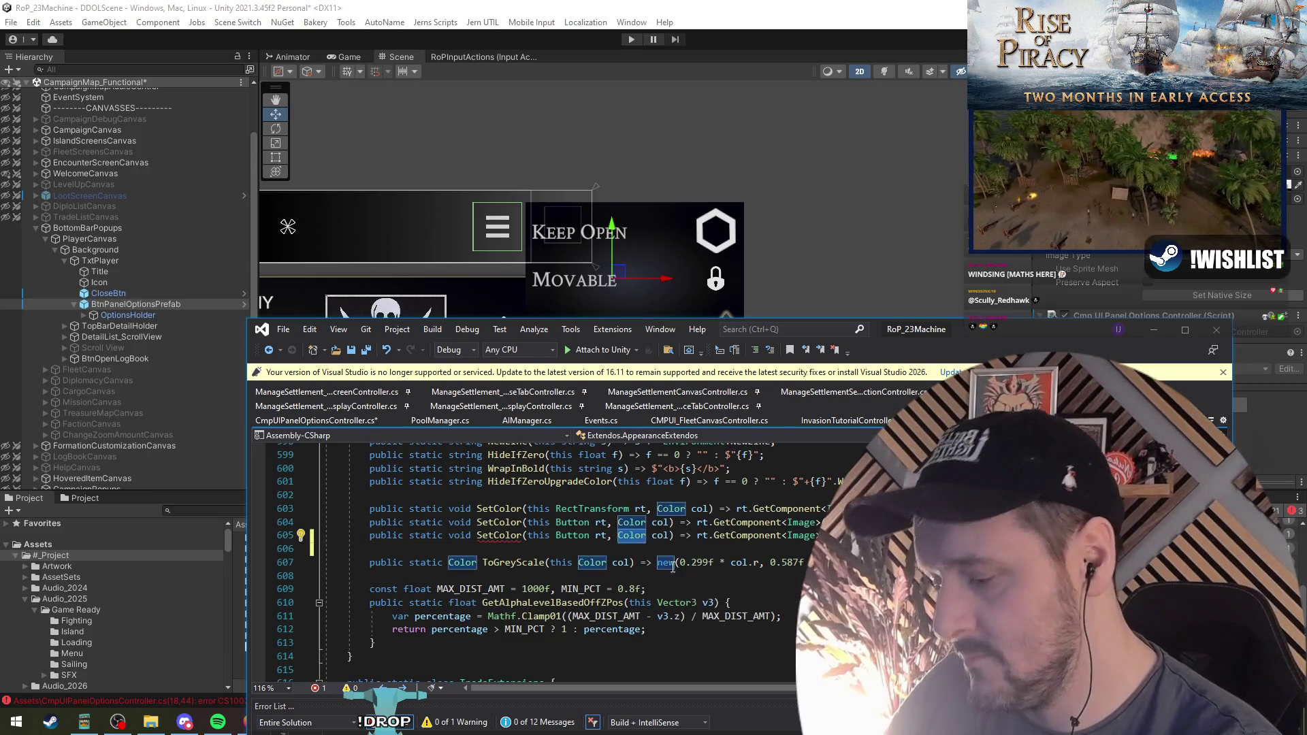
{"action": "double_click", "coordinate": [673, 565]}
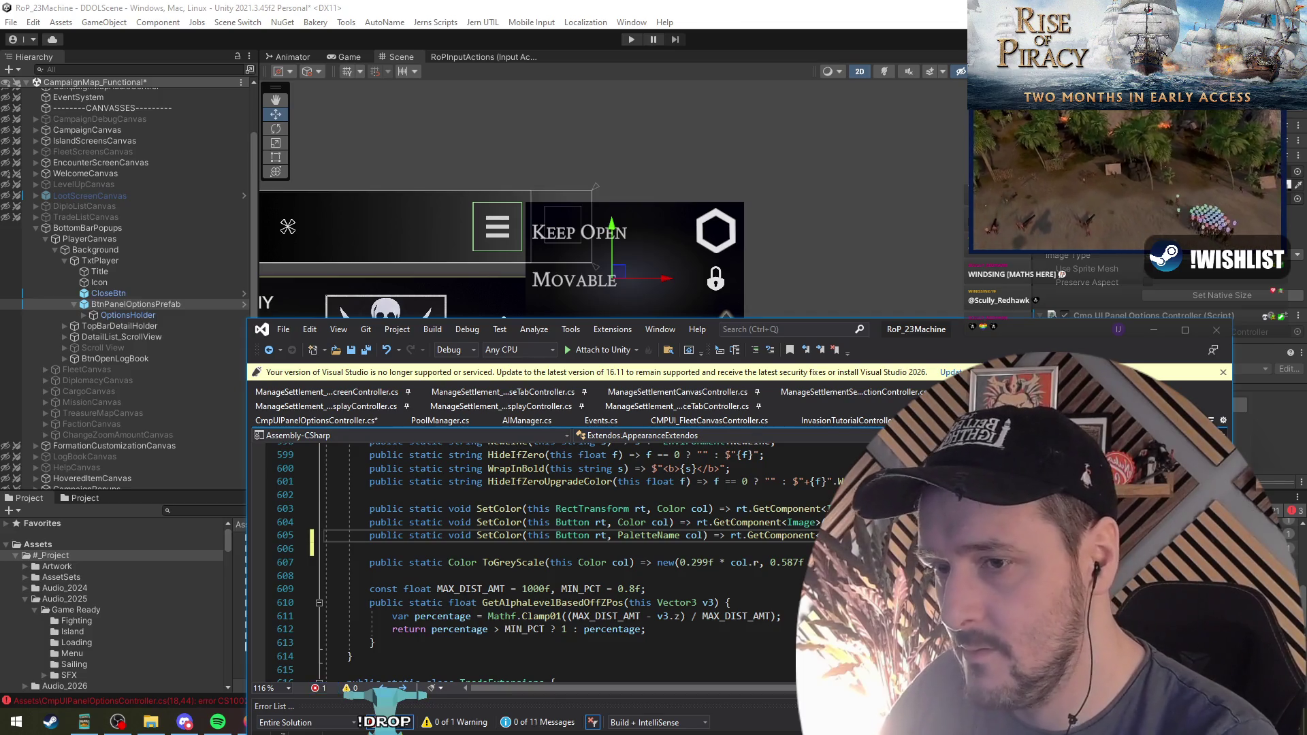
{"action": "left_click", "coordinate": [370, 549]}
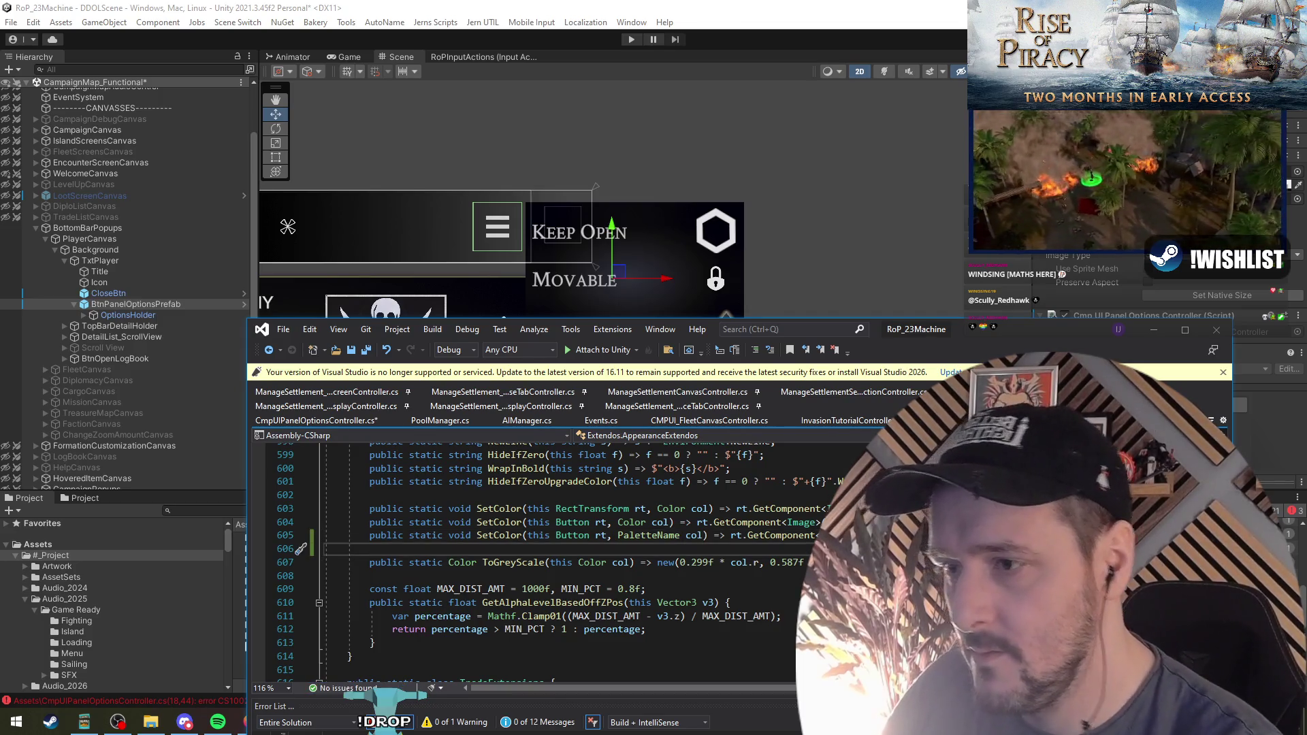
{"action": "left_click", "coordinate": [477, 536]}
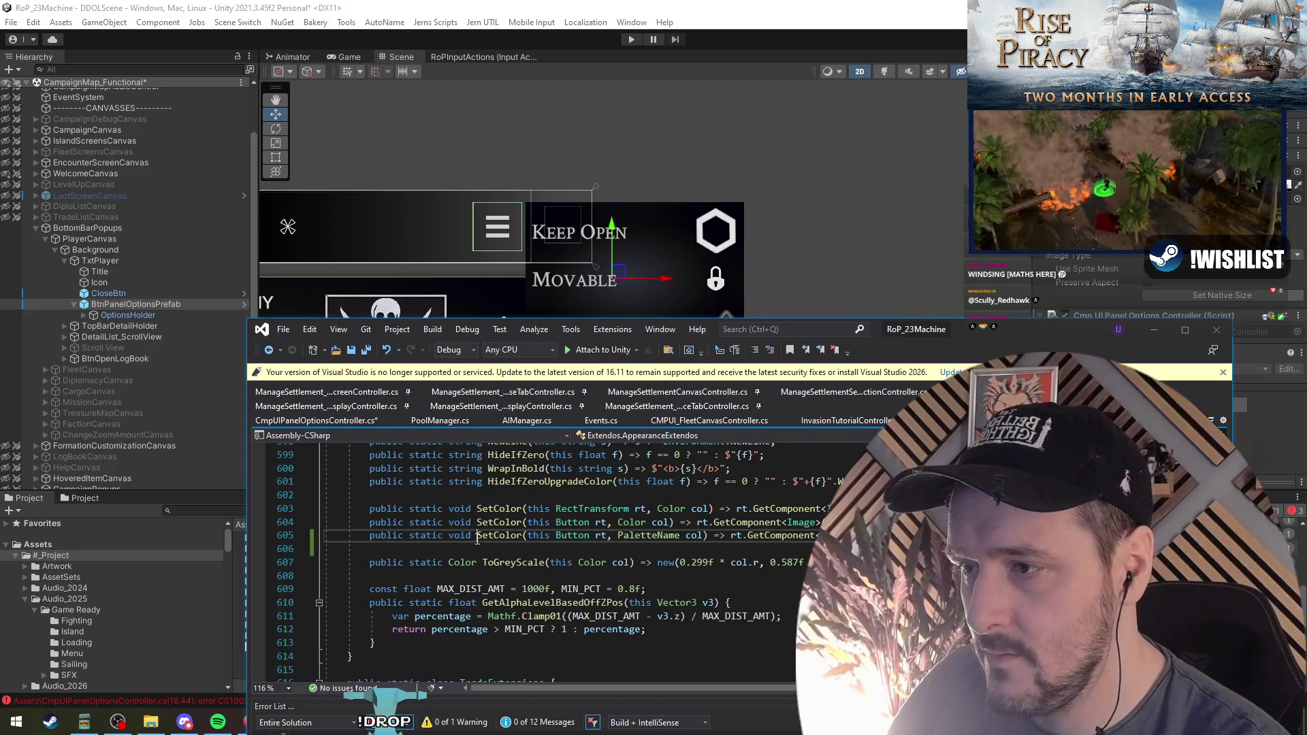
{"action": "key", "text": "ctrl+minus"}
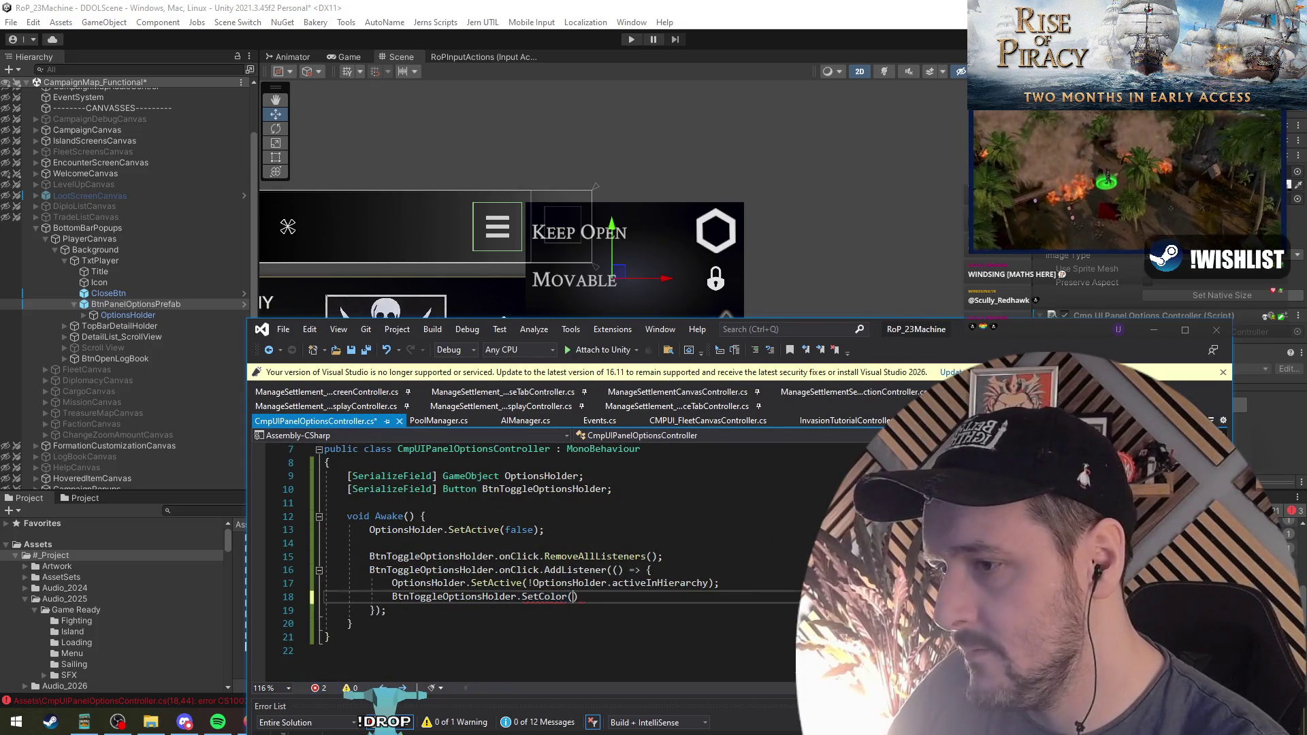
Pass SetColor a palette colour chosen by OptionsHolder.activeInHierarchy ? ... : ...
{"action": "type", "text": "("}
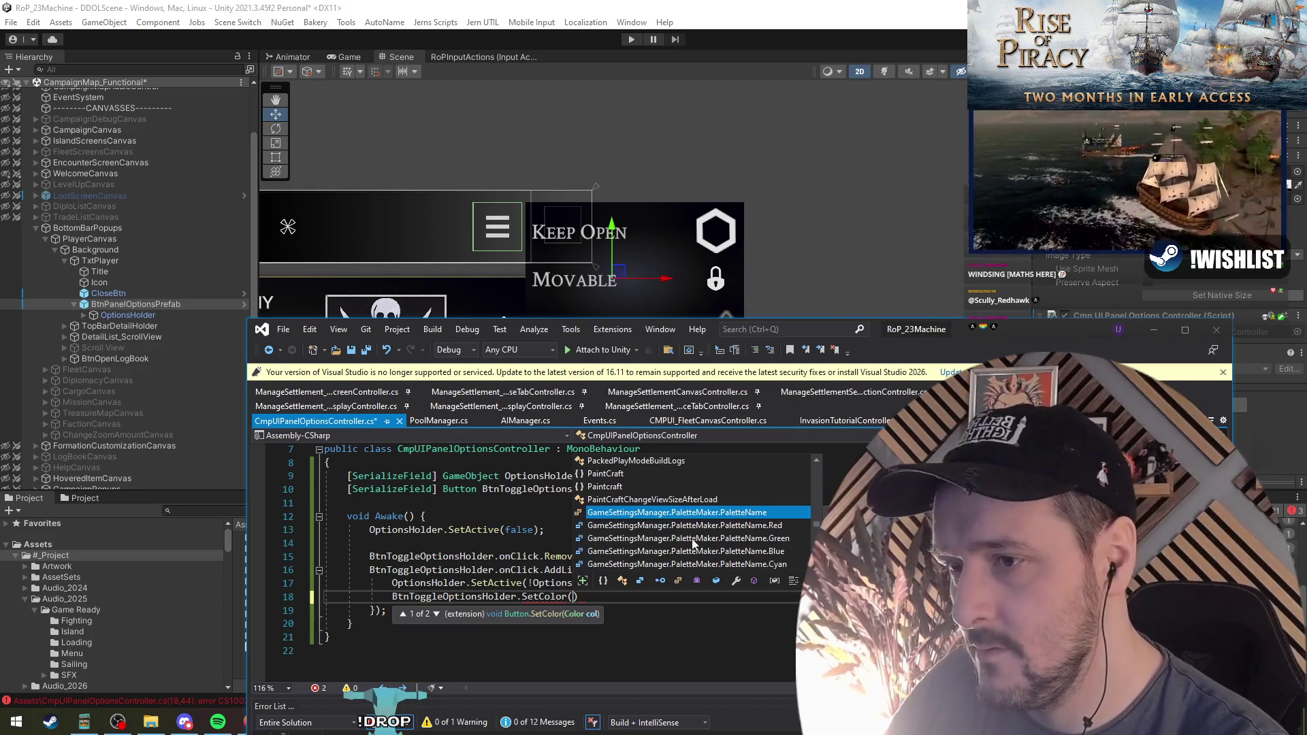
{"action": "scroll", "coordinate": [695, 545], "scroll_direction": "down", "scroll_amount": 2}
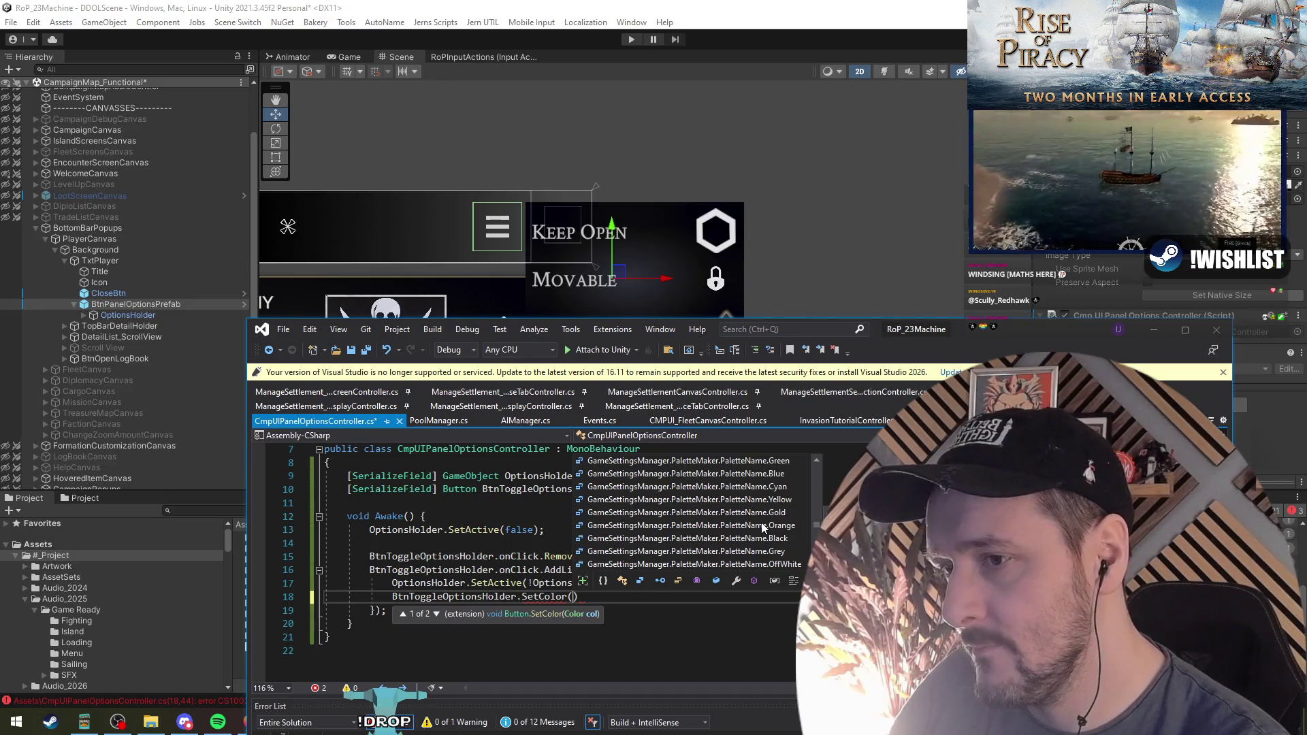
{"action": "double_click", "coordinate": [760, 502]}
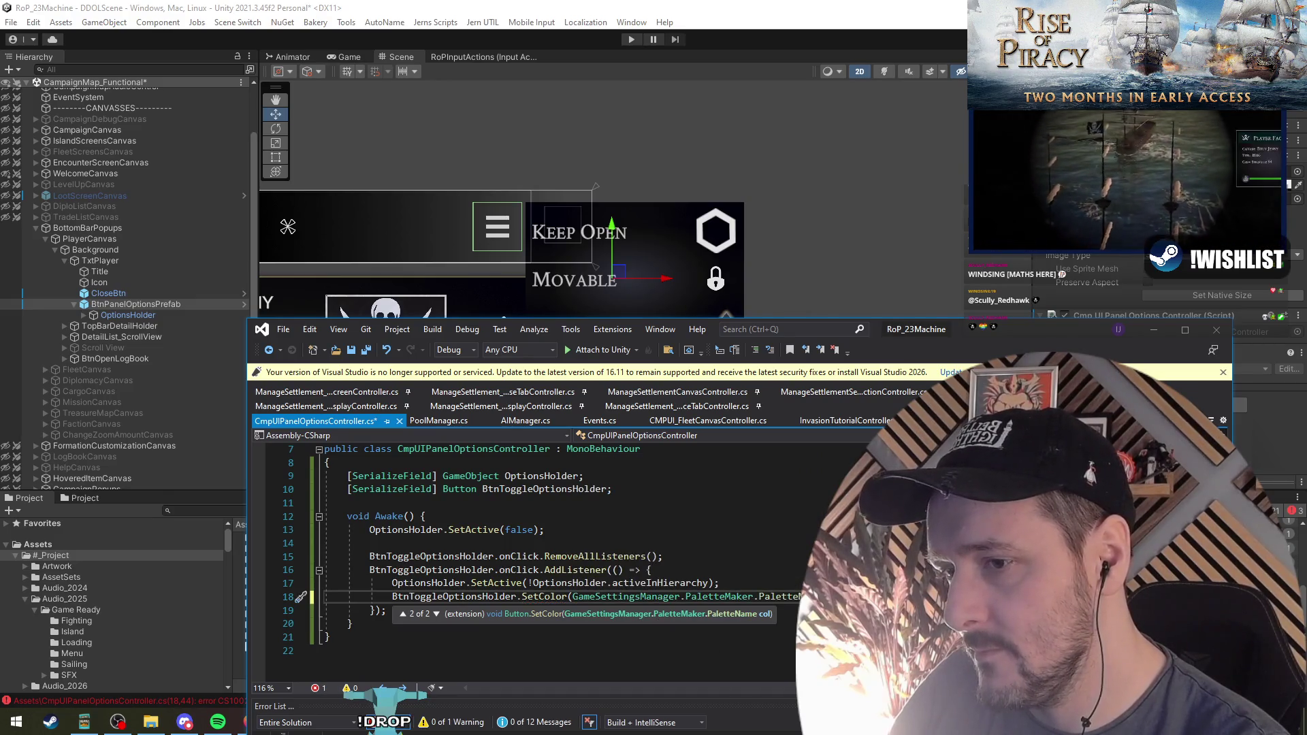
{"action": "left_click", "coordinate": [540, 585]}
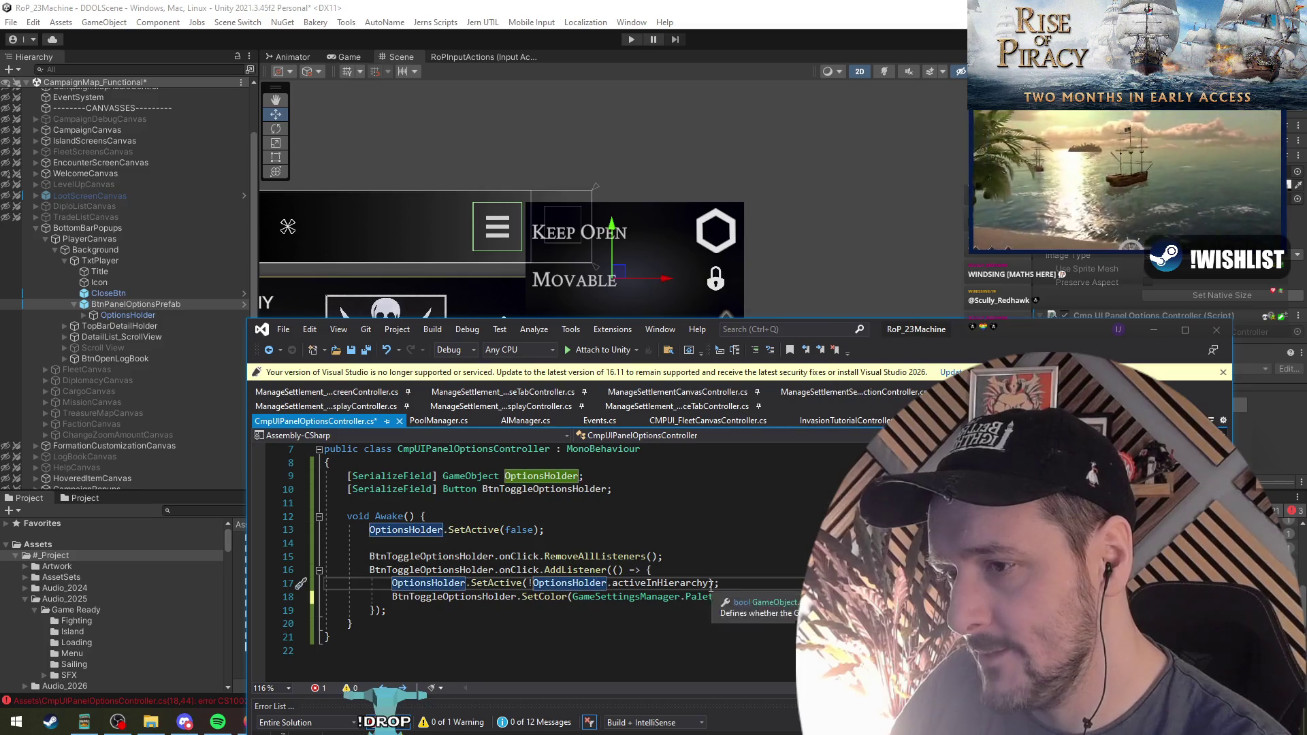
{"action": "left_click", "coordinate": [570, 597]}
{"action": "type", "text": "OptionsHolder.activeInHierarchy ?"}
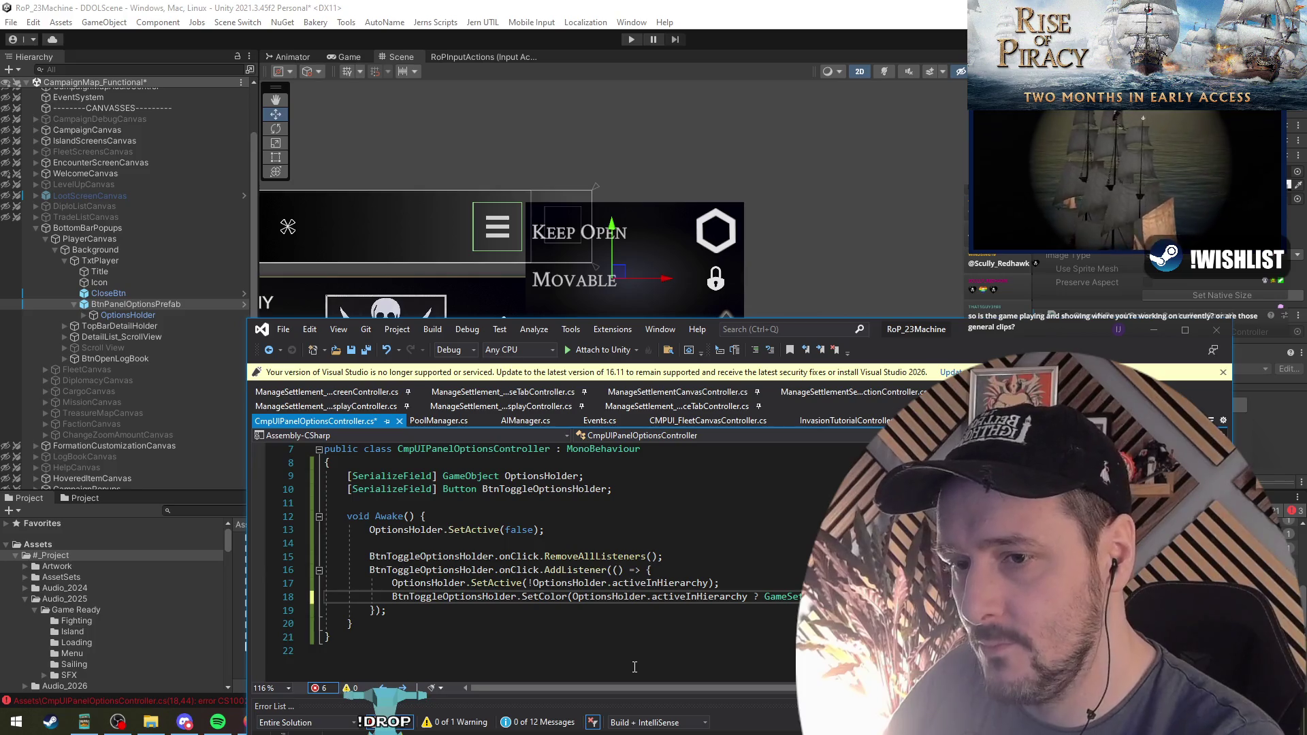
{"action": "key", "text": "End"}
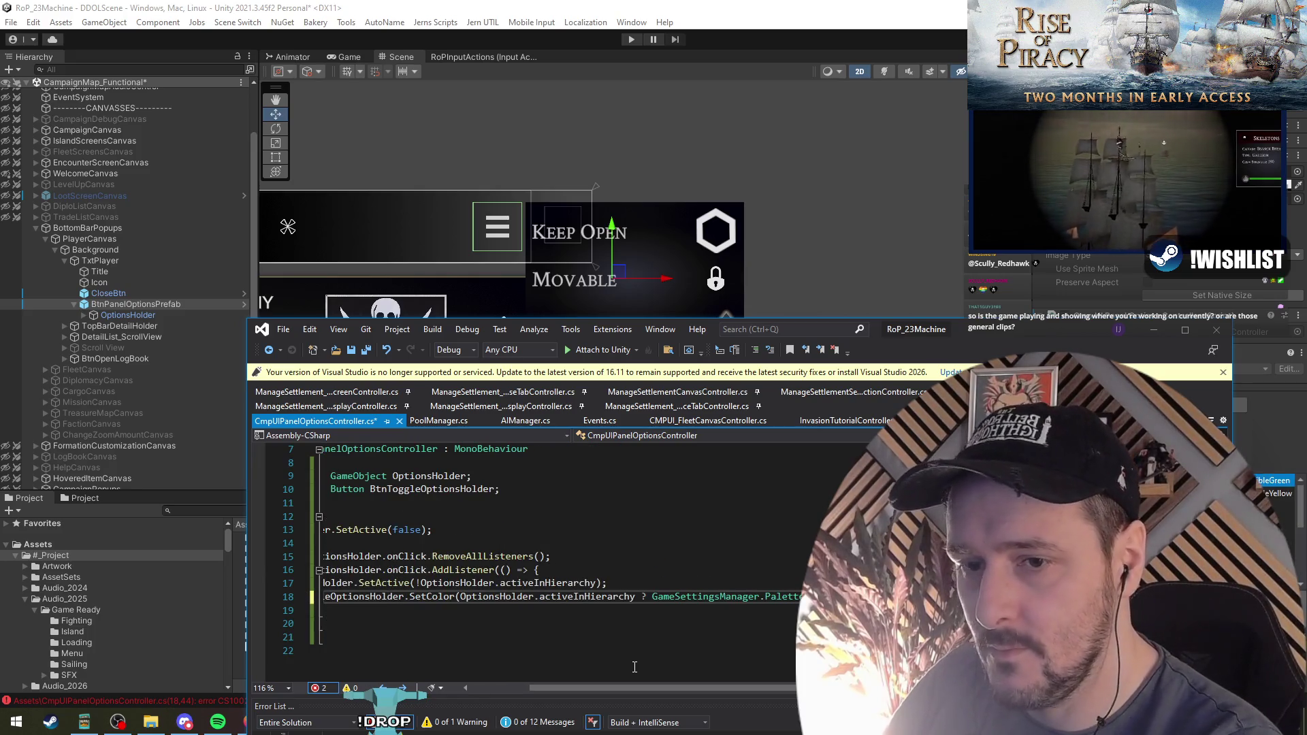
{"action": "type", "text": "Green"}
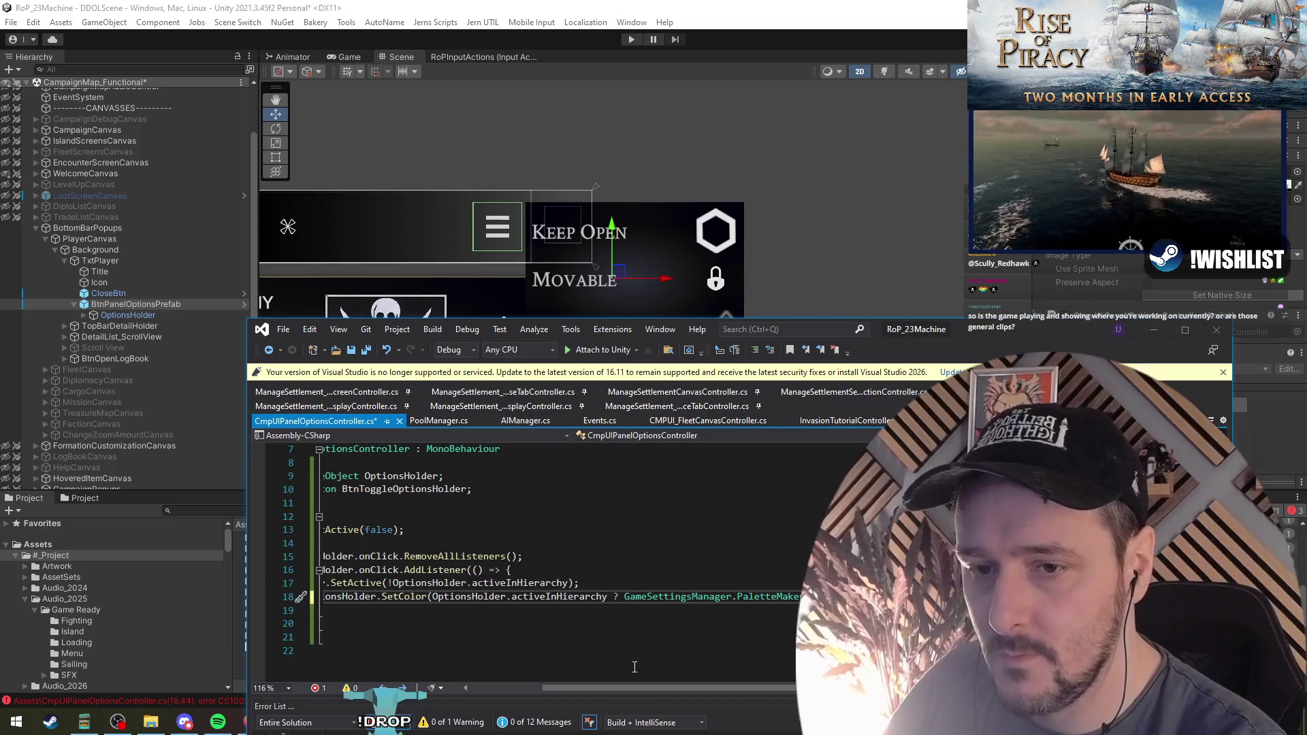
{"action": "key", "text": "Home"}
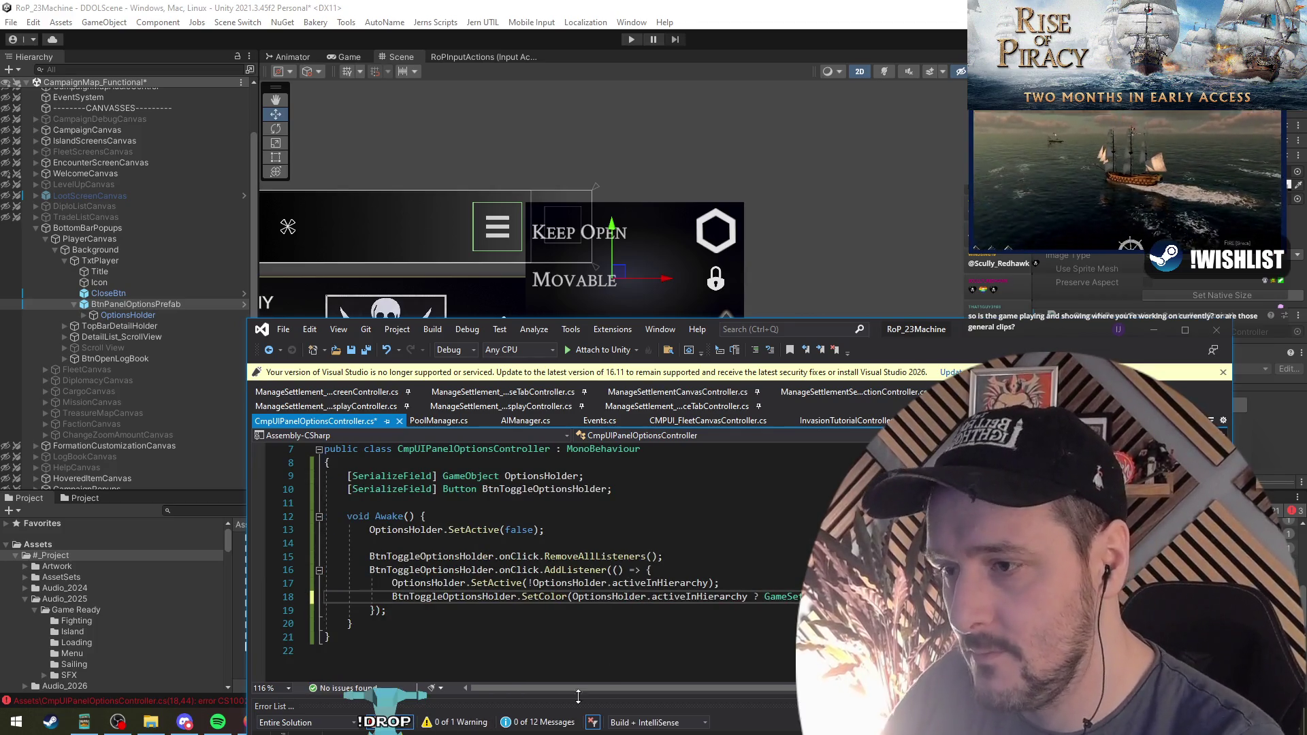
Put the condition, Yellow and White operands on separate lines and save the script
{"action": "left_click", "coordinate": [577, 599]}
{"action": "key", "text": "Return"}
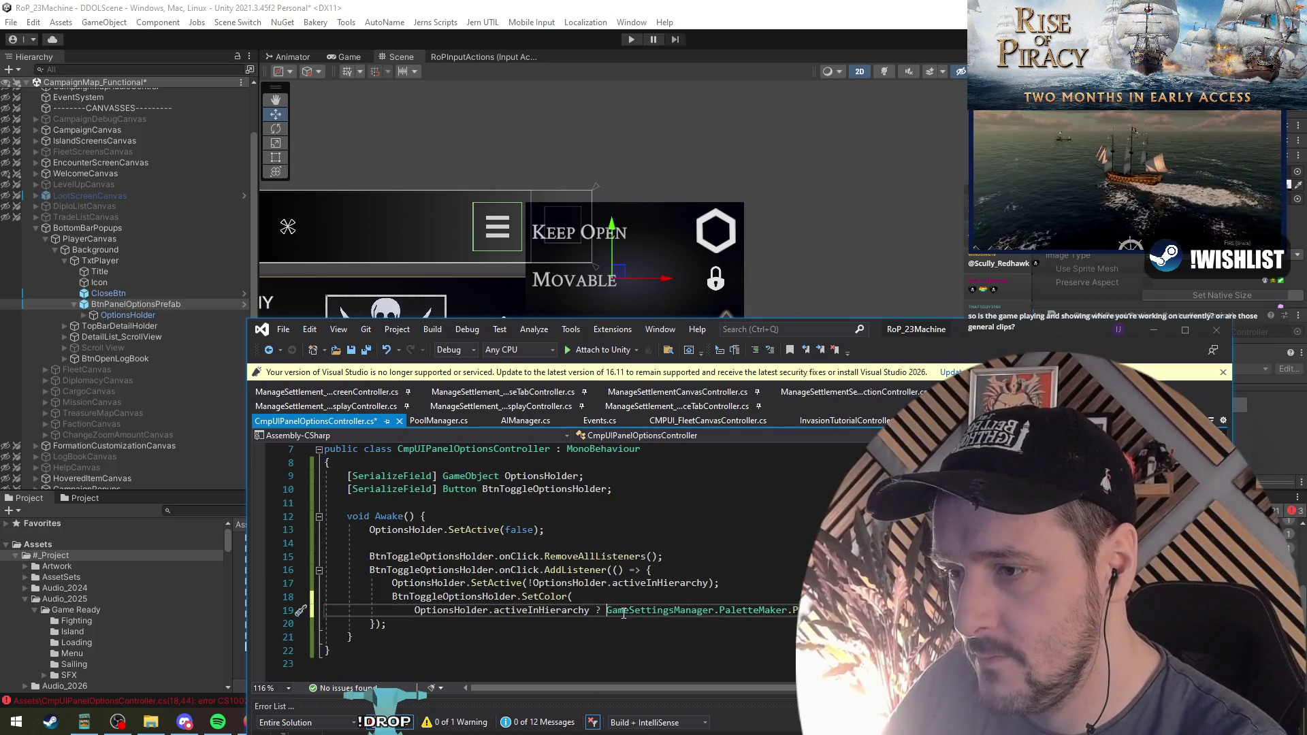
{"action": "key", "text": "Return"}
{"action": "left_click", "coordinate": [719, 623]}
{"action": "key", "text": "Return"}
{"action": "left_click", "coordinate": [697, 637]}
{"action": "key", "text": "Return"}
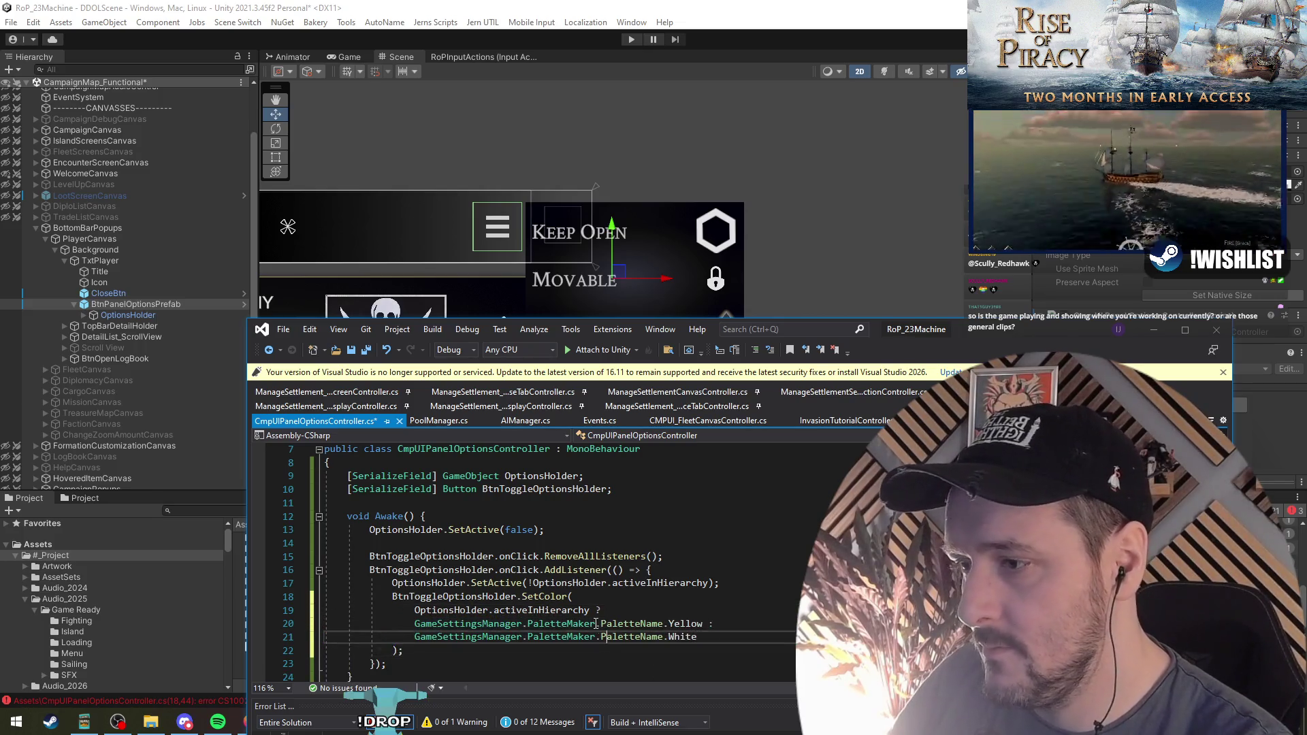
{"action": "key", "text": "ctrl+s"}
Delete the empty line 26 and switch back to Unity so the scripts recompile
{"action": "left_click", "coordinate": [429, 531]}
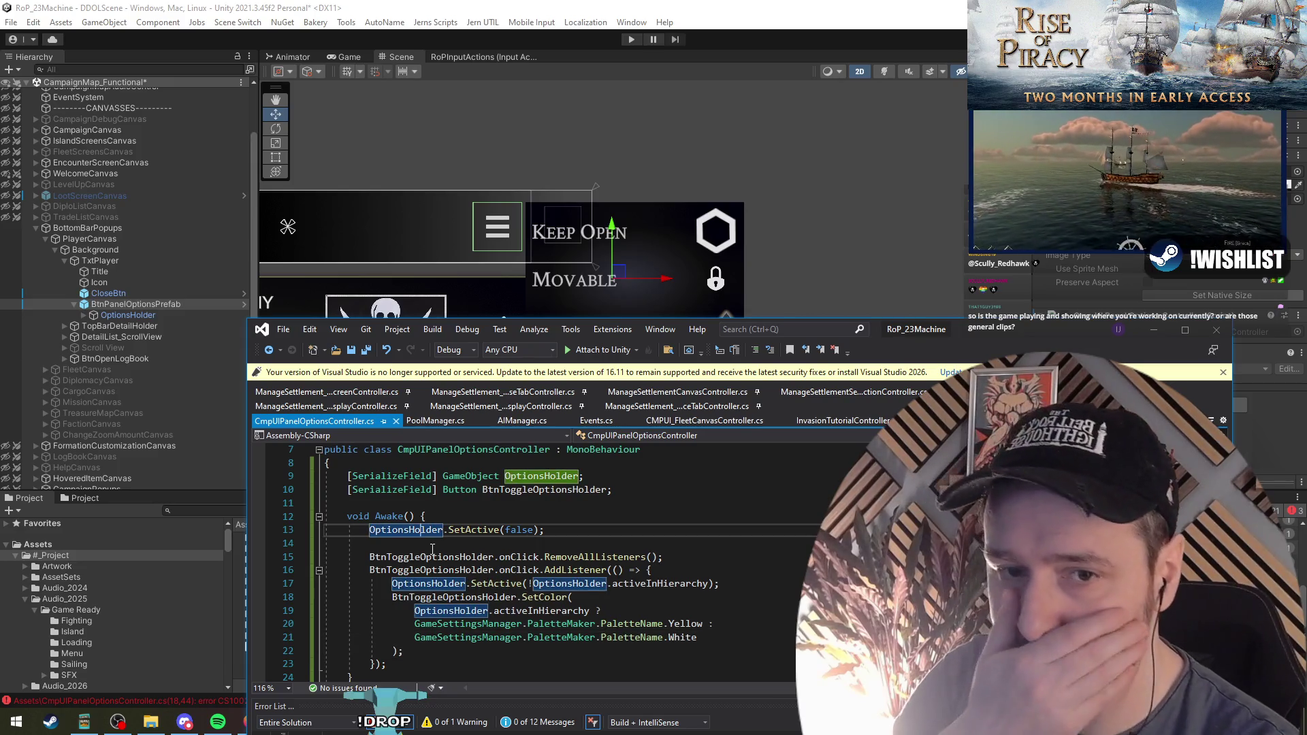
{"action": "left_click", "coordinate": [775, 542]}
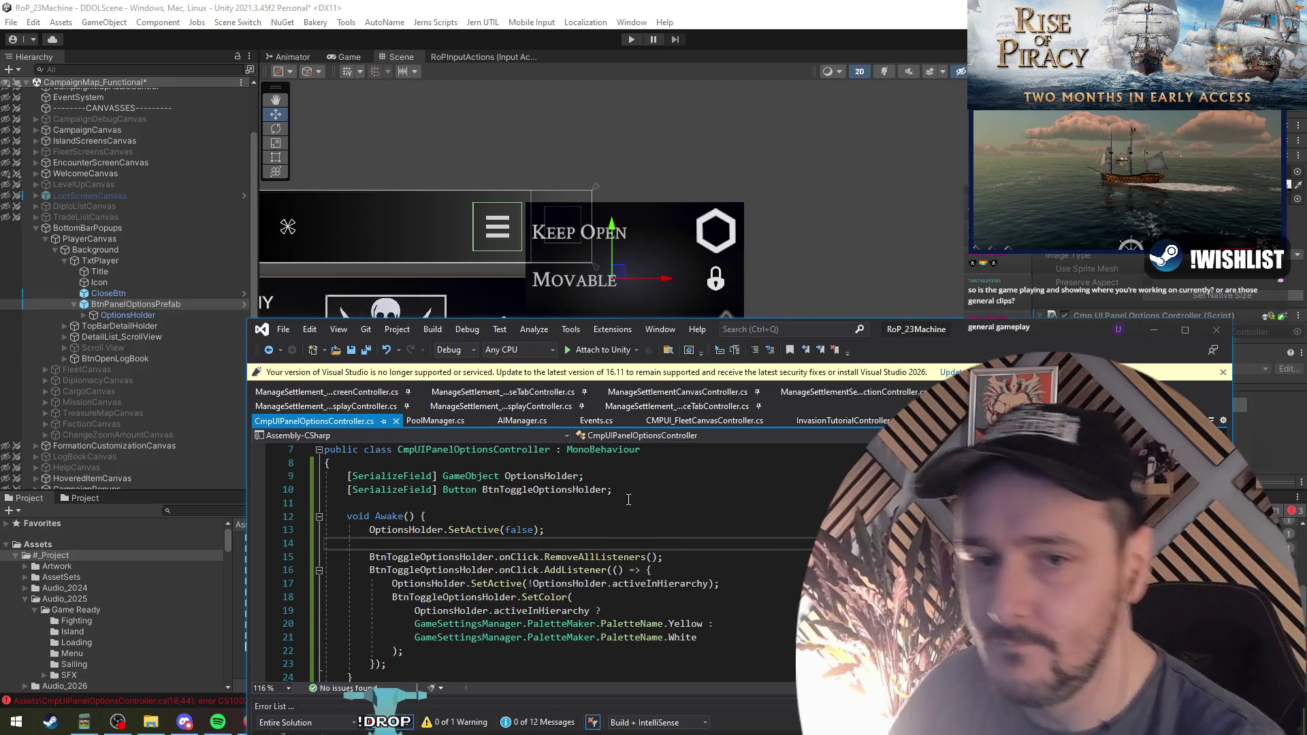
{"action": "left_click", "coordinate": [722, 516]}
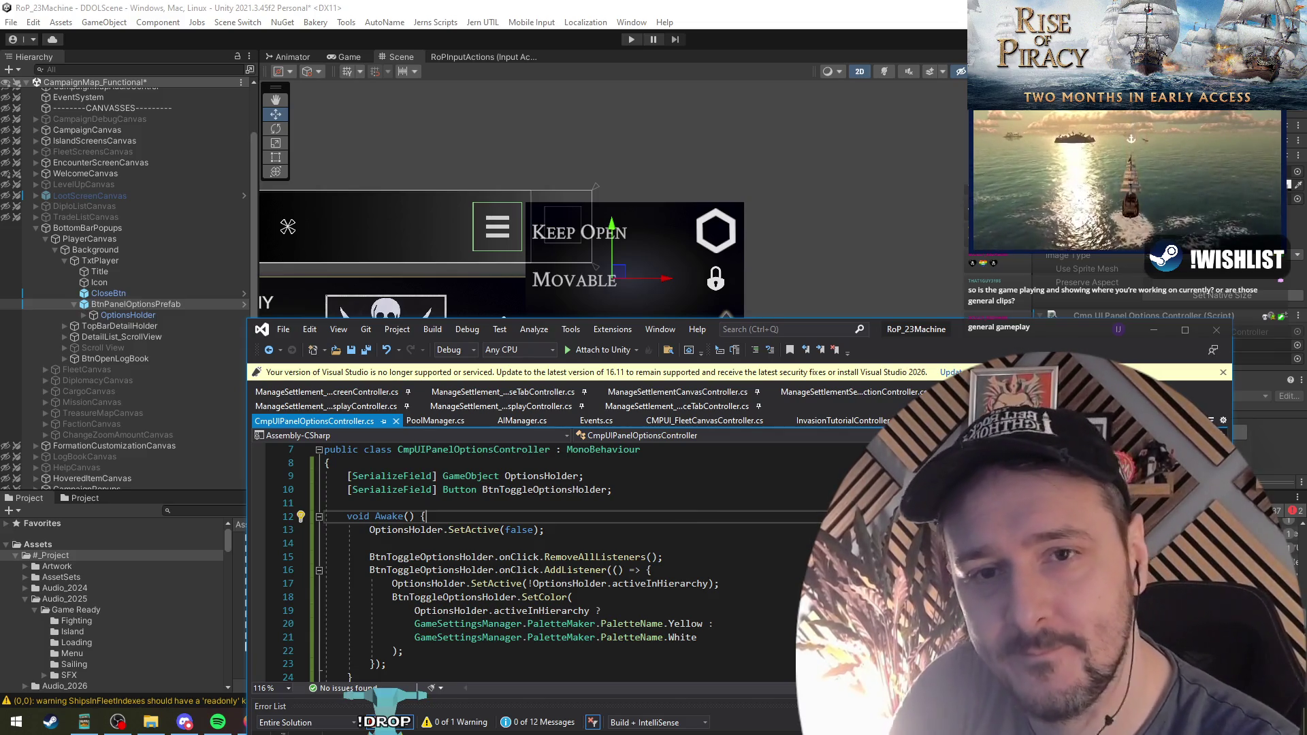
{"action": "left_click_drag", "start_coordinate": [988, 338], "coordinate": [907, 66]}
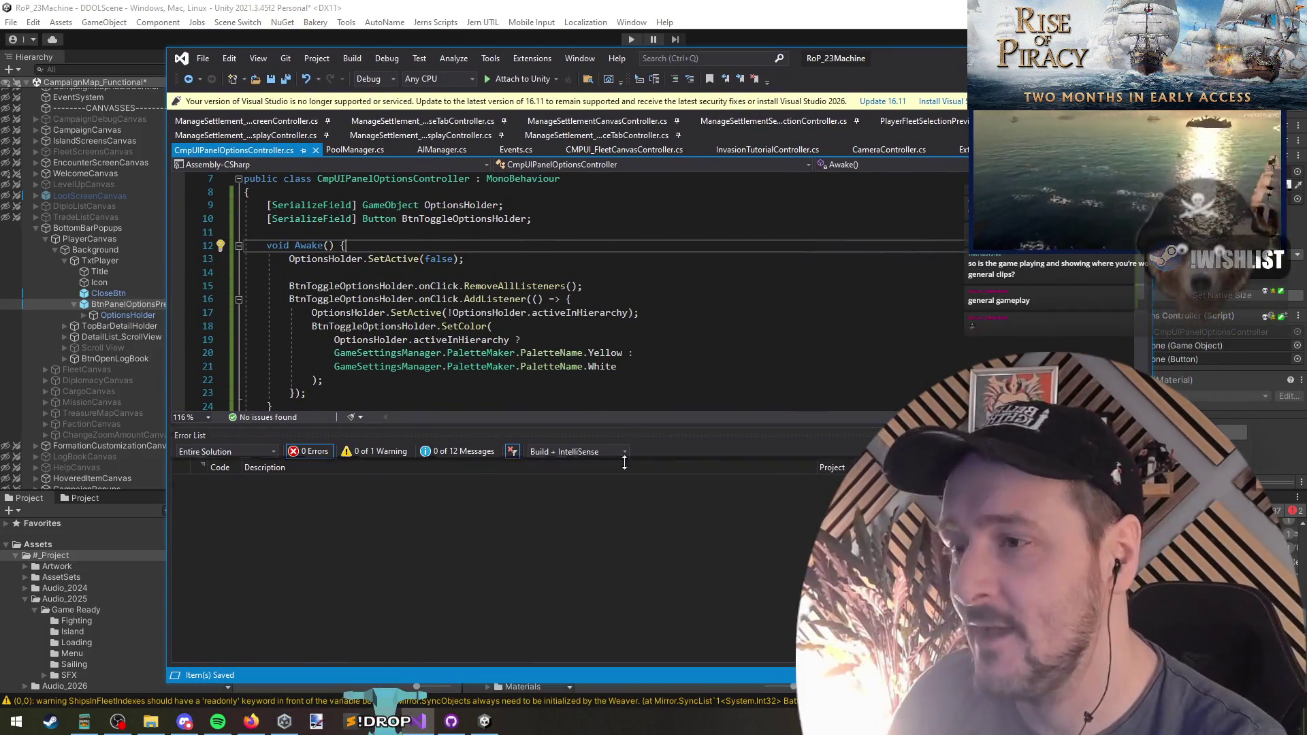
{"action": "left_click_drag", "start_coordinate": [640, 433], "coordinate": [639, 520]}
{"action": "left_click", "coordinate": [639, 406]}
{"action": "left_click", "coordinate": [639, 443]}
{"action": "scroll", "coordinate": [640, 443], "scroll_direction": "up", "scroll_amount": 2}
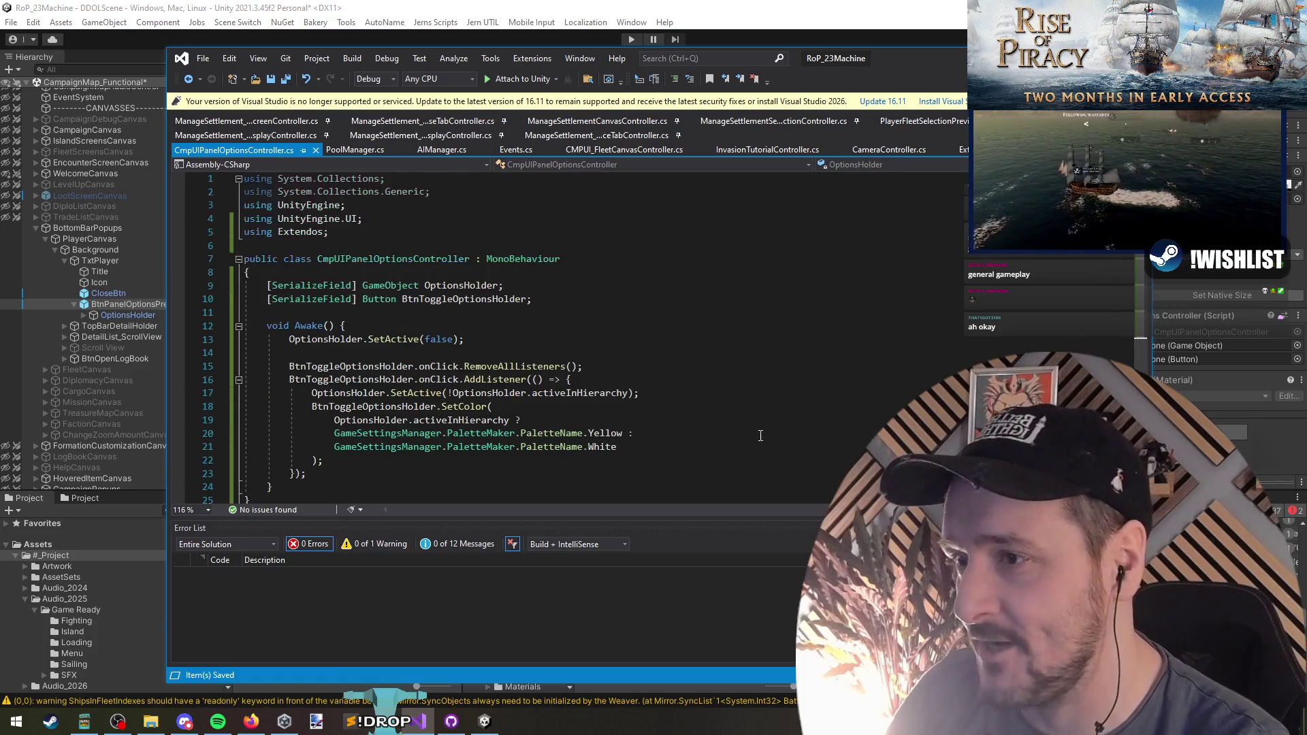
{"action": "scroll", "coordinate": [662, 449], "scroll_direction": "down", "scroll_amount": 3}
{"action": "key", "text": "BackSpace"}
{"action": "scroll", "coordinate": [506, 407], "scroll_direction": "up", "scroll_amount": 3}
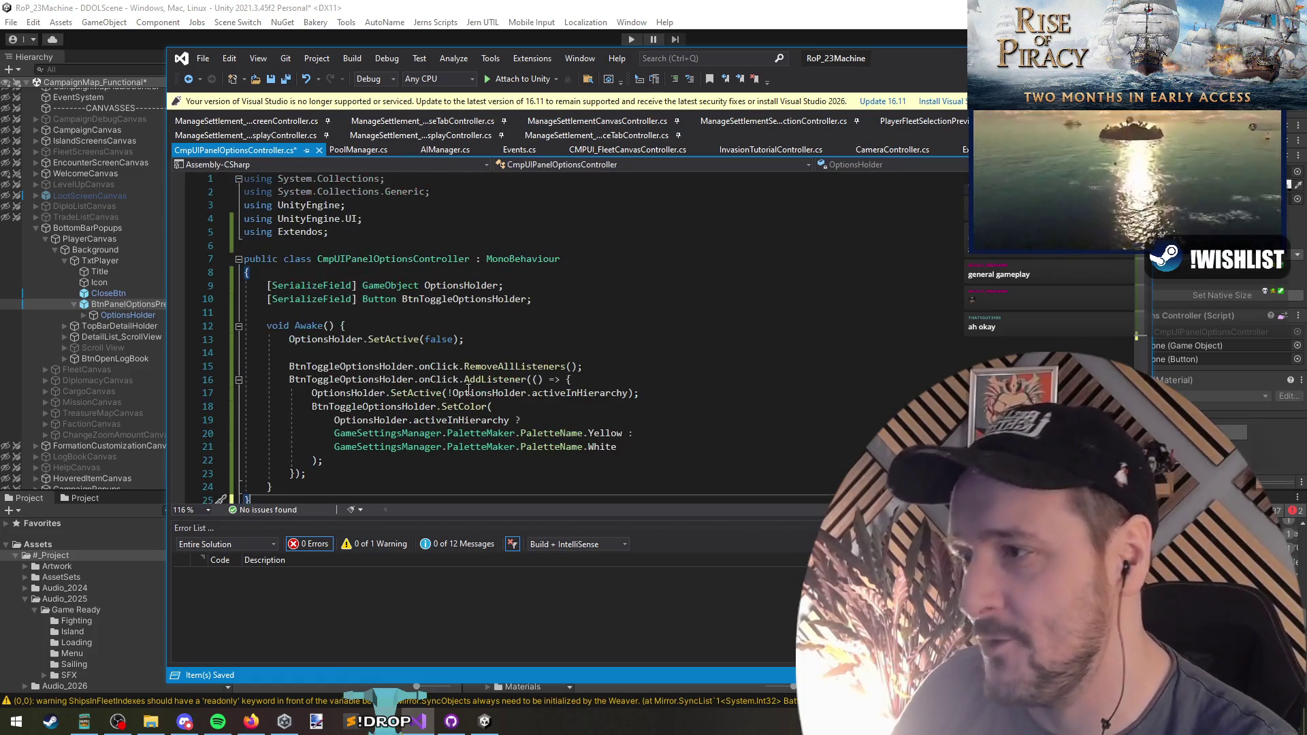
{"action": "double_click", "coordinate": [463, 299]}
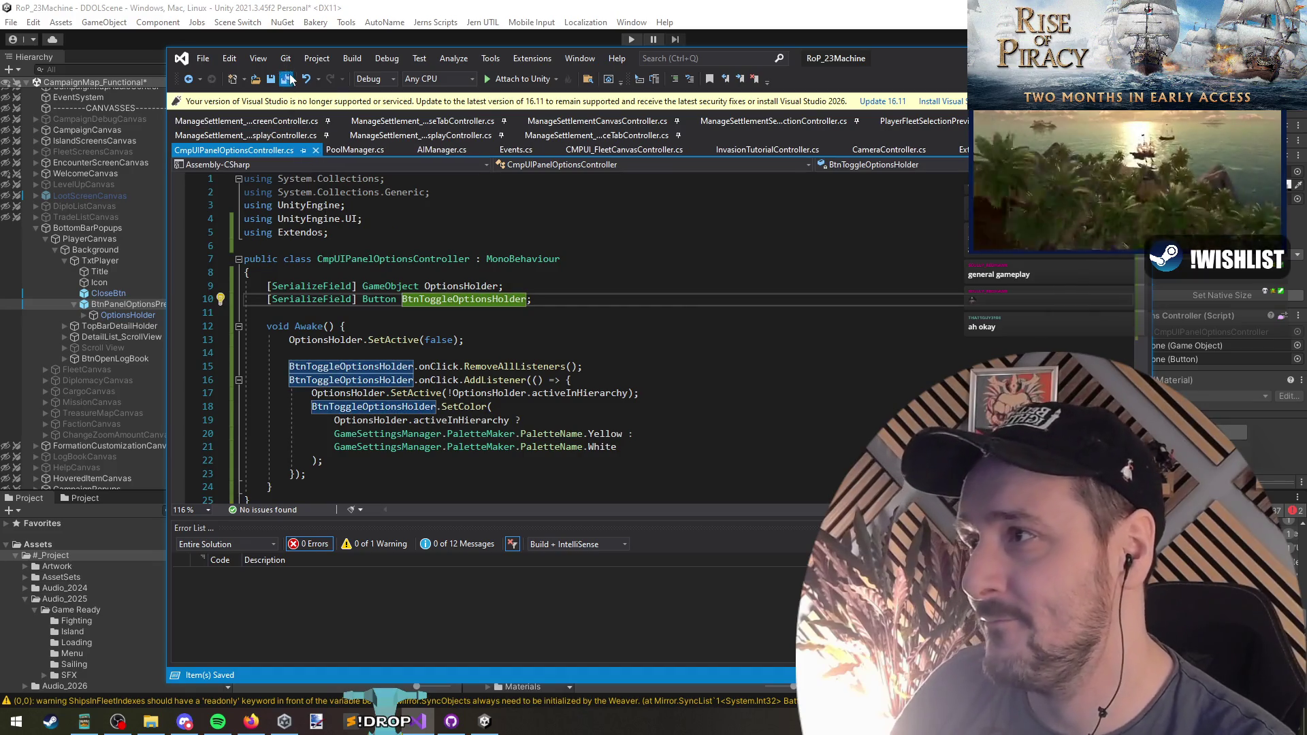
{"action": "key", "text": "alt+Tab"}
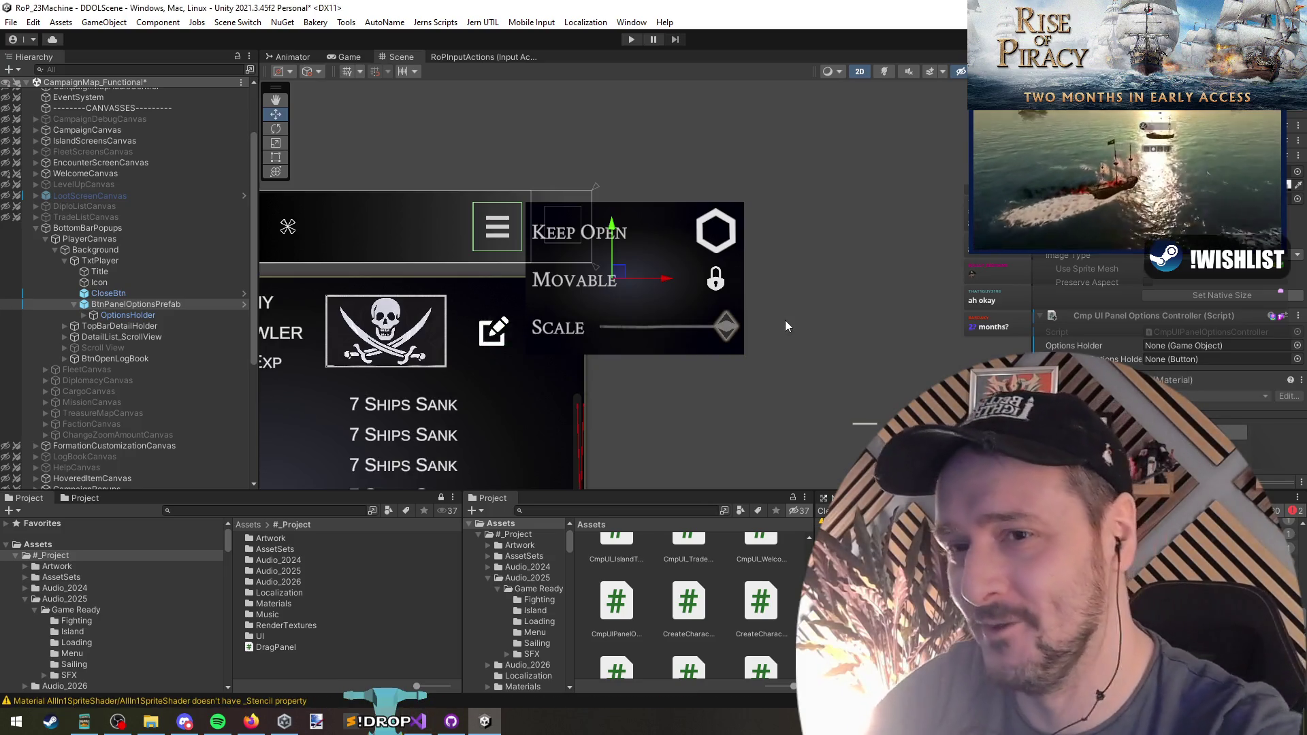
Assign BtnPanelOptionsPrefab and OptionsHolder to the options controller's Inspector fields, then save the scene
{"action": "left_click", "coordinate": [129, 303]}
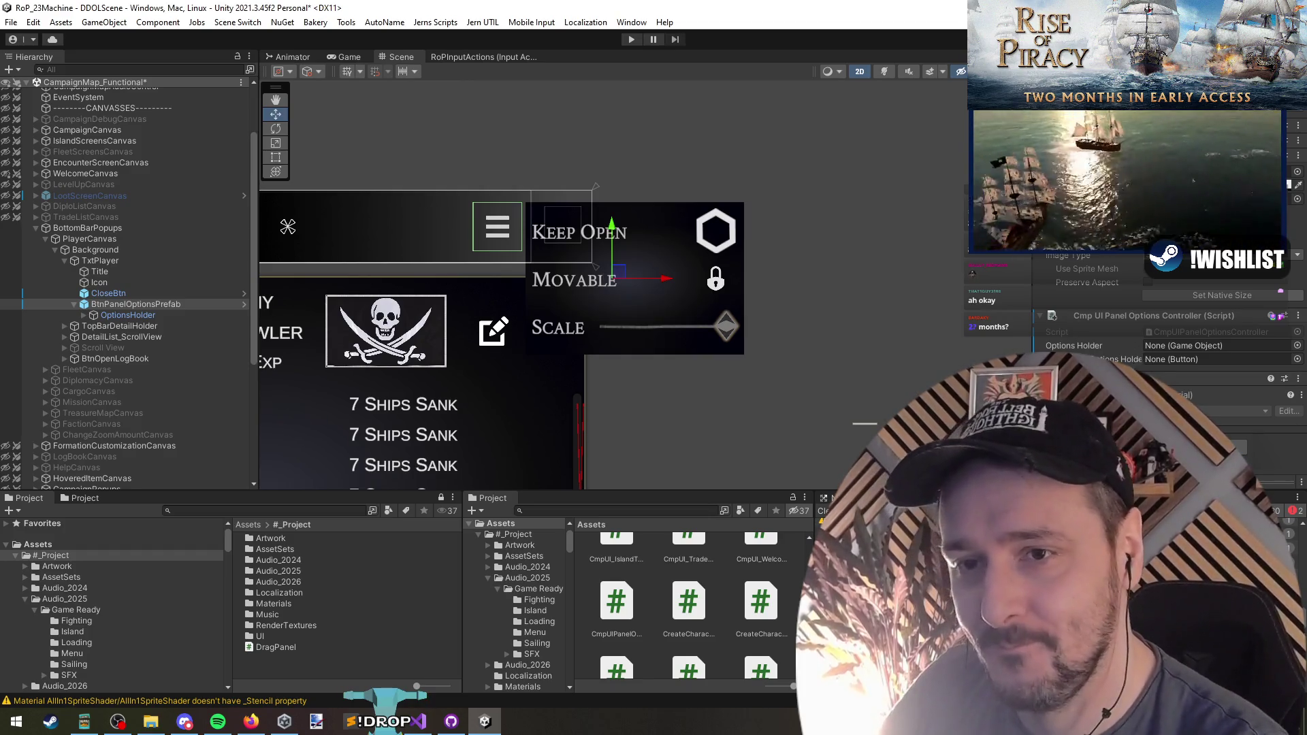
{"action": "left_click_drag", "start_coordinate": [1157, 422], "coordinate": [1184, 359]}
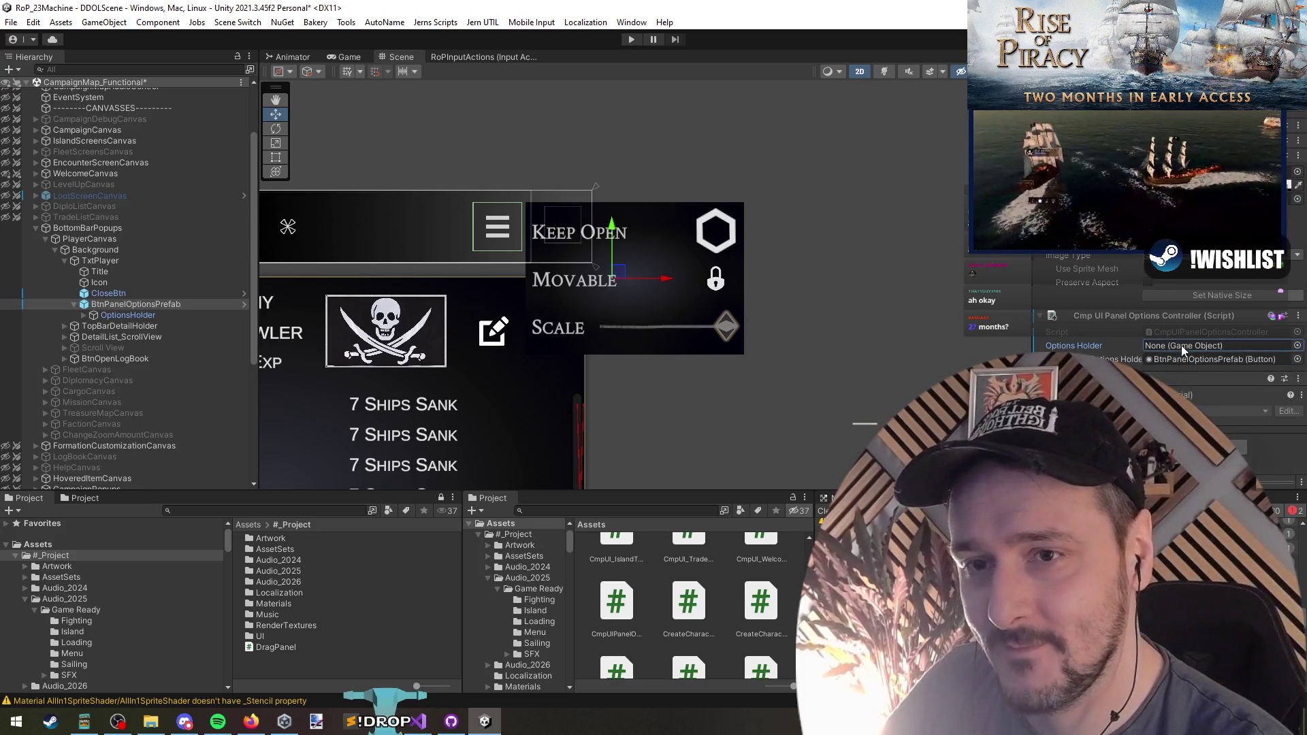
{"action": "left_click_drag", "start_coordinate": [175, 314], "coordinate": [1174, 352]}
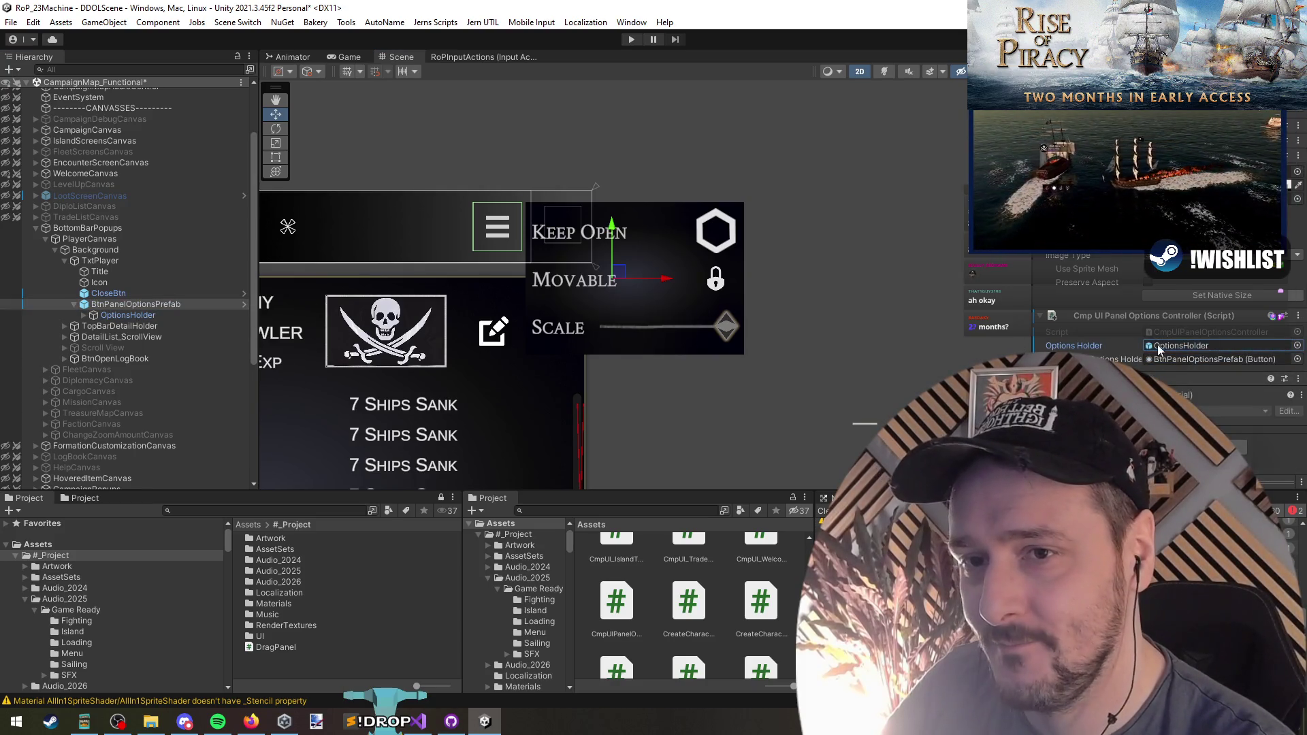
{"action": "left_click", "coordinate": [115, 250]}
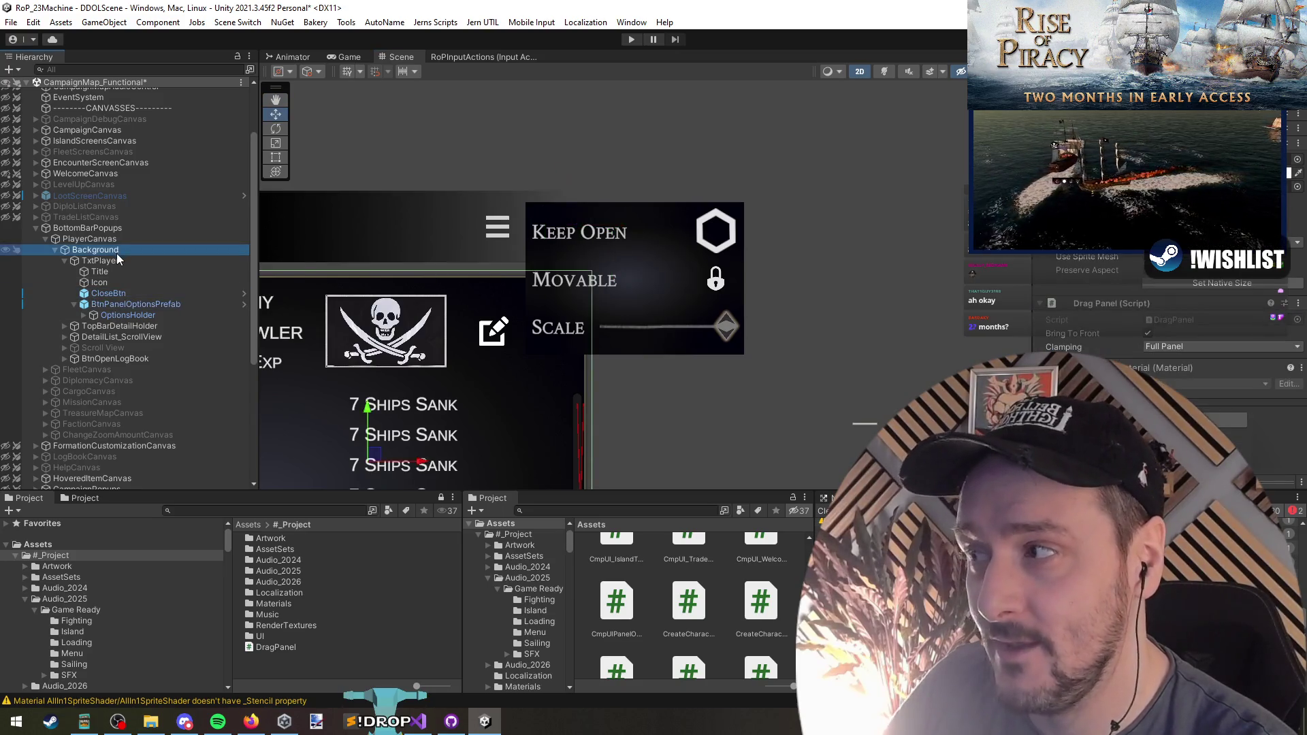
{"action": "key", "text": "ctrl+s"}
Deactivate PlayerCanvas, save again, and unload the CampaignMap_Functional scene
{"action": "left_click", "coordinate": [96, 228]}
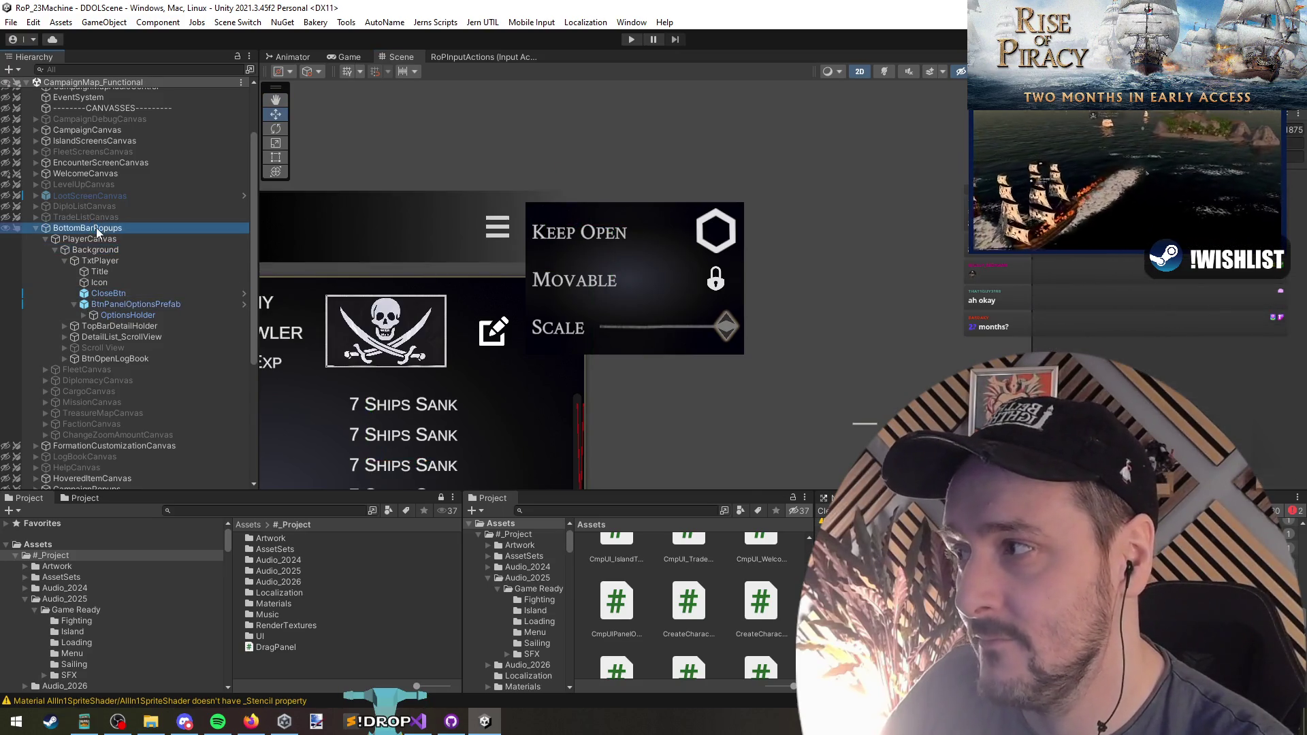
{"action": "left_click", "coordinate": [113, 240]}
{"action": "key", "text": "alt+shift+a"}
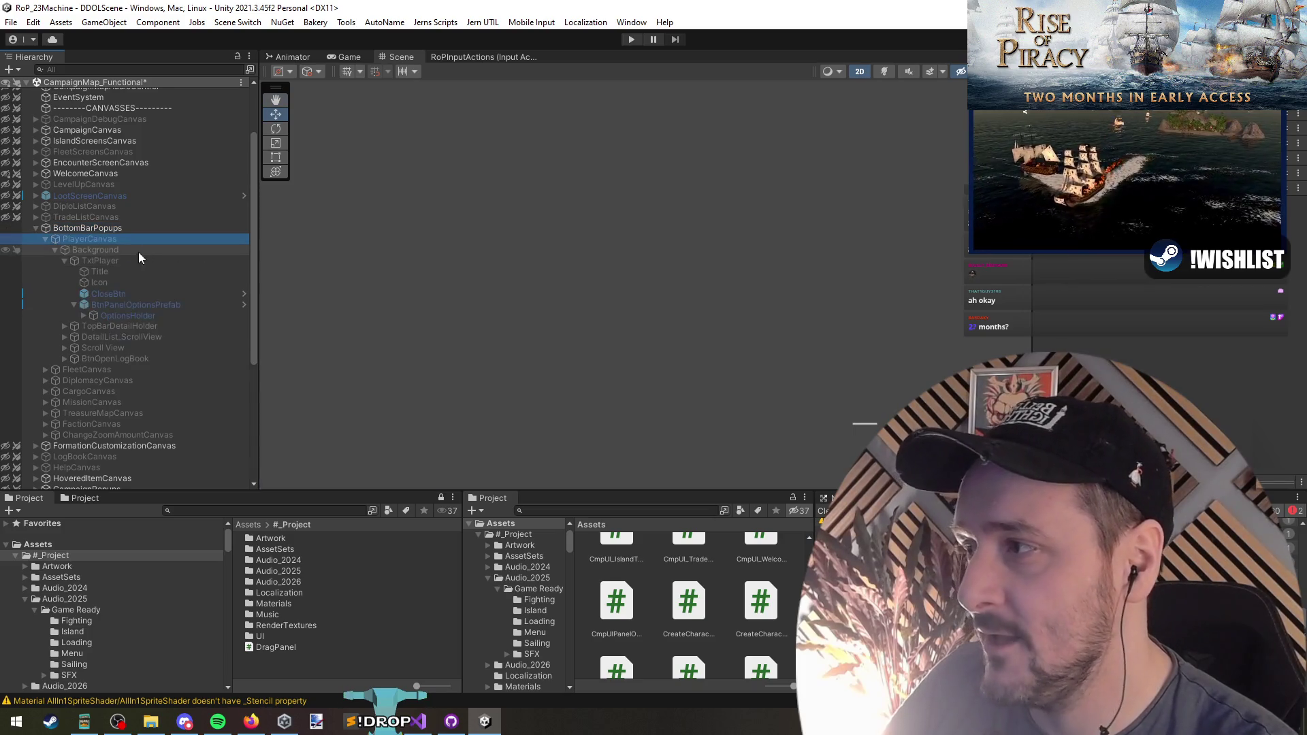
{"action": "key", "text": "ctrl+s"}
{"action": "right_click", "coordinate": [149, 82]}
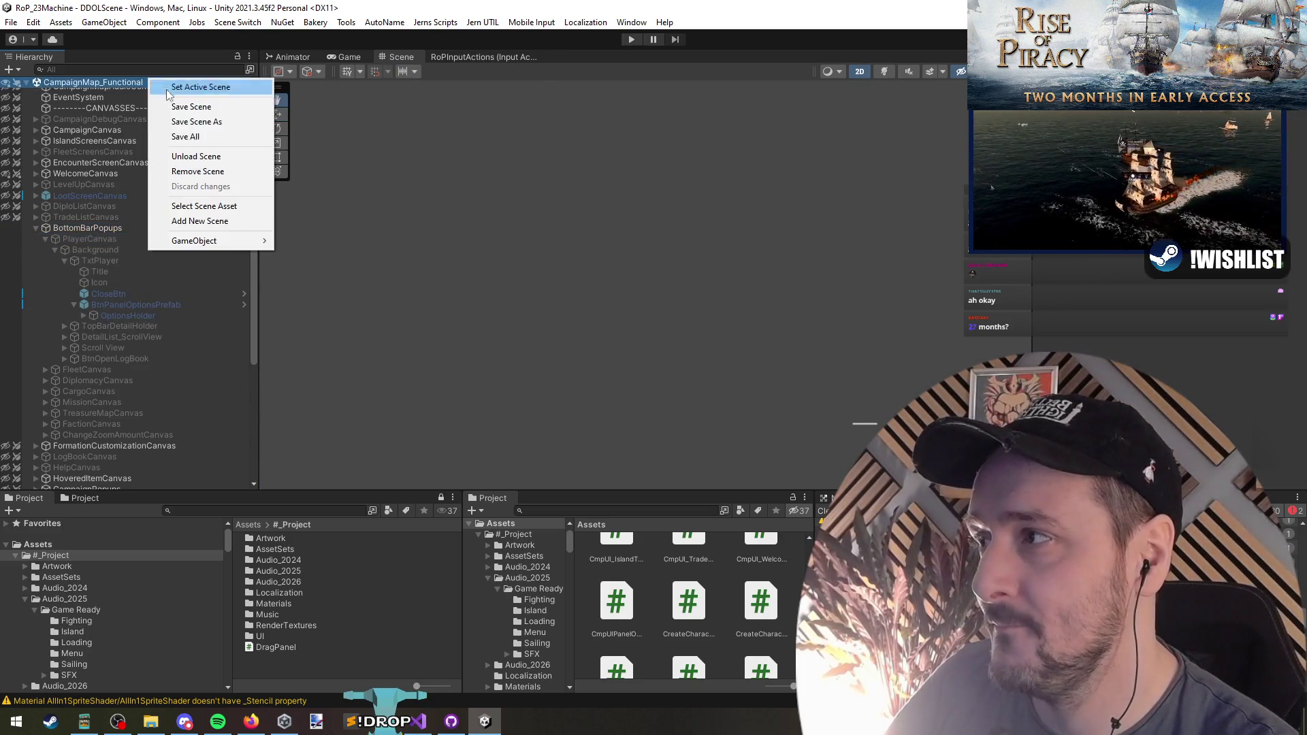
{"action": "left_click", "coordinate": [216, 157]}
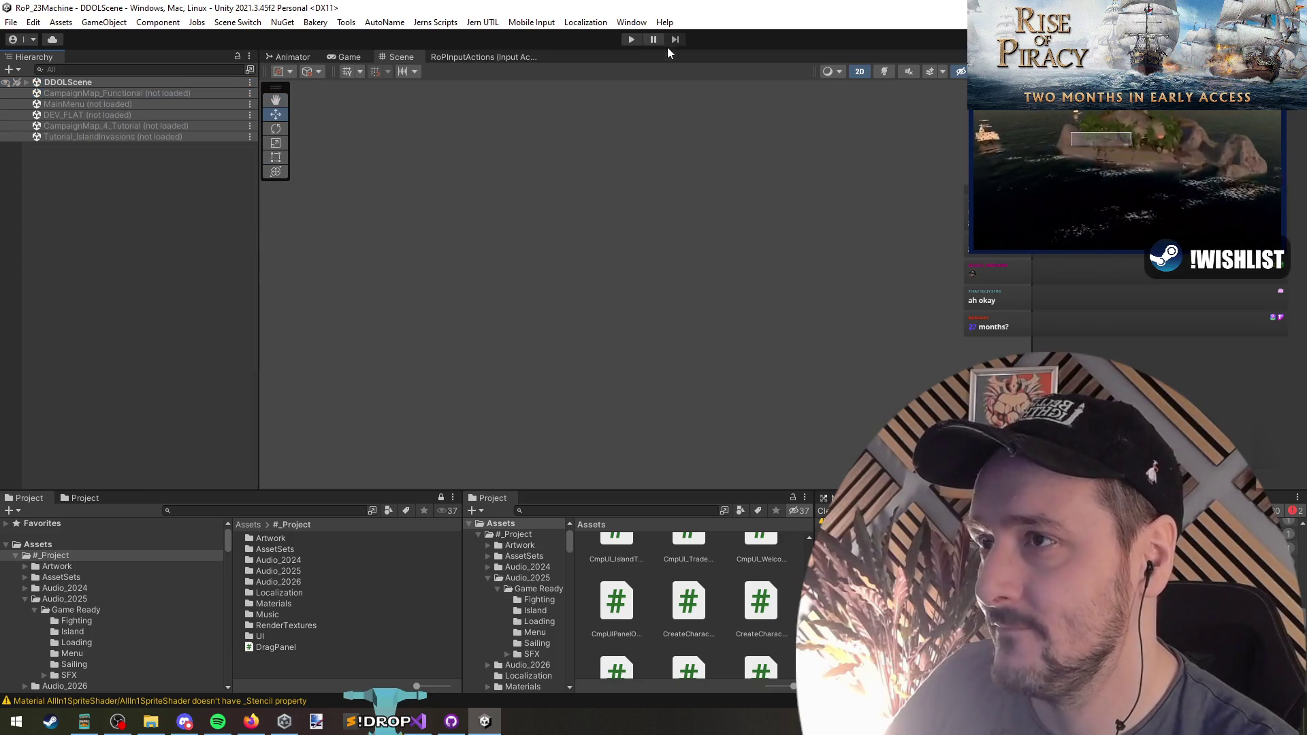
Enter Play mode and choose Continue on the Rise of Piracy main menu to load the campaign map
{"action": "key", "text": "ctrl+p"}
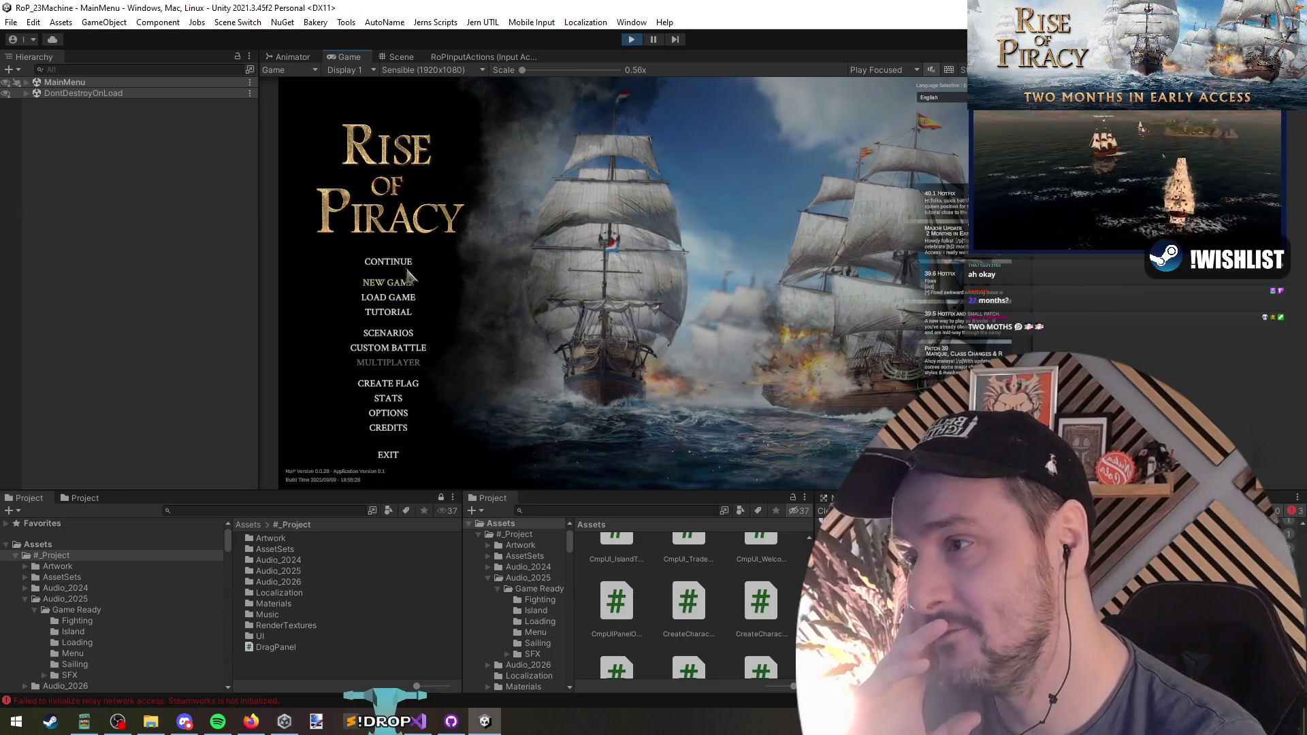
{"action": "left_click", "coordinate": [402, 263]}
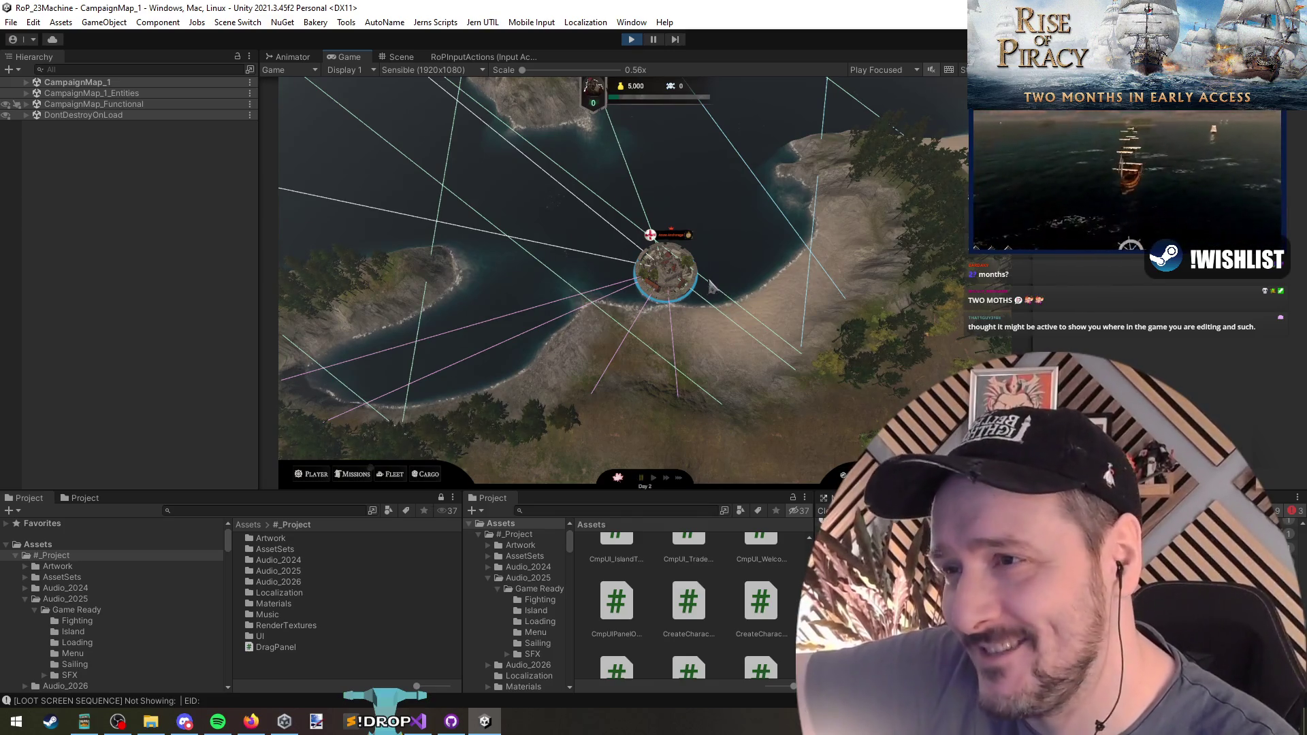
Open the PLAYER panel and its options menu, then drag the panel to the upper left
{"action": "left_click", "coordinate": [326, 474]}
{"action": "left_click", "coordinate": [458, 298]}
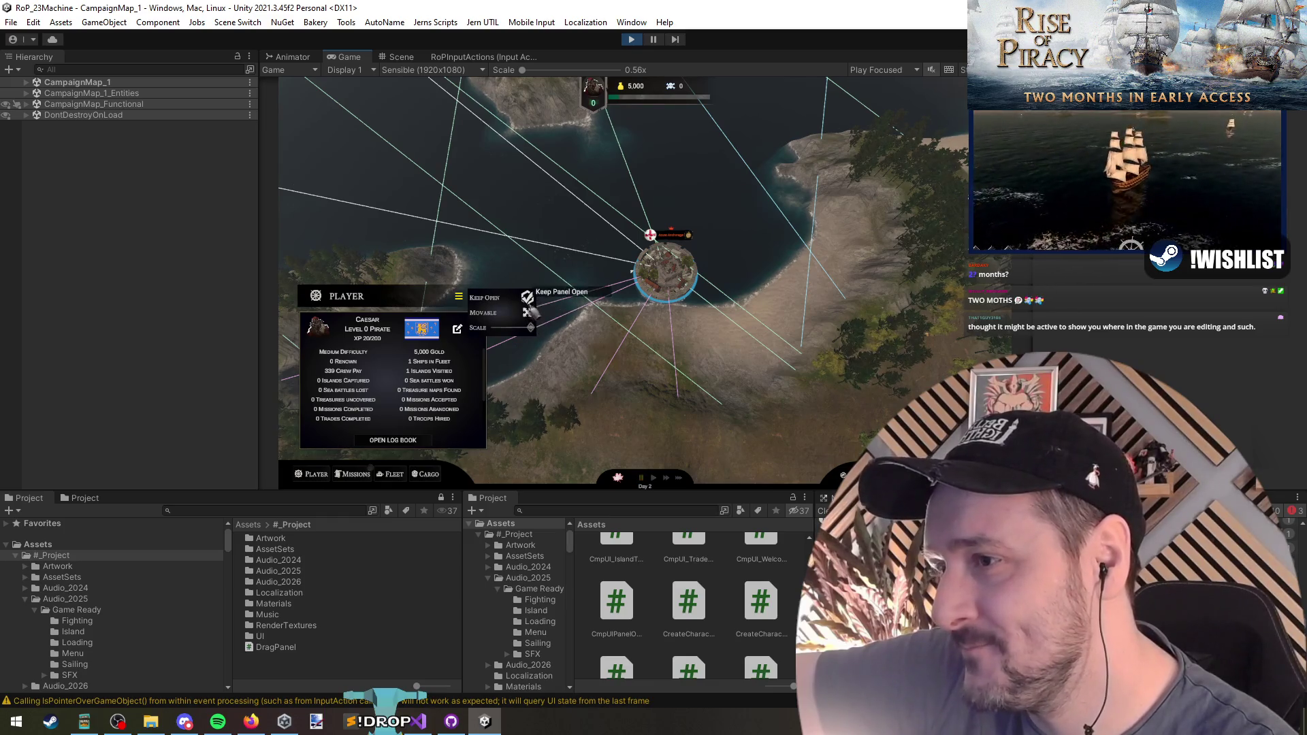
{"action": "mouse_move", "coordinate": [389, 303]}
{"action": "left_mouse_down"}
{"action": "mouse_move", "coordinate": [439, 231]}
{"action": "mouse_move", "coordinate": [450, 183]}
{"action": "mouse_move", "coordinate": [562, 267]}
{"action": "mouse_move", "coordinate": [436, 174]}
{"action": "mouse_move", "coordinate": [466, 292]}
{"action": "mouse_move", "coordinate": [490, 228]}
{"action": "left_mouse_up"}
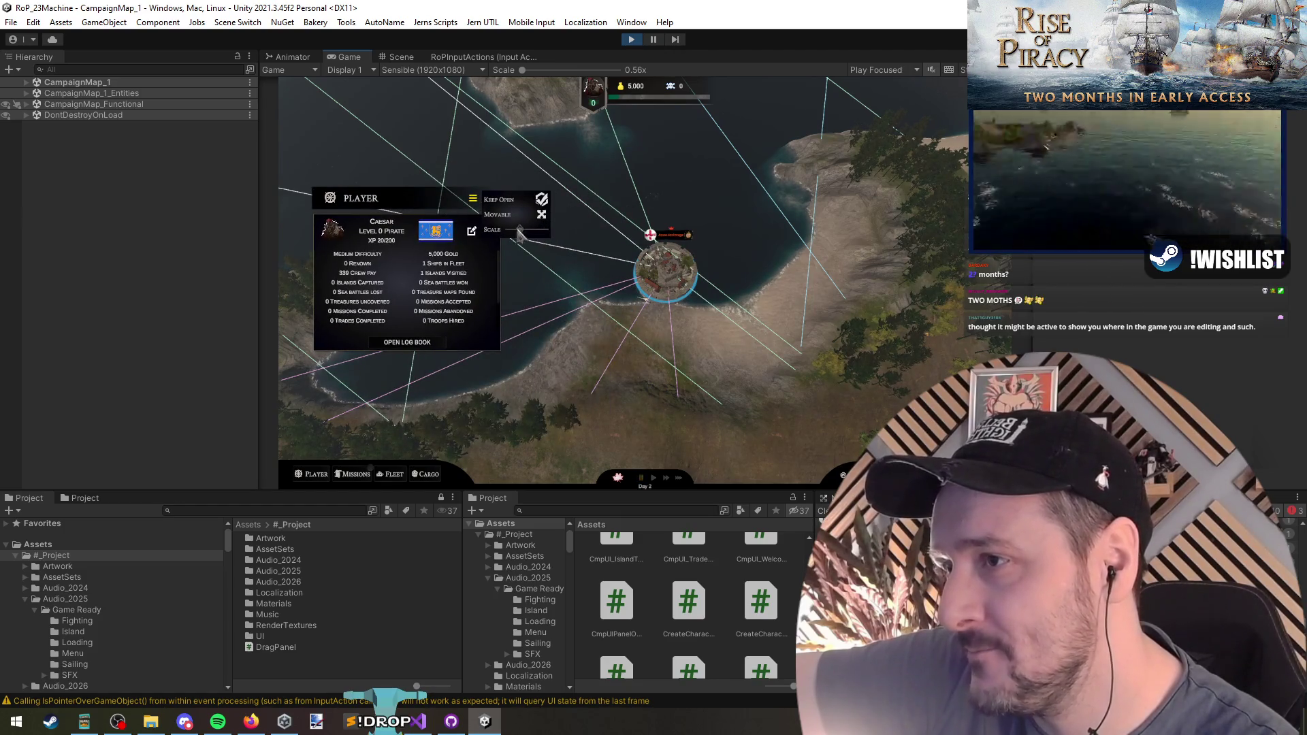
{"action": "mouse_move", "coordinate": [419, 207]}
{"action": "left_mouse_down"}
{"action": "mouse_move", "coordinate": [681, 198]}
{"action": "mouse_move", "coordinate": [429, 85]}
{"action": "mouse_move", "coordinate": [399, 115]}
{"action": "left_mouse_up"}
Toggle the panel options menu, nudge the panel, open and close CARGO, then stop Play mode
{"action": "left_click", "coordinate": [450, 106]}
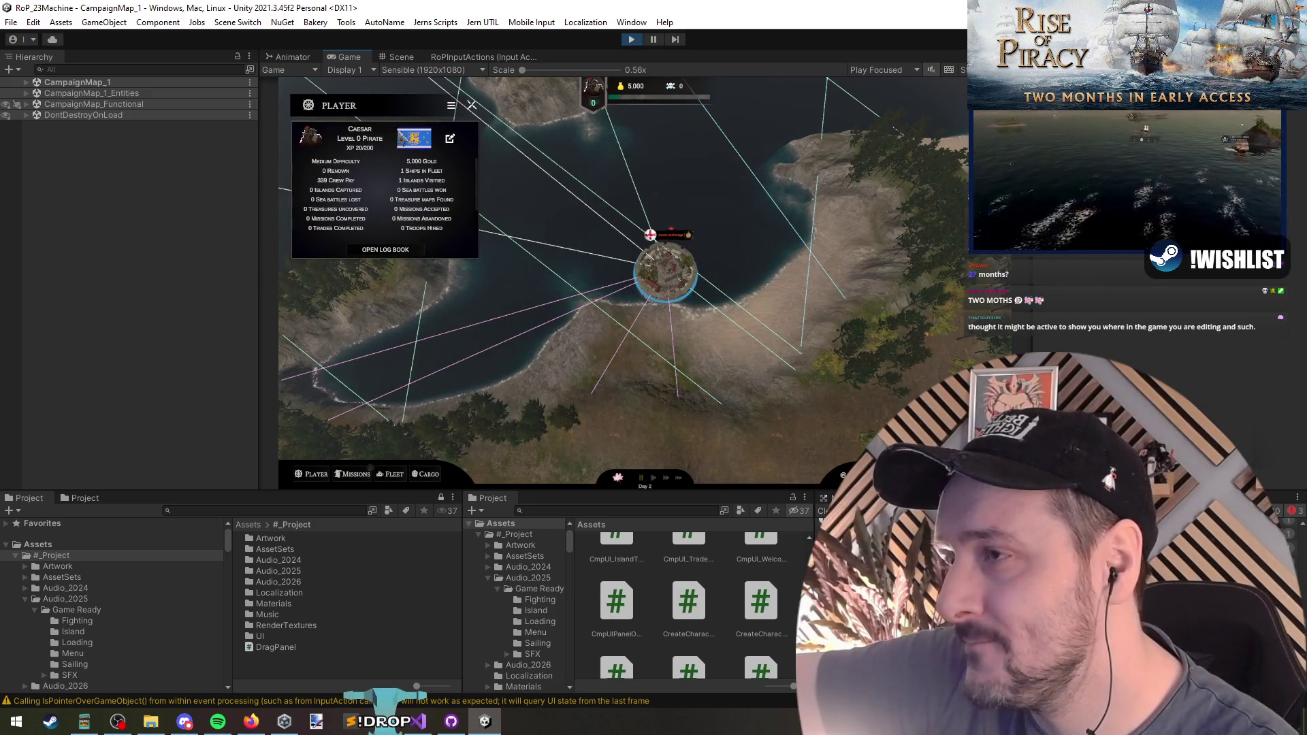
{"action": "left_click", "coordinate": [451, 106]}
{"action": "left_click", "coordinate": [452, 108]}
{"action": "left_click_drag", "start_coordinate": [406, 105], "coordinate": [412, 101]}
{"action": "left_click", "coordinate": [457, 102]}
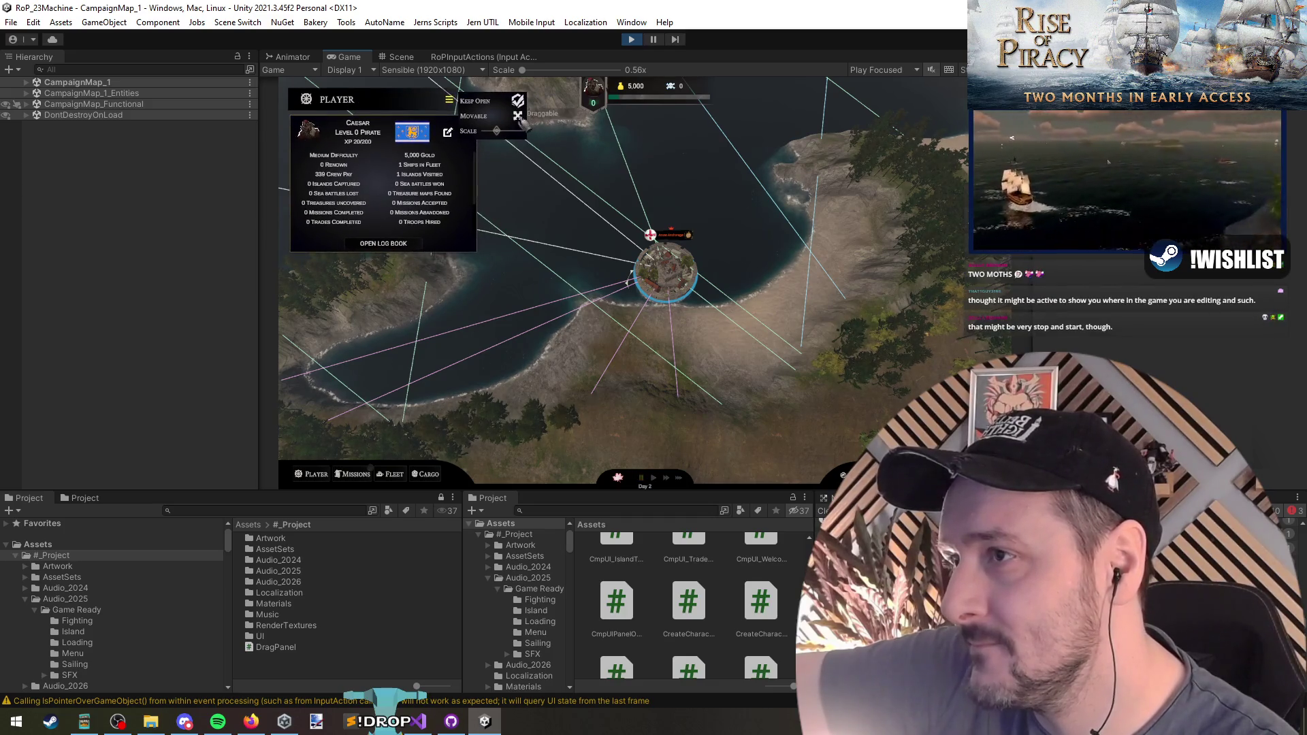
{"action": "left_click", "coordinate": [428, 474]}
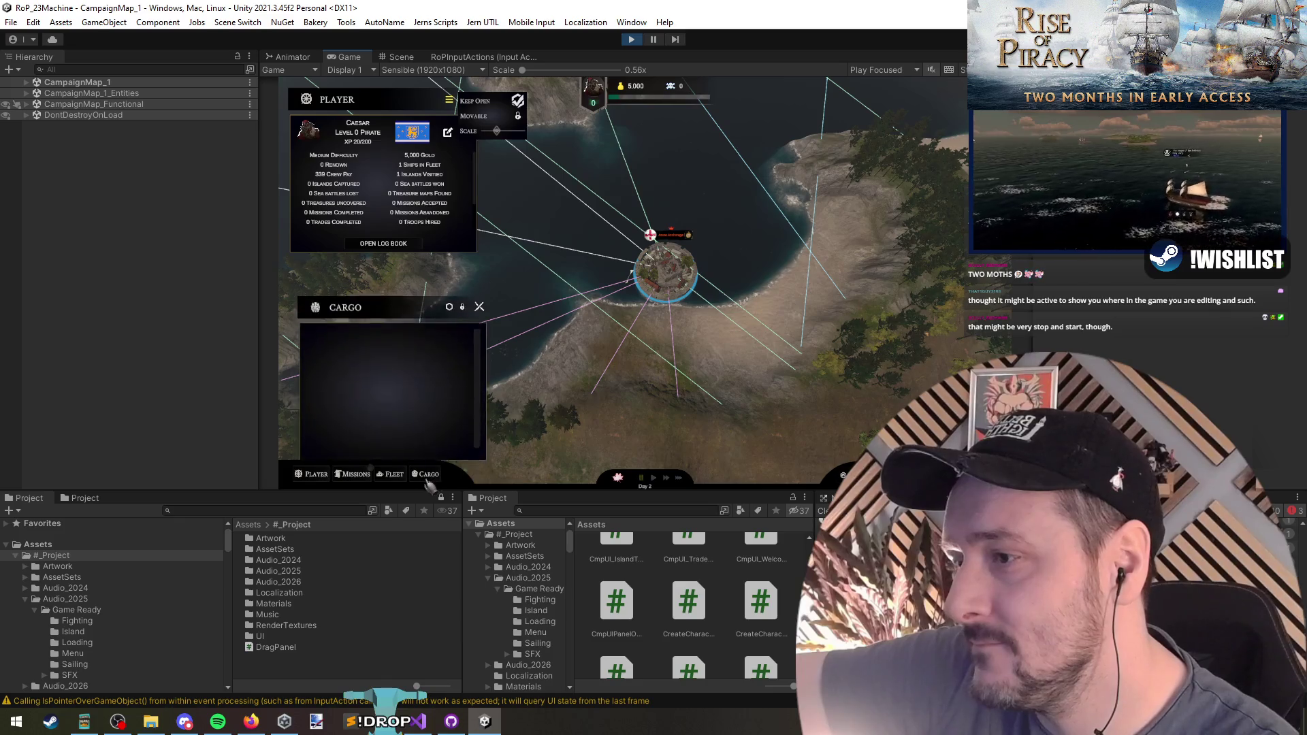
{"action": "left_click", "coordinate": [429, 476]}
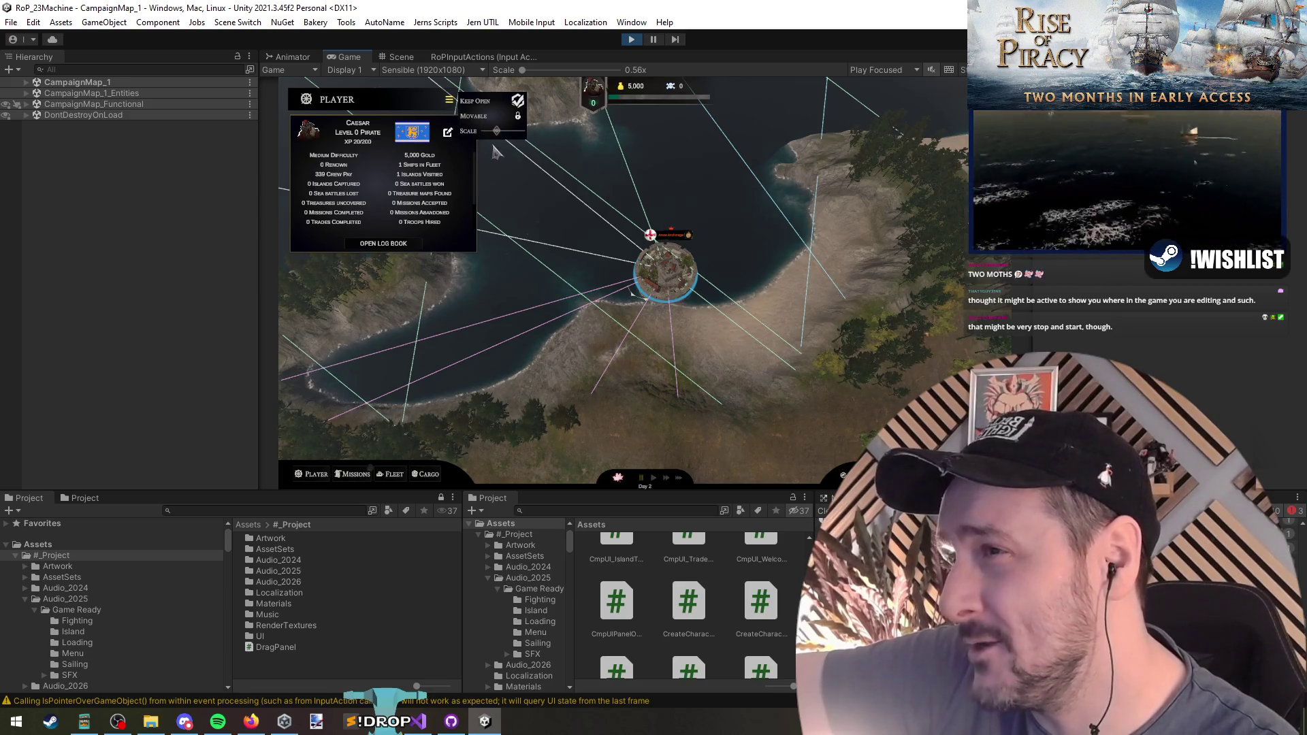
{"action": "left_click", "coordinate": [632, 39]}
Back in Unity, load the CampaignMap_Functional scene again
{"action": "left_click", "coordinate": [418, 721]}
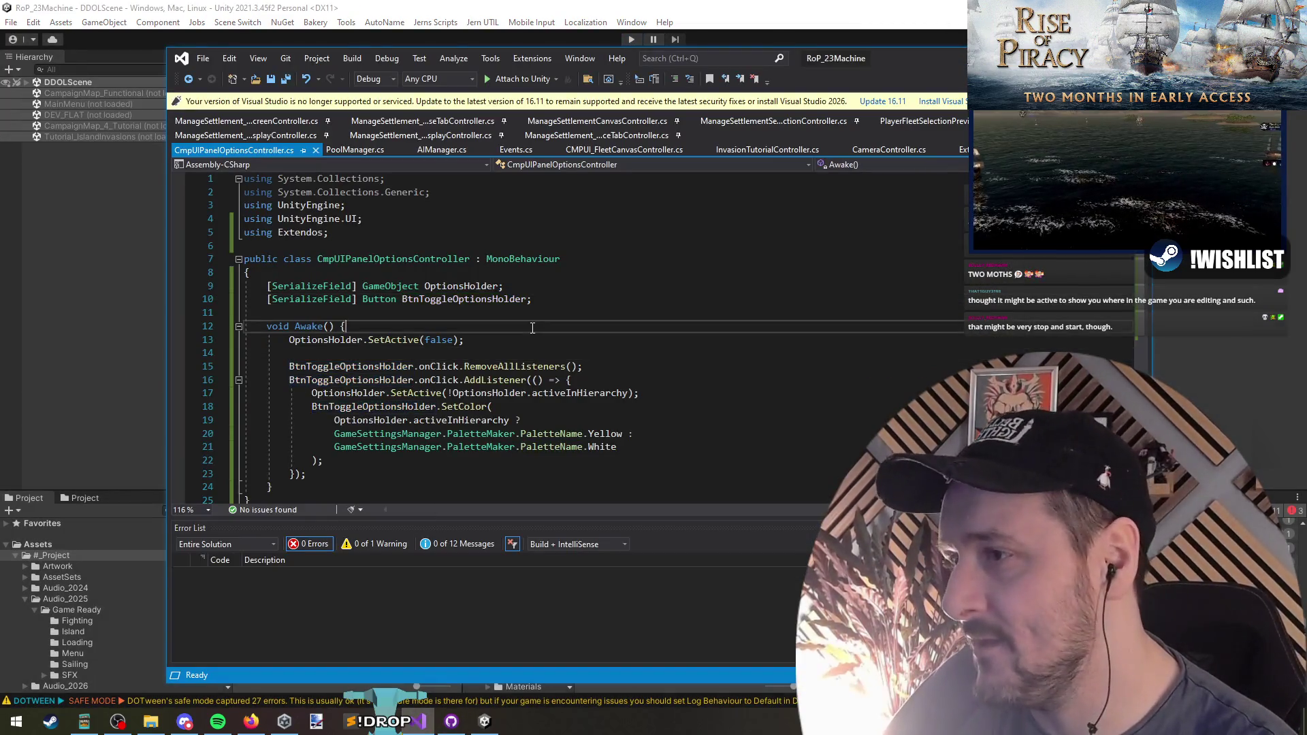
{"action": "left_click", "coordinate": [497, 338], "text": "ctrl"}
{"action": "key", "text": "alt+Tab"}
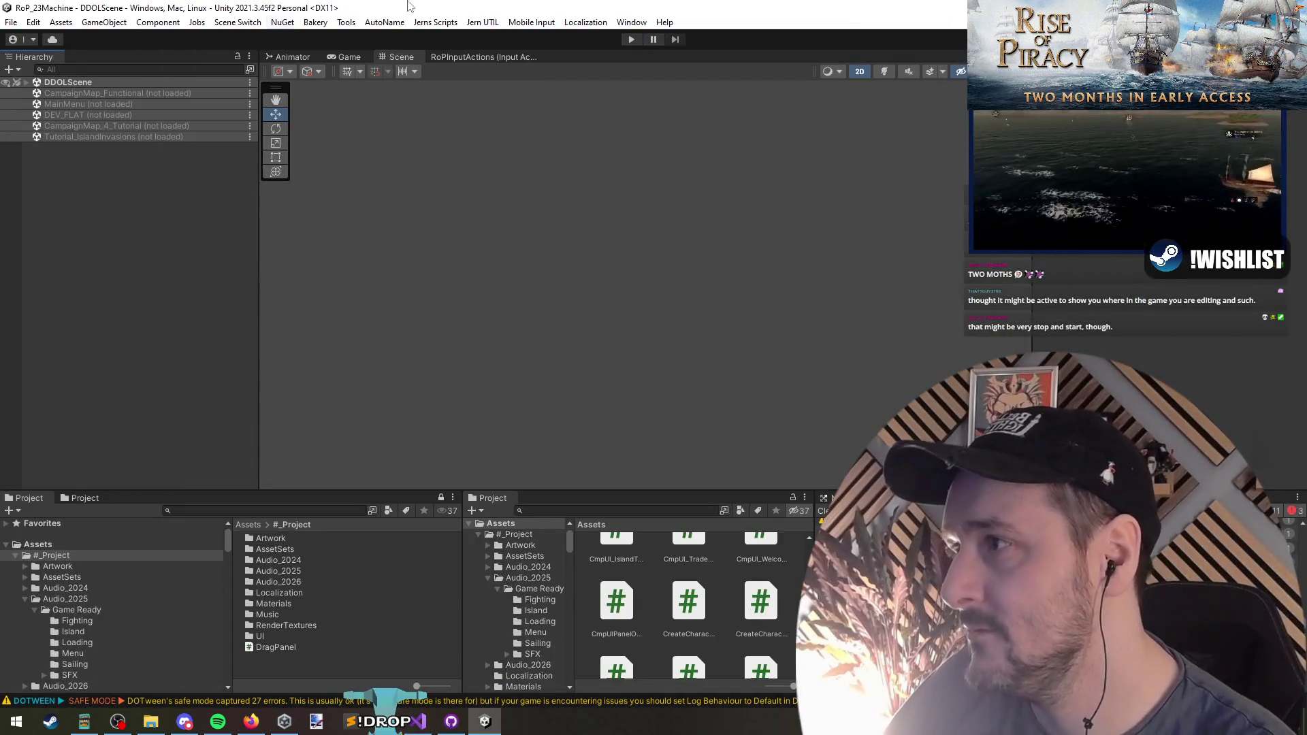
{"action": "right_click", "coordinate": [101, 127]}
{"action": "right_click", "coordinate": [96, 96]}
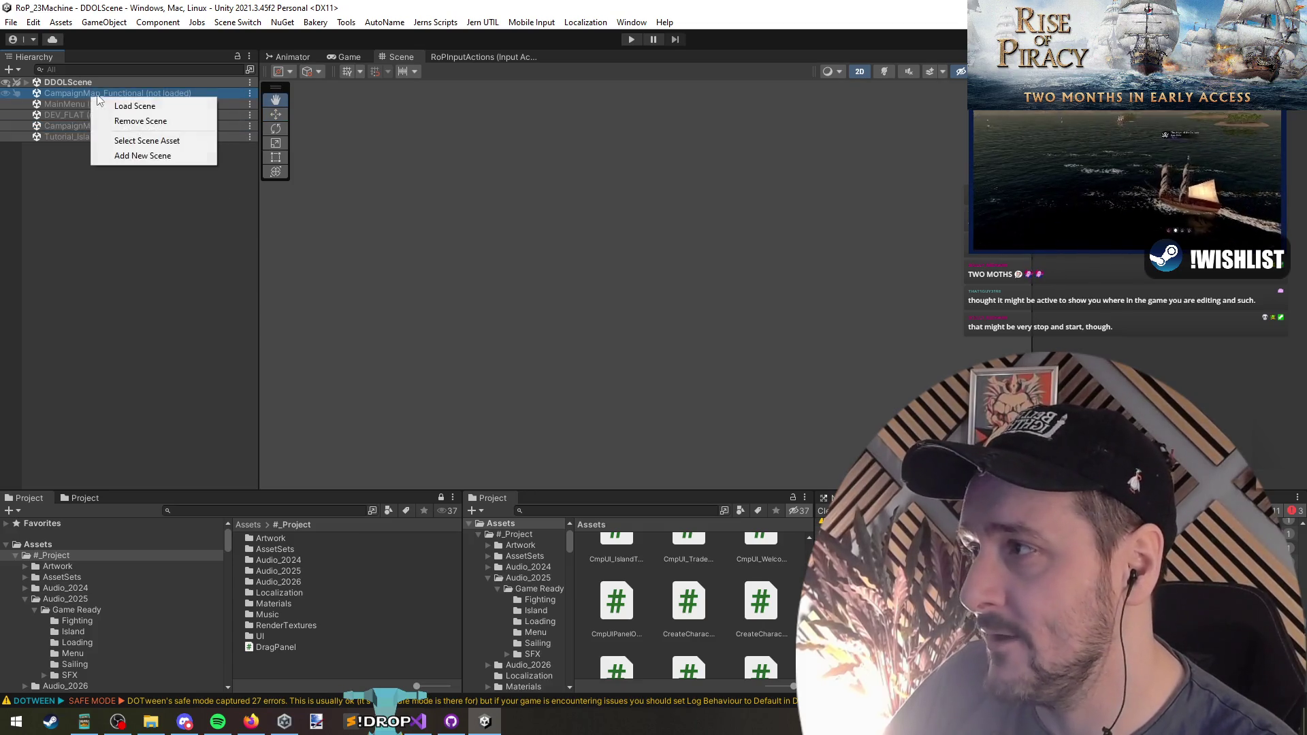
{"action": "left_click", "coordinate": [171, 106]}
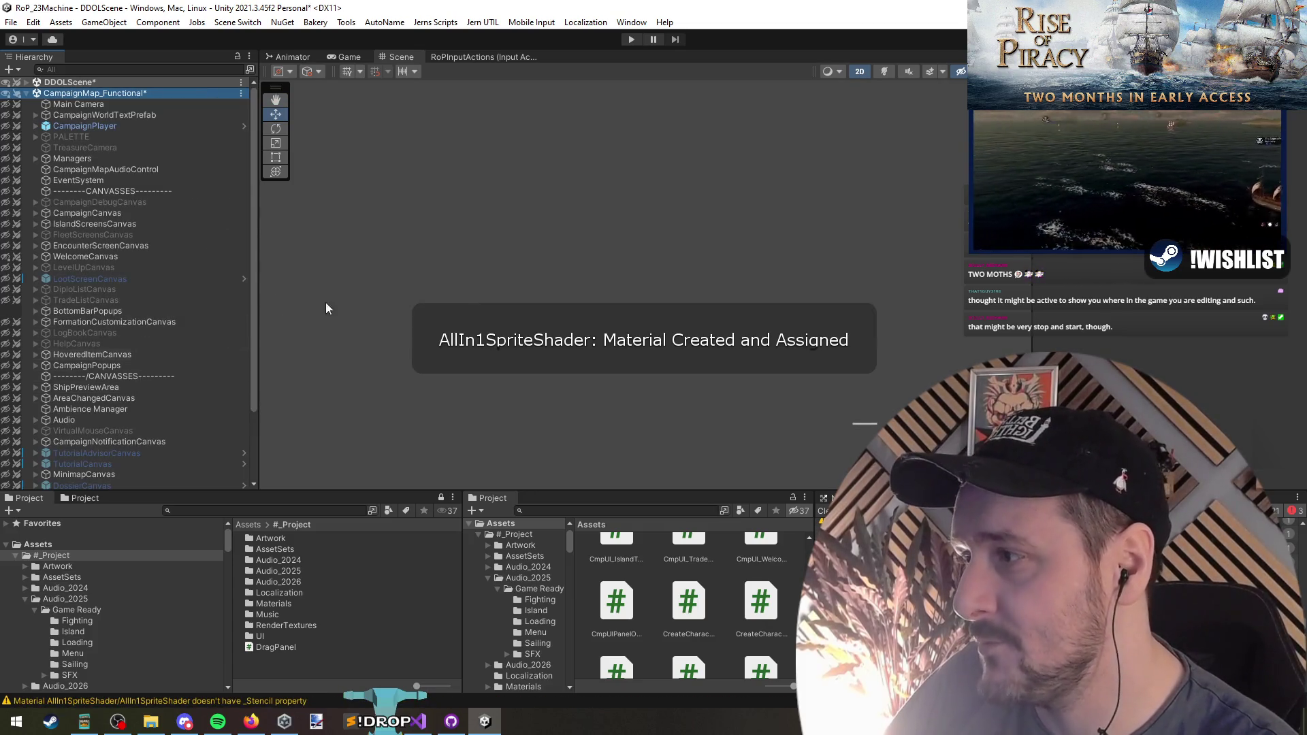
Expand BottomBarPopups, reactivate PlayerCanvas, and select the Scale slider in the panel
{"action": "left_click", "coordinate": [84, 310]}
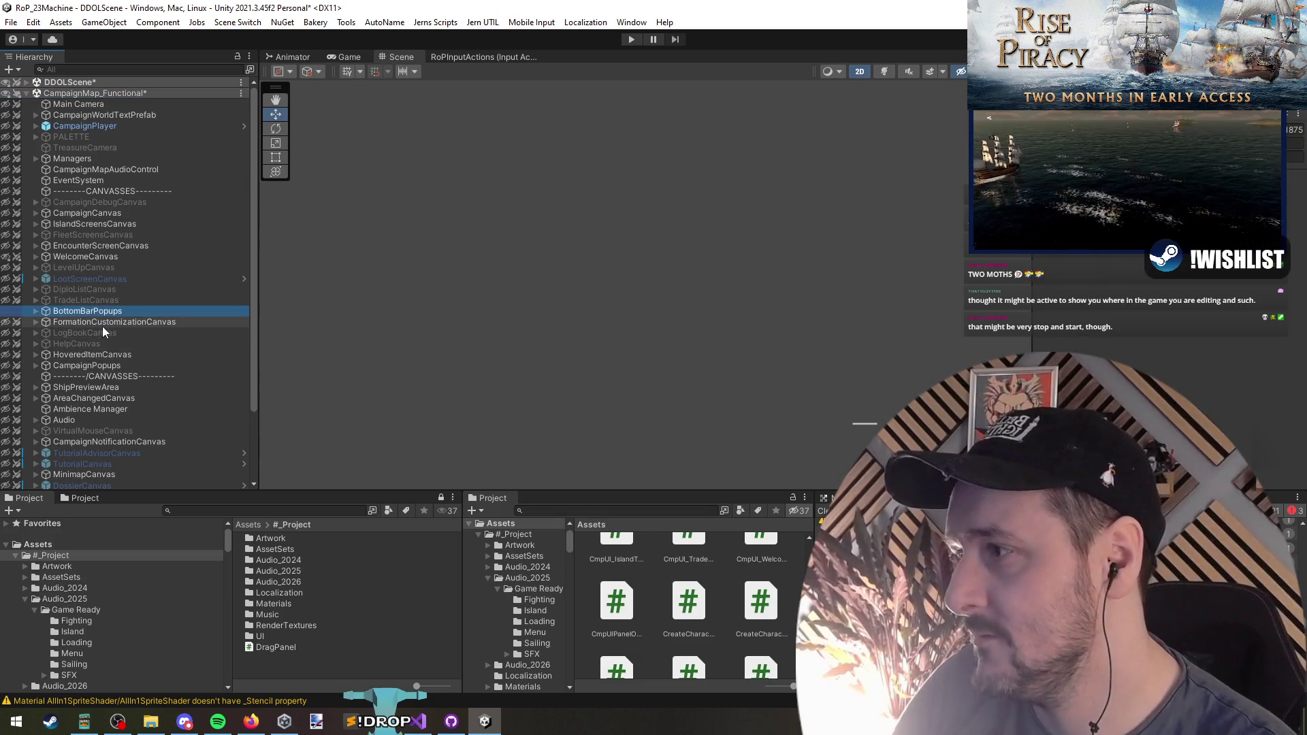
{"action": "key", "text": "Right"}
{"action": "left_click", "coordinate": [108, 320]}
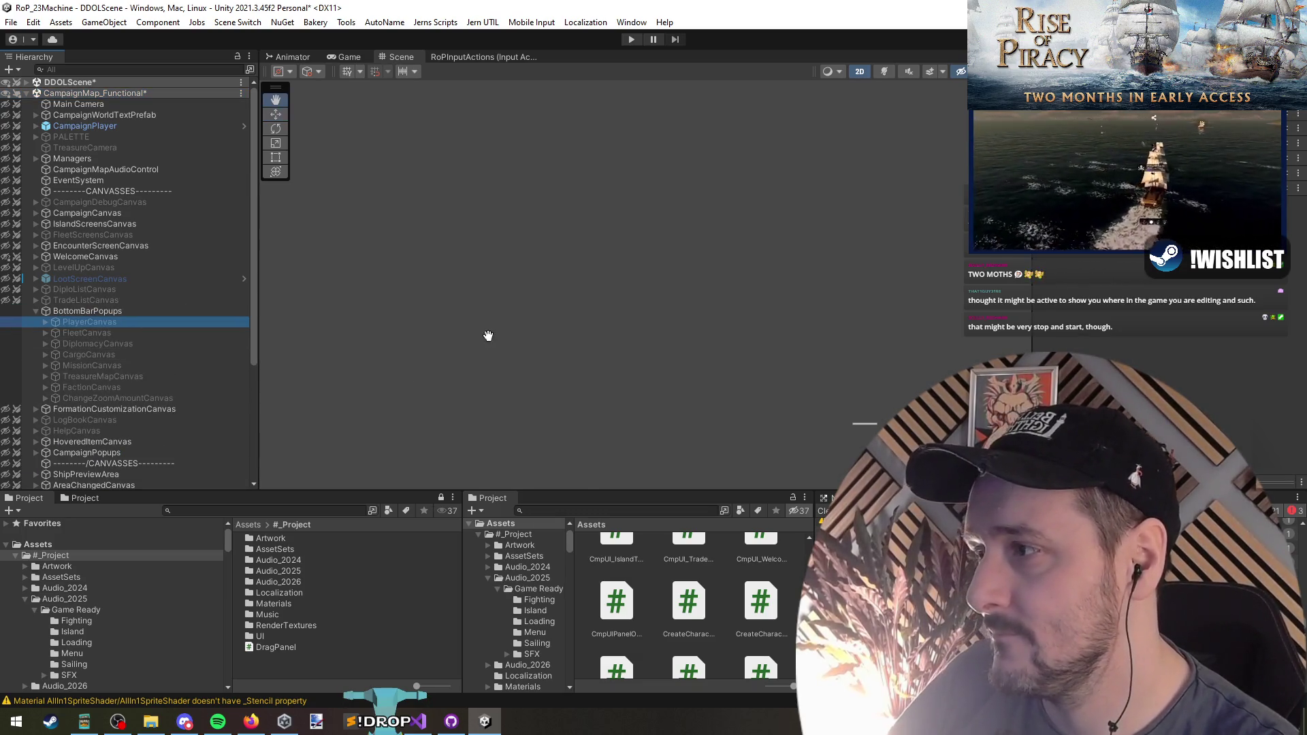
{"action": "key", "text": "alt+shift+a"}
{"action": "left_click", "coordinate": [627, 322]}
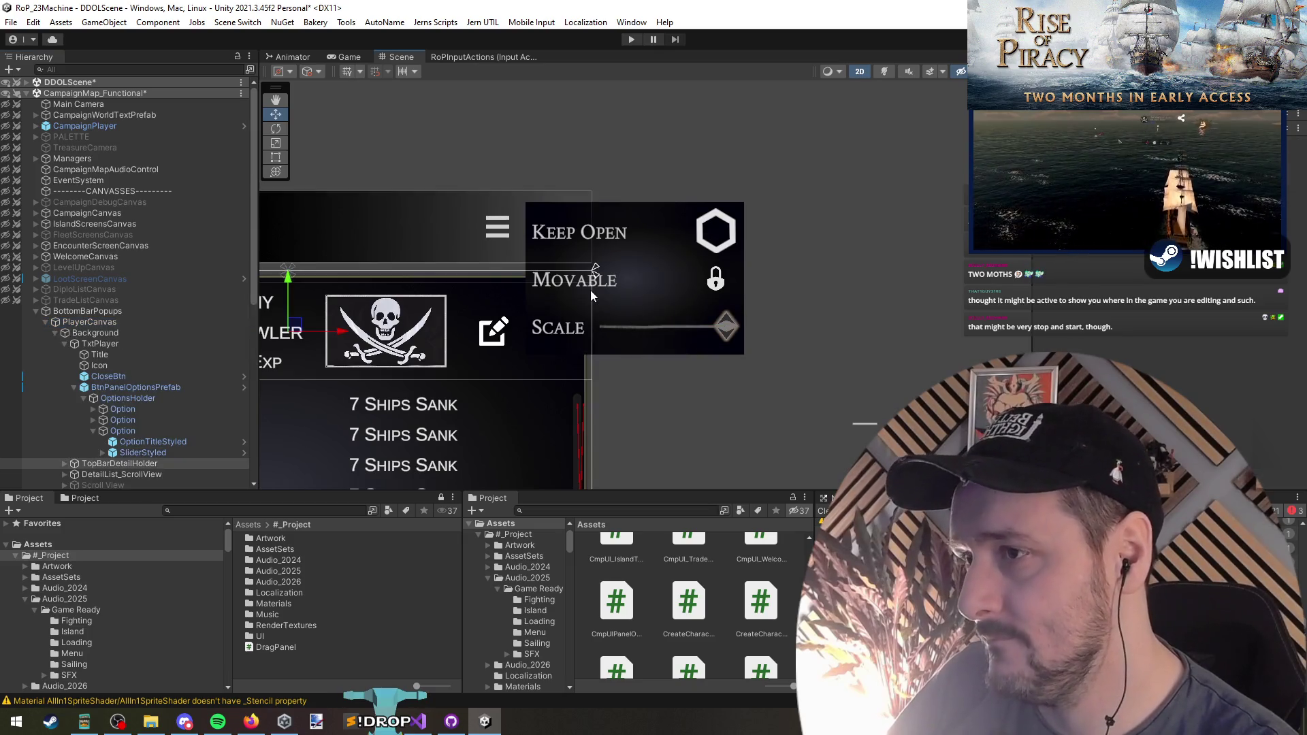
Inspect the panel's Movable, Keep Open and Scale rows while Unity recompiles scripts
{"action": "left_click", "coordinate": [730, 286]}
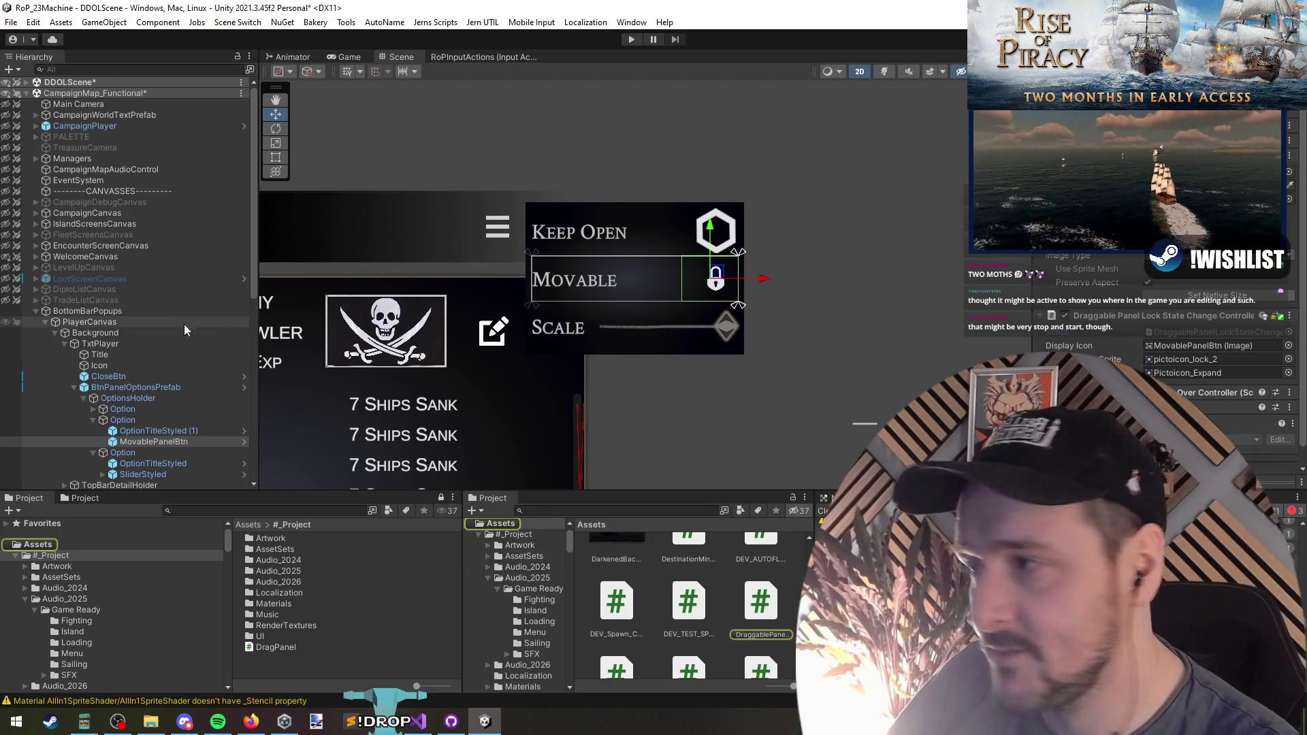
{"action": "left_click", "coordinate": [728, 236]}
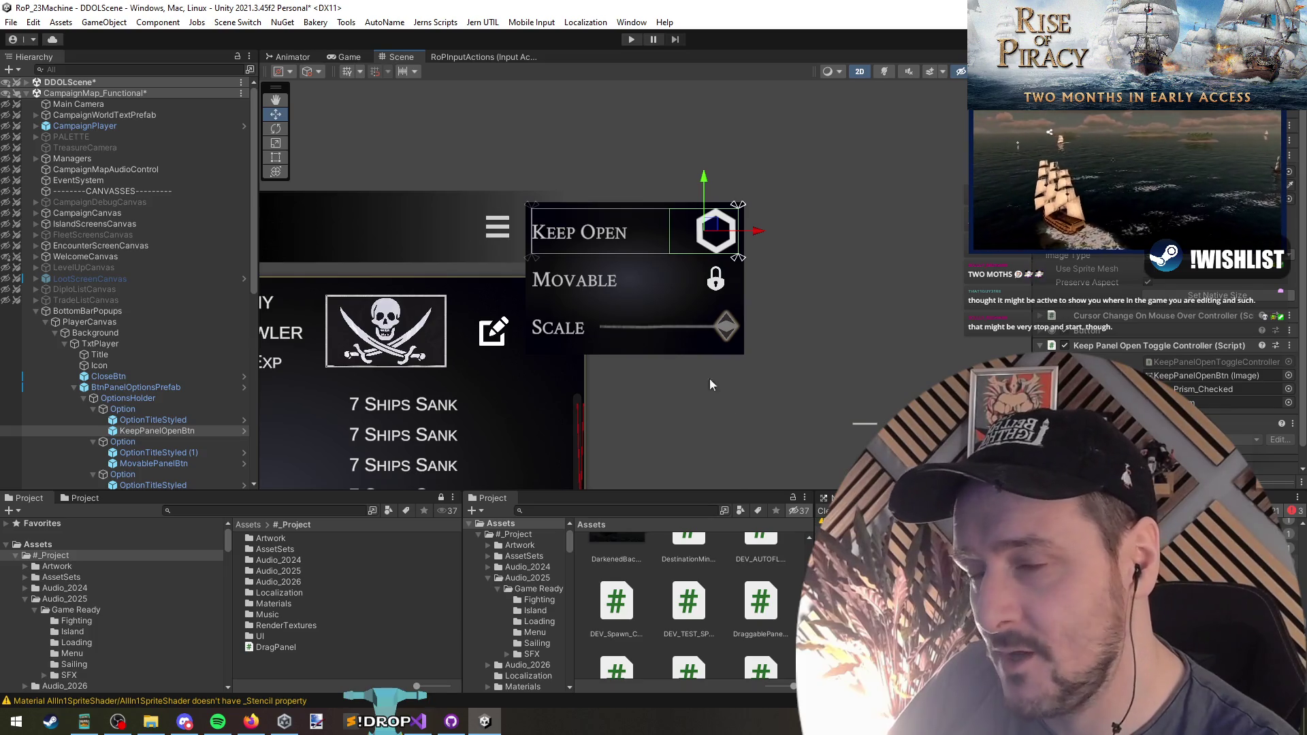
{"action": "left_click", "coordinate": [678, 328]}
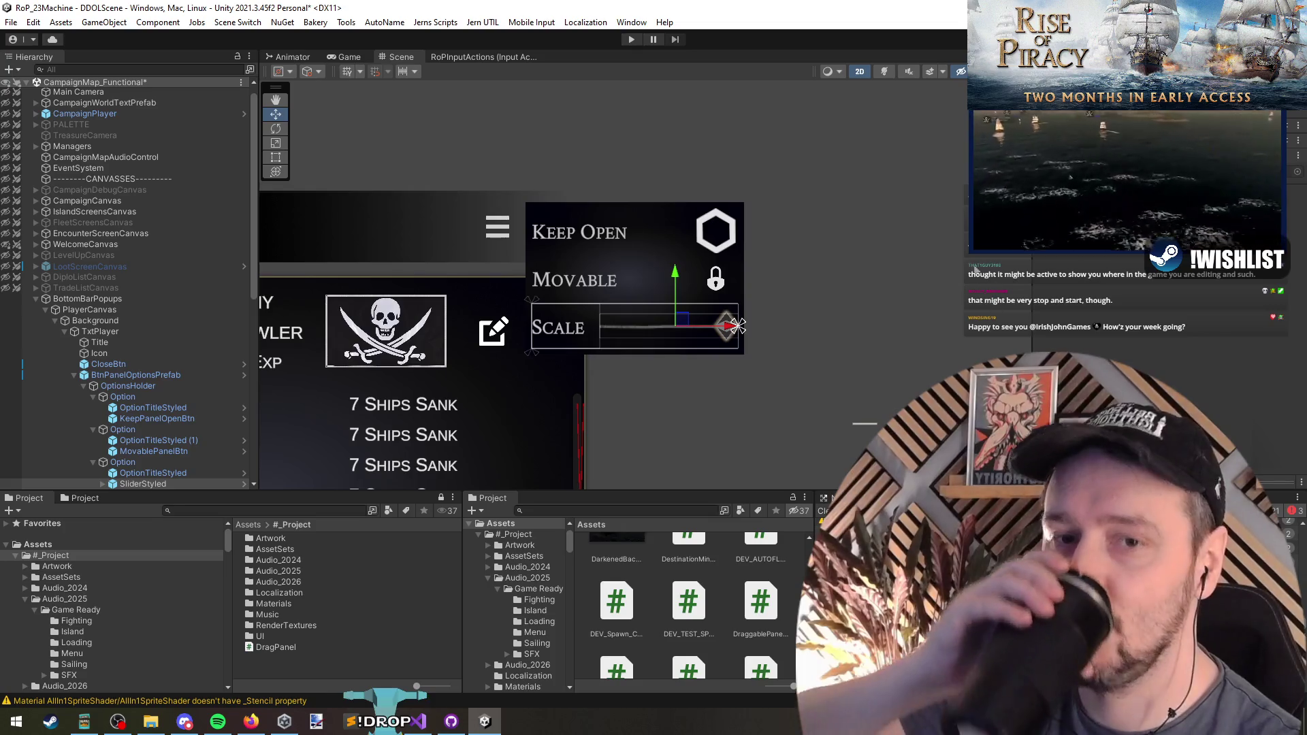
{"action": "left_click", "coordinate": [900, 208]}
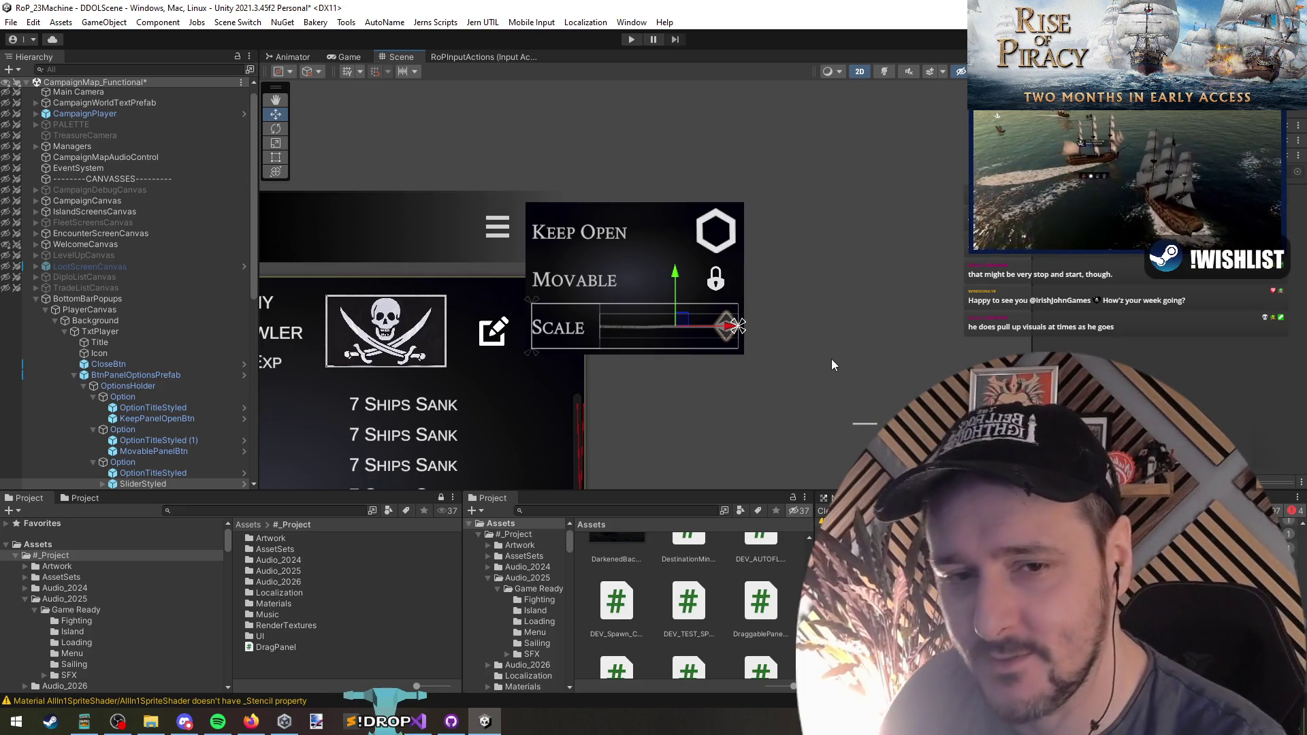
Select the SliderStyled object and open the ScalePanelController script for editing
{"action": "scroll", "coordinate": [723, 358], "scroll_direction": "up", "scroll_amount": 2}
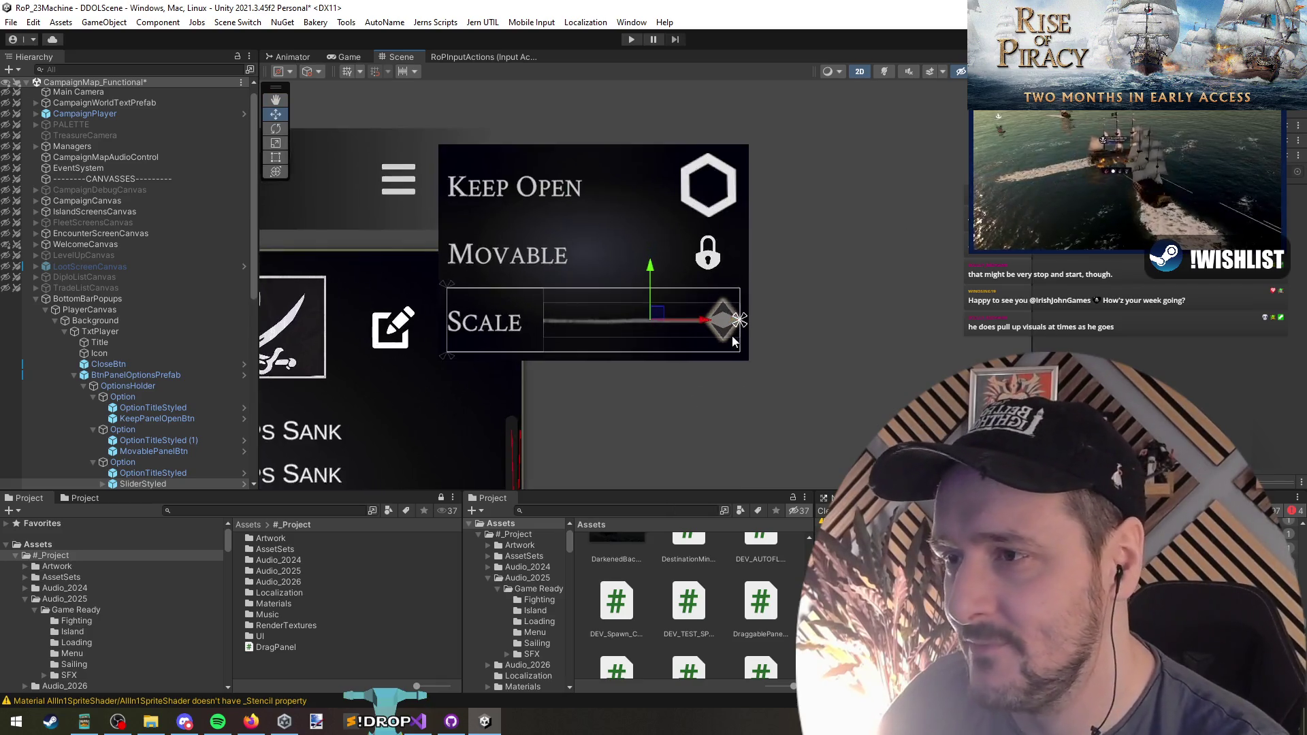
{"action": "scroll", "coordinate": [761, 352], "scroll_direction": "down", "scroll_amount": 3}
{"action": "scroll", "coordinate": [165, 452], "scroll_direction": "down", "scroll_amount": 3}
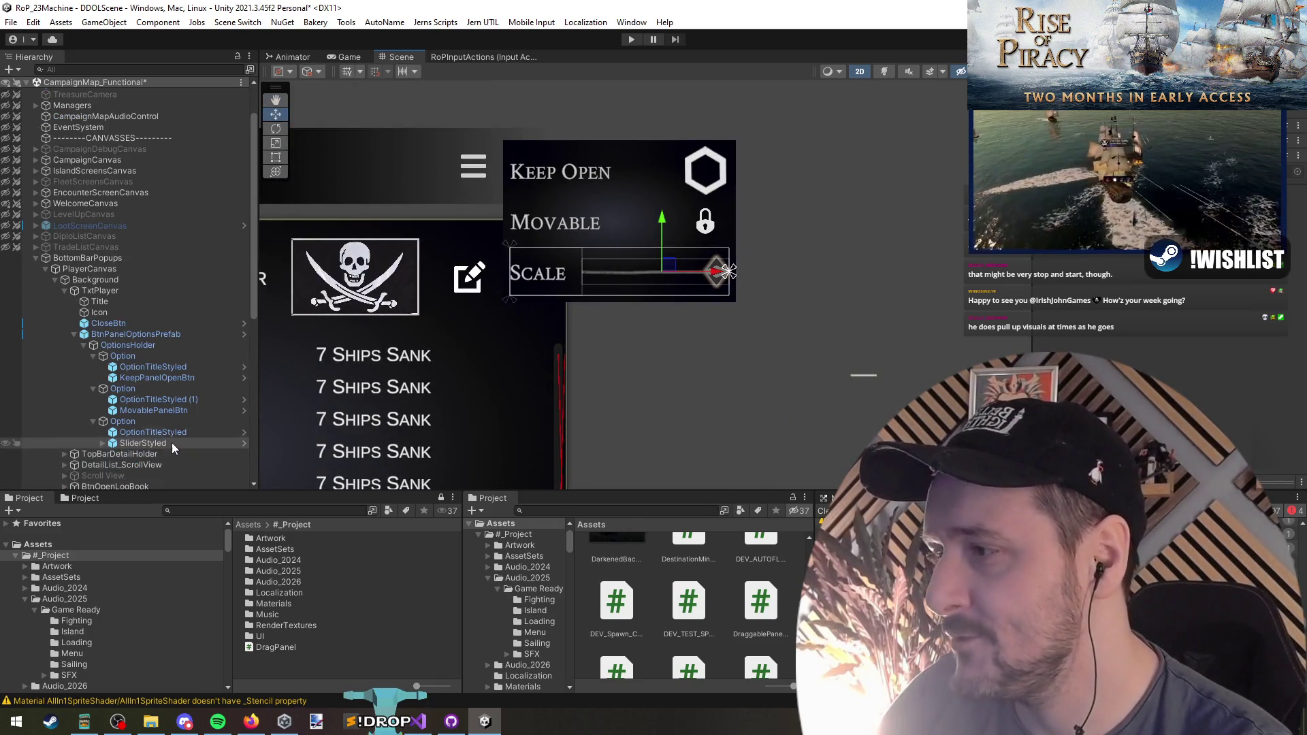
{"action": "left_click", "coordinate": [654, 272]}
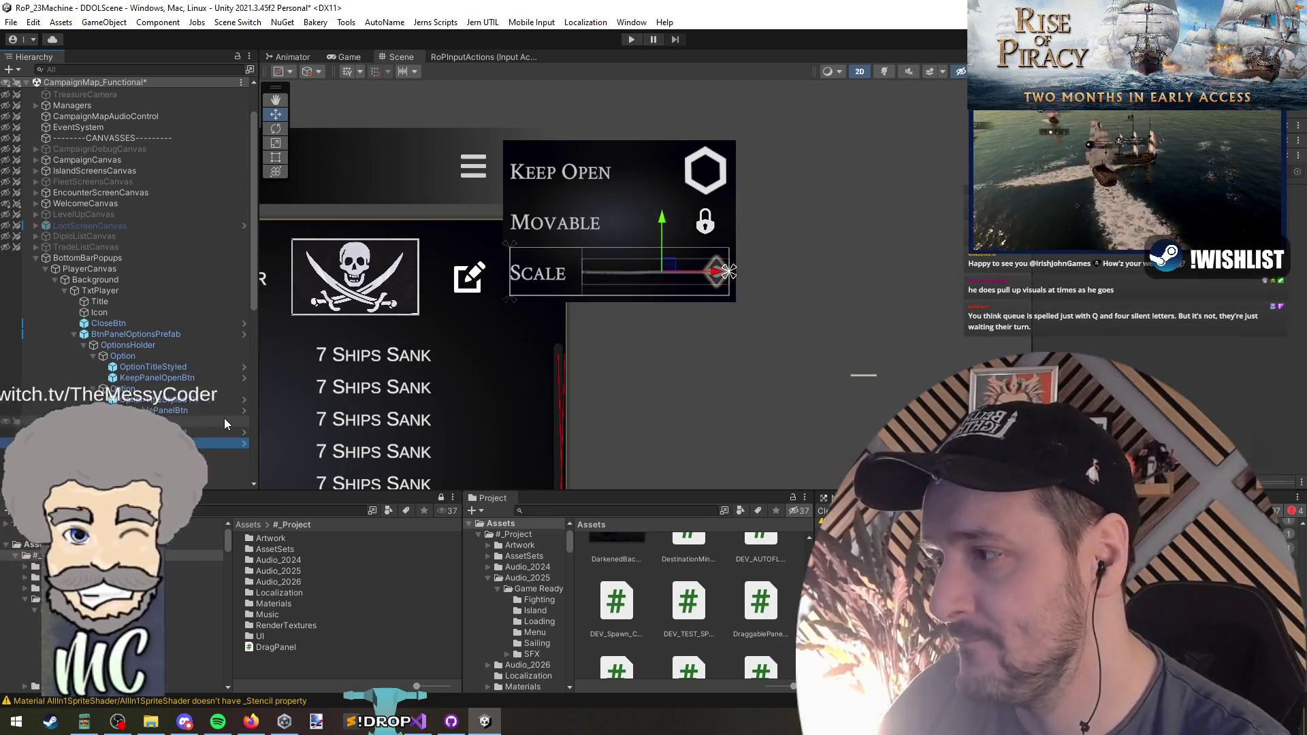
{"action": "key", "text": "Up"}
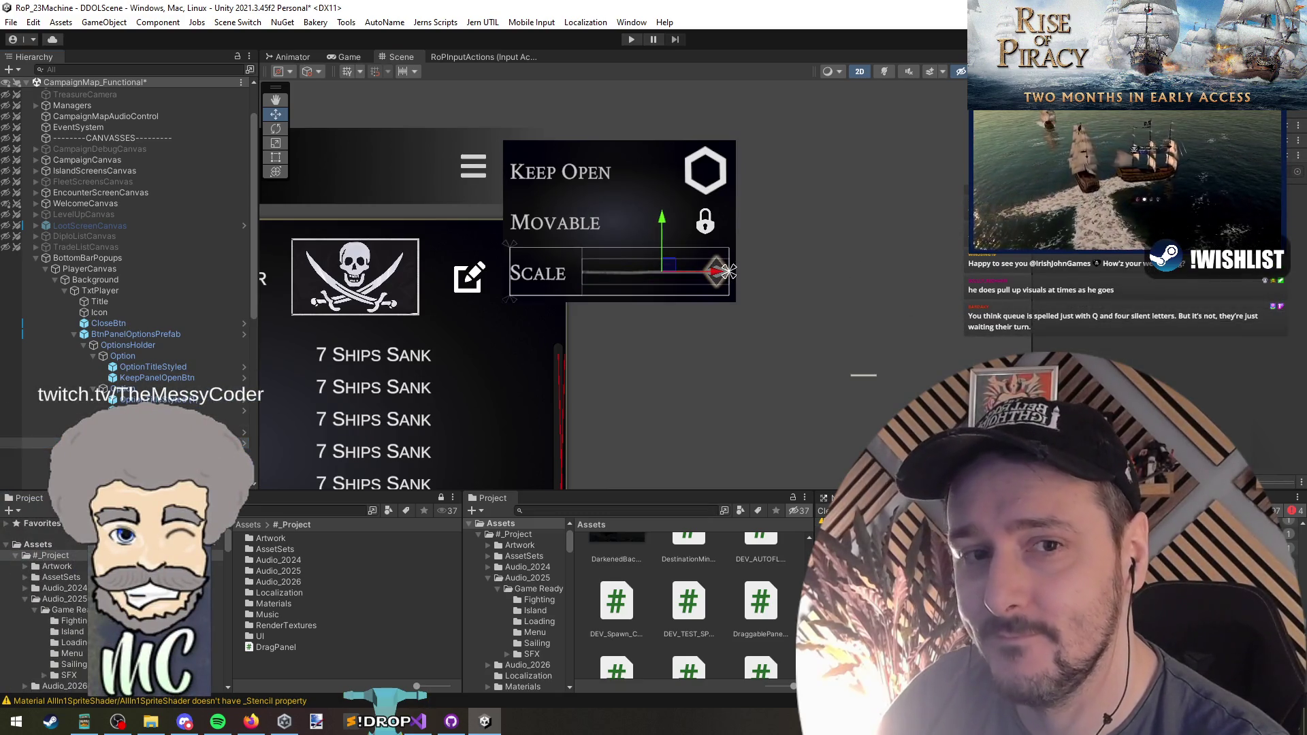
{"action": "double_click", "coordinate": [633, 603]}
Delete the template Start and Update methods from ScalePanelController
{"action": "mouse_move", "coordinate": [245, 259]}
{"action": "left_mouse_down"}
{"action": "mouse_move", "coordinate": [337, 279]}
{"action": "mouse_move", "coordinate": [286, 393]}
{"action": "left_mouse_up"}
{"action": "key", "text": "Delete"}
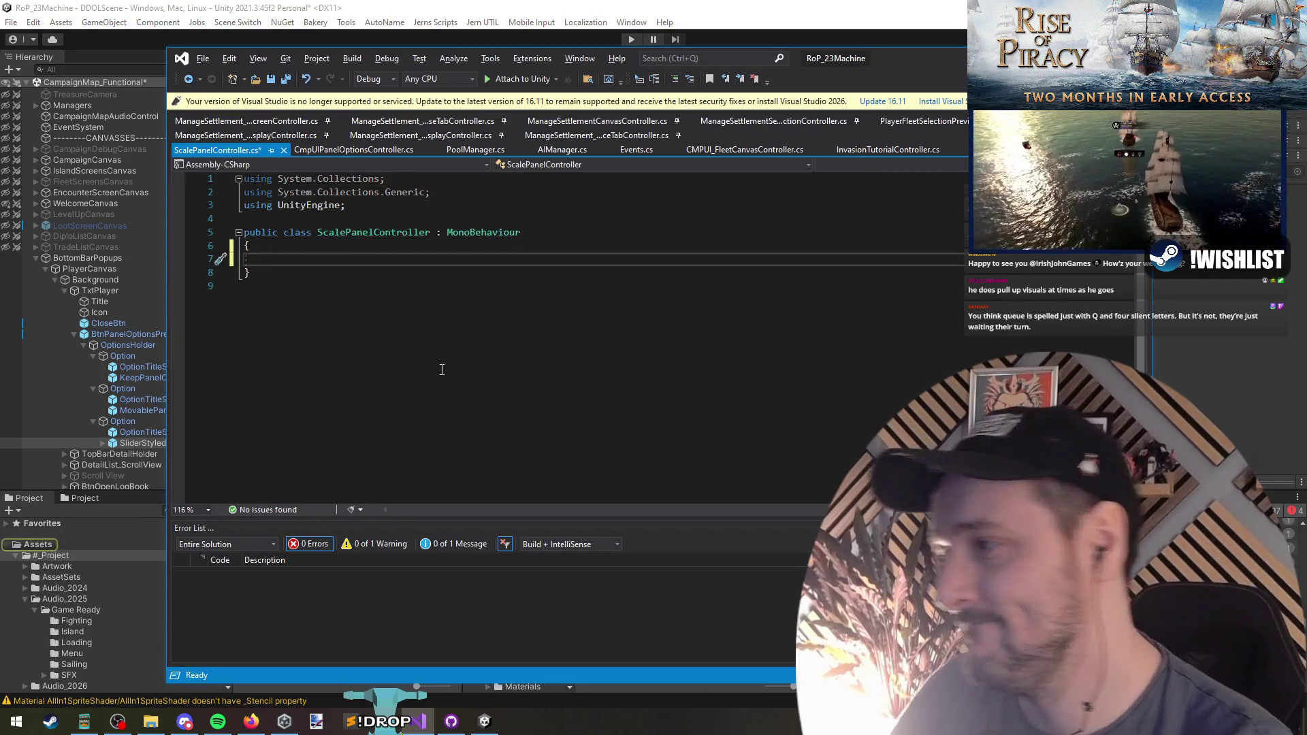
{"action": "mouse_move", "coordinate": [931, 51]}
{"action": "left_mouse_down"}
{"action": "mouse_move", "coordinate": [926, 284]}
{"action": "mouse_move", "coordinate": [926, 129]}
{"action": "mouse_move", "coordinate": [878, 171]}
{"action": "mouse_move", "coordinate": [811, 119]}
{"action": "left_mouse_up"}
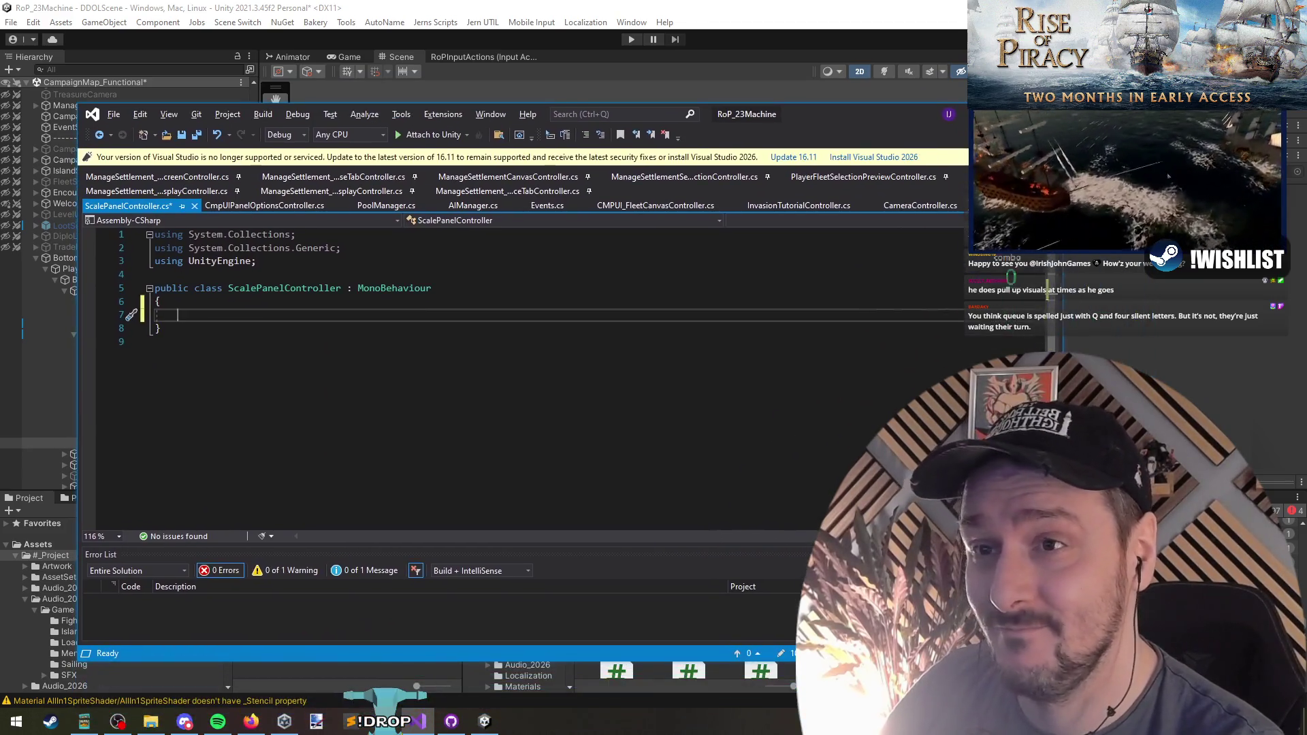
{"action": "left_click_drag", "start_coordinate": [963, 160], "coordinate": [794, 160]}
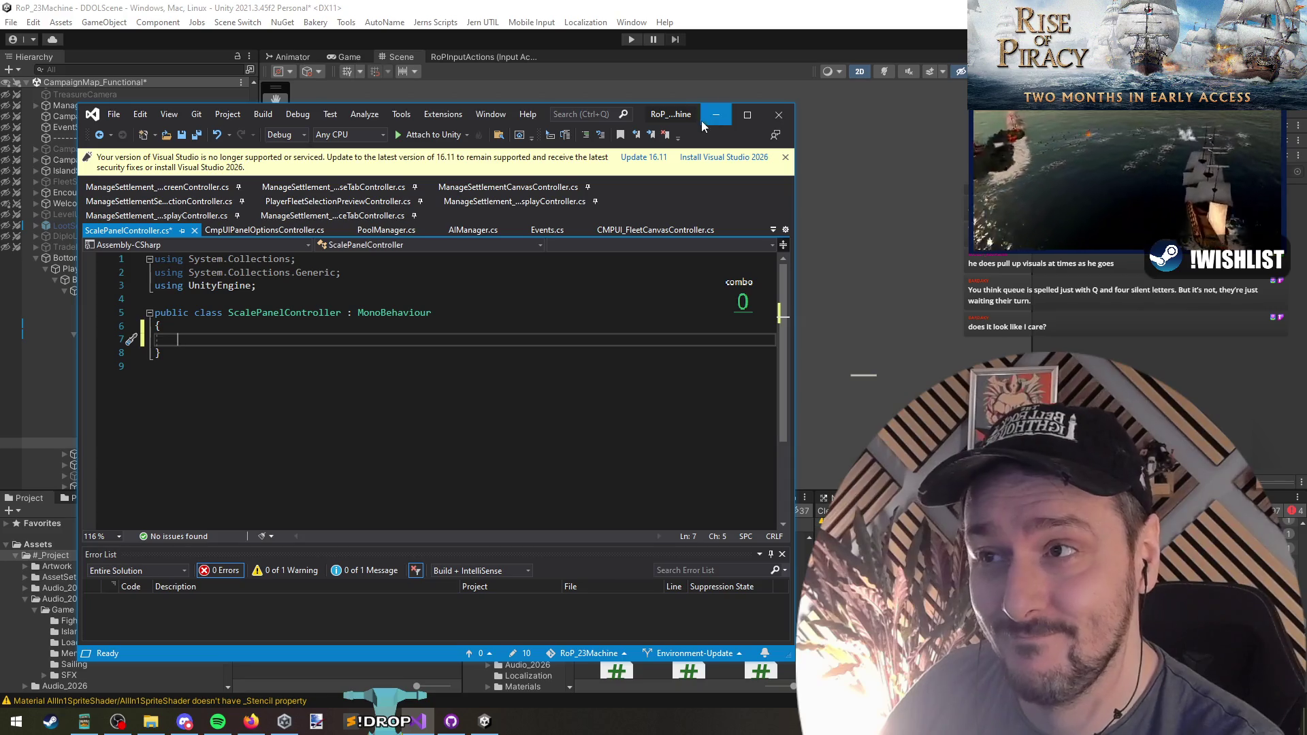
{"action": "left_click", "coordinate": [715, 114]}
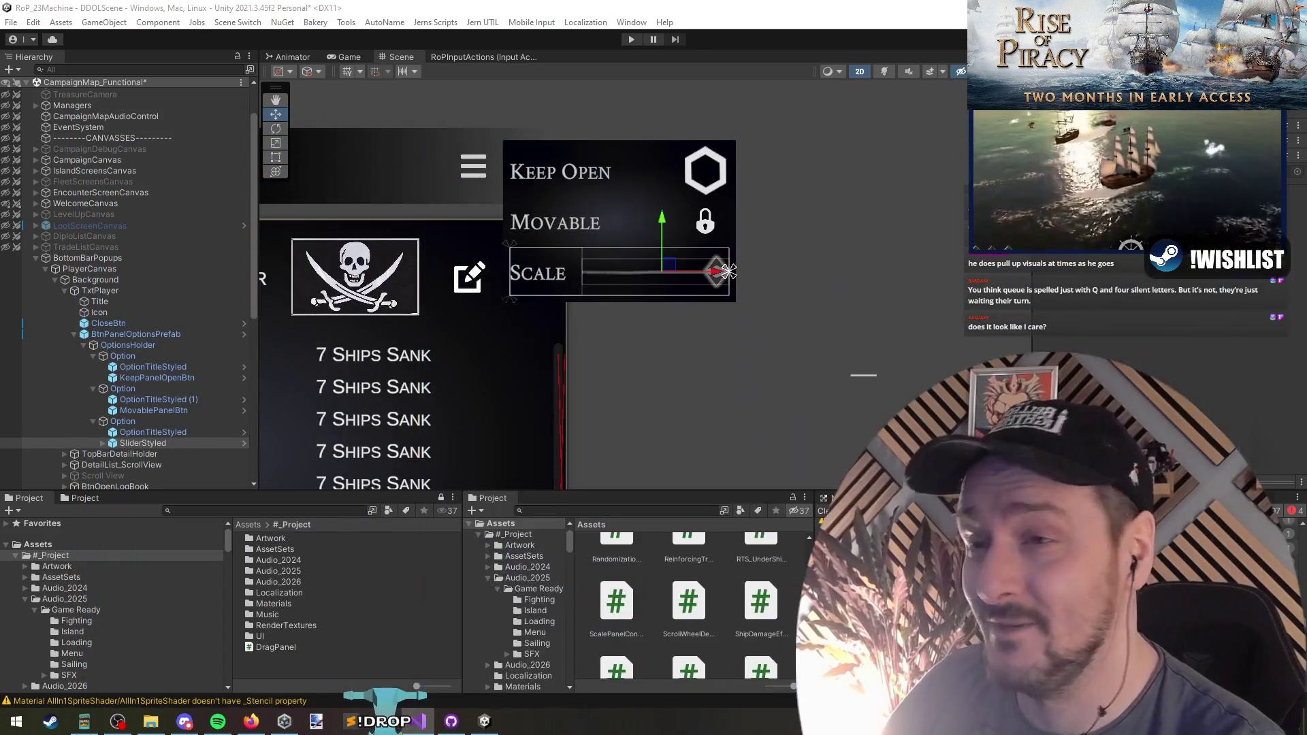
{"action": "key", "text": "alt+Tab"}
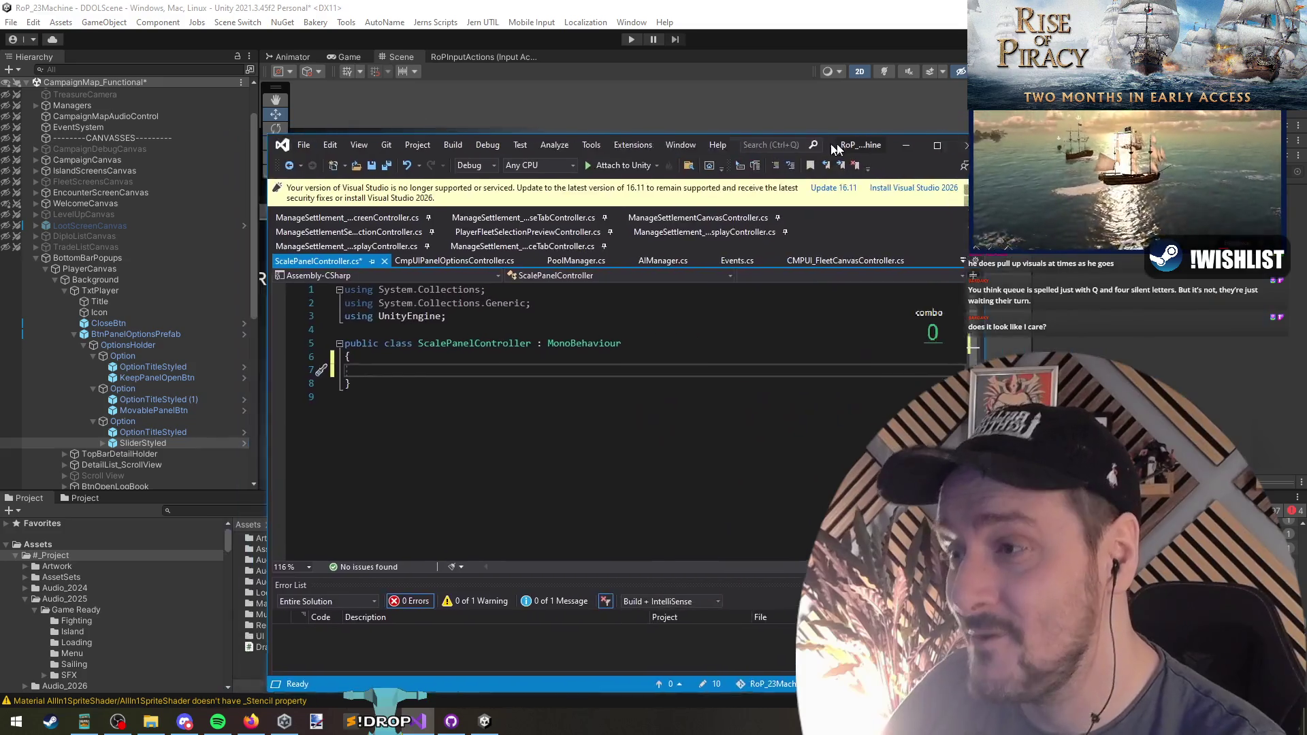
{"action": "left_click_drag", "start_coordinate": [813, 148], "coordinate": [885, 147]}
Add a [SerializeField] Slider field and a using UnityEngine.UI directive, then save
{"action": "type", "text": "[SerializeField"}
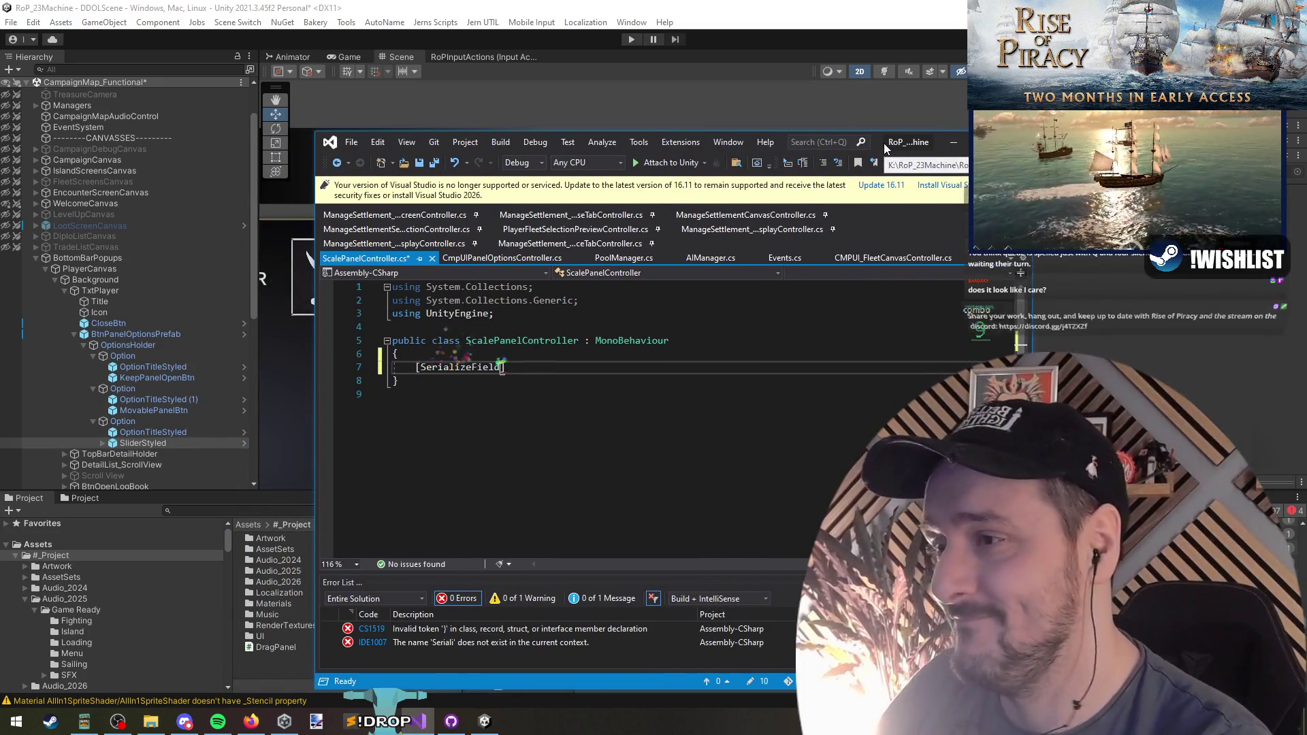
{"action": "type", "text": "] Slider"}
{"action": "key", "text": "ctrl+Home"}
{"action": "key", "text": "Down"}
{"action": "key", "text": "Down"}
{"action": "key", "text": "shift+End"}
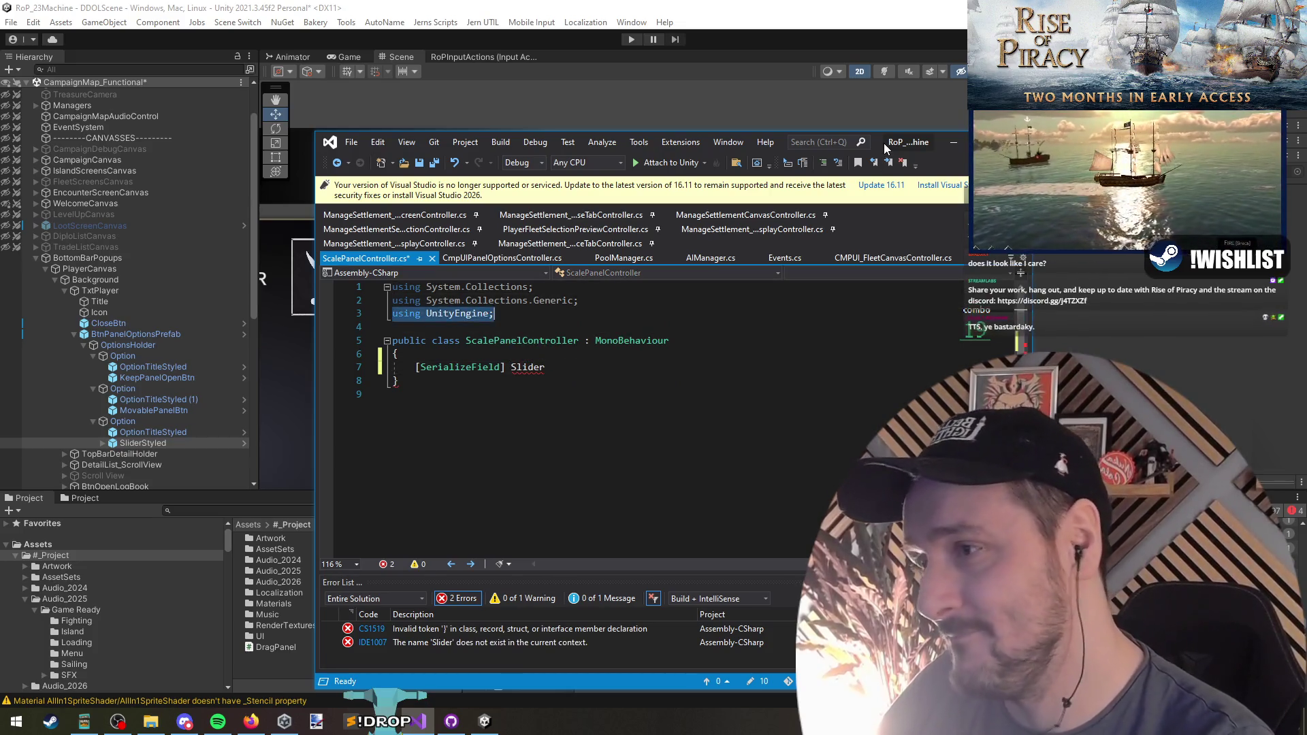
{"action": "key", "text": "ctrl+c"}
{"action": "key", "text": "End"}
{"action": "key", "text": "Return"}
{"action": "key", "text": "ctrl+v"}
{"action": "type", "text": ".UI"}
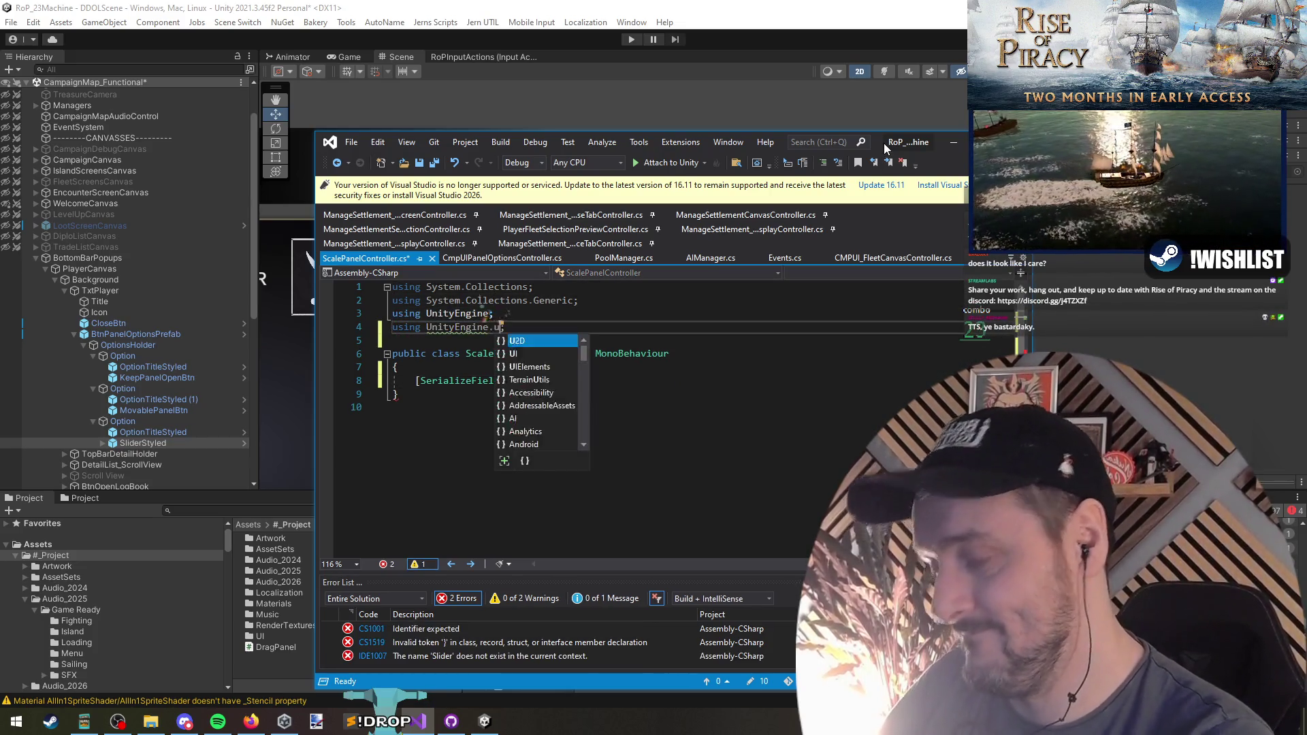
{"action": "key", "text": "Down"}
{"action": "key", "text": "Down"}
{"action": "key", "text": "Down"}
{"action": "key", "text": "Down"}
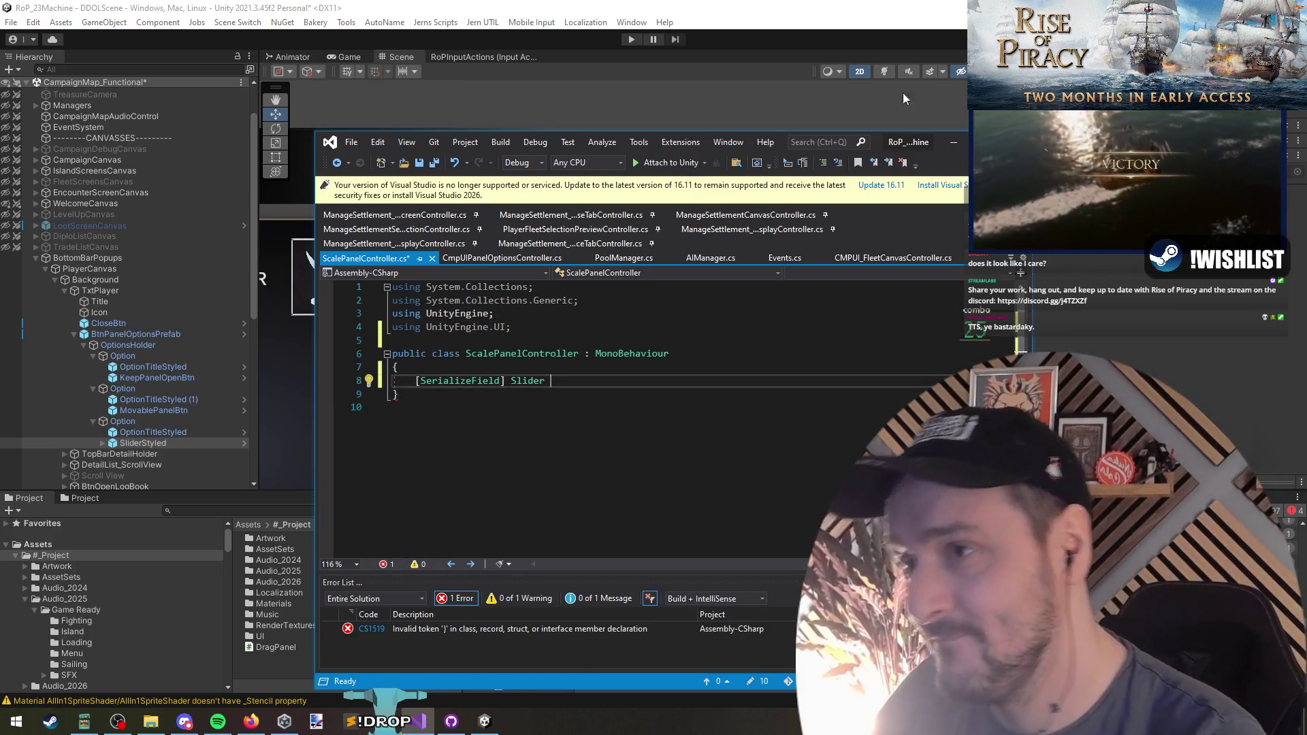
{"action": "left_click_drag", "start_coordinate": [879, 142], "coordinate": [865, 281]}
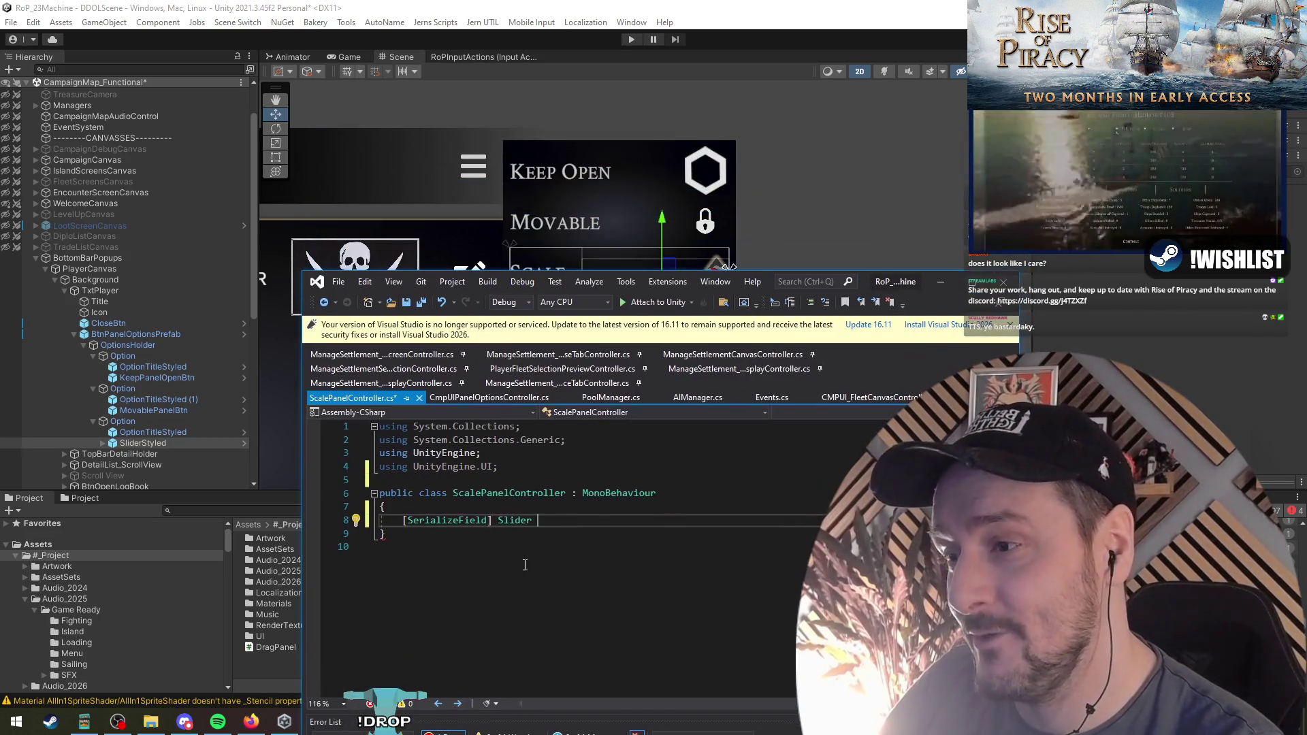
{"action": "key", "text": "ctrl+s"}
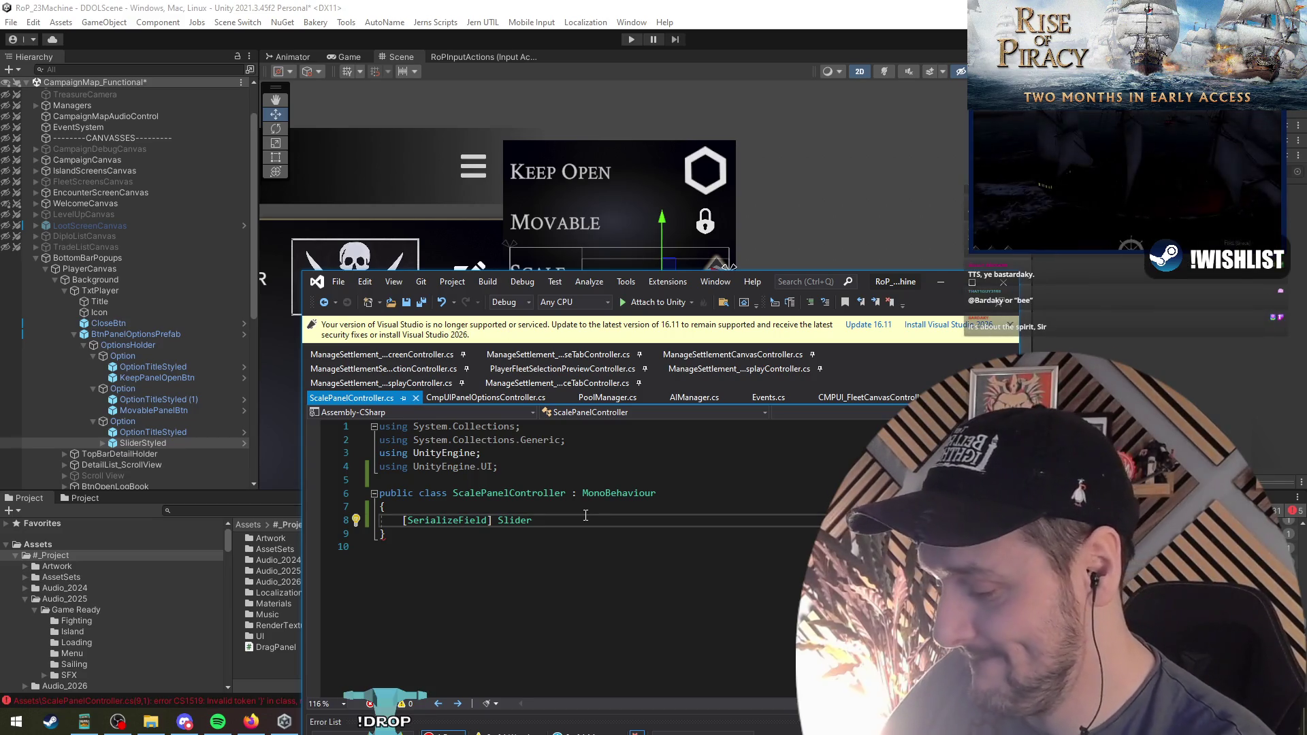
Name the field ChangeScaleSlider and reference it inside a new Awake method
{"action": "type", "text": "ChangeScaleSl"}
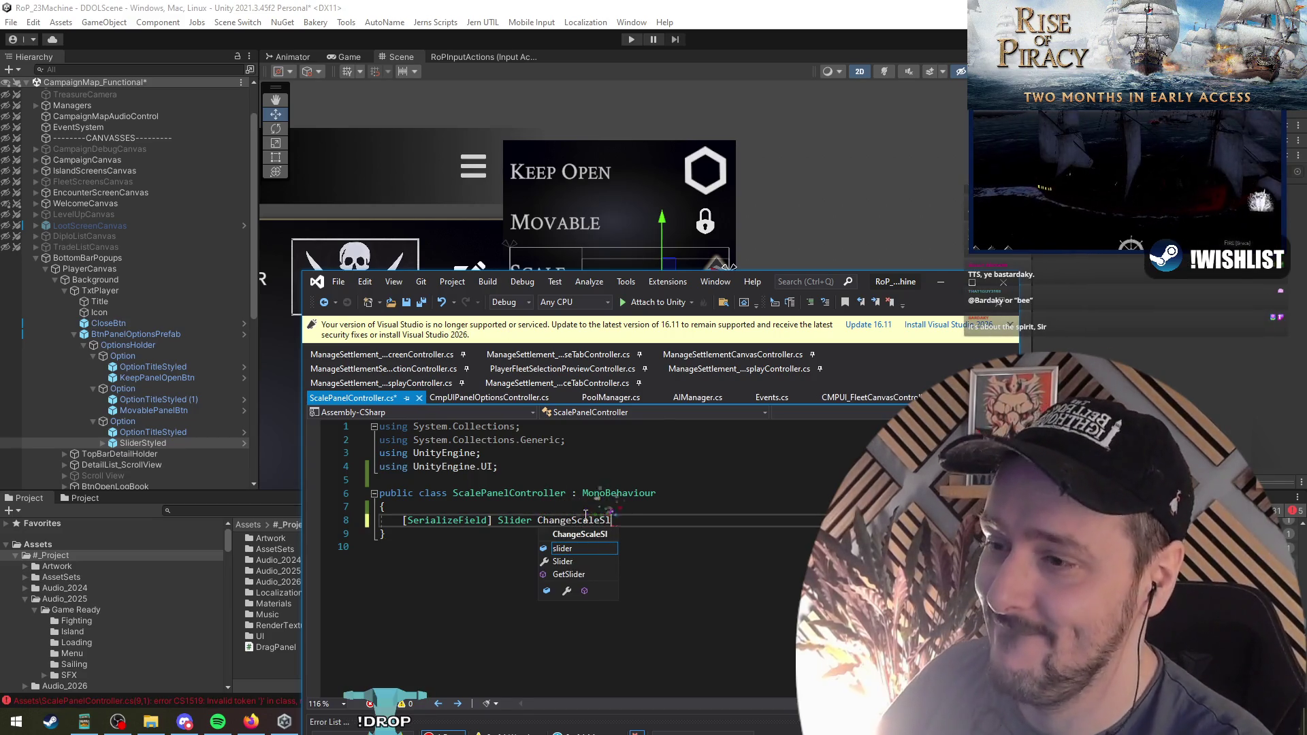
{"action": "type", "text": "ider;"}
{"action": "key", "text": "Return"}
{"action": "key", "text": "Return"}
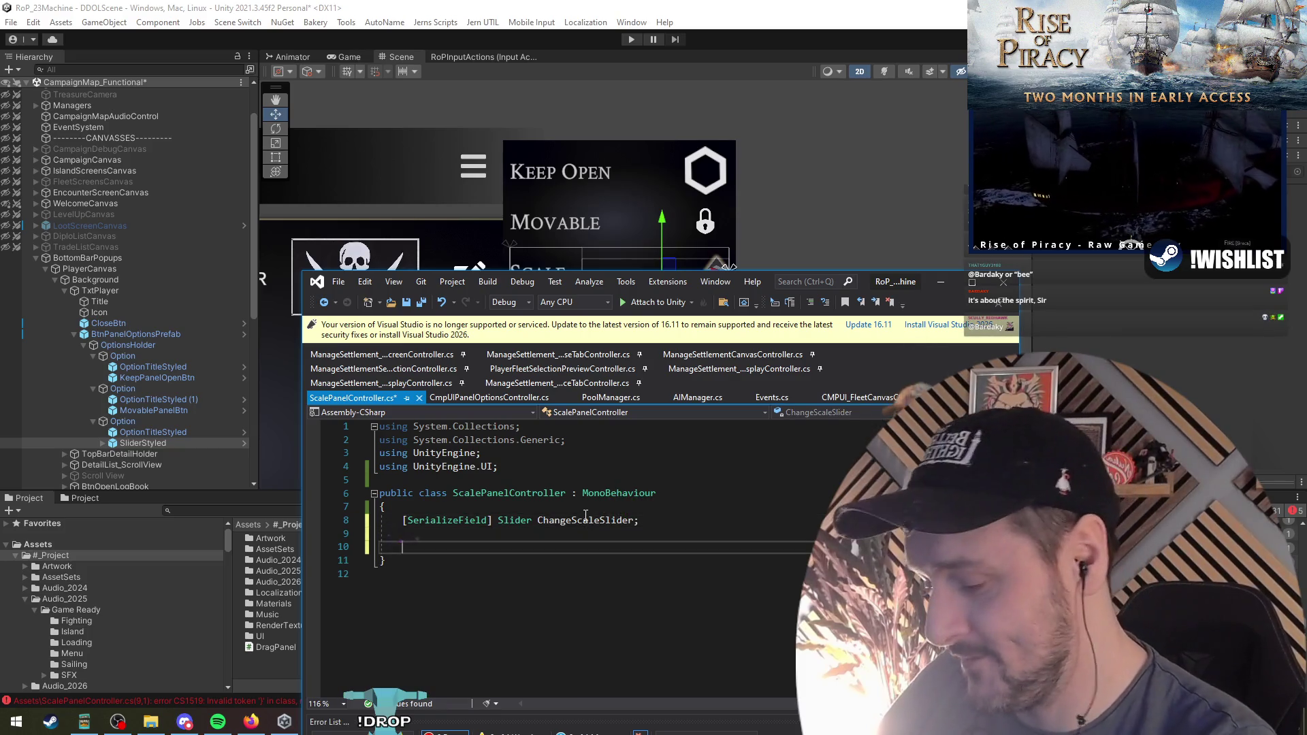
{"action": "type", "text": "private void Awake() {"}
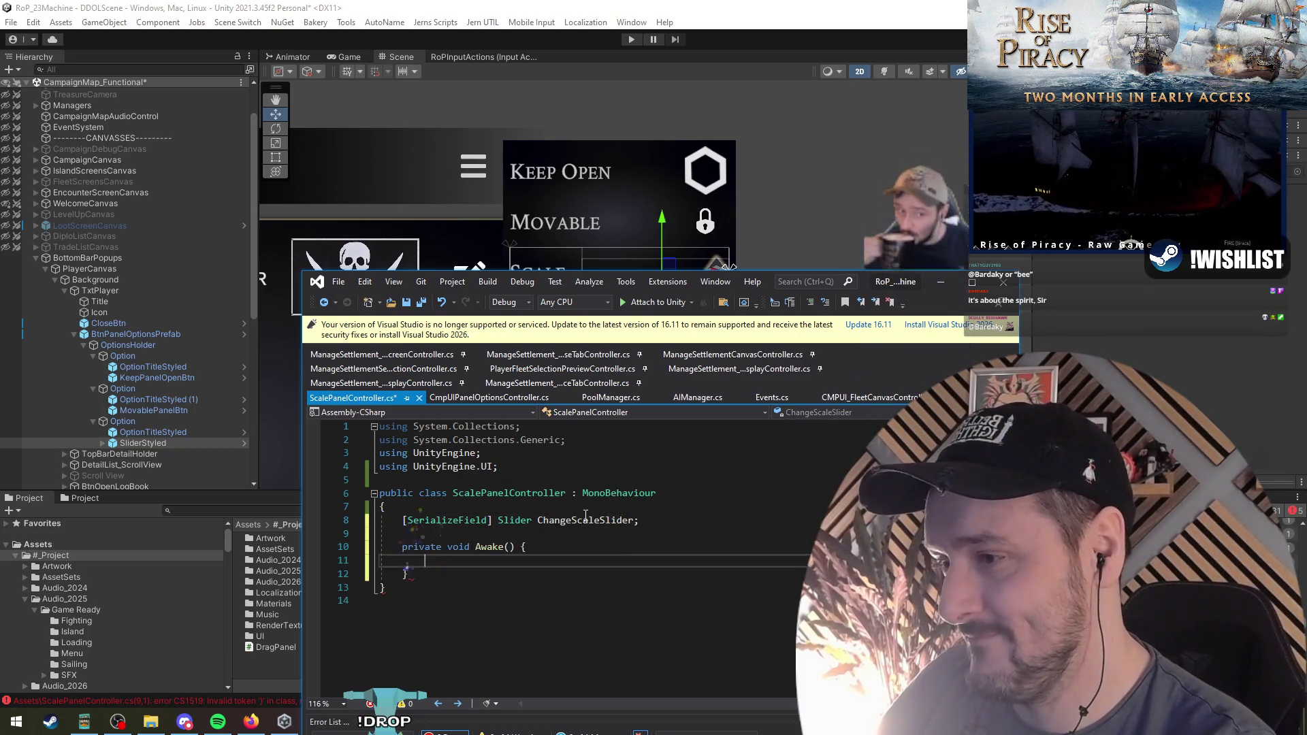
{"action": "key", "text": "Return"}
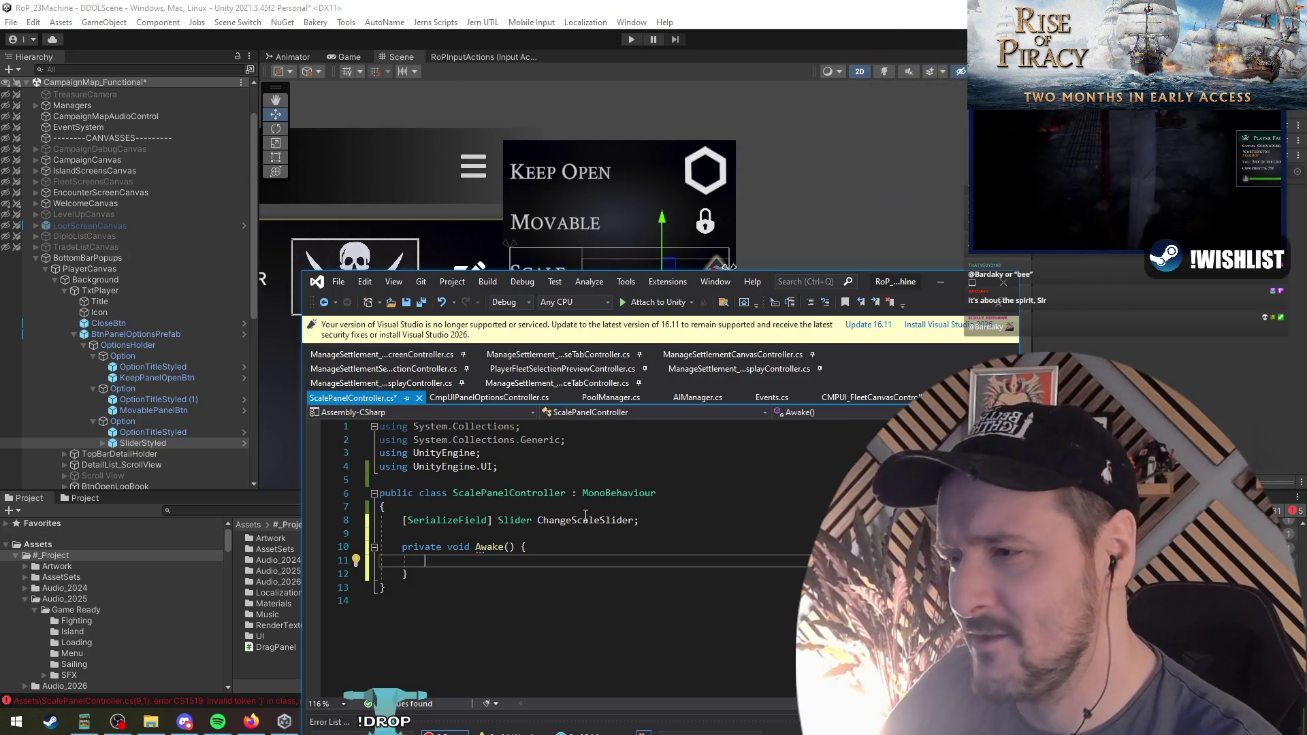
{"action": "double_click", "coordinate": [585, 520]}
{"action": "key", "text": "ctrl+c"}
{"action": "left_click", "coordinate": [490, 562]}
{"action": "key", "text": "ctrl+v"}
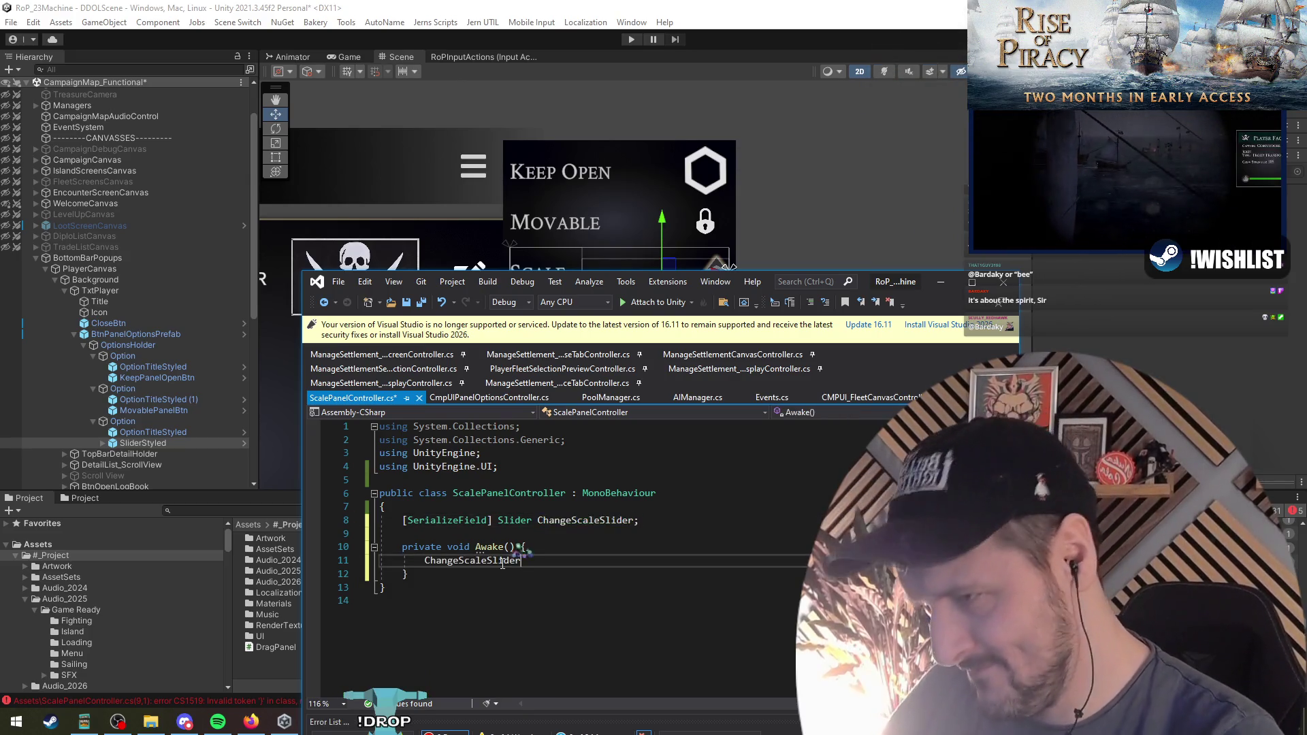
Start a ChangeScaleSlider.onValueChanged.AddListener lambda inside Awake
{"action": "type", "text": ".on"}
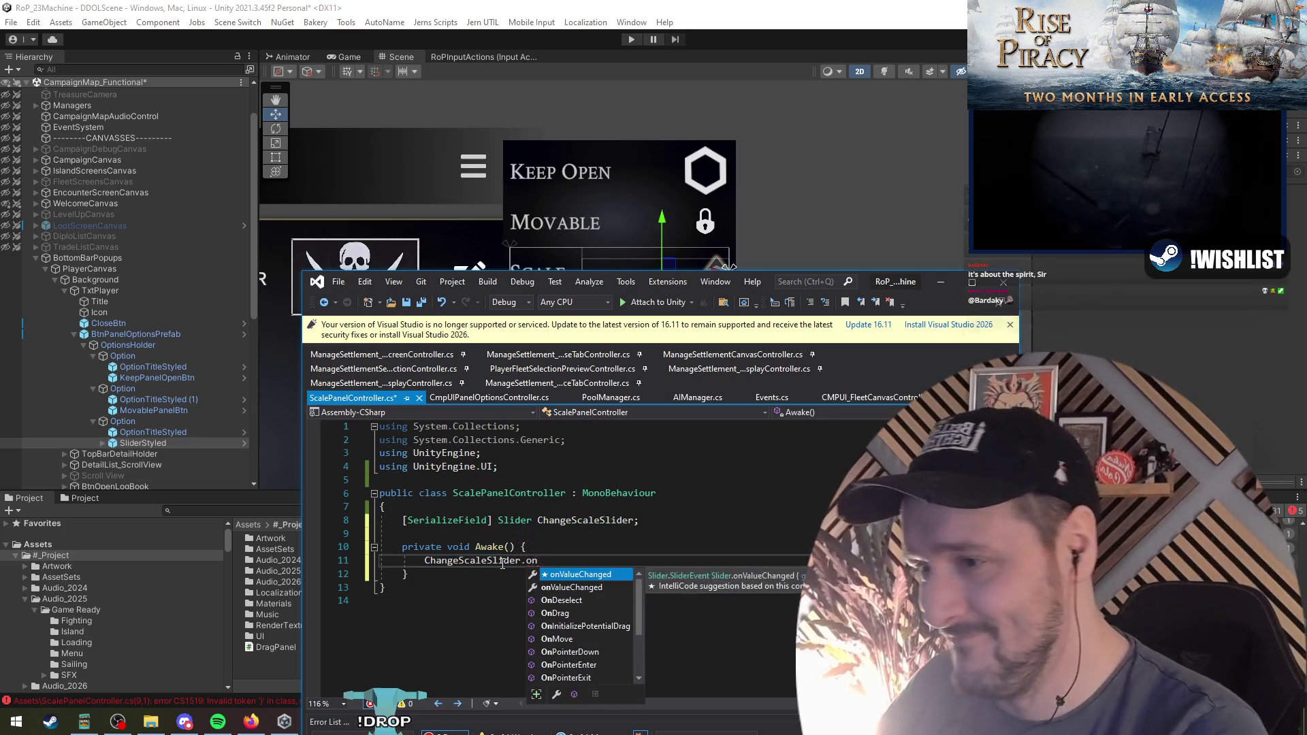
{"action": "type", "text": ".ad("}
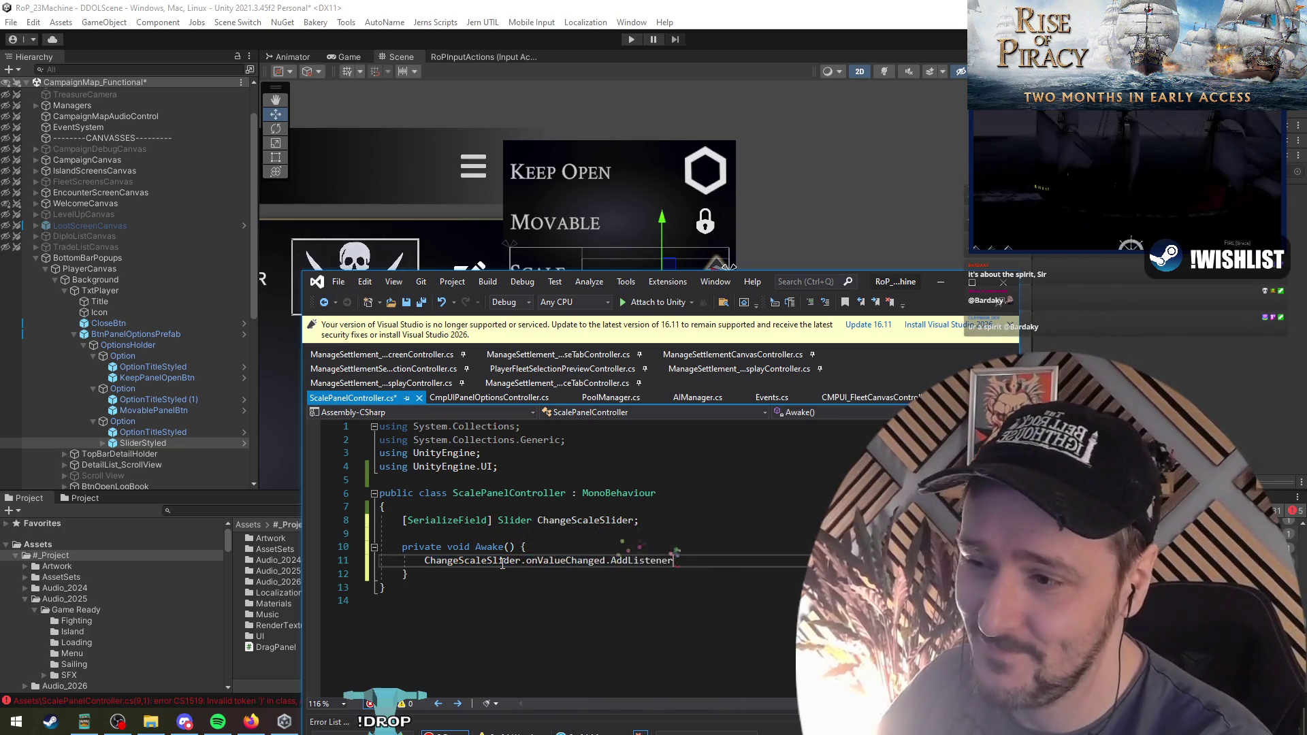
{"action": "type", "text": "{ });"}
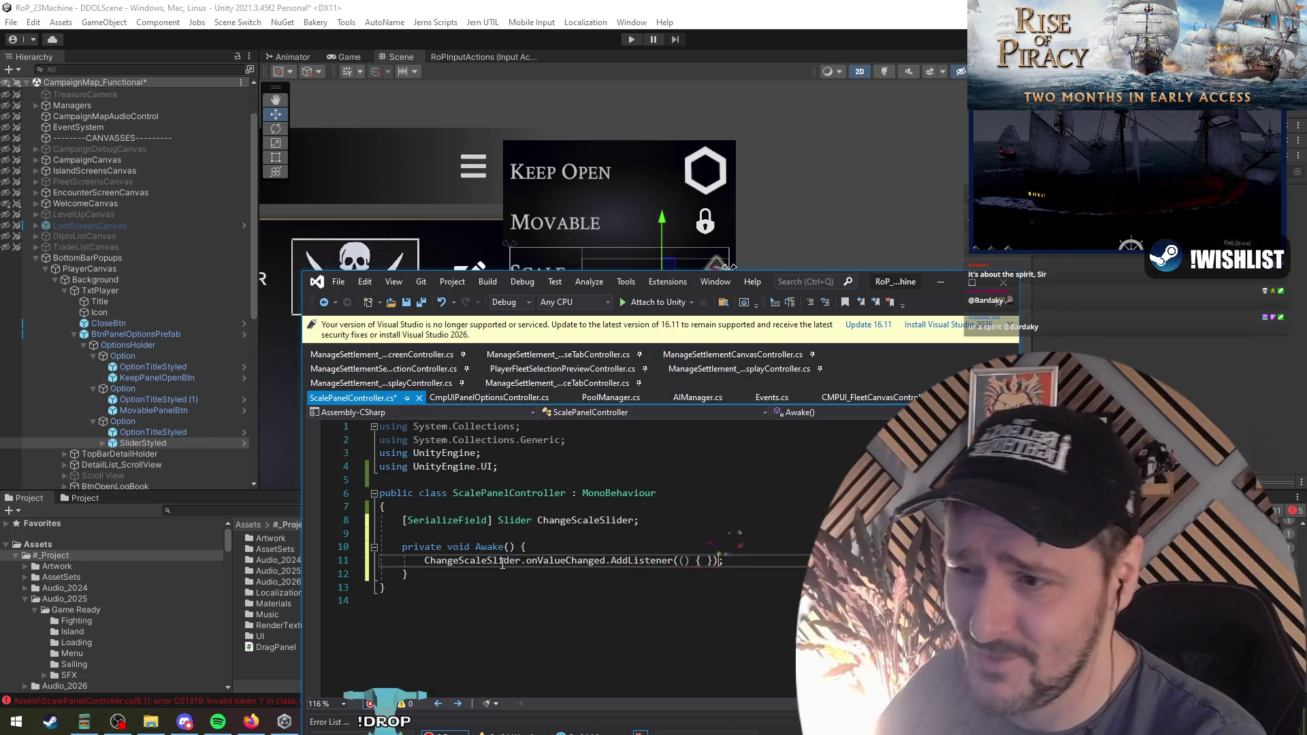
{"action": "key", "text": "Return"}
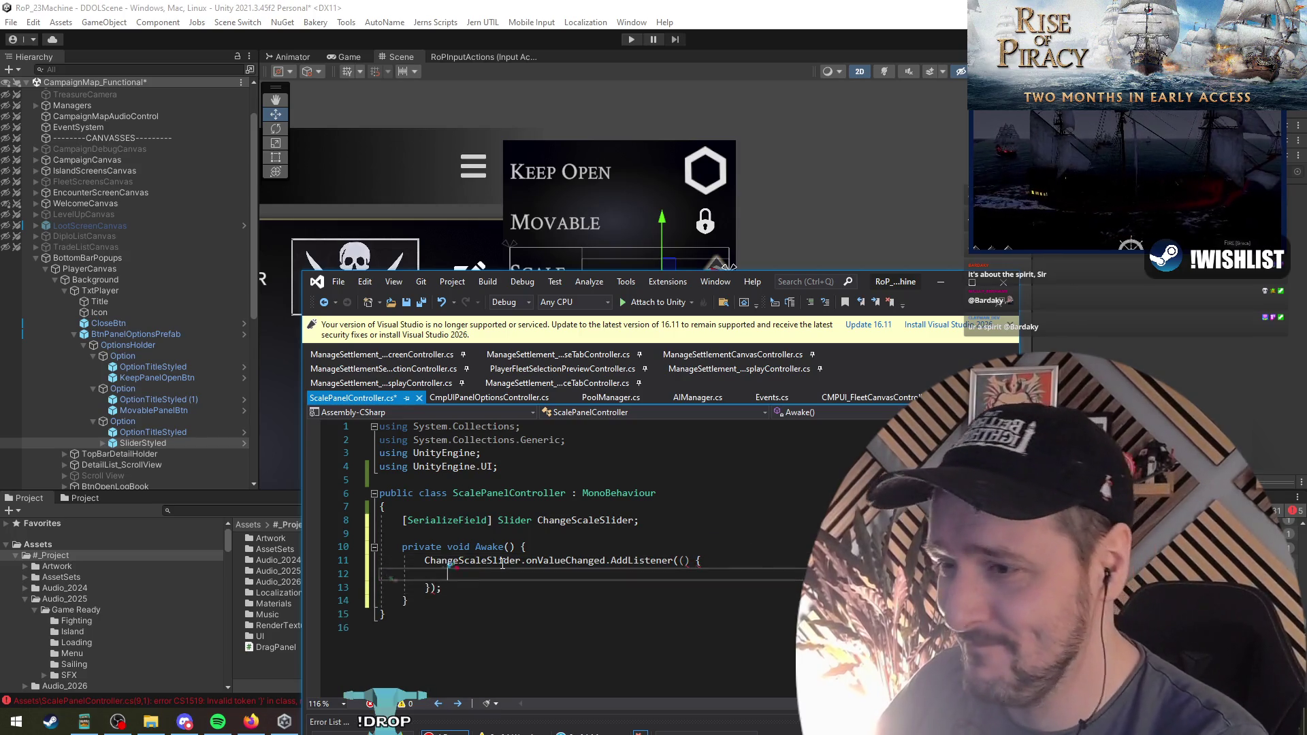
{"action": "key", "text": "Up"}
{"action": "key", "text": "End"}
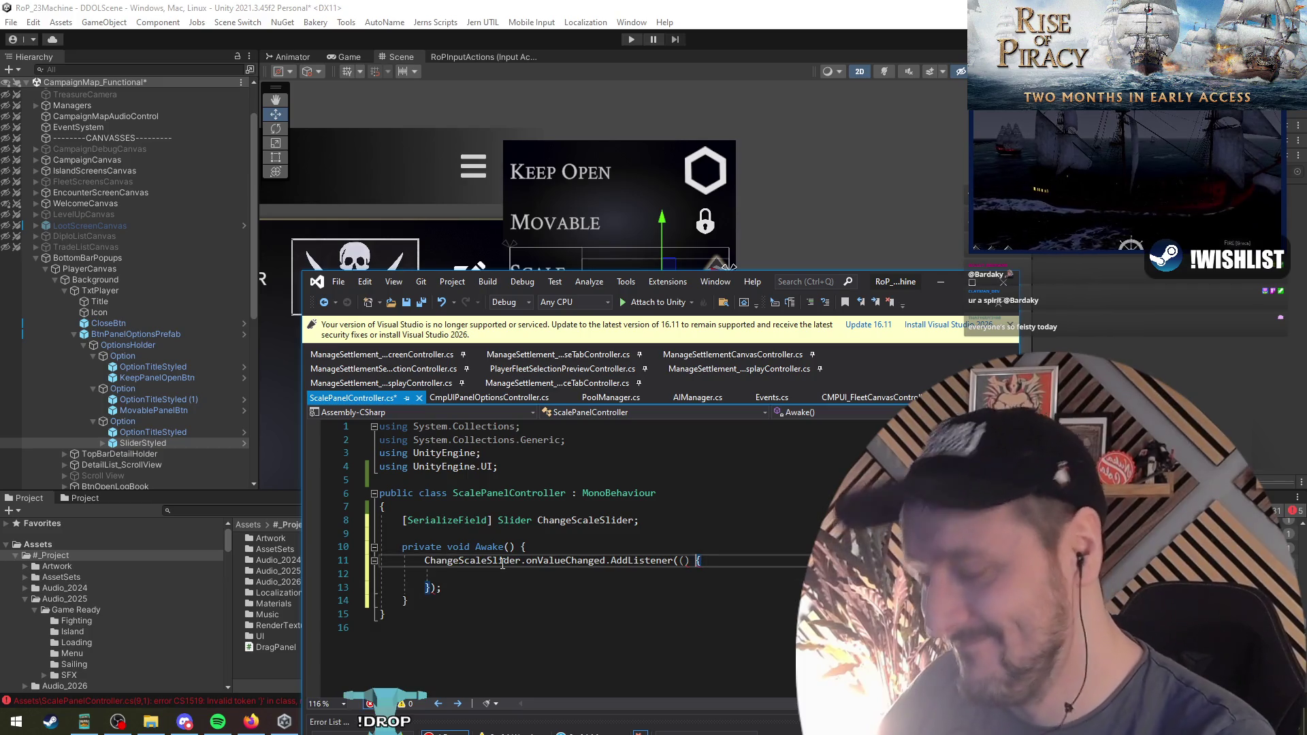
{"action": "type", "text": "=>"}
{"action": "key", "text": "Home"}
{"action": "key", "text": "Return"}
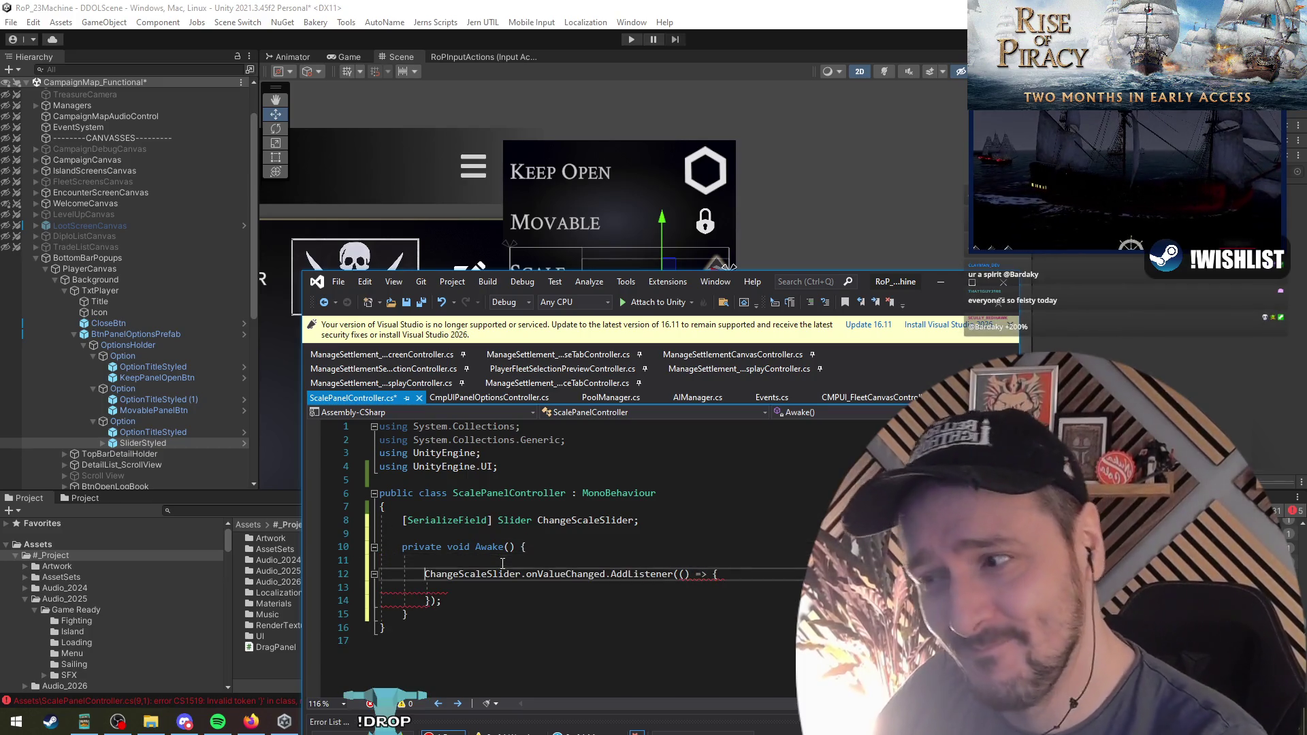
Clear old listeners with onValueChanged.RemoveAllListeners() and name the lambda parameter v
{"action": "key", "text": "ctrl+shift+Right"}
{"action": "key", "text": "ctrl+c"}
{"action": "key", "text": "Up"}
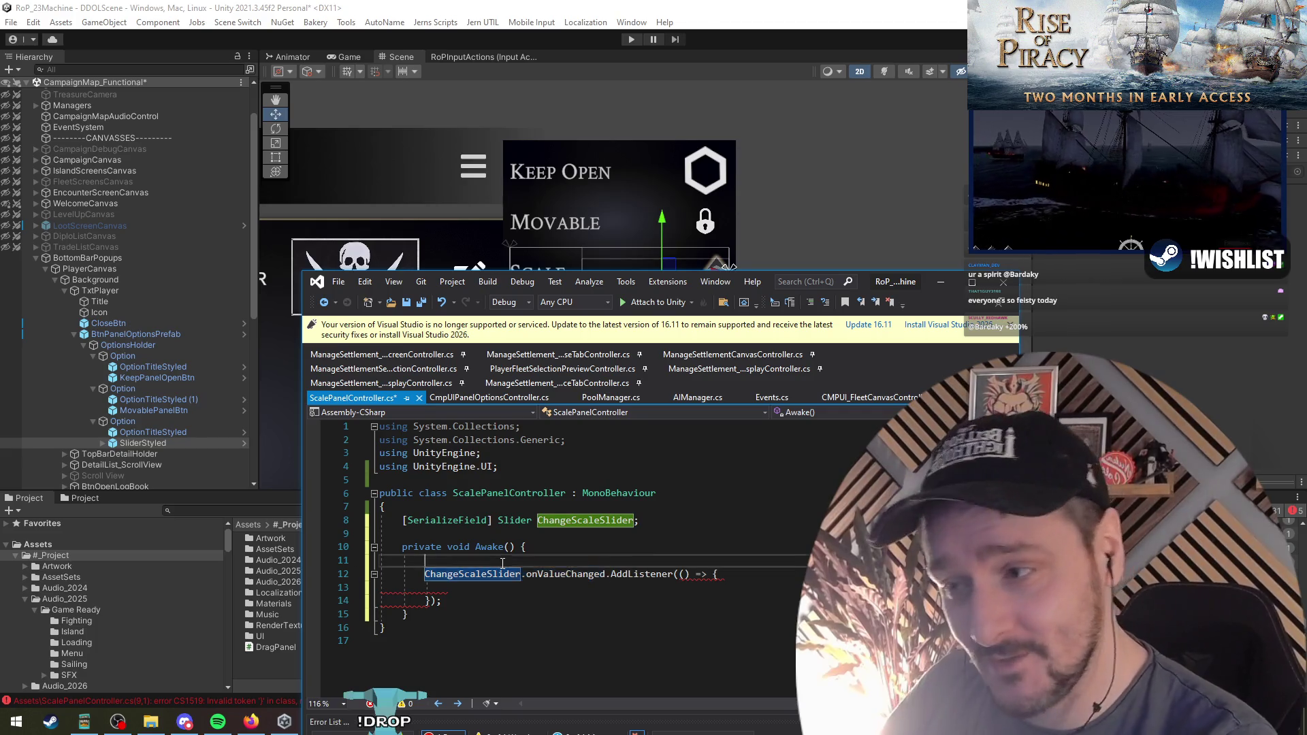
{"action": "key", "text": "ctrl+v"}
{"action": "type", "text": "."}
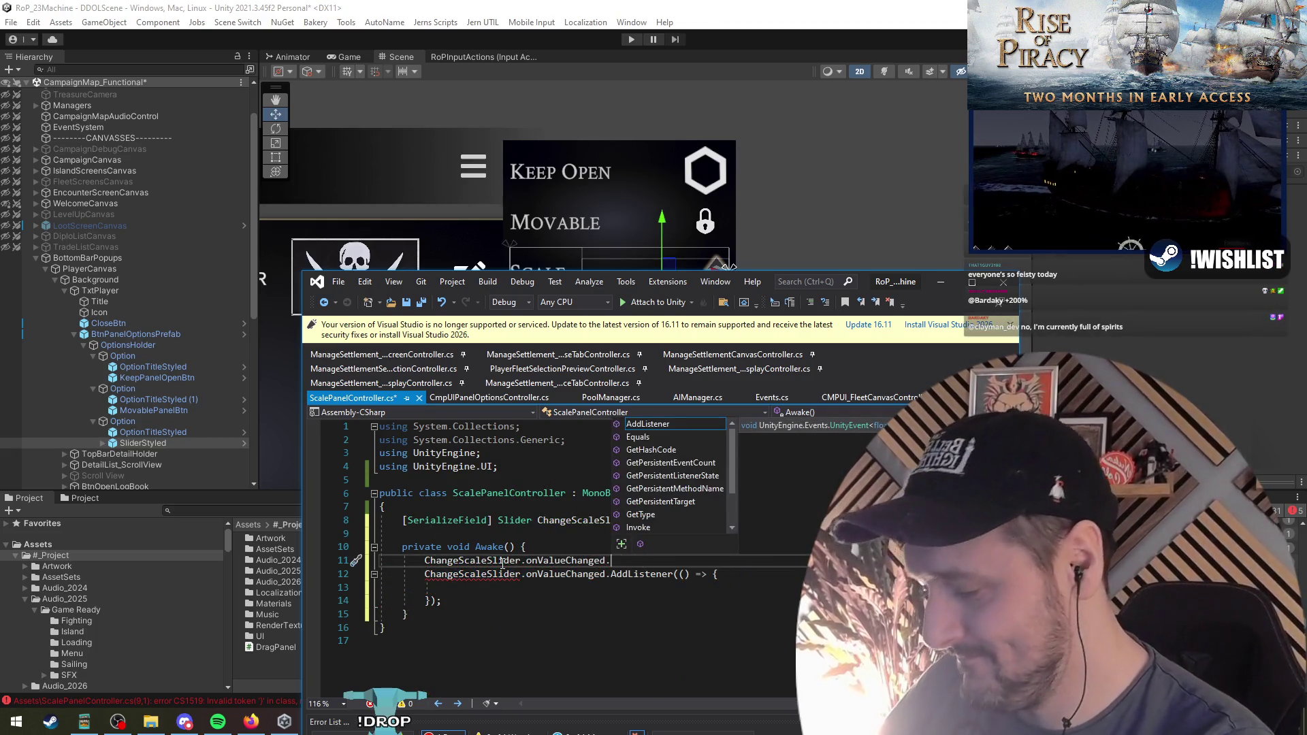
{"action": "type", "text": "Remove"}
{"action": "key", "text": "Tab"}
{"action": "type", "text": "();"}
{"action": "key", "text": "Up"}
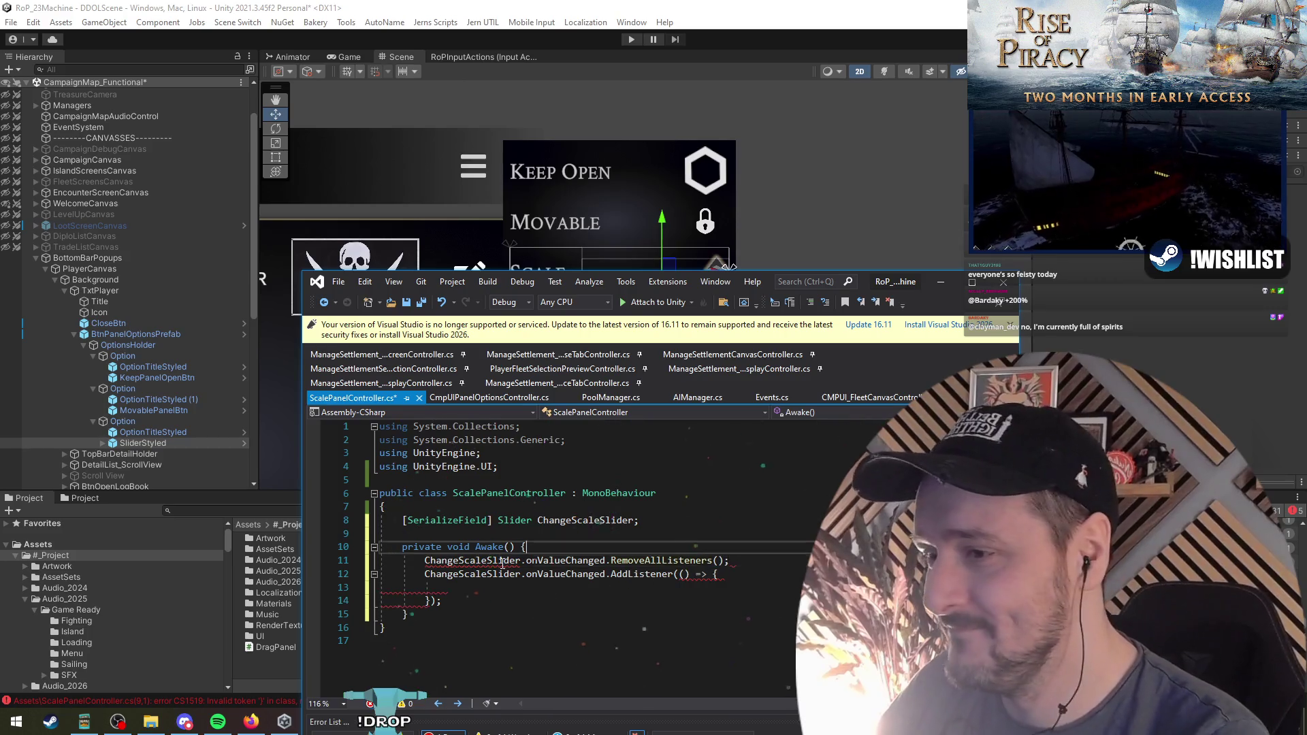
{"action": "key", "text": "Down"}
{"action": "key", "text": "Down"}
{"action": "key", "text": "Down"}
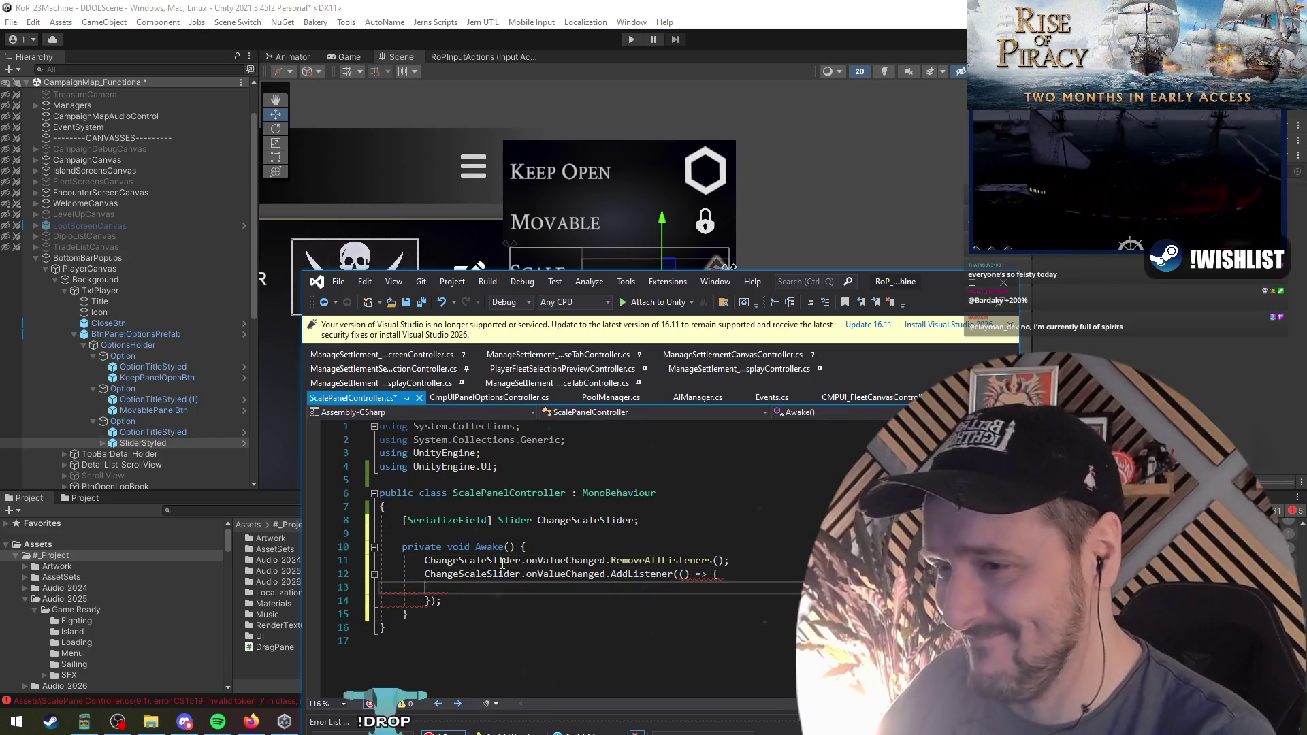
{"action": "left_click", "coordinate": [684, 574]}
{"action": "key", "text": "ctrl+space"}
{"action": "type", "text": "v"}
{"action": "key", "text": "Down"}
Add a serialized Canvas cvs field below the slider field
{"action": "key", "text": "Up"}
{"action": "key", "text": "Up"}
{"action": "key", "text": "Up"}
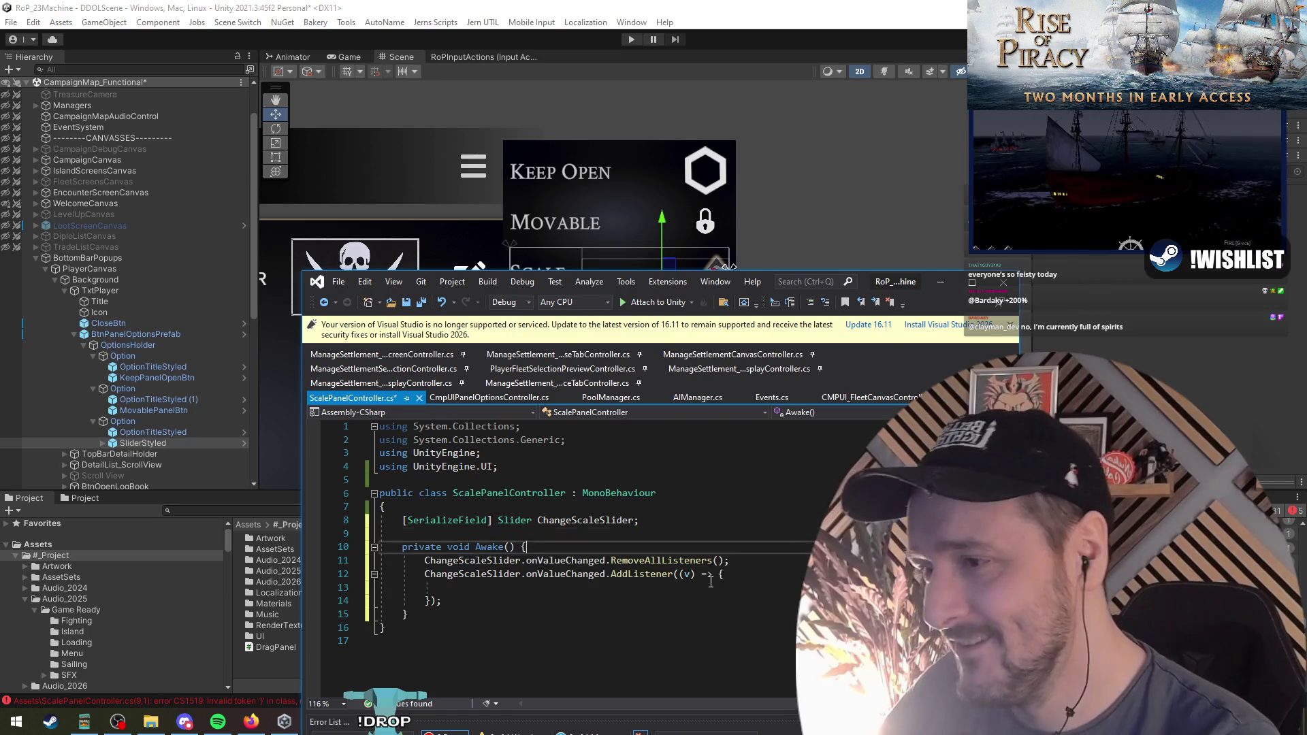
{"action": "key", "text": "ctrl+space"}
{"action": "key", "text": "Escape"}
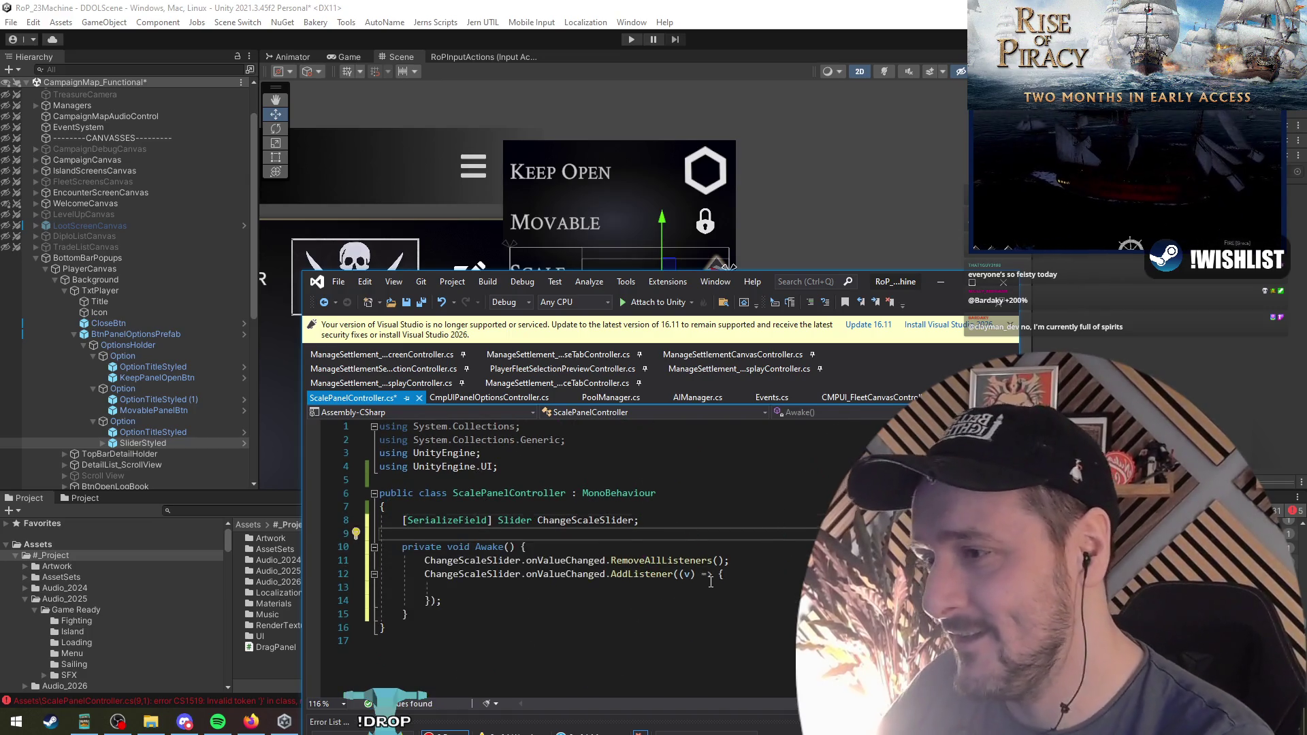
{"action": "key", "text": "Up"}
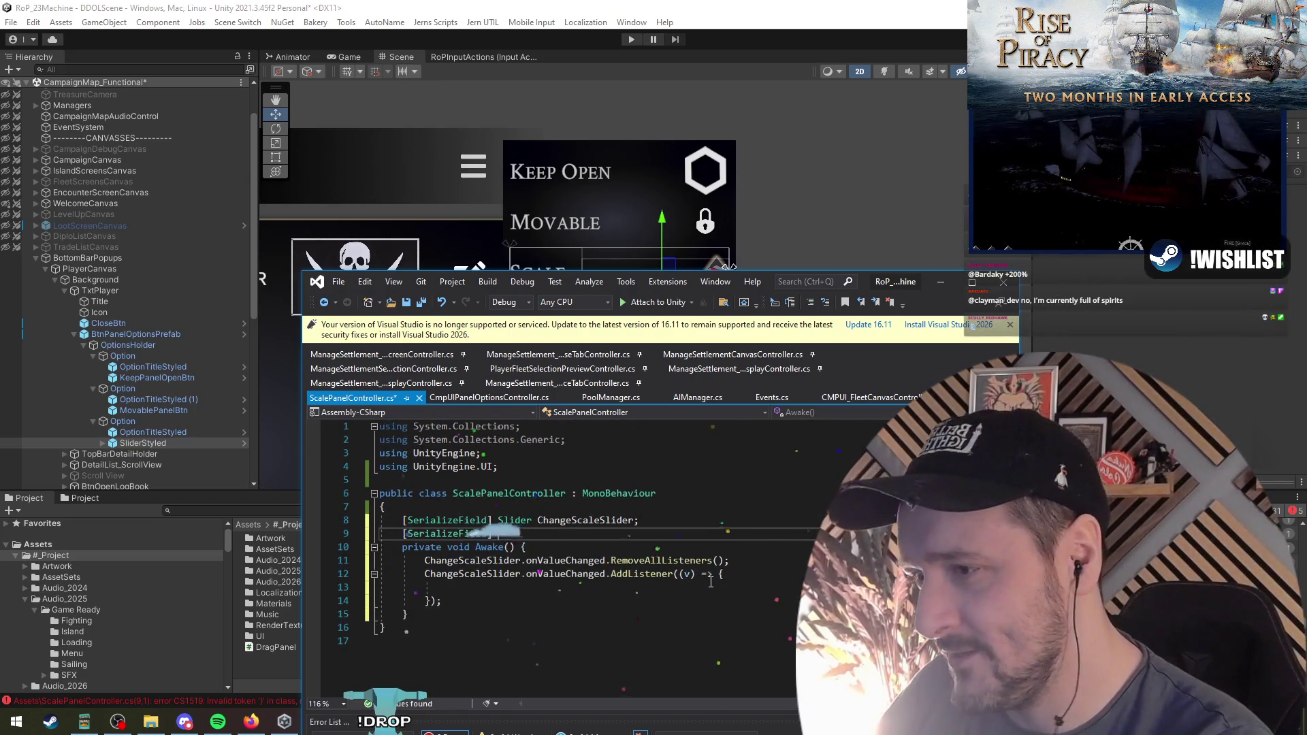
{"action": "type", "text": "Canvas"}
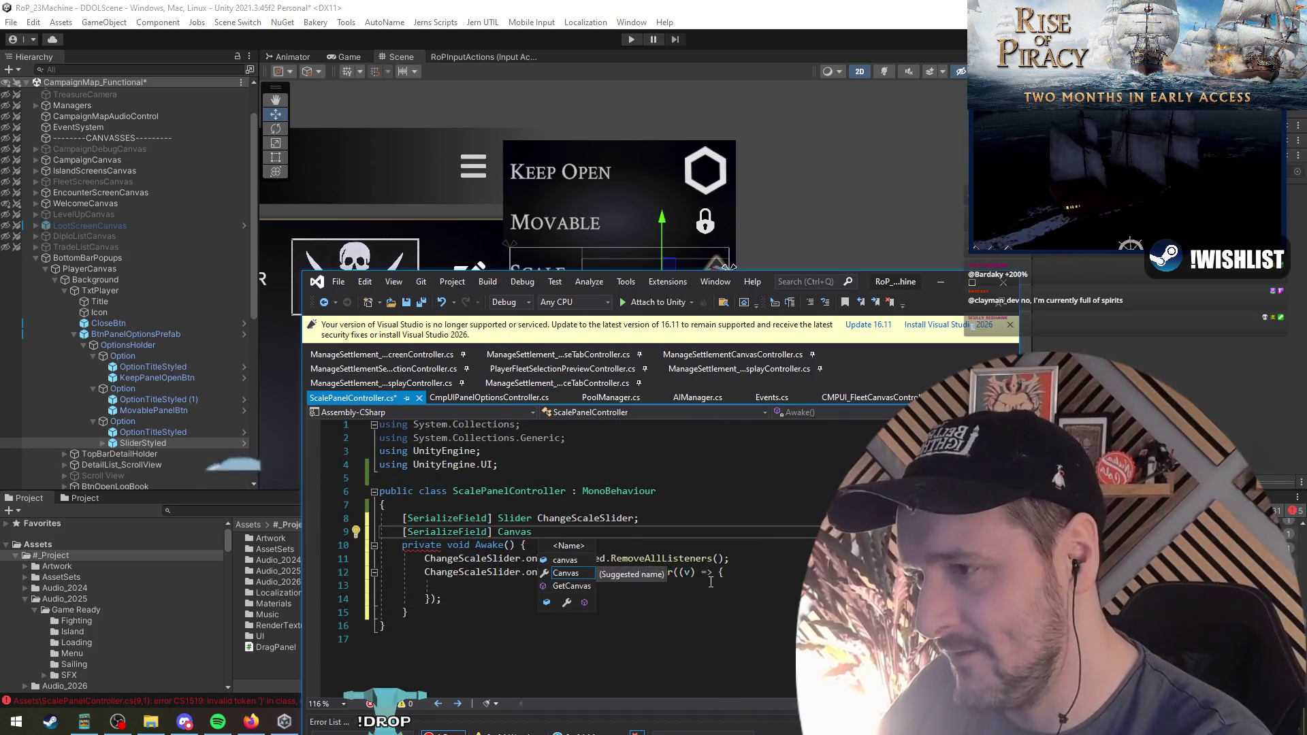
{"action": "key", "text": "Down"}
{"action": "key", "text": "Return"}
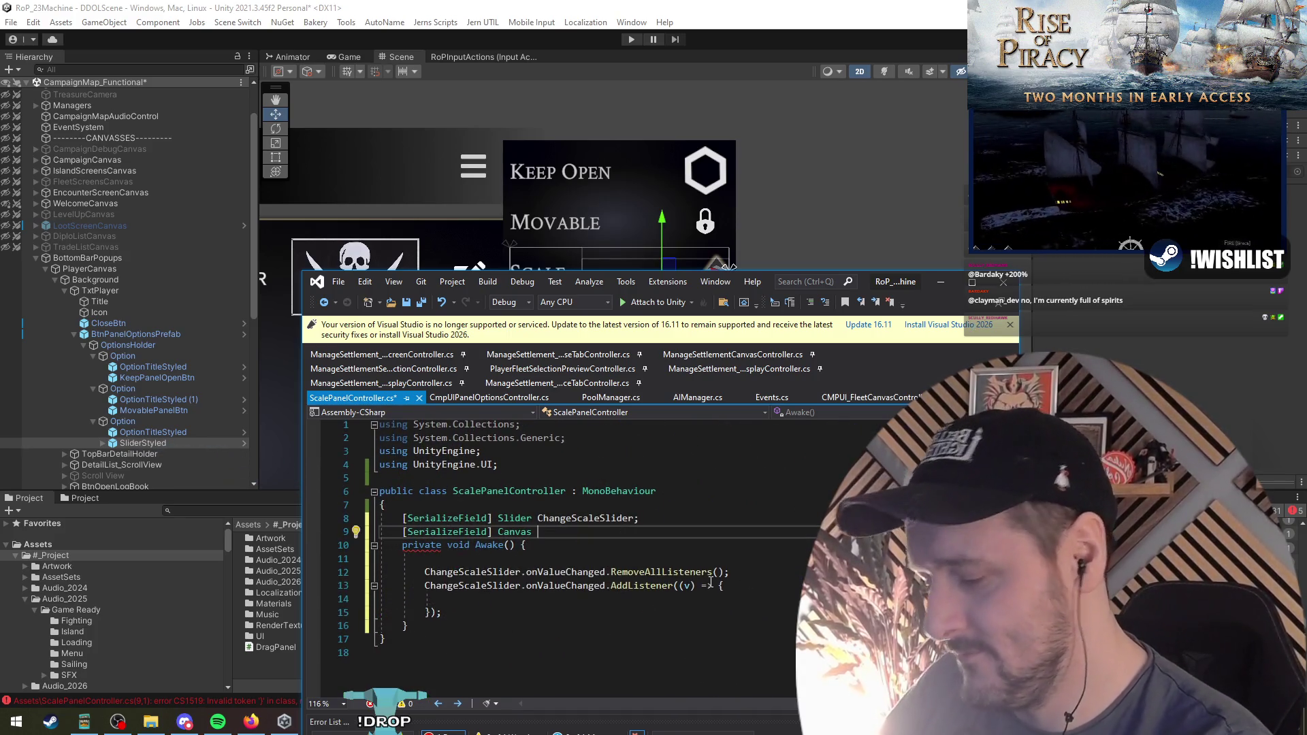
{"action": "key", "text": "Down"}
{"action": "key", "text": "Down"}
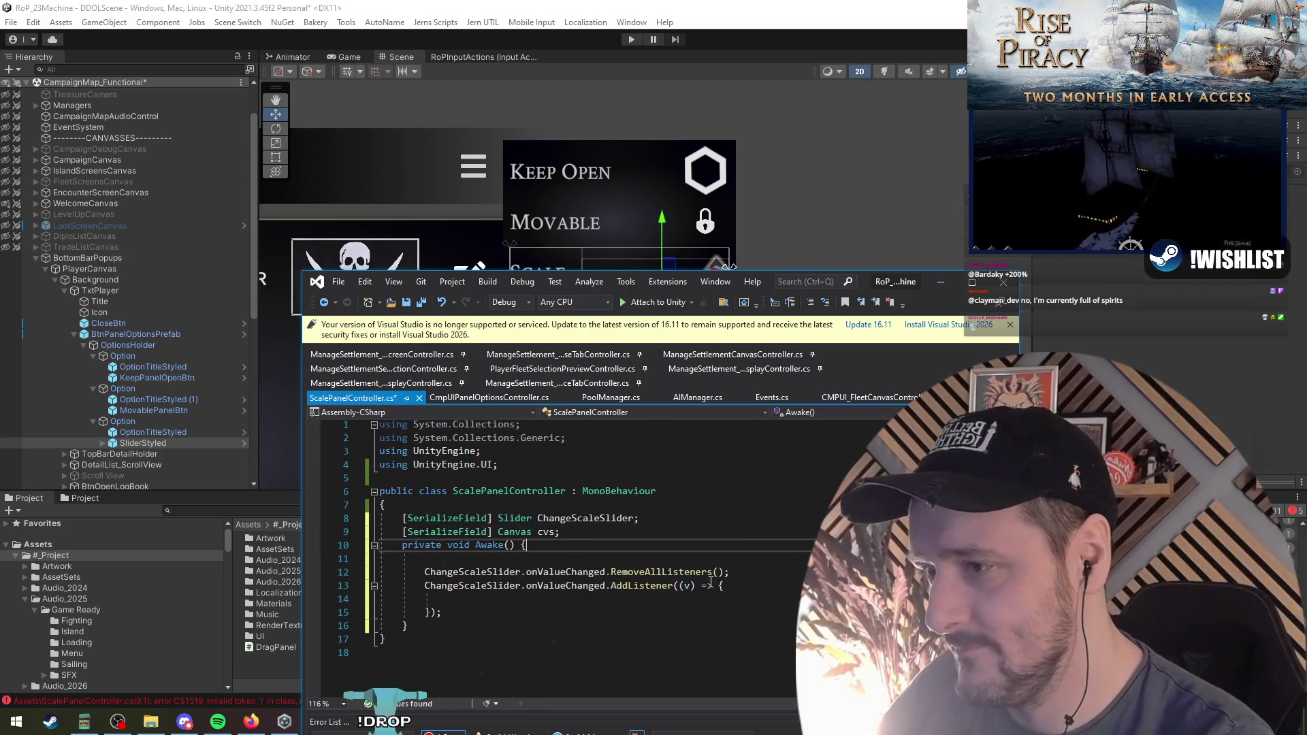
Assign cvs = GetComponentInParent<Canvas>() at the top of Awake
{"action": "type", "text": "cvs."}
{"action": "type", "text": " = GameObj"}
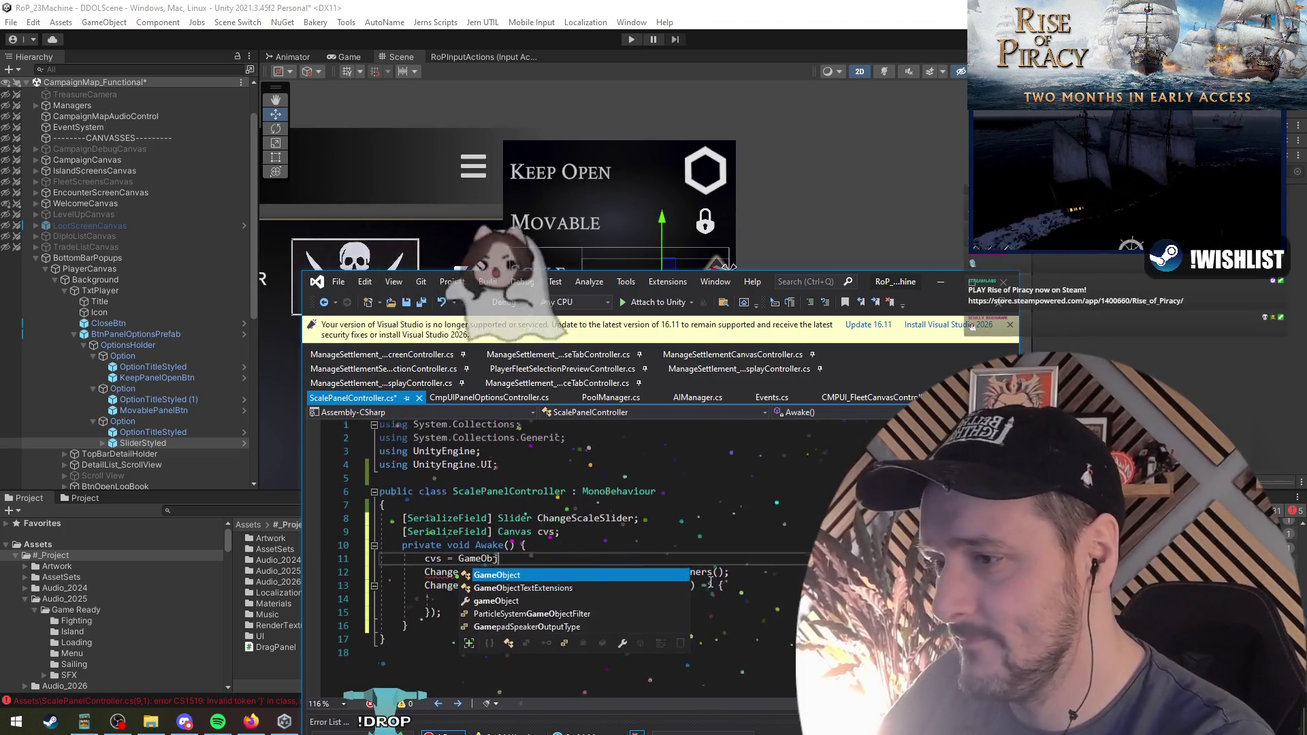
{"action": "key", "text": "BackSpace"}
{"action": "key", "text": "BackSpace"}
{"action": "key", "text": "BackSpace"}
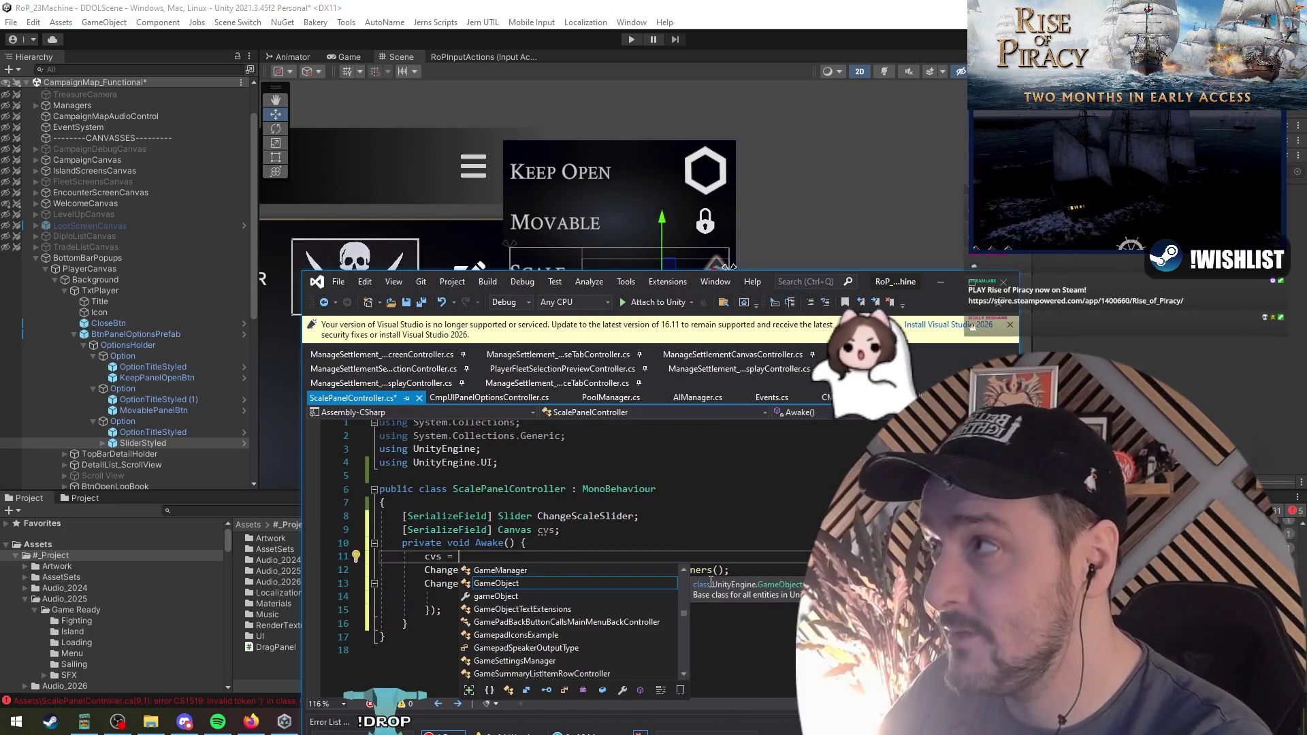
{"action": "type", "text": "transform."}
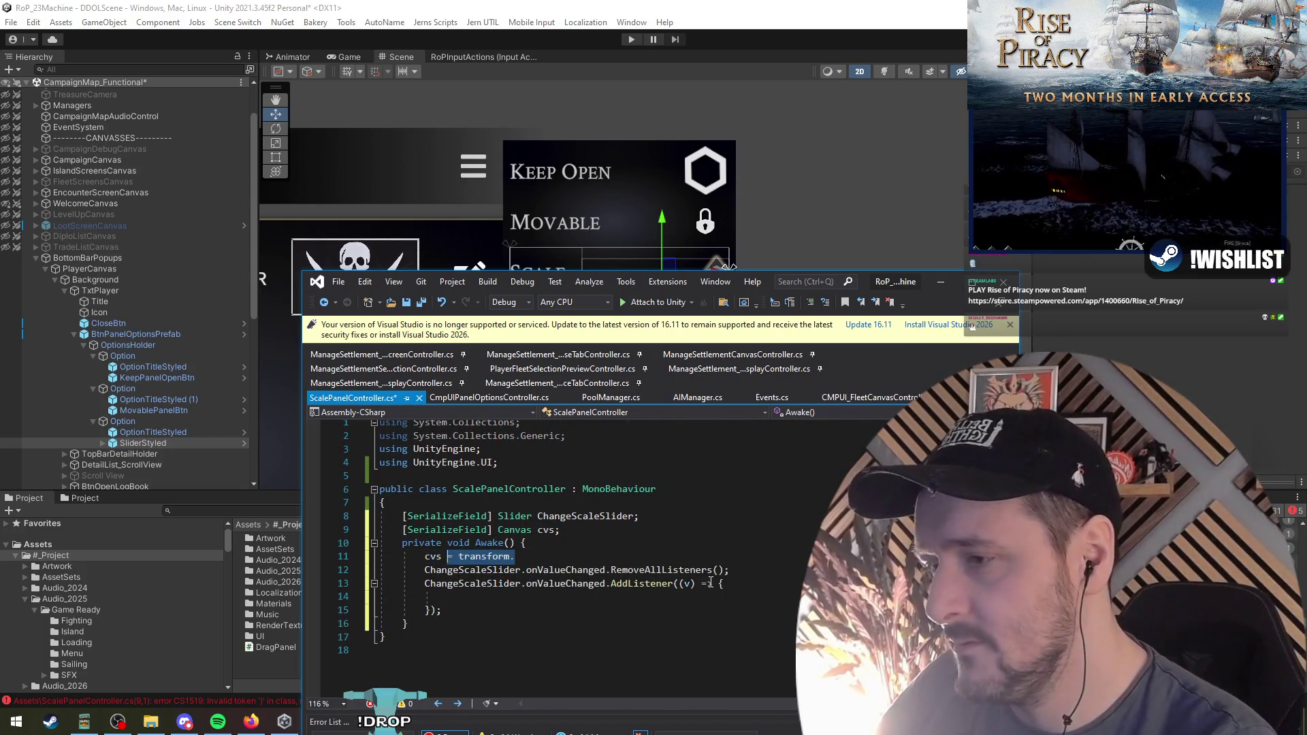
{"action": "type", "text": "find= getcomp"}
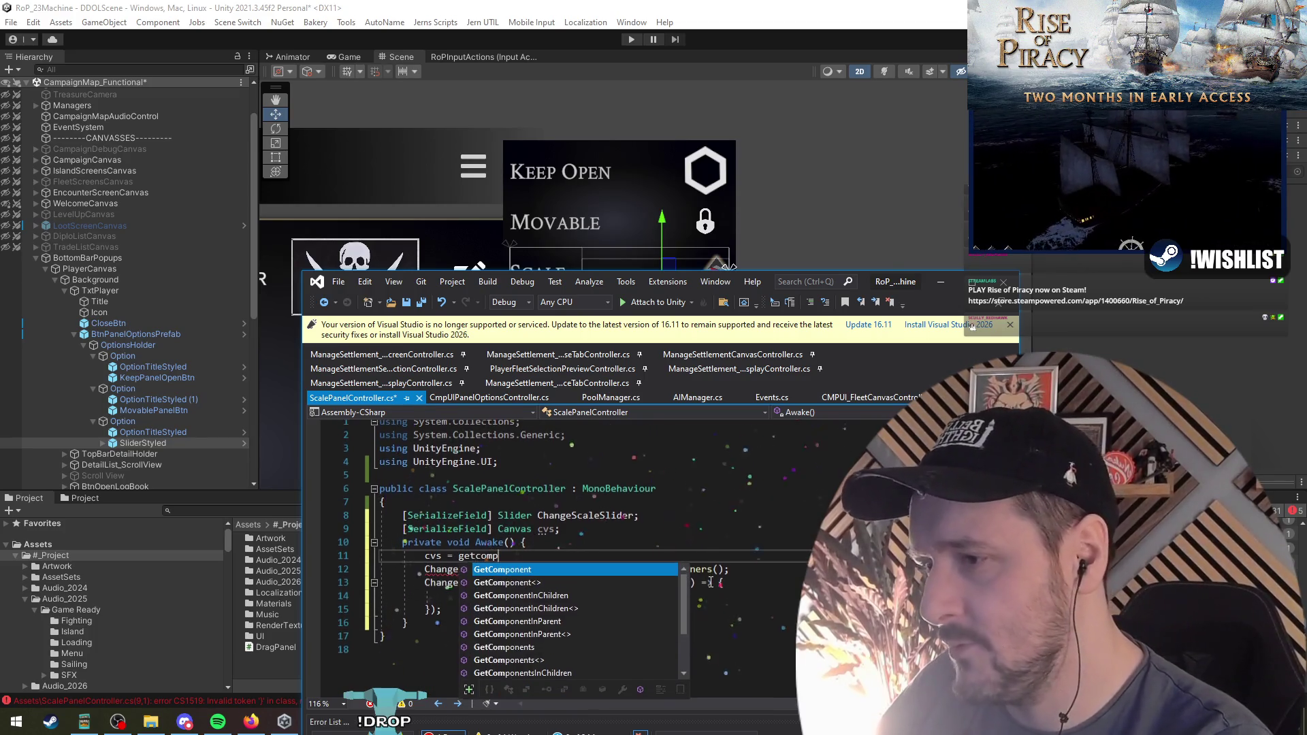
{"action": "type", "text": "onen"}
{"action": "key", "text": "Down"}
{"action": "key", "text": "Down"}
{"action": "key", "text": "Down"}
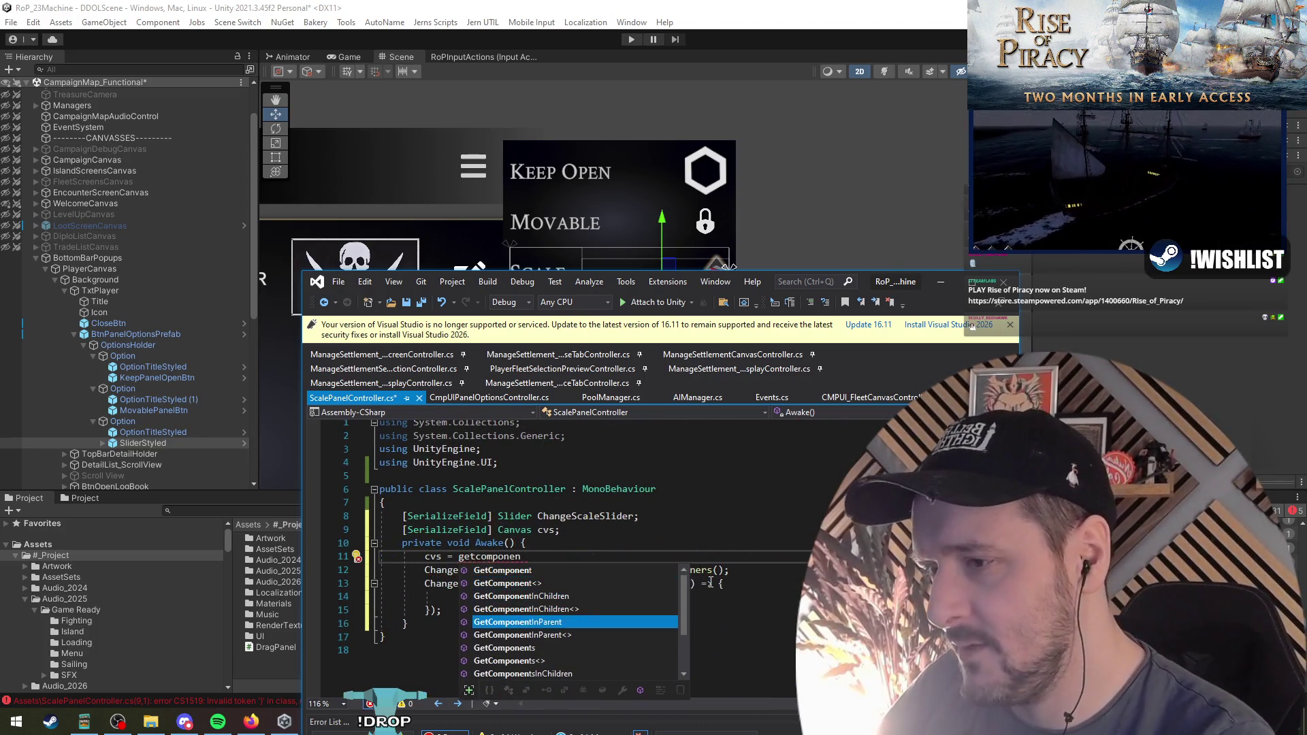
{"action": "key", "text": "Tab"}
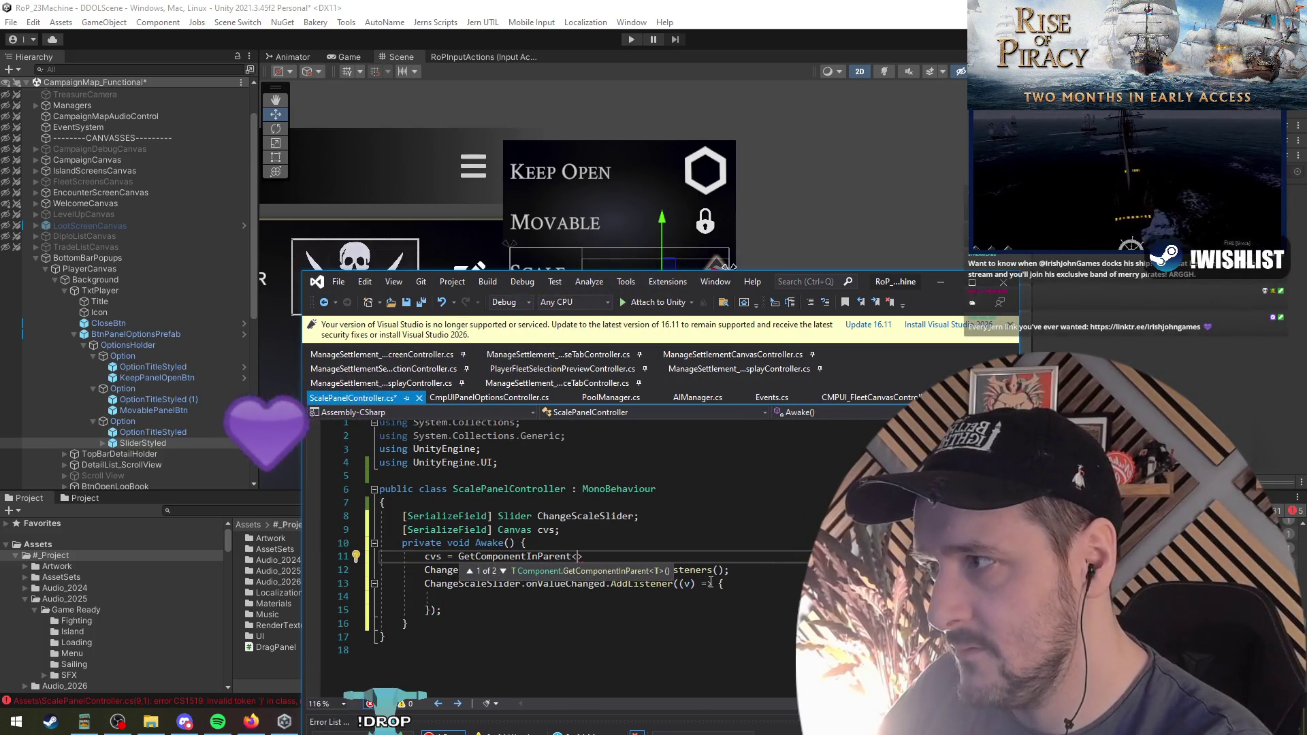
{"action": "type", "text": "Can"}
{"action": "key", "text": "Tab"}
{"action": "type", "text": "();"}
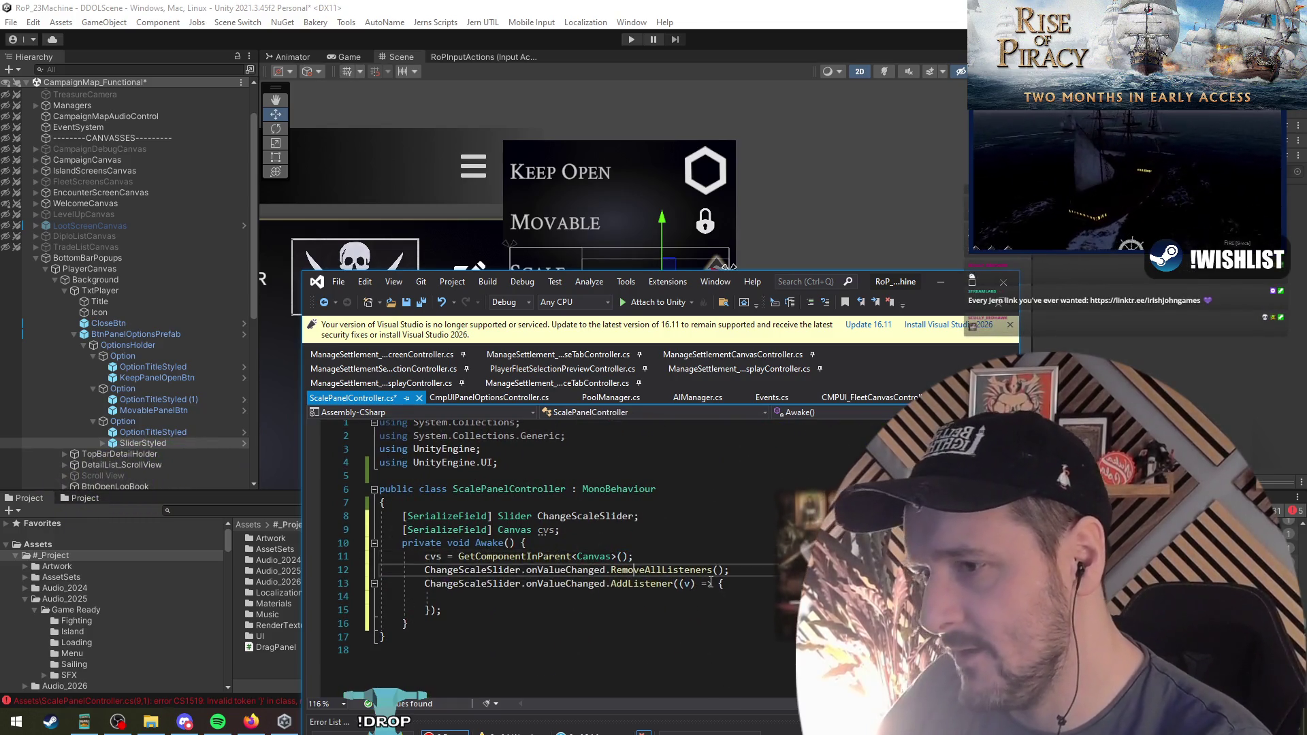
Begin writing cvs.scaleFactor inside the slider listener's body
{"action": "key", "text": "Down"}
{"action": "key", "text": "Down"}
{"action": "key", "text": "Down"}
{"action": "type", "text": "cvs.s"}
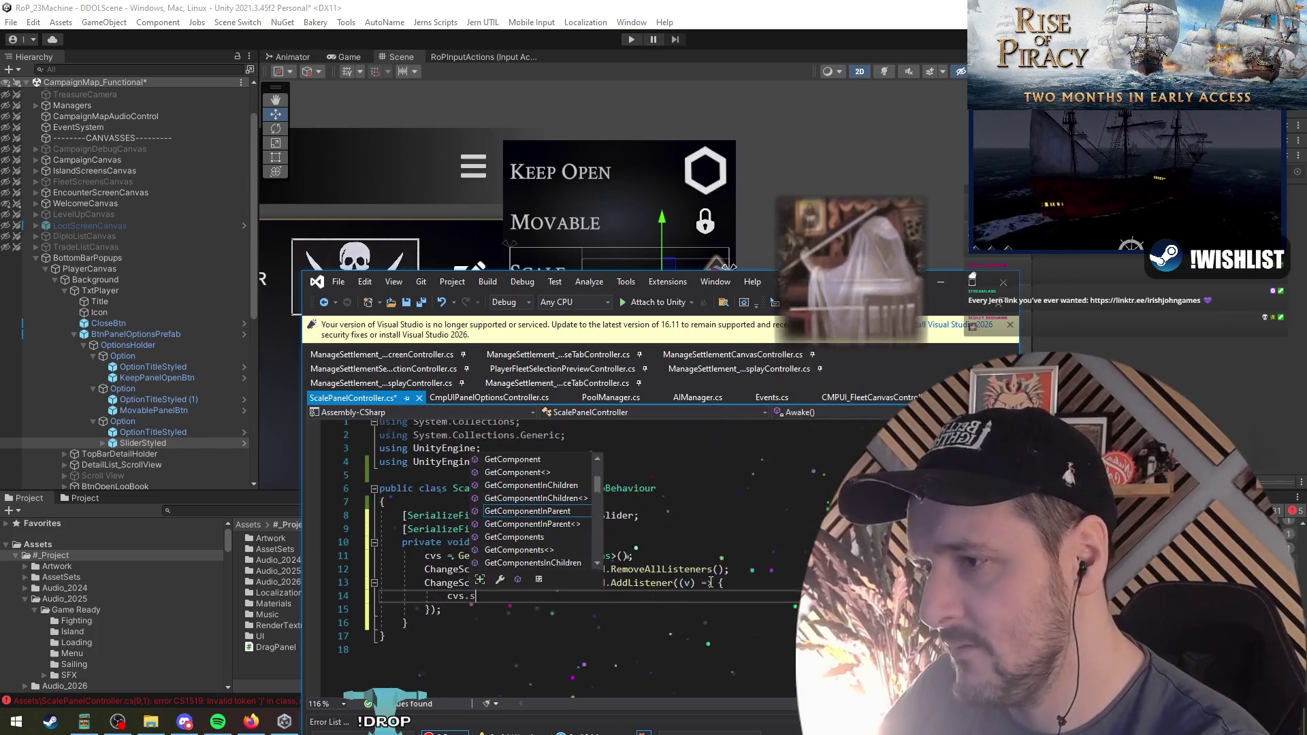
{"action": "type", "text": "cale"}
{"action": "key", "text": "Tab"}
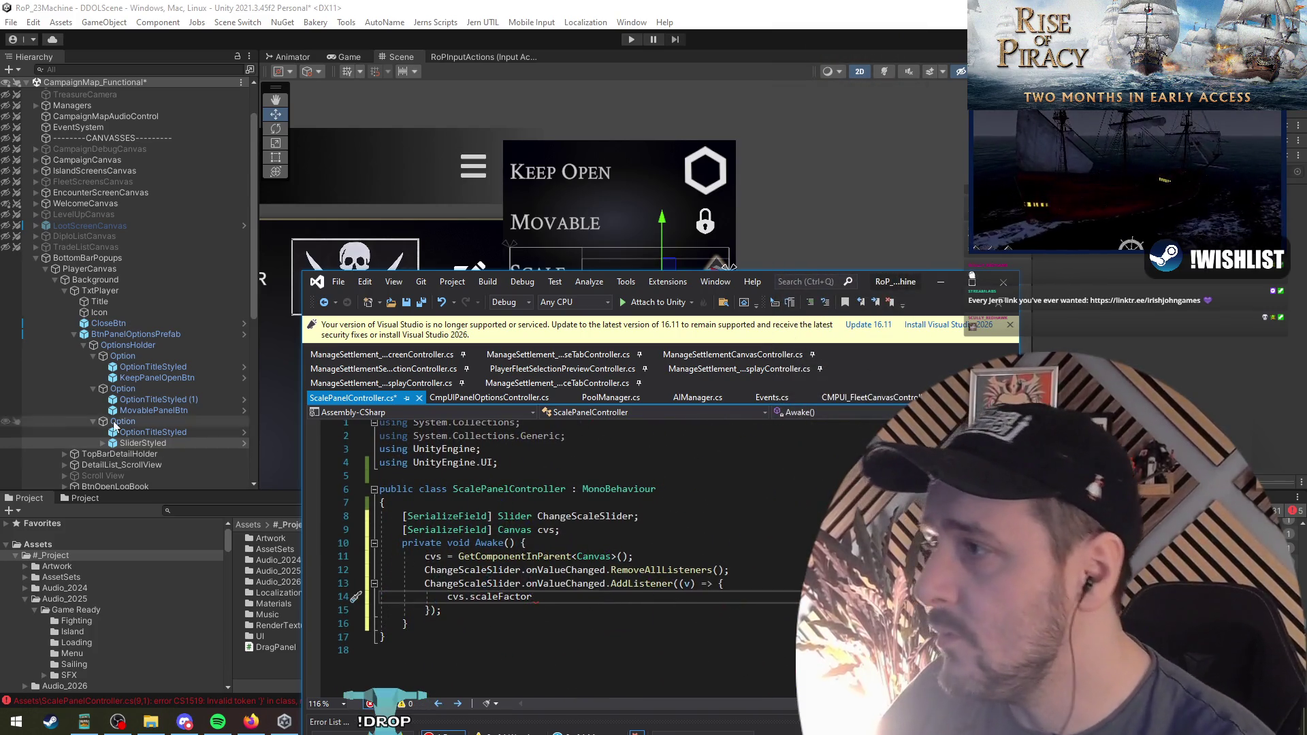
{"action": "left_click", "coordinate": [1003, 279]}
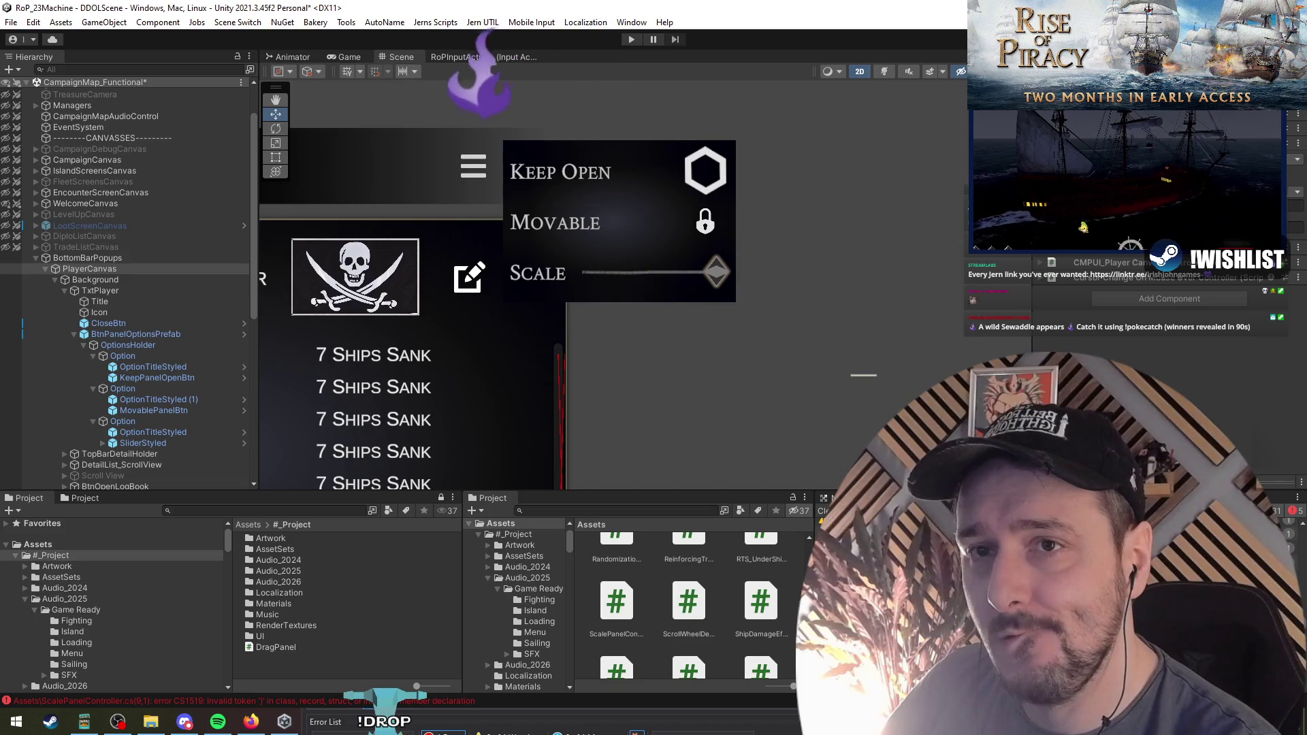
Change the SliderStyled Slider component's Max Value from 1 to 2 in the Inspector
{"action": "left_click", "coordinate": [645, 272]}
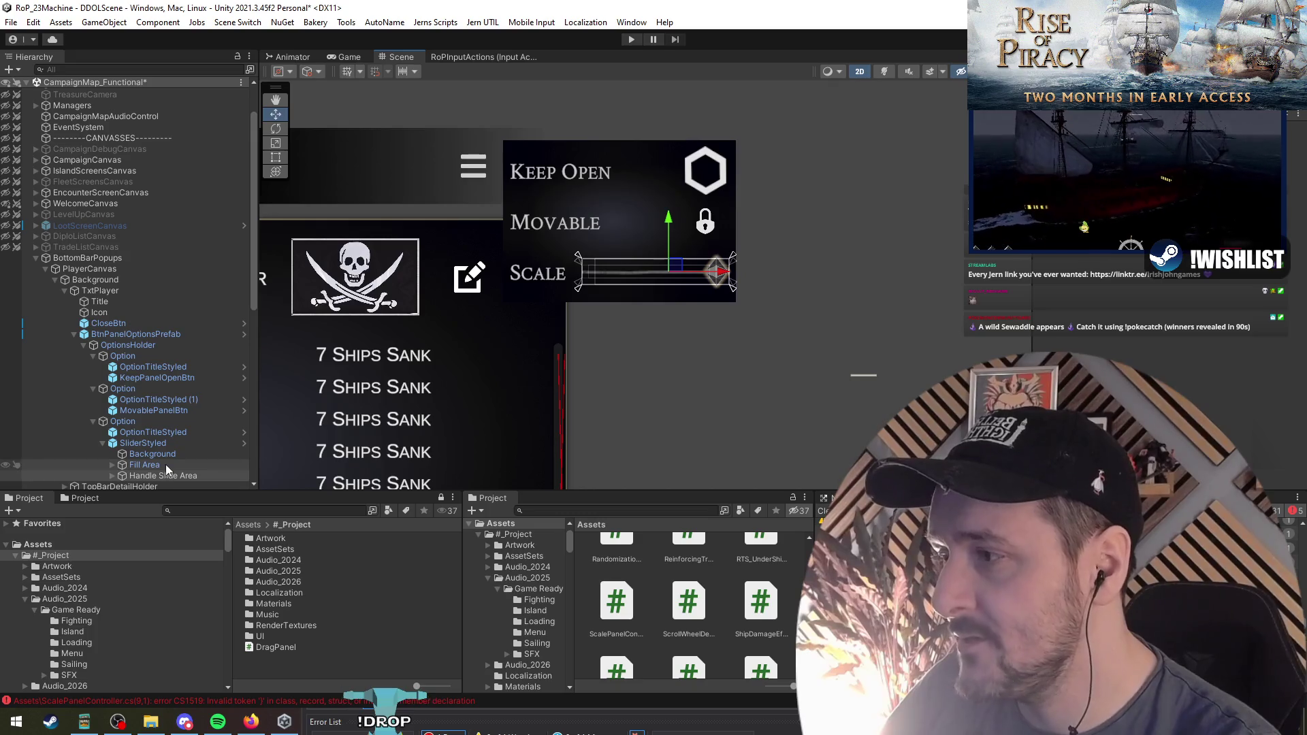
{"action": "left_click", "coordinate": [158, 443]}
{"action": "left_click", "coordinate": [1149, 345]}
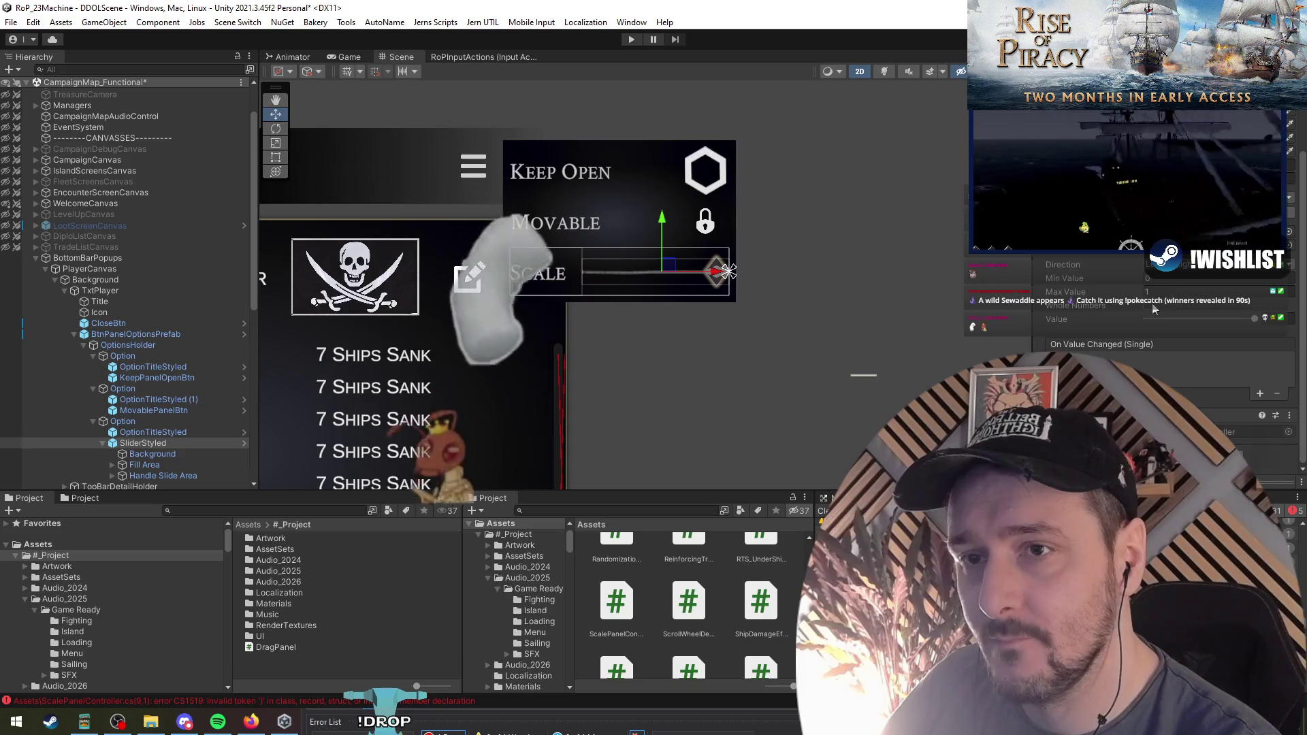
{"action": "key", "text": "alt+Tab"}
{"action": "left_click", "coordinate": [940, 282]}
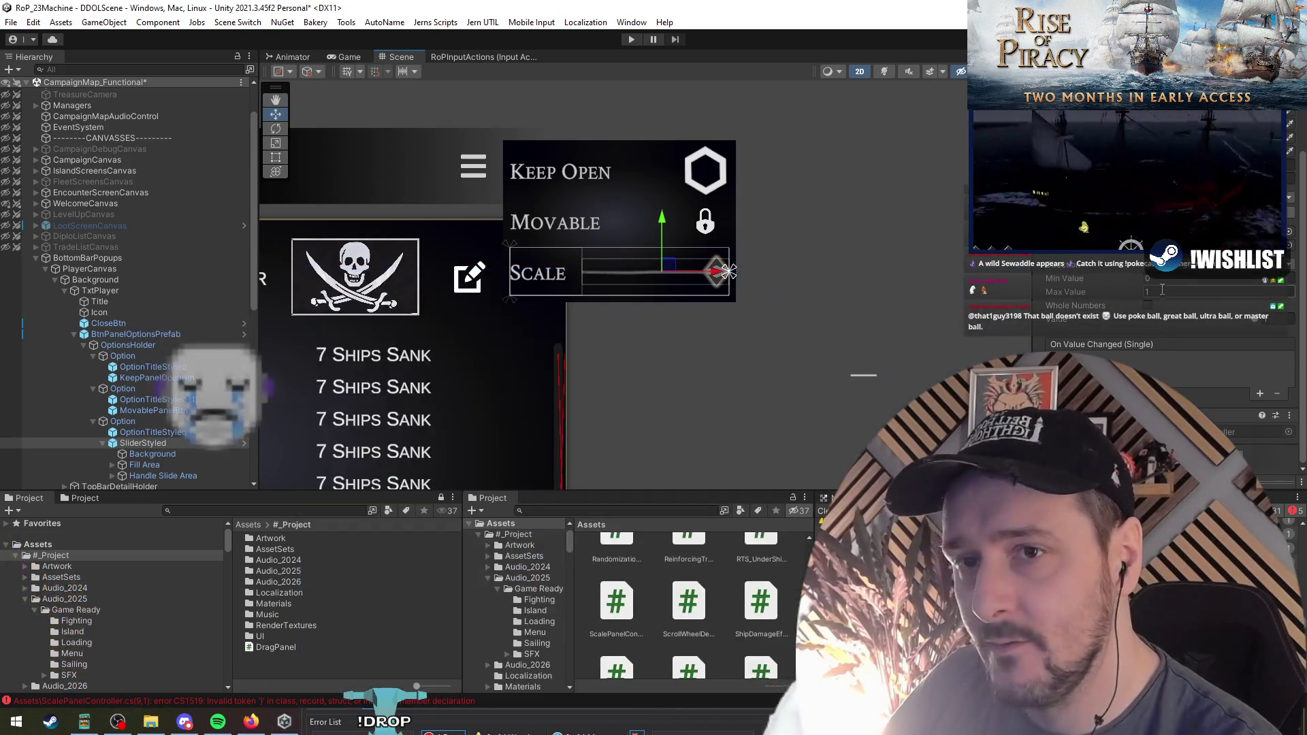
{"action": "left_click", "coordinate": [174, 443]}
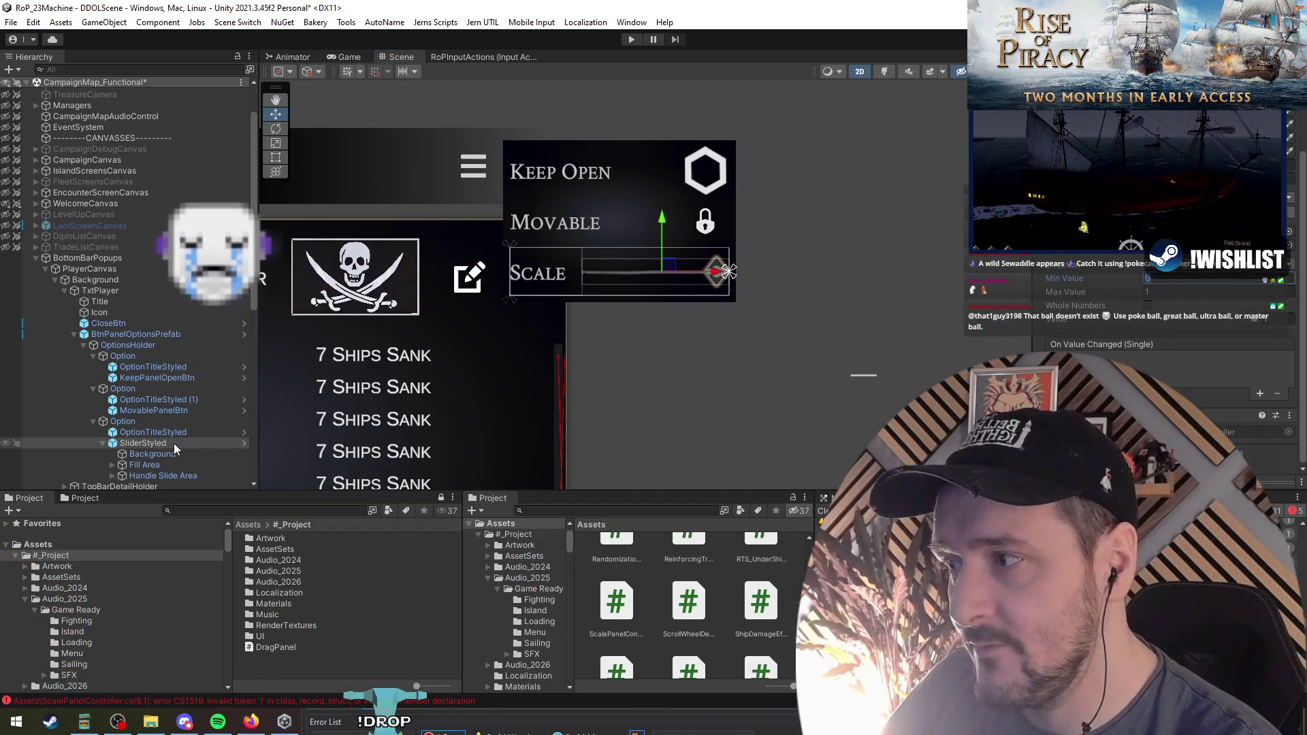
{"action": "left_click", "coordinate": [1177, 284]}
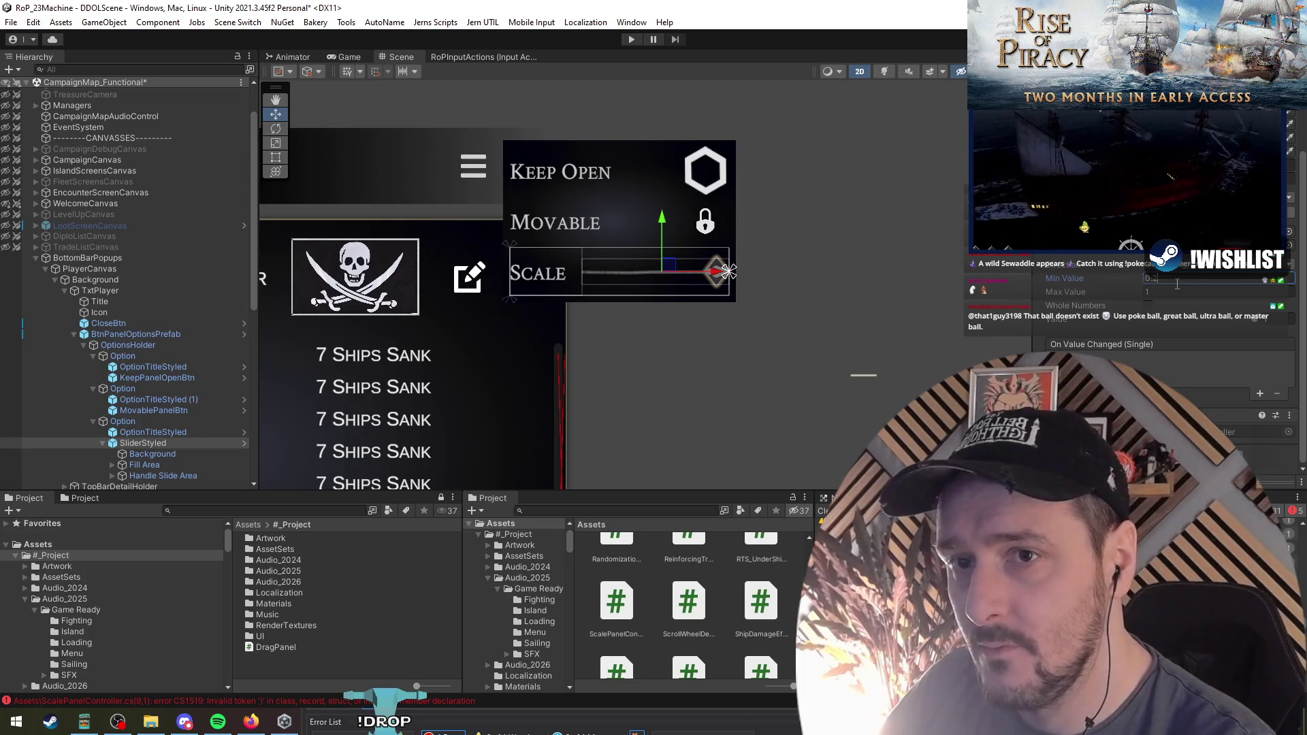
{"action": "type", "text": "2"}
{"action": "key", "text": "alt+Tab"}
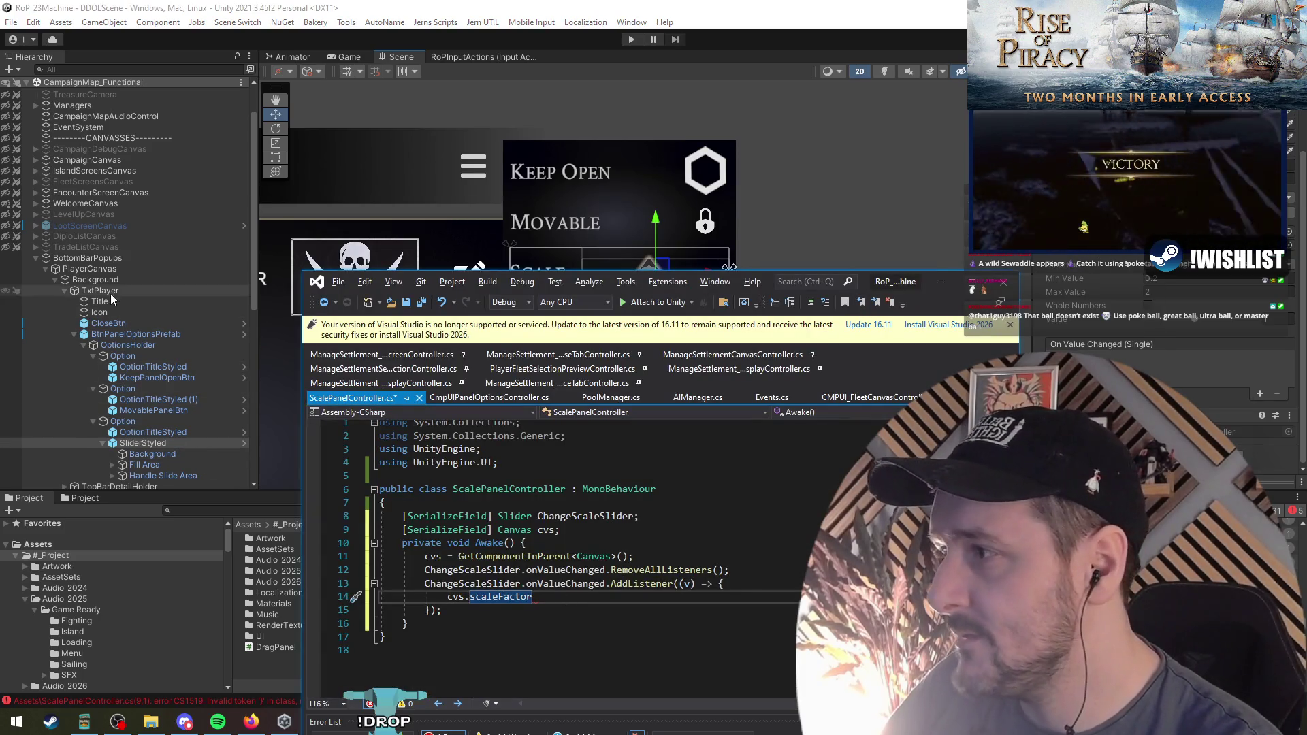
Search the entire solution's *.cs files for 'canvasscaler' and enlarge the Find Results
{"action": "left_click", "coordinate": [97, 269]}
{"action": "key", "text": "alt+Tab"}
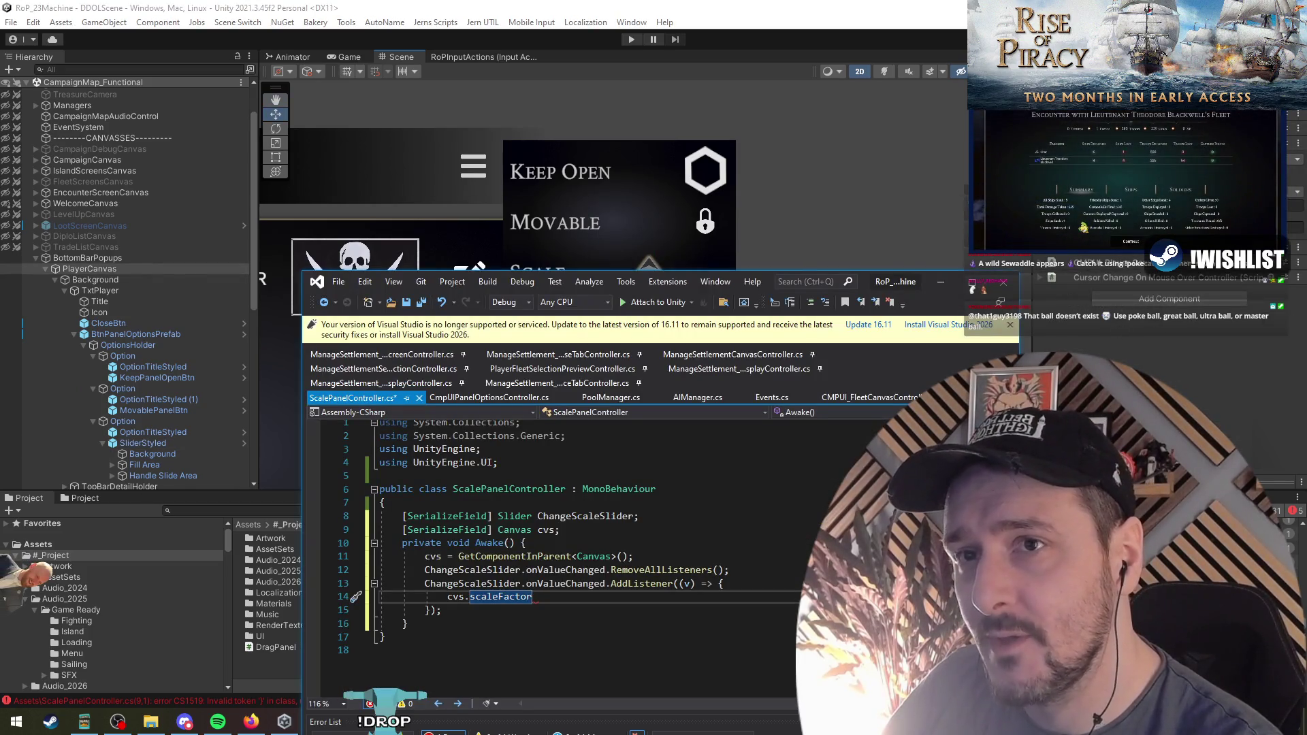
{"action": "left_click", "coordinate": [747, 556]}
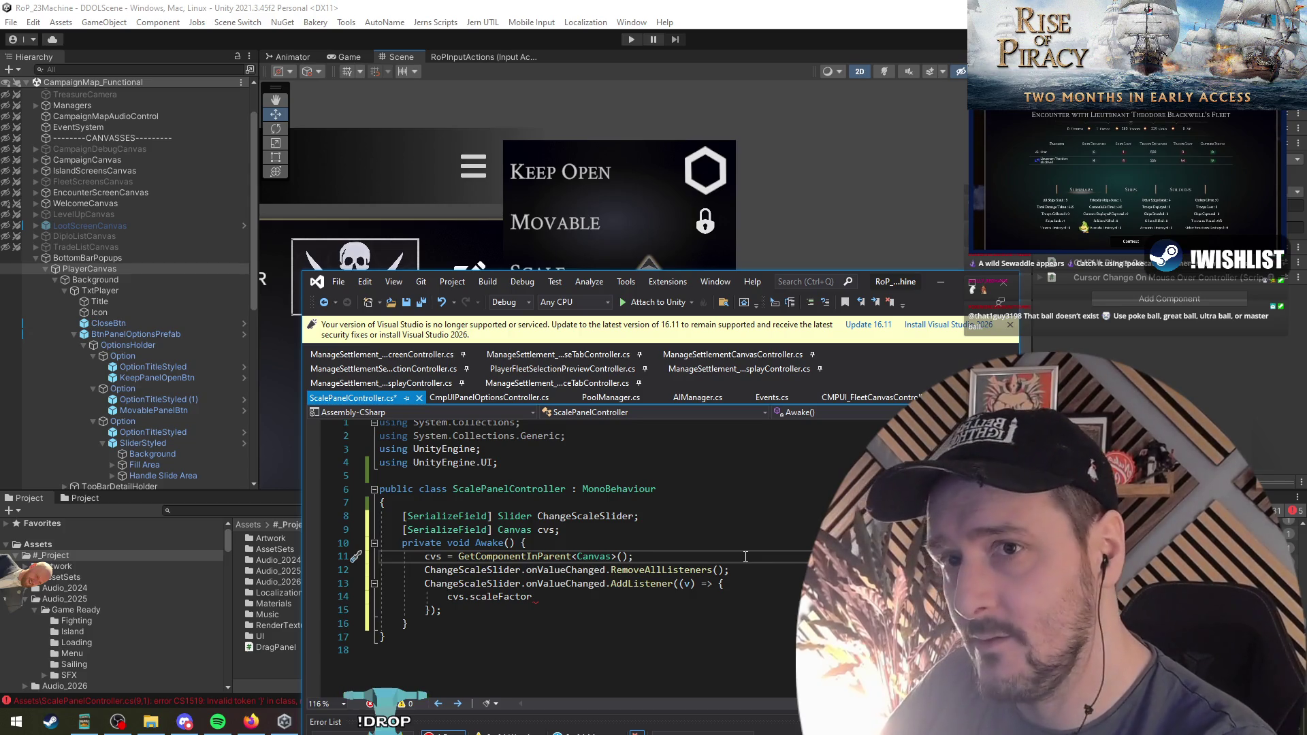
{"action": "key", "text": "ctrl+shift+f"}
{"action": "type", "text": "canvasscaler"}
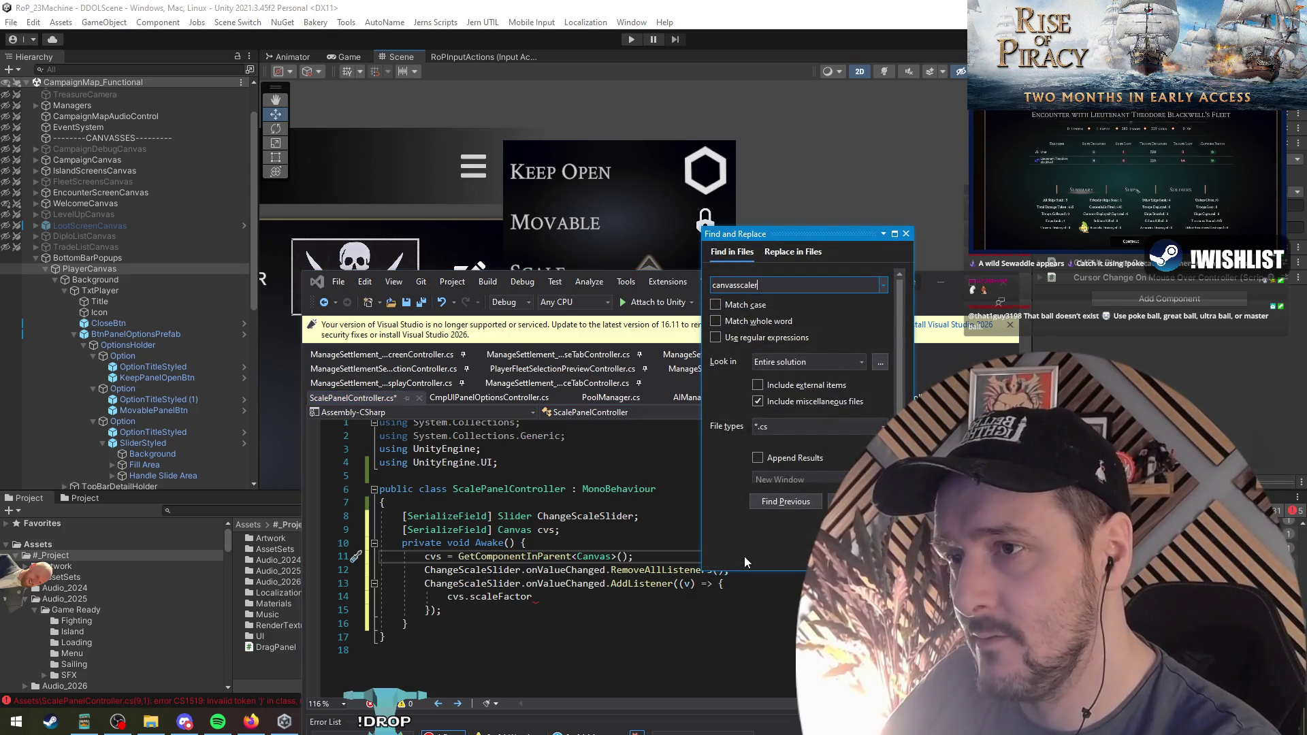
{"action": "key", "text": "Return"}
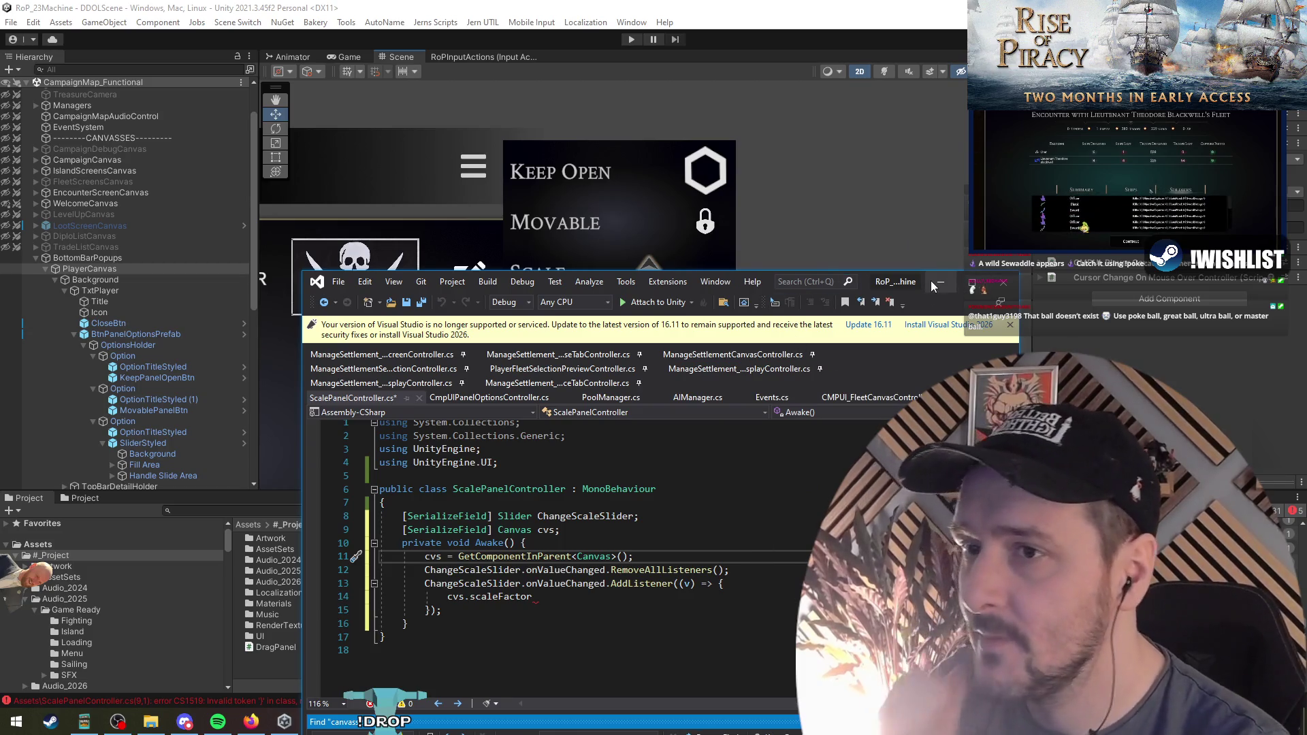
{"action": "key", "text": "super+Up"}
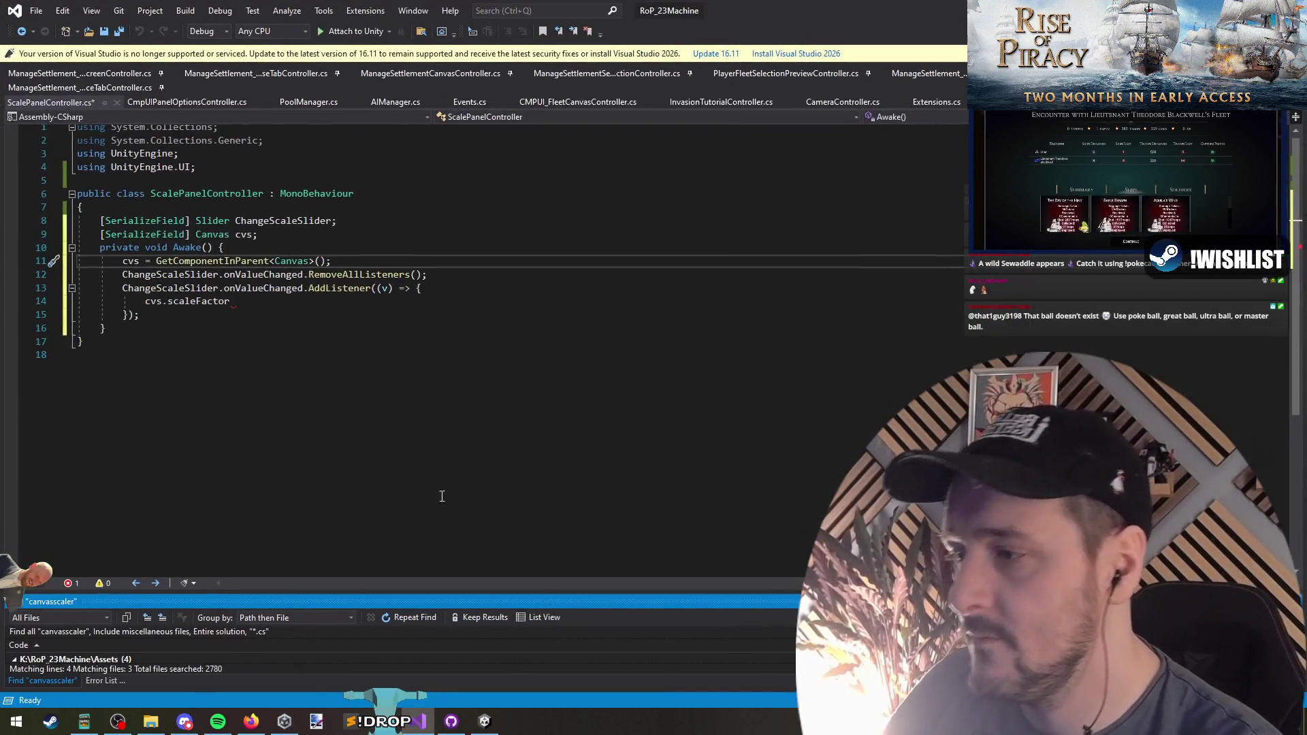
{"action": "left_click_drag", "start_coordinate": [421, 593], "coordinate": [402, 492]}
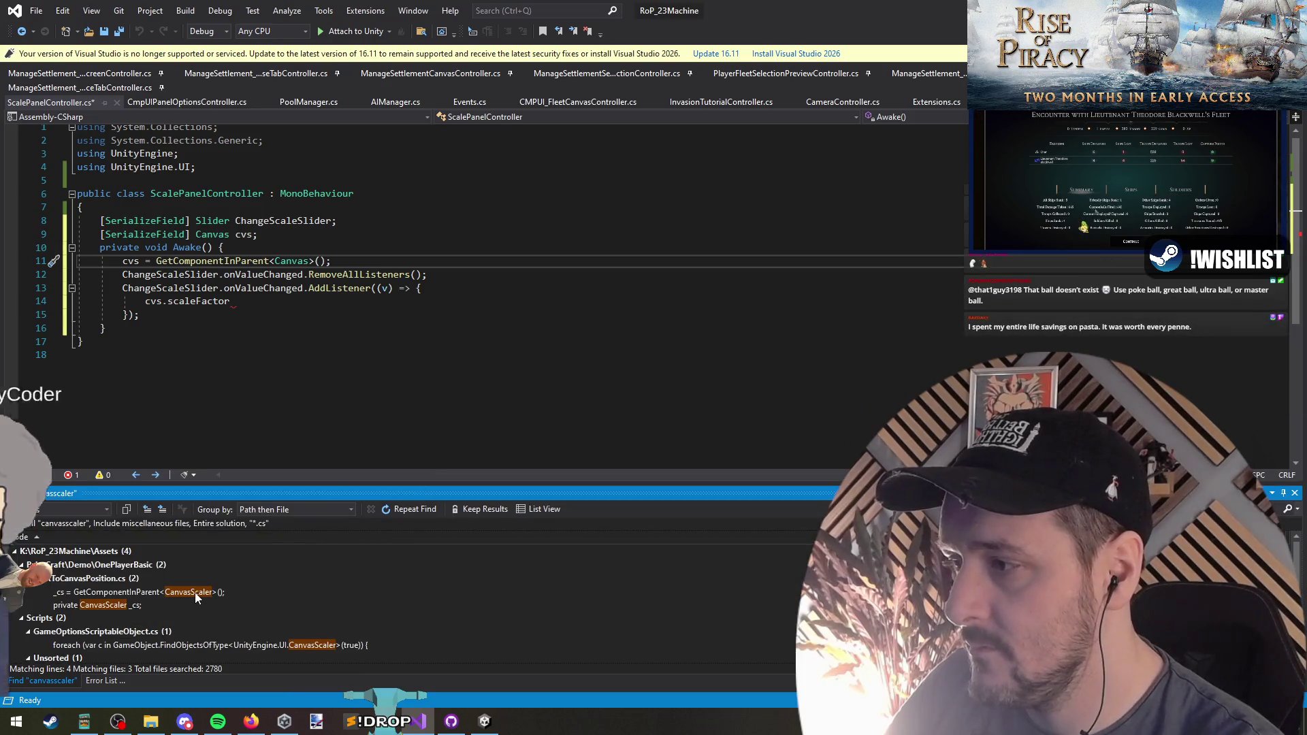
Paste a duplicate of the AssignUIScale method directly below the original in GameOptionsScriptableObject.cs
{"action": "double_click", "coordinate": [390, 616]}
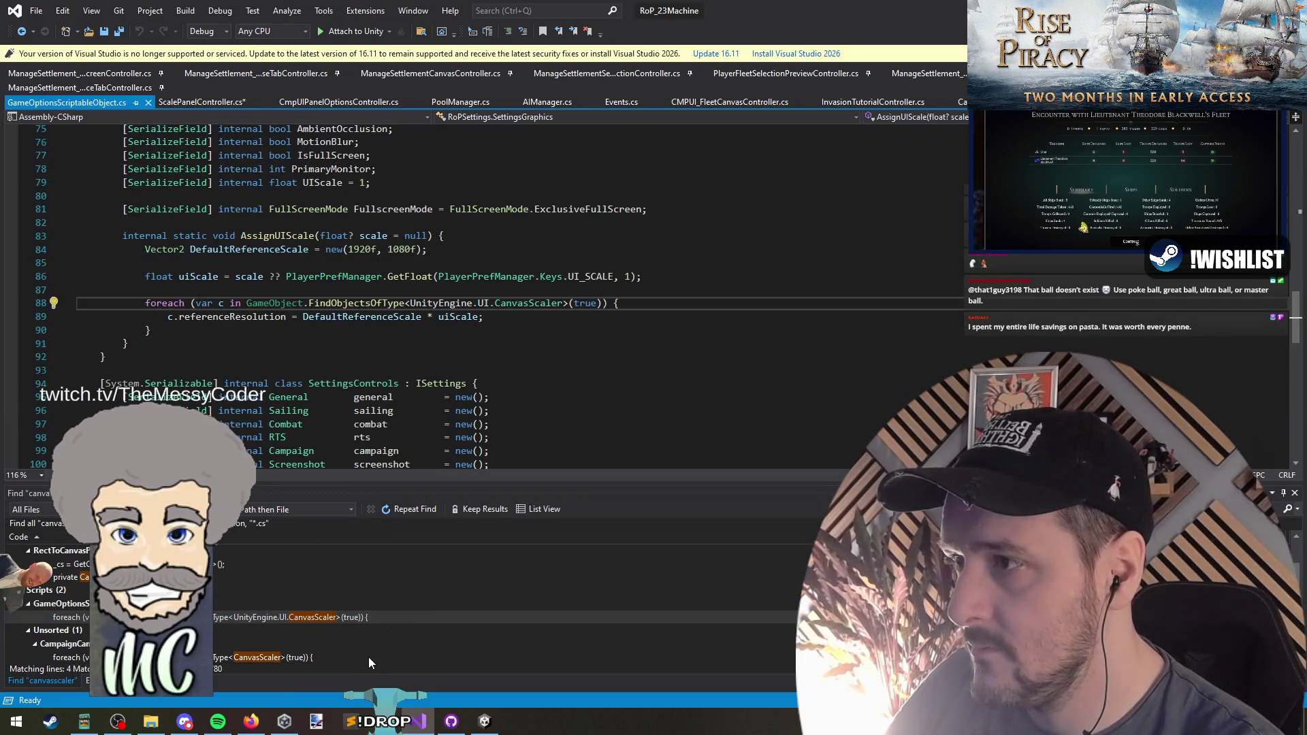
{"action": "left_click", "coordinate": [238, 322]}
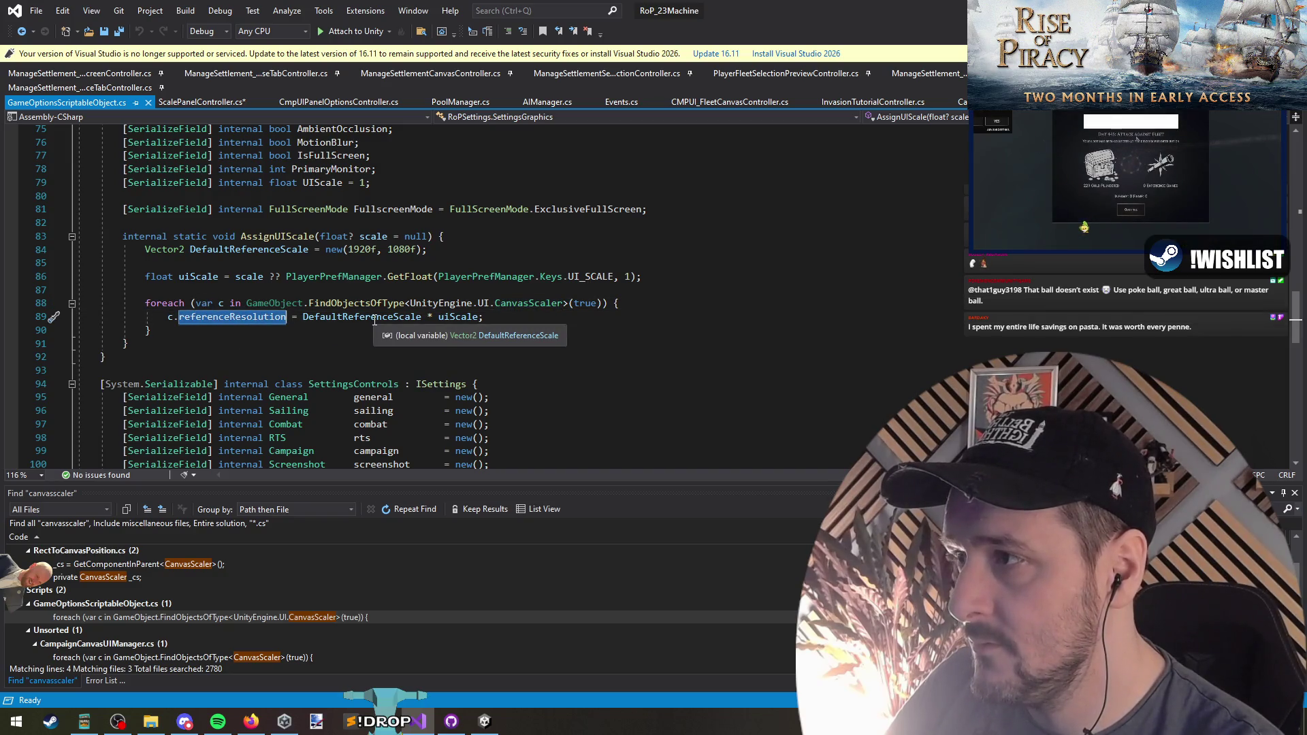
{"action": "triple_click", "coordinate": [272, 251]}
{"action": "left_click", "coordinate": [368, 255]}
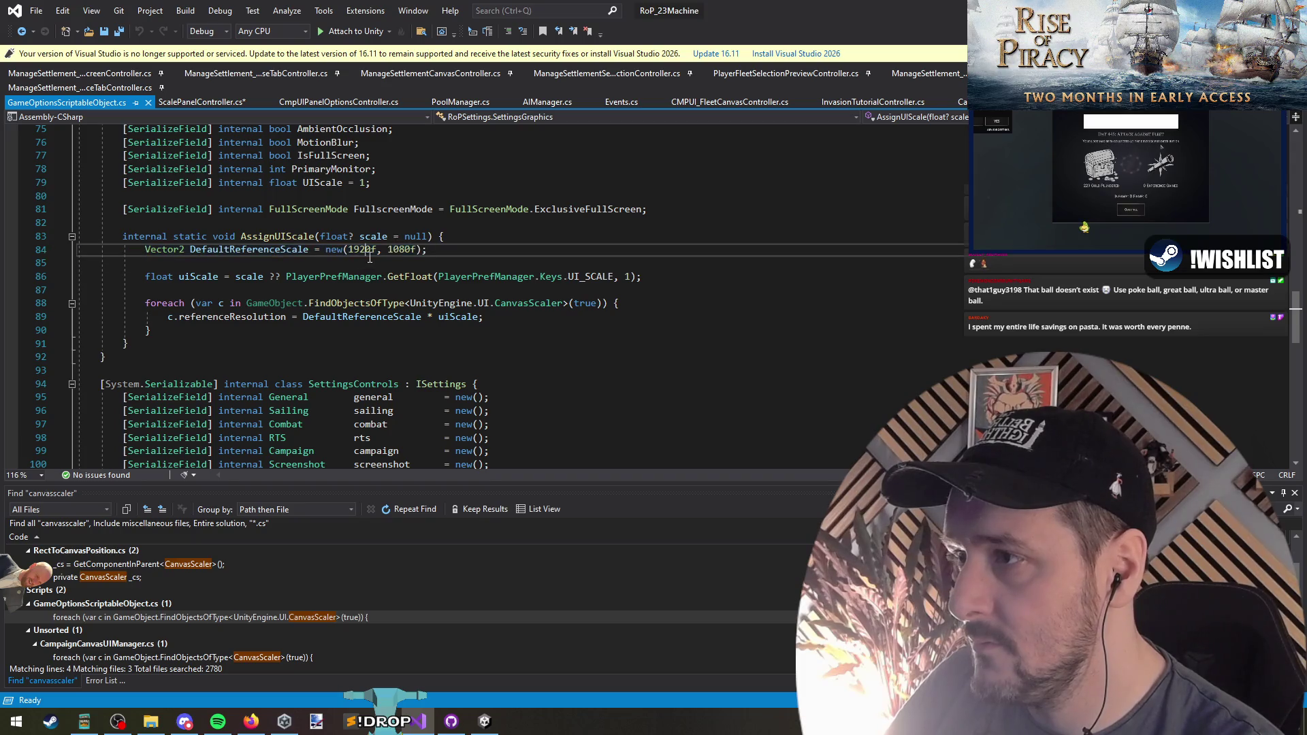
{"action": "left_click", "coordinate": [315, 237]}
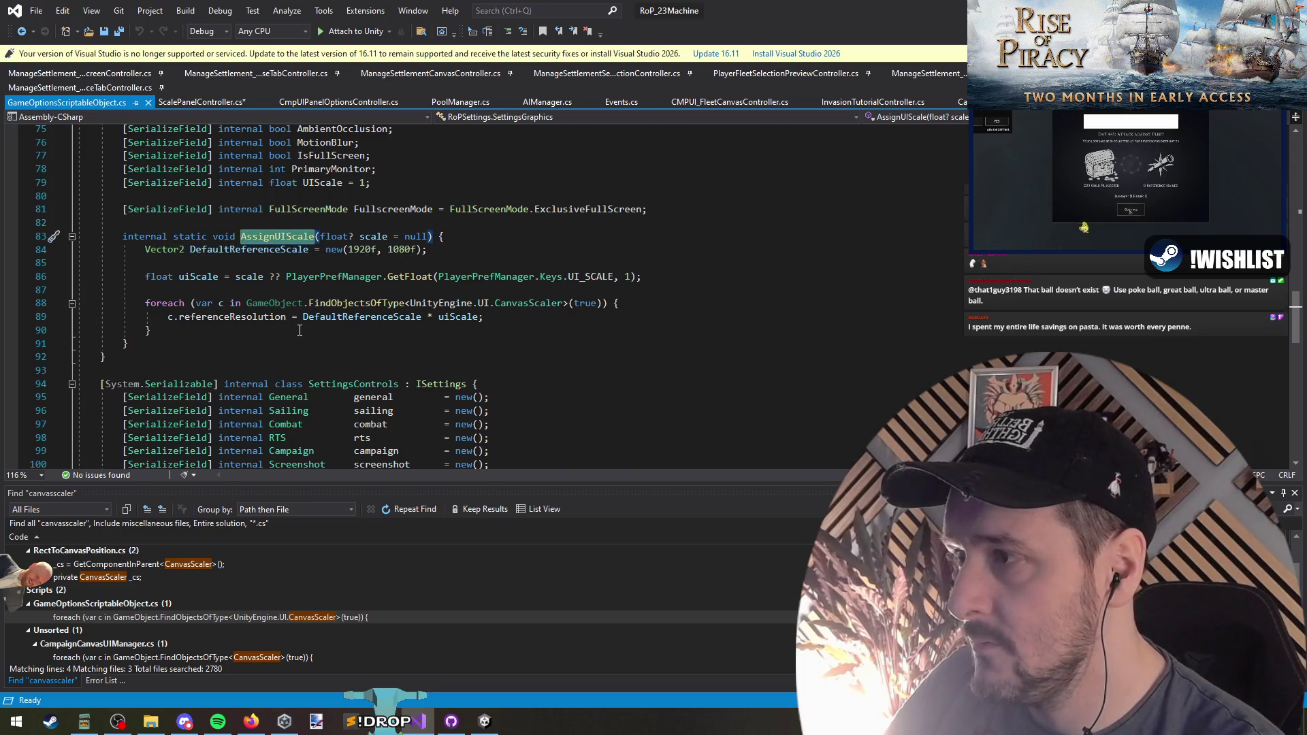
{"action": "mouse_move", "coordinate": [123, 223]}
{"action": "left_mouse_down"}
{"action": "mouse_move", "coordinate": [170, 251]}
{"action": "mouse_move", "coordinate": [235, 347]}
{"action": "left_mouse_up"}
{"action": "key", "text": "ctrl+c"}
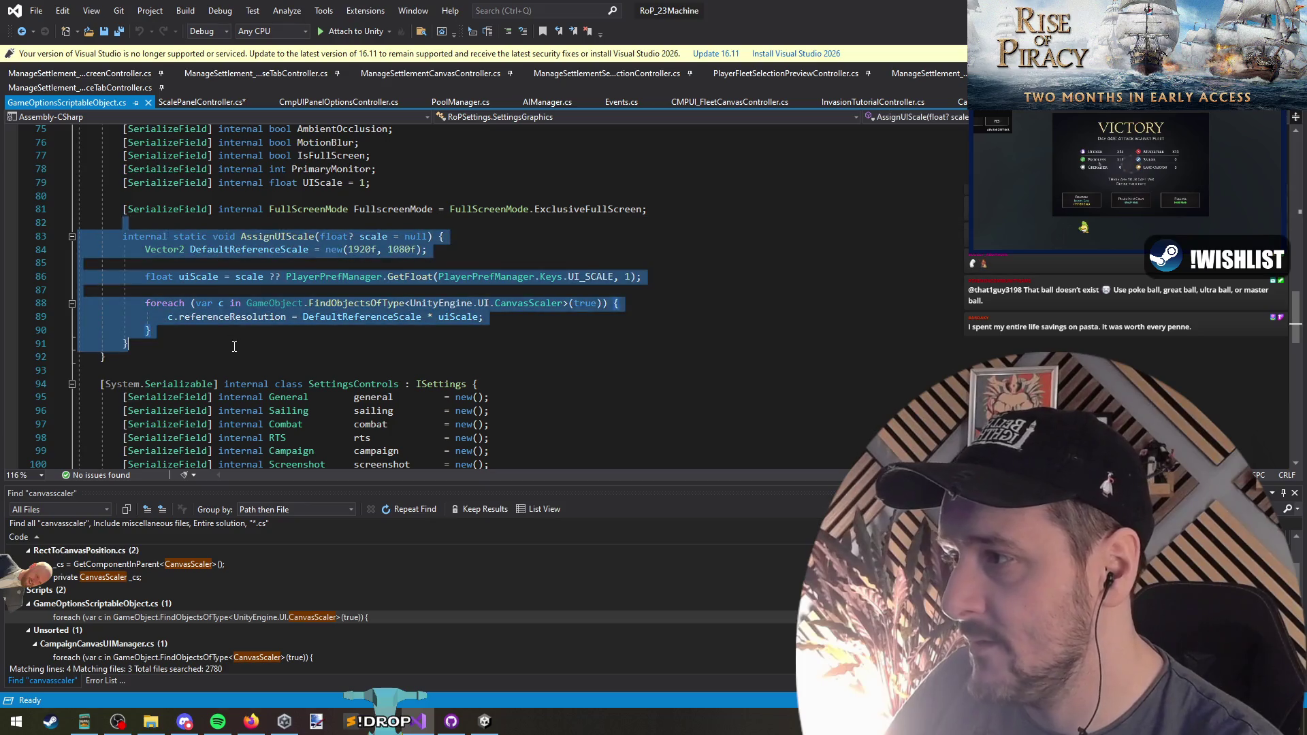
{"action": "left_click", "coordinate": [235, 348]}
{"action": "key", "text": "Return"}
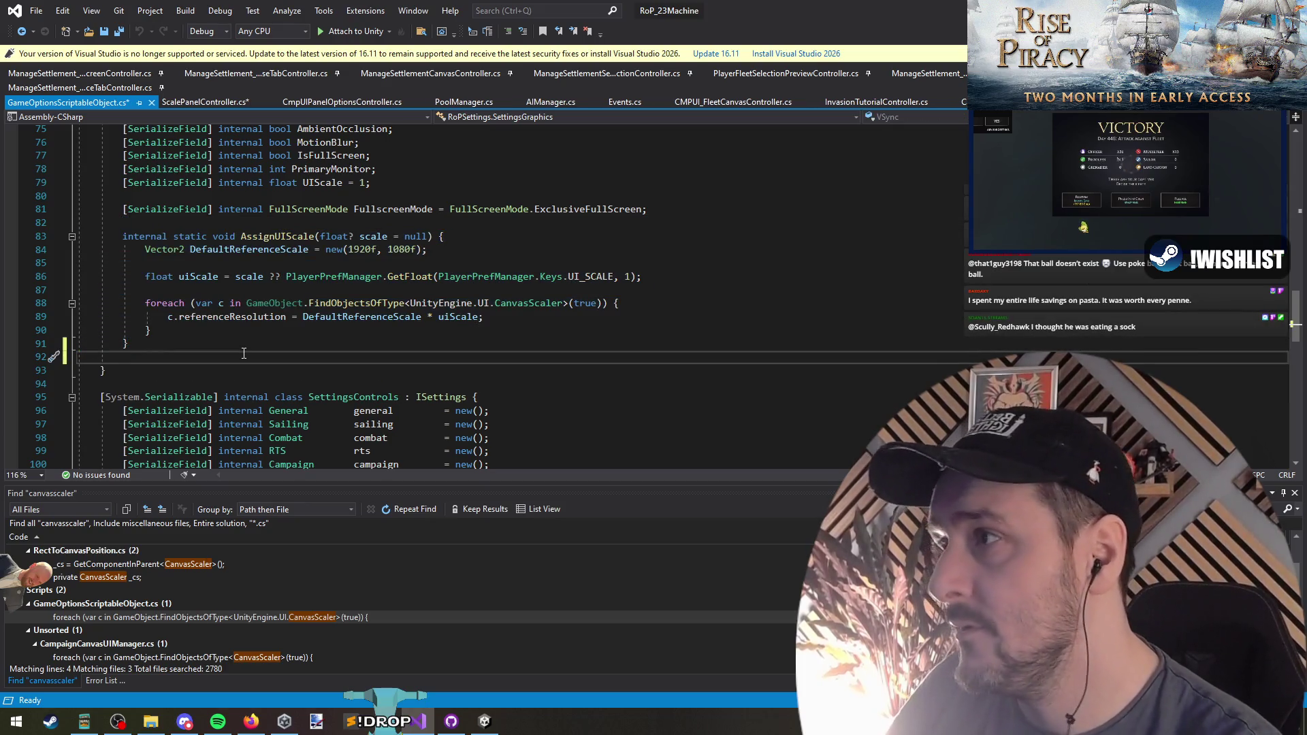
{"action": "key", "text": "ctrl+v"}
Change the copied method's first parameter to a CanvasScaler
{"action": "double_click", "coordinate": [184, 354]}
{"action": "double_click", "coordinate": [334, 355]}
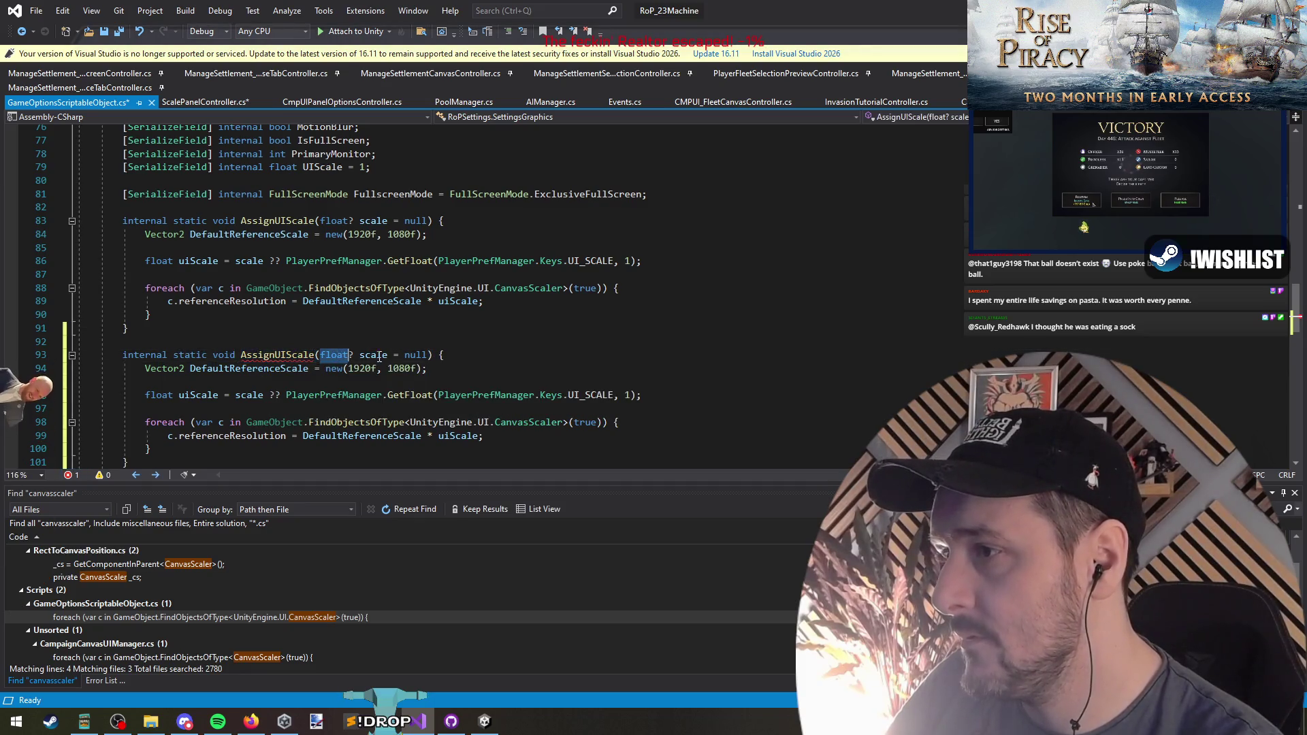
{"action": "left_click", "coordinate": [320, 356]}
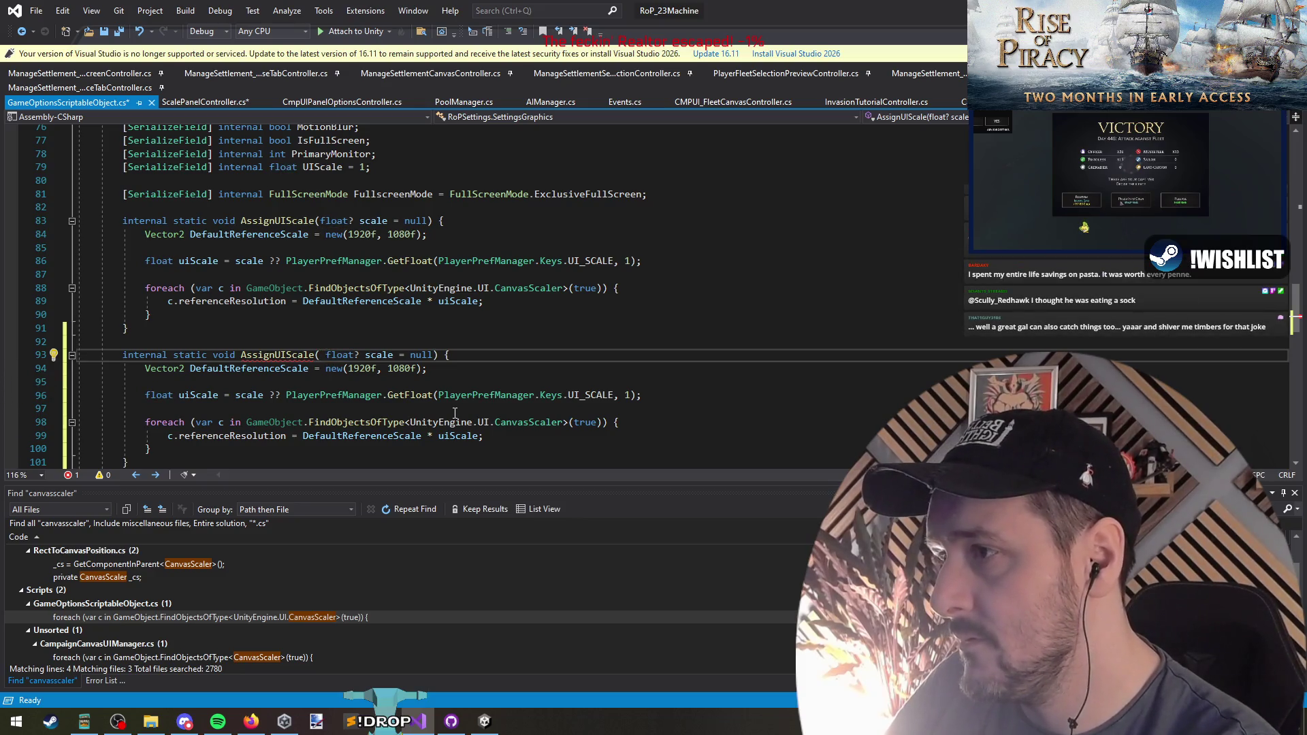
{"action": "type", "text": "Canvas c,"}
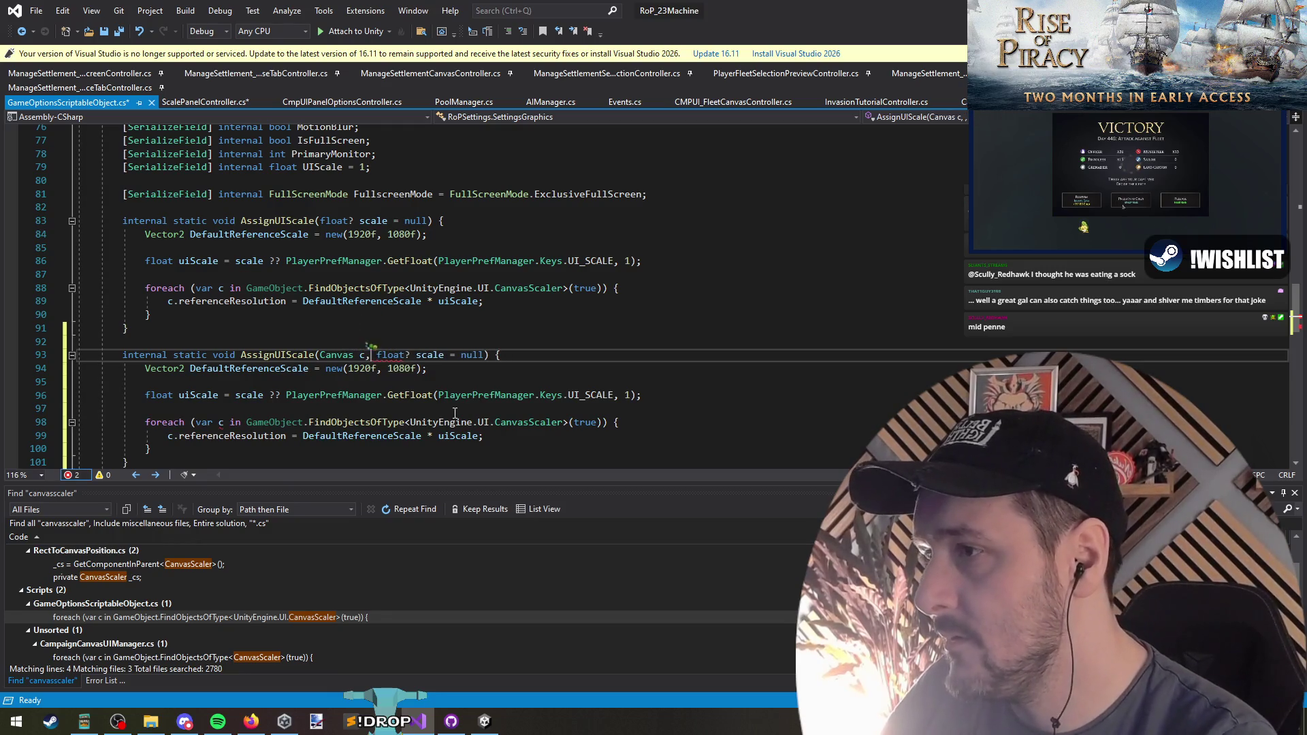
{"action": "left_click", "coordinate": [448, 347]}
{"action": "left_click", "coordinate": [281, 218]}
{"action": "scroll", "coordinate": [505, 384], "scroll_direction": "down", "scroll_amount": 1}
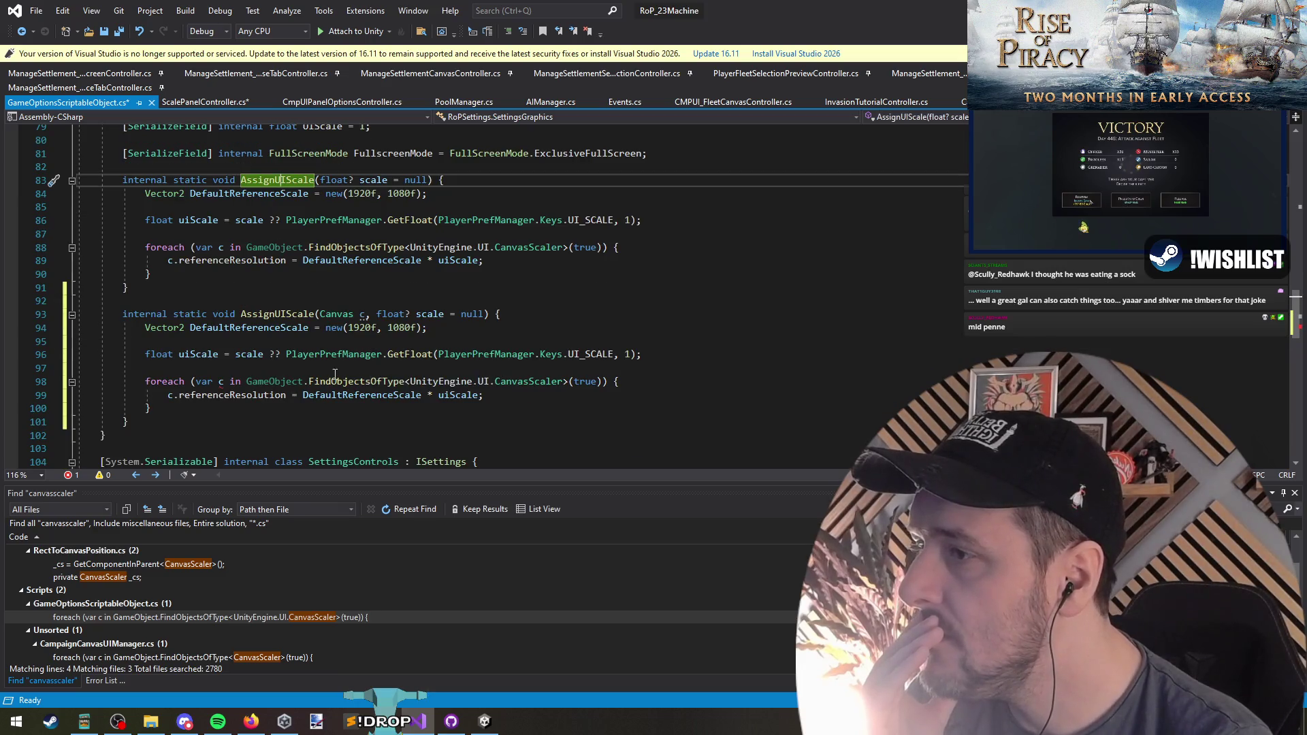
{"action": "left_click", "coordinate": [247, 381]}
{"action": "left_click", "coordinate": [354, 315]}
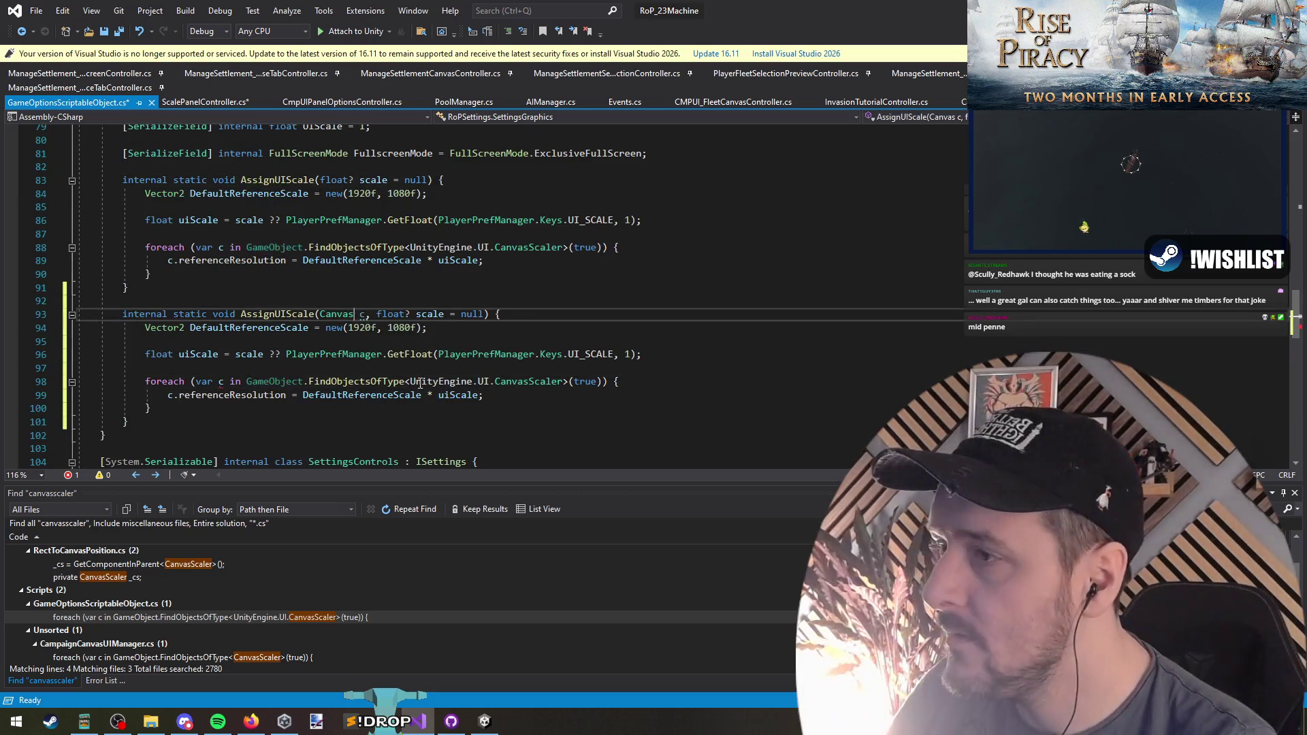
{"action": "type", "text": "Scaler"}
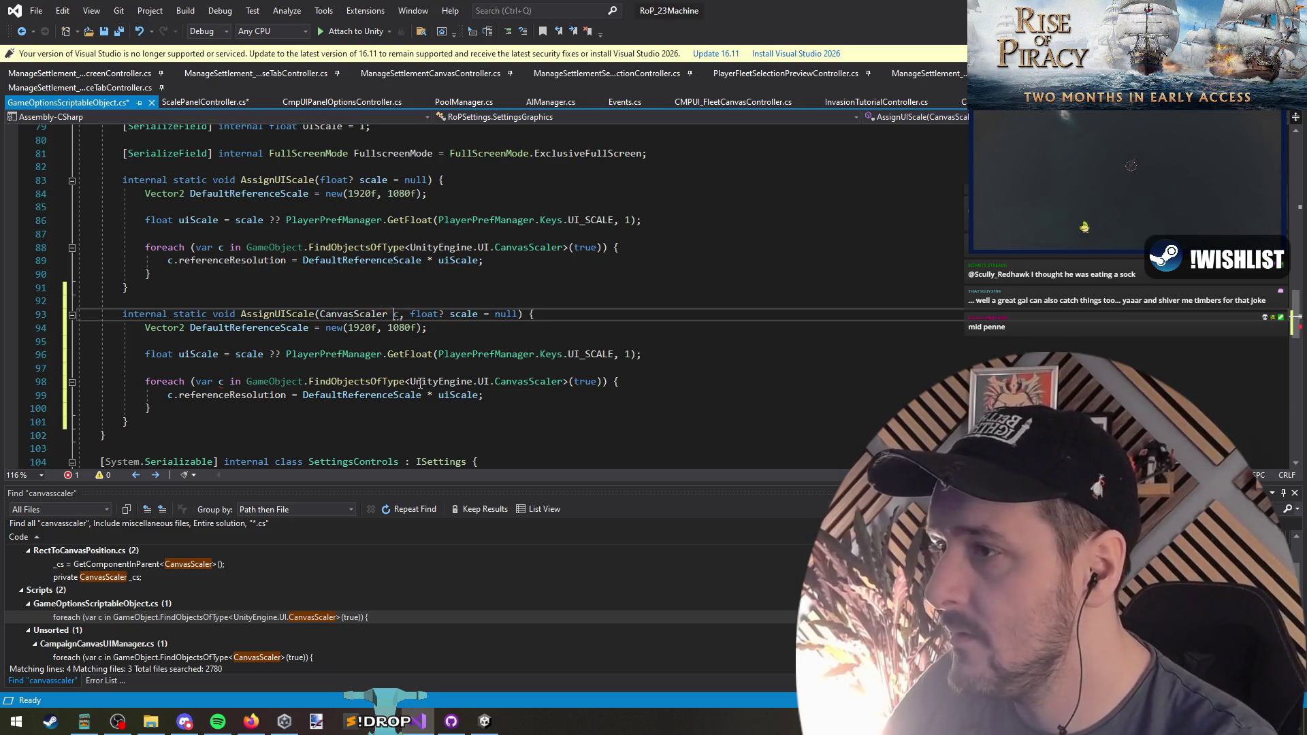
{"action": "key", "text": "Down"}
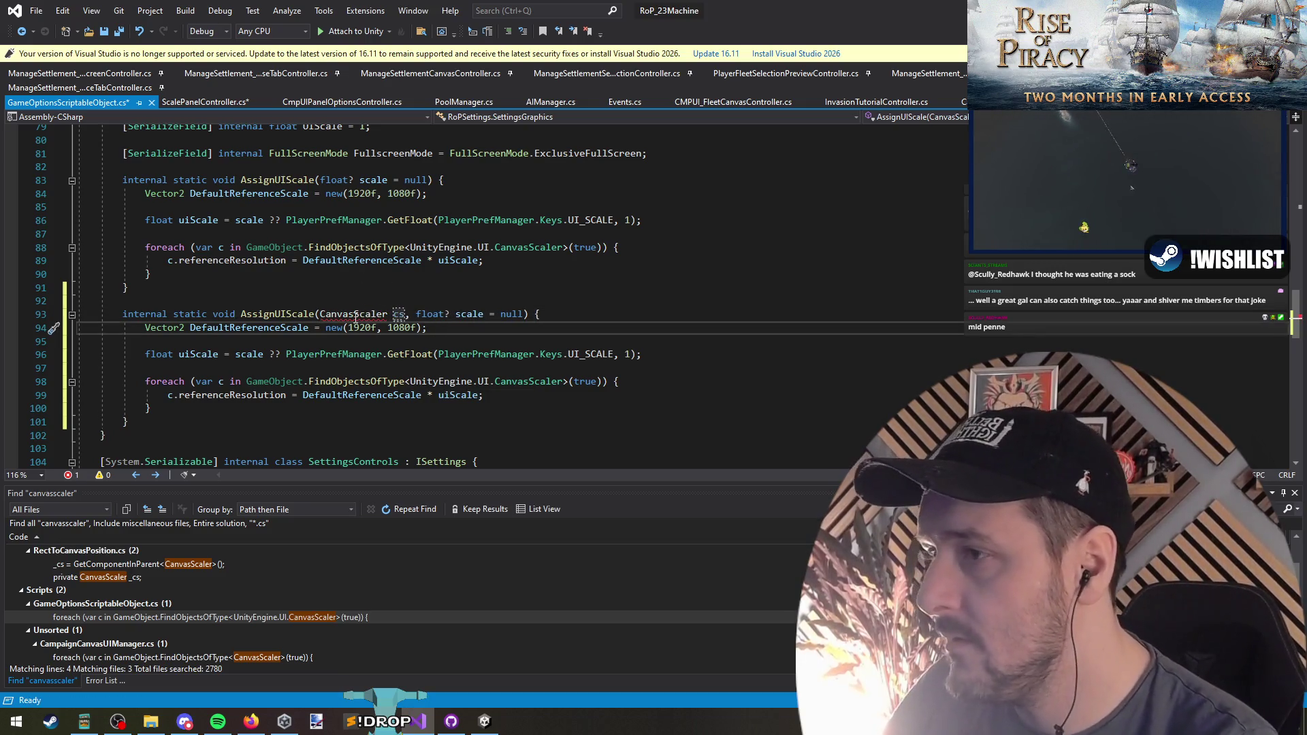
Qualify the parameter type as UnityEngine.UI.CanvasScaler and save the script
{"action": "left_click_drag", "start_coordinate": [410, 382], "coordinate": [491, 383]}
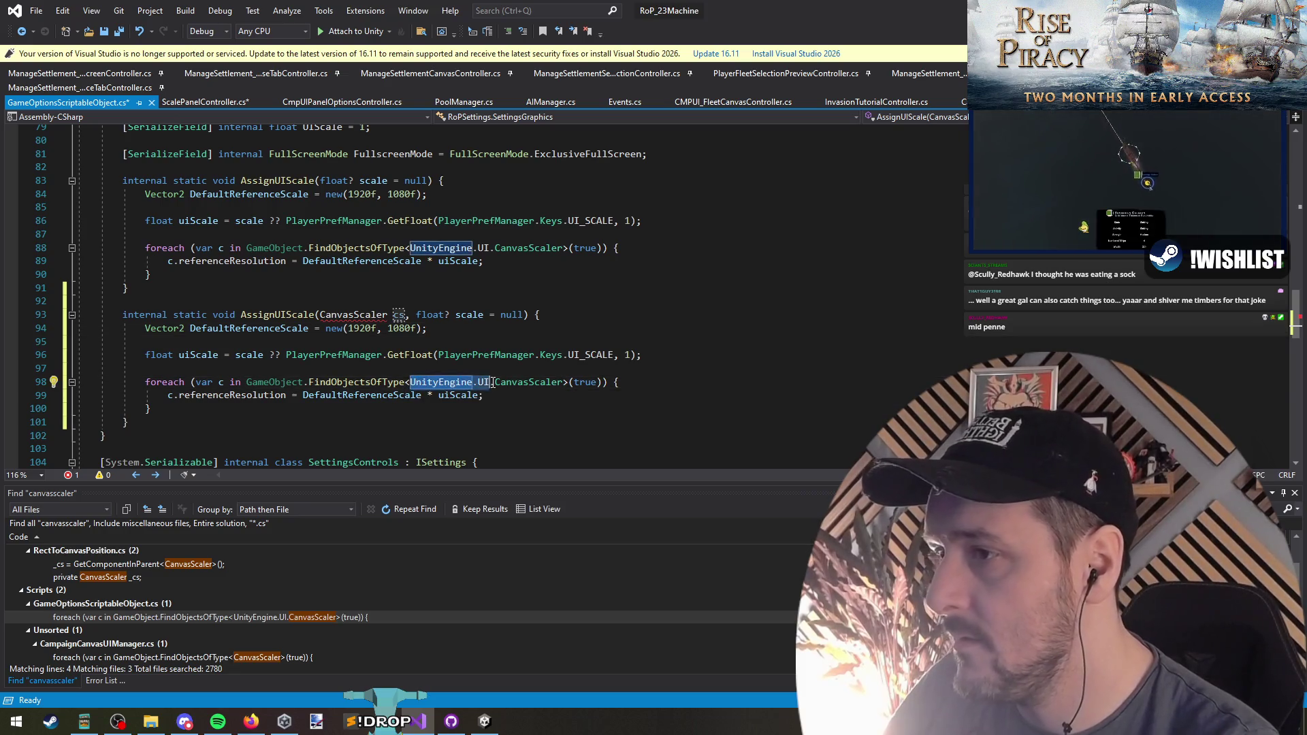
{"action": "key", "text": "shift+Right"}
{"action": "key", "text": "ctrl+c"}
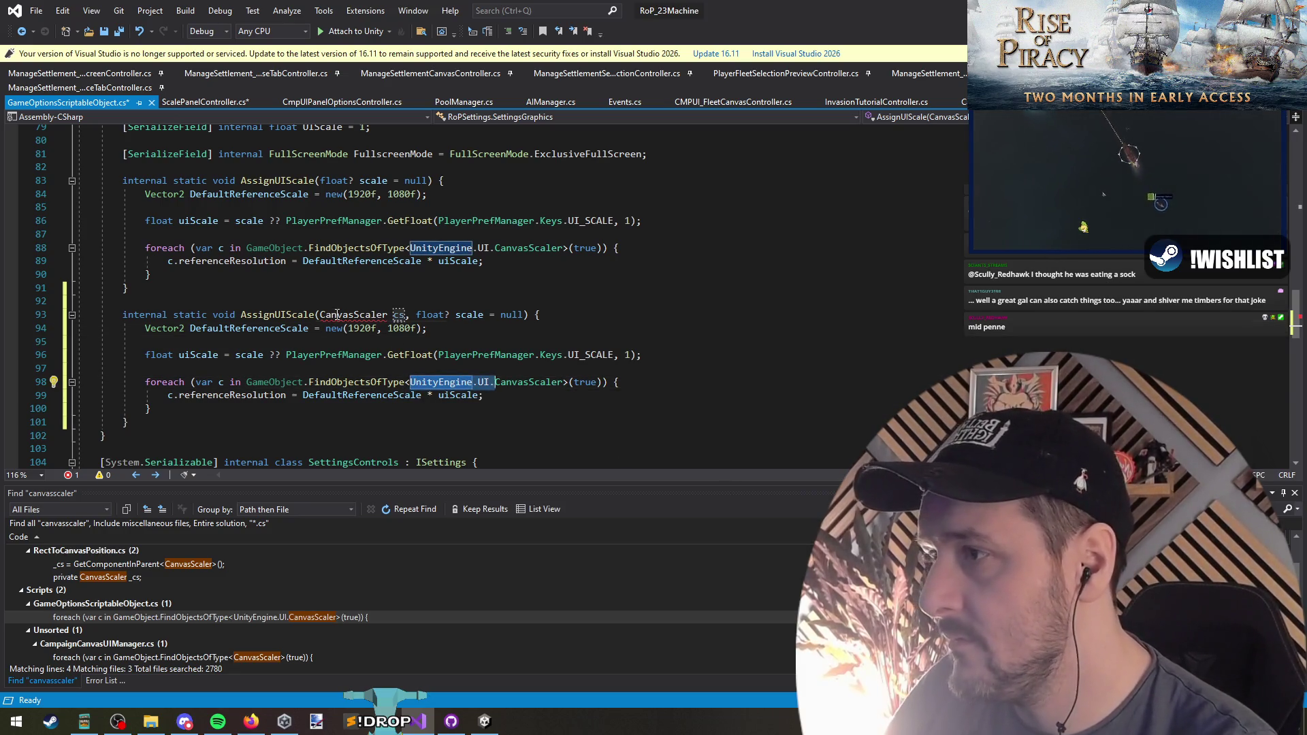
{"action": "double_click", "coordinate": [336, 315]}
{"action": "key", "text": "ctrl+v"}
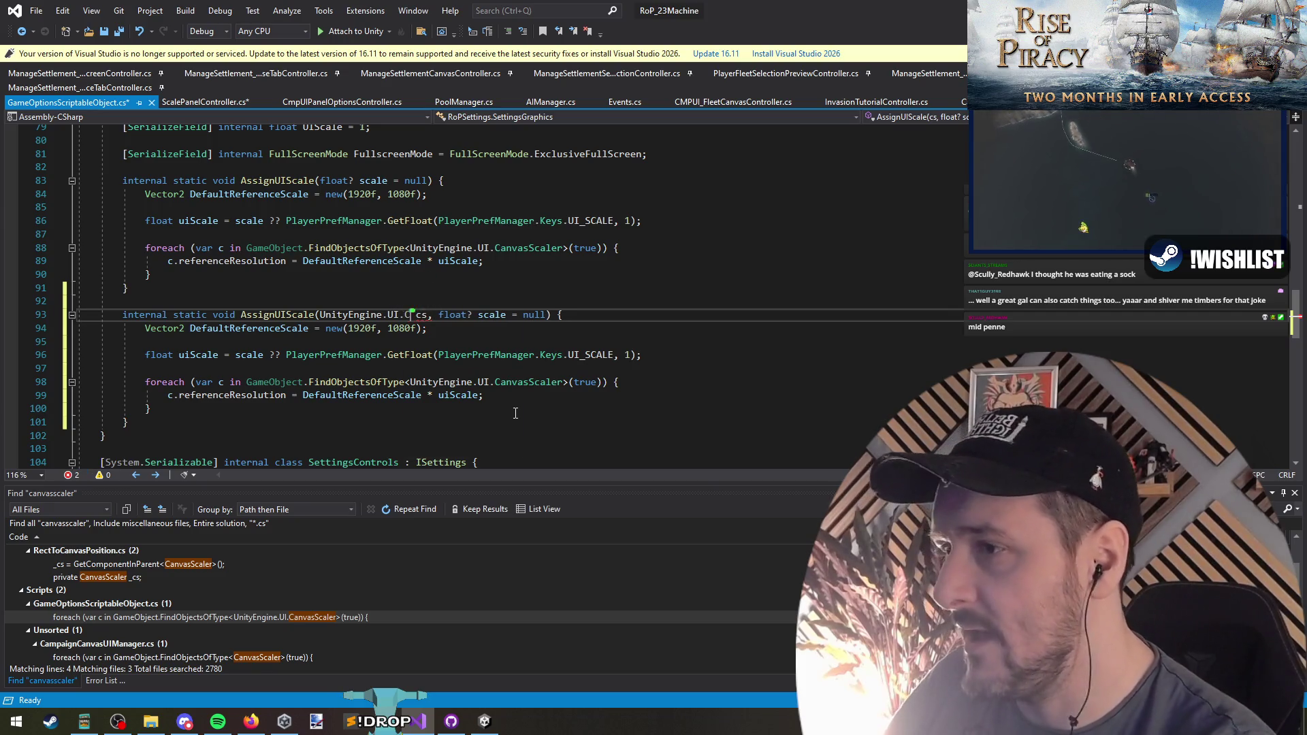
{"action": "type", "text": "anv"}
{"action": "key", "text": "Tab"}
{"action": "left_click", "coordinate": [485, 331]}
{"action": "key", "text": "ctrl+s"}
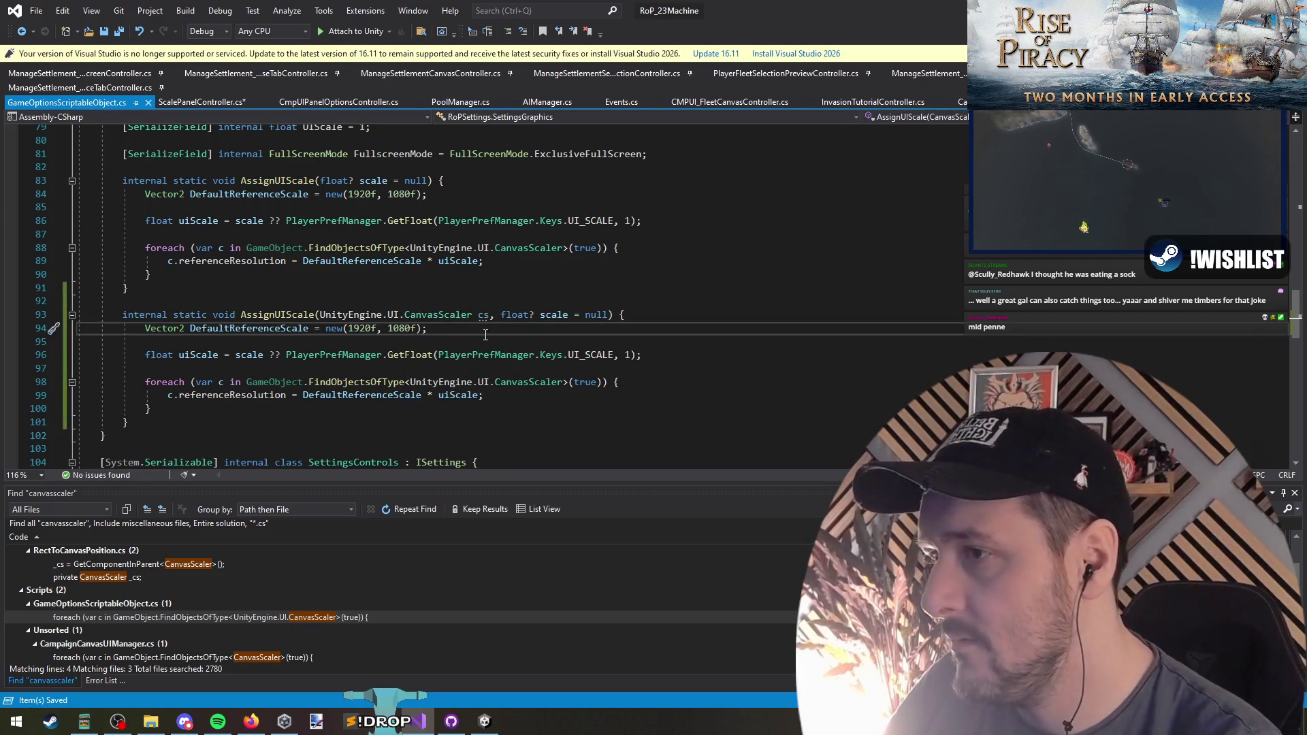
Remove the foreach from the copy so it sets cs.referenceResolution directly
{"action": "triple_click", "coordinate": [198, 387]}
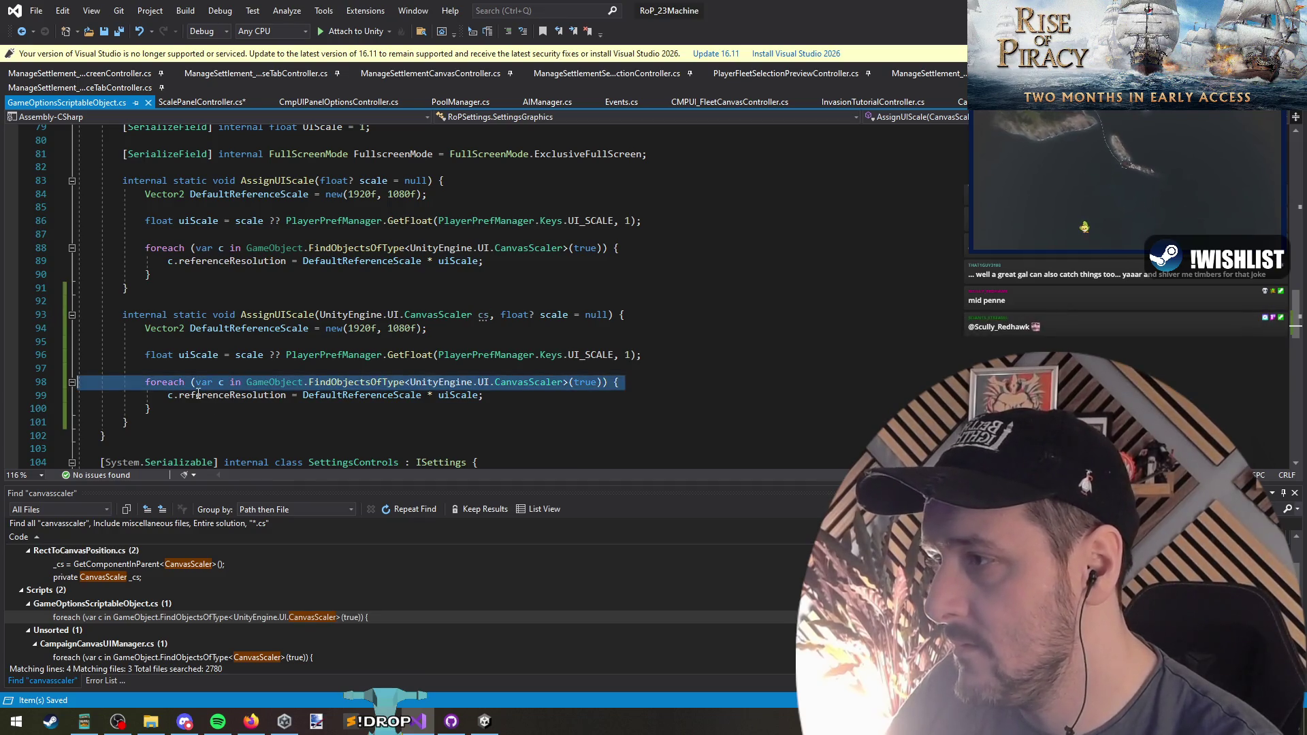
{"action": "key", "text": "Delete"}
{"action": "key", "text": "BackSpace"}
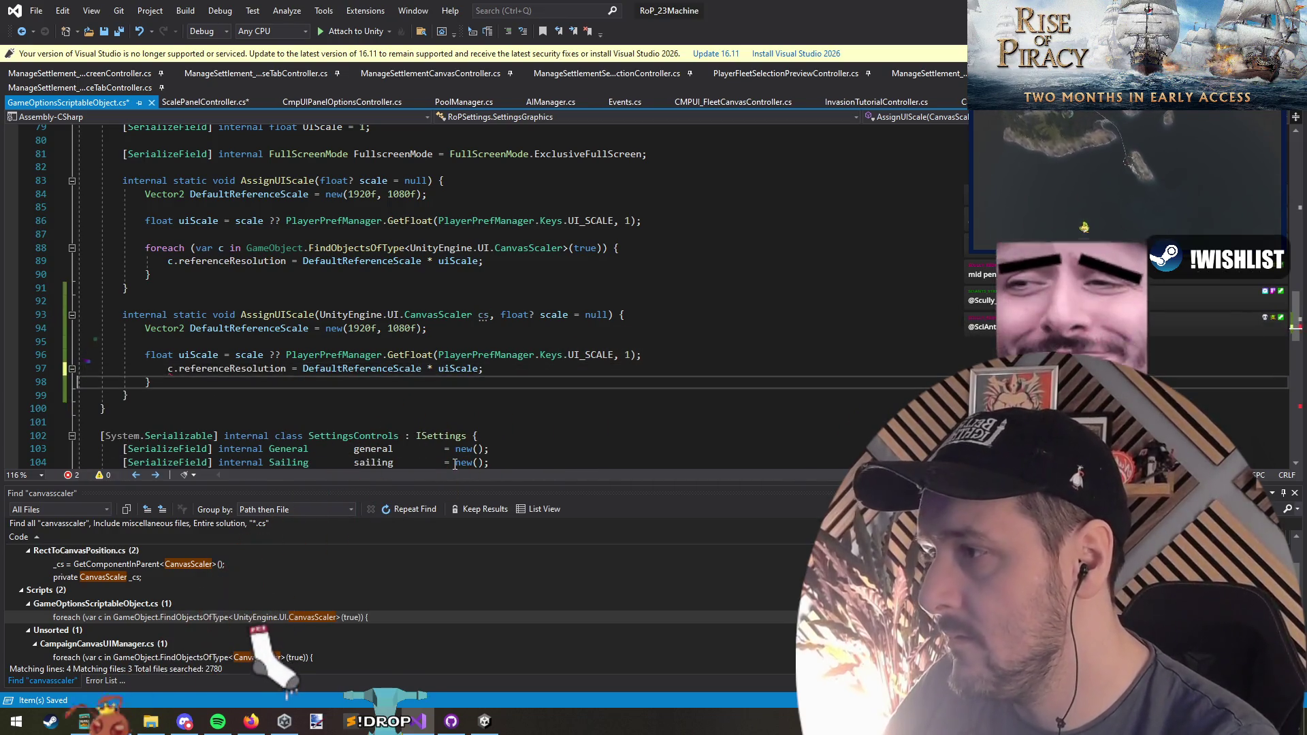
{"action": "key", "text": "ctrl+shift+l"}
{"action": "left_click", "coordinate": [173, 368]}
{"action": "type", "text": "s"}
{"action": "left_click", "coordinate": [248, 329]}
{"action": "scroll", "coordinate": [376, 271], "scroll_direction": "up", "scroll_amount": 2}
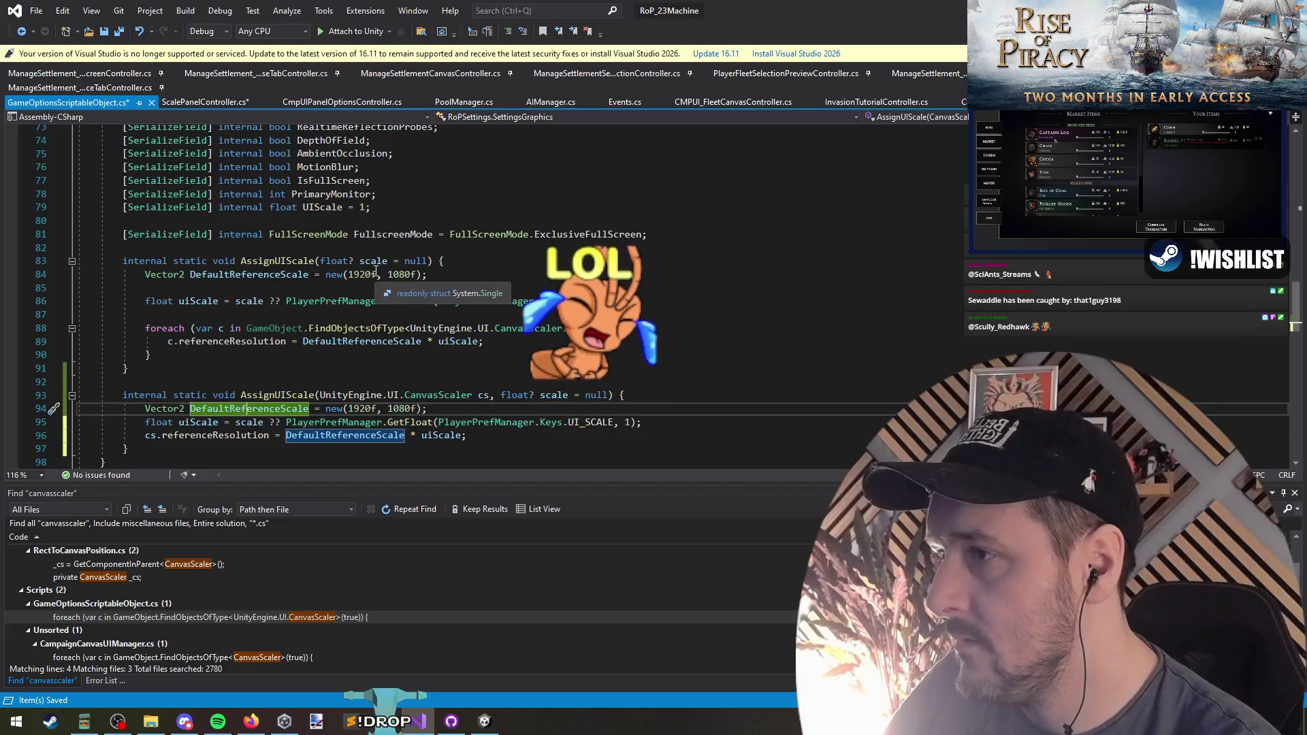
{"action": "scroll", "coordinate": [360, 334], "scroll_direction": "up", "scroll_amount": 9}
{"action": "scroll", "coordinate": [360, 335], "scroll_direction": "down", "scroll_amount": 10}
{"action": "left_click", "coordinate": [253, 203]}
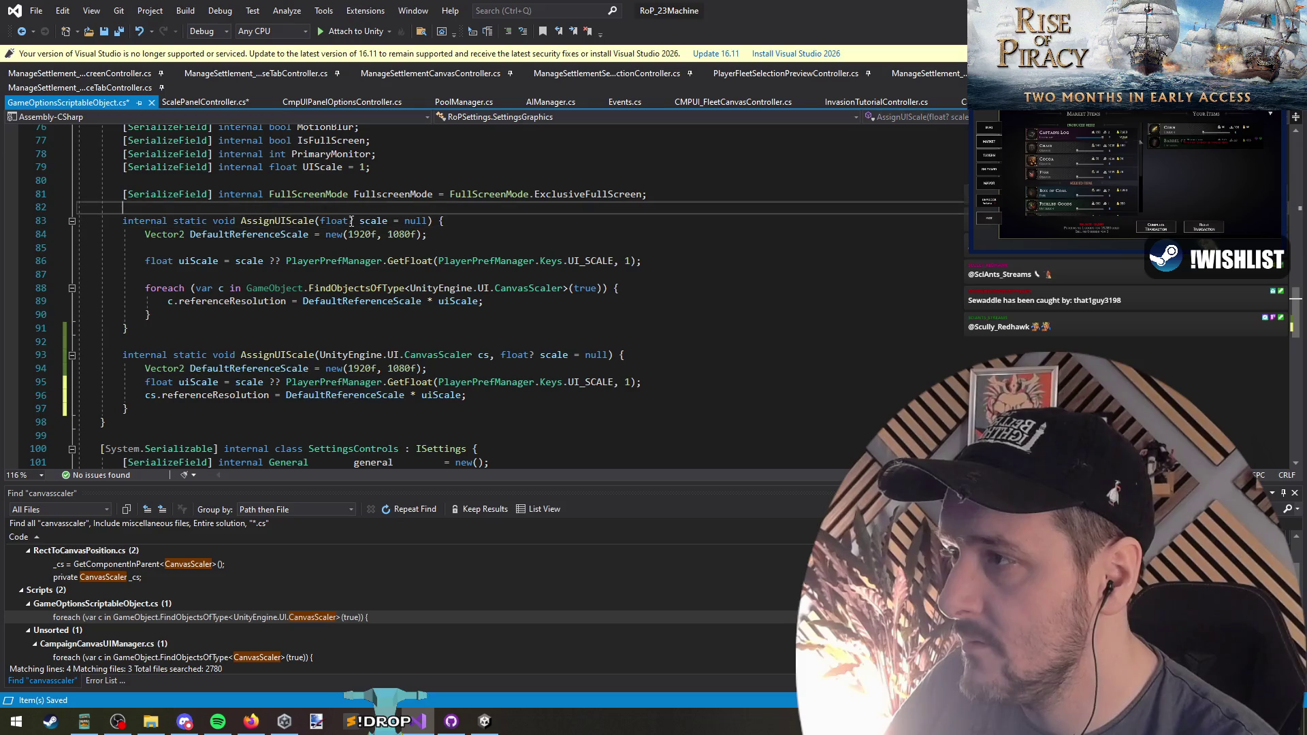
Declare constants DEFAULT_RESOLUTION_X = 1920f and DEFAULT_RESOLUTION_Y = 1080f above the AssignUIScale methods
{"action": "key", "text": "Return"}
{"action": "key", "text": "Return"}
{"action": "key", "text": "Up"}
{"action": "type", "text": "const "}
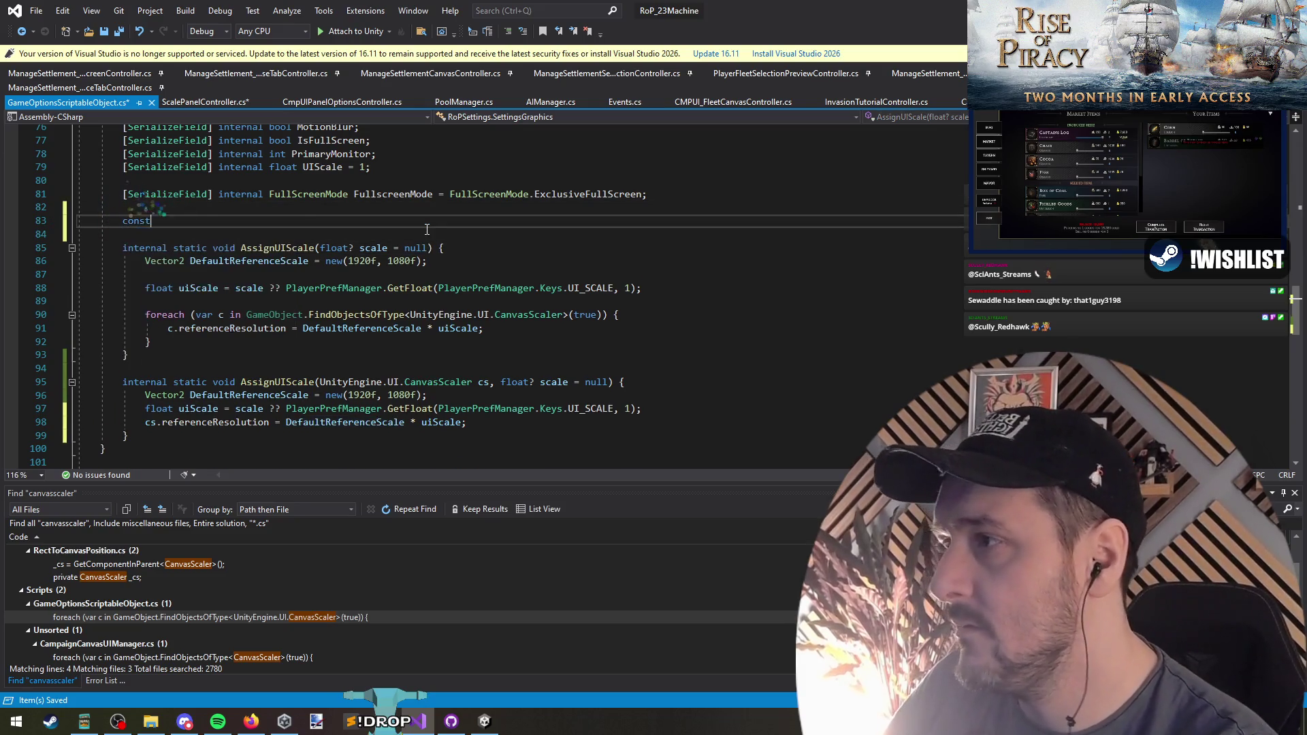
{"action": "type", "text": "fl"}
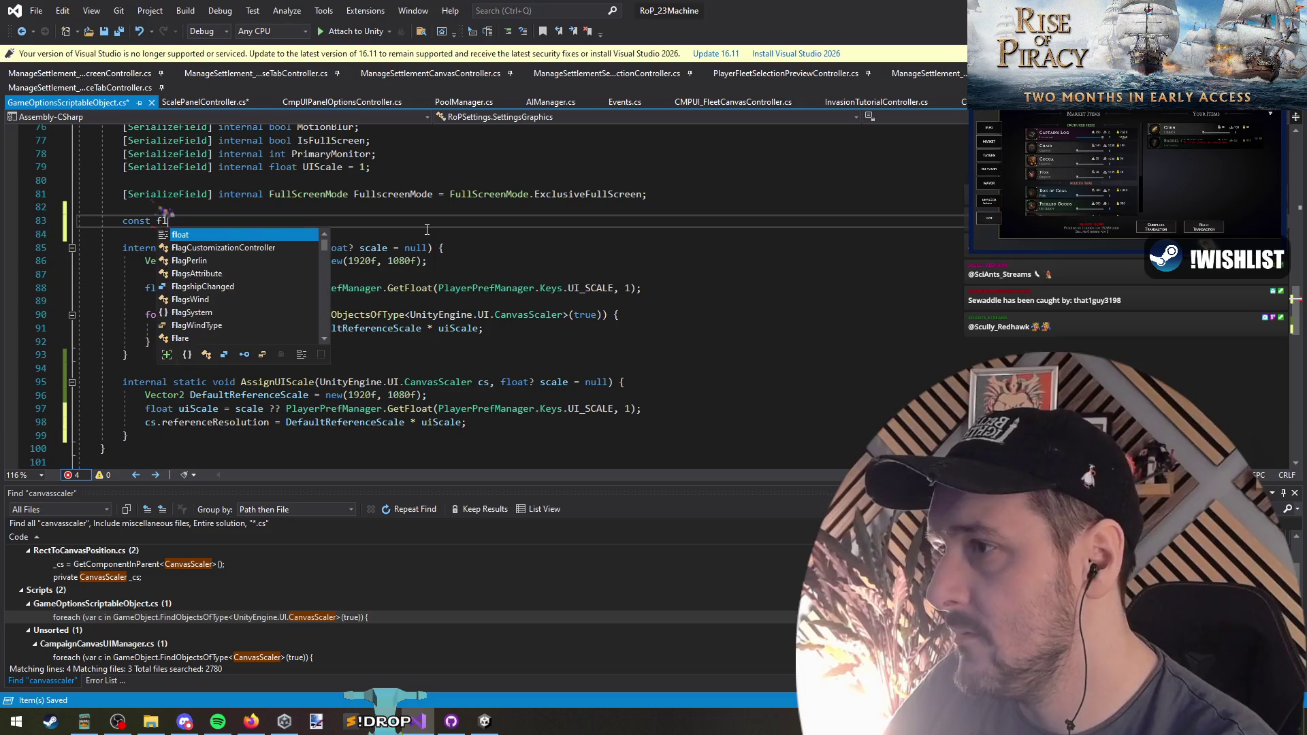
{"action": "type", "text": "oat DEFAU"}
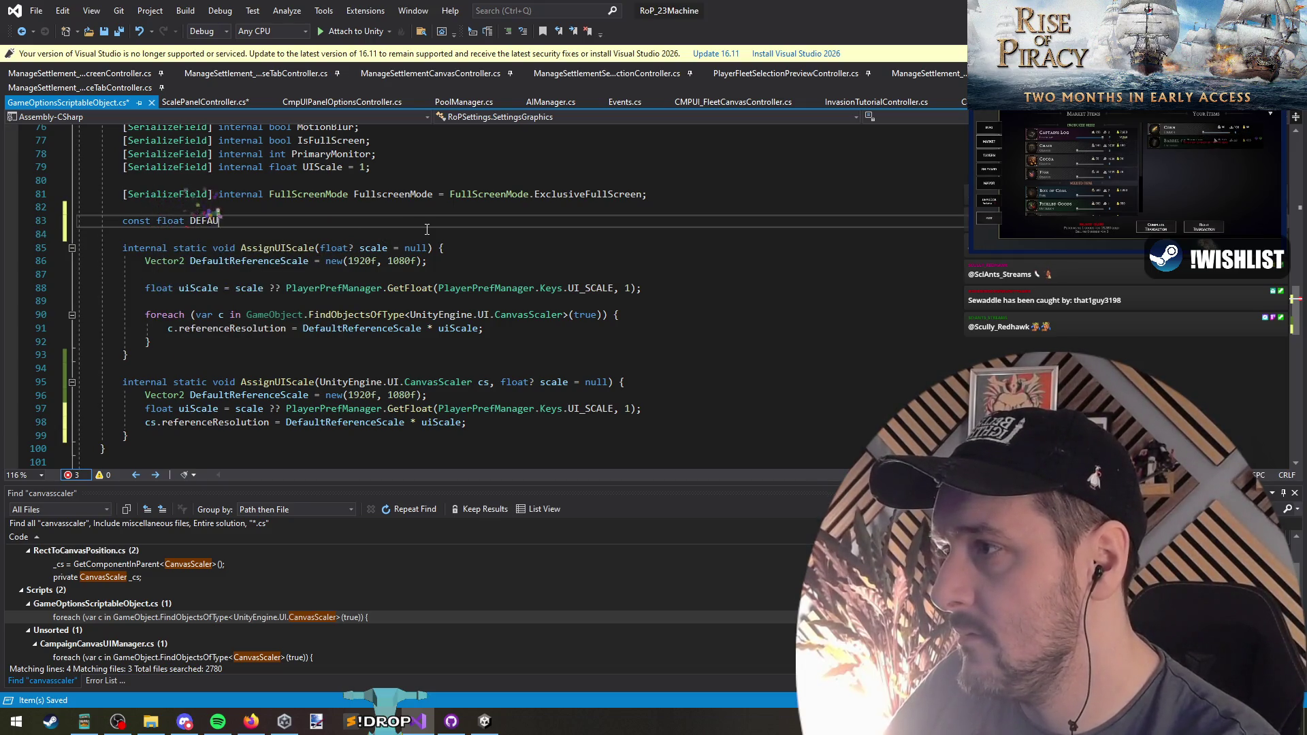
{"action": "type", "text": "LT_R"}
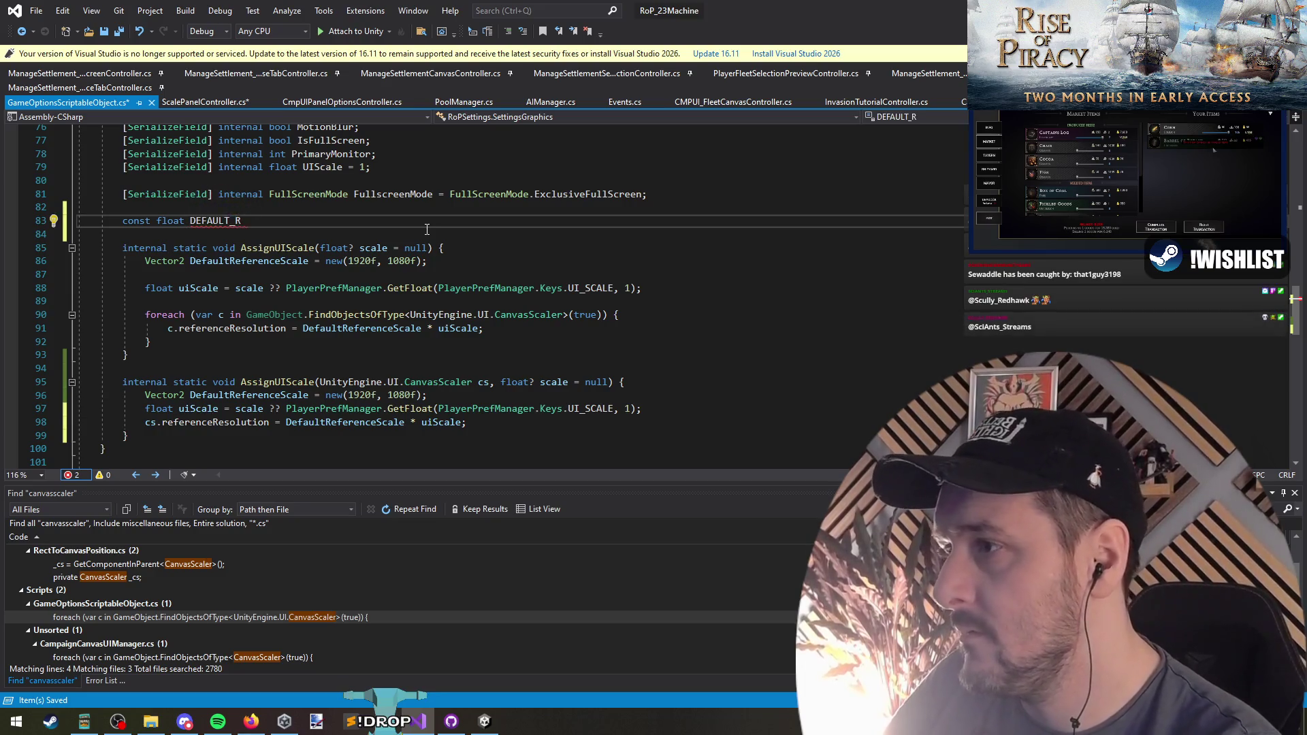
{"action": "type", "text": "ESO"}
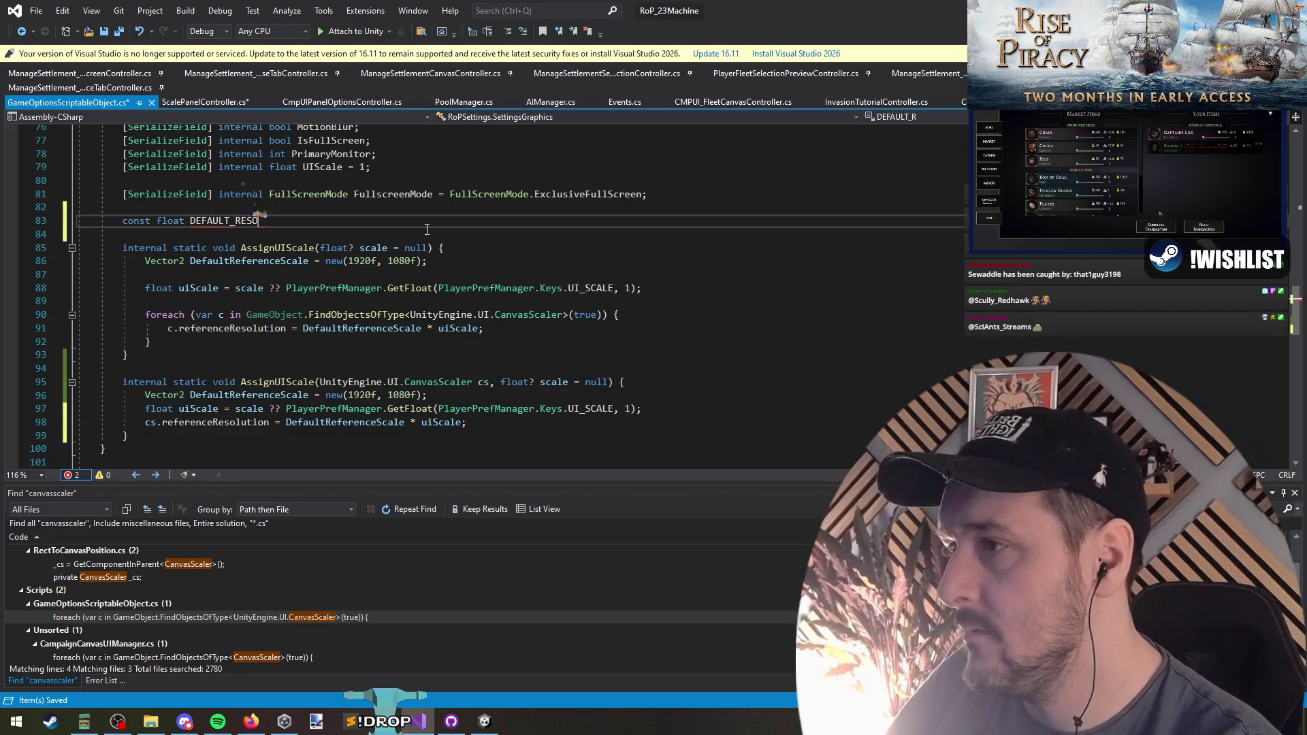
{"action": "type", "text": "LUTION_"}
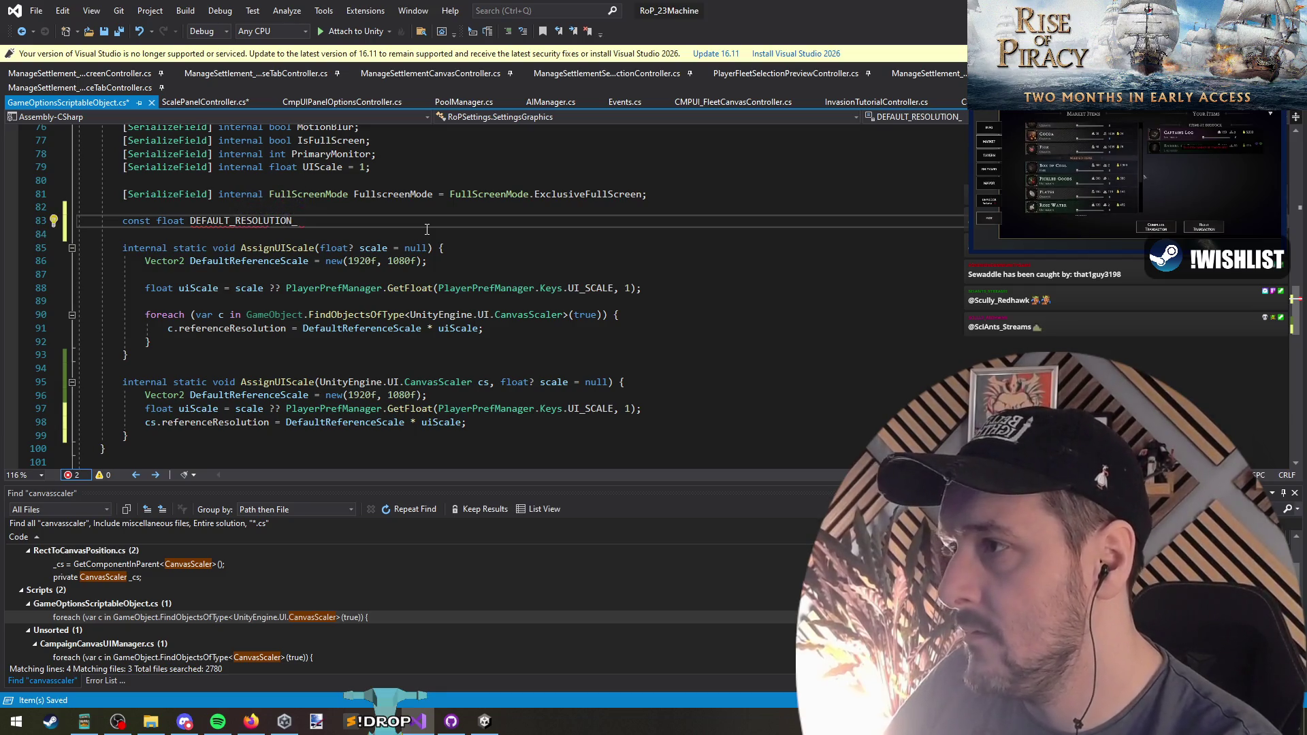
{"action": "type", "text": "X = 1920f"}
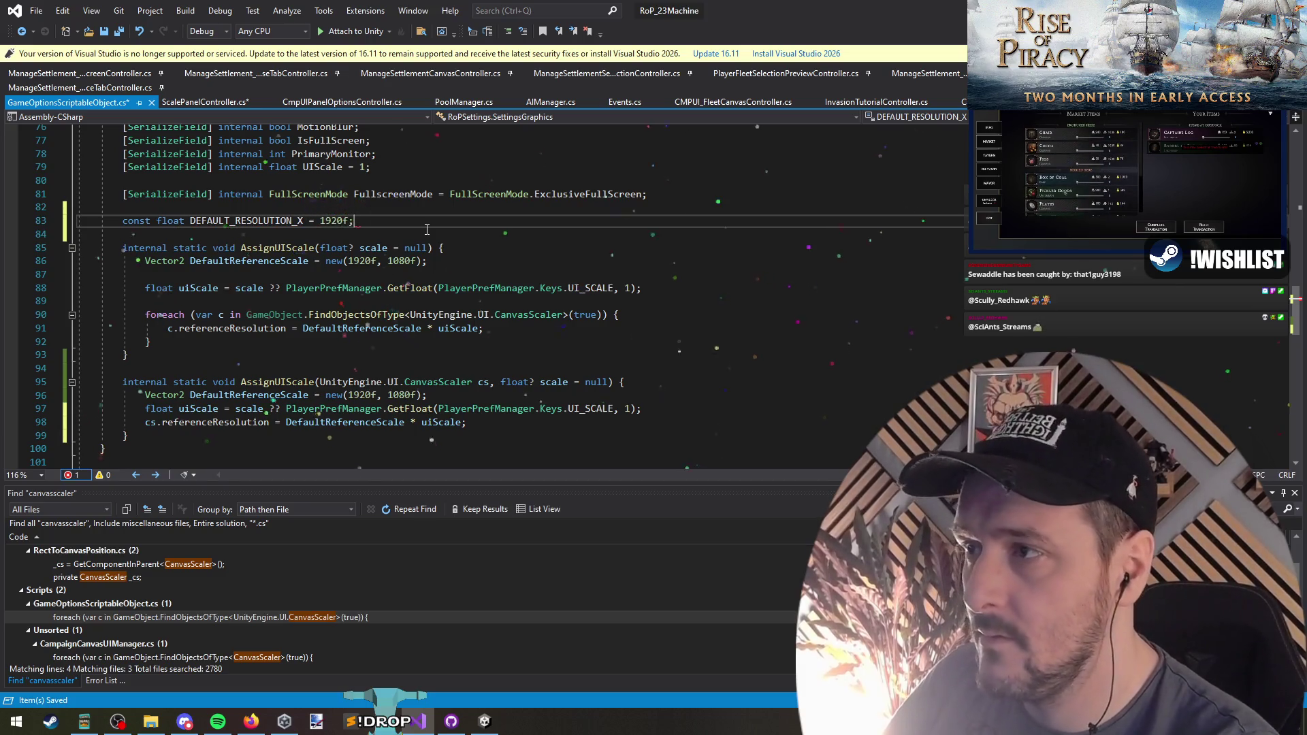
{"action": "type", "text": ";"}
{"action": "key", "text": "Return"}
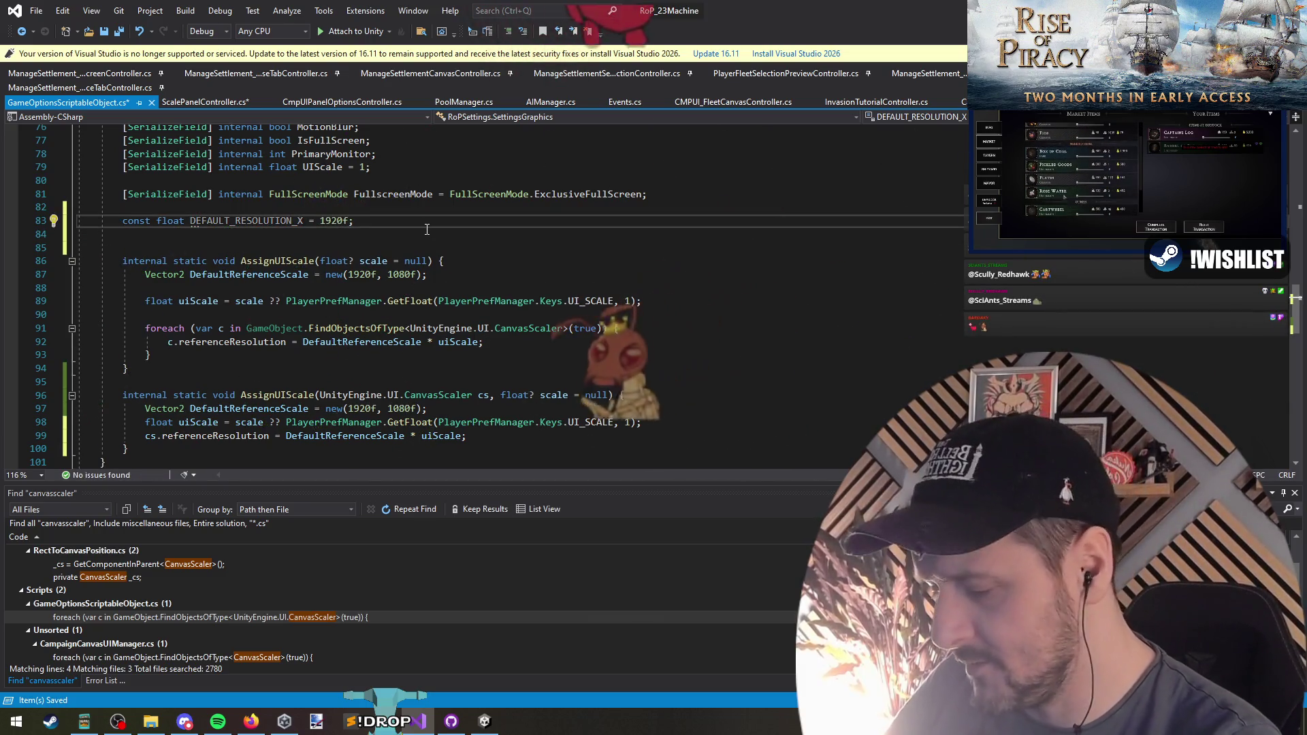
{"action": "type", "text": ","}
{"action": "key", "text": "Return"}
{"action": "key", "text": "Return"}
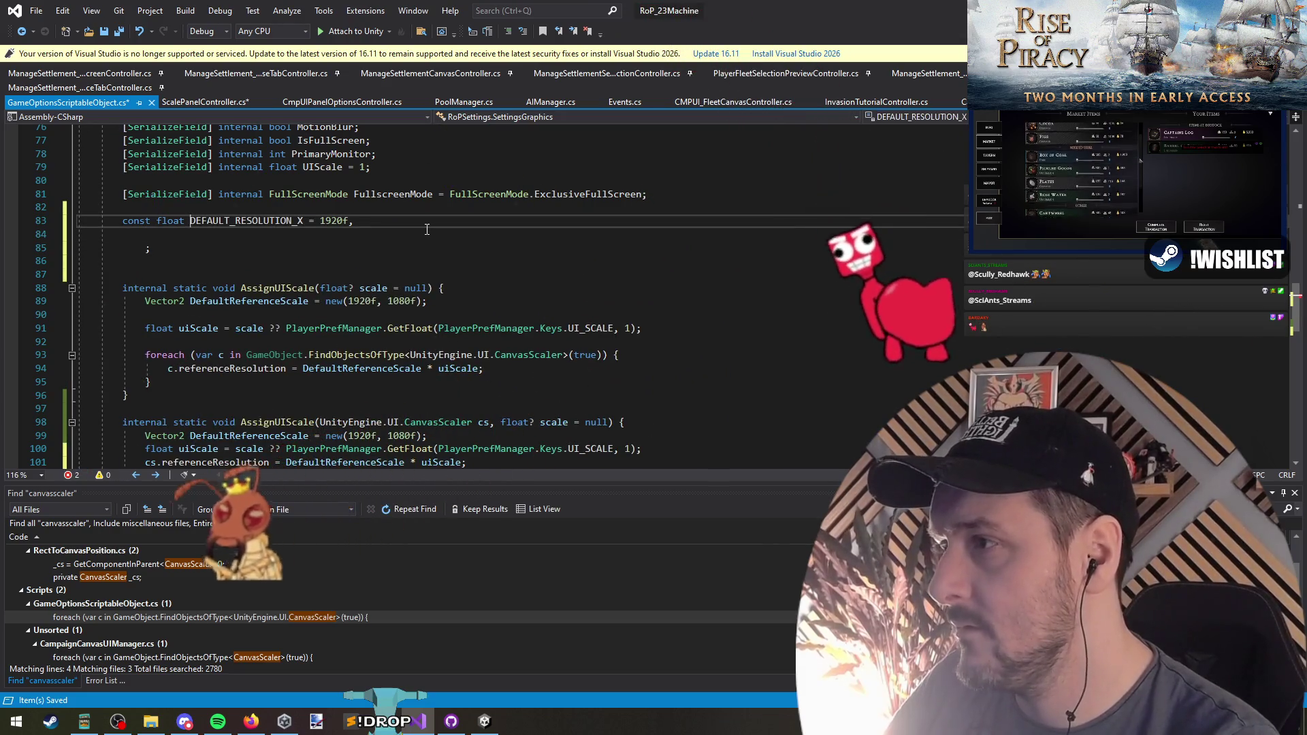
{"action": "key", "text": "shift+End"}
{"action": "key", "text": "ctrl+c"}
{"action": "key", "text": "Down"}
{"action": "key", "text": "ctrl+v"}
{"action": "key", "text": "Left"}
{"action": "key", "text": "ctrl+shift+Left"}
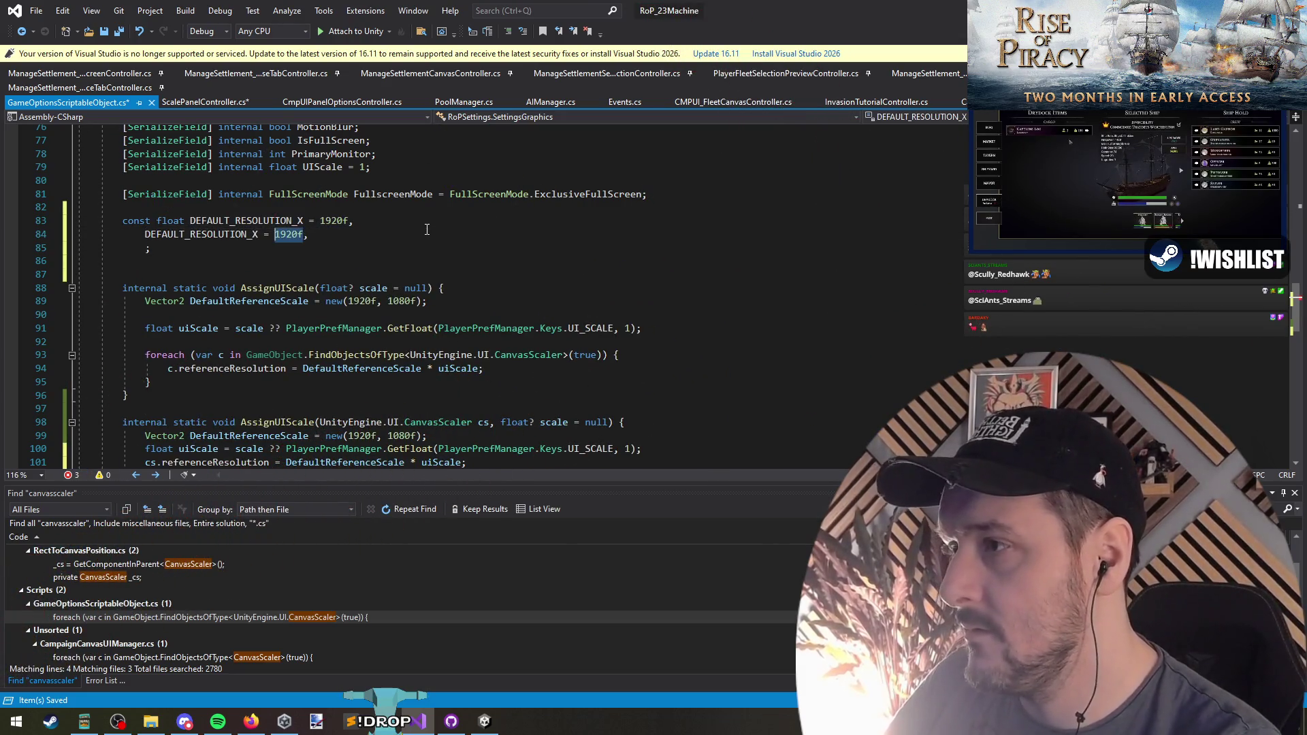
{"action": "type", "text": "Y"}
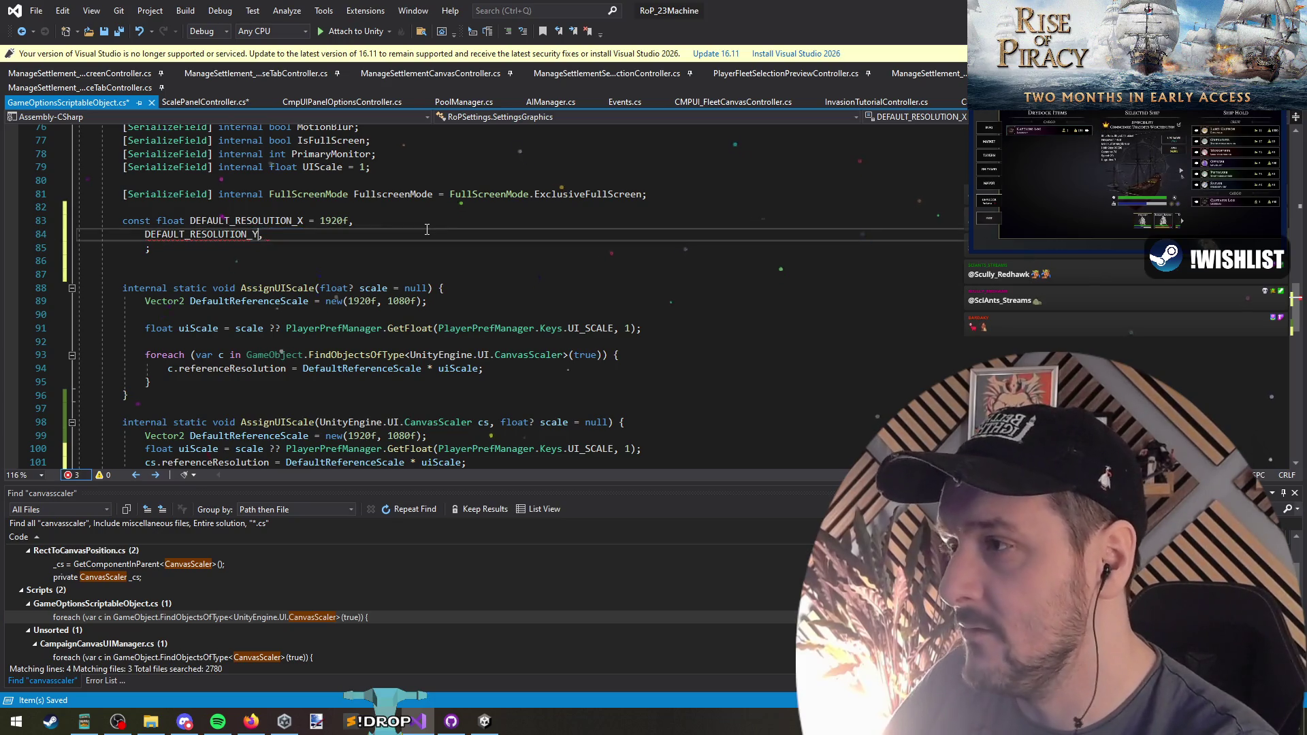
{"action": "type", "text": " = 1080f"}
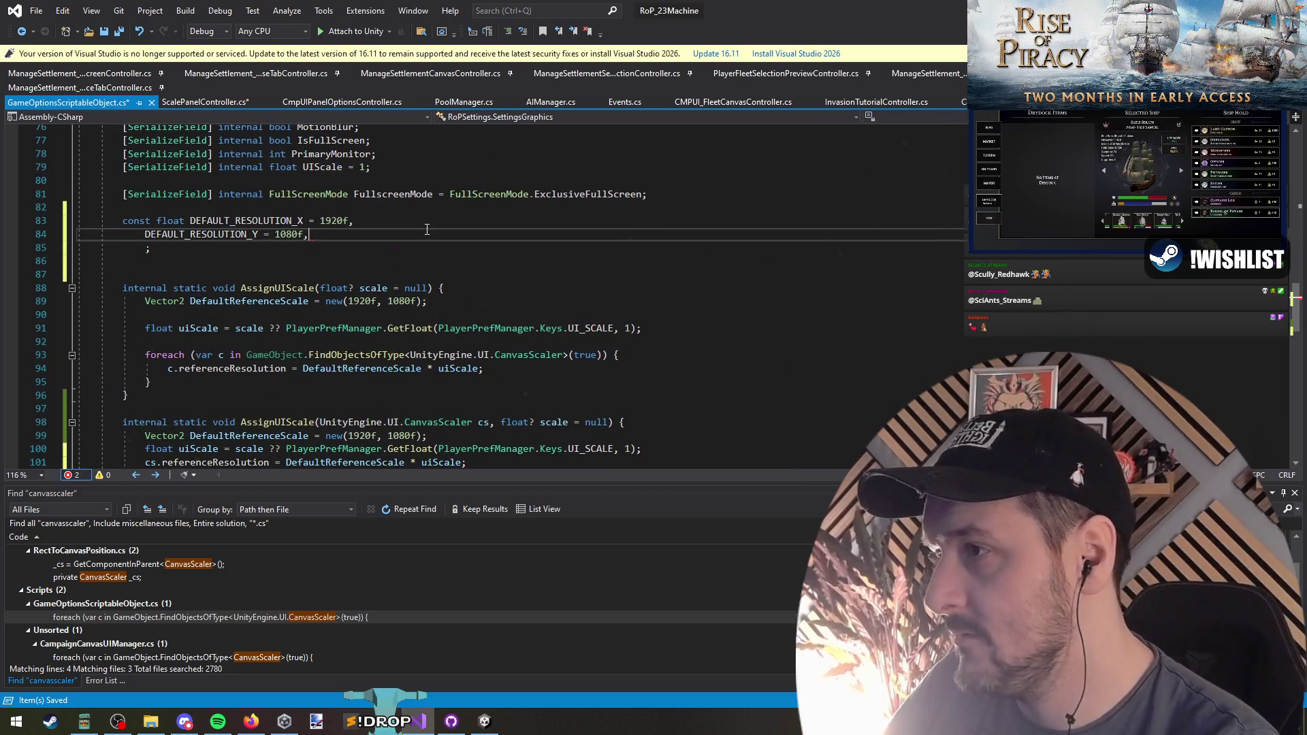
{"action": "key", "text": "Delete"}
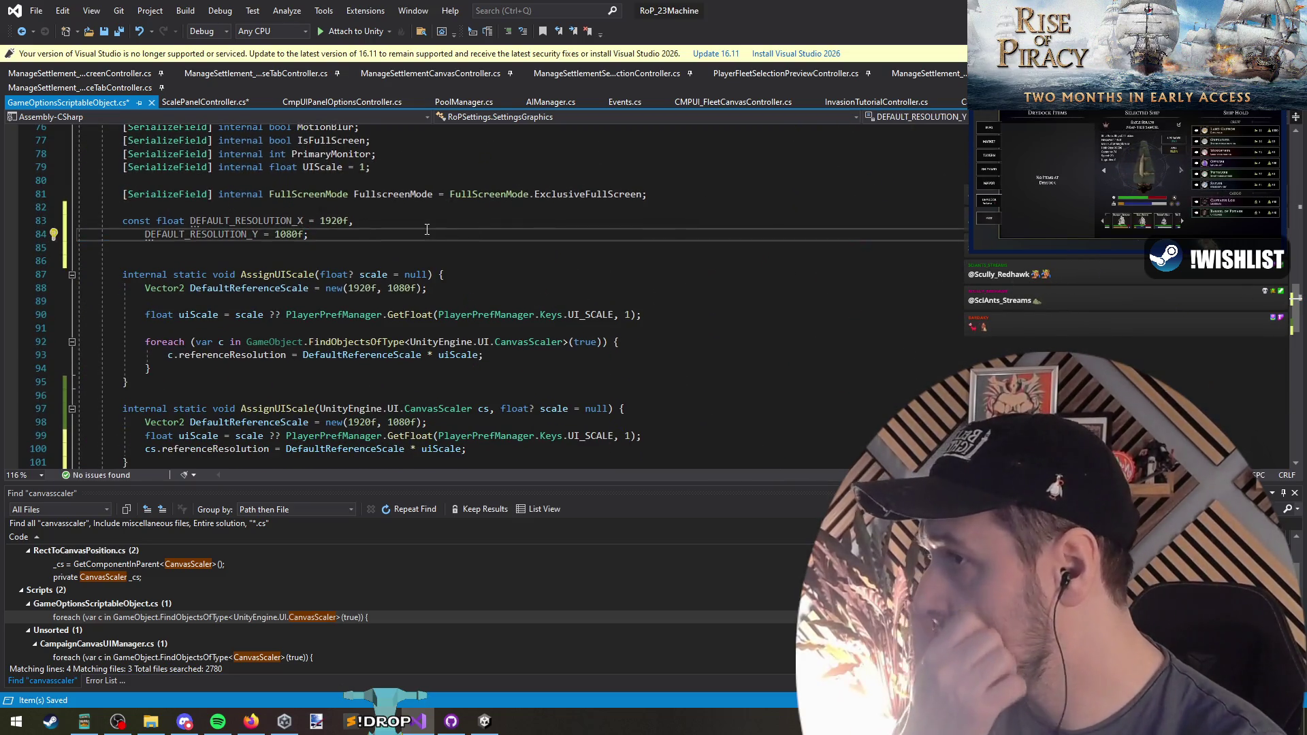
{"action": "key", "text": "Delete"}
{"action": "key", "text": "Up"}
{"action": "key", "text": "Home"}
Replace the 1920f and 1080f literals in both methods with DEFAULT_RESOLUTION_X and DEFAULT_RESOLUTION_Y
{"action": "double_click", "coordinate": [218, 221]}
{"action": "key", "text": "ctrl+c"}
{"action": "double_click", "coordinate": [361, 275]}
{"action": "key", "text": "ctrl+v"}
{"action": "left_click", "coordinate": [360, 409]}
{"action": "double_click", "coordinate": [360, 408]}
{"action": "key", "text": "ctrl+v"}
{"action": "double_click", "coordinate": [201, 234]}
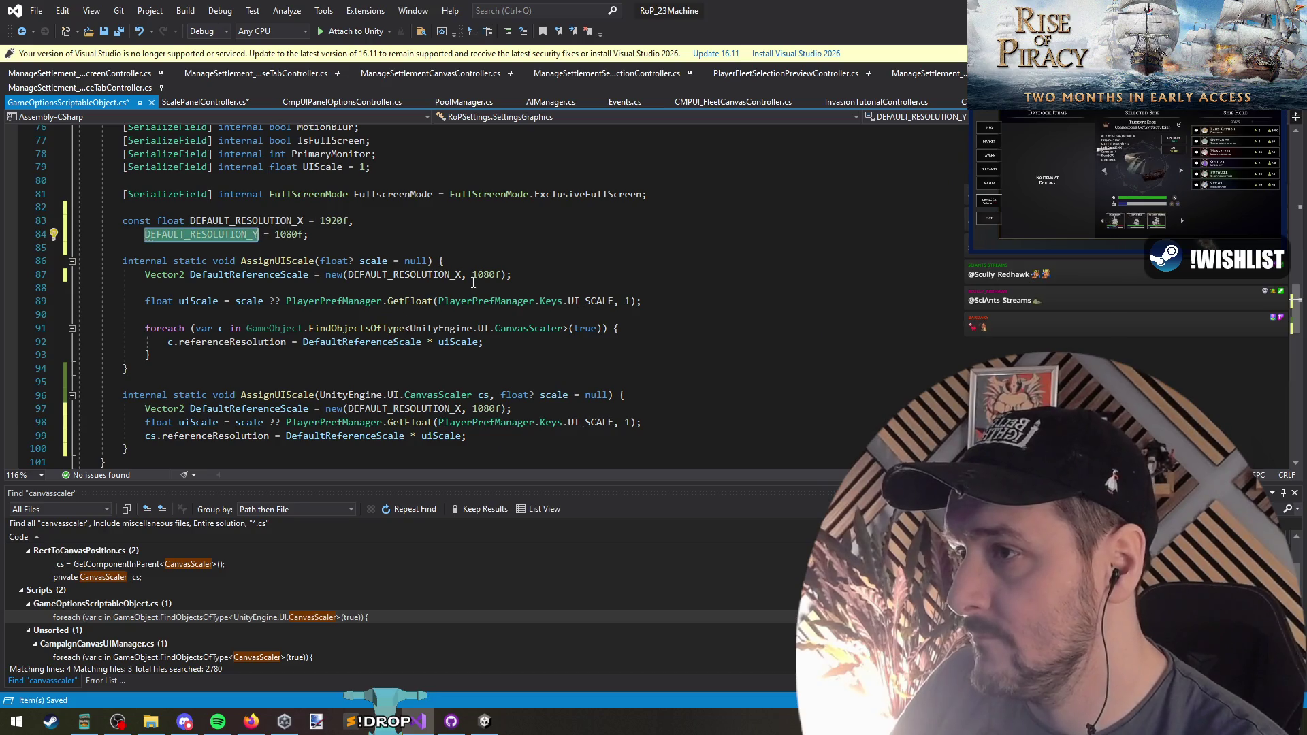
{"action": "key", "text": "ctrl+v"}
{"action": "double_click", "coordinate": [486, 408]}
{"action": "key", "text": "ctrl+v"}
Delete the blank line inside the first AssignUIScale and save GameOptionsScriptableObject.cs
{"action": "left_click", "coordinate": [515, 378]}
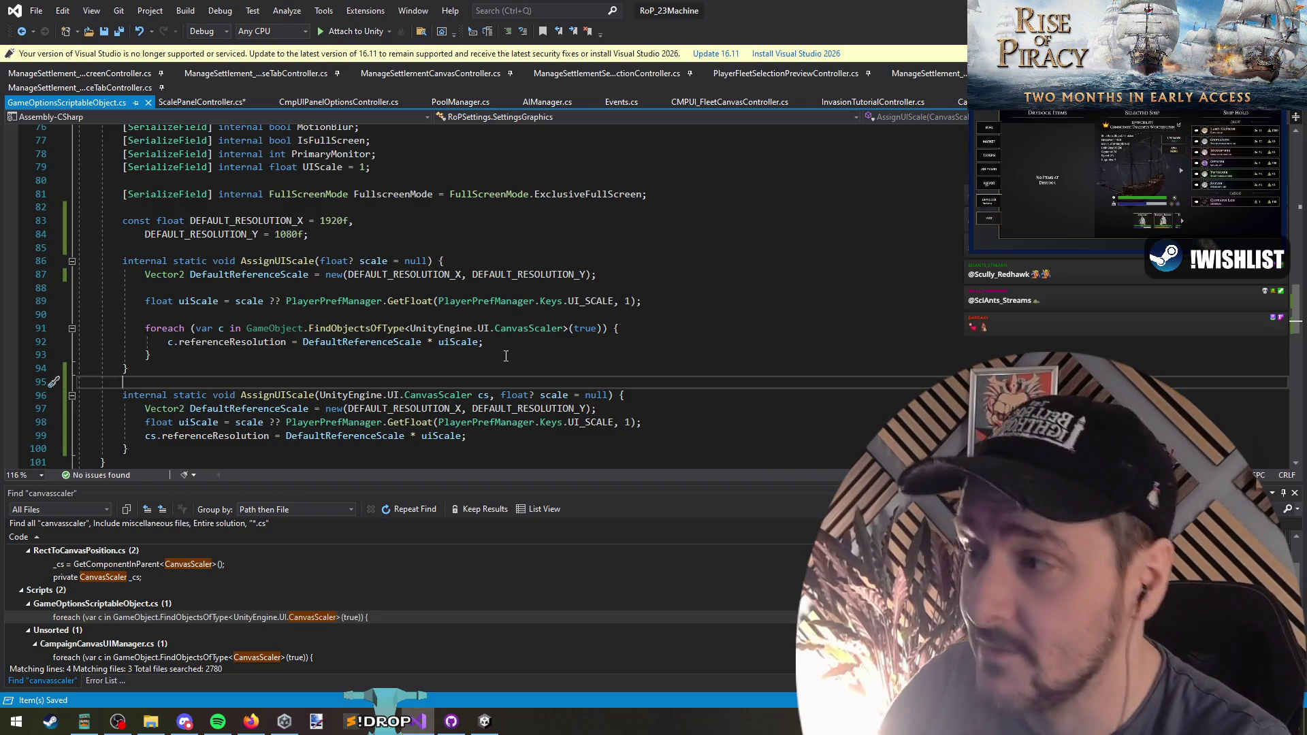
{"action": "left_click", "coordinate": [145, 301]}
{"action": "key", "text": "BackSpace"}
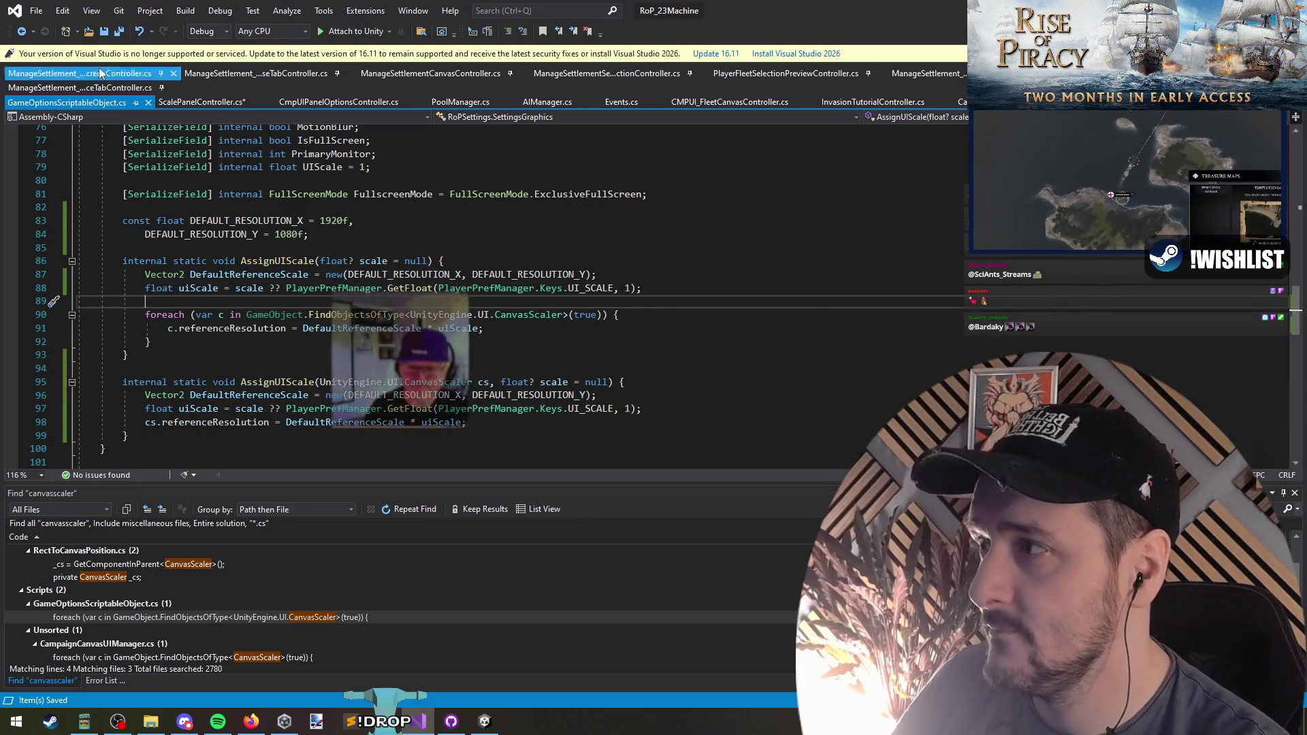
{"action": "key", "text": "ctrl+s"}
{"action": "left_click", "coordinate": [118, 32]}
{"action": "key", "text": "ctrl+Tab"}
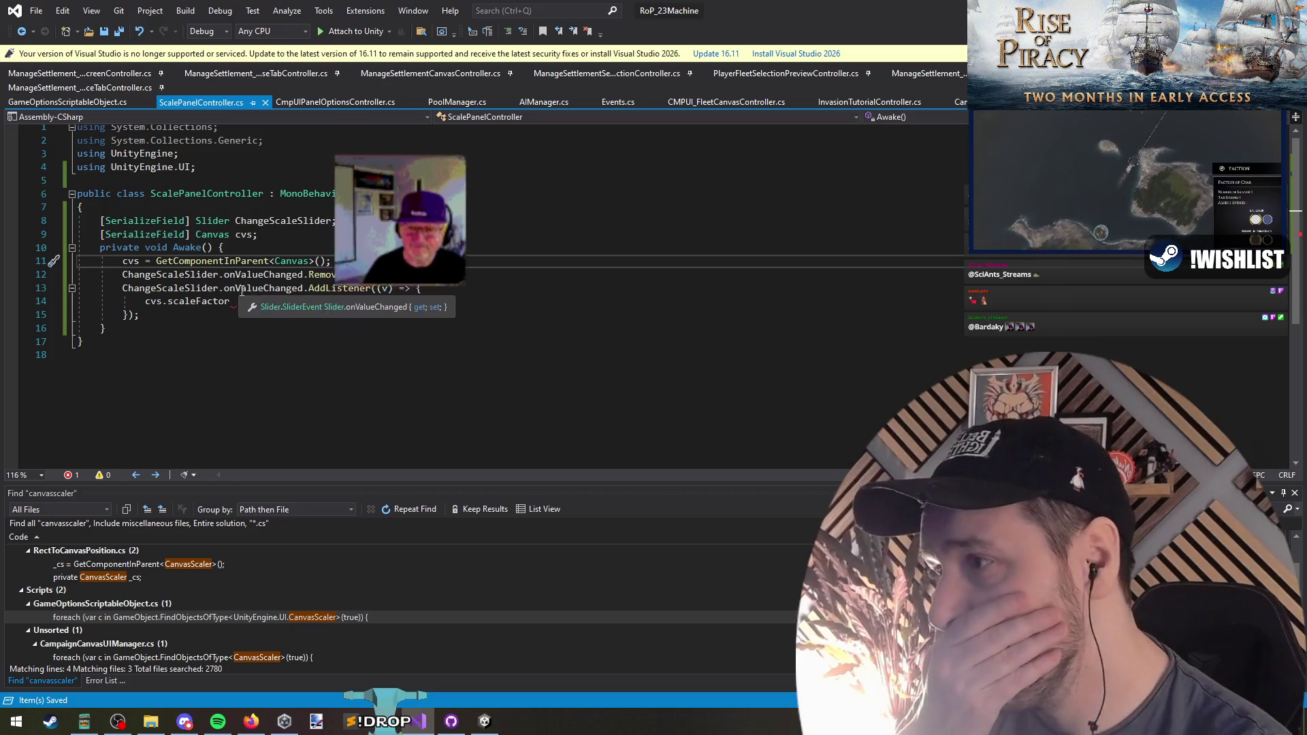
Empty the slider listener's cvs.scaleFactor line and change the cvs field type to CanvasScaler, then save
{"action": "left_click", "coordinate": [243, 304]}
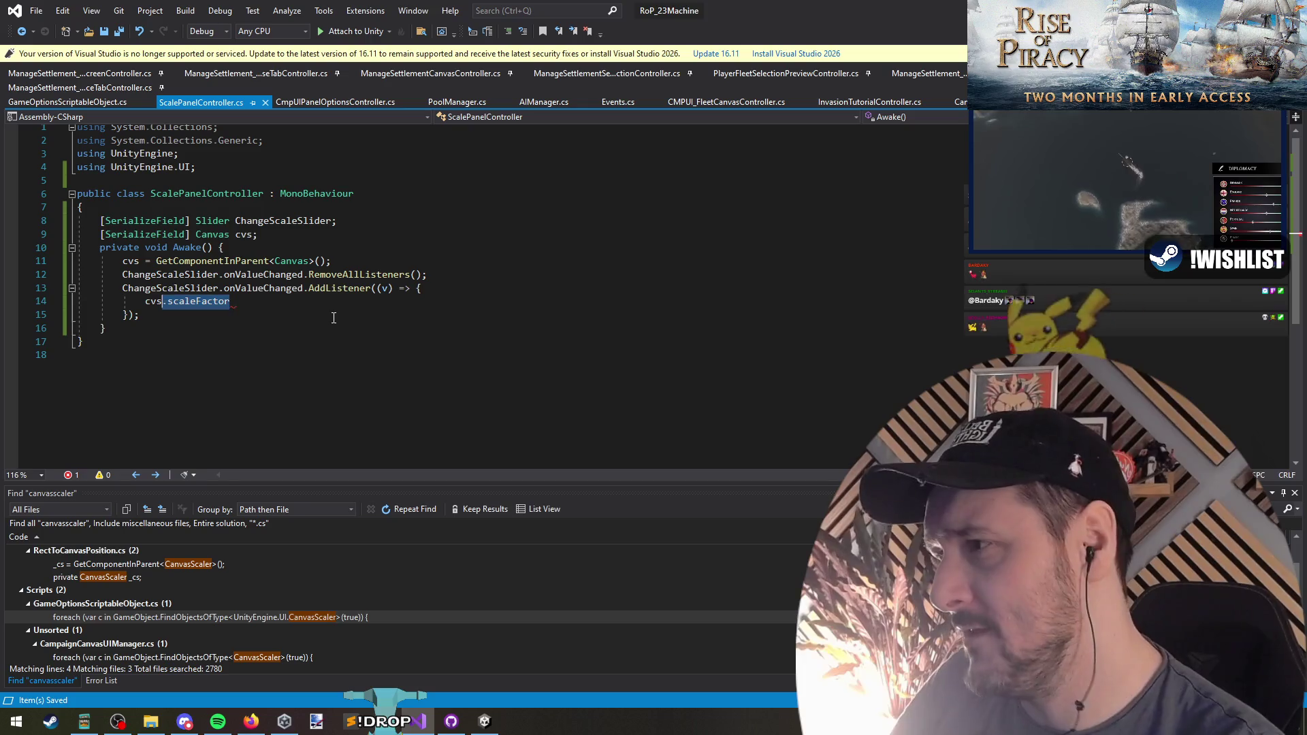
{"action": "key", "text": "ctrl+BackSpace"}
{"action": "key", "text": "ctrl+BackSpace"}
{"action": "key", "text": "ctrl+BackSpace"}
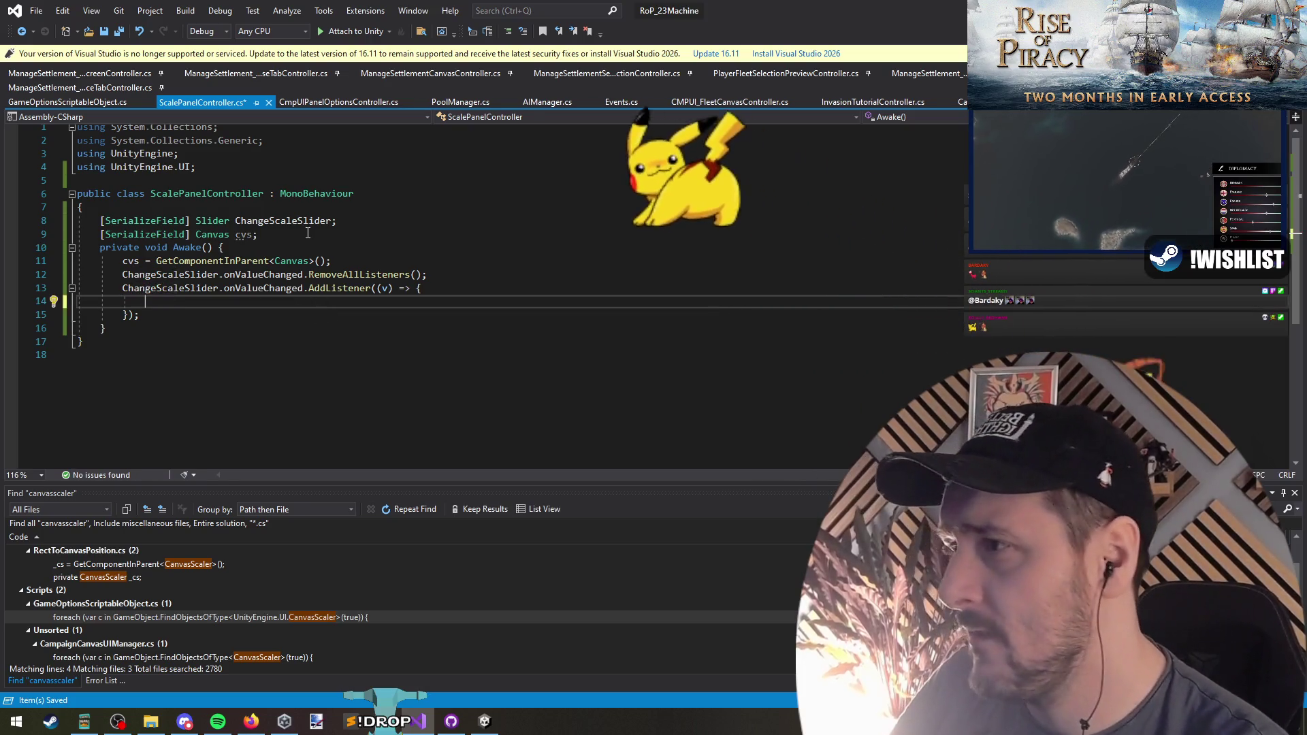
{"action": "left_click", "coordinate": [272, 235]}
{"action": "key", "text": "ctrl+Tab"}
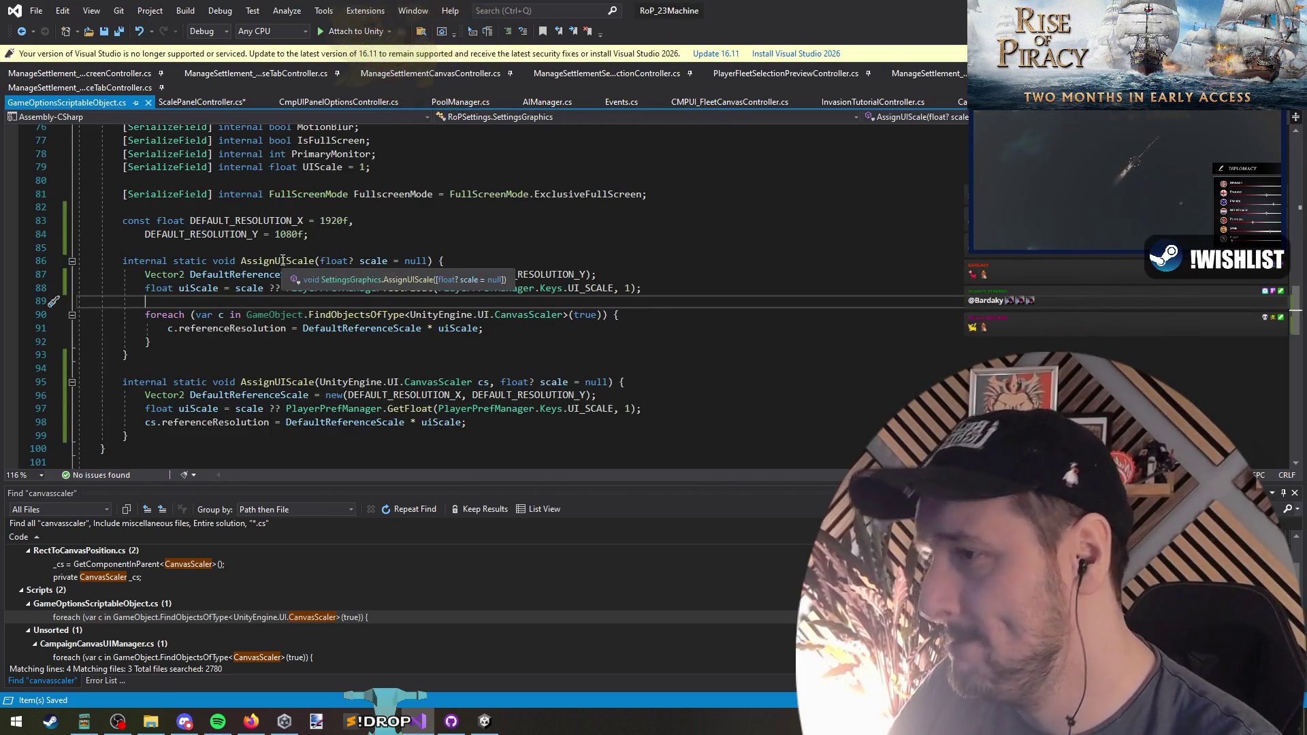
{"action": "left_click", "coordinate": [288, 385]}
{"action": "key", "text": "ctrl+Tab"}
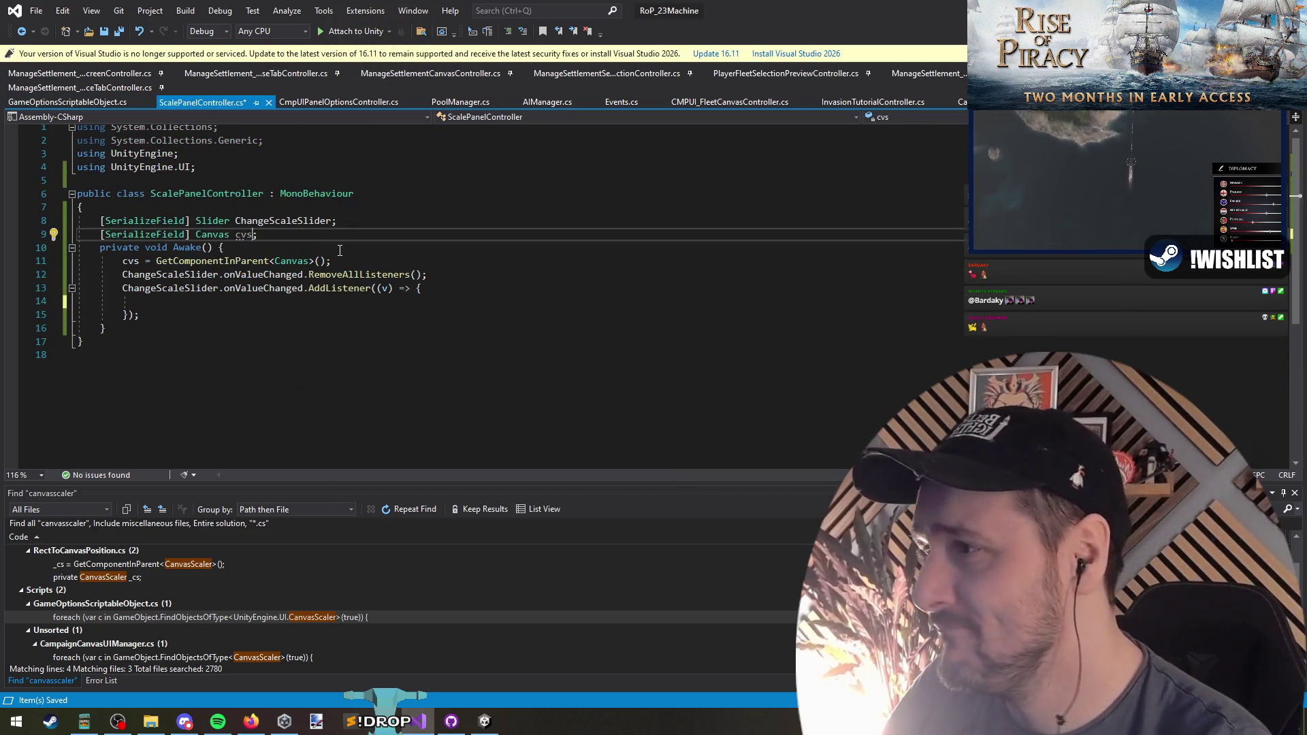
{"action": "type", "text": "Scaler"}
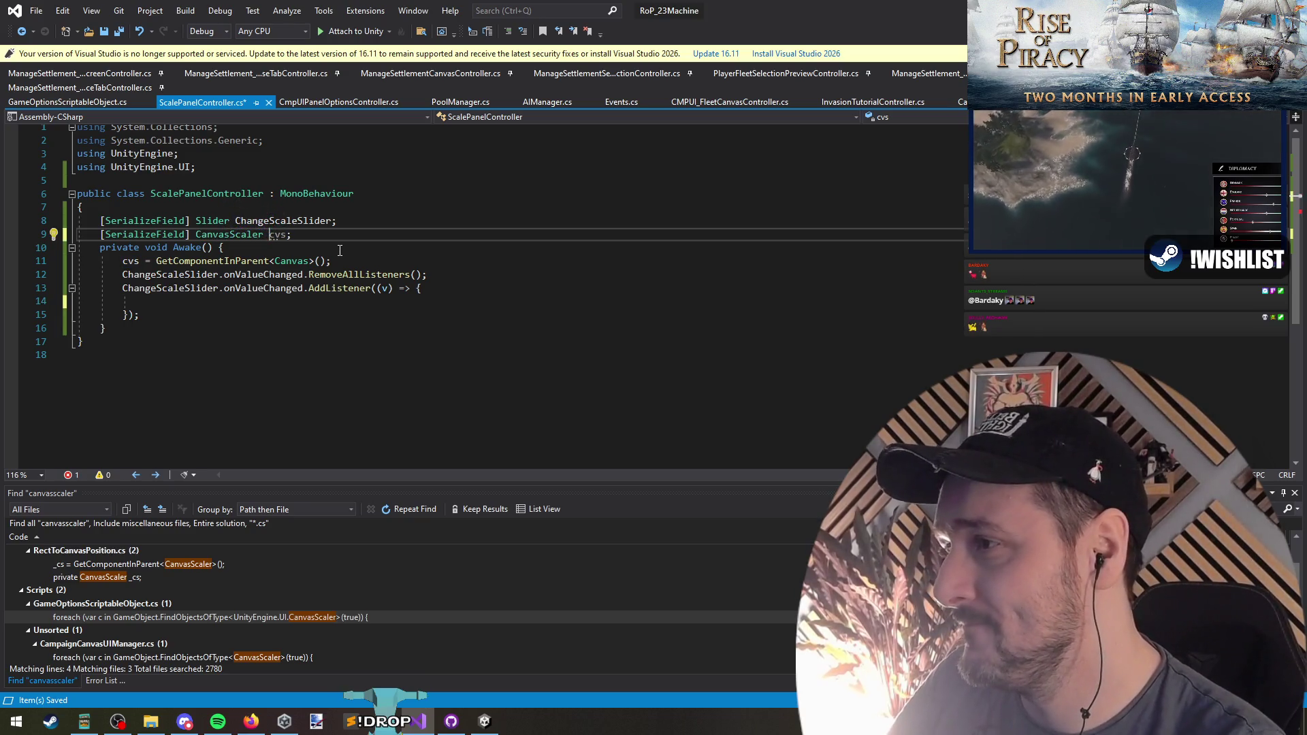
{"action": "key", "text": "ctrl+Tab"}
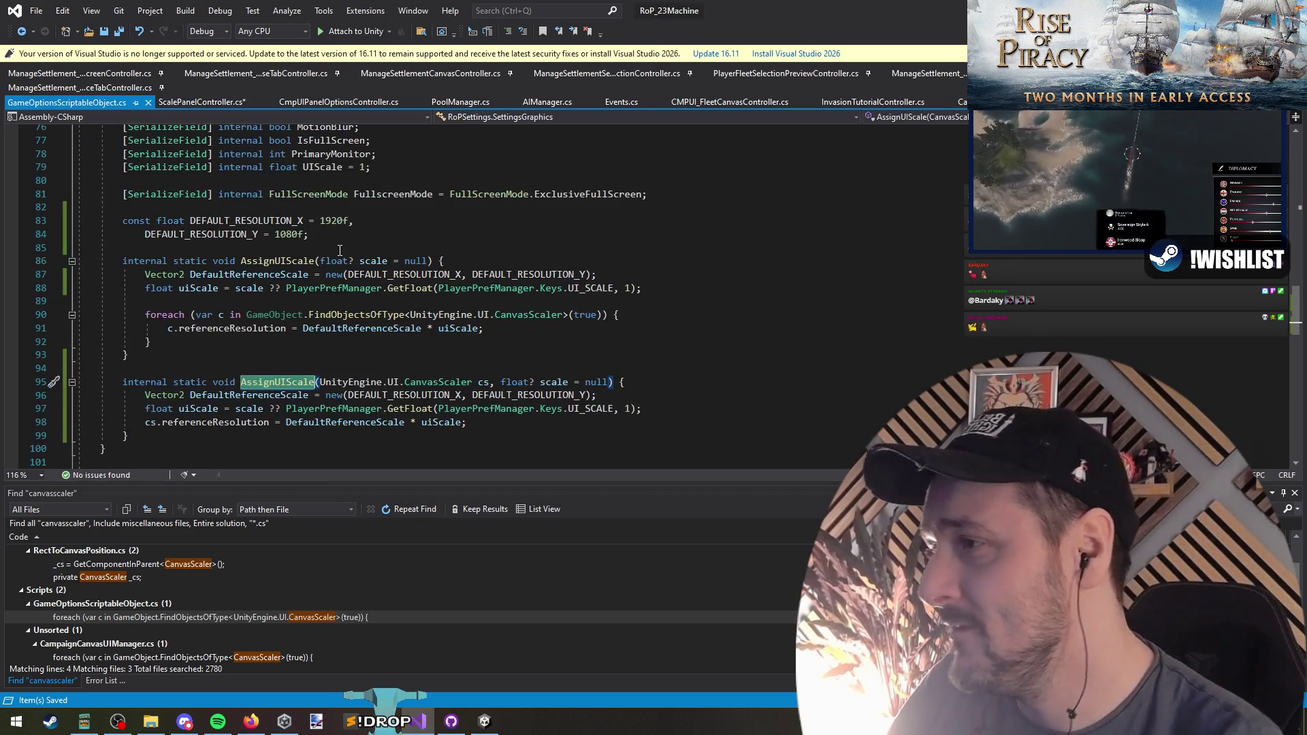
{"action": "scroll", "coordinate": [272, 340], "scroll_direction": "up", "scroll_amount": 11}
{"action": "left_click", "coordinate": [230, 279]}
{"action": "scroll", "coordinate": [338, 407], "scroll_direction": "down", "scroll_amount": 10}
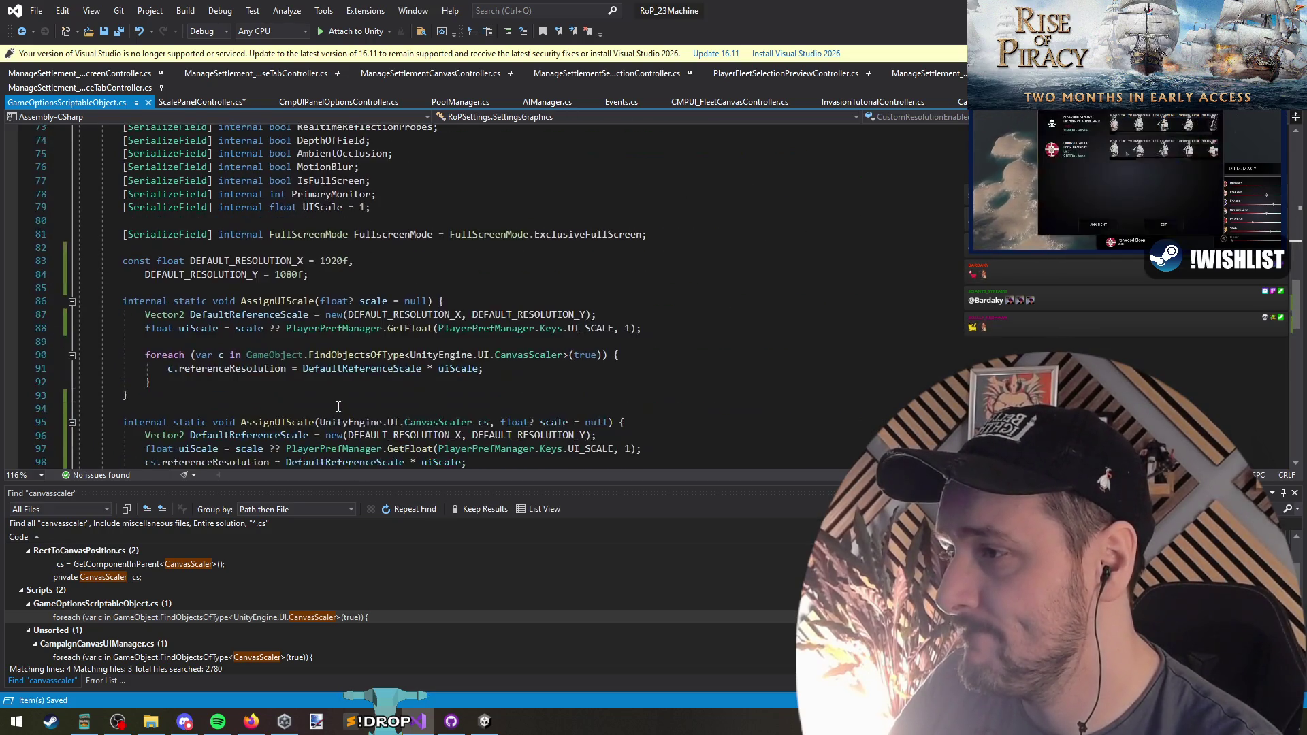
{"action": "scroll", "coordinate": [337, 407], "scroll_direction": "down", "scroll_amount": 2}
{"action": "left_click_drag", "start_coordinate": [307, 328], "coordinate": [305, 398]}
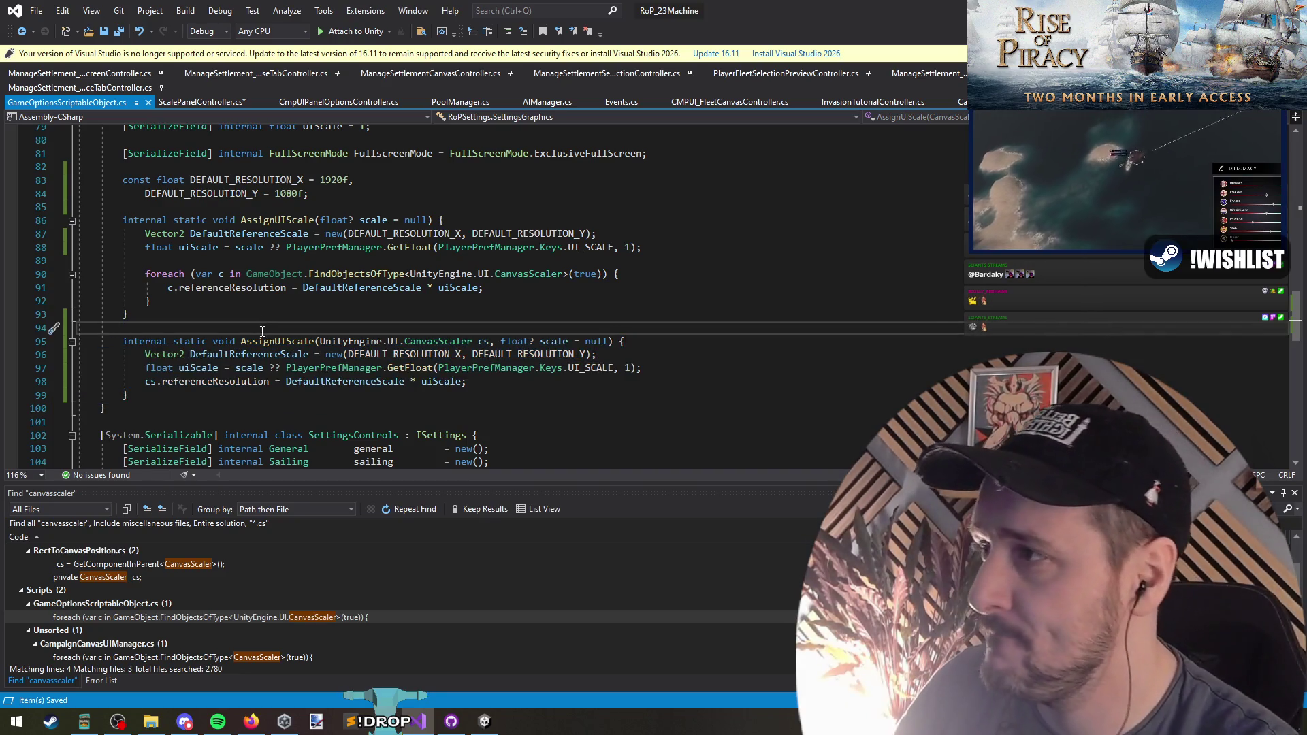
{"action": "key", "text": "ctrl+Tab"}
{"action": "key", "text": "ctrl+s"}
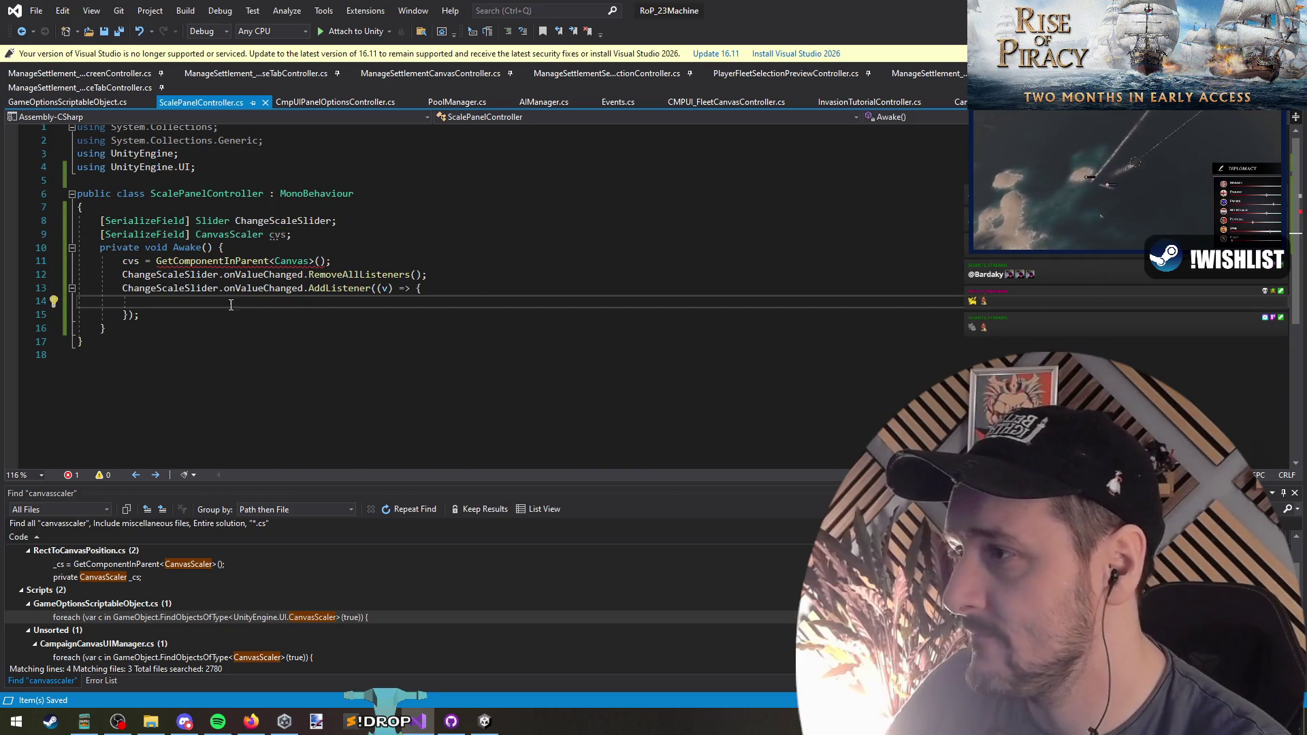
Change GetComponentInParent's component type from Canvas to CanvasScaler
{"action": "left_click", "coordinate": [291, 261]}
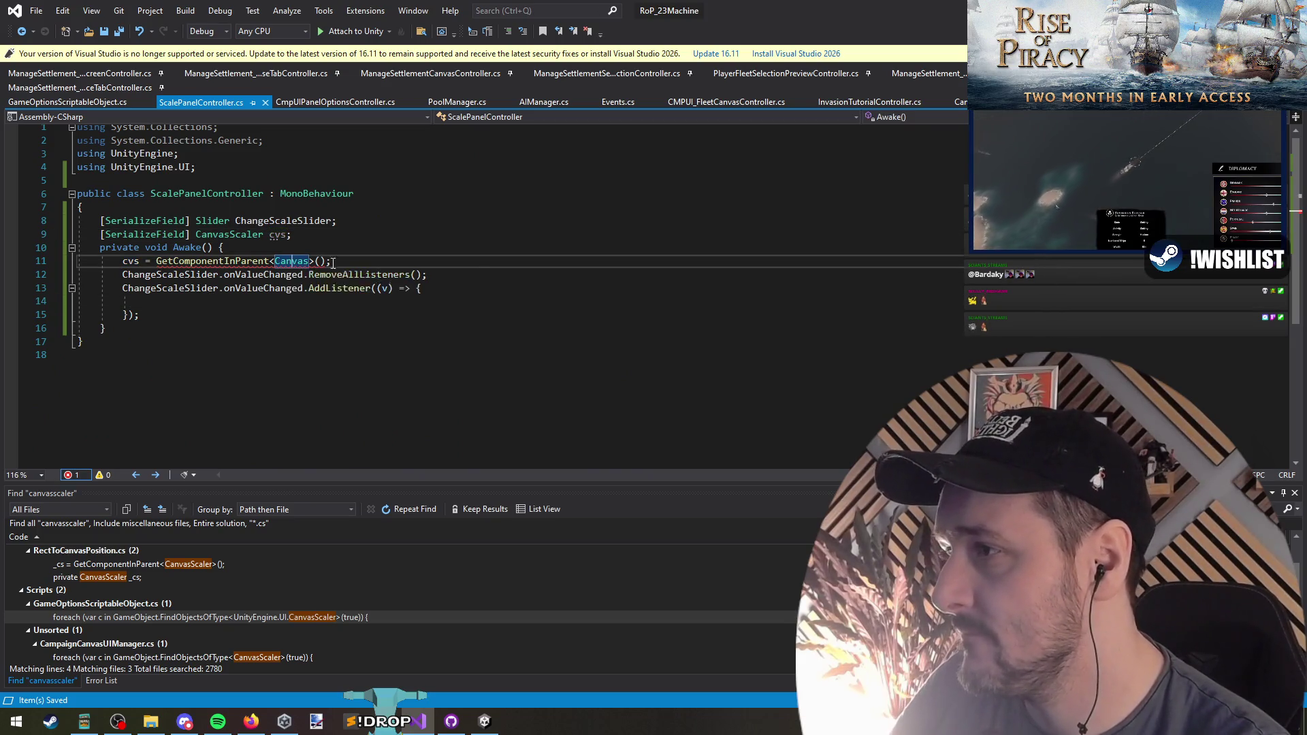
{"action": "key", "text": "ctrl+space"}
{"action": "double_click", "coordinate": [338, 314]}
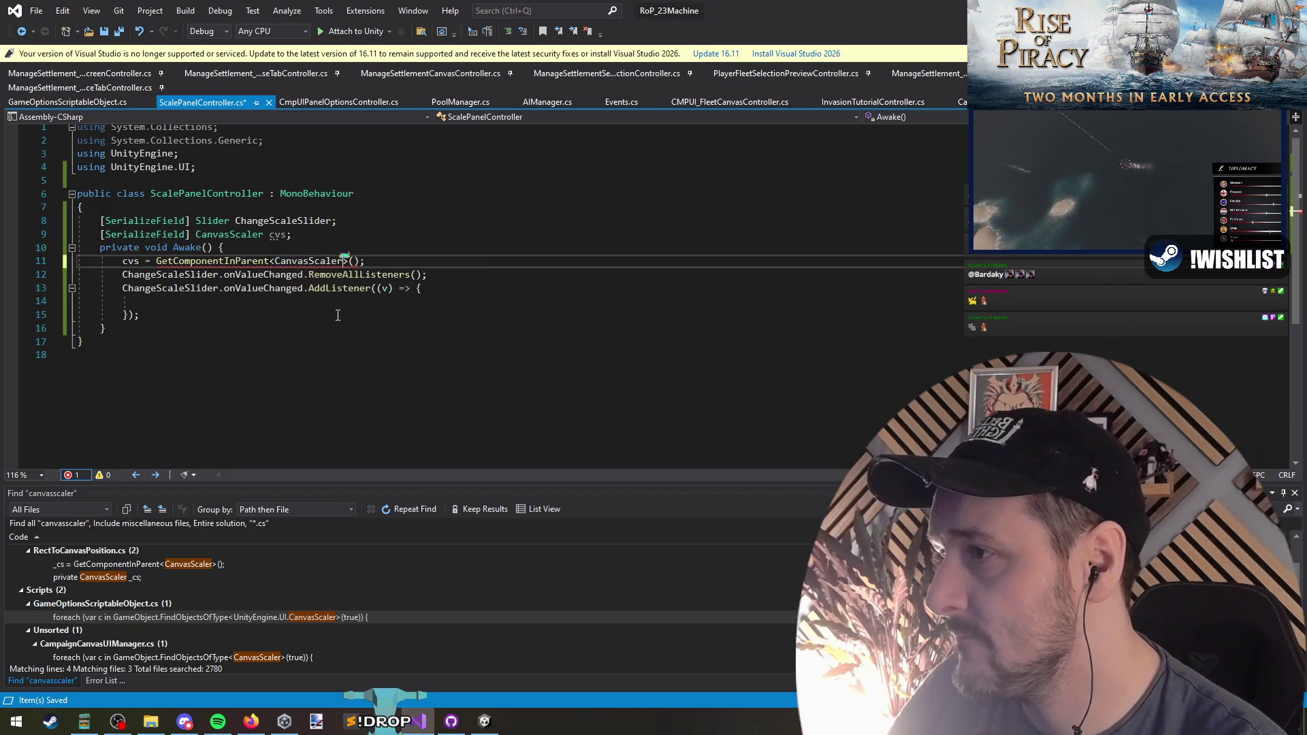
{"action": "type", "text": ">"}
{"action": "left_click", "coordinate": [342, 302]}
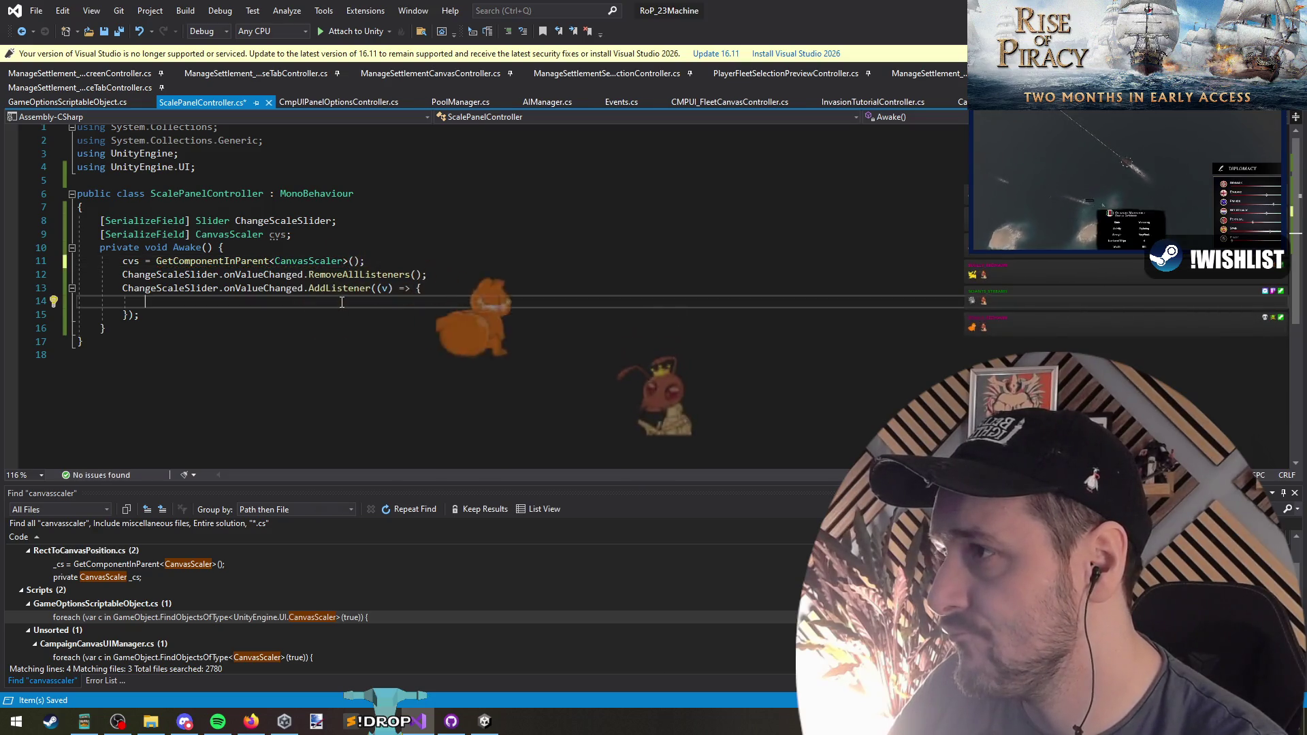
Find all references to the AssignUIScale method
{"action": "key", "text": "ctrl+Tab"}
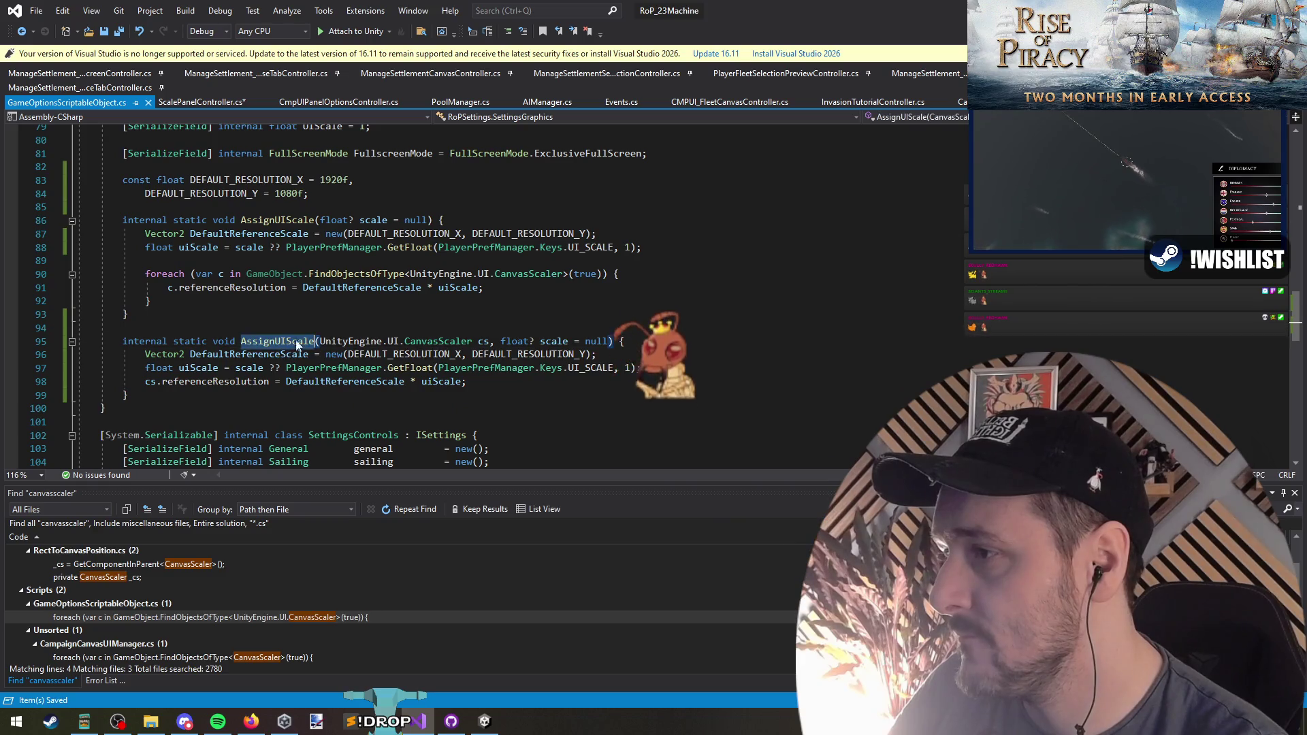
{"action": "right_click", "coordinate": [303, 341]}
{"action": "left_click", "coordinate": [354, 463]}
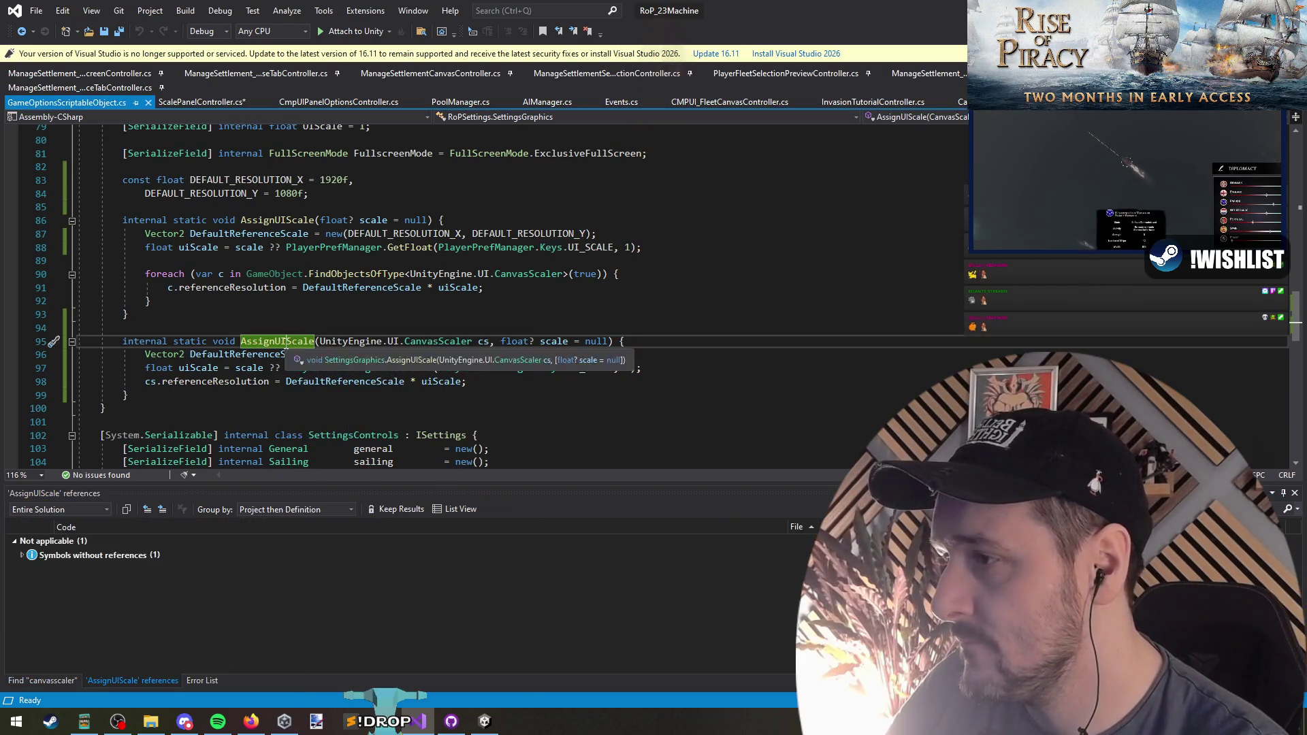
Remove the opening and closing braces around the first AssignUIScale's foreach
{"action": "scroll", "coordinate": [266, 220], "scroll_direction": "up", "scroll_amount": 10}
{"action": "left_click", "coordinate": [267, 220]}
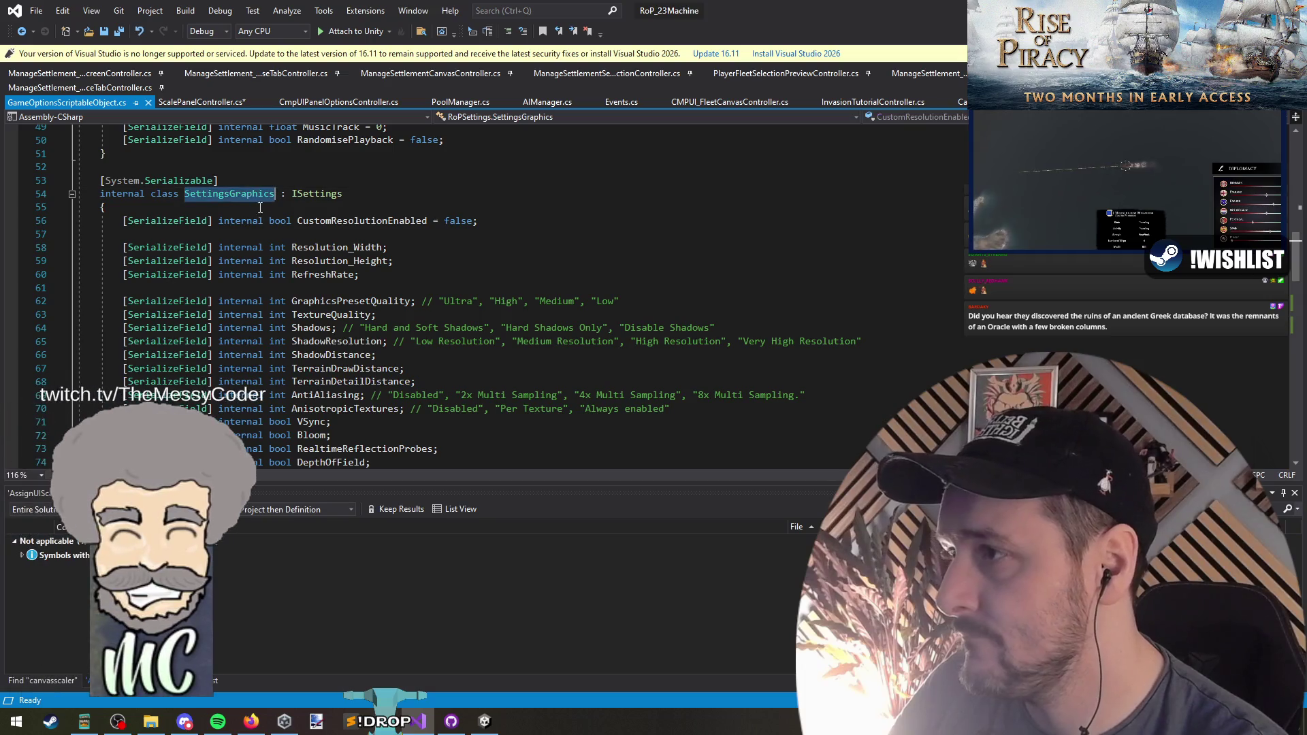
{"action": "scroll", "coordinate": [266, 219], "scroll_direction": "down", "scroll_amount": 2}
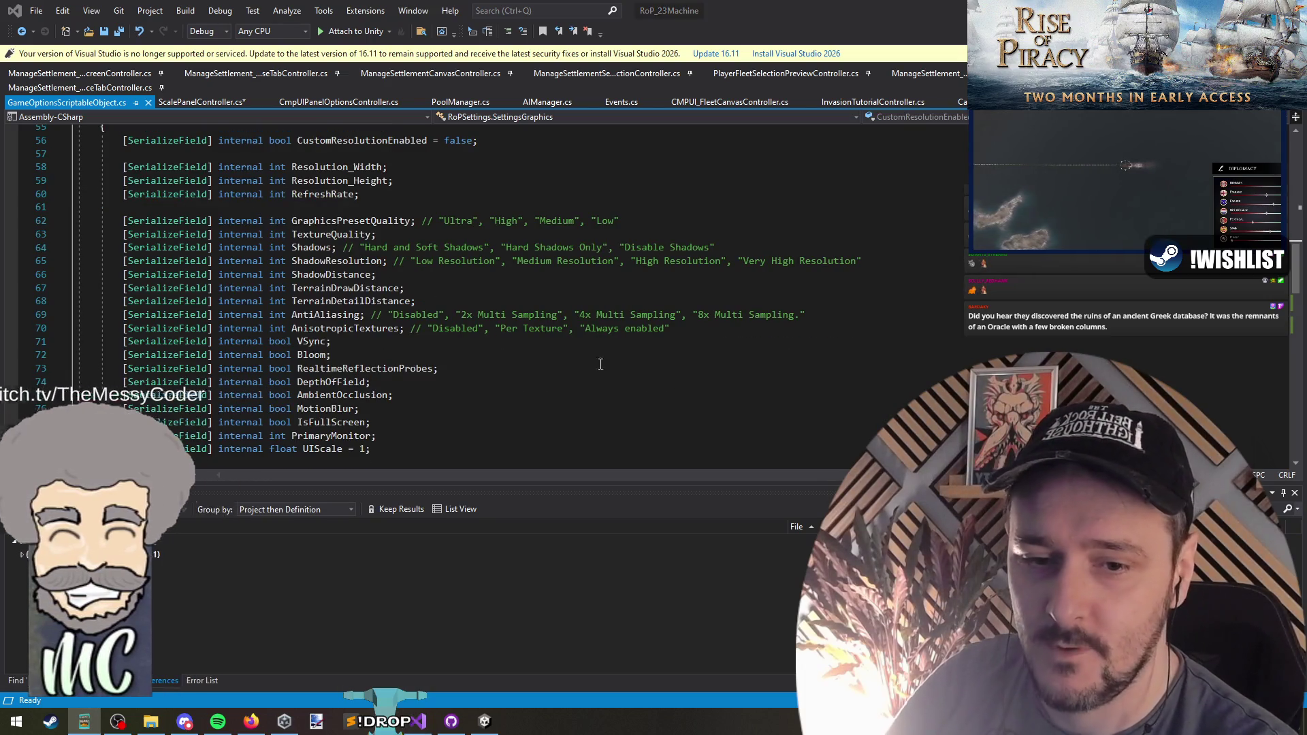
{"action": "scroll", "coordinate": [268, 304], "scroll_direction": "down", "scroll_amount": 8}
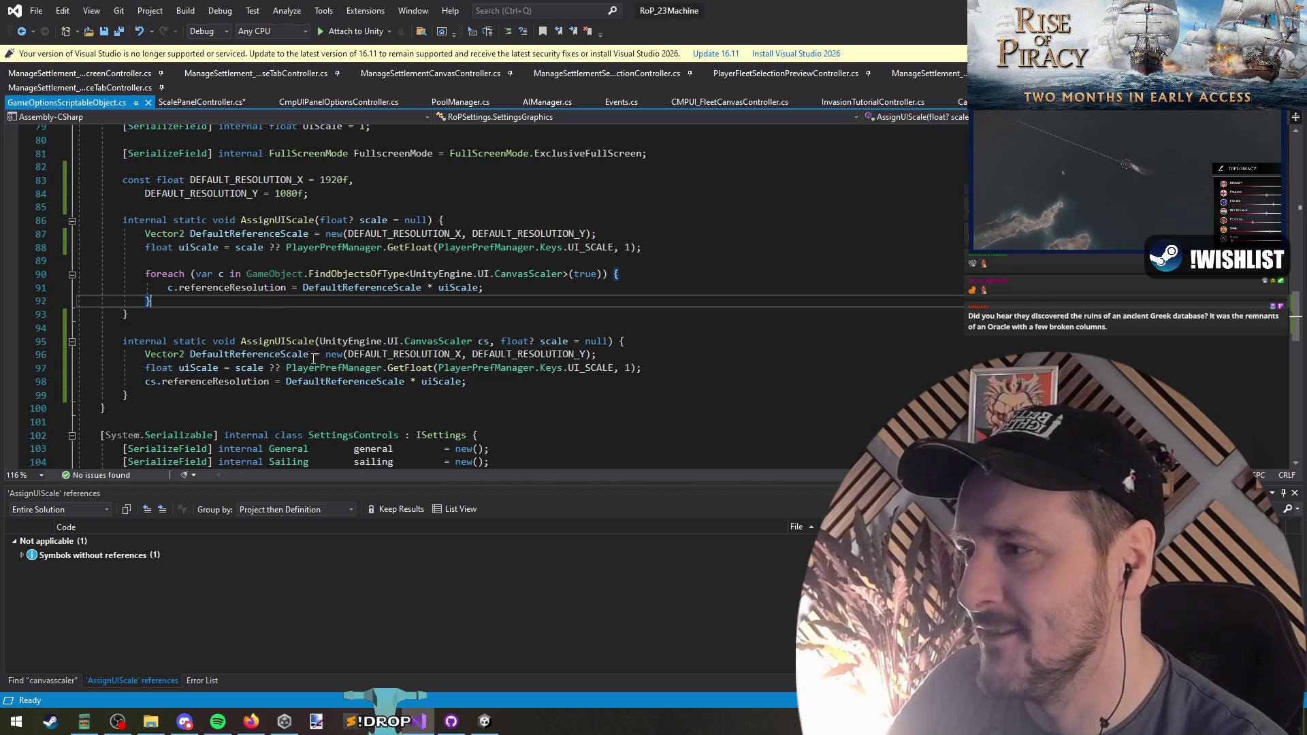
{"action": "key", "text": "ctrl+Tab"}
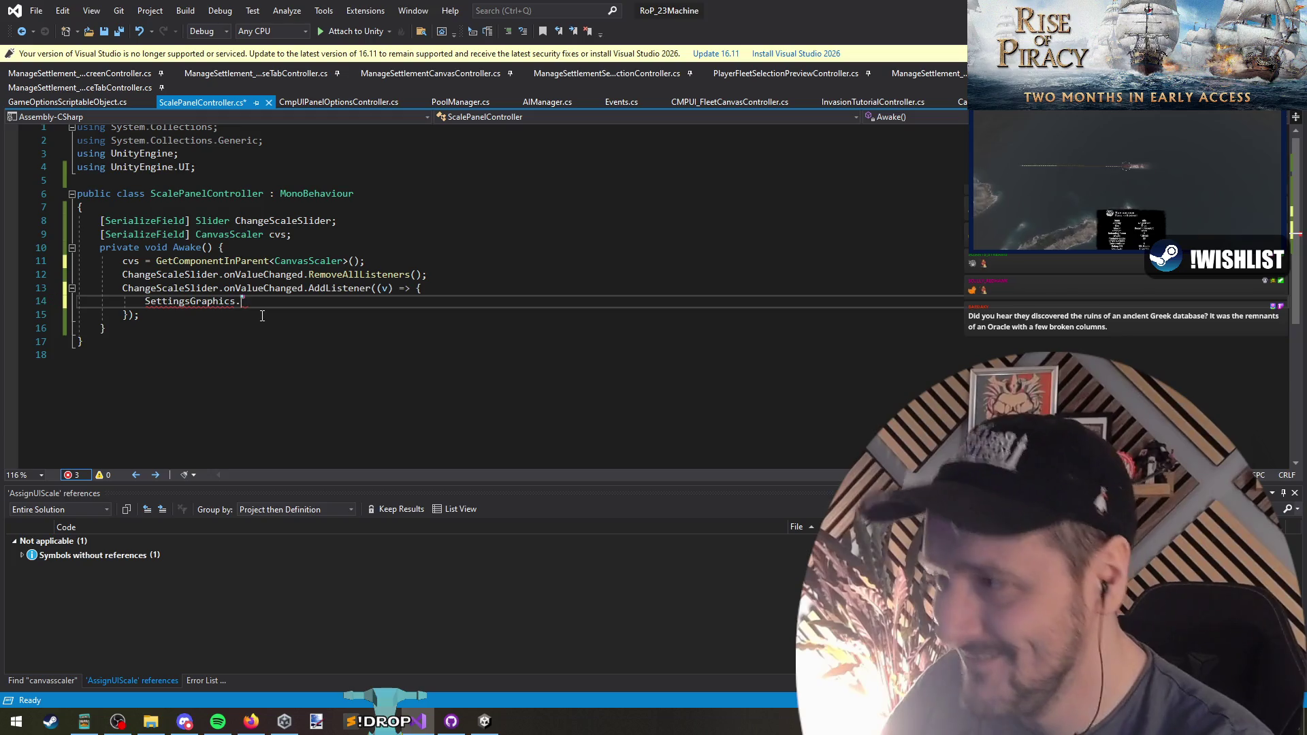
{"action": "key", "text": "ctrl+Tab"}
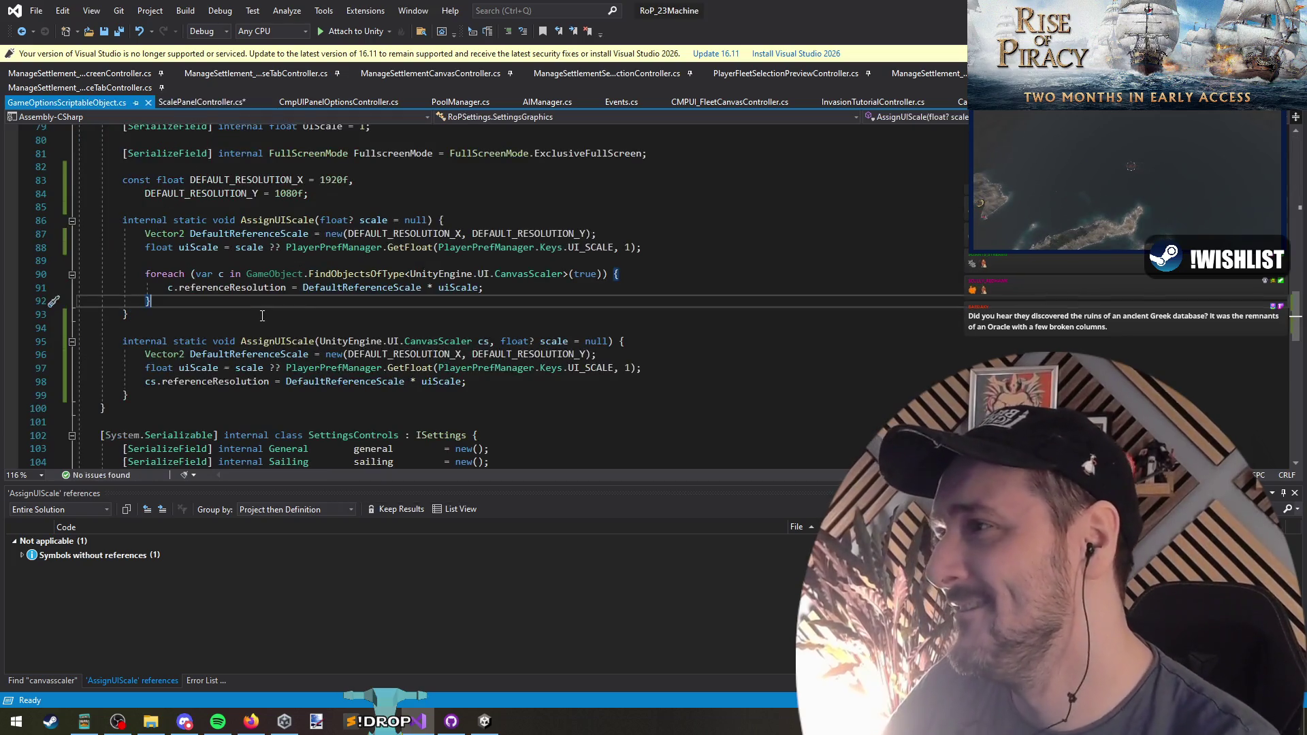
{"action": "key", "text": "ctrl+x"}
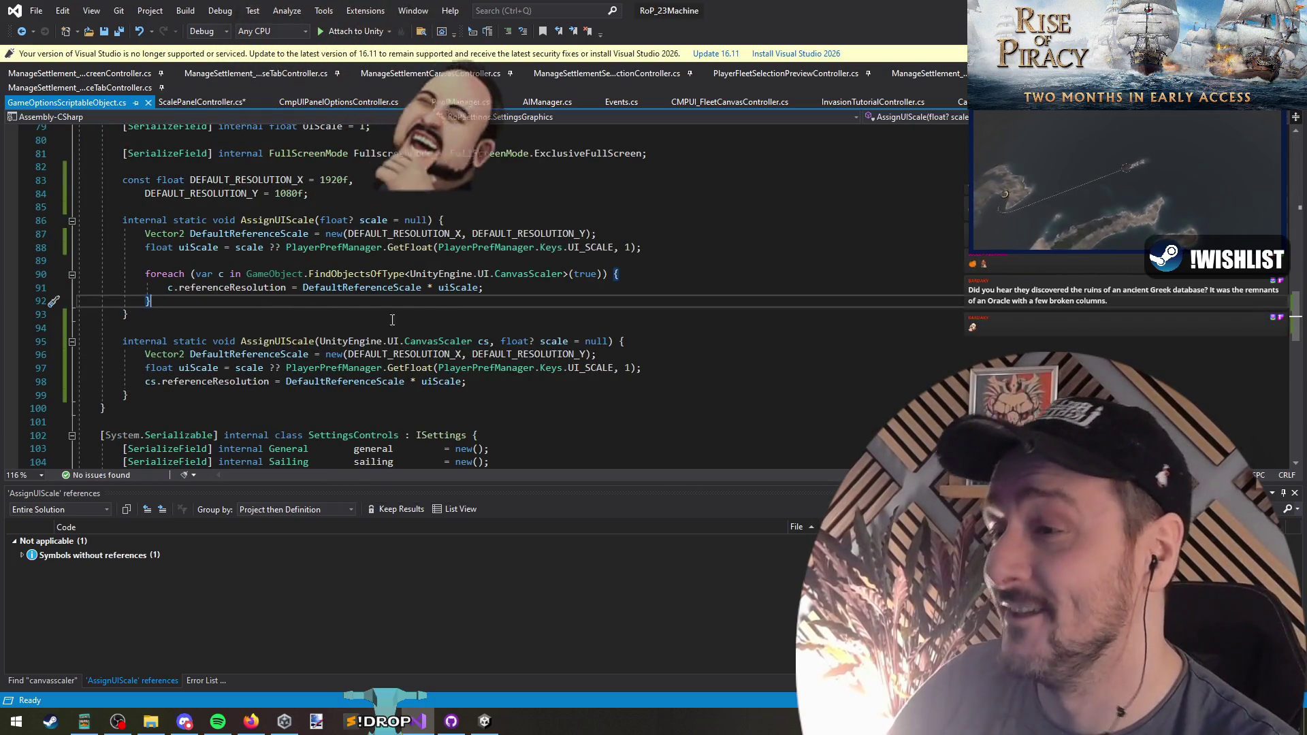
{"action": "left_click", "coordinate": [685, 276]}
{"action": "key", "text": "BackSpace"}
{"action": "key", "text": "BackSpace"}
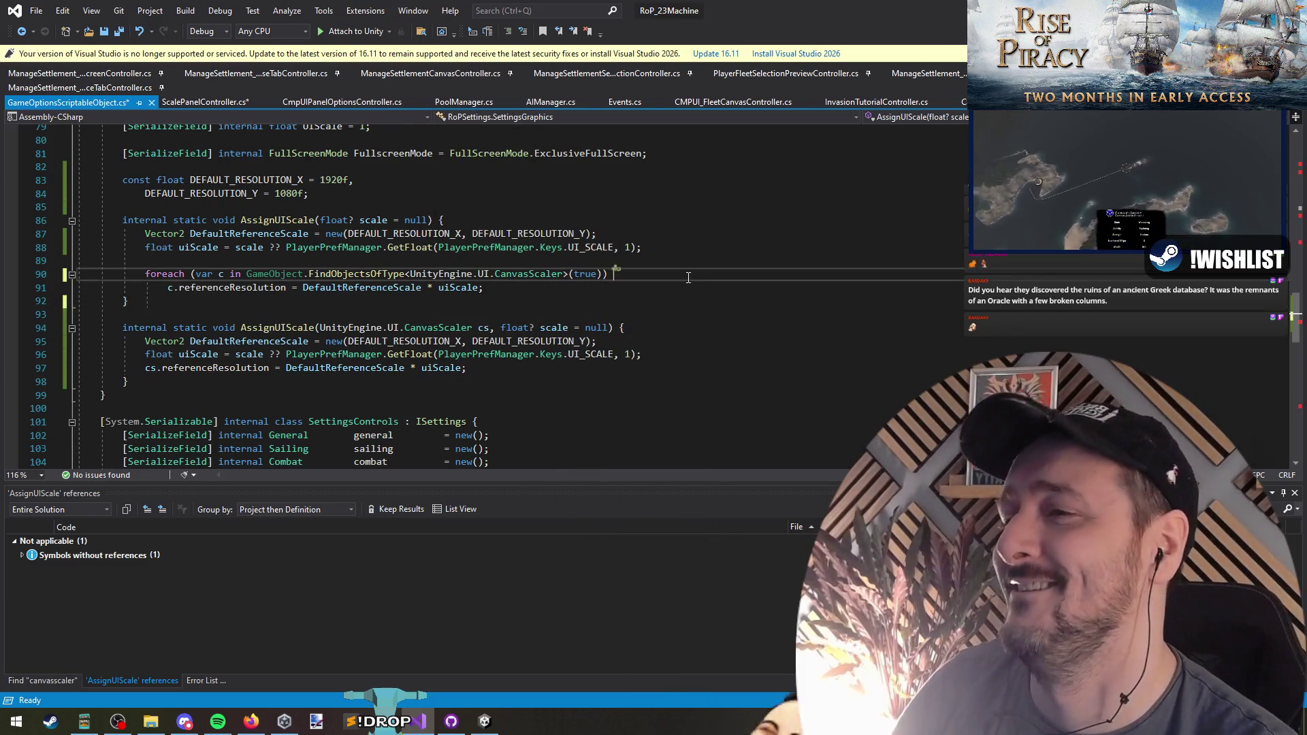
{"action": "key", "text": "ctrl+Home"}
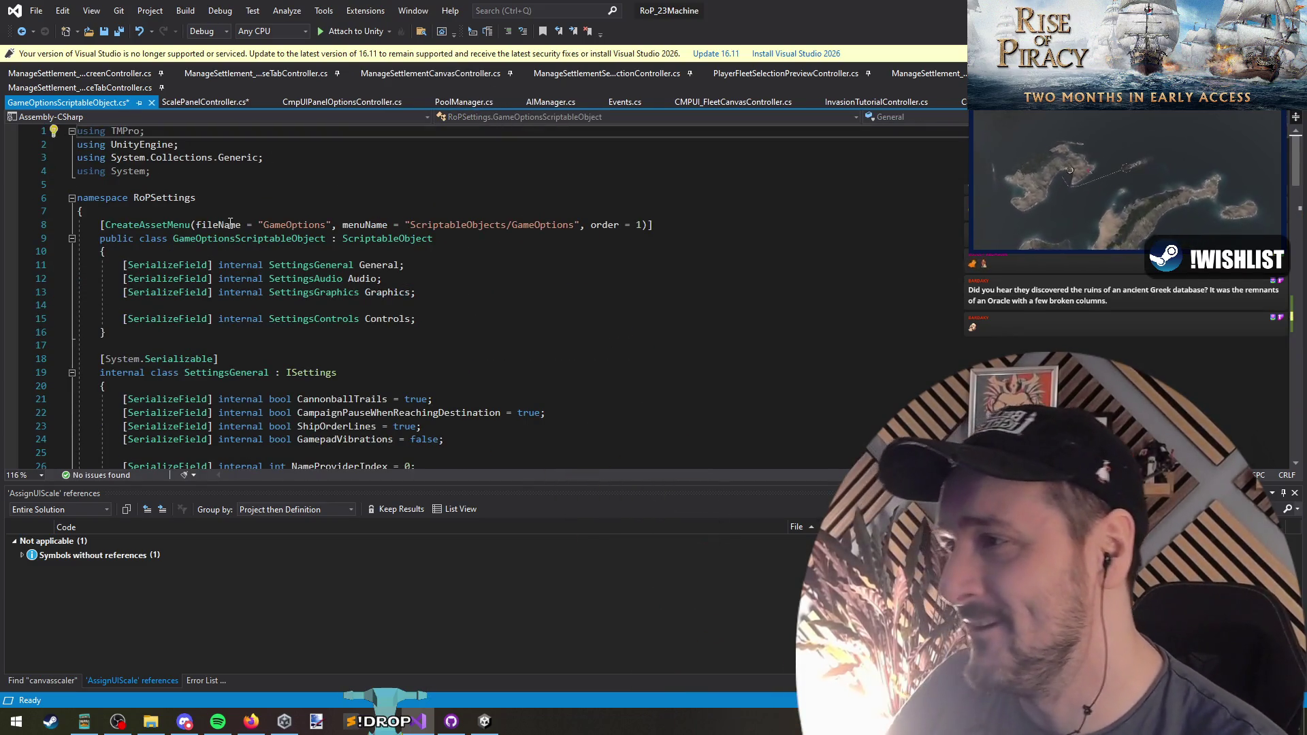
Insert a new line at the start of the ScalePanelController slider listener body
{"action": "double_click", "coordinate": [235, 239]}
{"action": "key", "text": "ctrl+Tab"}
{"action": "key", "text": "ctrl+Tab"}
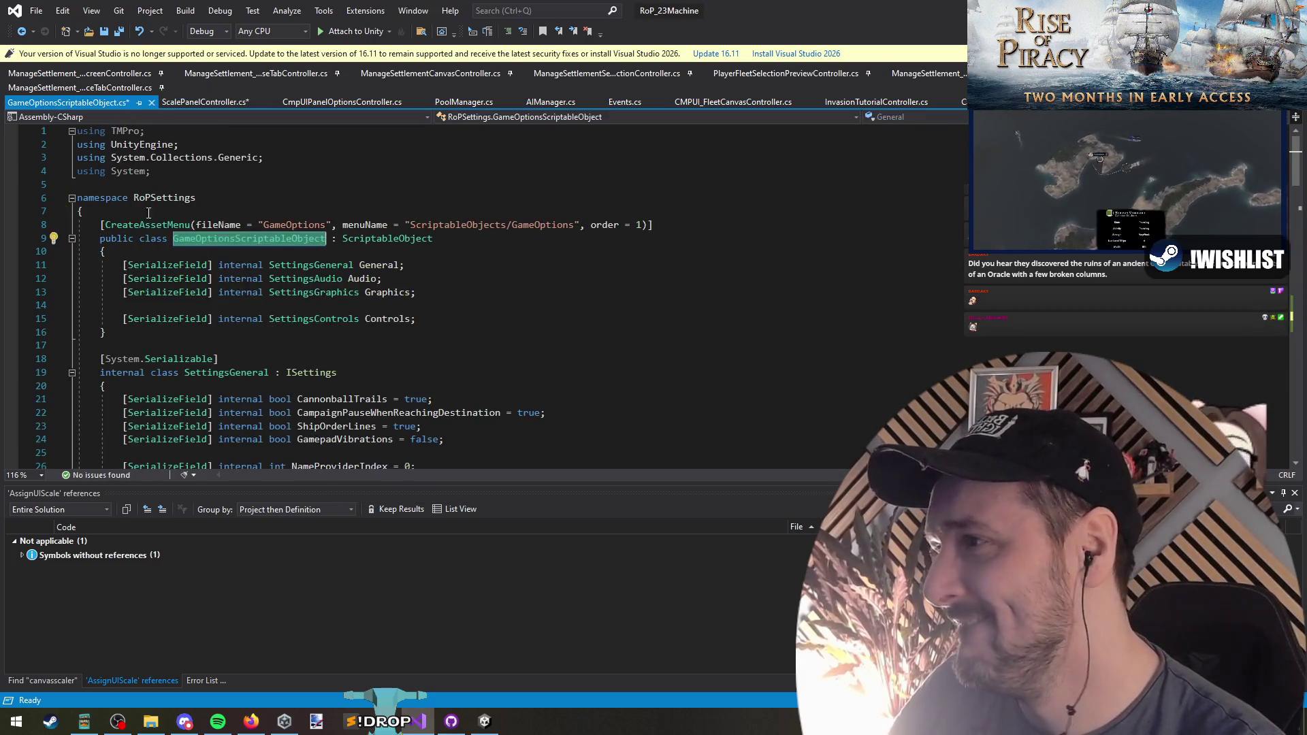
{"action": "key", "text": "ctrl+Tab"}
{"action": "left_click", "coordinate": [534, 285]}
{"action": "key", "text": "Return"}
Complete line 14 as RoPSettings.SettingsGraphics.AssignUIScale(cvs, v); in the slider listener
{"action": "type", "text": "RoPSettings."}
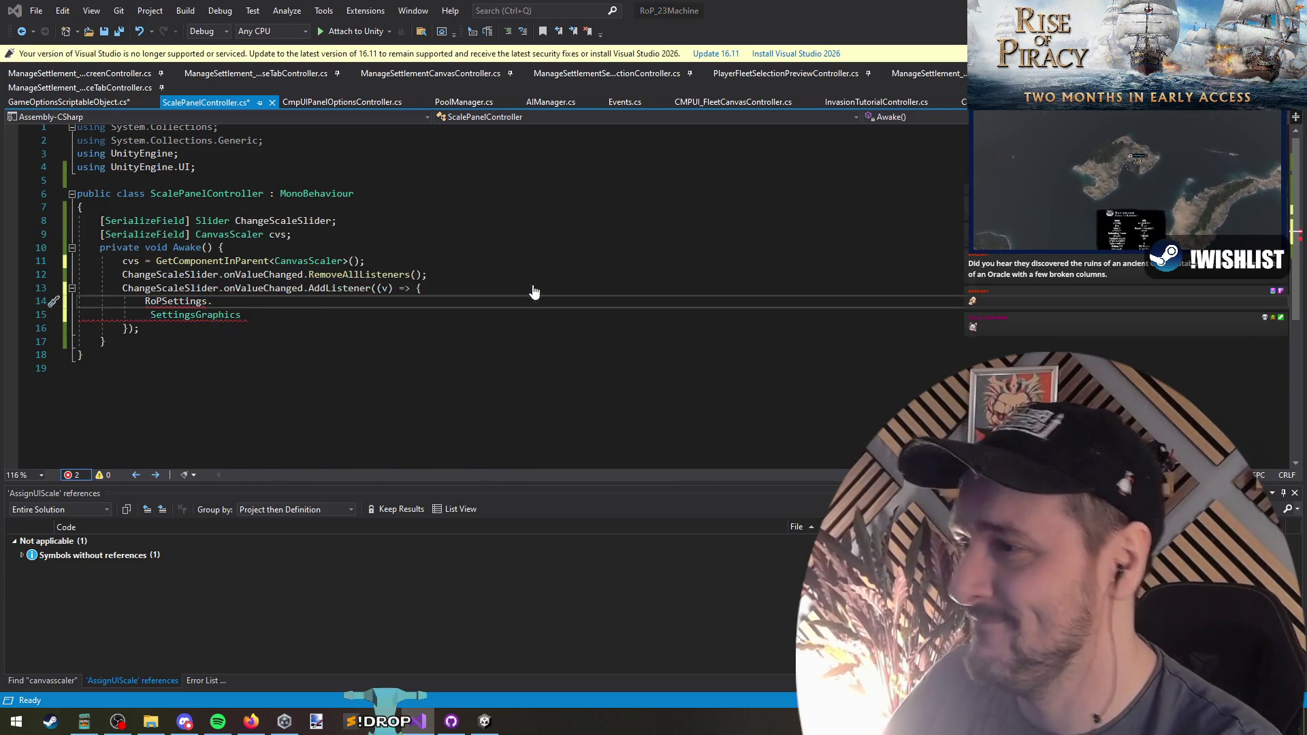
{"action": "key", "text": "ctrl+Tab"}
{"action": "scroll", "coordinate": [325, 353], "scroll_direction": "down", "scroll_amount": 6}
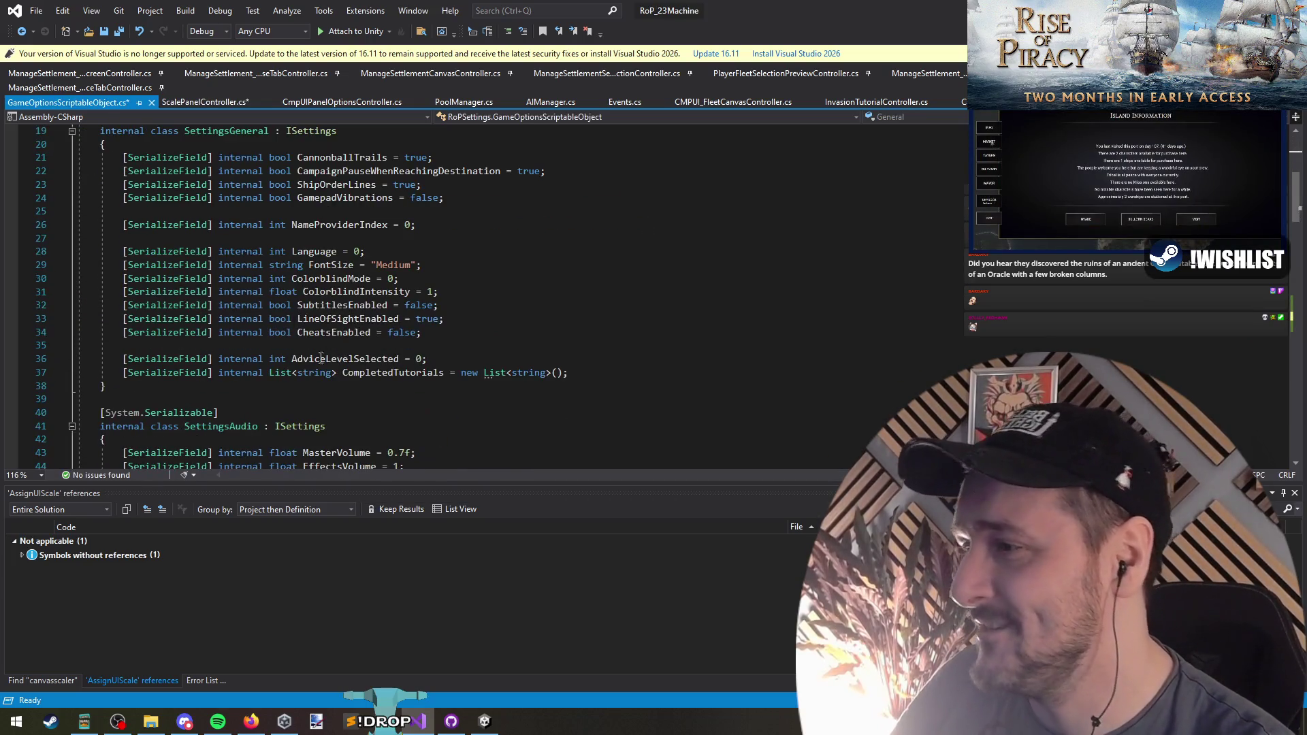
{"action": "scroll", "coordinate": [325, 353], "scroll_direction": "down", "scroll_amount": 14}
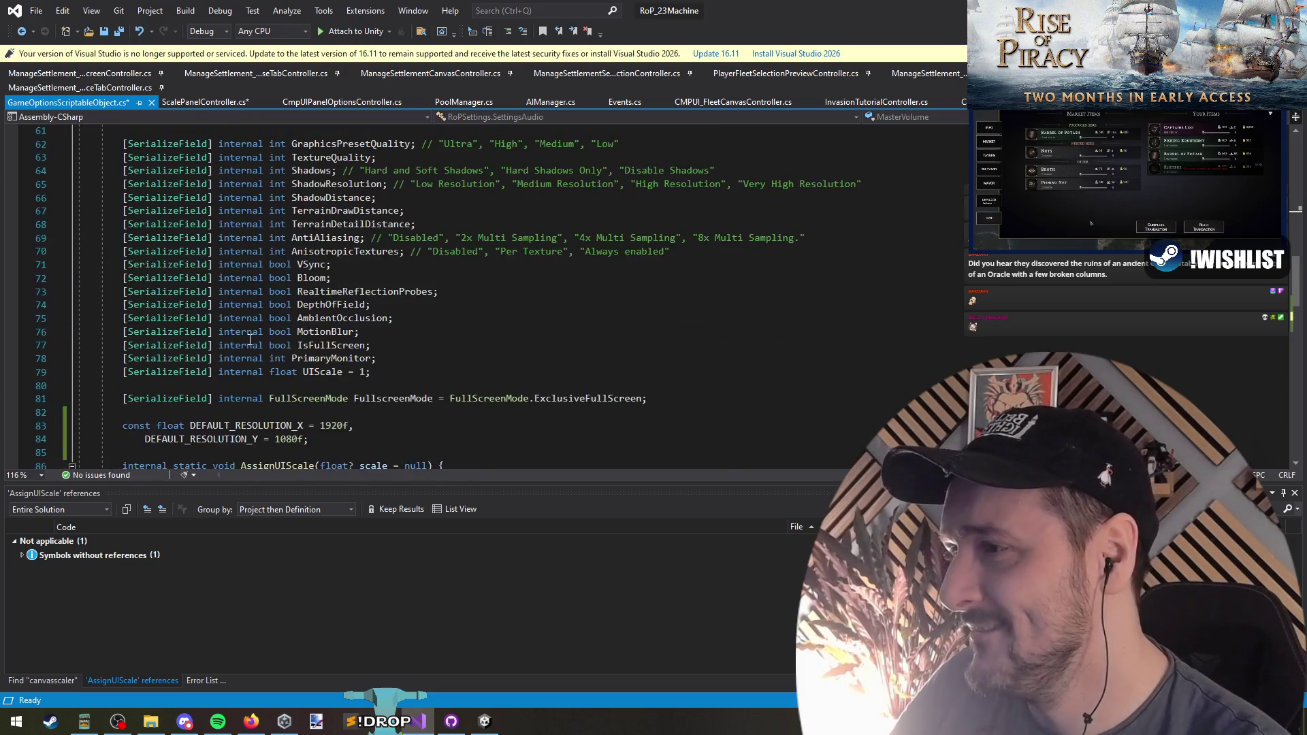
{"action": "scroll", "coordinate": [251, 340], "scroll_direction": "up", "scroll_amount": 5}
{"action": "key", "text": "ctrl+Tab"}
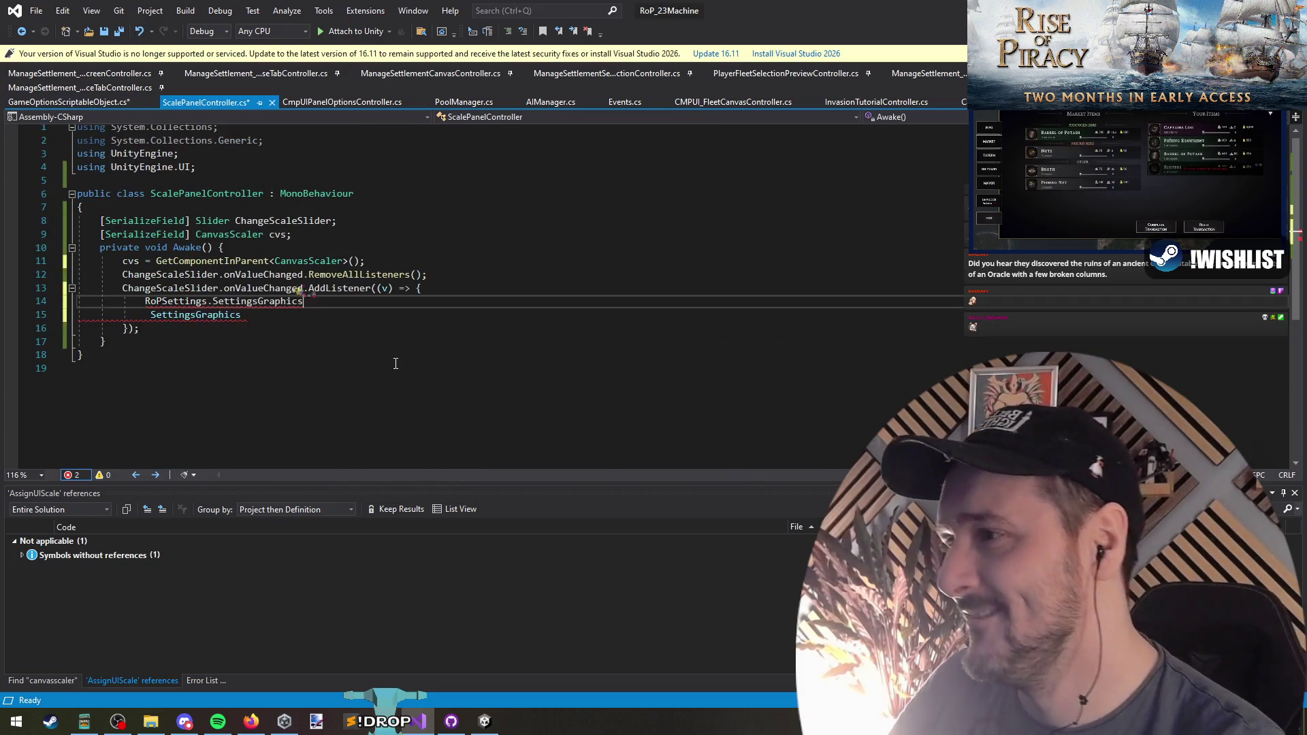
{"action": "key", "text": "ctrl+Delete"}
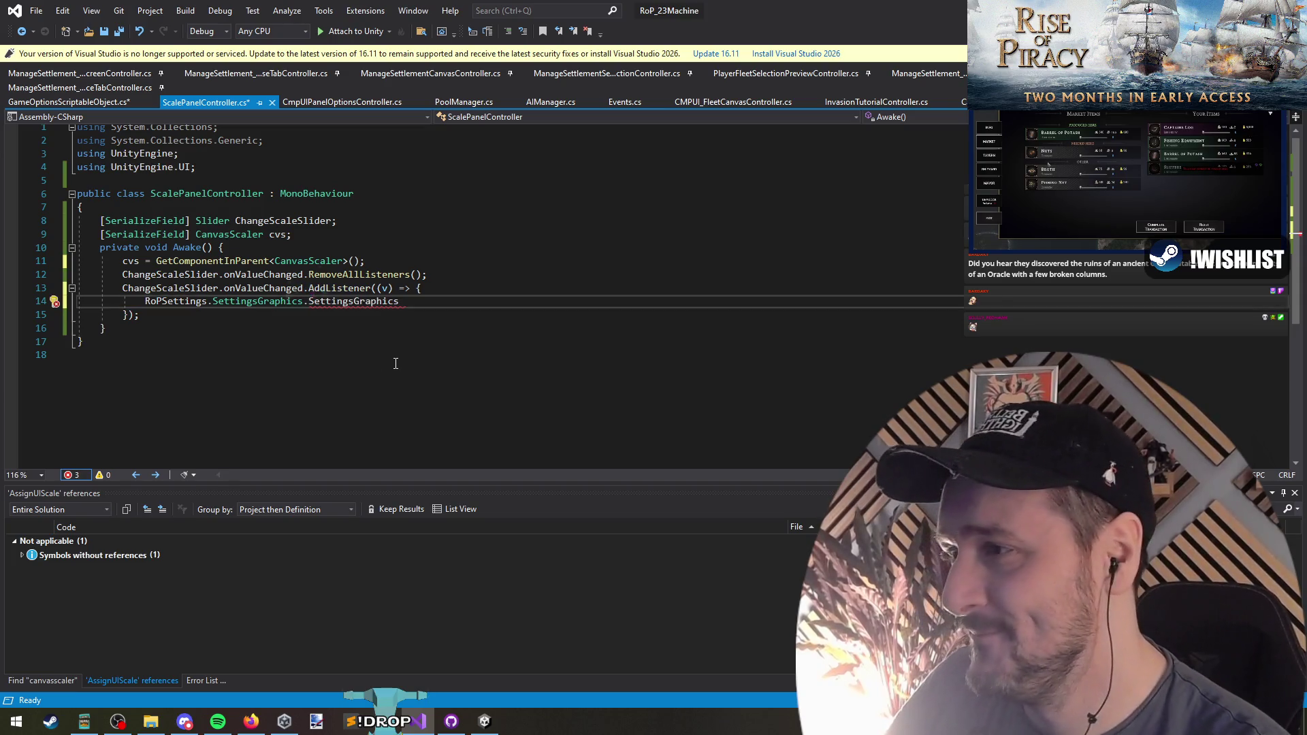
{"action": "key", "text": "ctrl+shift+Right"}
{"action": "type", "text": "ass"}
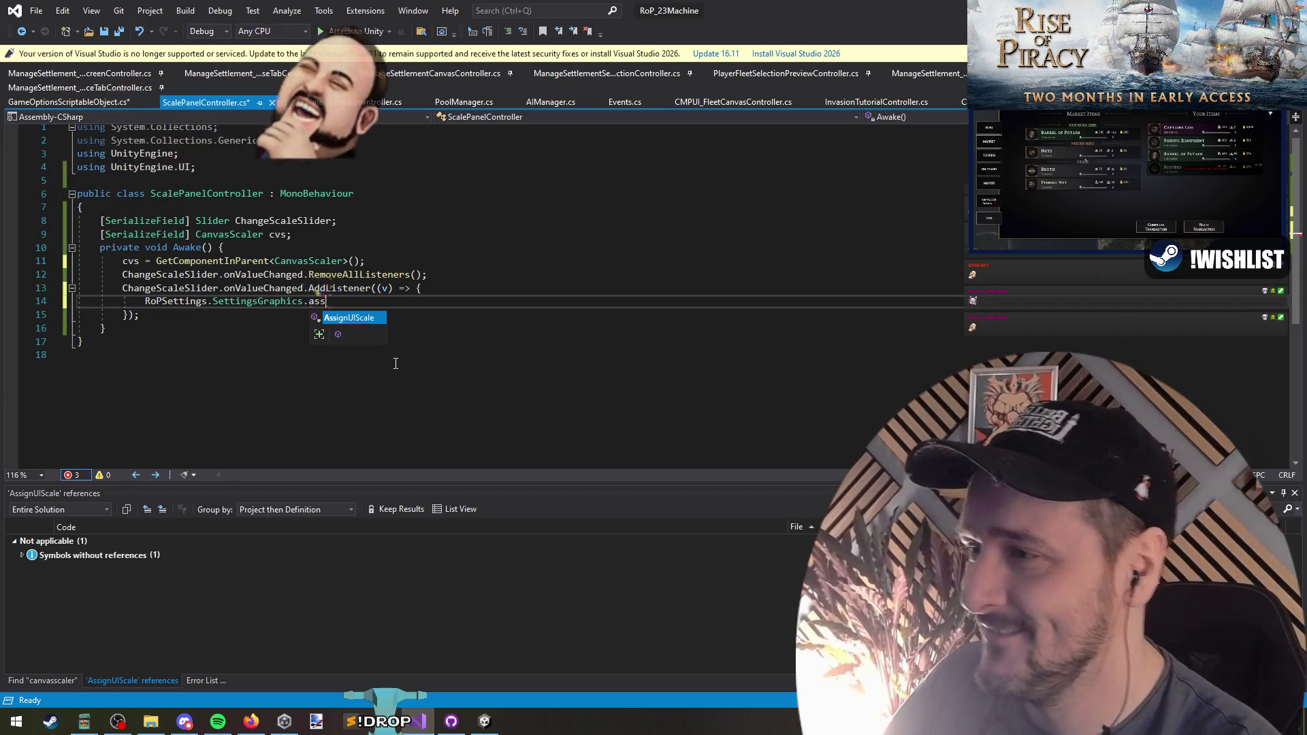
{"action": "type", "text": "("}
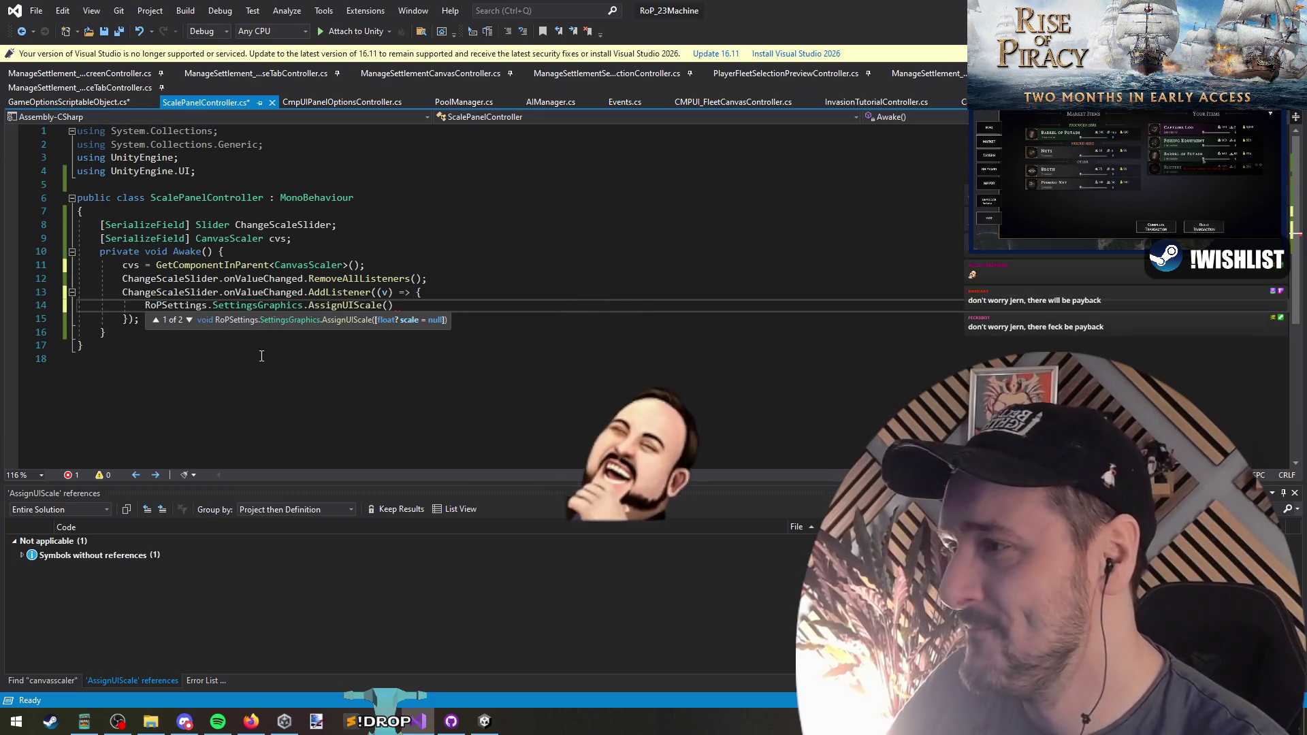
{"action": "type", "text": "cvs, "}
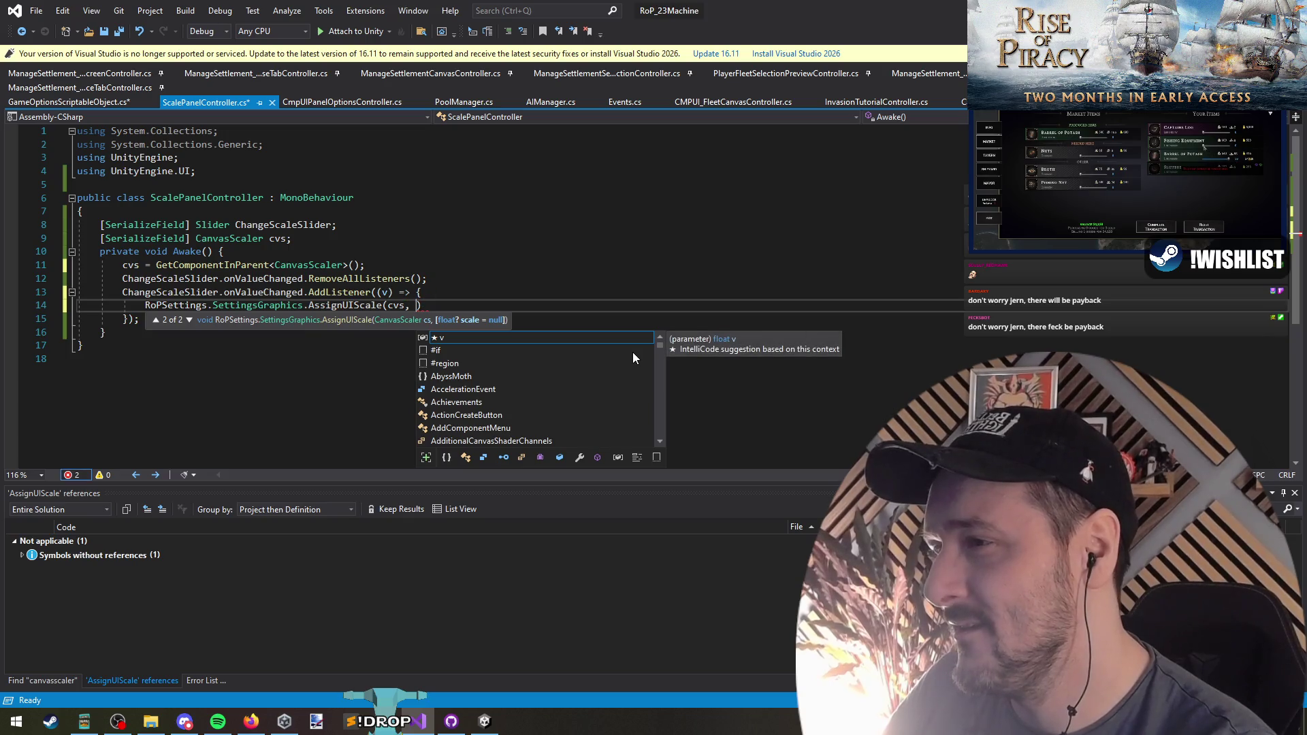
{"action": "type", "text": "v);"}
{"action": "key", "text": "Down"}
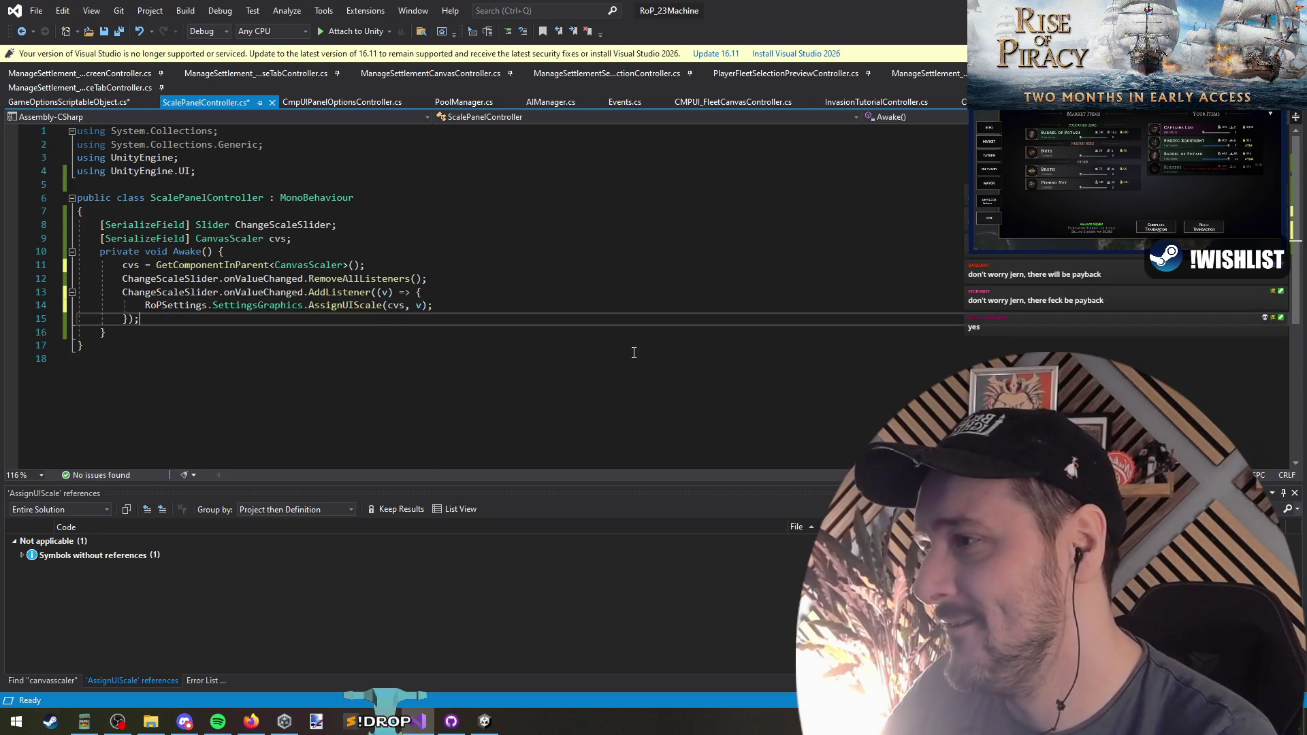
Save ScalePanelController.cs and all other modified scripts
{"action": "key", "text": "ctrl+s"}
{"action": "left_click", "coordinate": [119, 34]}
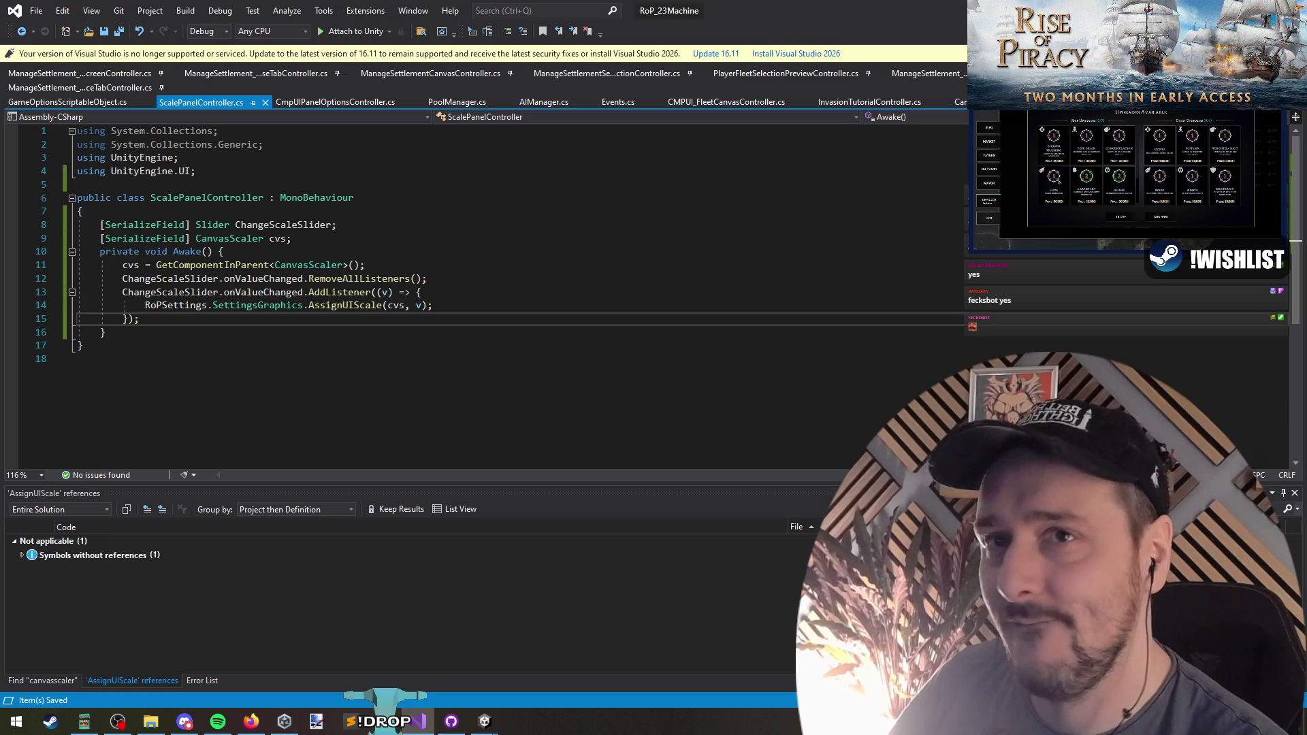
{"action": "key", "text": "alt+Tab"}
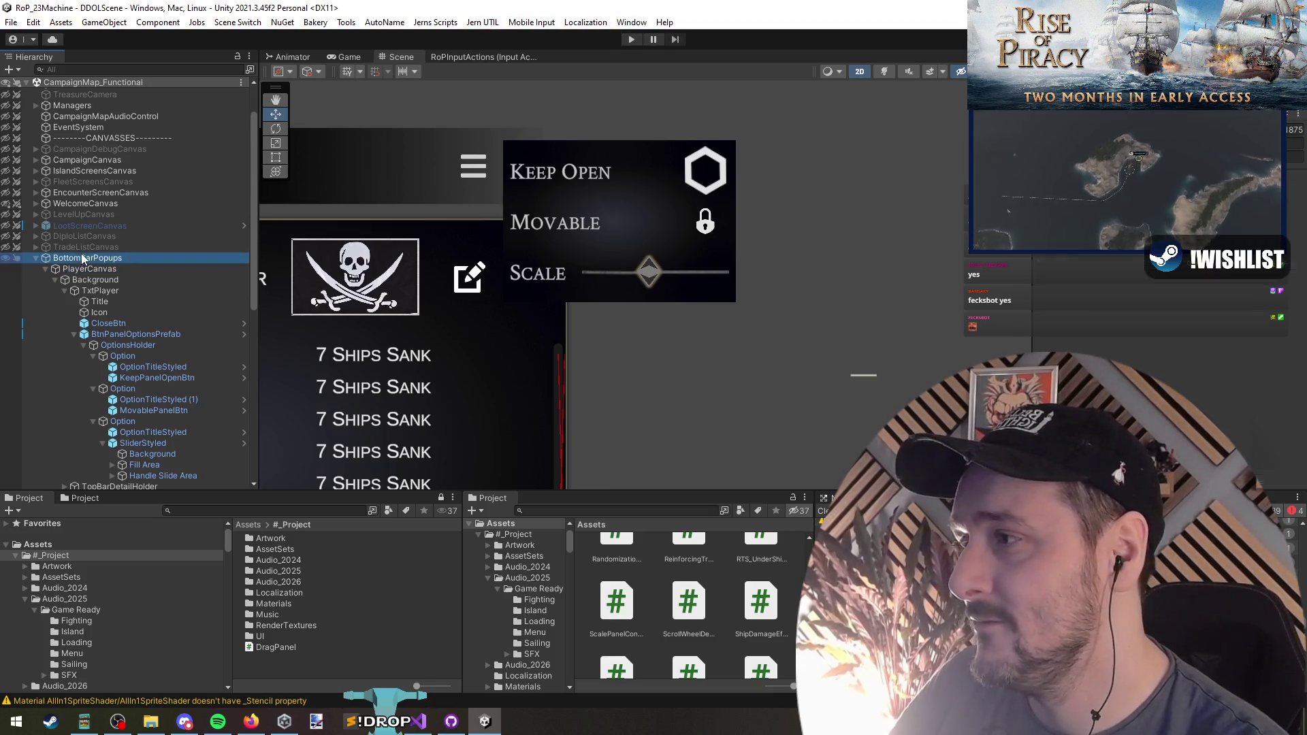
Toggle PlayerCanvas off and on, select SliderStyled, and open ScalePanelController in Visual Studio
{"action": "key", "text": "alt+shift+a"}
{"action": "key", "text": "alt+shift+a"}
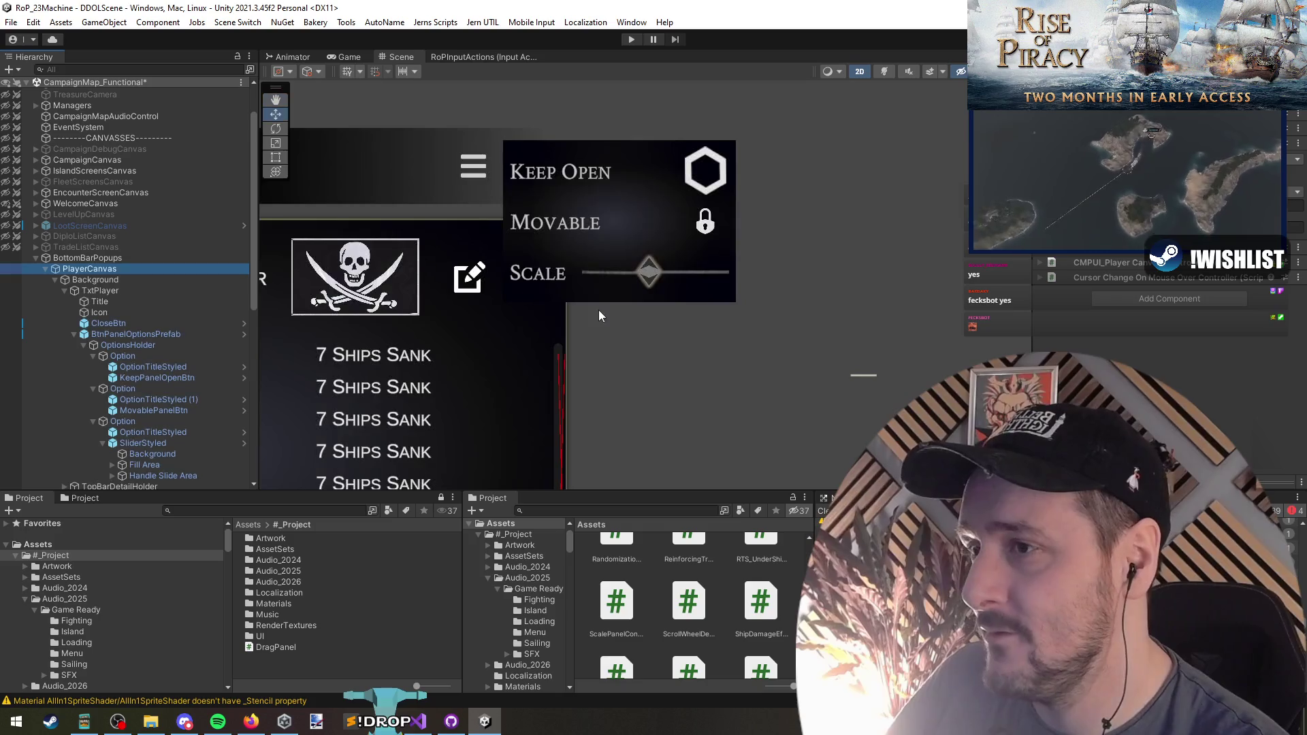
{"action": "key", "text": "w"}
{"action": "left_click", "coordinate": [613, 273]}
{"action": "scroll", "coordinate": [1192, 400], "scroll_direction": "down", "scroll_amount": 1}
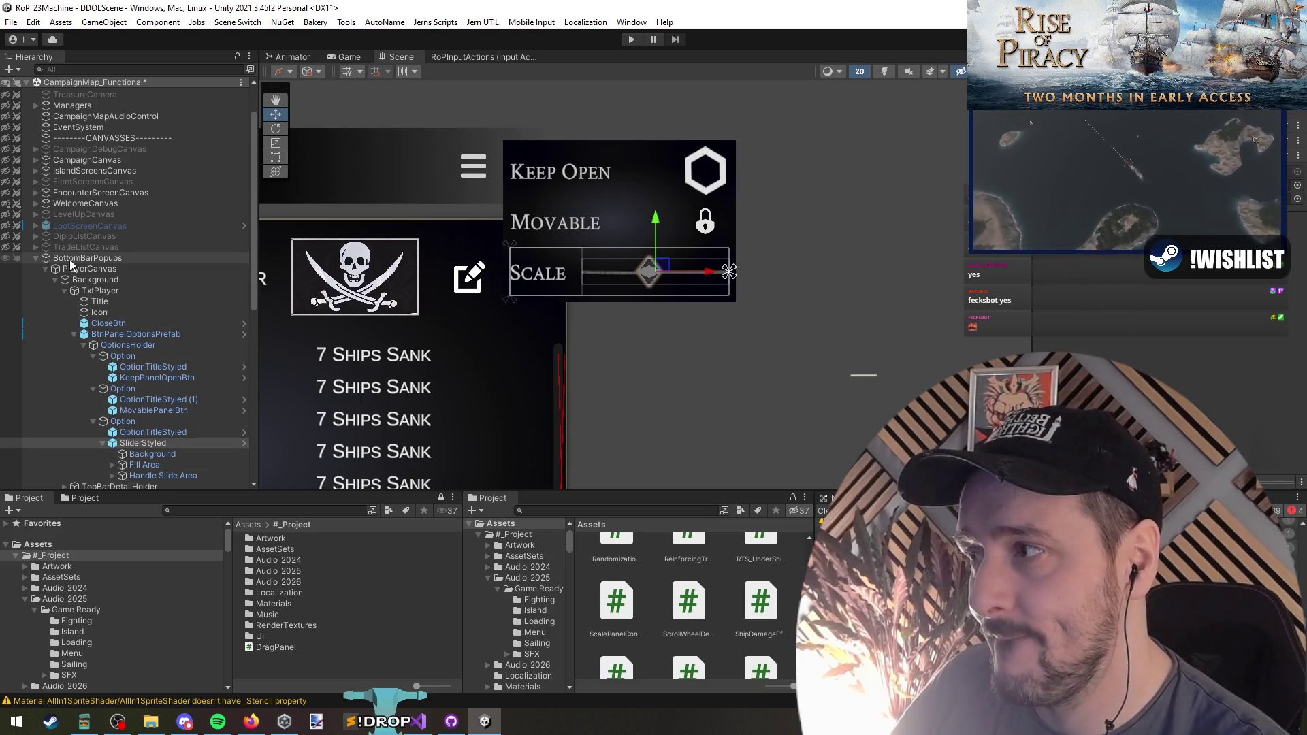
{"action": "double_click", "coordinate": [954, 243]}
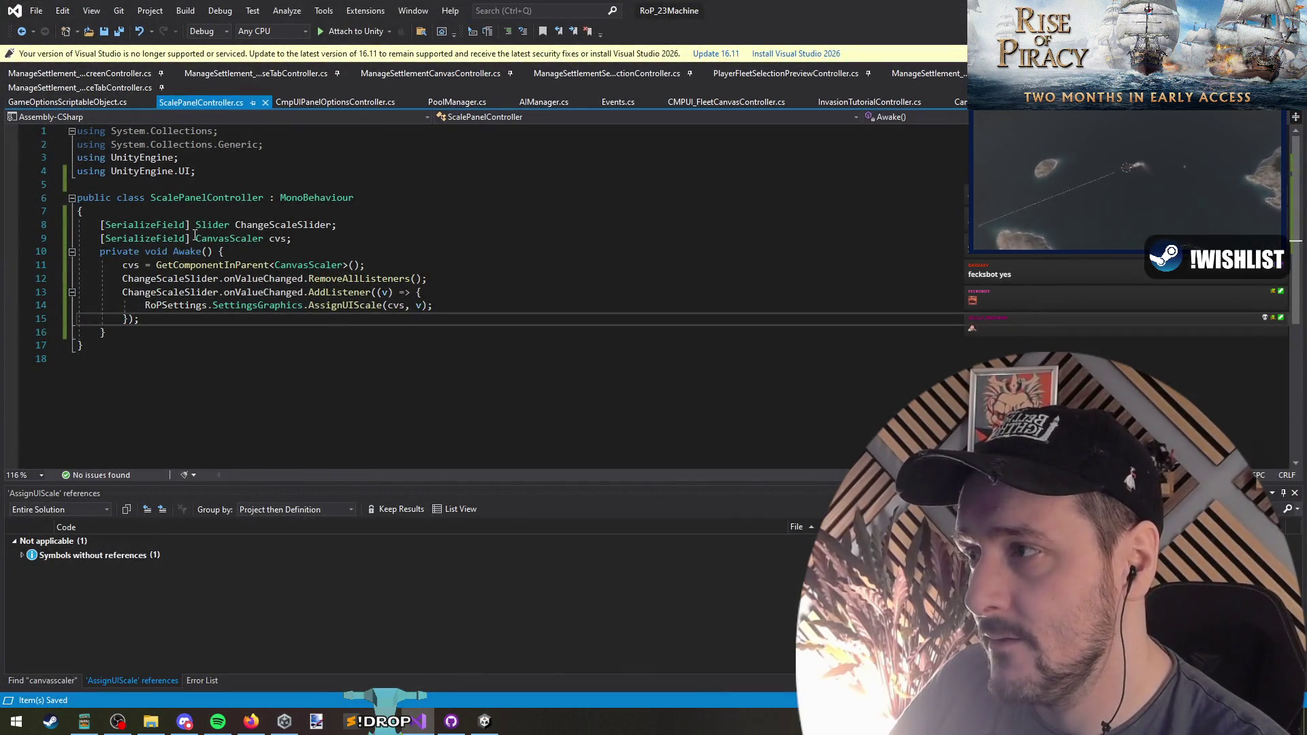
Remove the [SerializeField] attribute from the cvs field
{"action": "left_click_drag", "start_coordinate": [195, 239], "coordinate": [101, 238]}
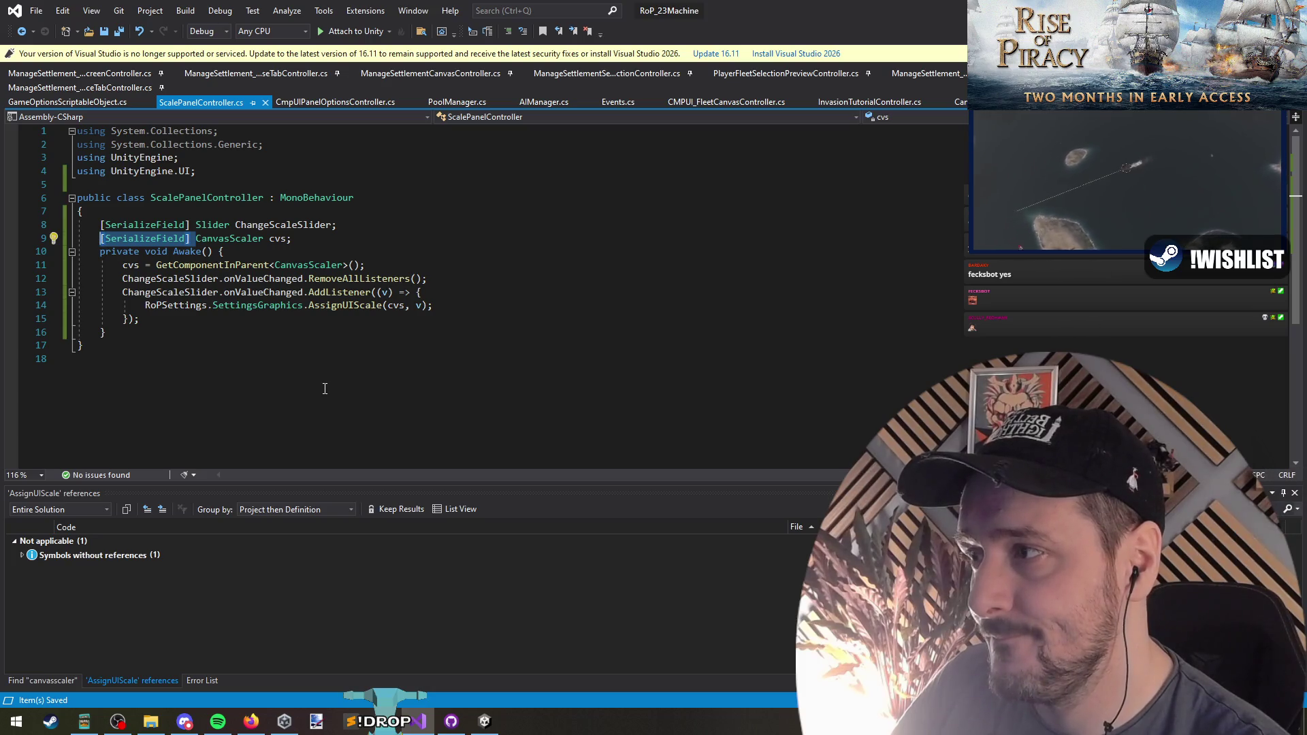
{"action": "key", "text": "Delete"}
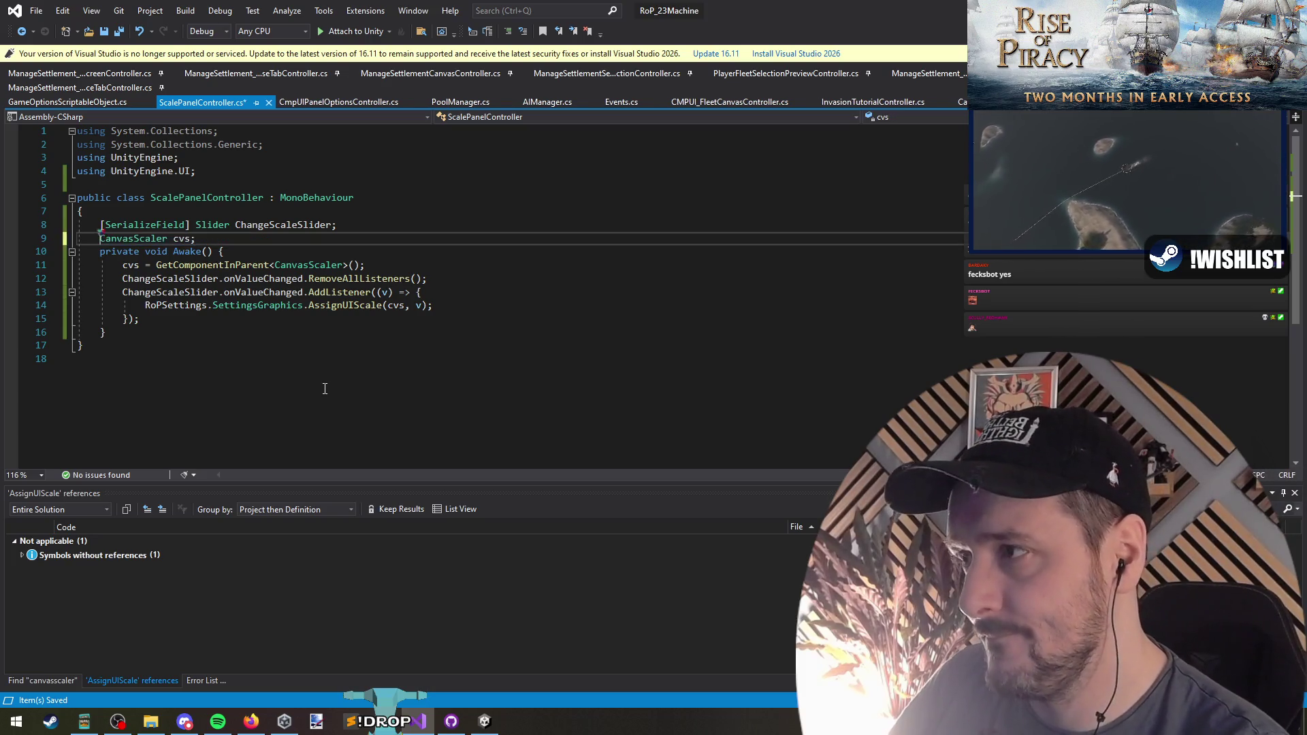
{"action": "key", "text": "alt+Tab"}
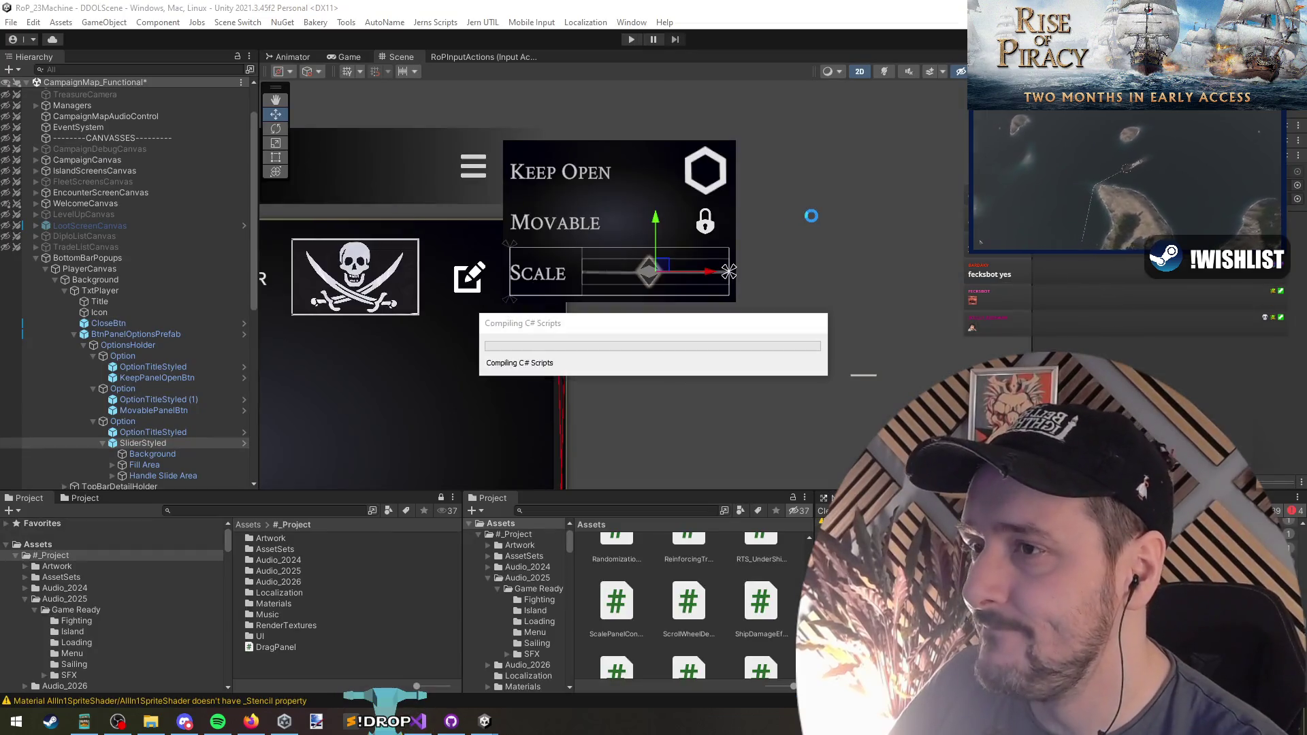
{"action": "key", "text": "alt+Tab"}
Pass true to GetComponentInParent<CanvasScaler>() and save so Unity reloads the scripts
{"action": "left_click", "coordinate": [354, 265]}
{"action": "type", "text": "true"}
{"action": "key", "text": "Down"}
{"action": "right_click", "coordinate": [689, 364]}
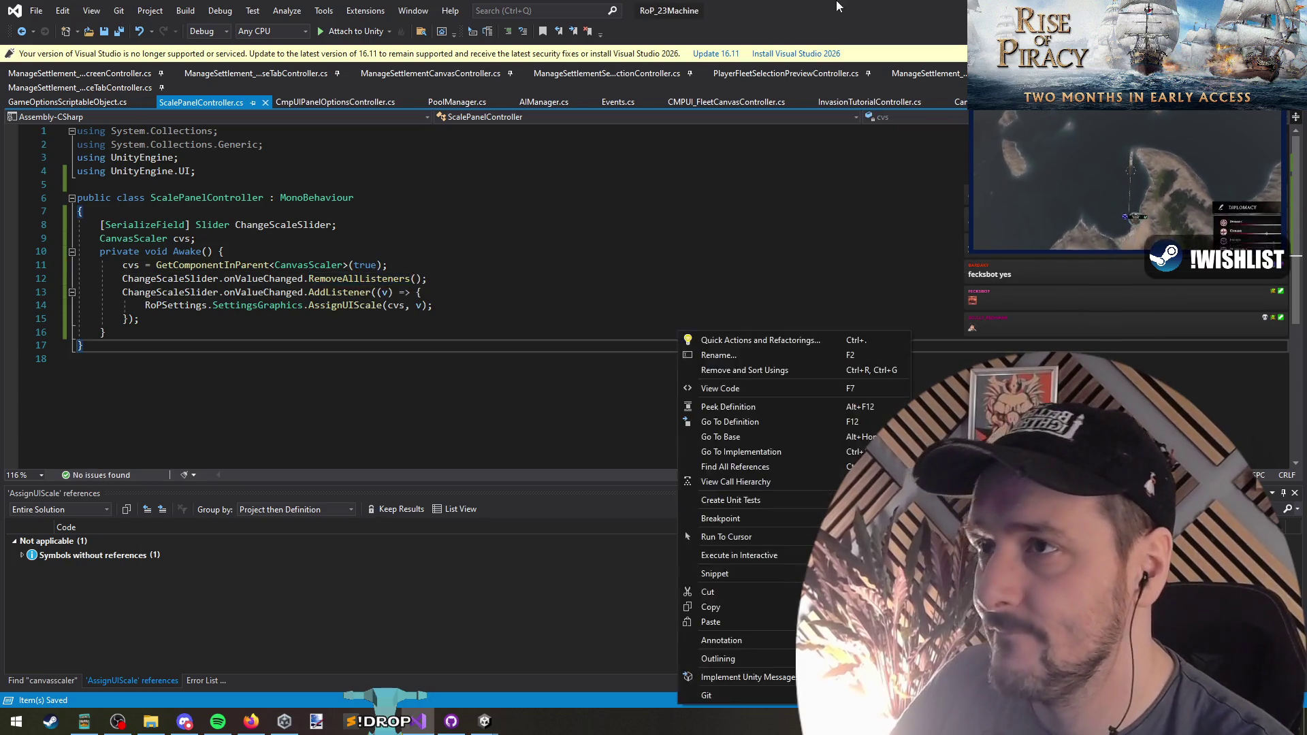
{"action": "key", "text": "Escape"}
{"action": "key", "text": "alt+Tab"}
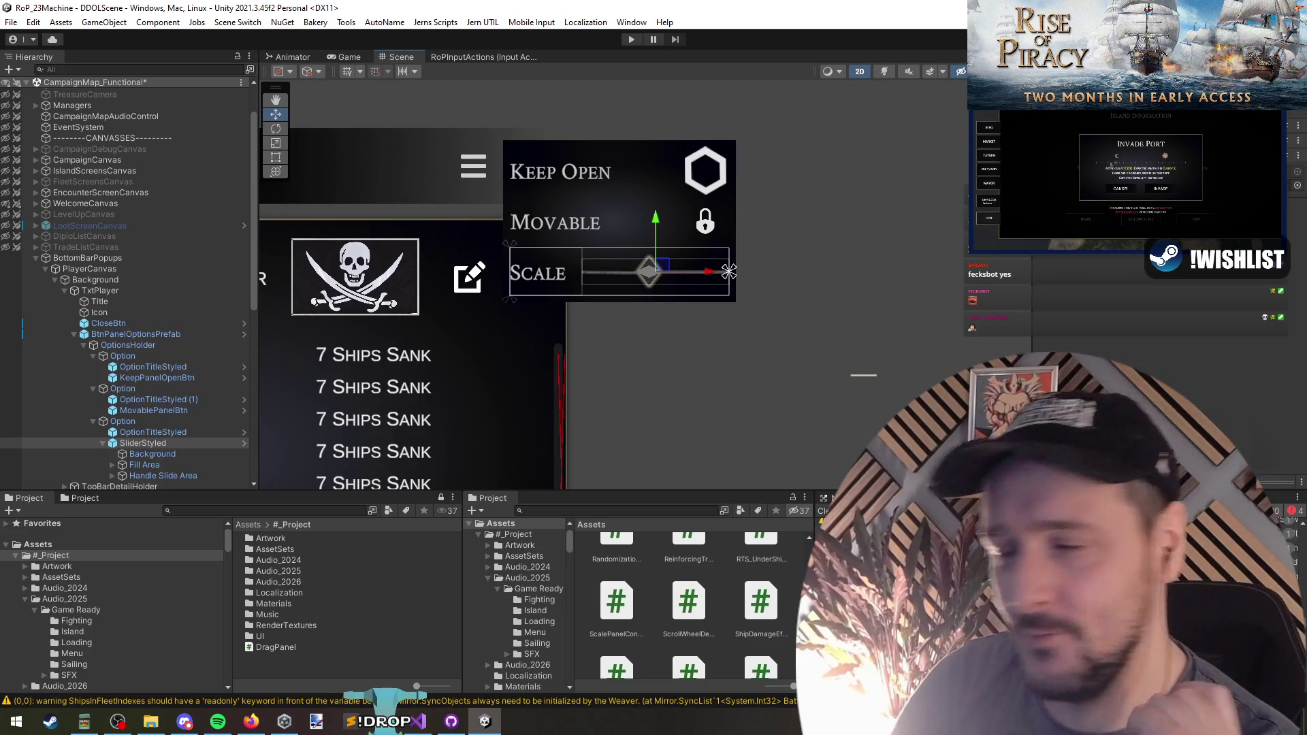
Toggle PlayerCanvas on and off, leaving it deactivated
{"action": "left_click", "coordinate": [130, 334]}
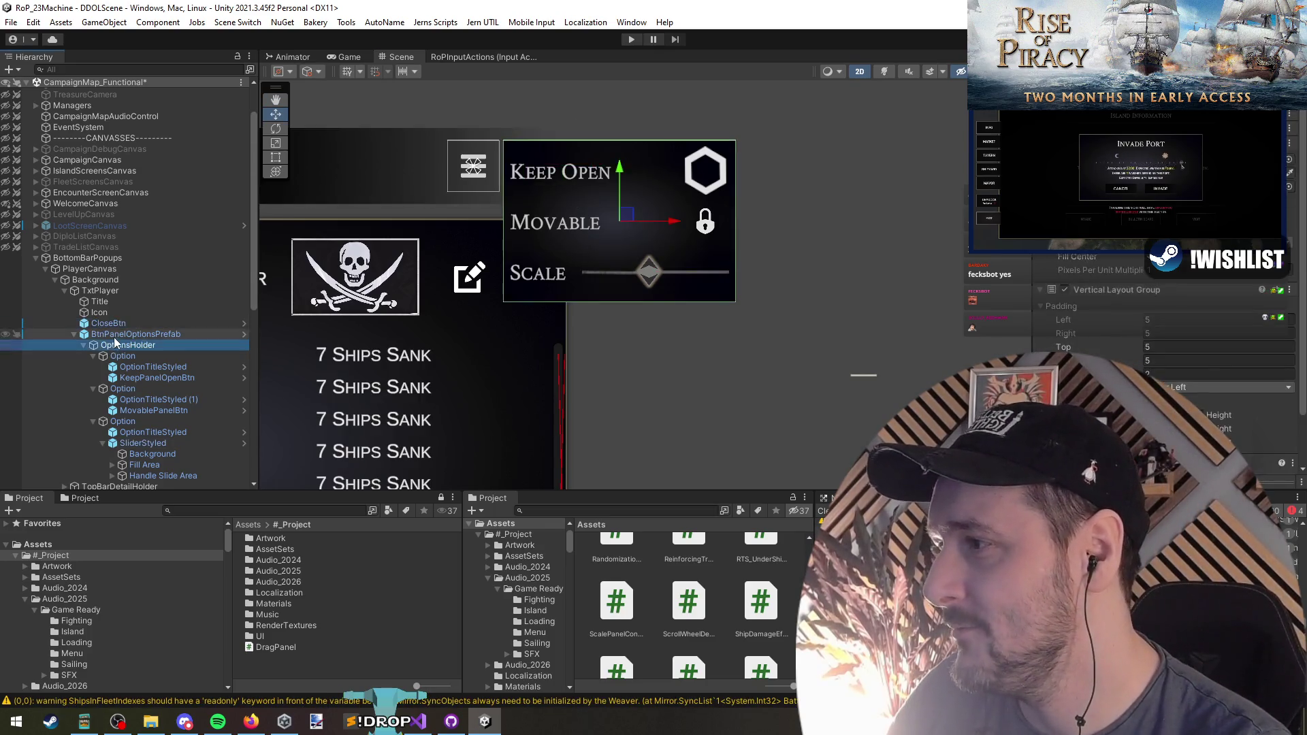
{"action": "left_click", "coordinate": [82, 269]}
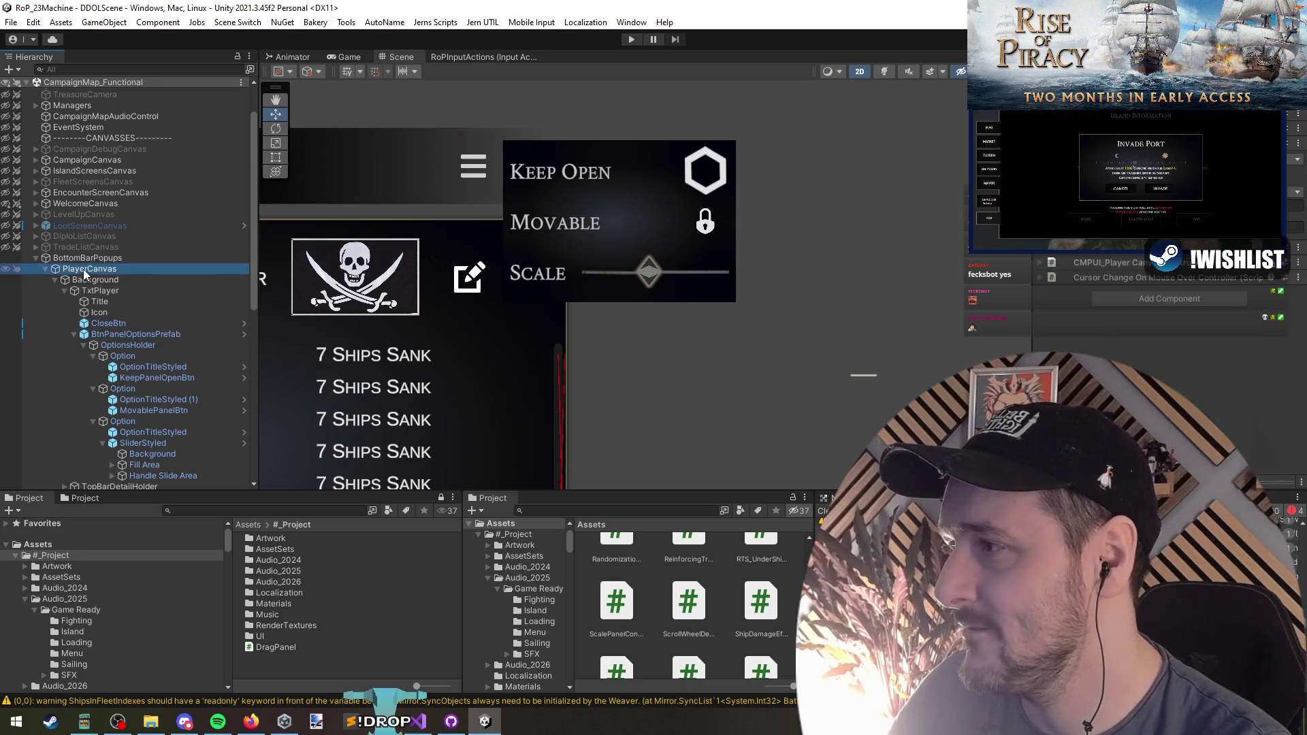
{"action": "key", "text": "alt+shift+a"}
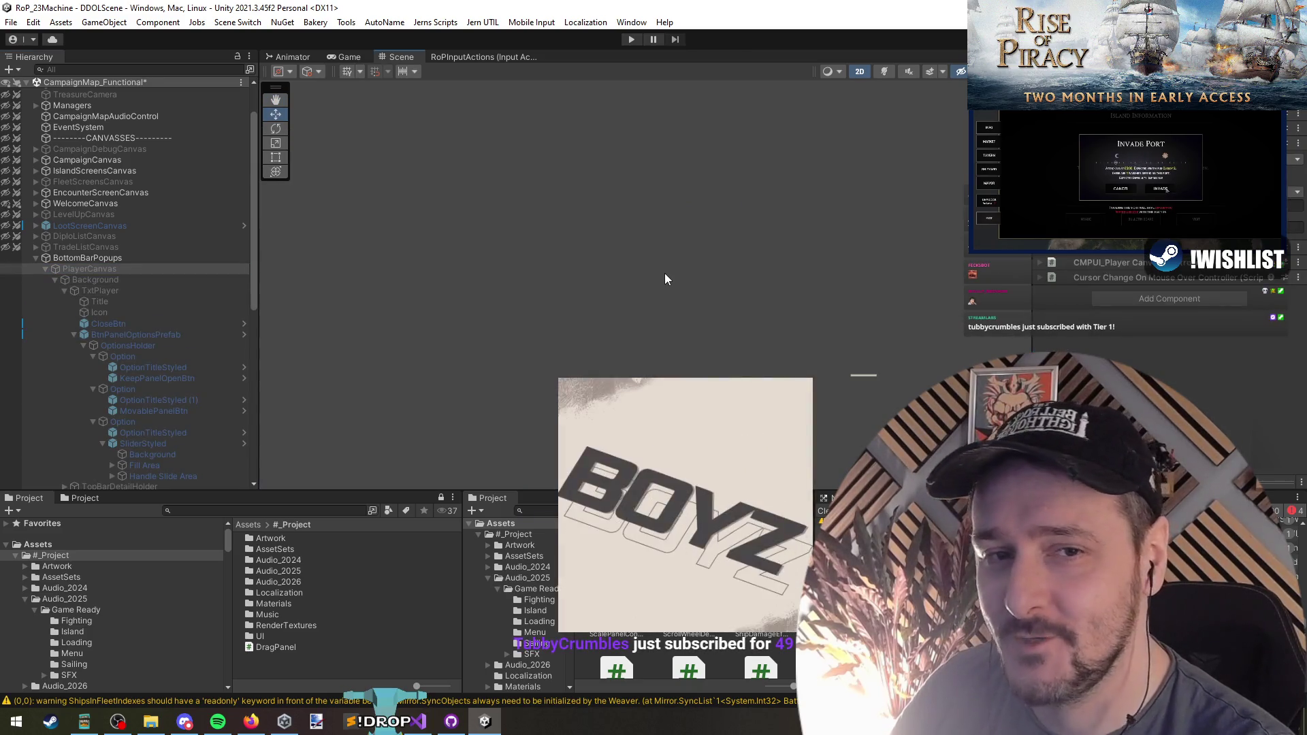
{"action": "key", "text": "alt+shift+a"}
{"action": "key", "text": "alt+shift+a"}
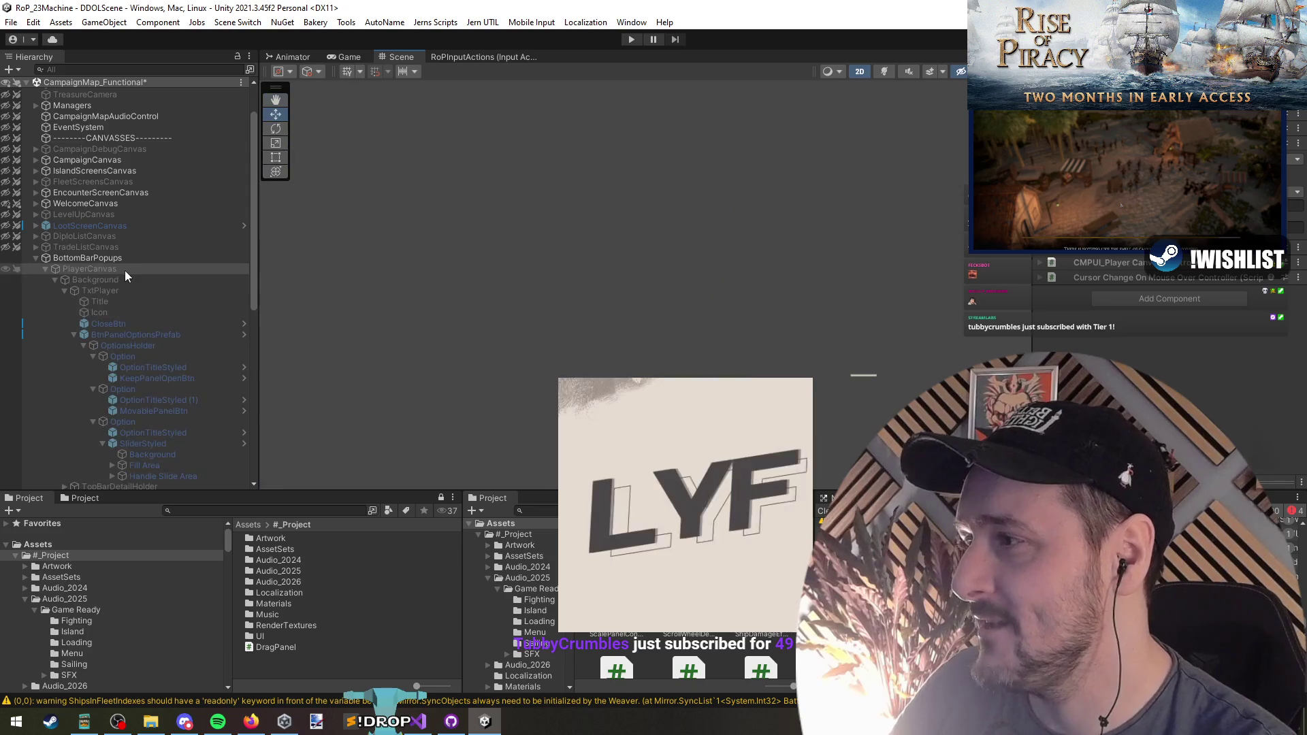
{"action": "key", "text": "Left"}
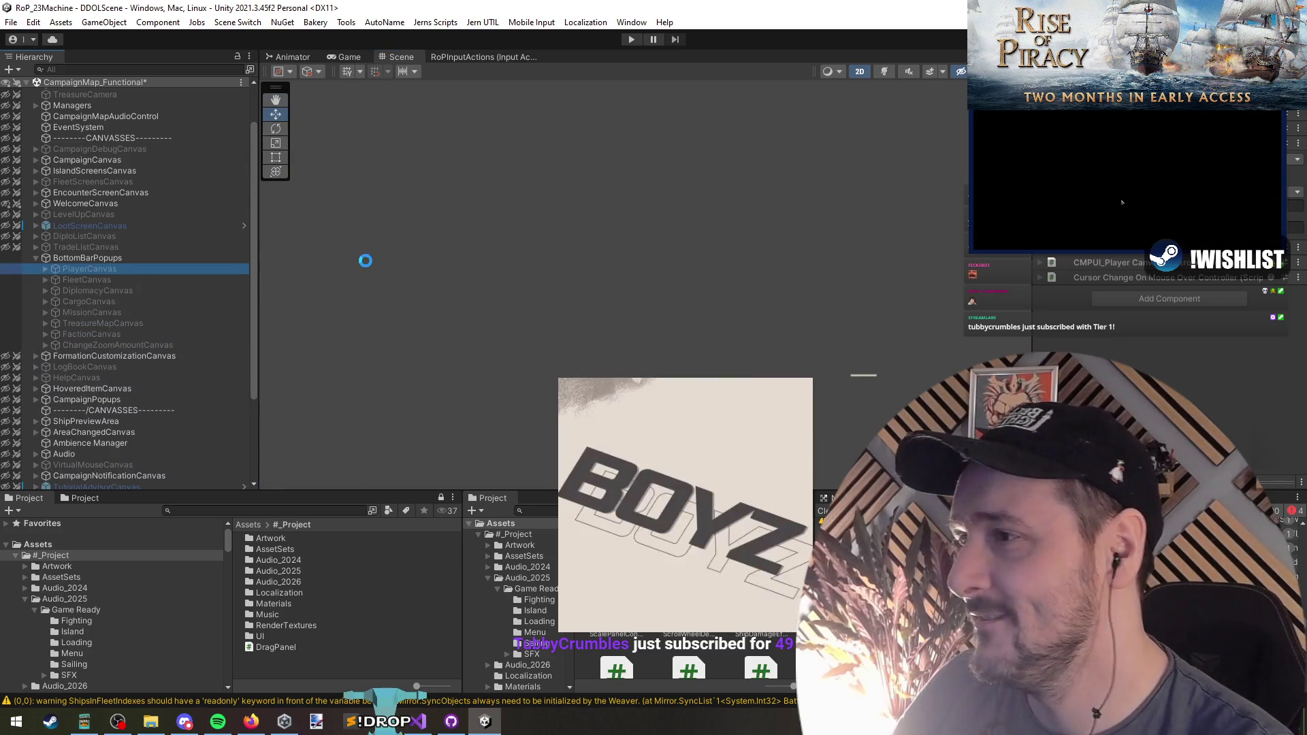
Unload the CampaignMap_Functional scene so only DDOLScene stays loaded
{"action": "left_click", "coordinate": [132, 259]}
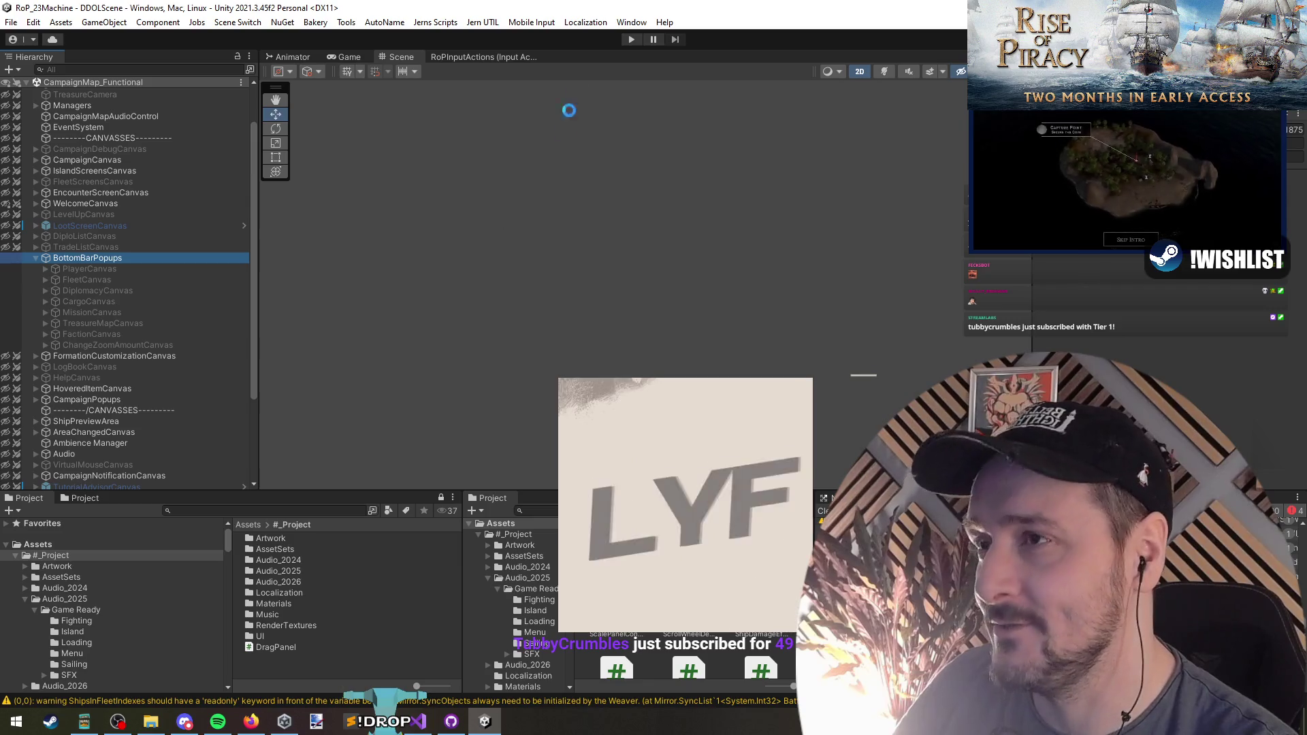
{"action": "right_click", "coordinate": [122, 83]}
{"action": "left_click", "coordinate": [163, 159]}
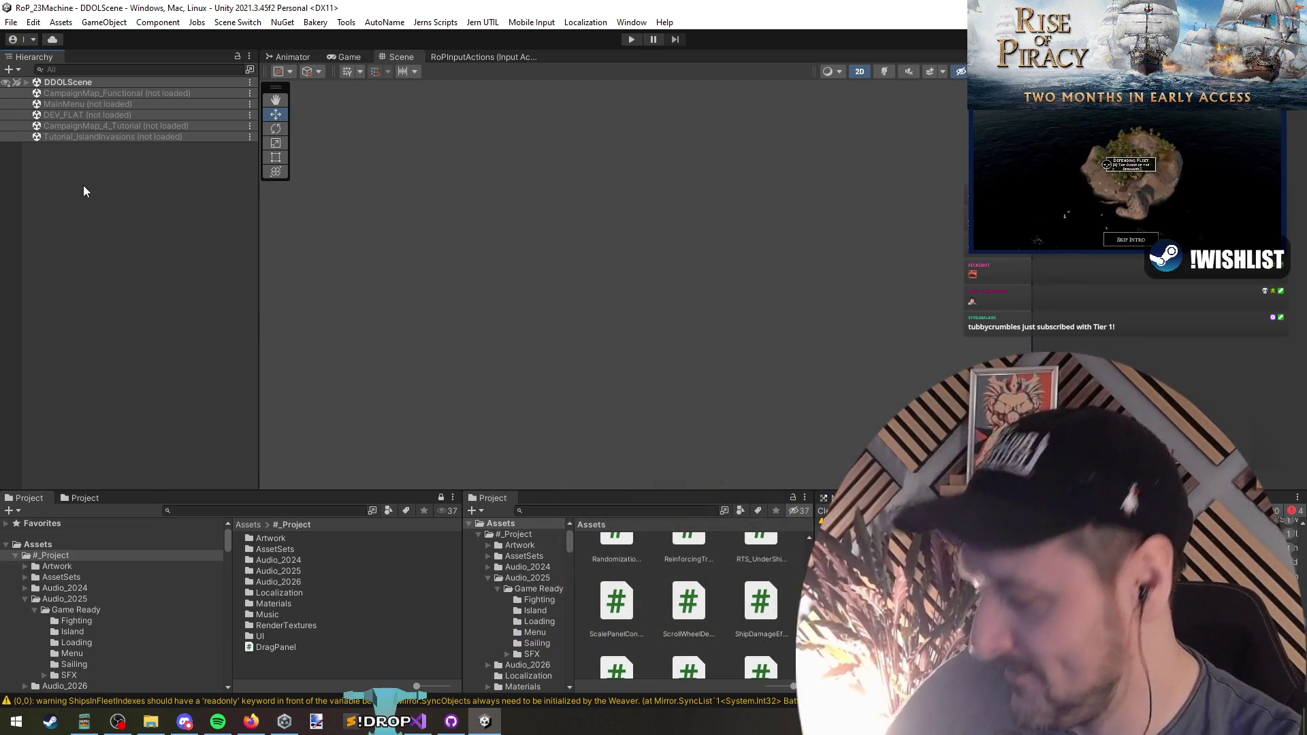
Enter Play mode and wait for the Rise of Piracy main menu in the Game view
{"action": "left_click", "coordinate": [630, 40]}
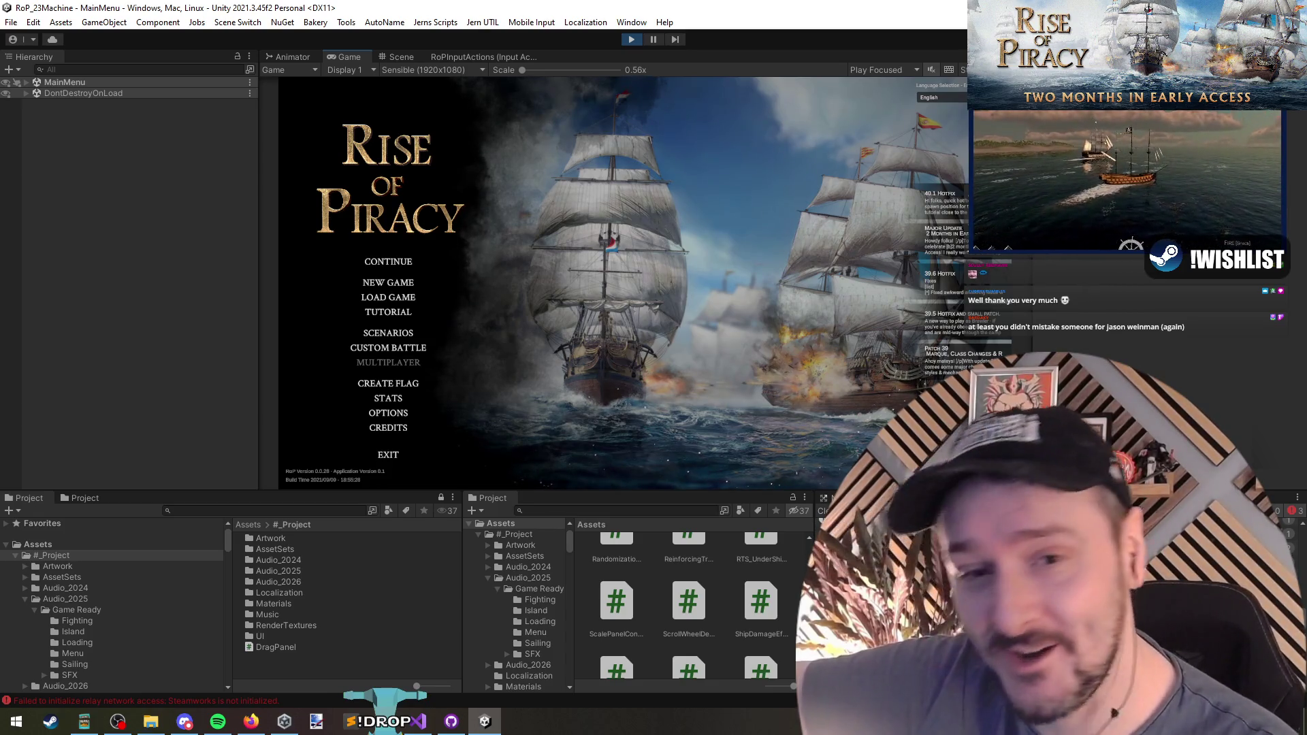
{"action": "key", "text": "alt+Tab"}
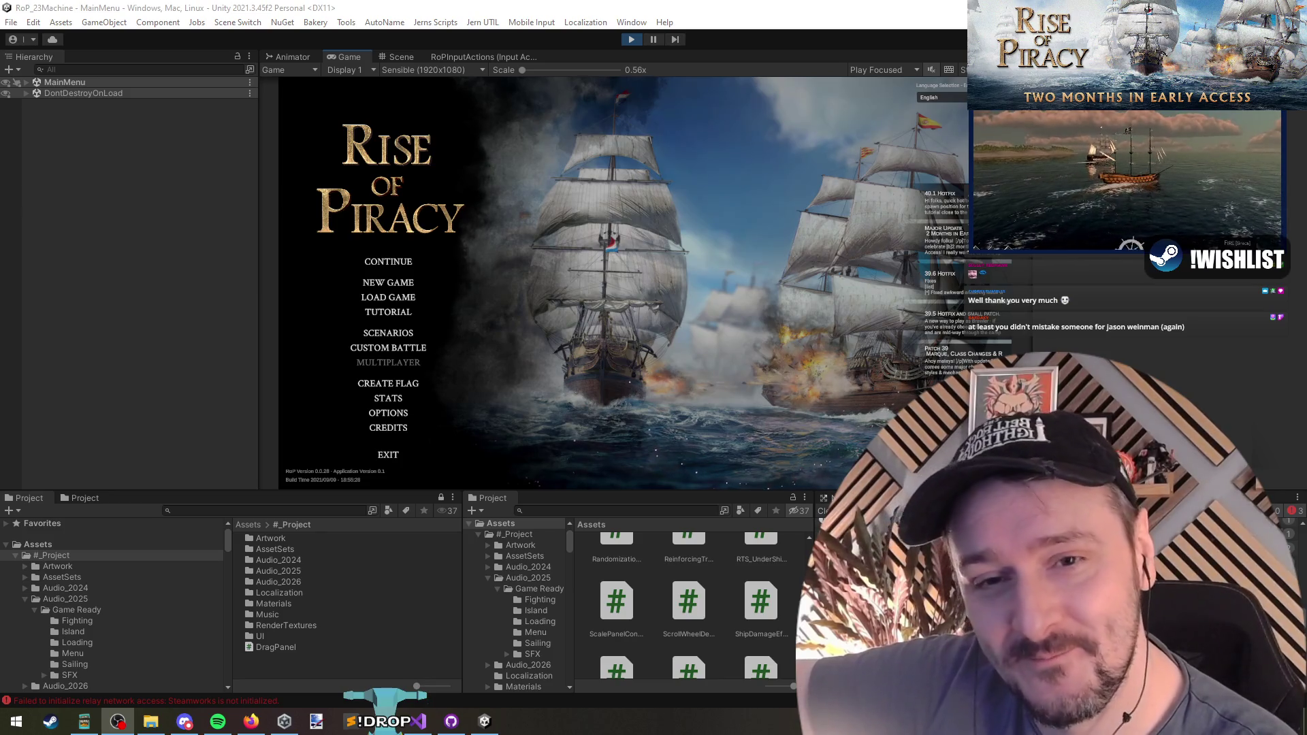
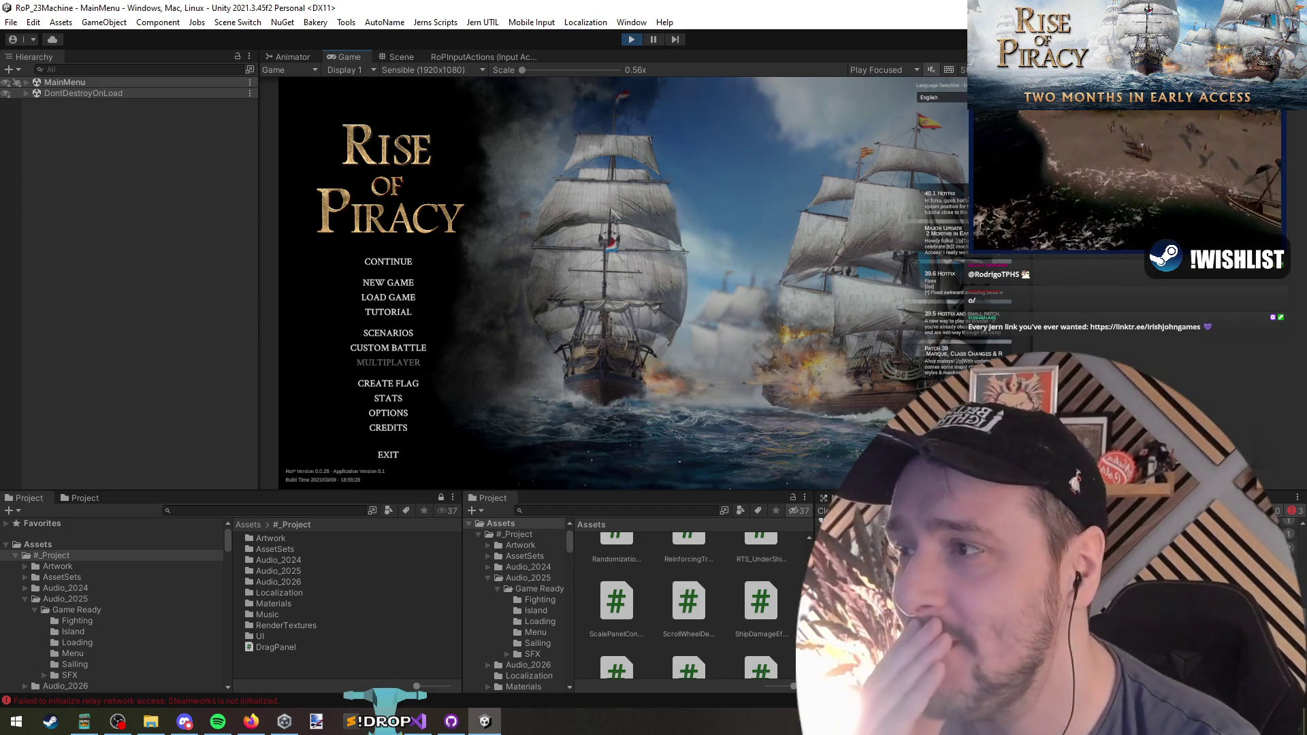
Glance at ScalePanelController.cs, then CONTINUE from the Rise of Piracy main menu and open the Player panel
{"action": "left_click", "coordinate": [422, 723]}
{"action": "left_click", "coordinate": [423, 723]}
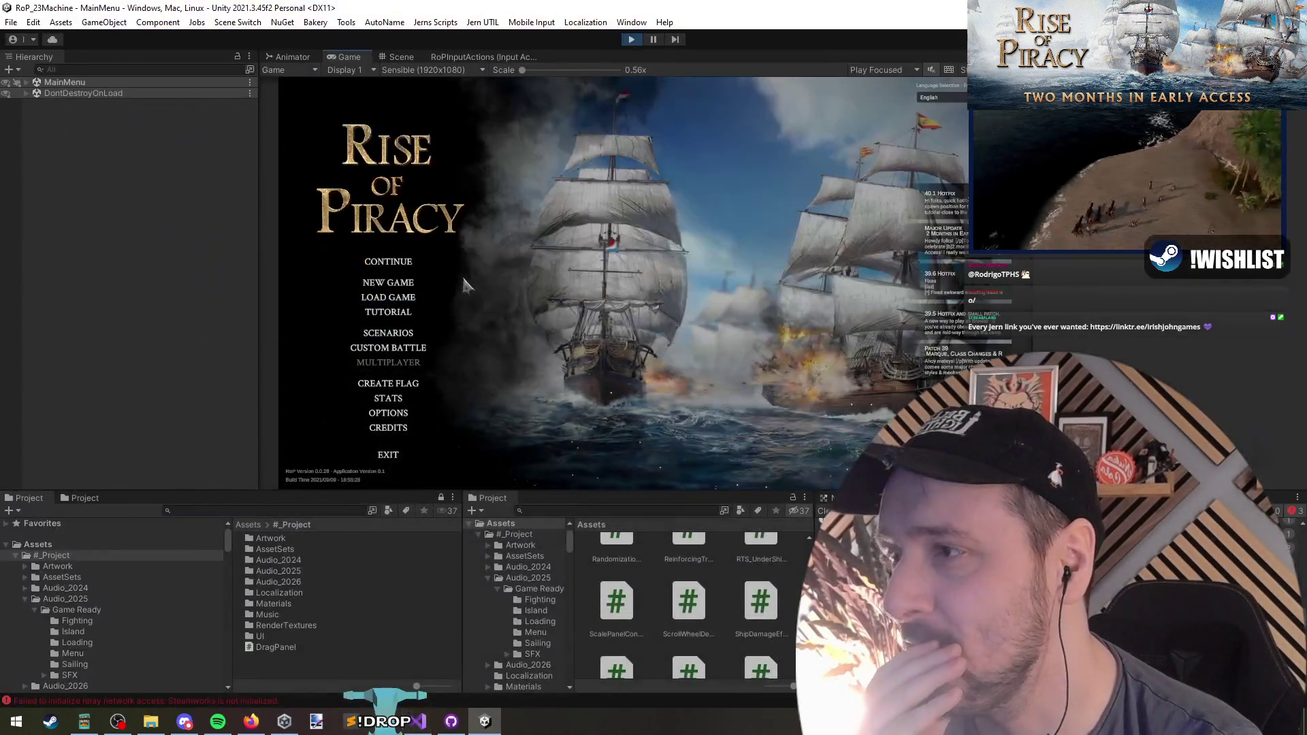
{"action": "left_click", "coordinate": [402, 266]}
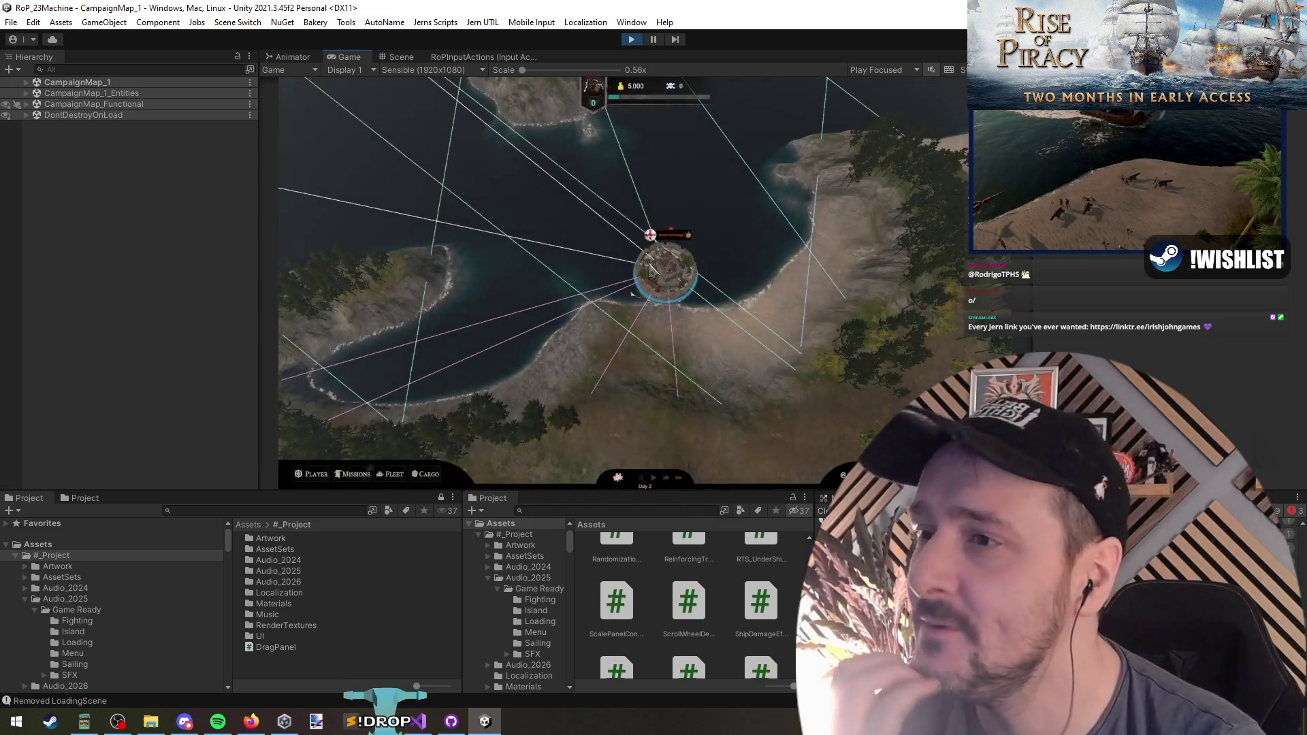
{"action": "left_click", "coordinate": [317, 475]}
Drag the Player panel's Scale slider from its smallest to its largest size, then switch to the Scene view
{"action": "left_click", "coordinate": [458, 296]}
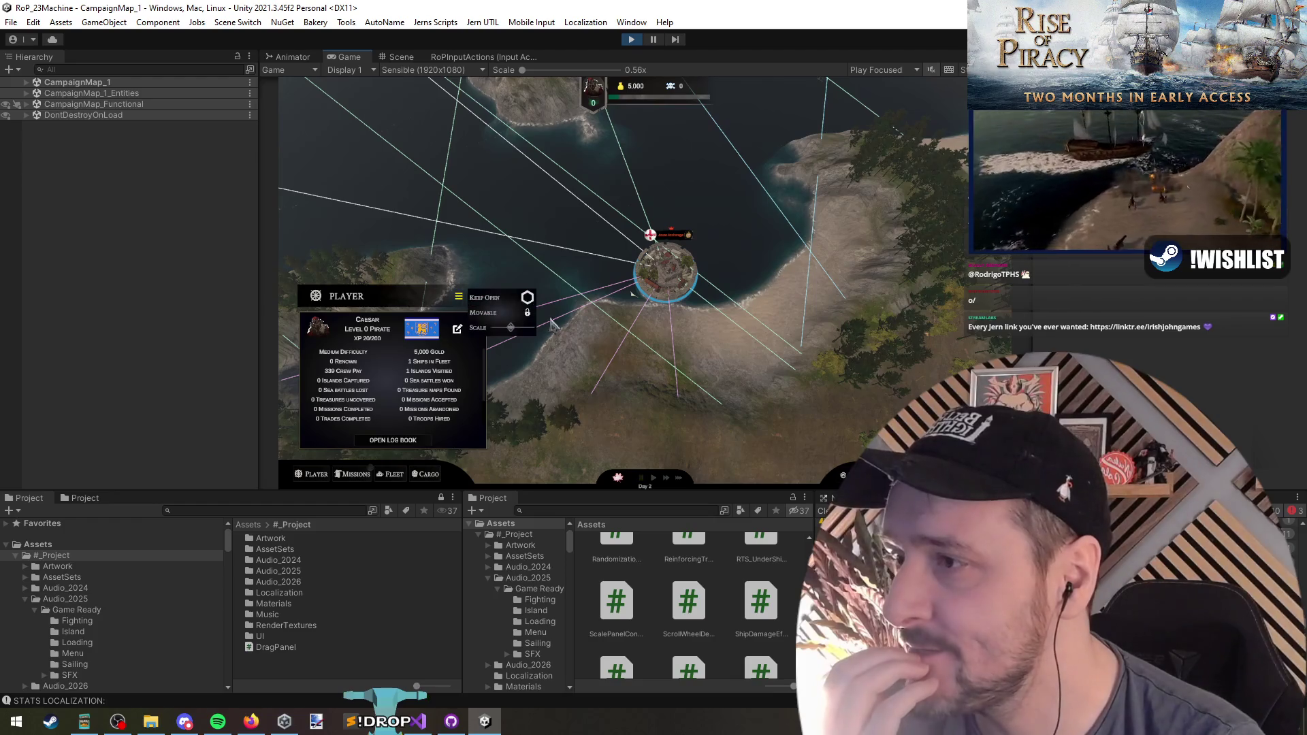
{"action": "left_click_drag", "start_coordinate": [511, 331], "coordinate": [514, 334]}
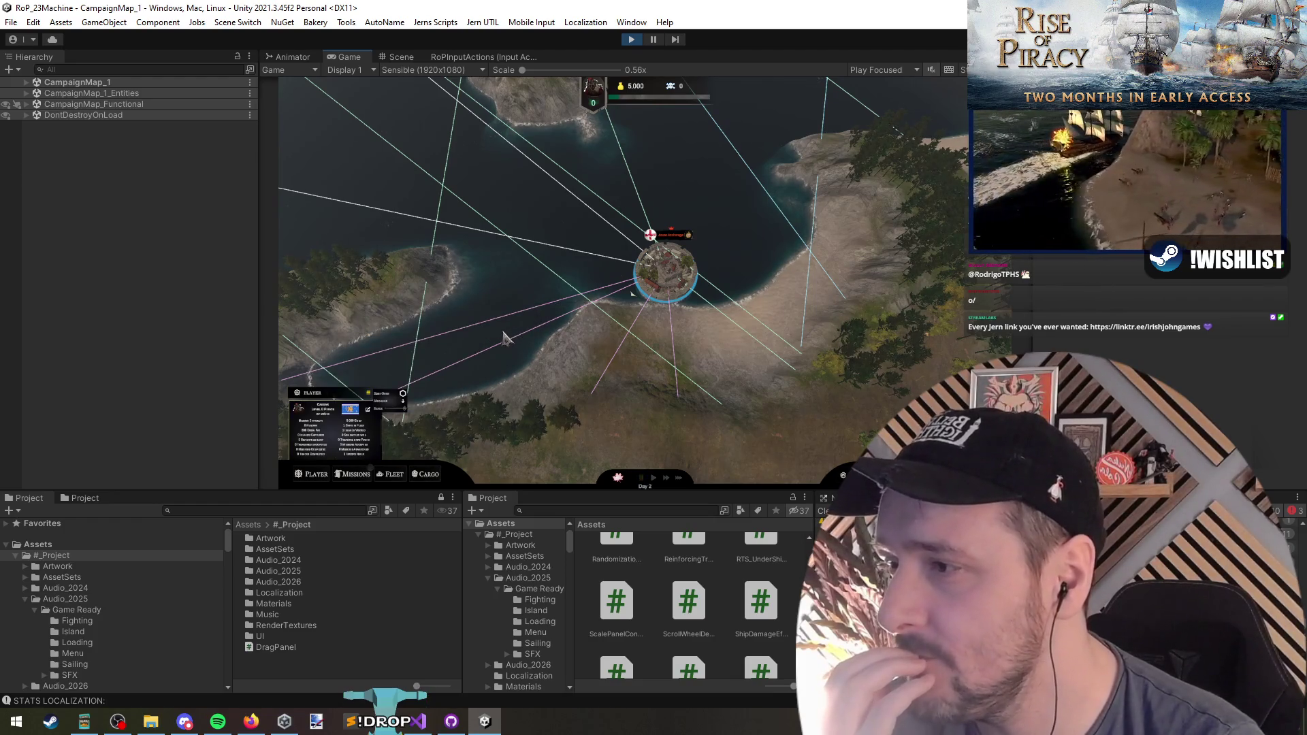
{"action": "left_click", "coordinate": [405, 411]}
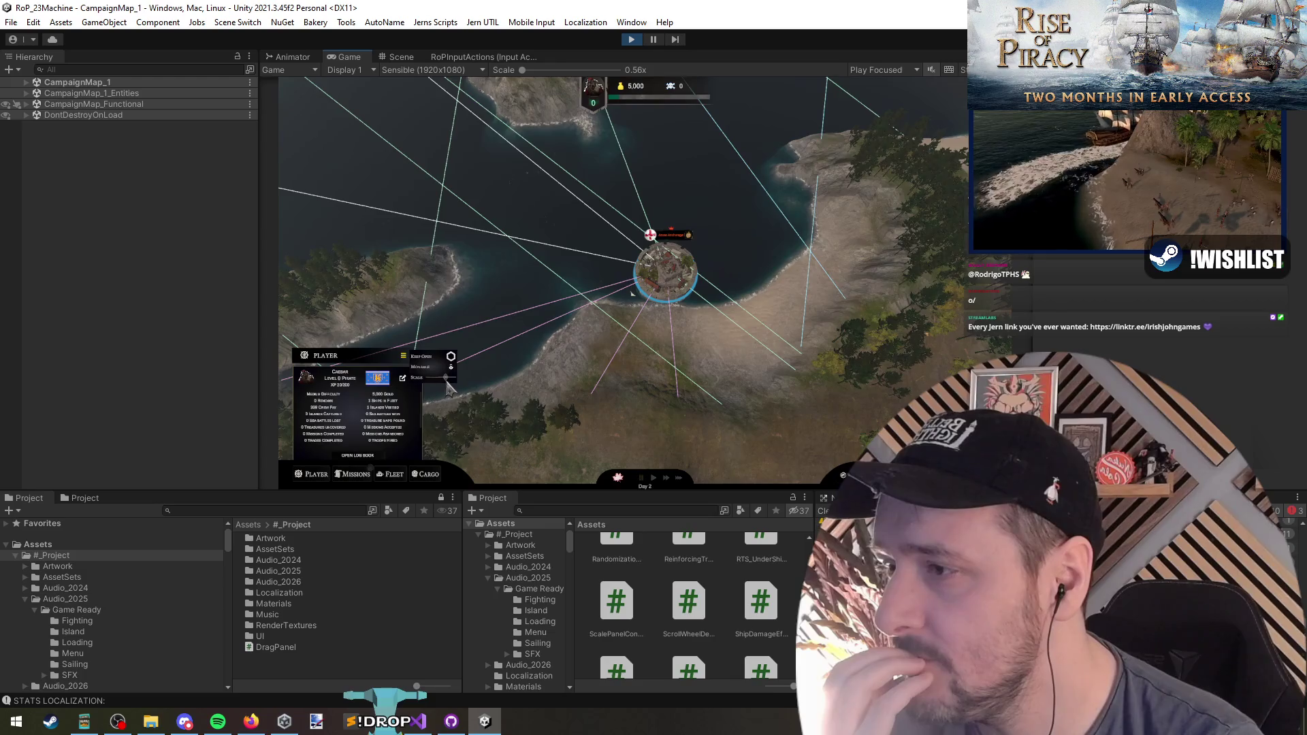
{"action": "left_click_drag", "start_coordinate": [447, 386], "coordinate": [495, 350]}
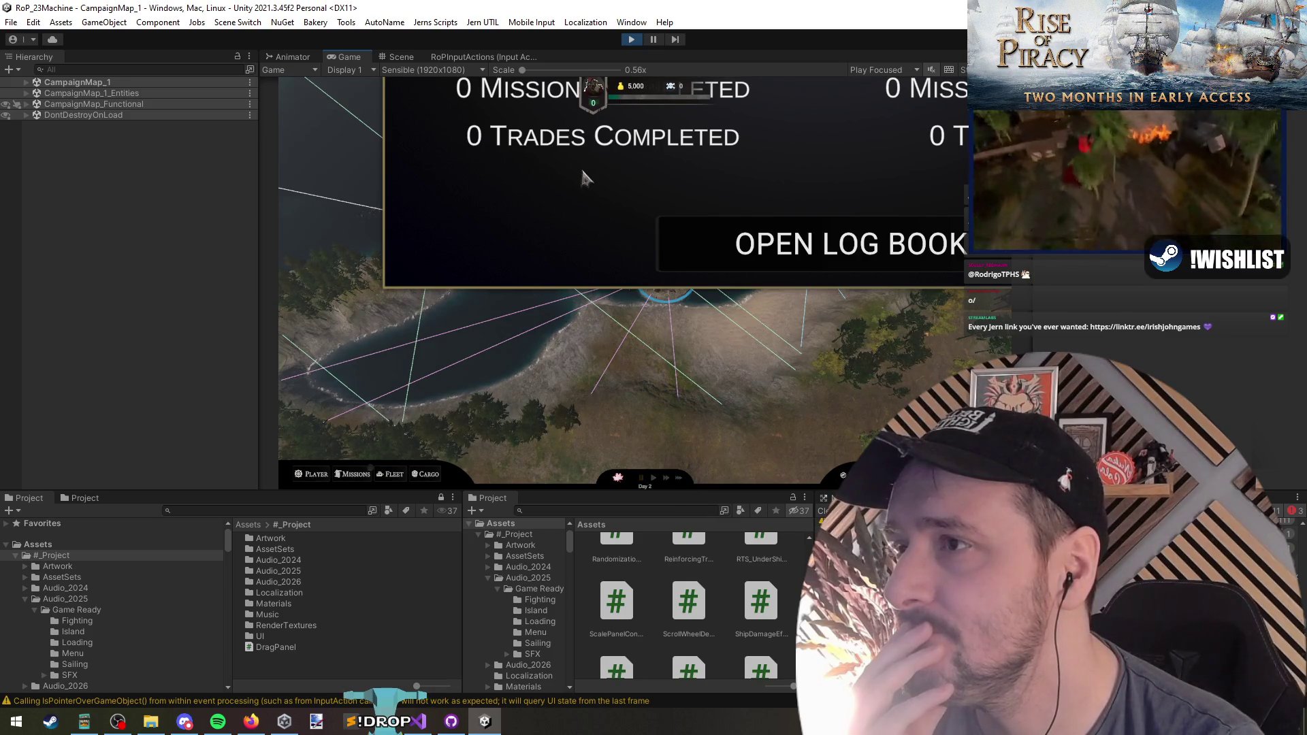
{"action": "key", "text": "ctrl+1"}
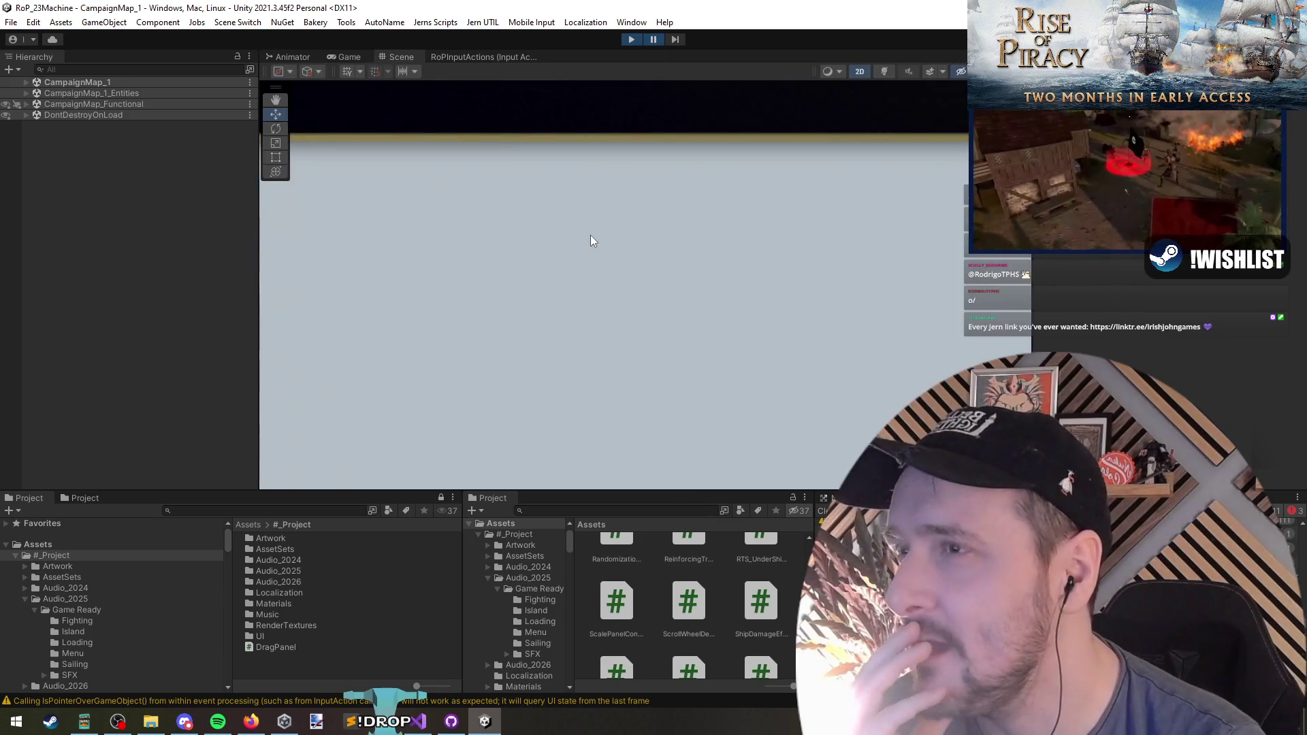
Expand PlayerCanvas and its Background child in the Hierarchy and frame Background in the scene
{"action": "left_click", "coordinate": [570, 145]}
{"action": "key", "text": "f"}
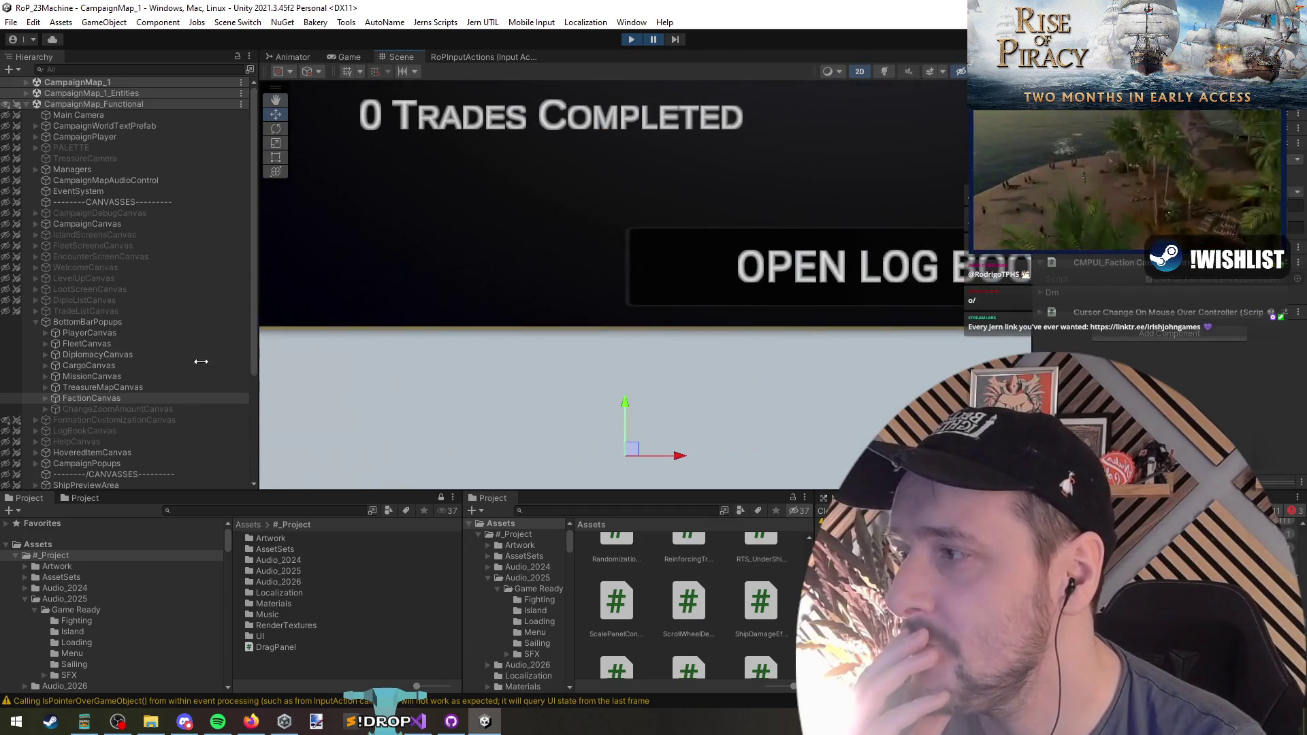
{"action": "left_click", "coordinate": [91, 333]}
{"action": "left_click", "coordinate": [45, 333]}
{"action": "left_click", "coordinate": [62, 344]}
{"action": "left_click", "coordinate": [57, 344]}
{"action": "key", "text": "f"}
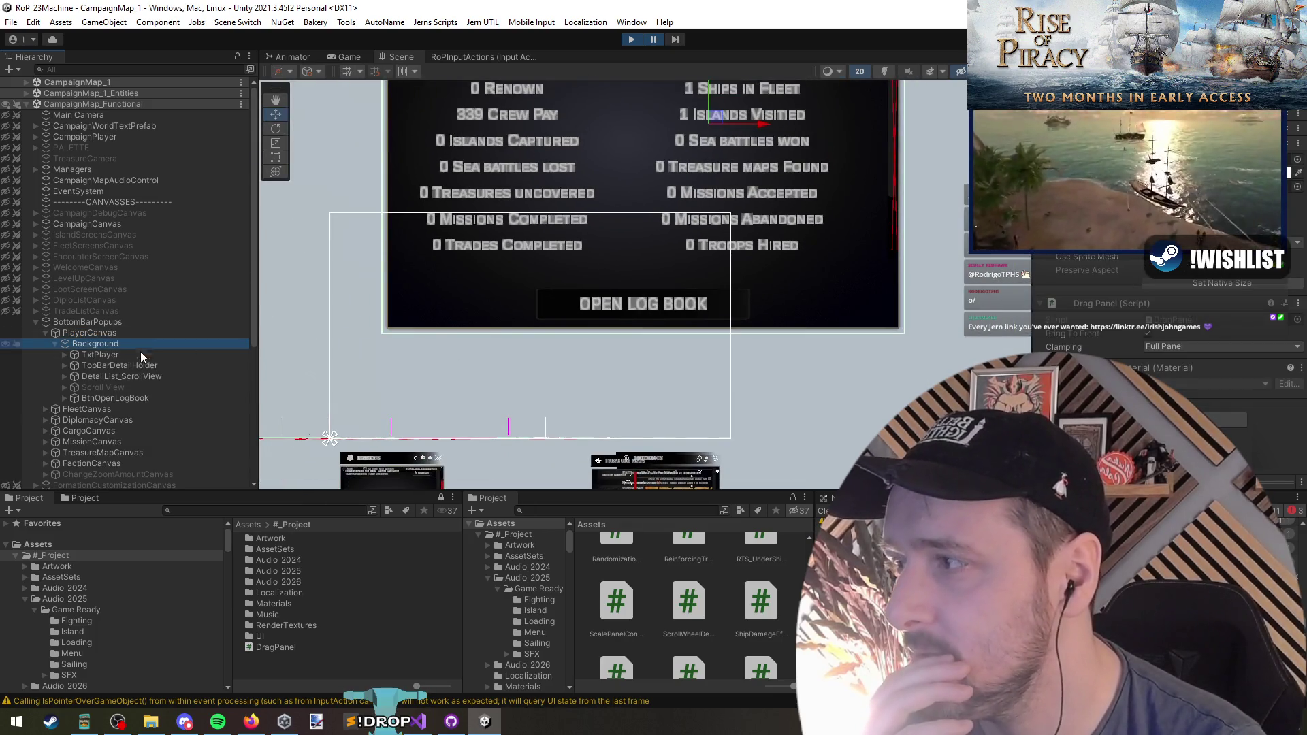
Inspect Background's children, framing the Scroll View and checking TxtPlayer
{"action": "left_click", "coordinate": [131, 398]}
{"action": "left_click", "coordinate": [138, 376]}
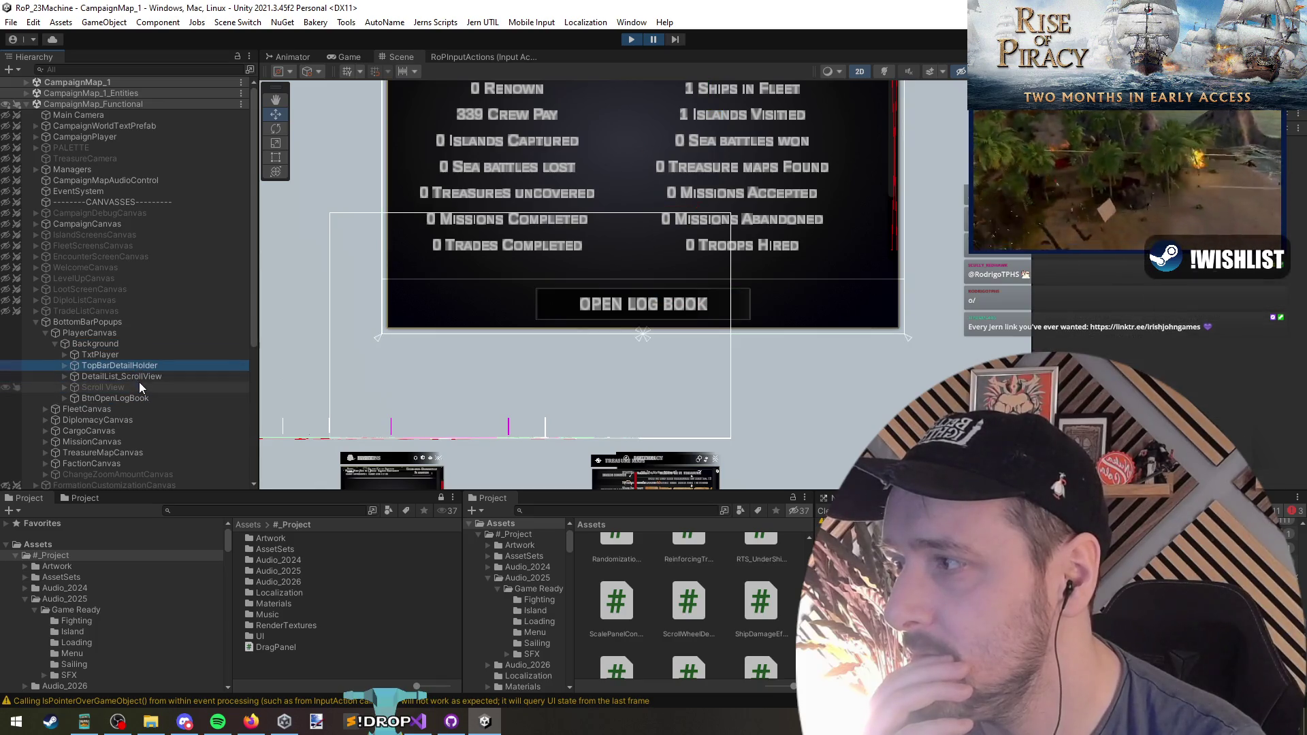
{"action": "left_click", "coordinate": [142, 386]}
{"action": "key", "text": "f"}
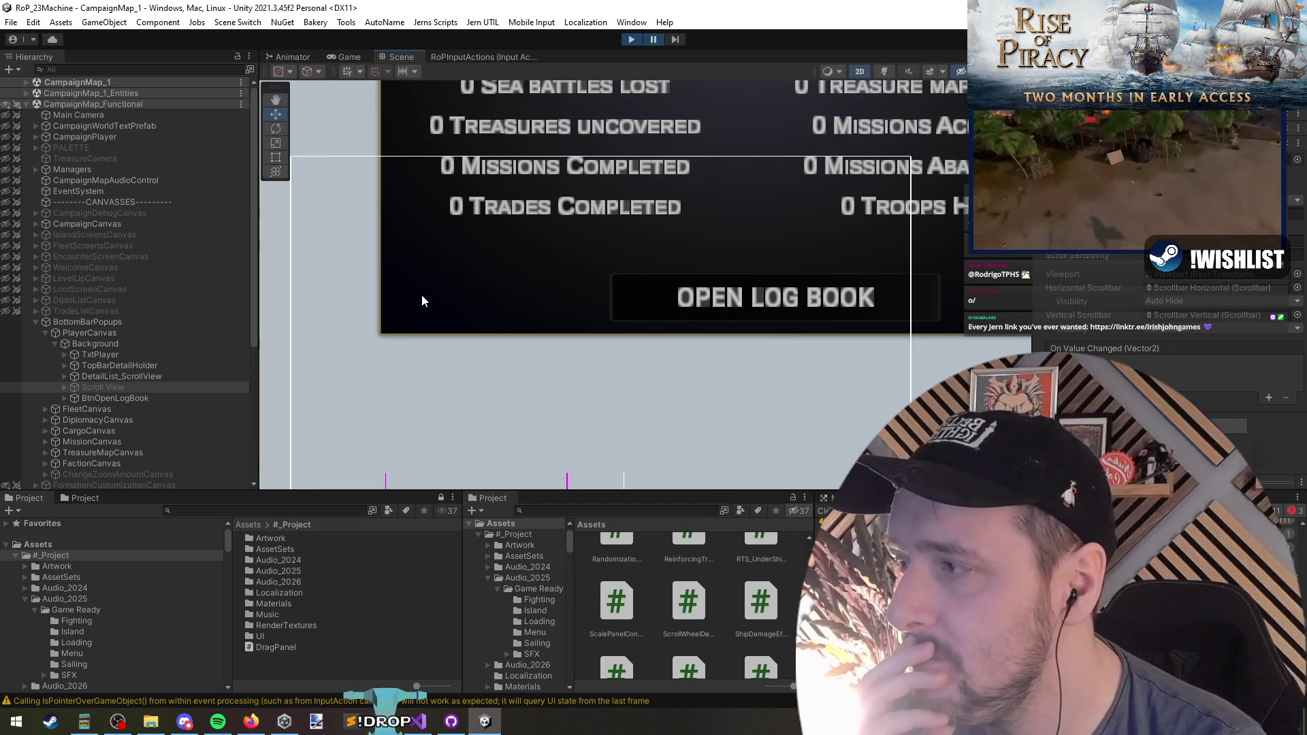
{"action": "left_click", "coordinate": [132, 388]}
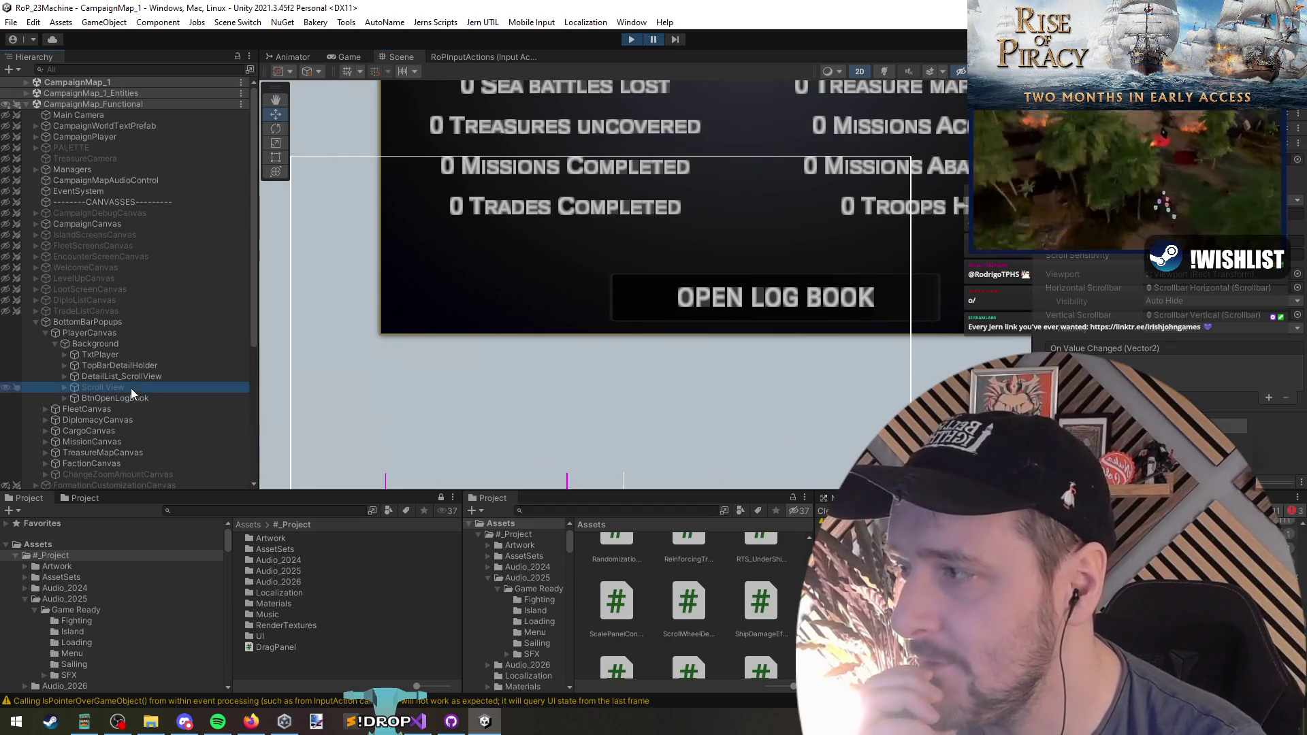
{"action": "left_click", "coordinate": [111, 354]}
{"action": "left_click", "coordinate": [64, 355]}
{"action": "left_click", "coordinate": [64, 357]}
{"action": "left_click", "coordinate": [79, 342]}
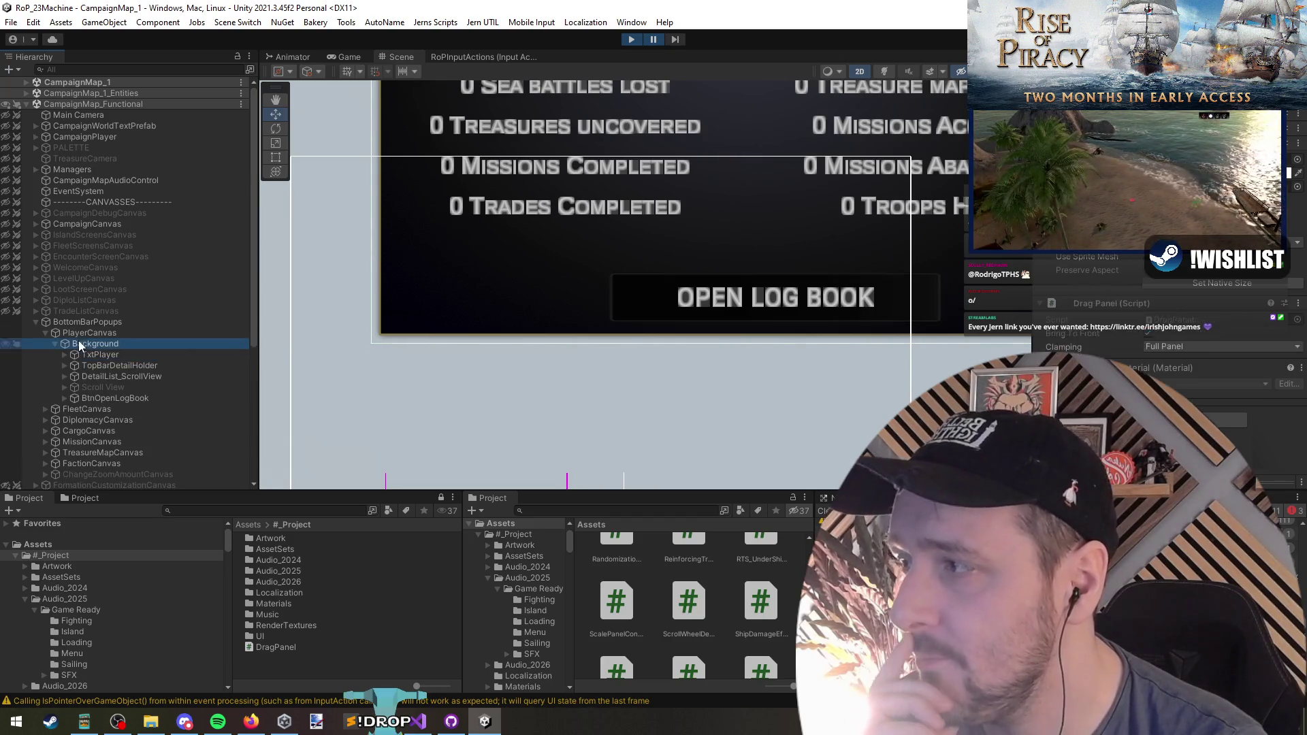
Select PlayerCanvas under BottomBarPopups and frame the whole Player panel, then return to the game
{"action": "left_click", "coordinate": [95, 333]}
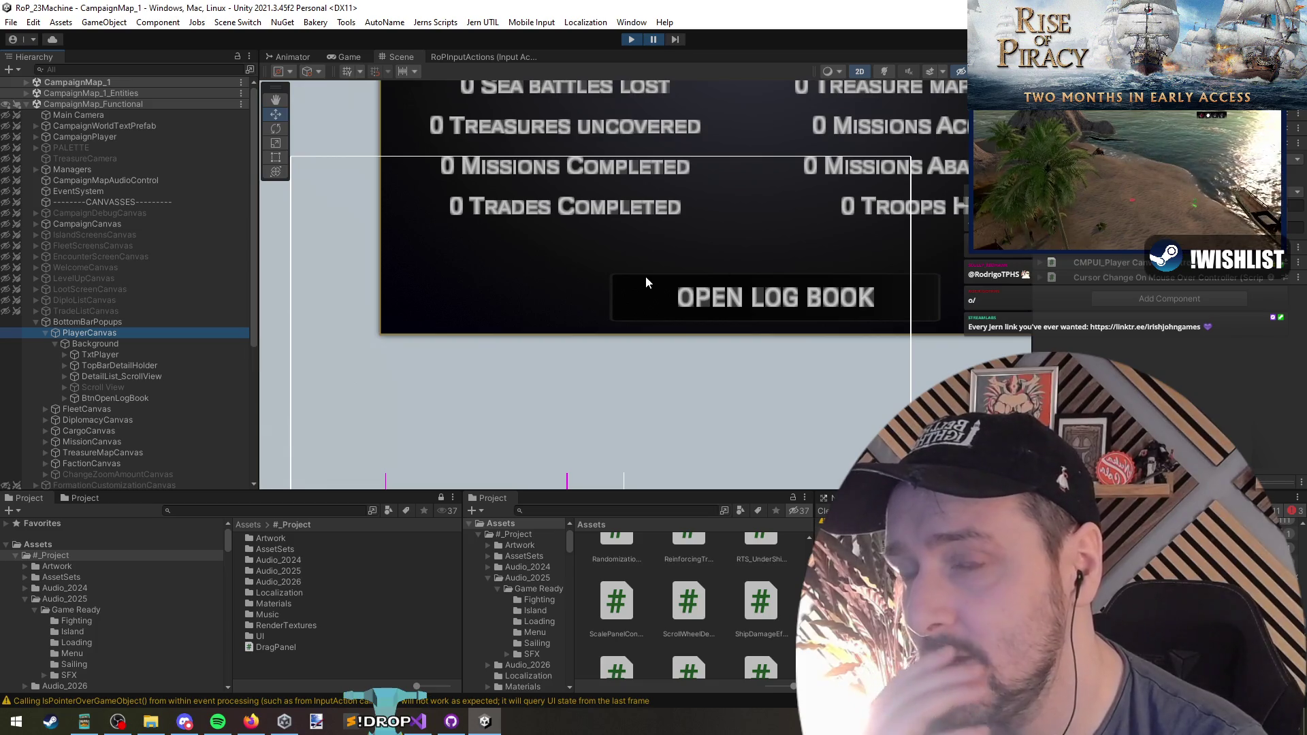
{"action": "left_click", "coordinate": [91, 322]}
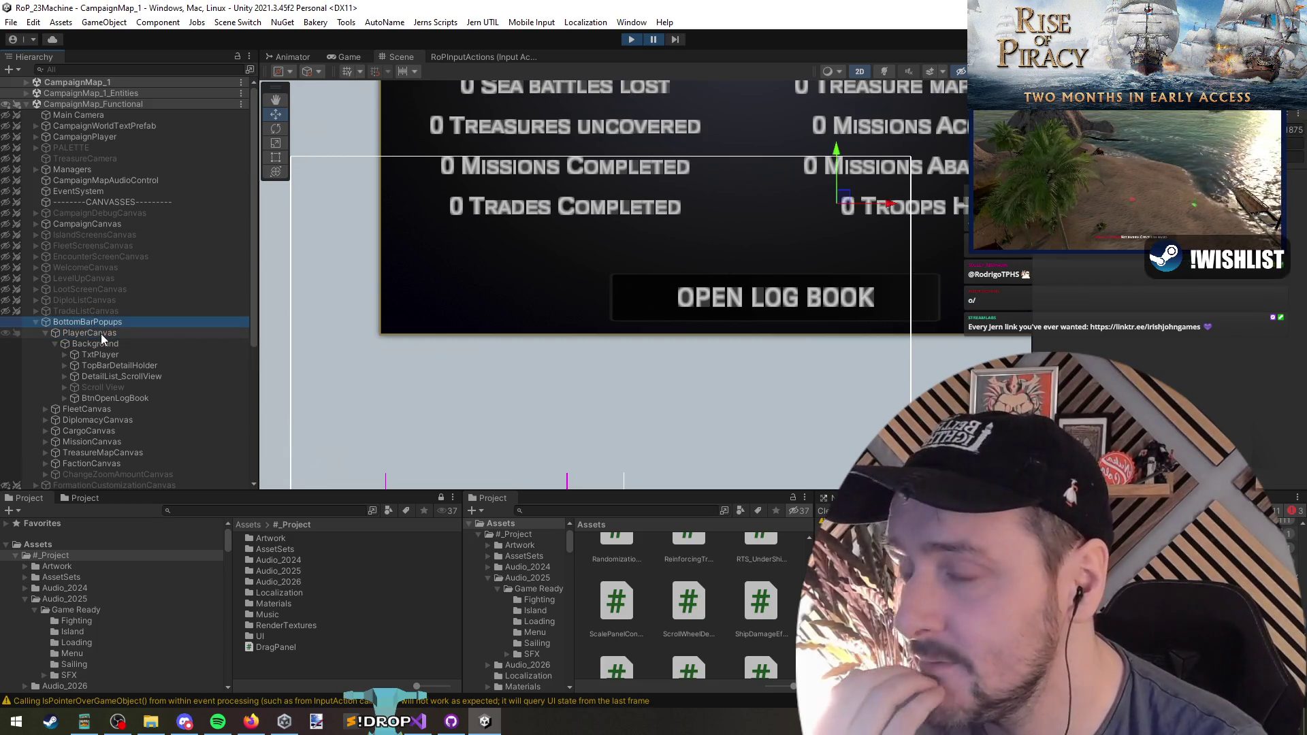
{"action": "left_click", "coordinate": [105, 342]}
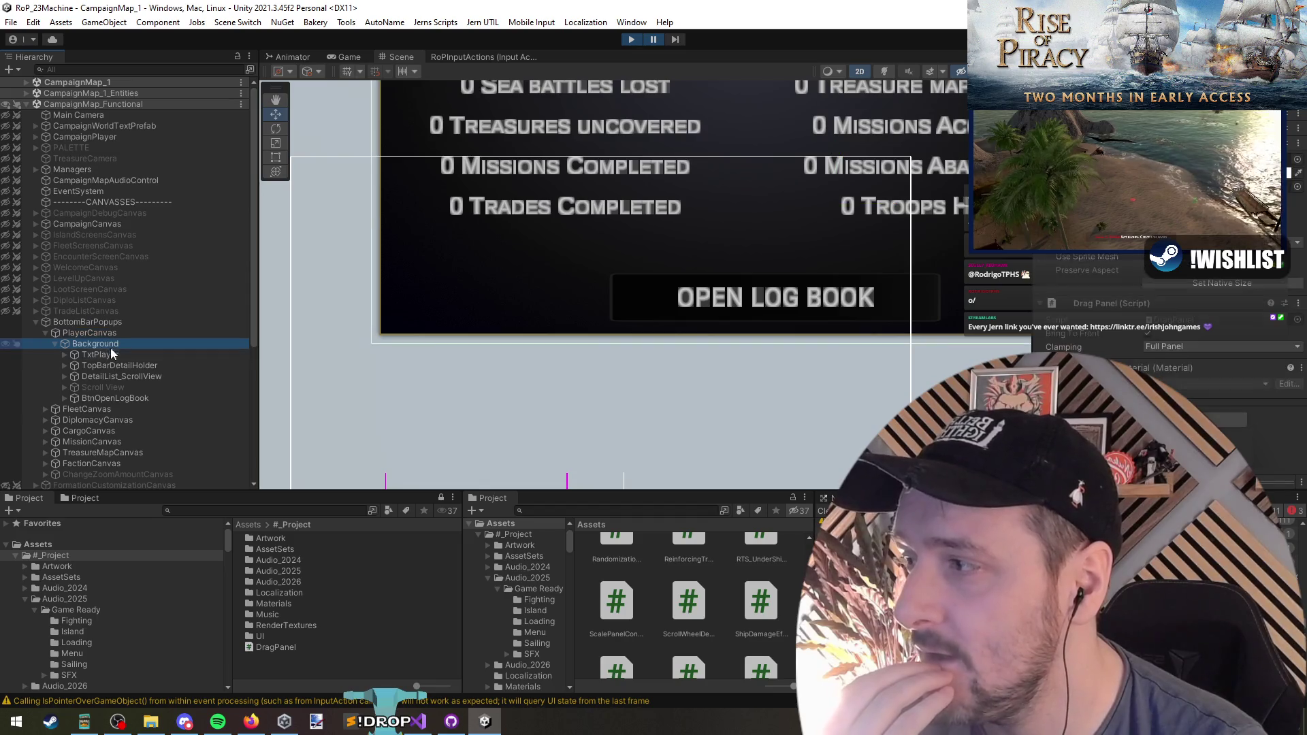
{"action": "left_click", "coordinate": [112, 324]}
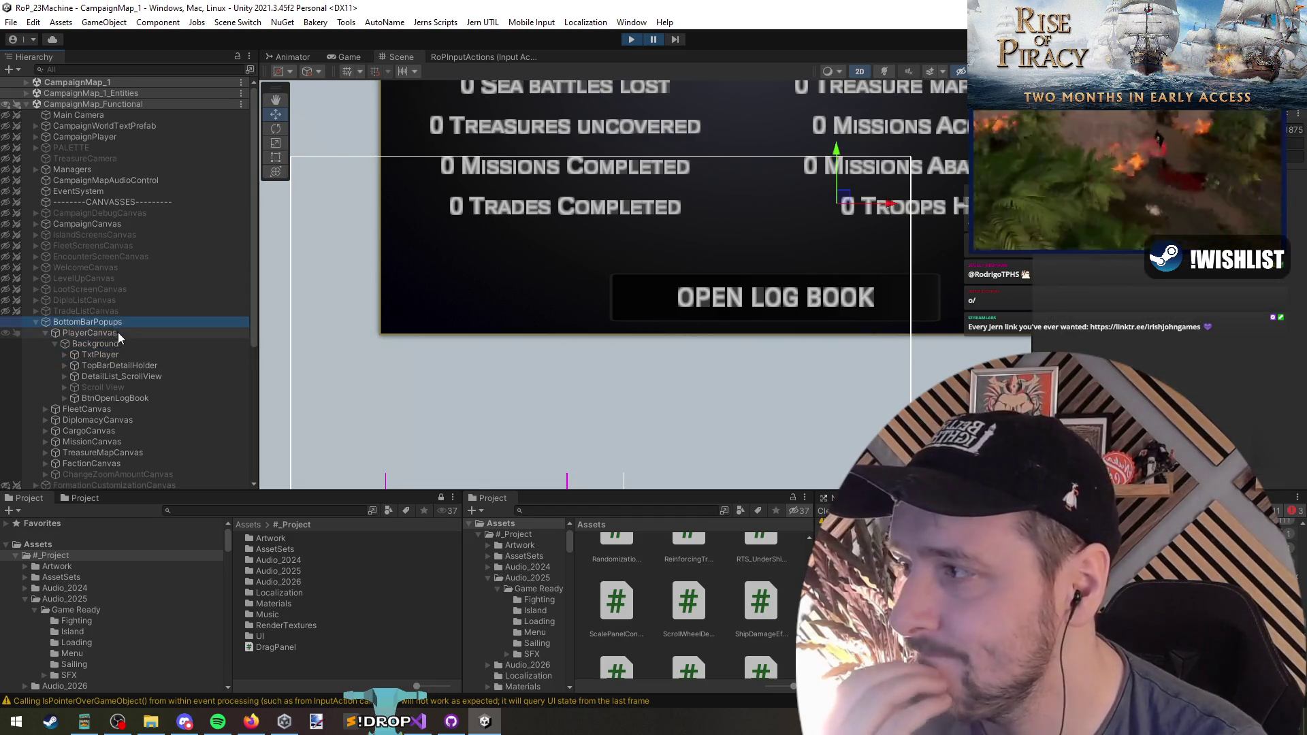
{"action": "left_click", "coordinate": [89, 332]}
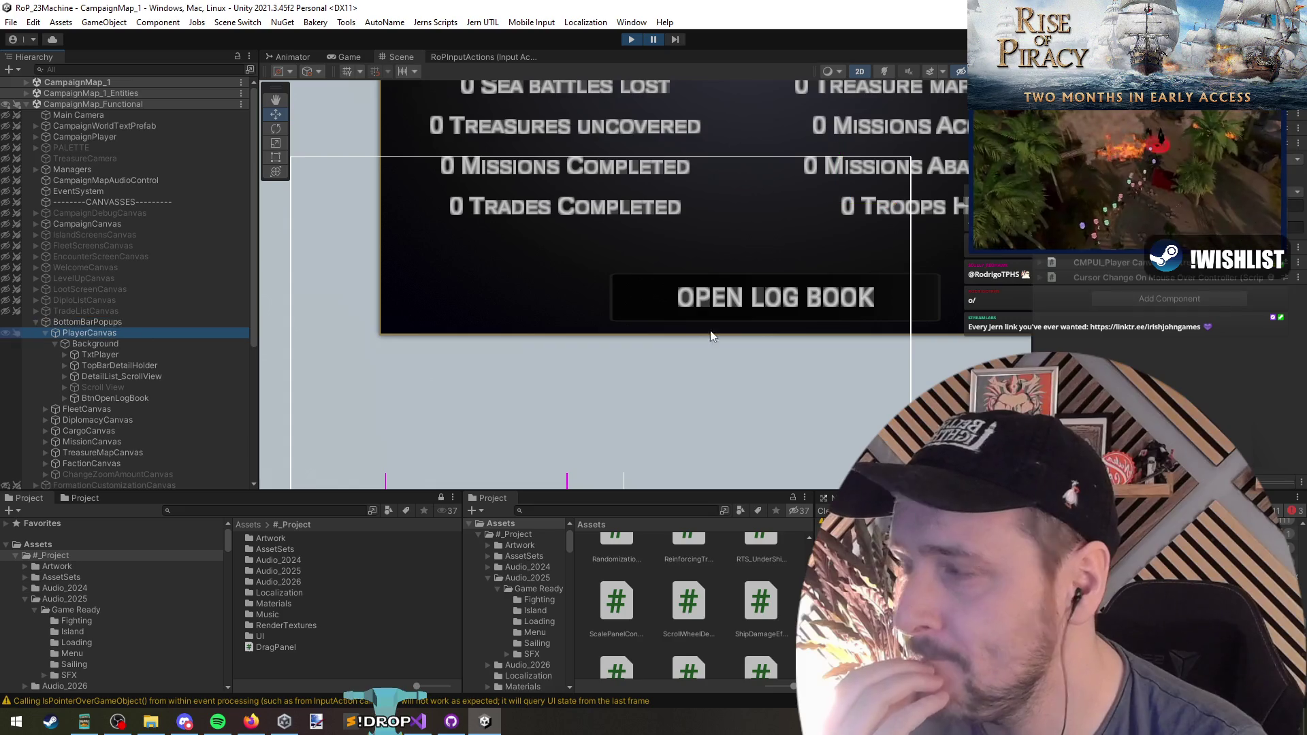
{"action": "key", "text": "f"}
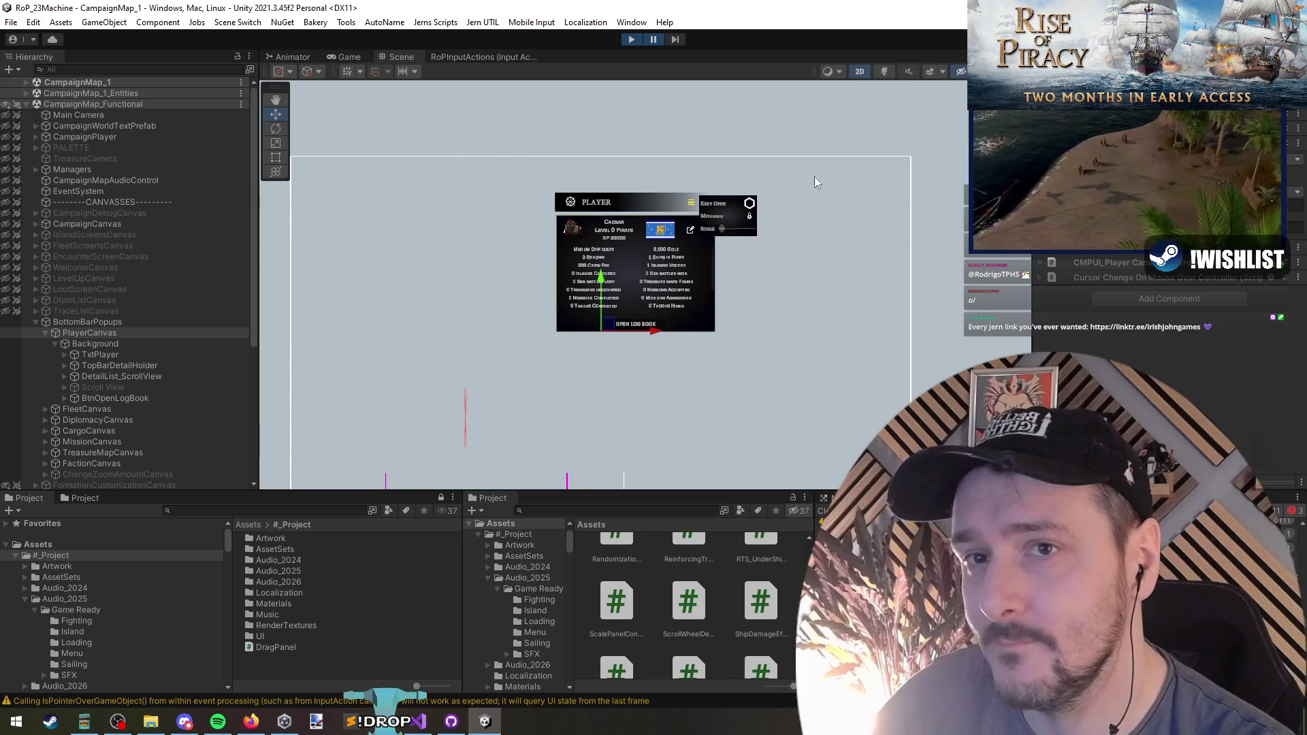
{"action": "left_click", "coordinate": [655, 41]}
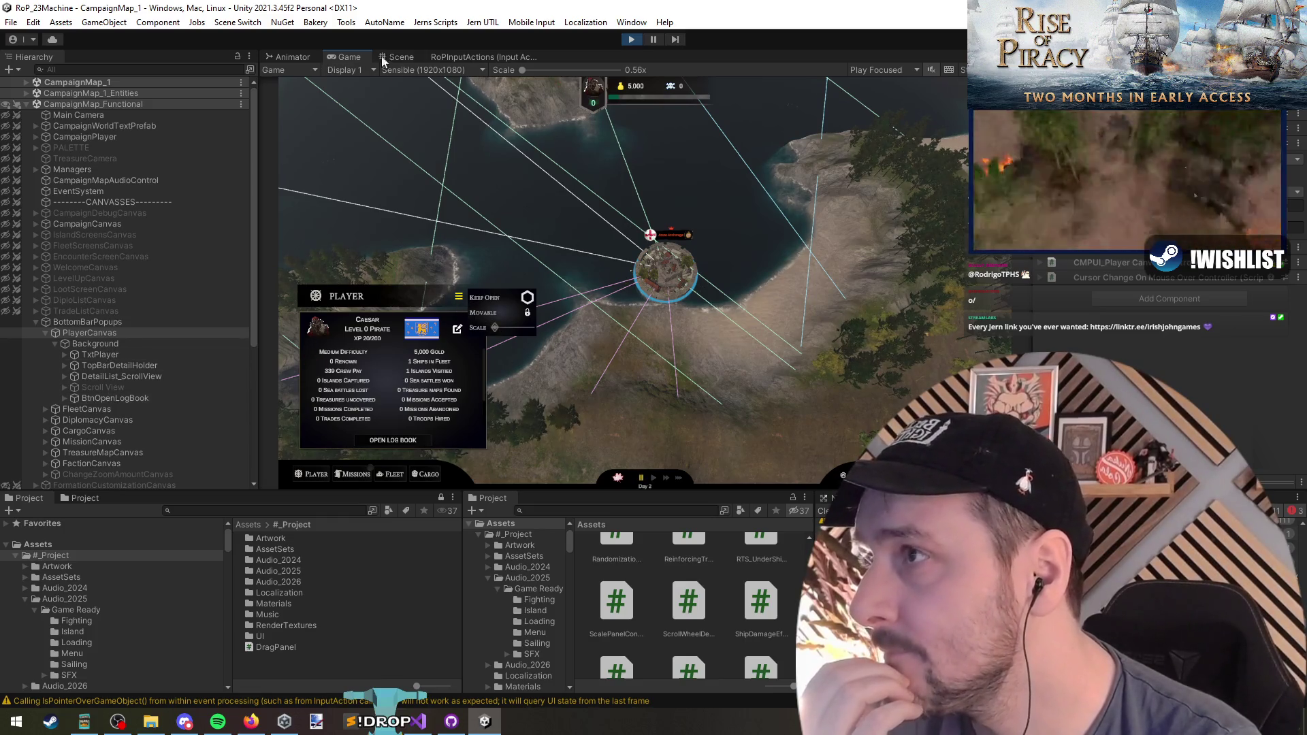
Select the Scale slider's SliderStyled object under BtnPanelOptionsPrefab
{"action": "left_click", "coordinate": [400, 57]}
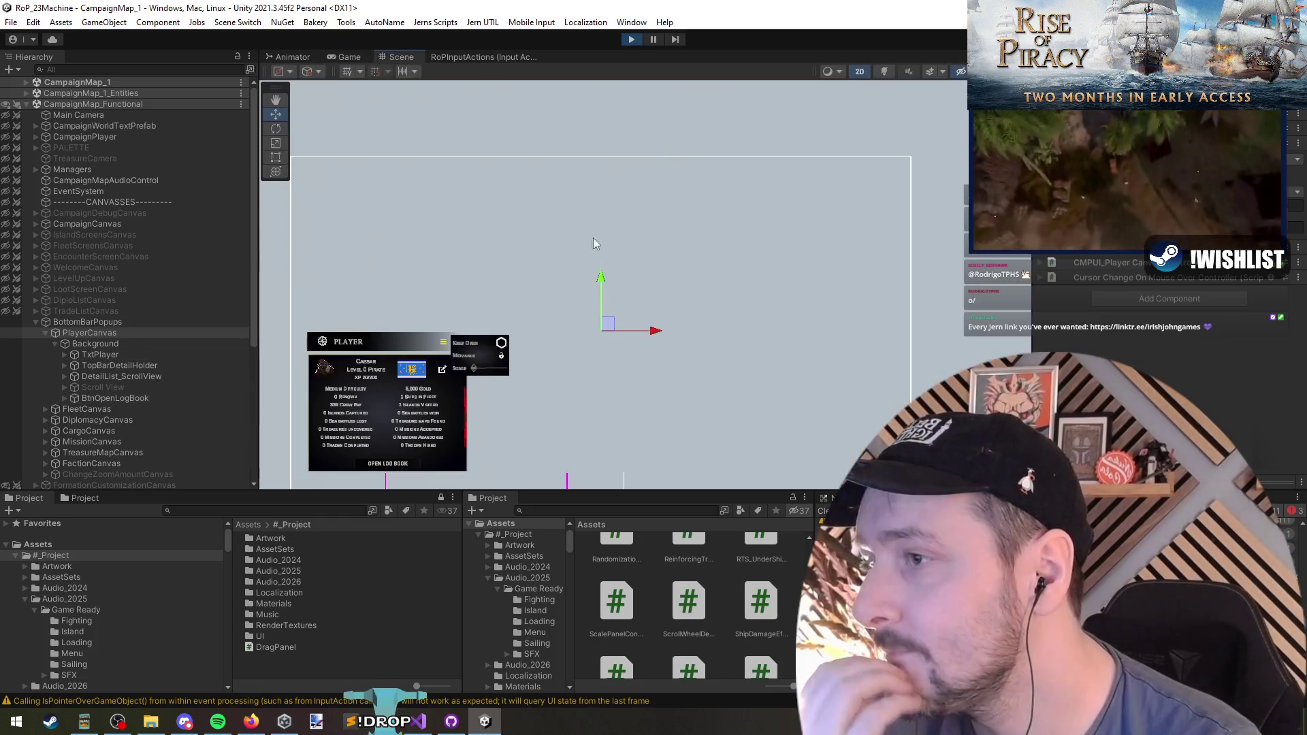
{"action": "left_click", "coordinate": [470, 372]}
{"action": "left_click", "coordinate": [473, 372]}
{"action": "left_click", "coordinate": [475, 373]}
{"action": "left_click", "coordinate": [476, 373]}
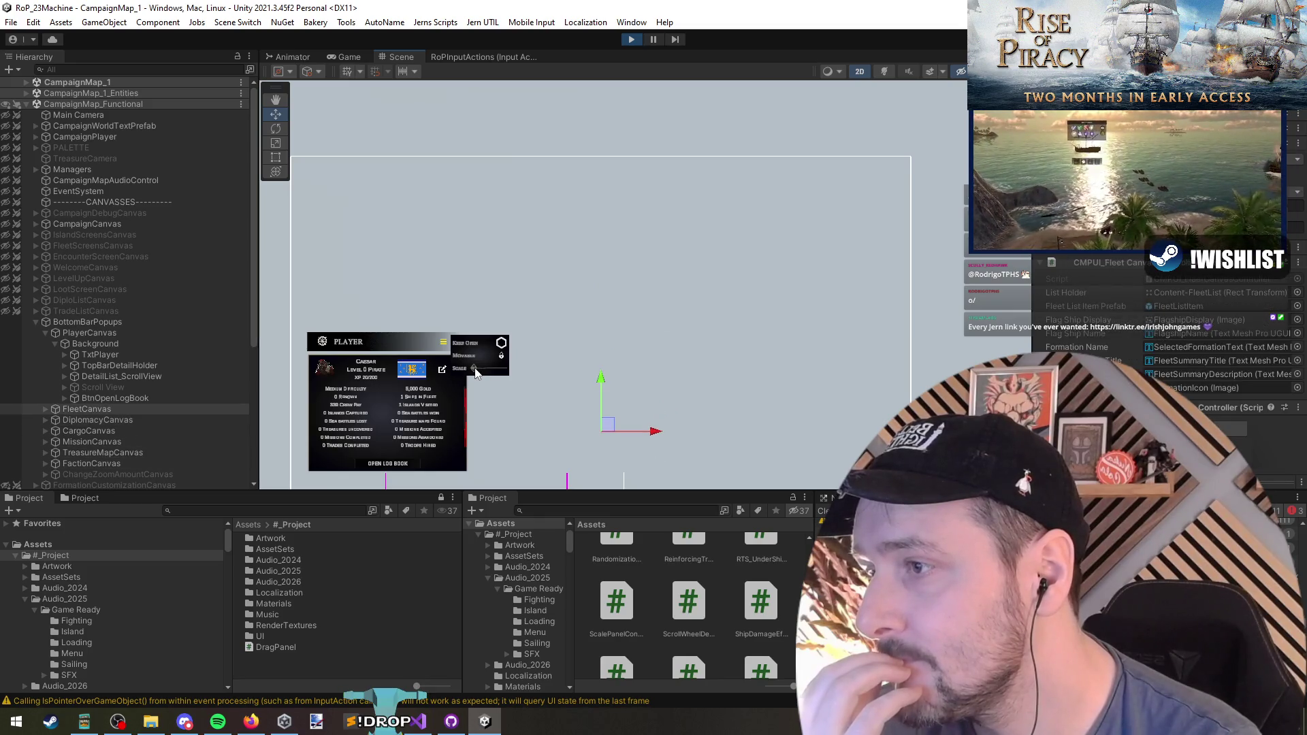
{"action": "left_click", "coordinate": [486, 373]}
{"action": "scroll", "coordinate": [150, 354], "scroll_direction": "down", "scroll_amount": 3}
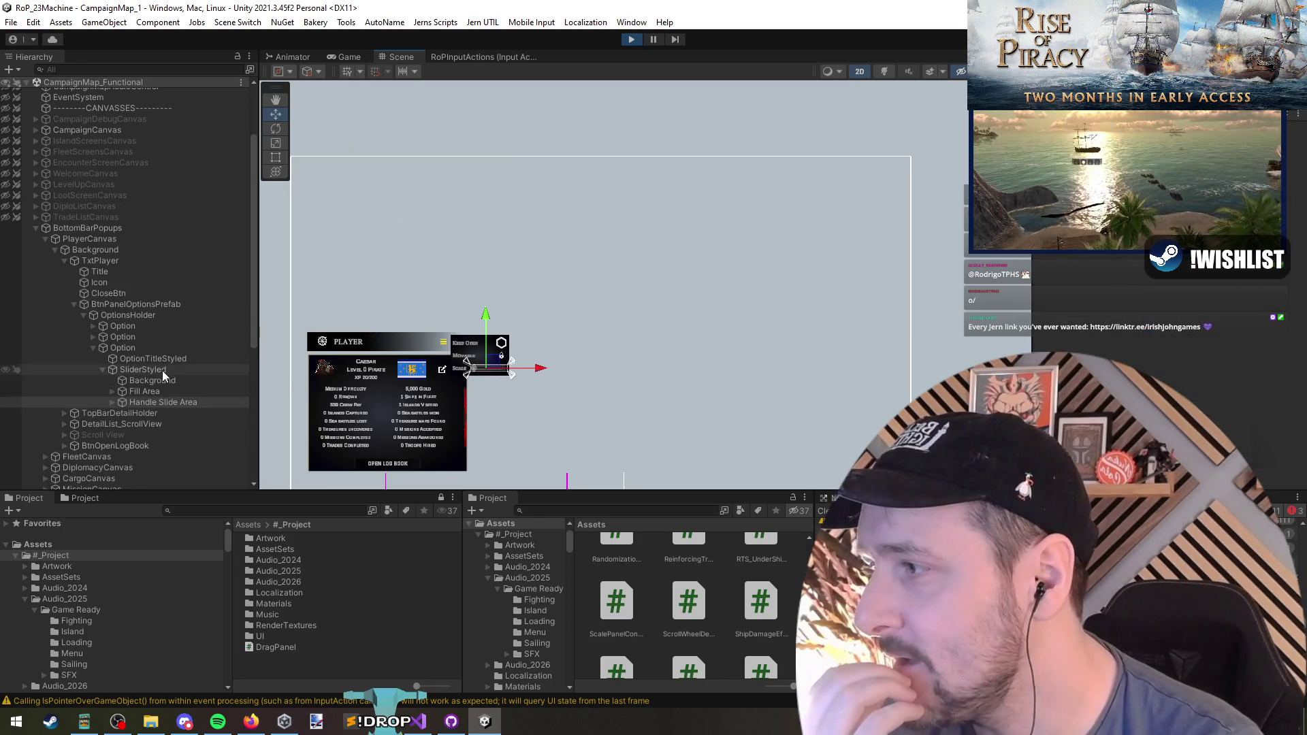
{"action": "left_click", "coordinate": [162, 370]}
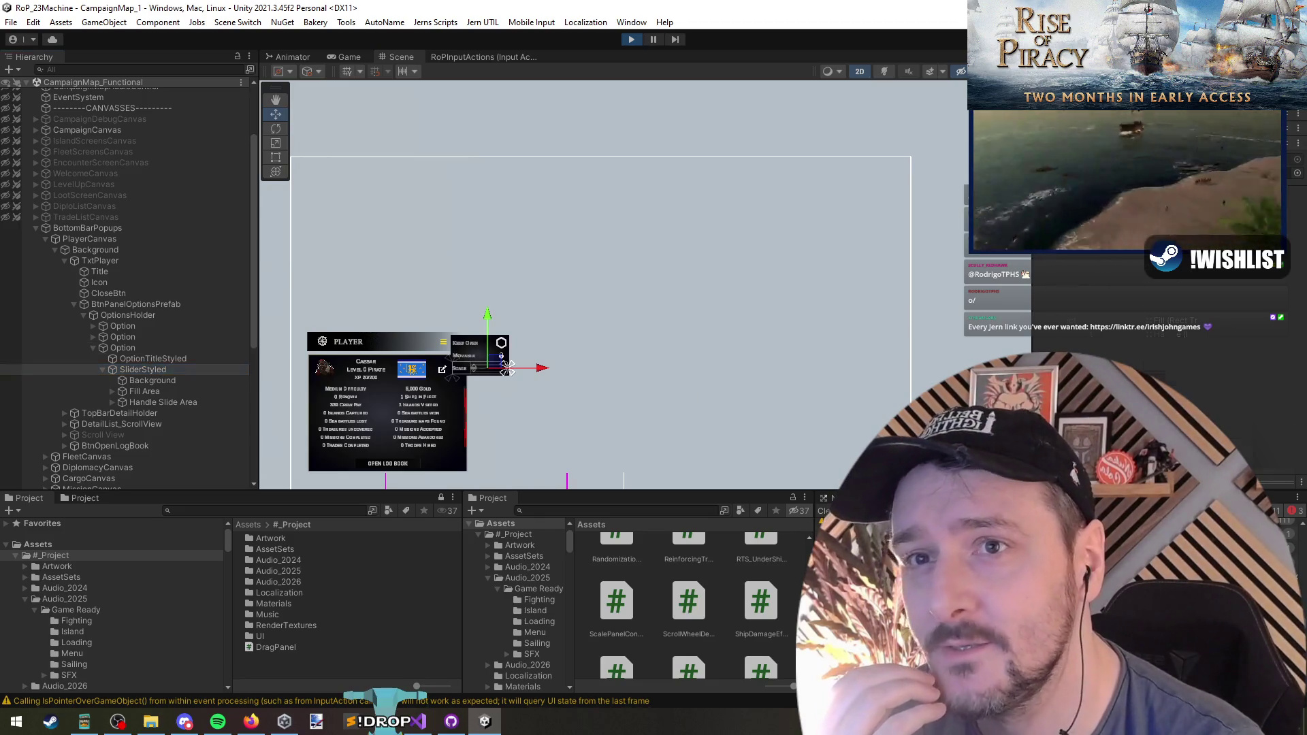
{"action": "scroll", "coordinate": [1113, 344], "scroll_direction": "down", "scroll_amount": 3}
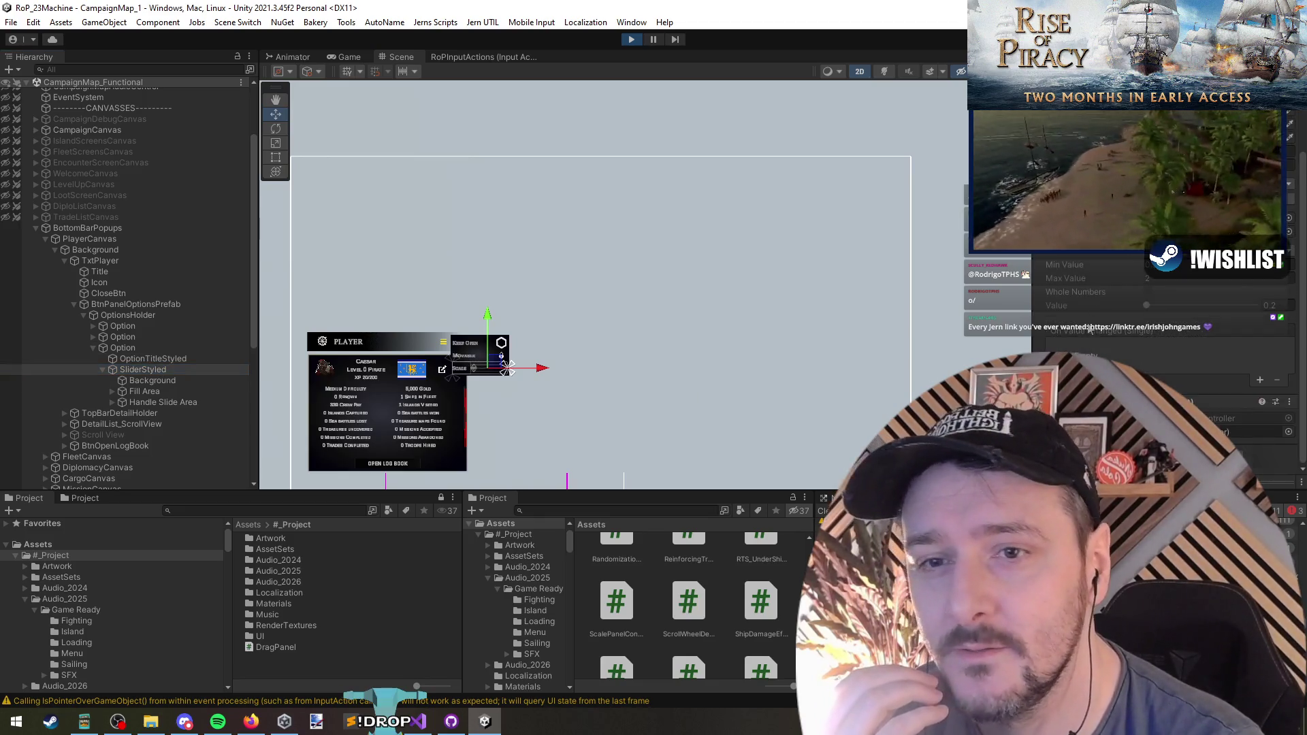
Vary the slider Value from 0.21 to 0.83 while watching the game, ending at 0.2
{"action": "left_click", "coordinate": [1150, 308]}
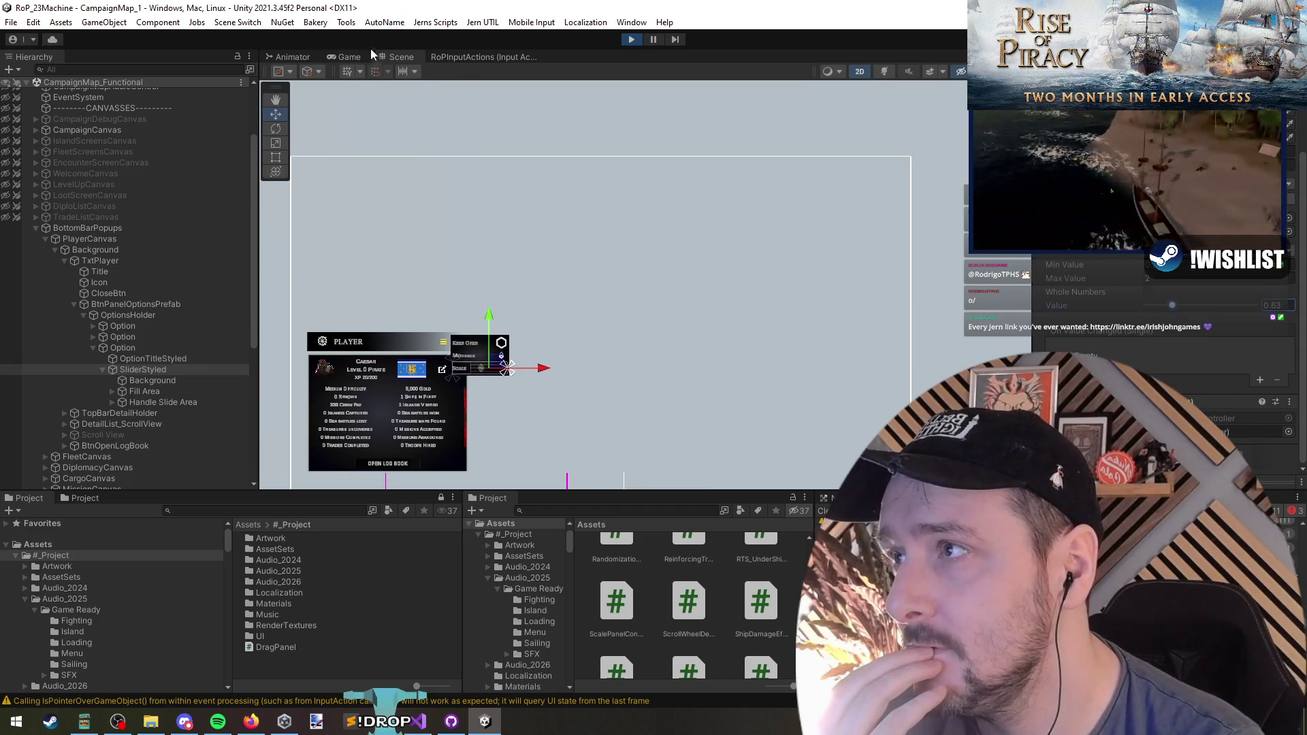
{"action": "left_click", "coordinate": [349, 57]}
{"action": "mouse_move", "coordinate": [1173, 305]}
{"action": "left_mouse_down"}
{"action": "mouse_move", "coordinate": [1195, 311]}
{"action": "mouse_move", "coordinate": [1159, 306]}
{"action": "mouse_move", "coordinate": [1235, 316]}
{"action": "mouse_move", "coordinate": [1152, 326]}
{"action": "left_mouse_up"}
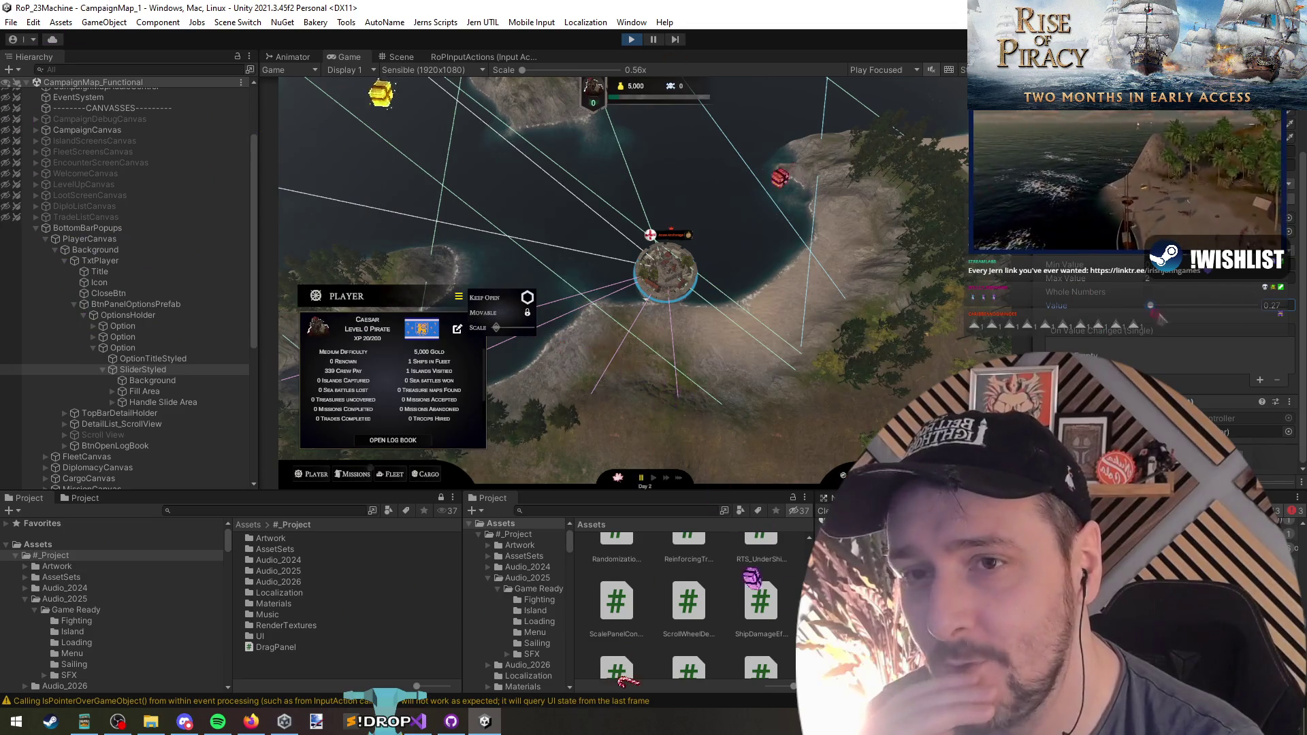
{"action": "left_click_drag", "start_coordinate": [1152, 310], "coordinate": [1147, 307]}
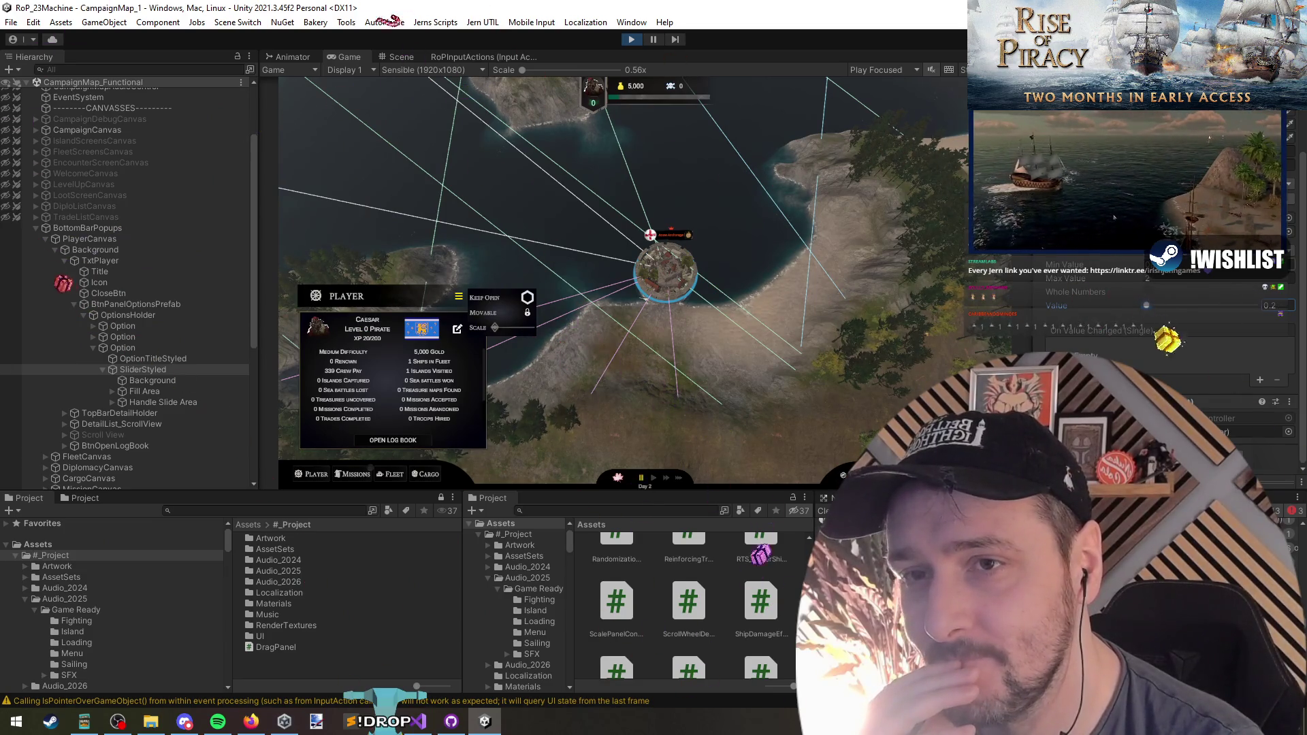
Choose a slider Direction and set the slider's Max Value to 1
{"action": "left_click", "coordinate": [1199, 265]}
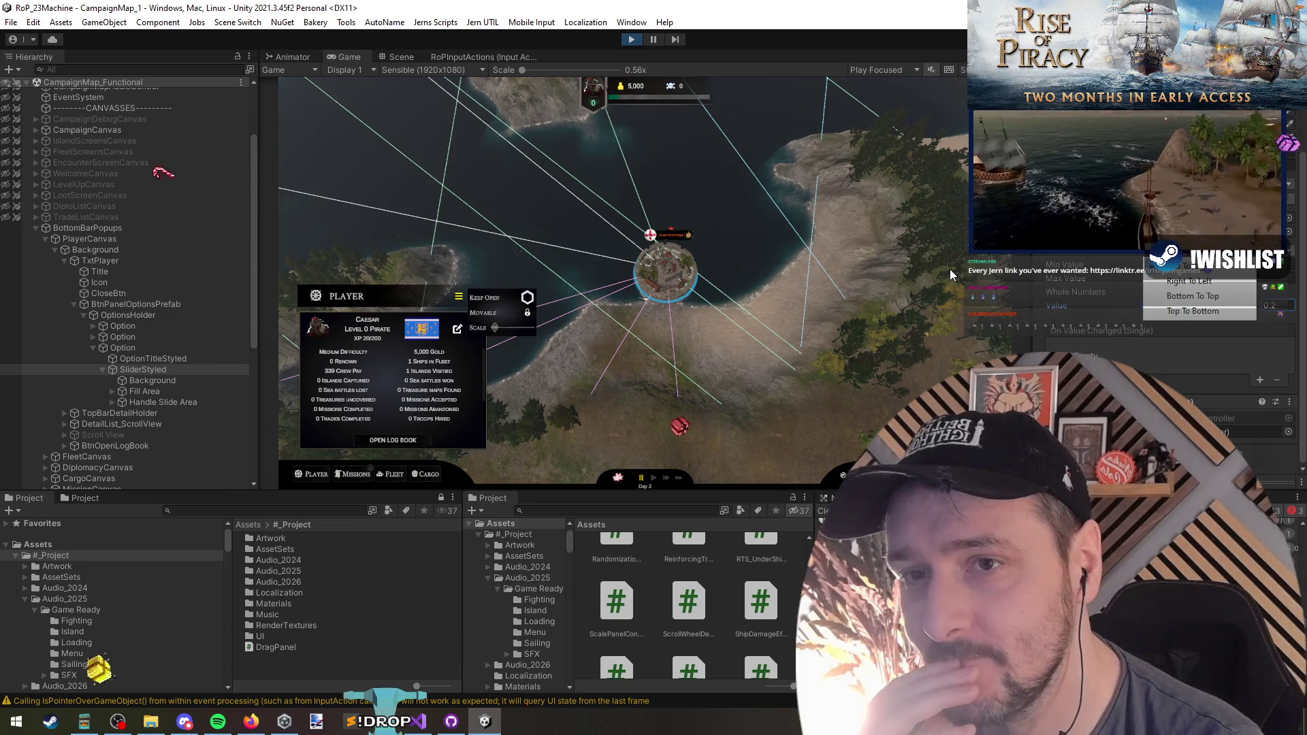
{"action": "left_click", "coordinate": [1215, 302]}
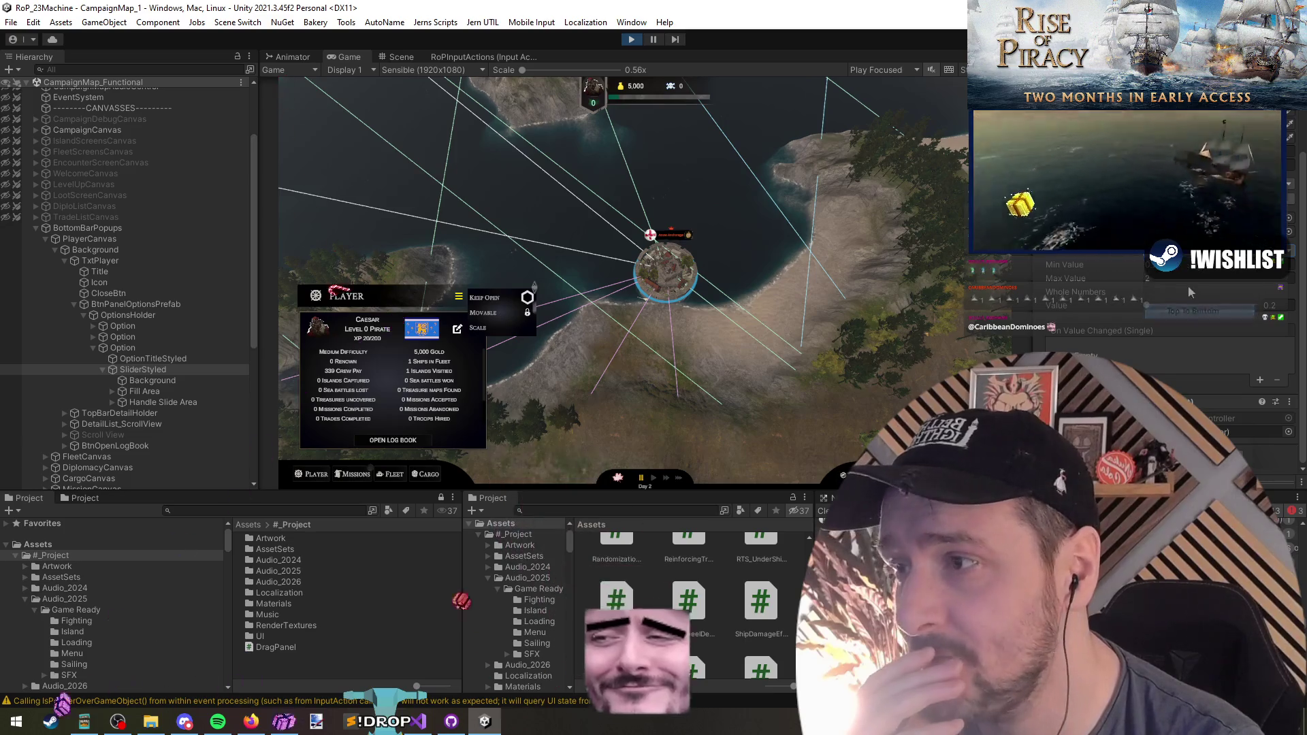
{"action": "left_click", "coordinate": [1198, 251]}
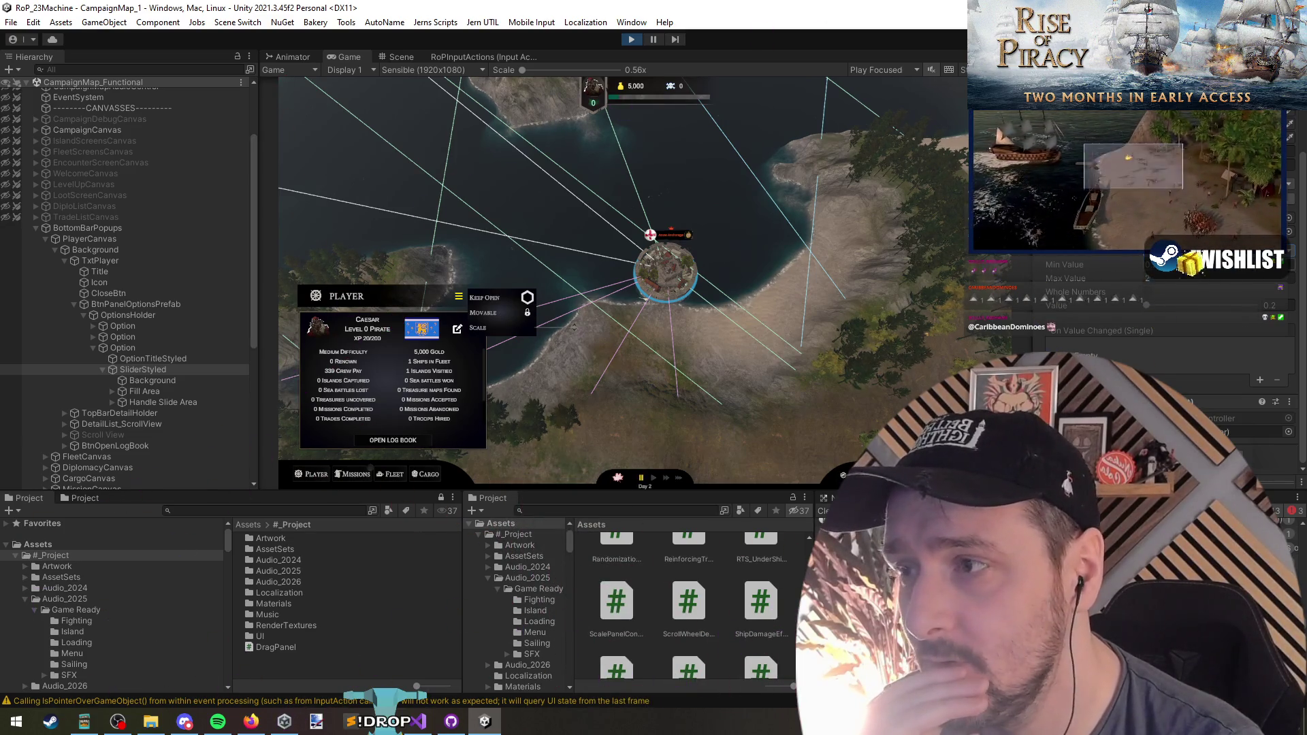
{"action": "left_click", "coordinate": [1188, 266]}
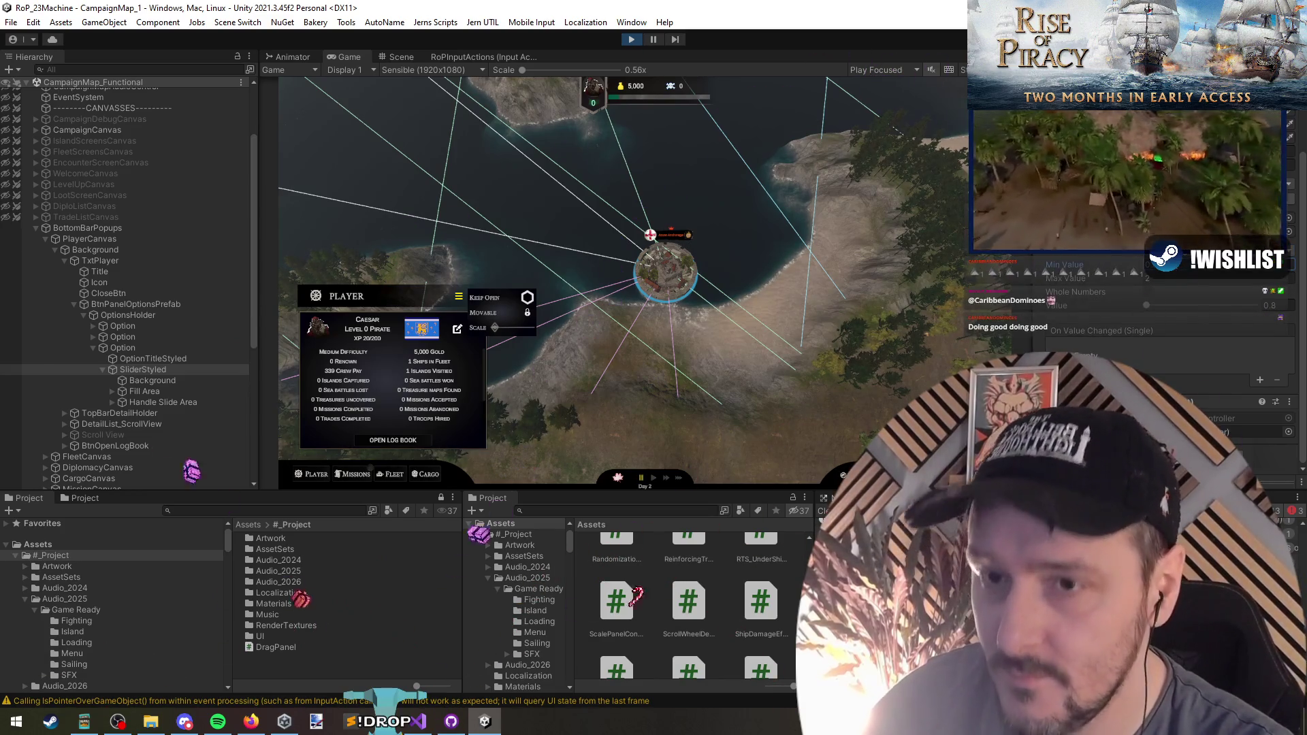
{"action": "left_click", "coordinate": [1166, 279]}
{"action": "type", "text": "1.5"}
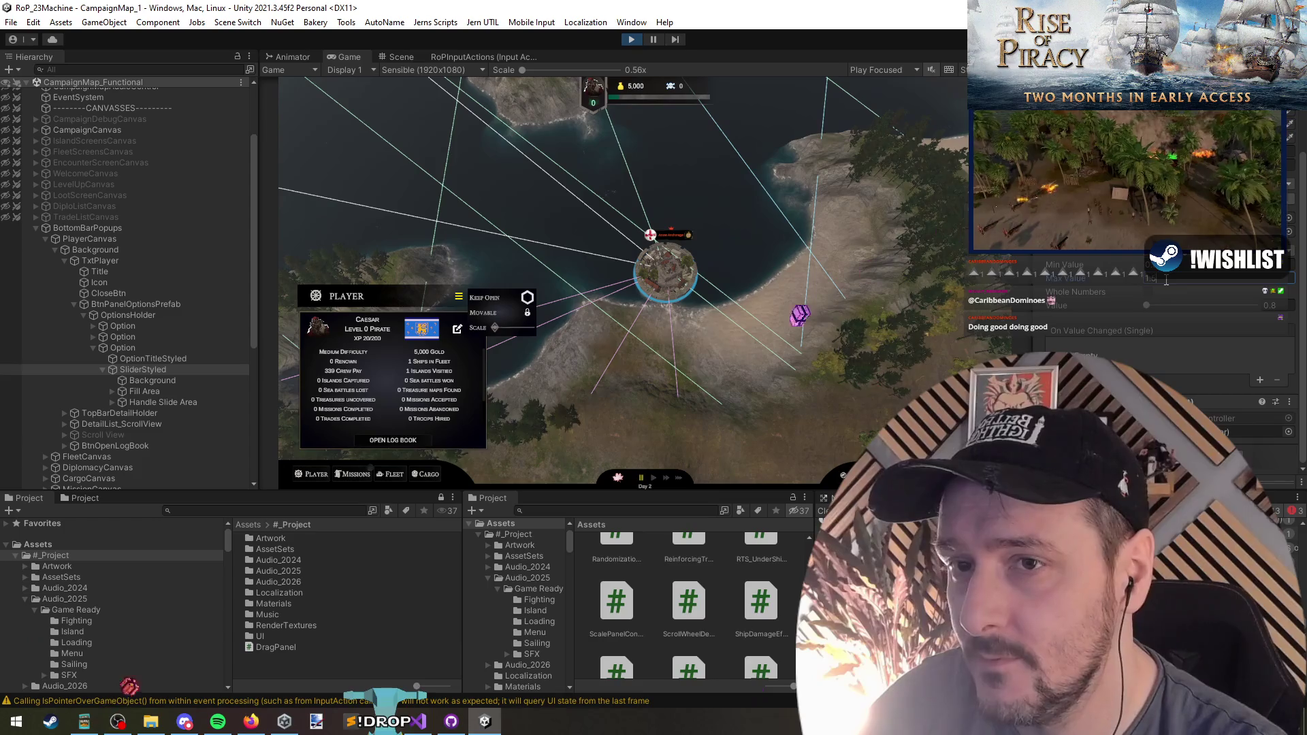
{"action": "key", "text": "Return"}
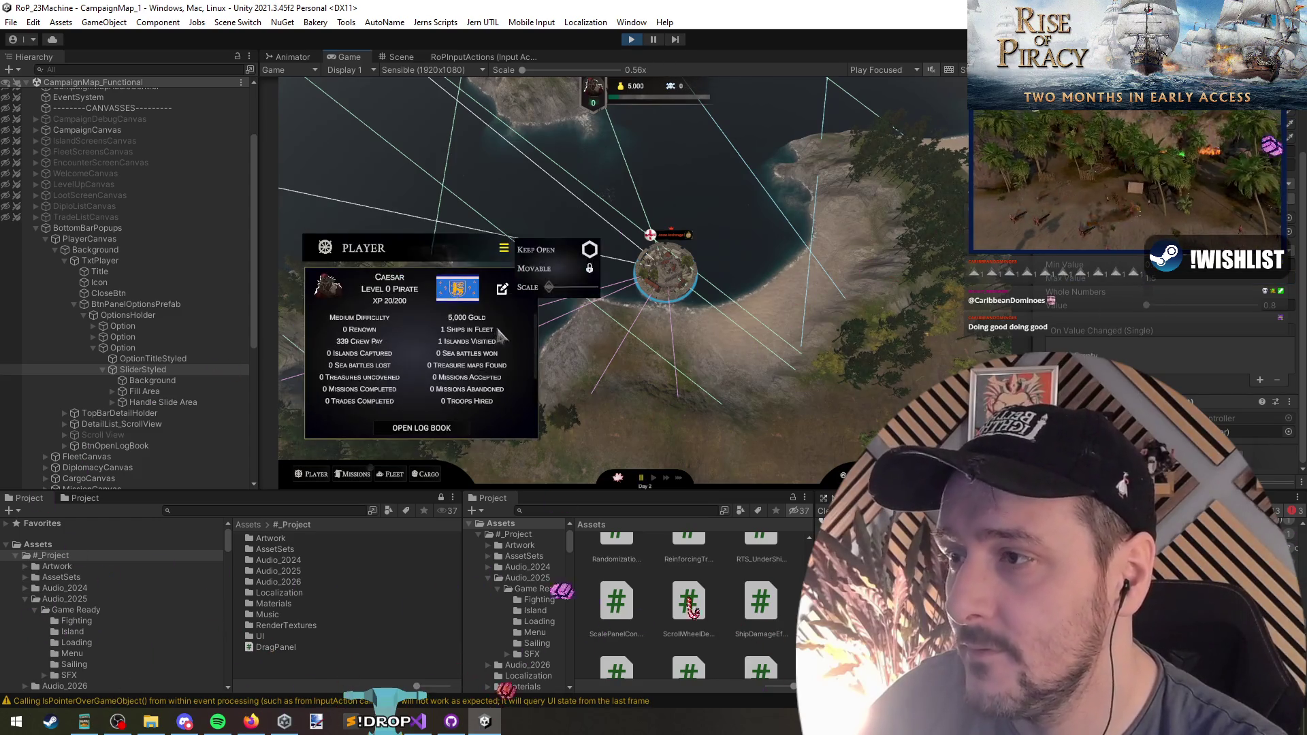
Test the in-game Scale slider on the Player panel, then open the Edit Flag dialog from the panel menu
{"action": "scroll", "coordinate": [507, 332], "scroll_direction": "up", "scroll_amount": 3}
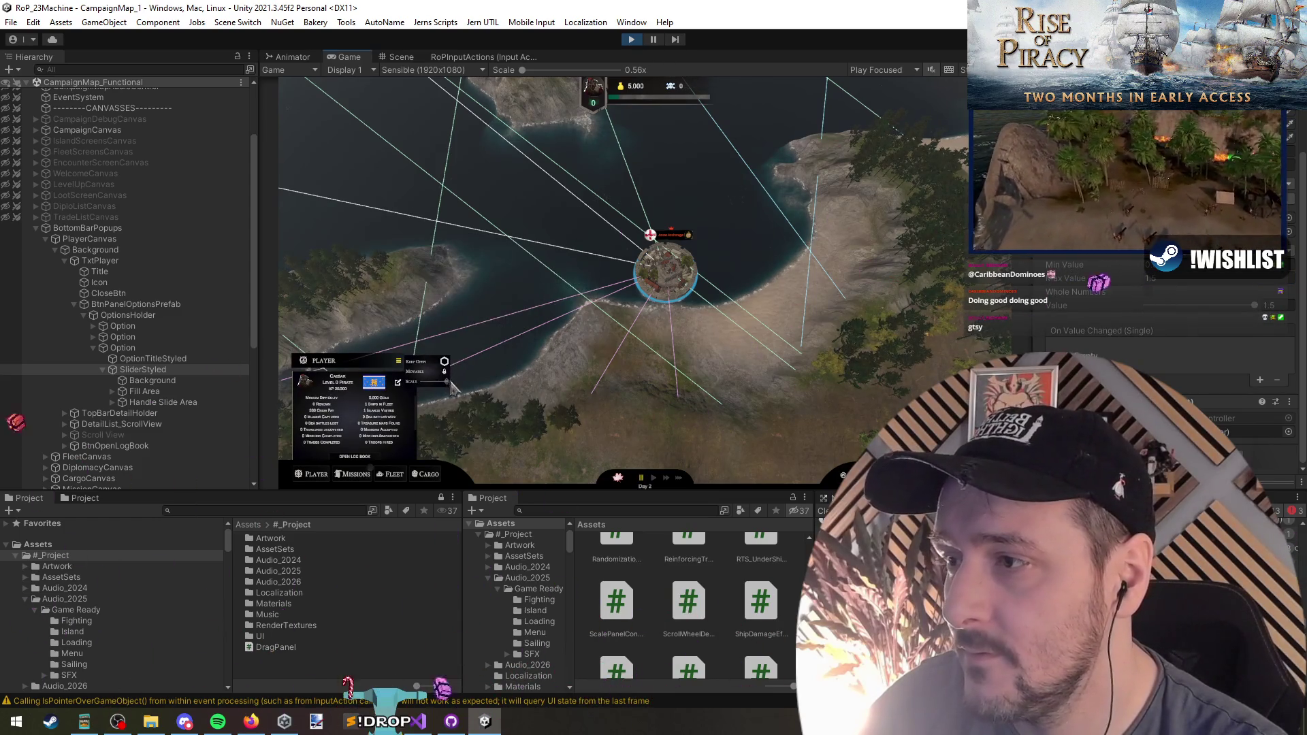
{"action": "left_click_drag", "start_coordinate": [449, 390], "coordinate": [551, 290]}
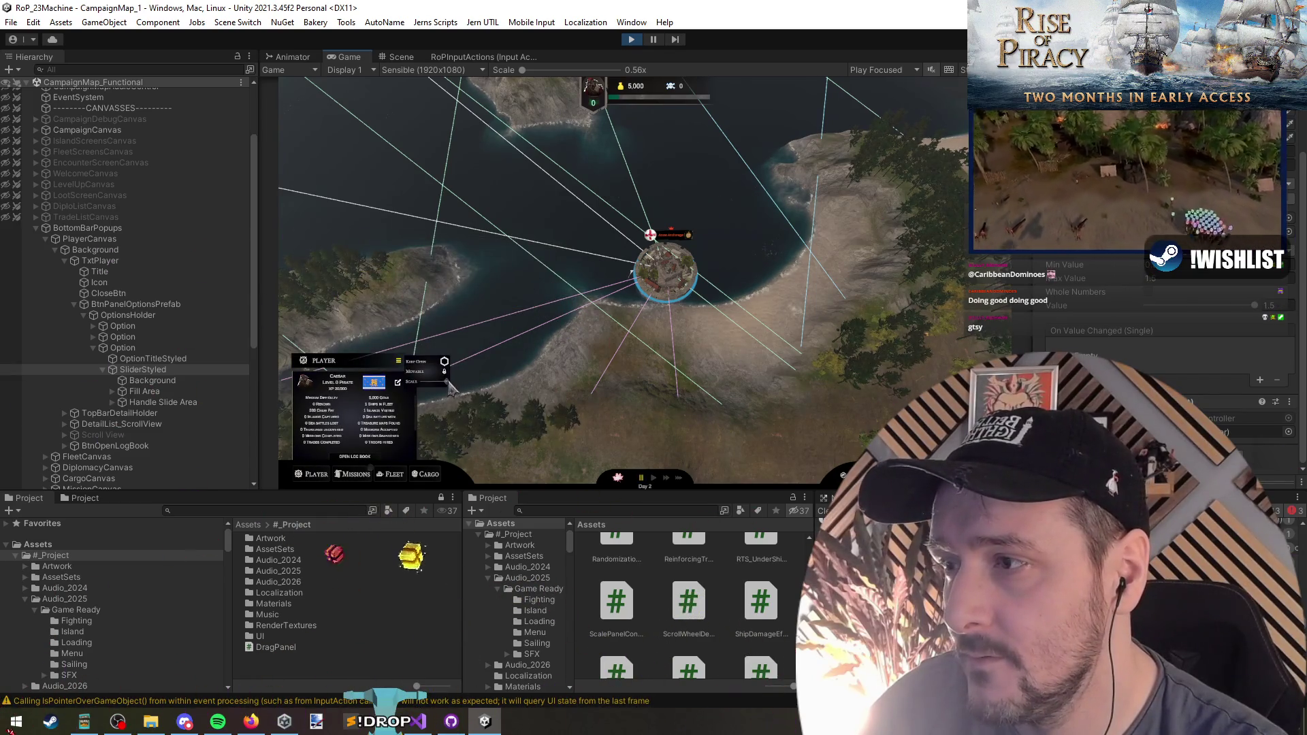
{"action": "scroll", "coordinate": [480, 368], "scroll_direction": "up", "scroll_amount": 3}
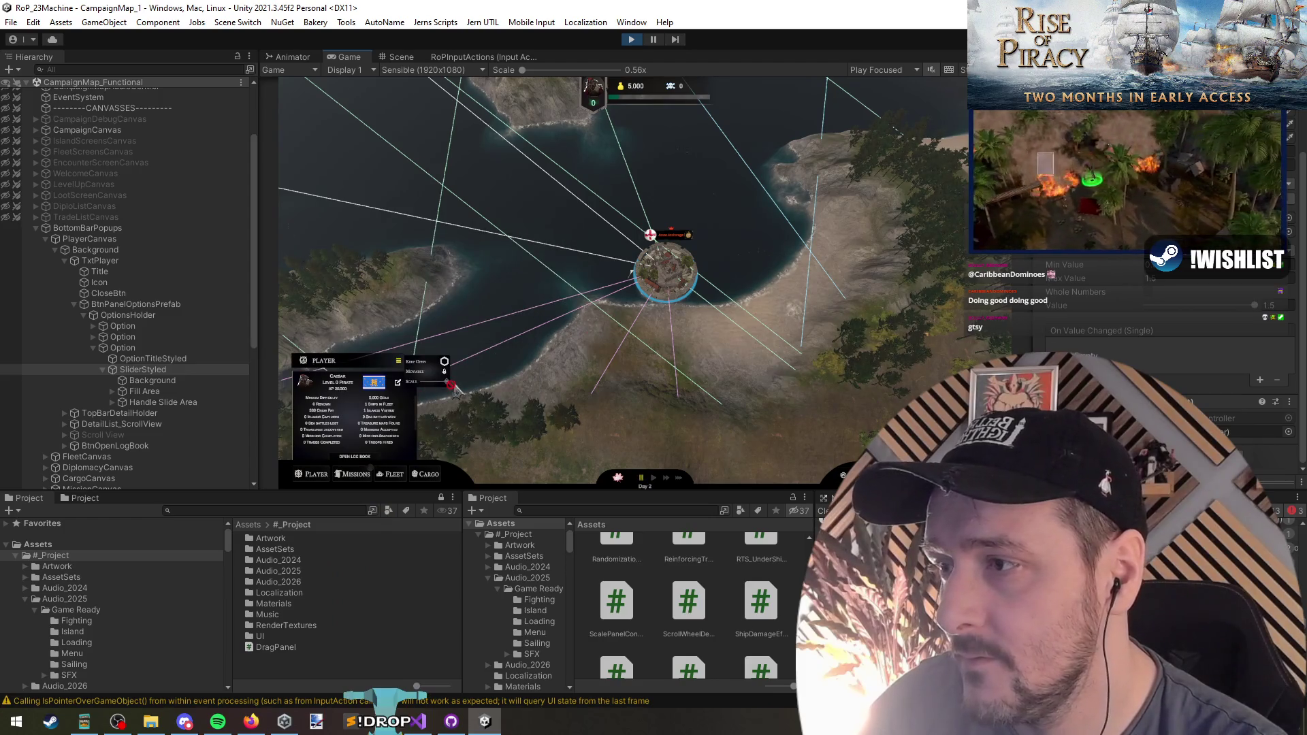
{"action": "scroll", "coordinate": [441, 387], "scroll_direction": "up", "scroll_amount": 2}
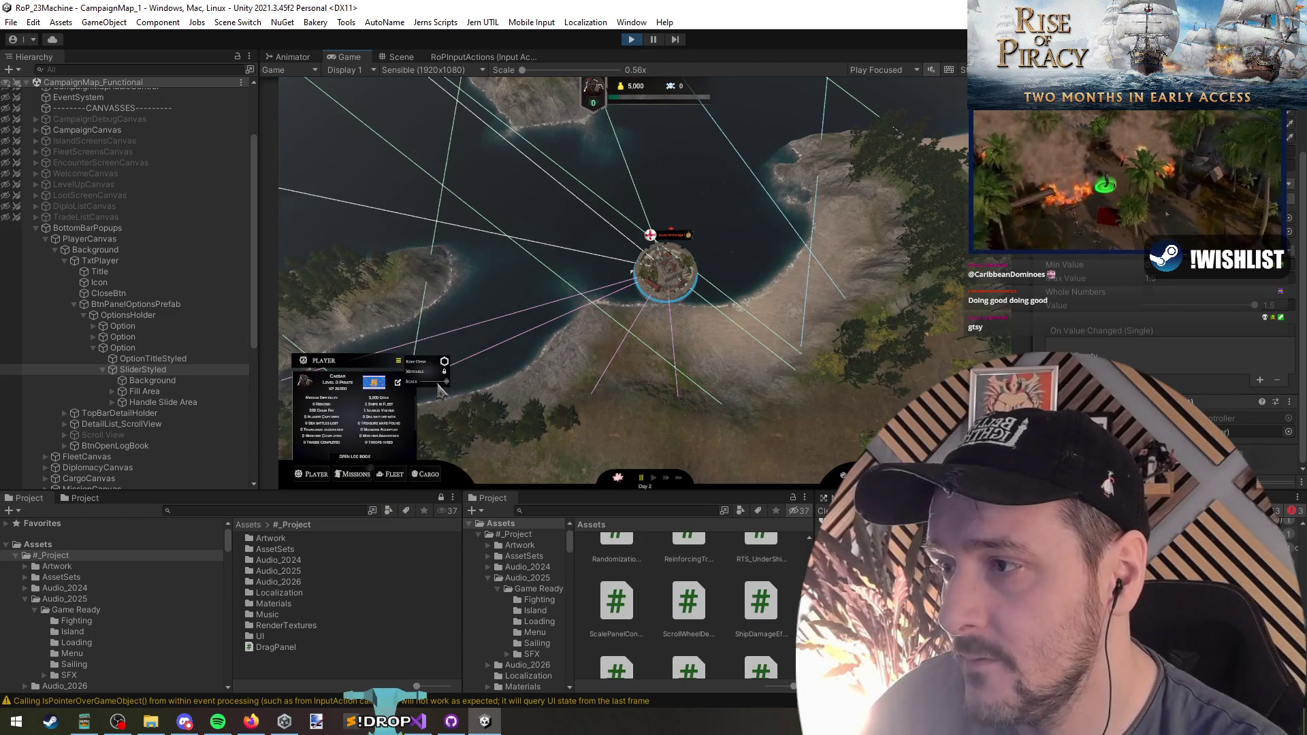
{"action": "left_click", "coordinate": [399, 360]}
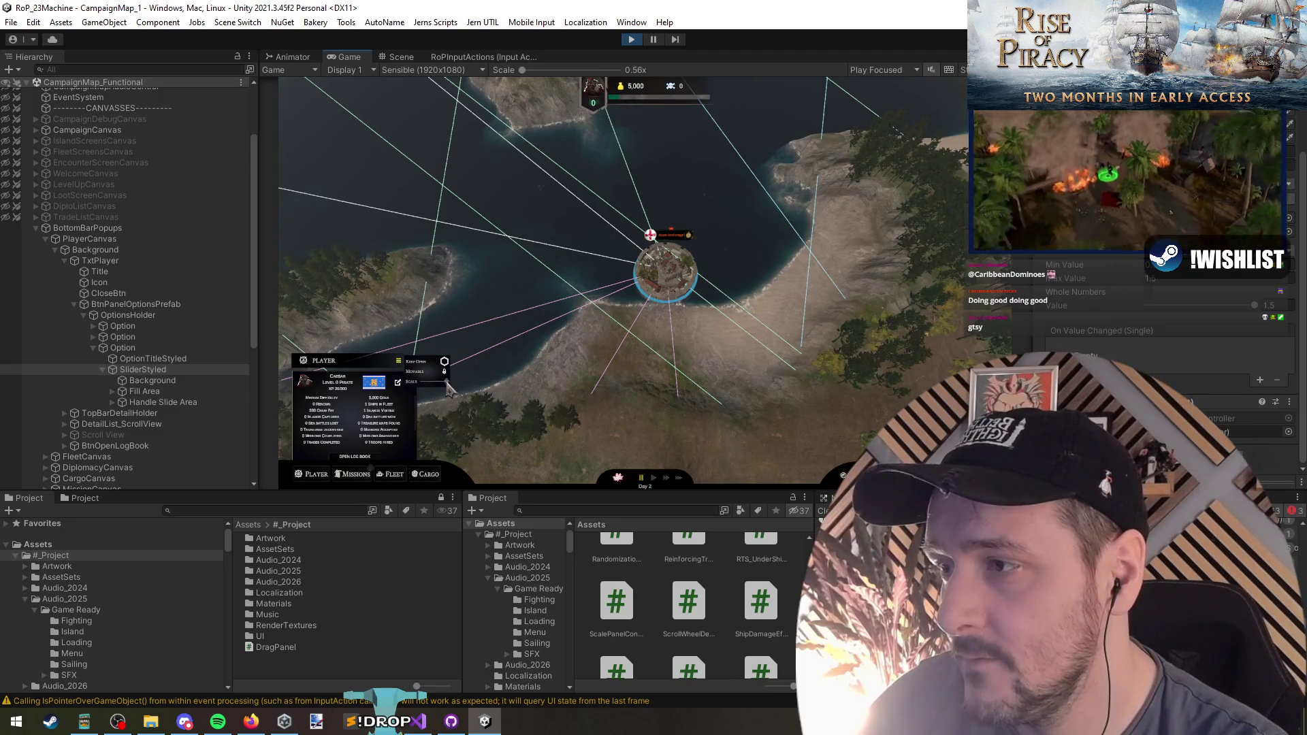
{"action": "scroll", "coordinate": [449, 389], "scroll_direction": "down", "scroll_amount": 1}
{"action": "left_click", "coordinate": [407, 377]}
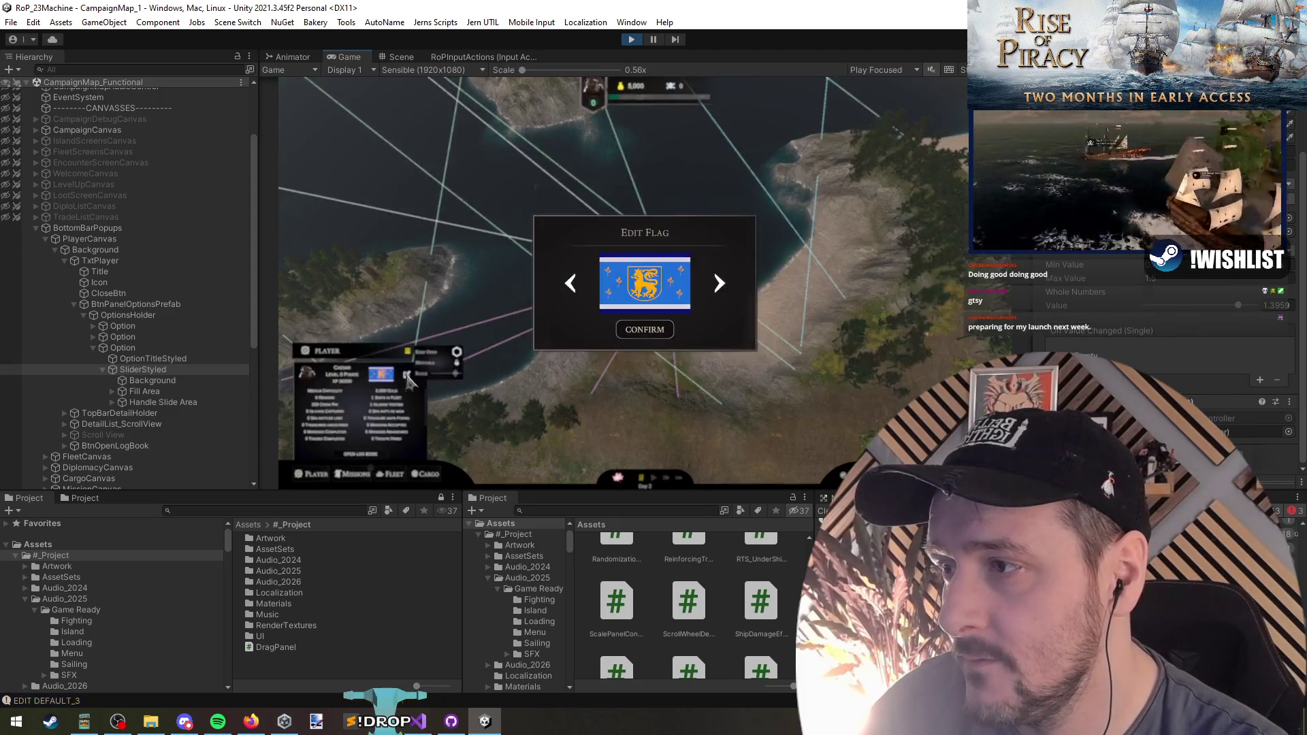
Confirm the Edit Flag dialog and drag the Player panel's scale larger, smaller and larger again
{"action": "left_click", "coordinate": [647, 332]}
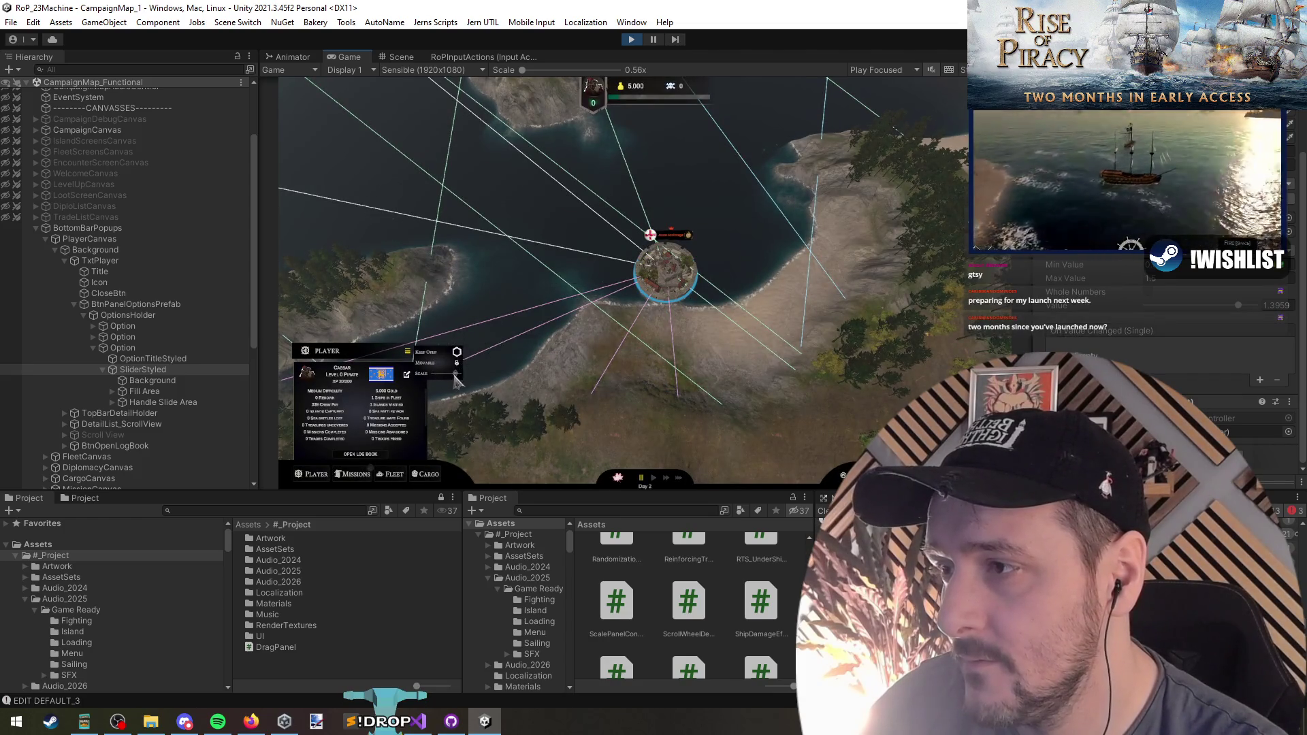
{"action": "left_click_drag", "start_coordinate": [454, 375], "coordinate": [450, 376]}
{"action": "left_click_drag", "start_coordinate": [549, 296], "coordinate": [557, 293]}
{"action": "left_click_drag", "start_coordinate": [456, 387], "coordinate": [447, 378]}
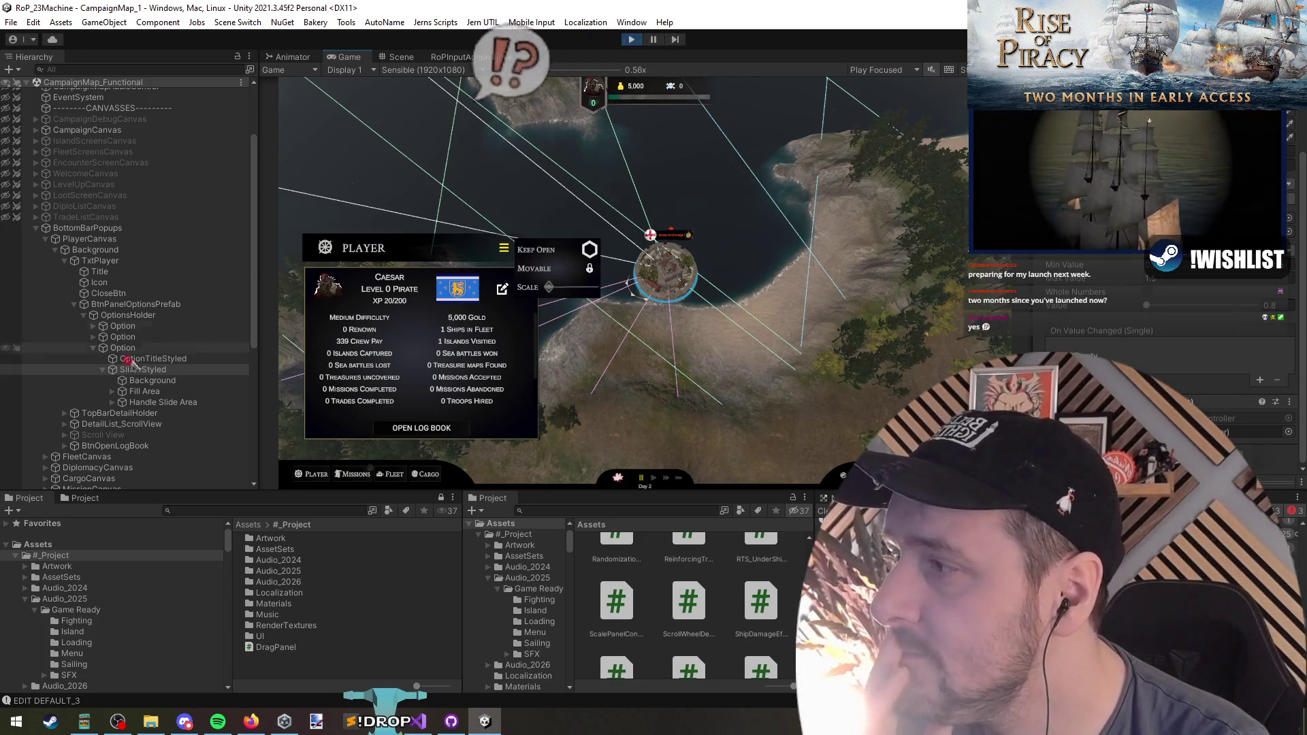
Select SliderStyled and retest the panel scale, reopening the options and fine-tuning up to the largest size
{"action": "left_click", "coordinate": [170, 369]}
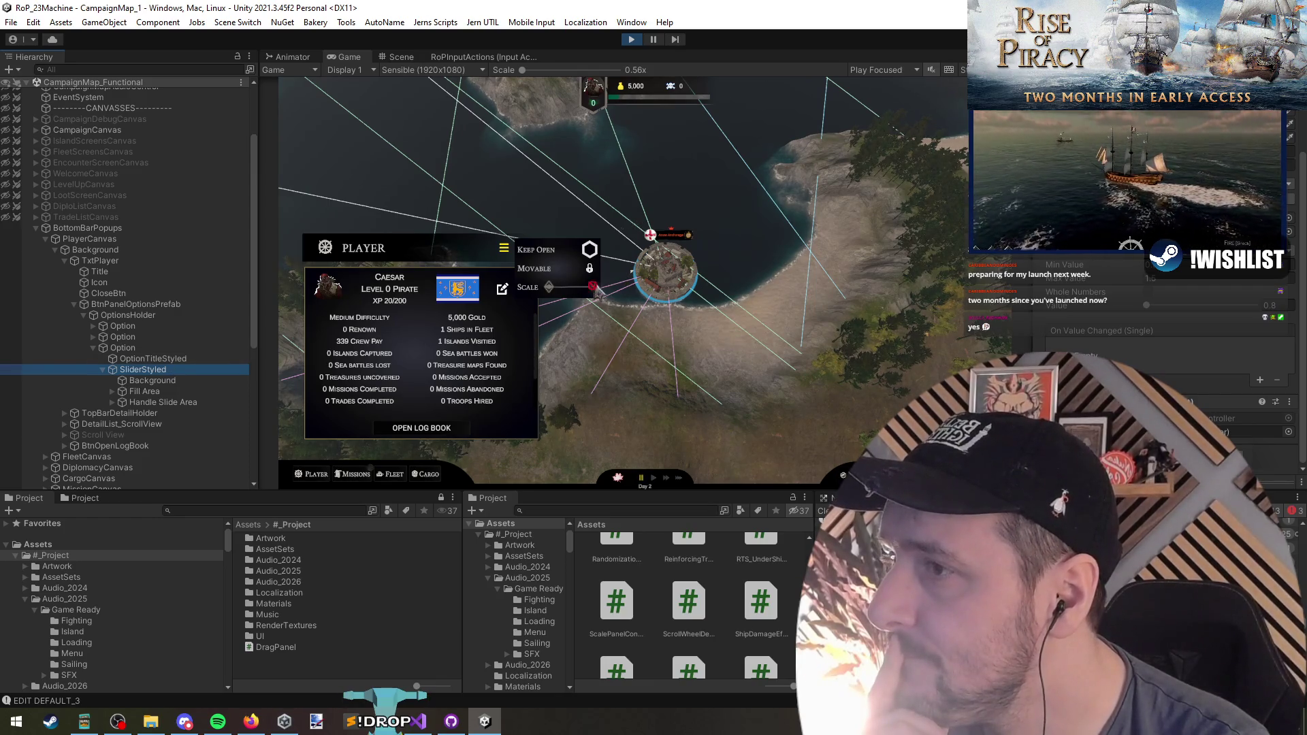
{"action": "left_click_drag", "start_coordinate": [551, 294], "coordinate": [561, 297]}
{"action": "left_click", "coordinate": [442, 388]}
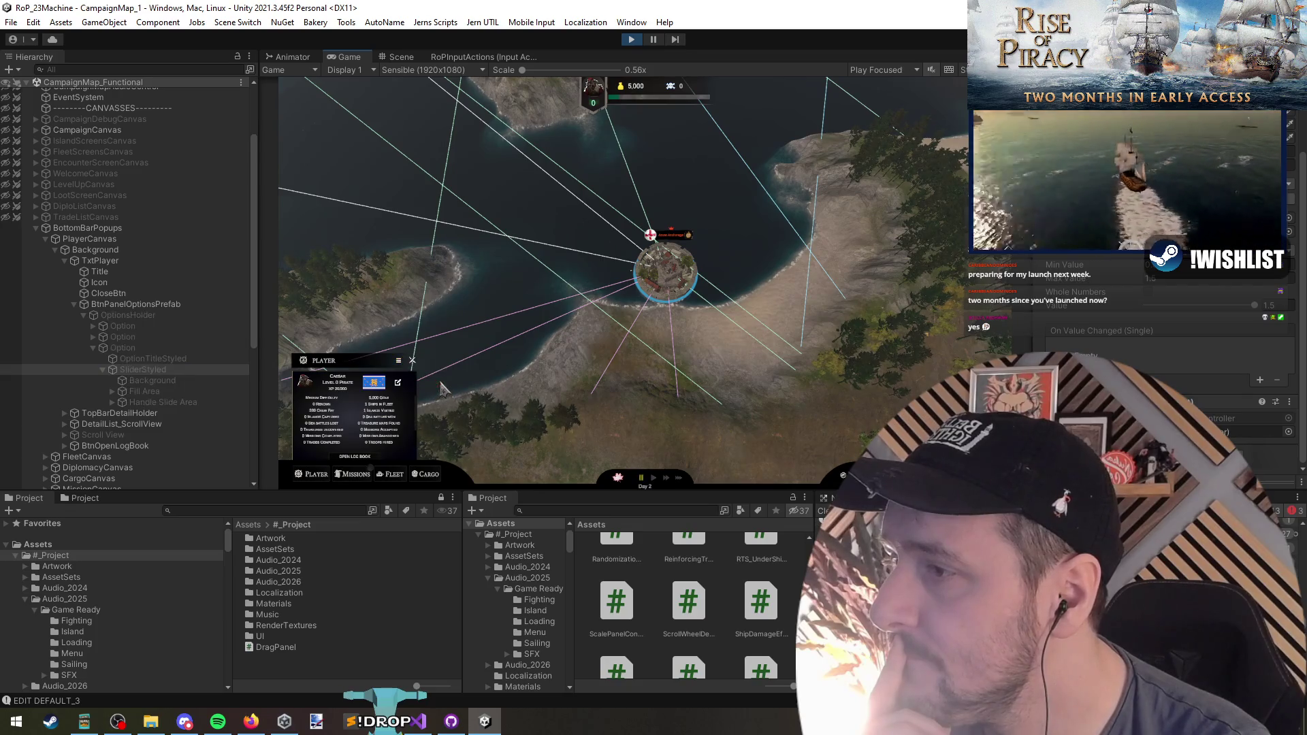
{"action": "left_click", "coordinate": [400, 361]}
{"action": "left_click_drag", "start_coordinate": [452, 392], "coordinate": [444, 392]}
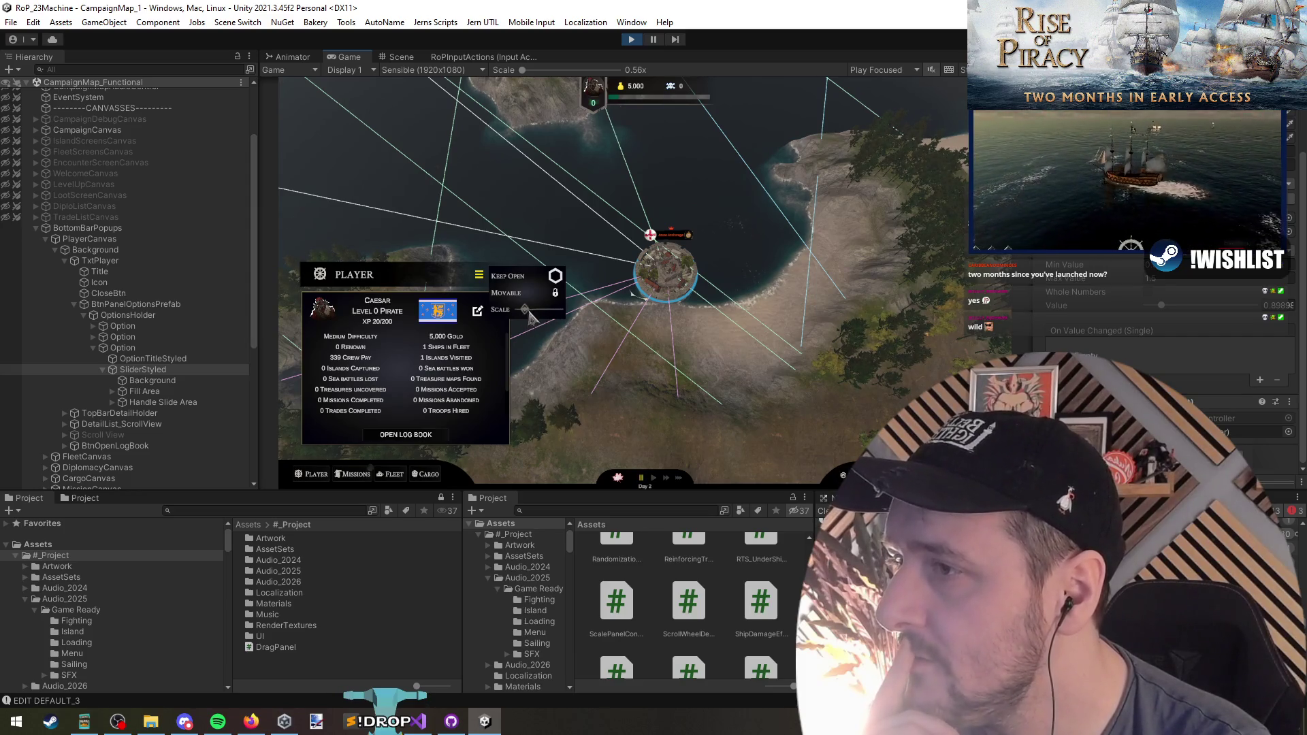
{"action": "left_click_drag", "start_coordinate": [536, 315], "coordinate": [528, 312]}
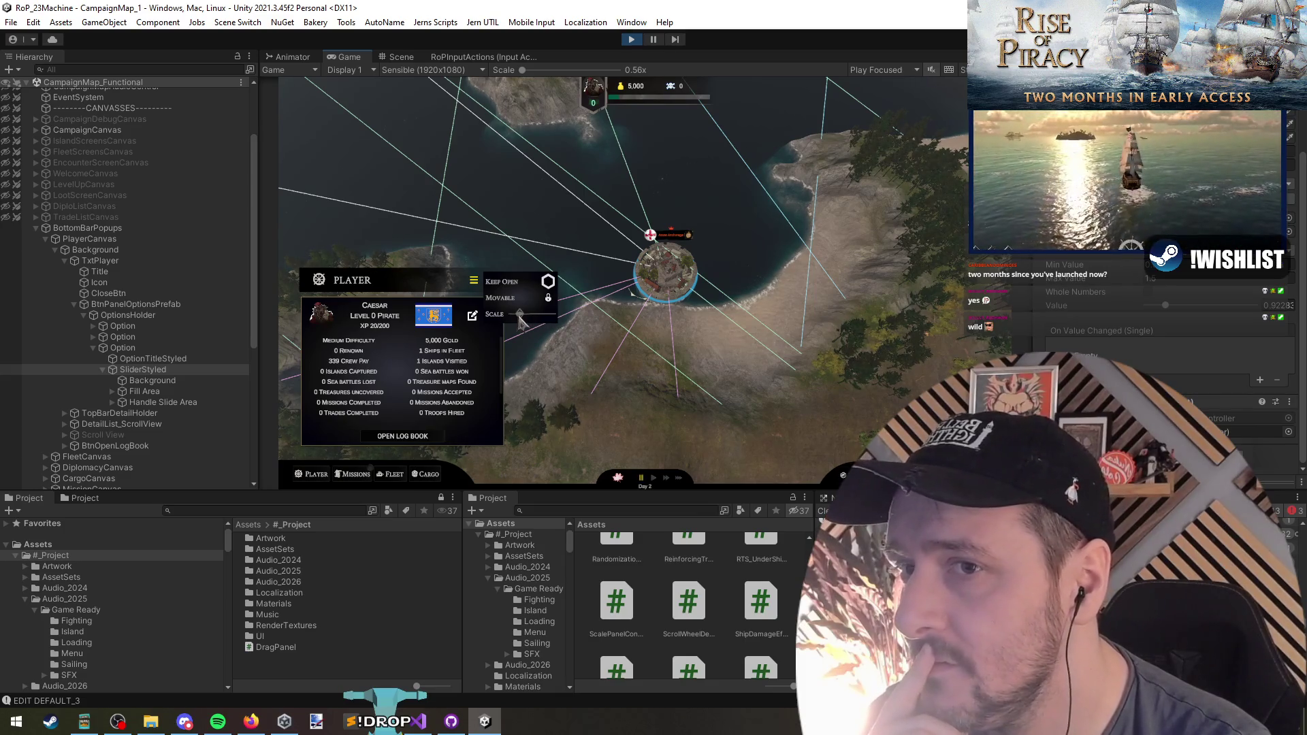
{"action": "left_click_drag", "start_coordinate": [522, 320], "coordinate": [552, 294]}
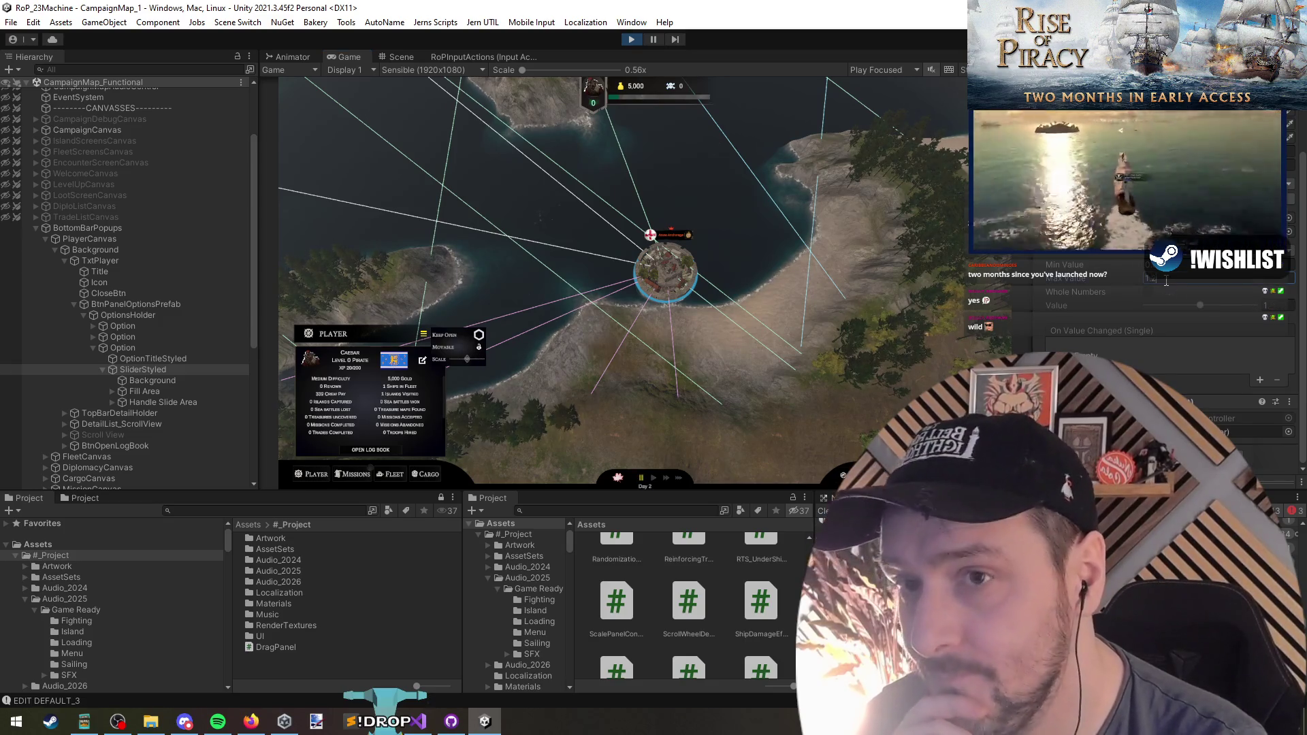
Swing the Player panel's scale from its smallest back to its largest size
{"action": "left_click_drag", "start_coordinate": [473, 365], "coordinate": [495, 371]}
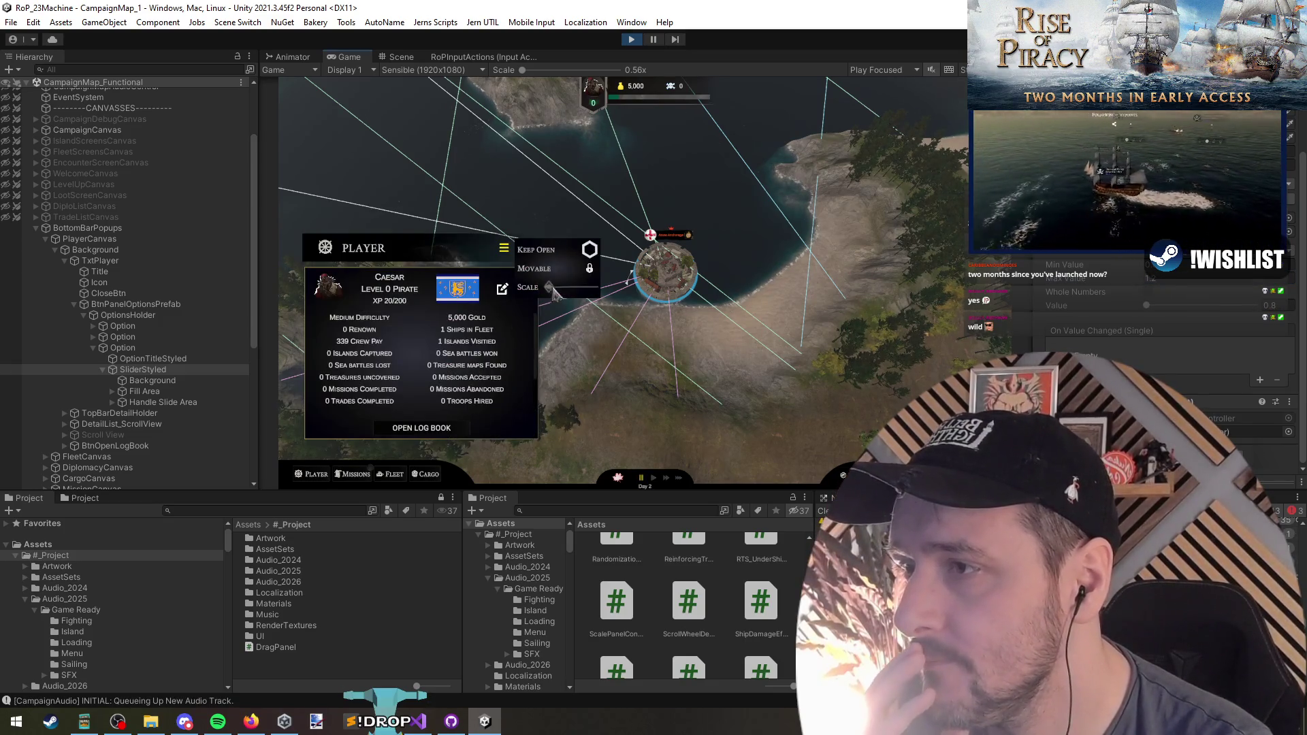
{"action": "left_click_drag", "start_coordinate": [555, 290], "coordinate": [615, 291]}
{"action": "left_click_drag", "start_coordinate": [494, 361], "coordinate": [462, 359]}
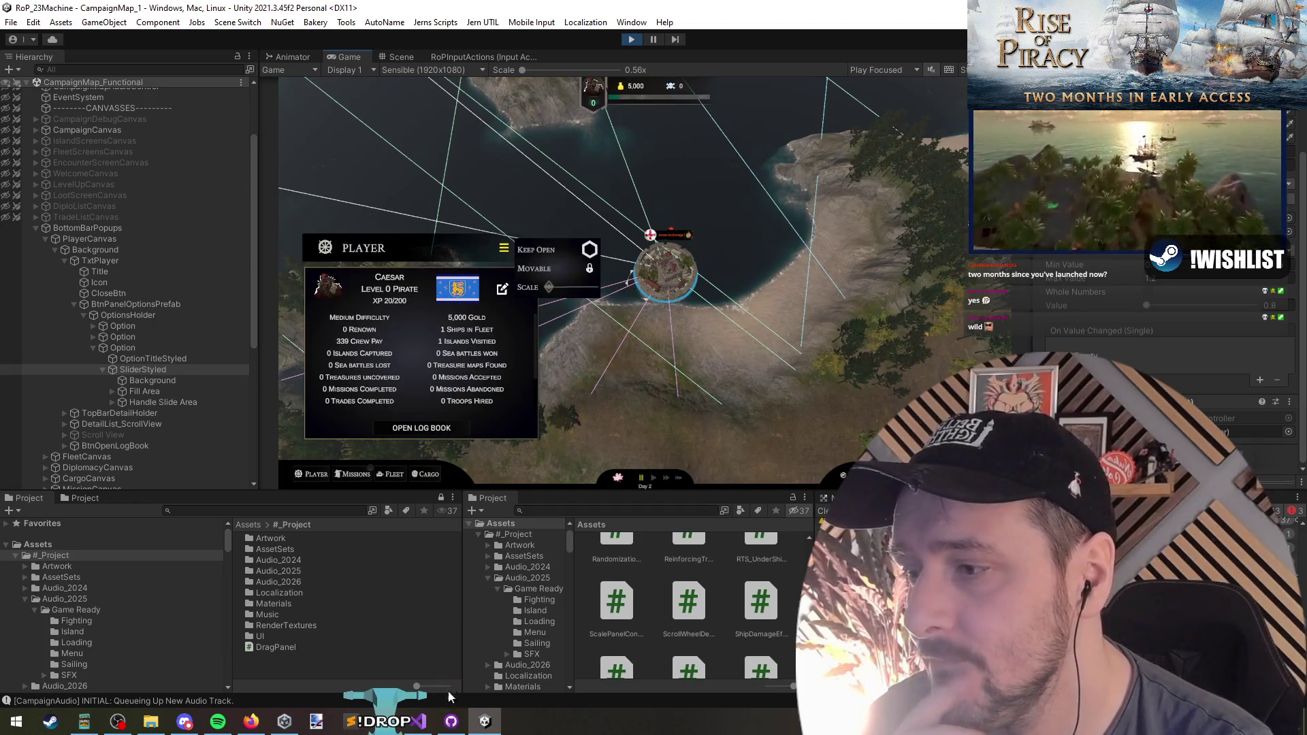
{"action": "left_click", "coordinate": [419, 722]}
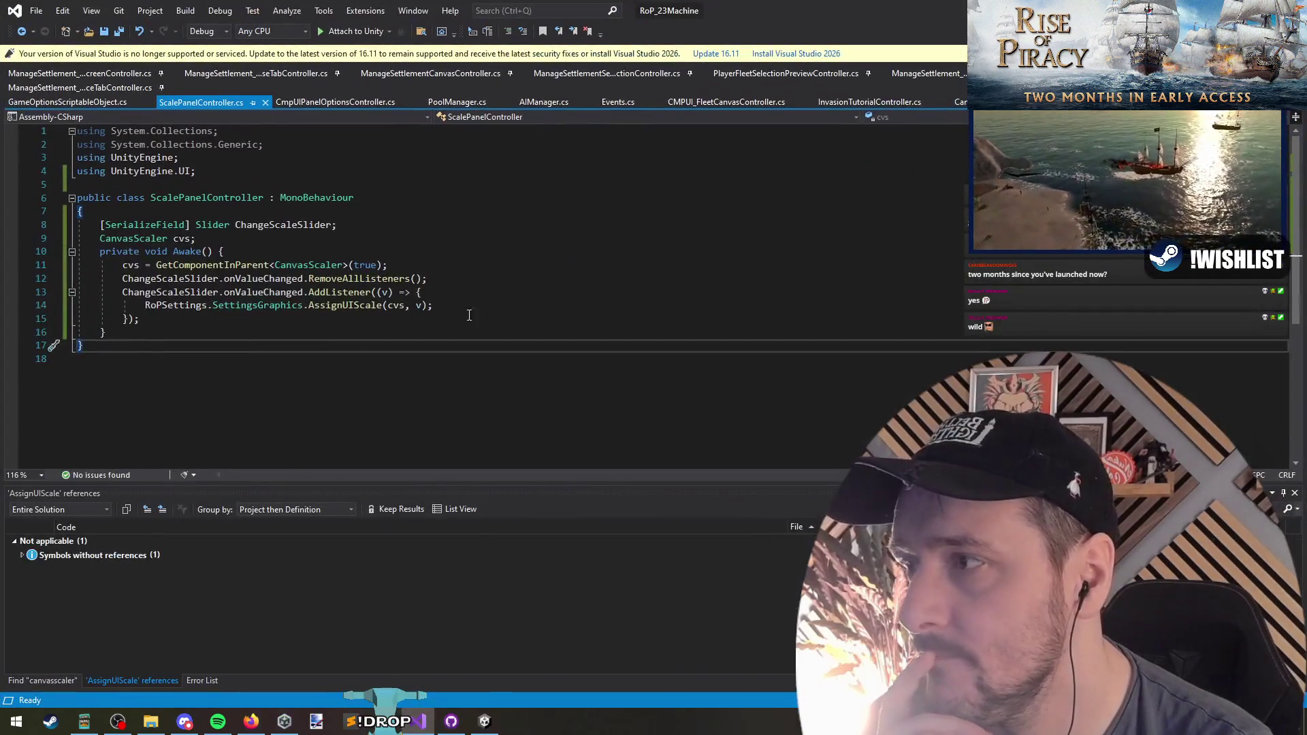
Restore the Visual Studio window and scroll to the ScalePanelController fields and Awake method
{"action": "left_click", "coordinate": [469, 315]}
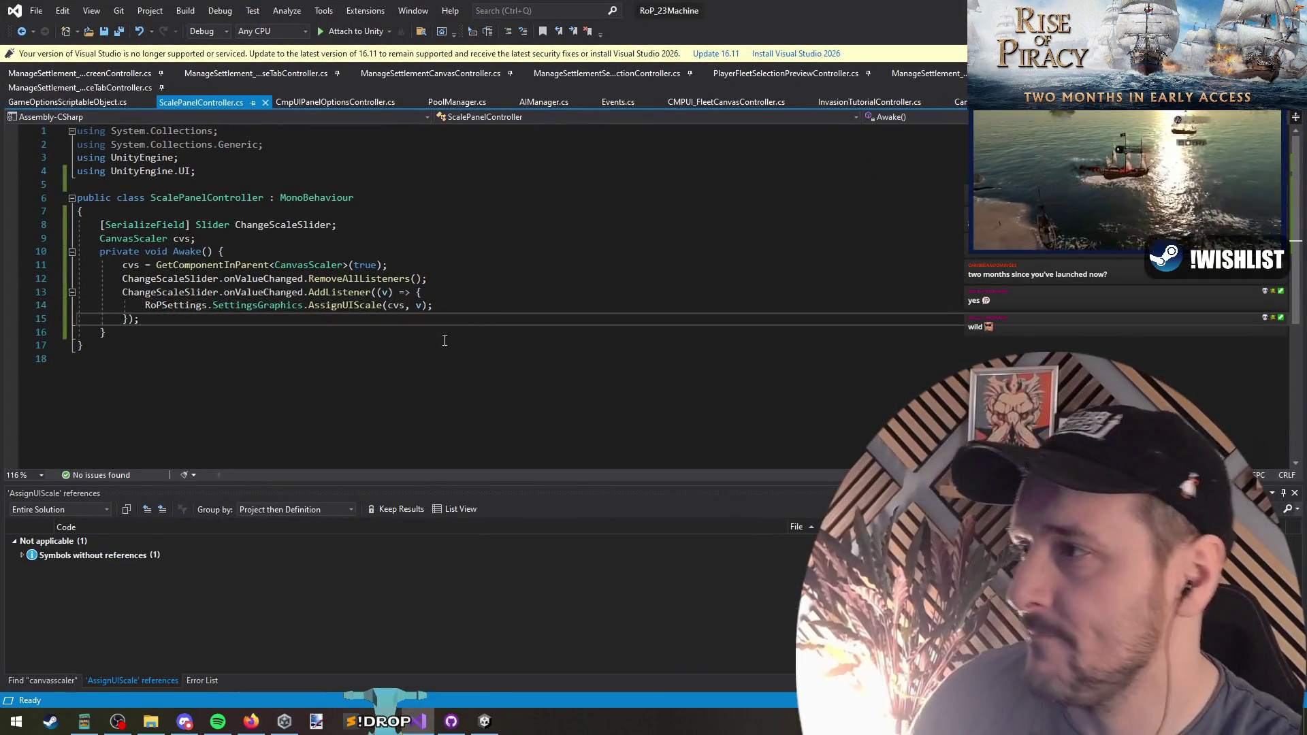
{"action": "left_click", "coordinate": [225, 197]}
{"action": "double_click", "coordinate": [685, 6]}
{"action": "left_click", "coordinate": [620, 39]}
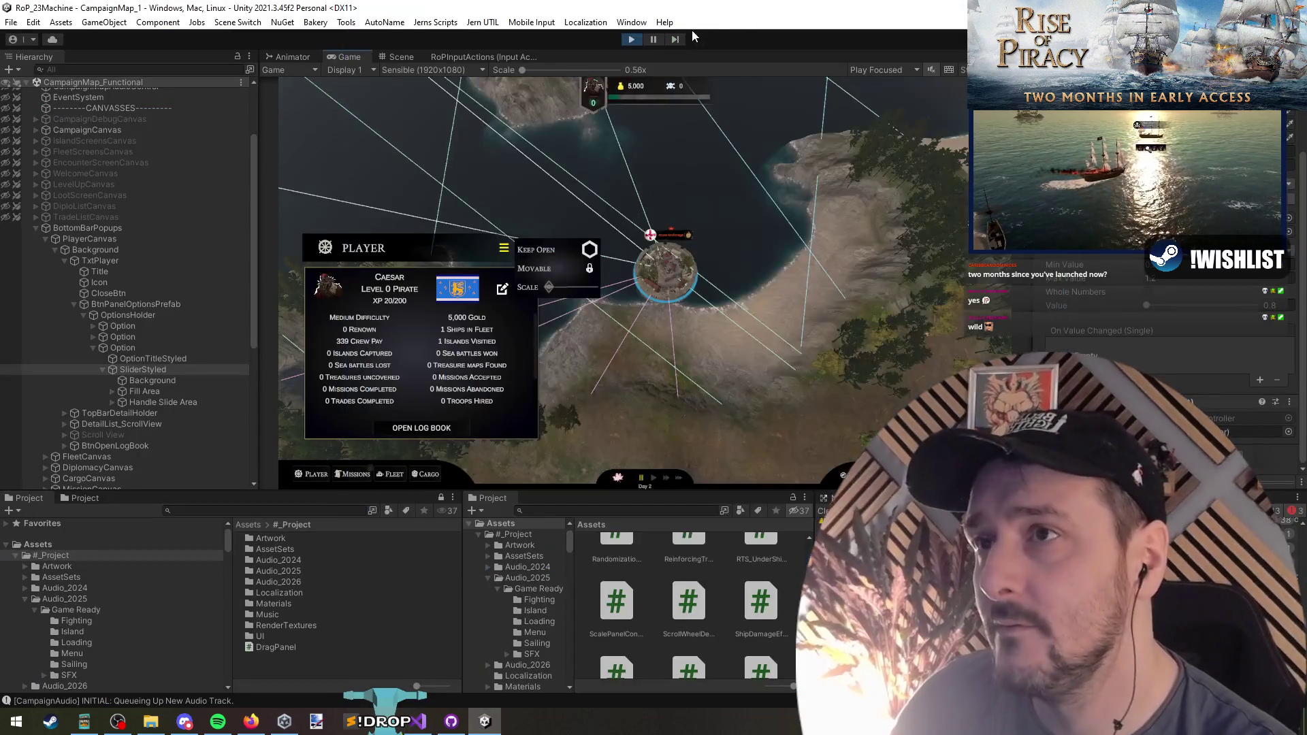
{"action": "key", "text": "alt+Tab"}
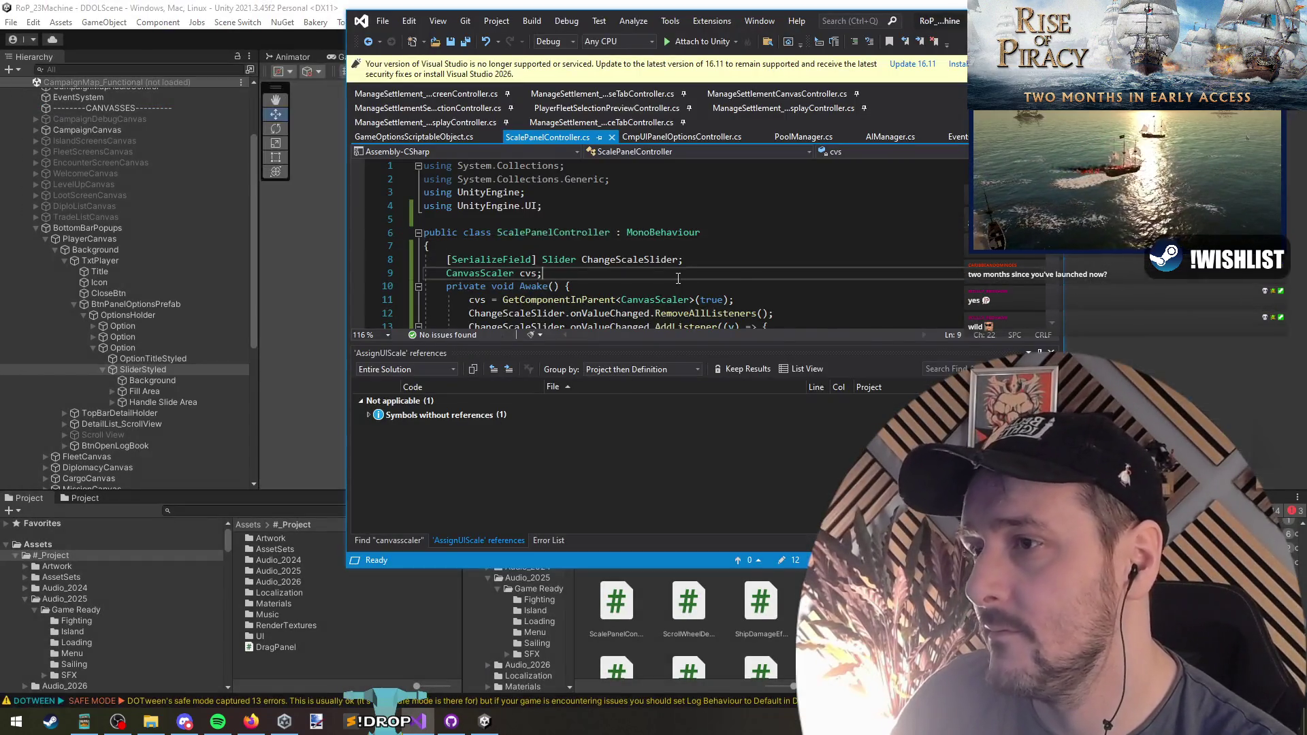
{"action": "scroll", "coordinate": [624, 306], "scroll_direction": "down", "scroll_amount": 1}
{"action": "left_click_drag", "start_coordinate": [622, 300], "coordinate": [625, 312]}
{"action": "scroll", "coordinate": [624, 306], "scroll_direction": "down", "scroll_amount": 1}
{"action": "left_click", "coordinate": [488, 290]}
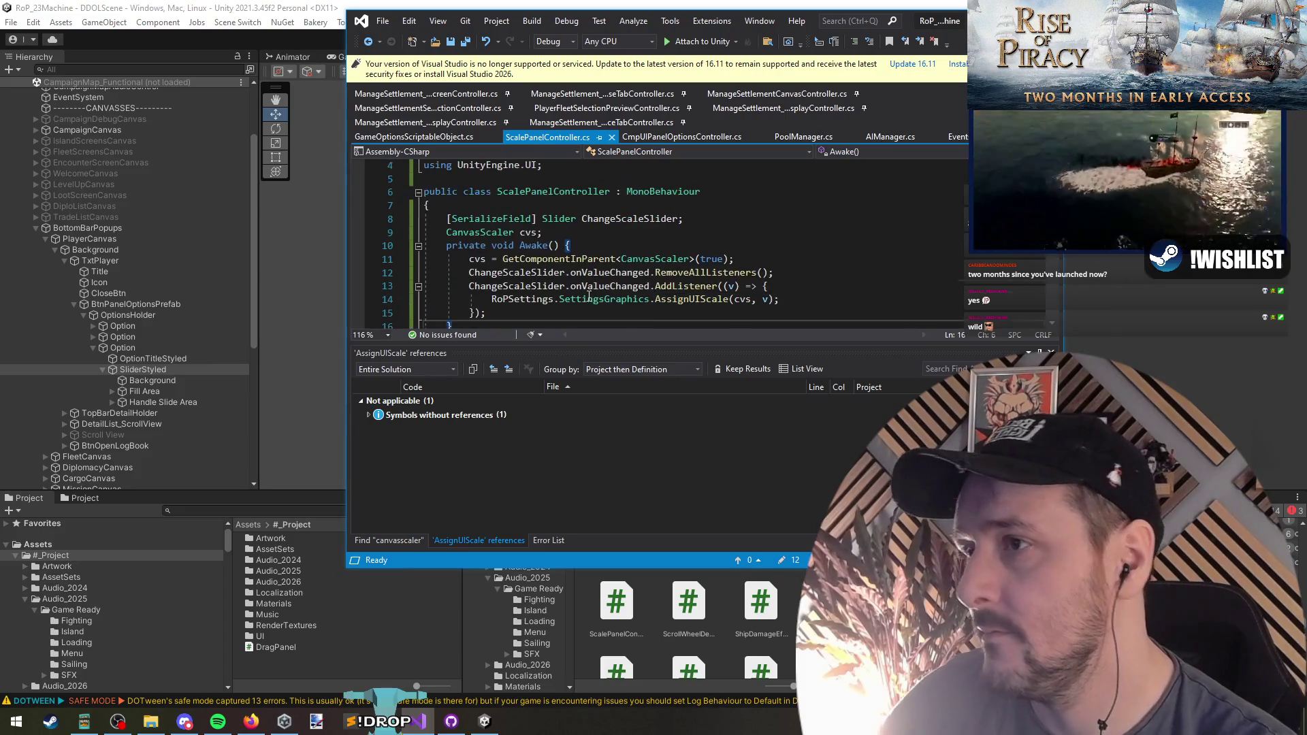
Declare '[SerializeField] Button Half, Full, Twice;' at the top of the class body
{"action": "key", "text": "Up"}
{"action": "key", "text": "Up"}
{"action": "key", "text": "Up"}
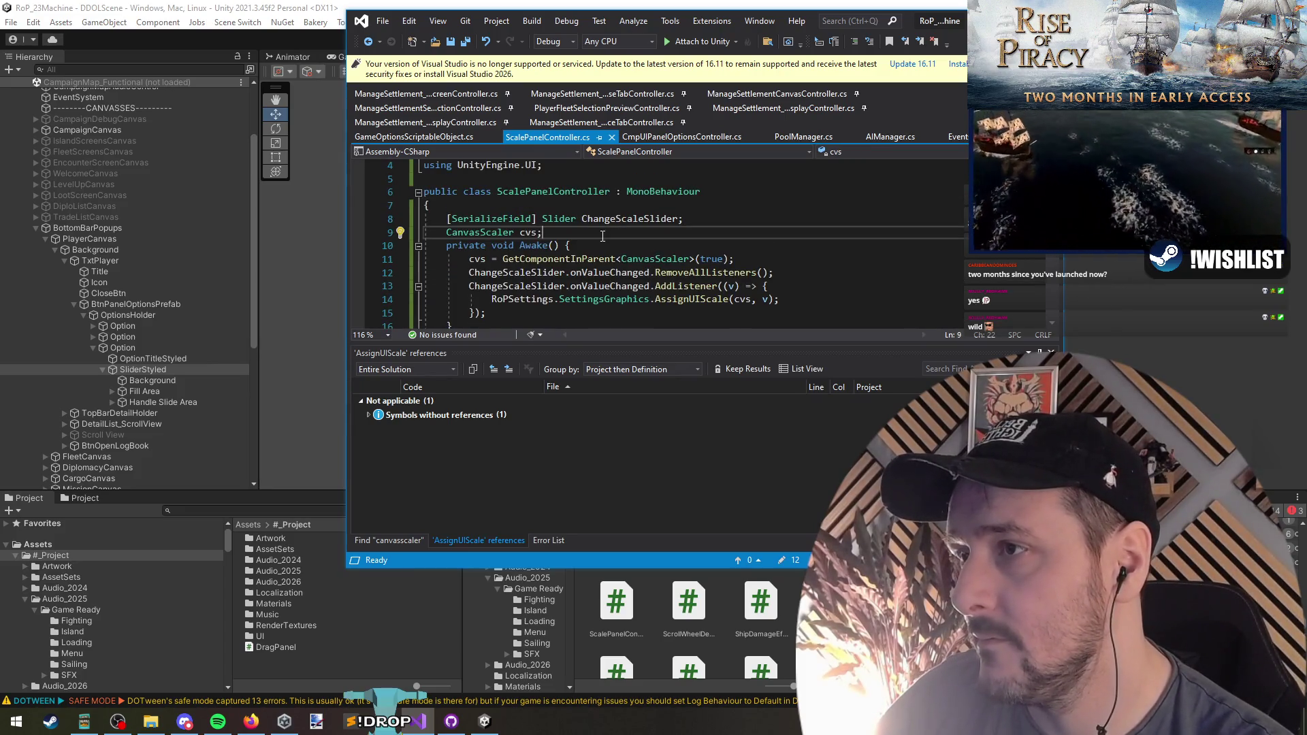
{"action": "left_click", "coordinate": [619, 218]}
{"action": "key", "text": "ctrl+Return"}
{"action": "key", "text": "ctrl+Return"}
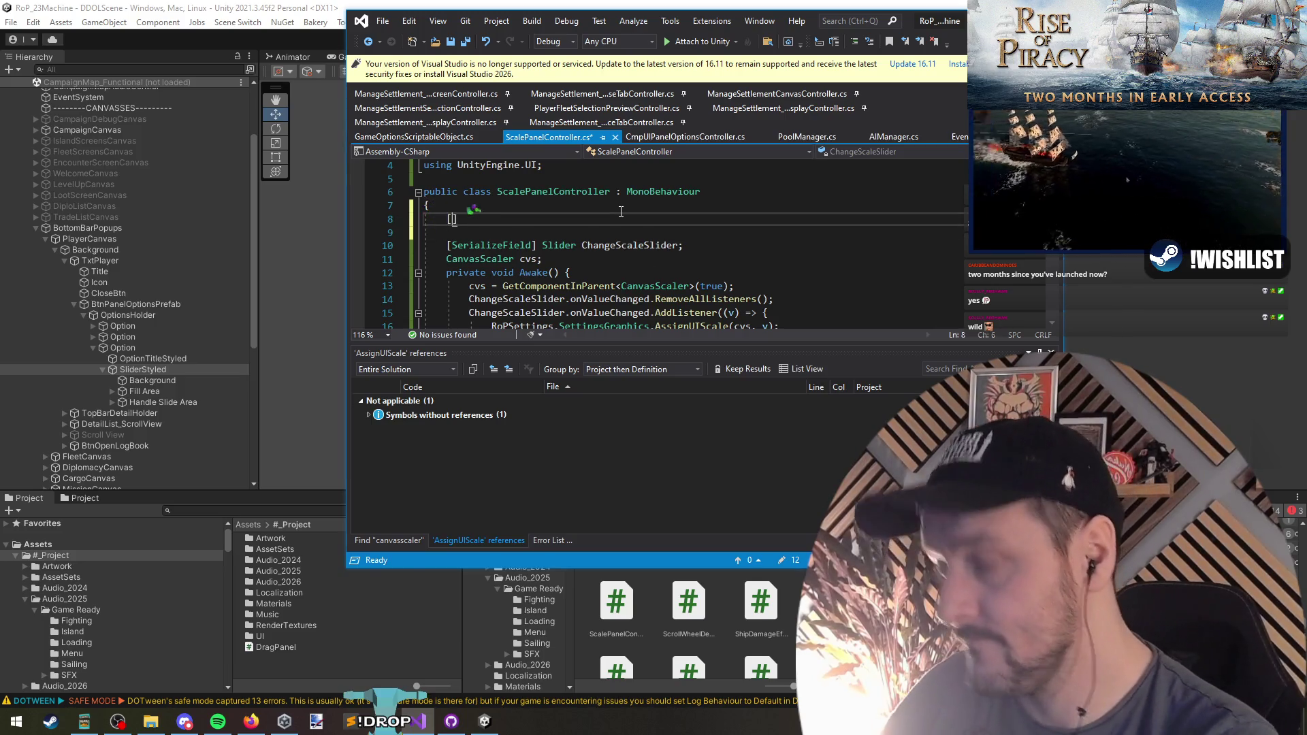
{"action": "type", "text": "SerializeField]"}
{"action": "type", "text": " Button "}
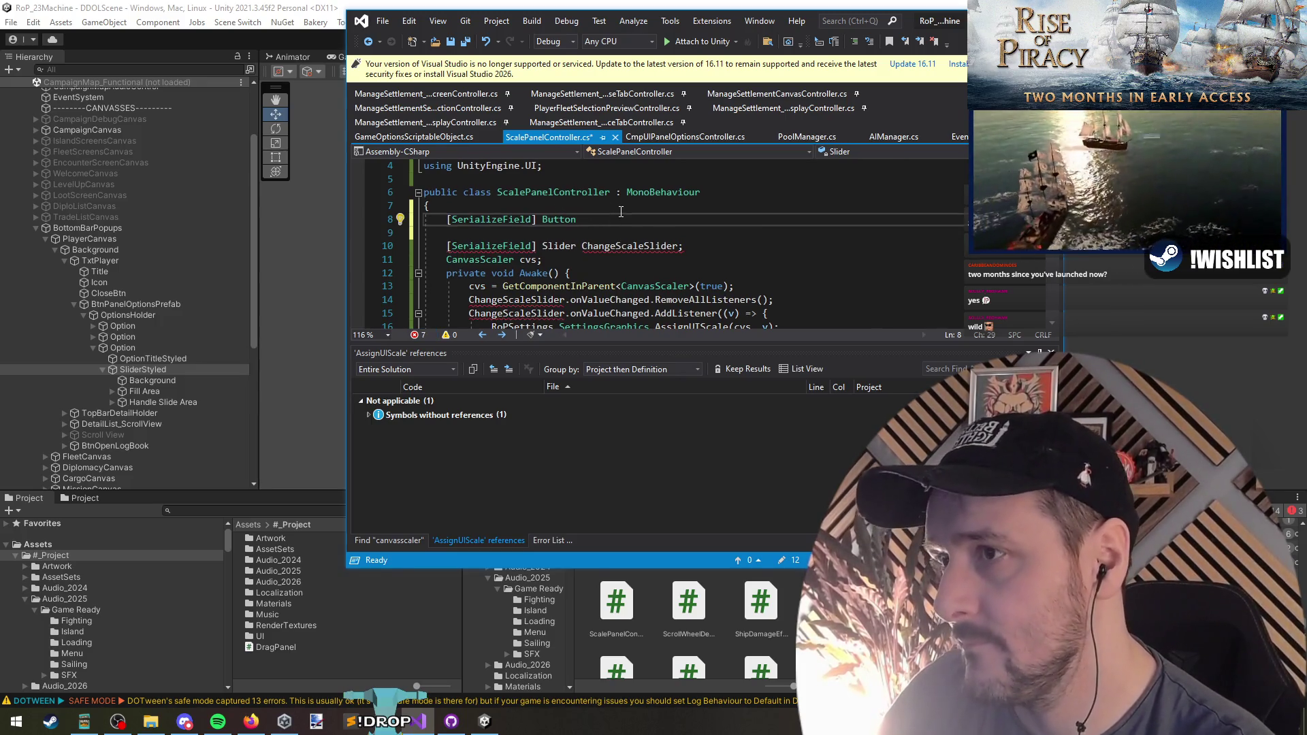
{"action": "type", "text": "Ha"}
{"action": "type", "text": "lf, "}
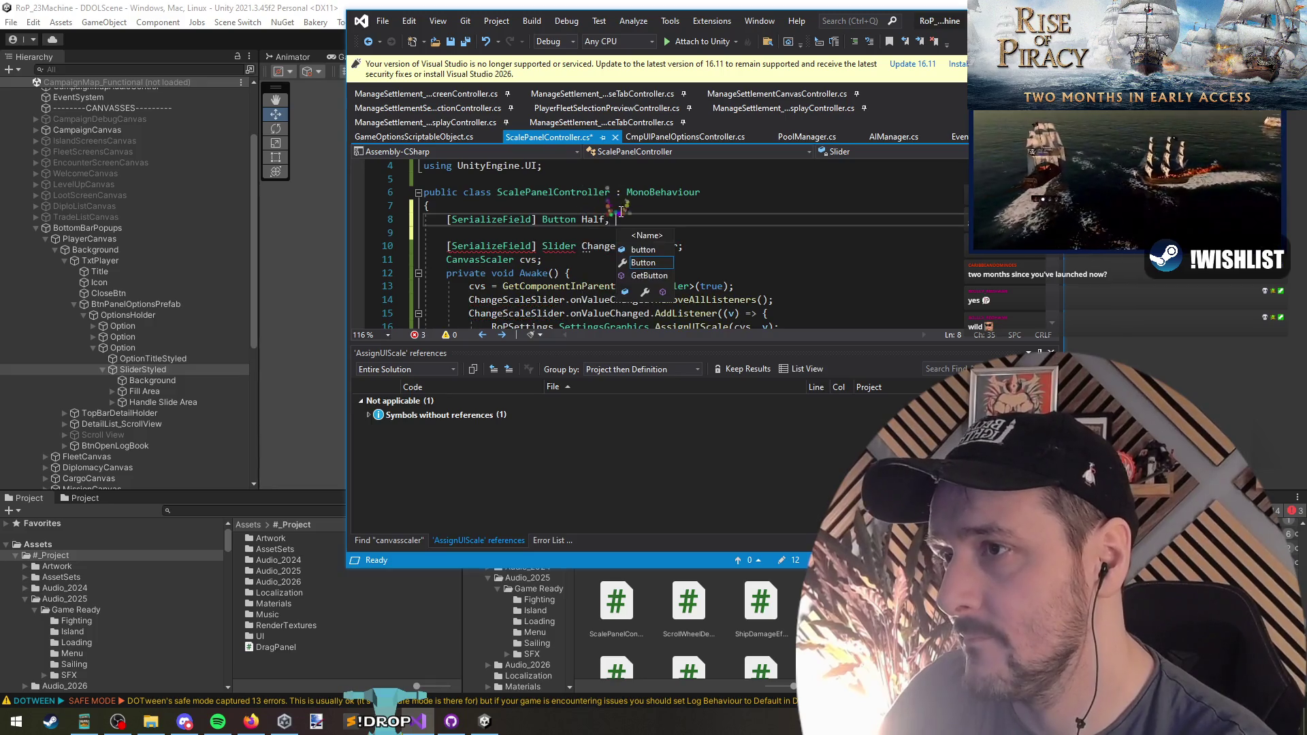
{"action": "type", "text": "Formal,"}
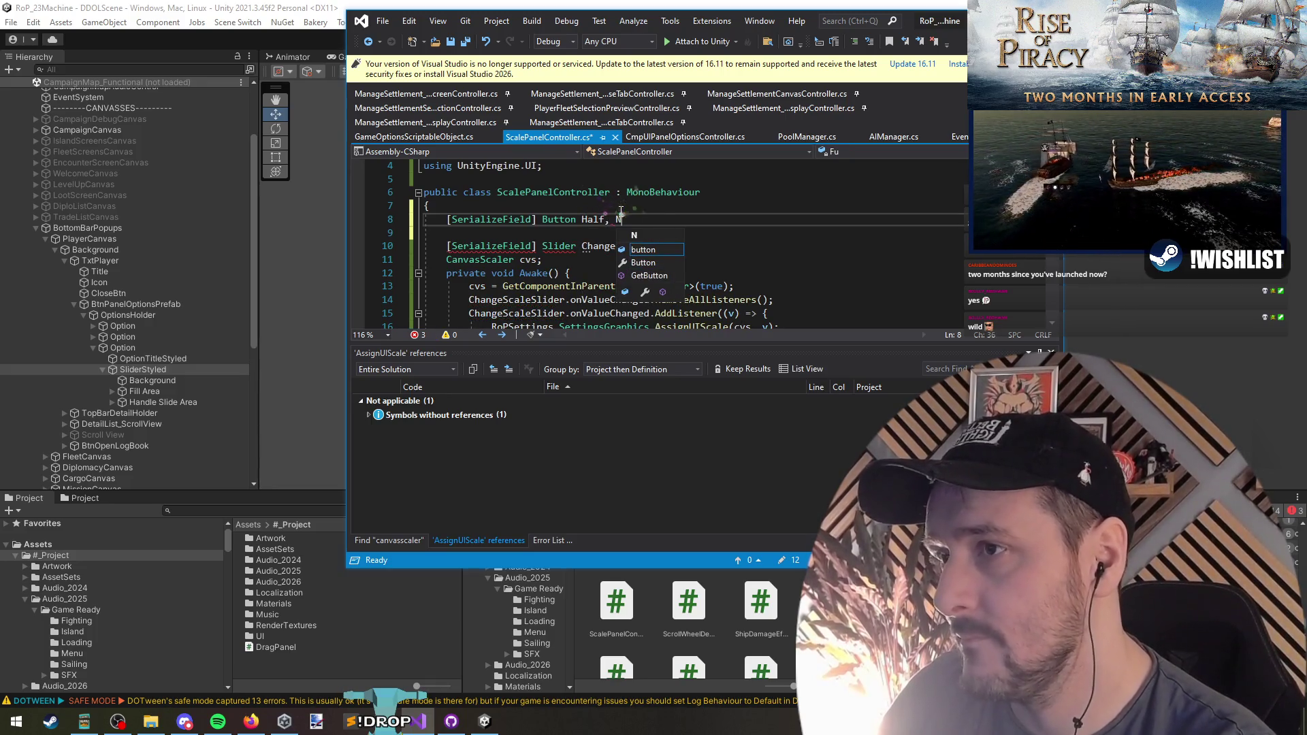
{"action": "key", "text": "BackSpace"}
{"action": "key", "text": "BackSpace"}
{"action": "key", "text": "BackSpace"}
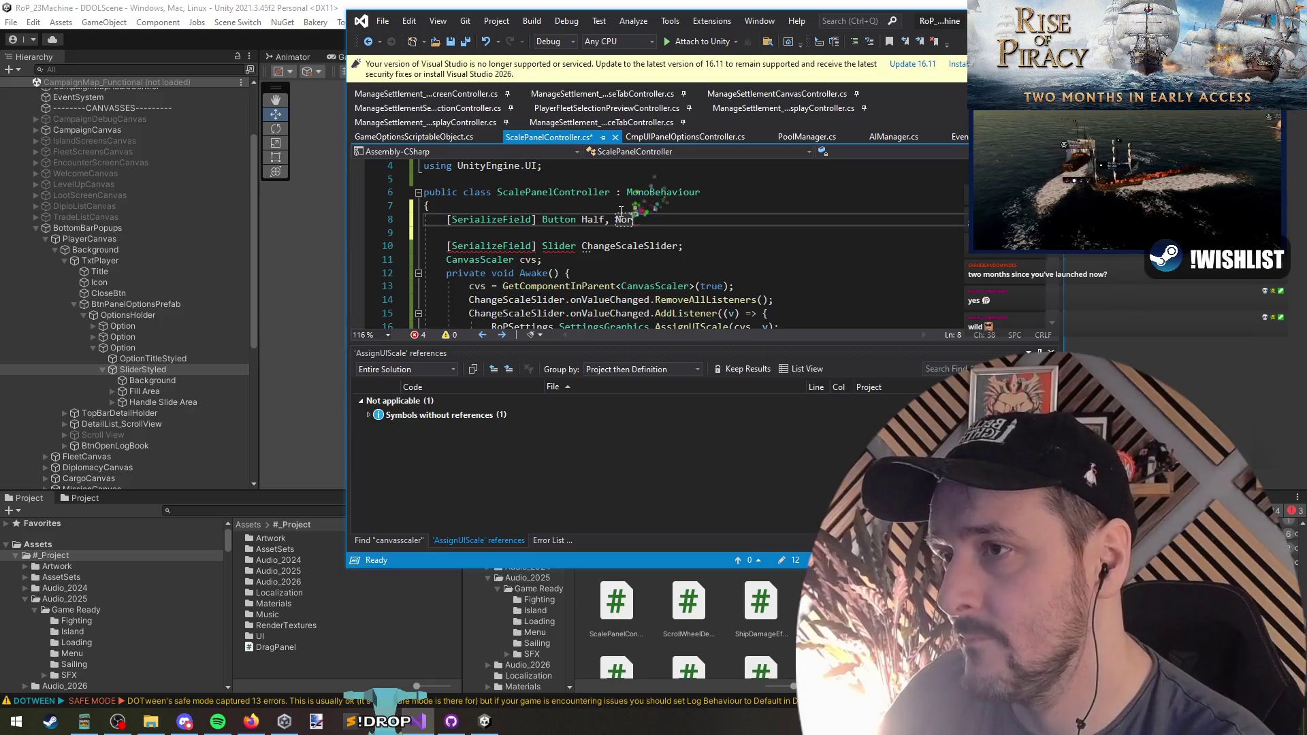
{"action": "type", "text": "Full, "}
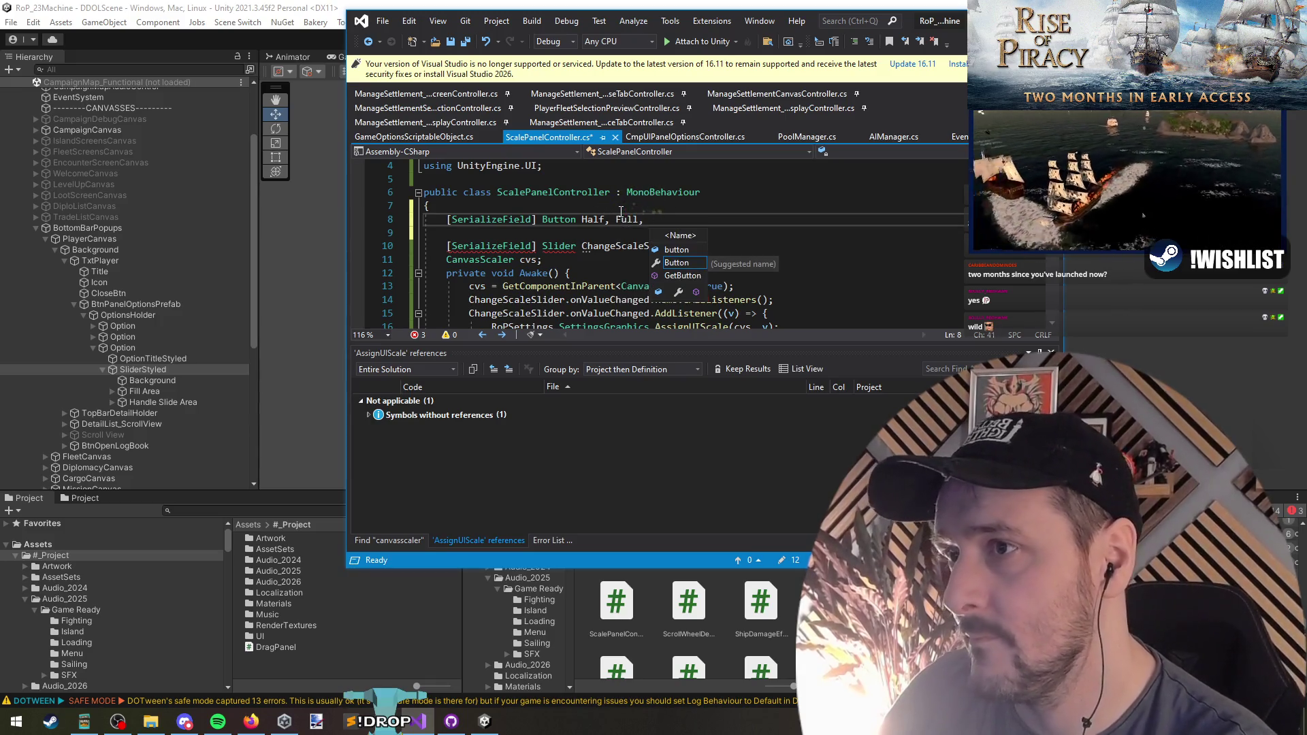
{"action": "type", "text": "Twice;"}
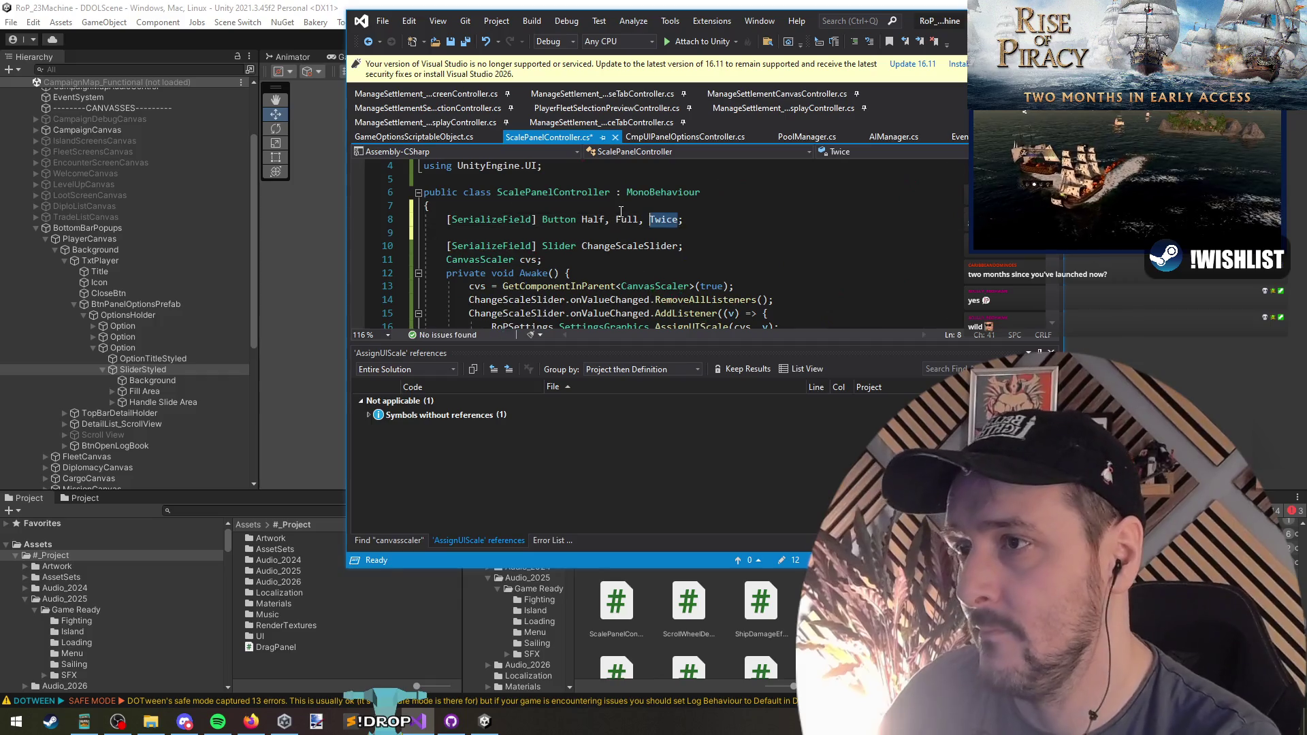
Copy the Half, Full, Twice names into a new line inside Awake()
{"action": "key", "text": "ctrl+c"}
{"action": "key", "text": "Down"}
{"action": "key", "text": "Down"}
{"action": "key", "text": "Down"}
{"action": "key", "text": "ctrl+v"}
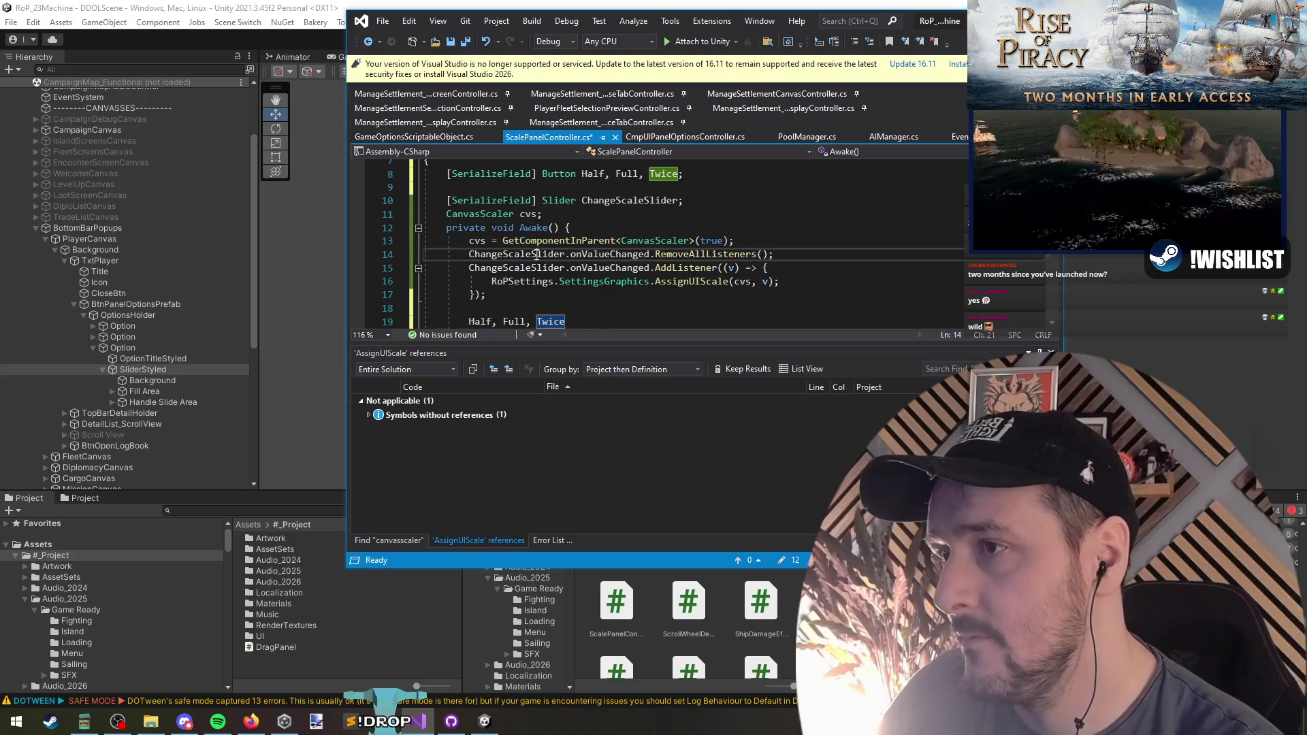
Put Half, Full and Twice on separate lines inside Awake
{"action": "scroll", "coordinate": [504, 254], "scroll_direction": "down", "scroll_amount": 3}
{"action": "left_click", "coordinate": [493, 201]}
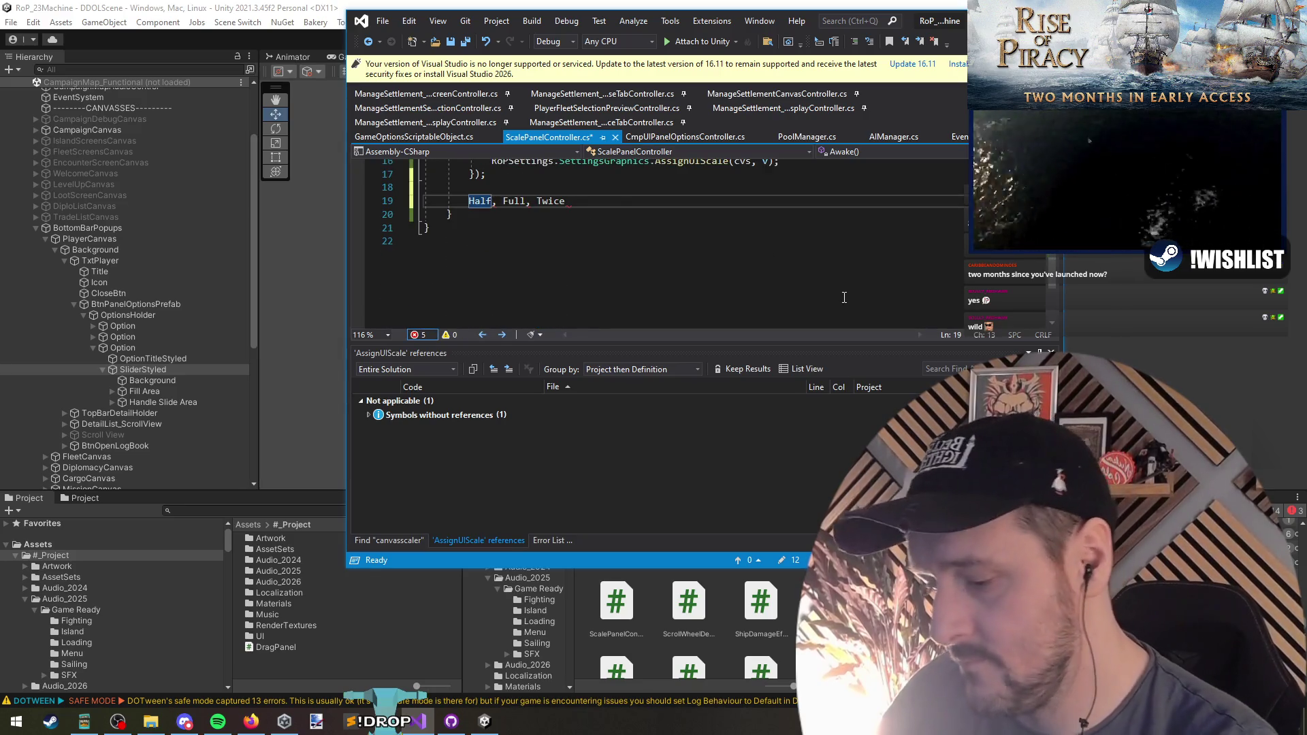
{"action": "key", "text": "Delete"}
{"action": "key", "text": "Return"}
{"action": "key", "text": "Delete"}
{"action": "key", "text": "Return"}
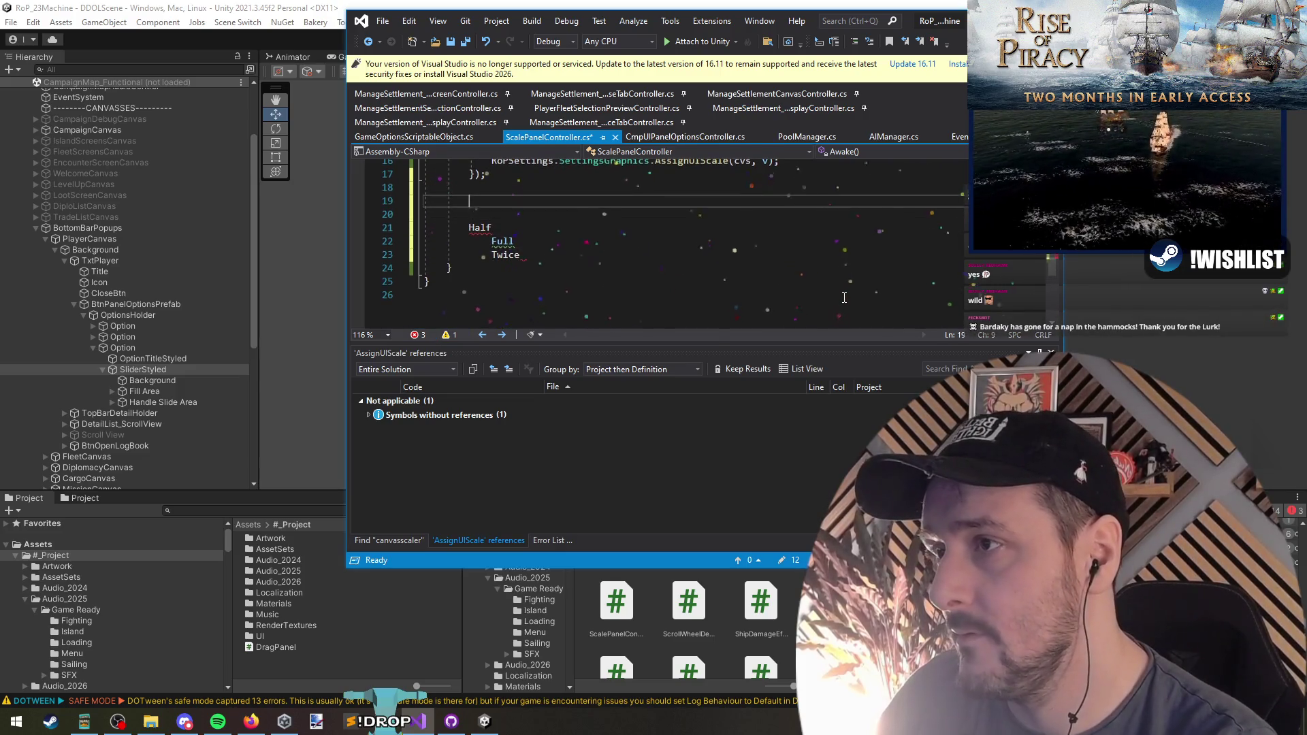
Add SetRes(float factor) => RoPSettings.SettingsGraphics.AssignUIScale(cvs, factor); by reusing the existing AssignUIScale call
{"action": "type", "text": "static void SetRes("}
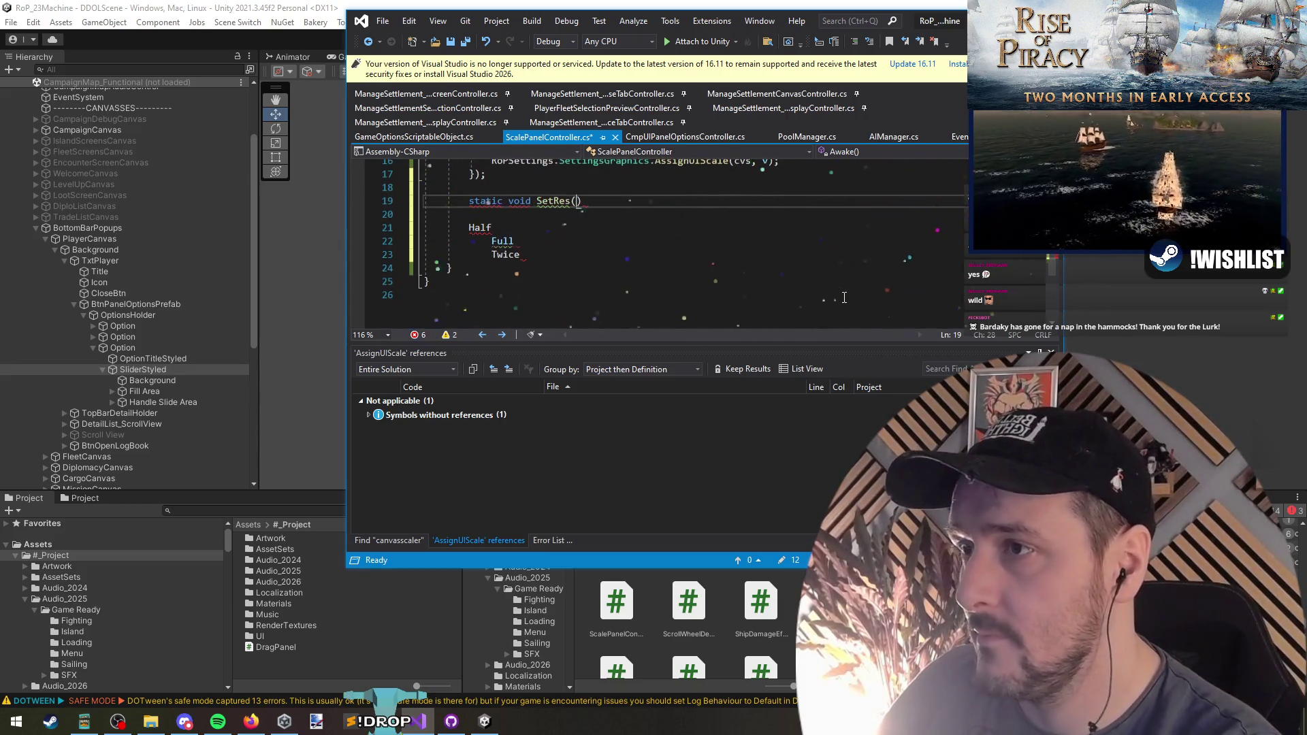
{"action": "type", "text": "float factor)"}
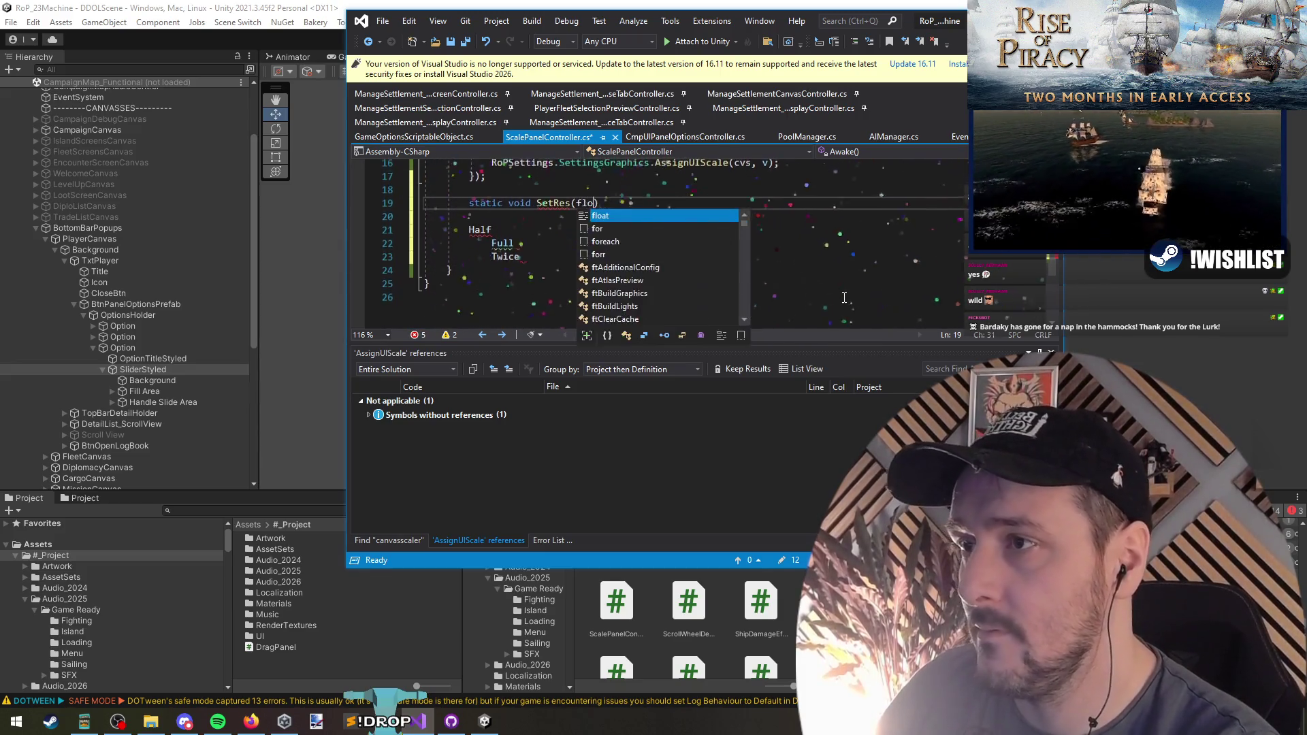
{"action": "type", "text": " =>"}
{"action": "key", "text": "Up"}
{"action": "key", "text": "Up"}
{"action": "key", "text": "Up"}
{"action": "key", "text": "Home"}
{"action": "key", "text": "shift+End"}
{"action": "key", "text": "ctrl+c"}
{"action": "key", "text": "Down"}
{"action": "key", "text": "Down"}
{"action": "key", "text": "Down"}
{"action": "key", "text": "End"}
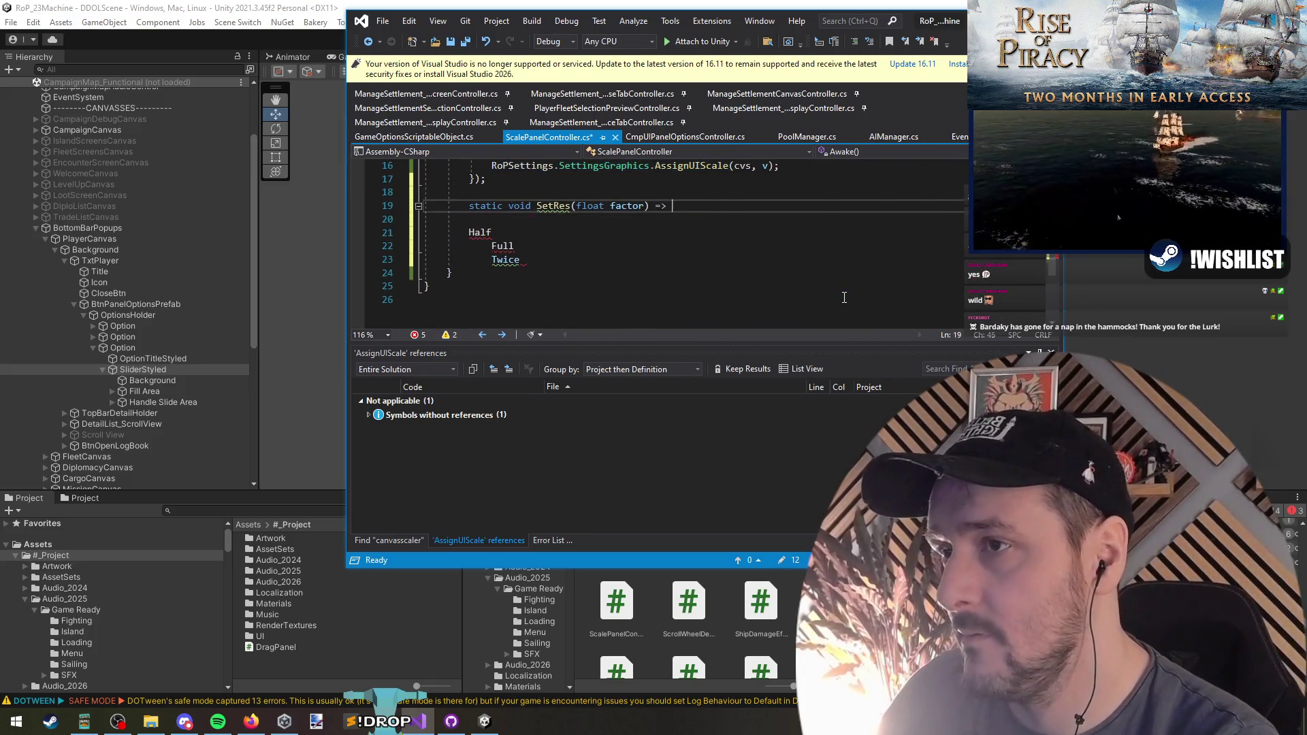
{"action": "key", "text": "ctrl+v"}
{"action": "type", "text": "factor"}
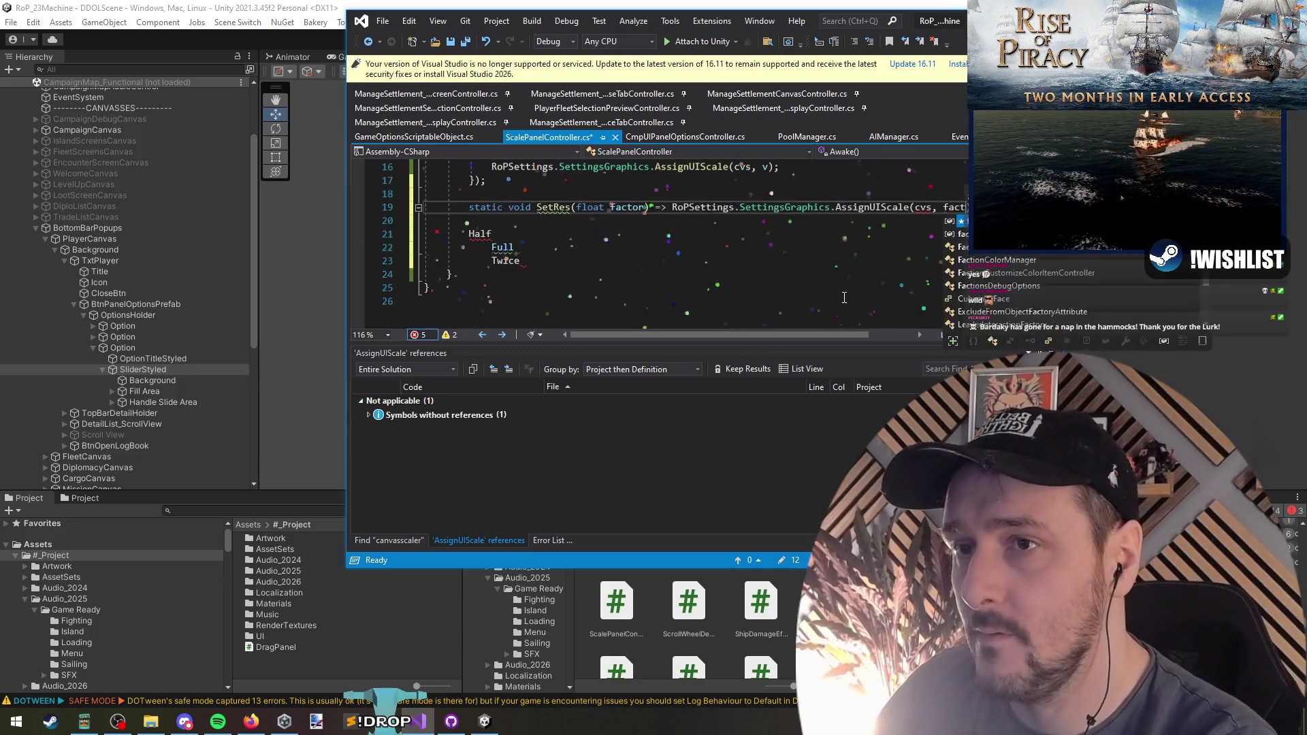
Try marking the cvs field declaration static
{"action": "key", "text": "ctrl+shift+Up"}
{"action": "key", "text": "ctrl+shift+Up"}
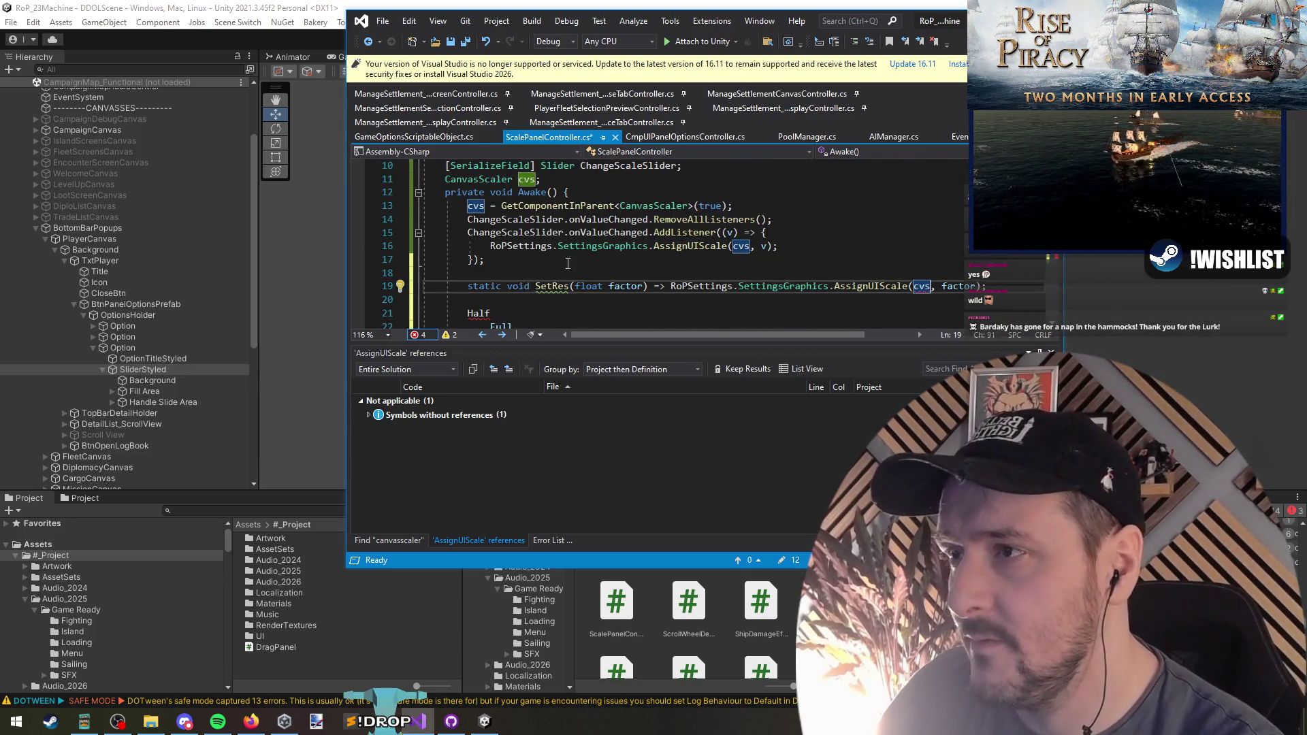
{"action": "scroll", "coordinate": [601, 285], "scroll_direction": "down", "scroll_amount": 1}
{"action": "scroll", "coordinate": [579, 259], "scroll_direction": "up", "scroll_amount": 1}
{"action": "key", "text": "Right"}
{"action": "key", "text": "Up"}
{"action": "key", "text": "Up"}
{"action": "key", "text": "Home"}
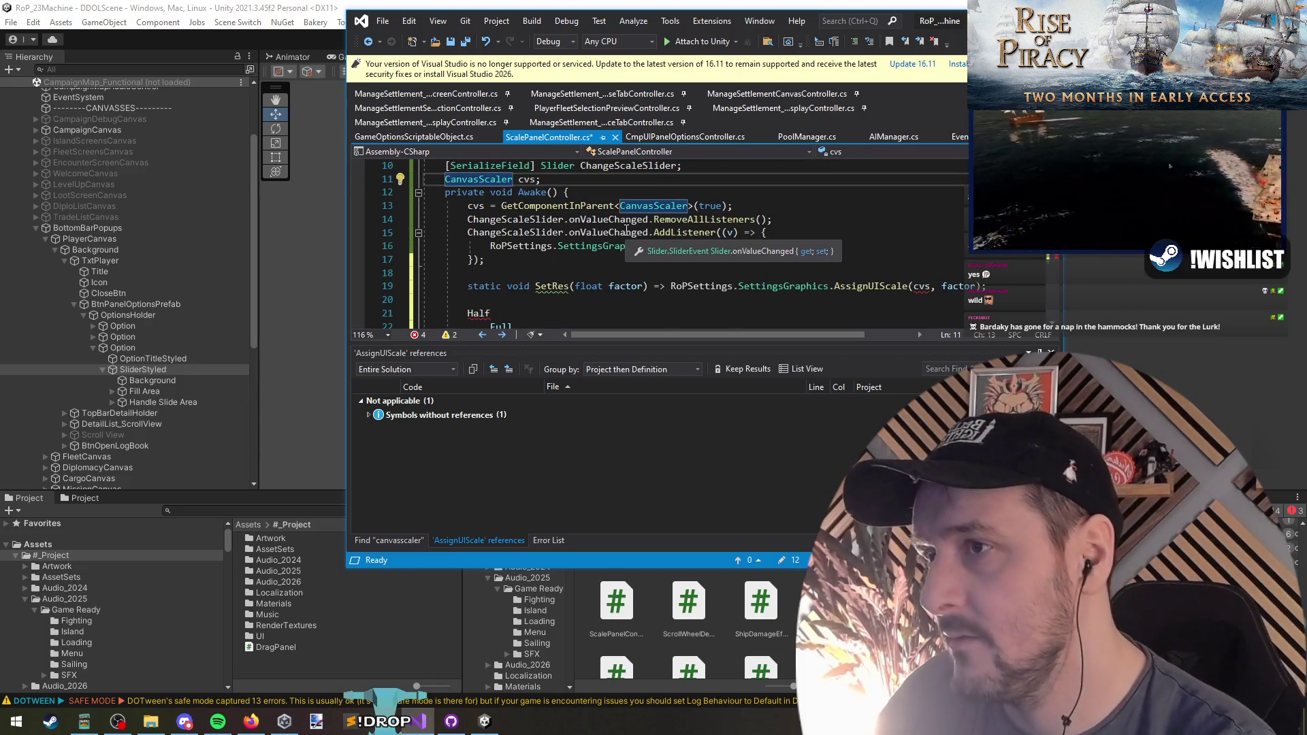
{"action": "type", "text": "static"}
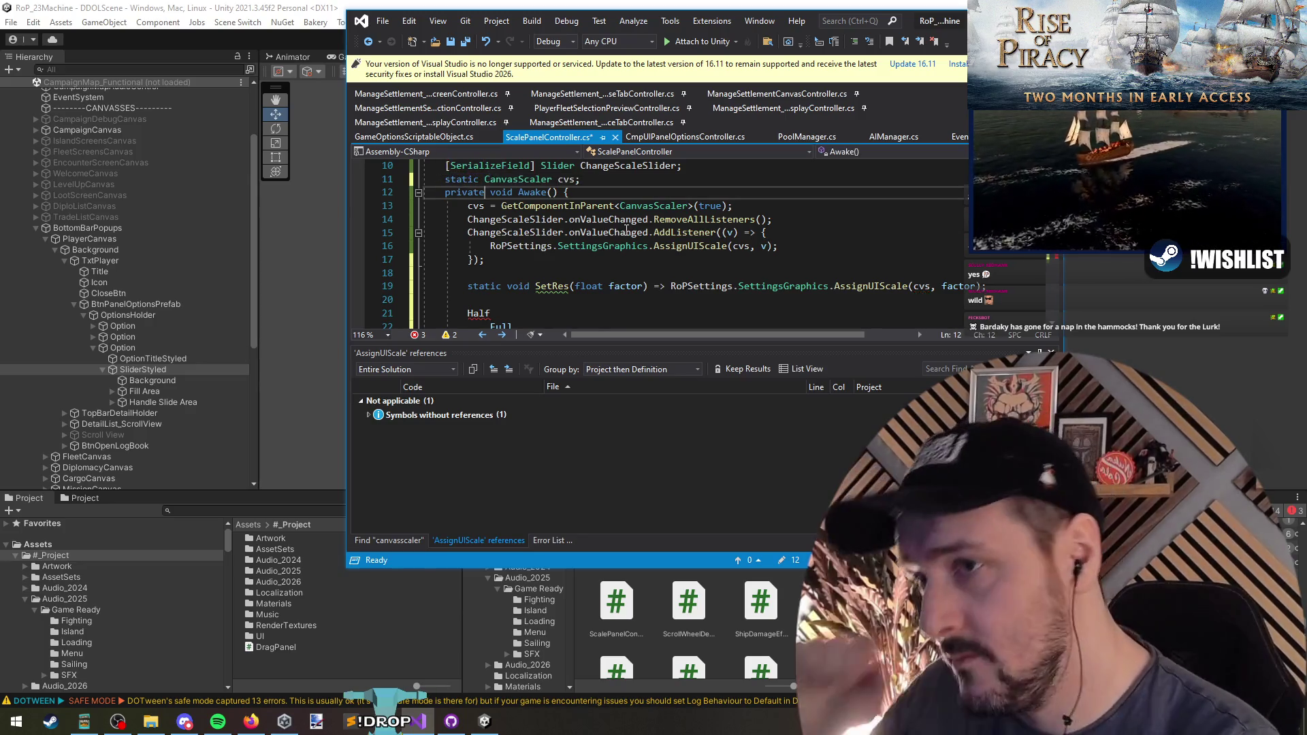
Remove the static keyword so SetRes becomes a non-static method
{"action": "scroll", "coordinate": [586, 242], "scroll_direction": "down", "scroll_amount": 1}
{"action": "double_click", "coordinate": [543, 250]}
{"action": "scroll", "coordinate": [543, 253], "scroll_direction": "up", "scroll_amount": 1}
{"action": "left_click", "coordinate": [447, 179]}
{"action": "left_click", "coordinate": [499, 286]}
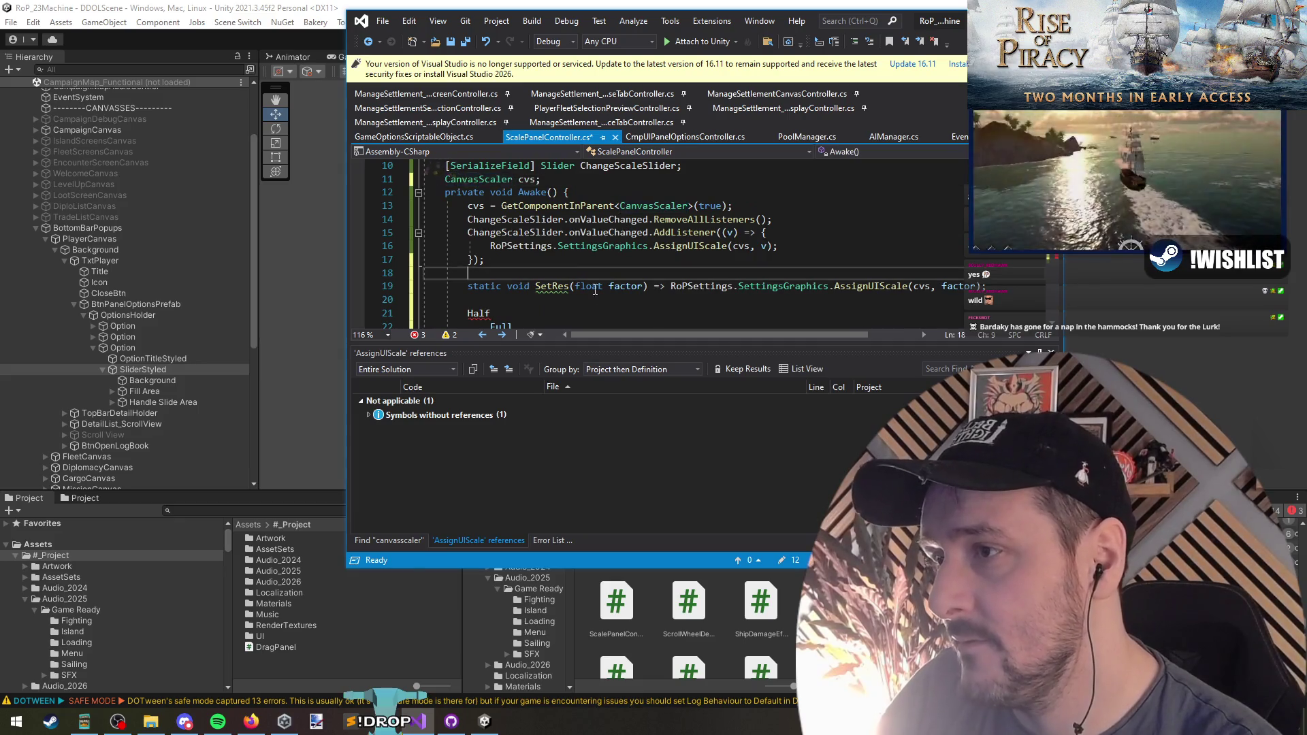
{"action": "key", "text": "BackSpace"}
{"action": "double_click", "coordinate": [499, 286]}
{"action": "key", "text": "BackSpace"}
{"action": "scroll", "coordinate": [592, 272], "scroll_direction": "down", "scroll_amount": 2}
{"action": "left_click", "coordinate": [592, 232]}
{"action": "type", "text": "/"}
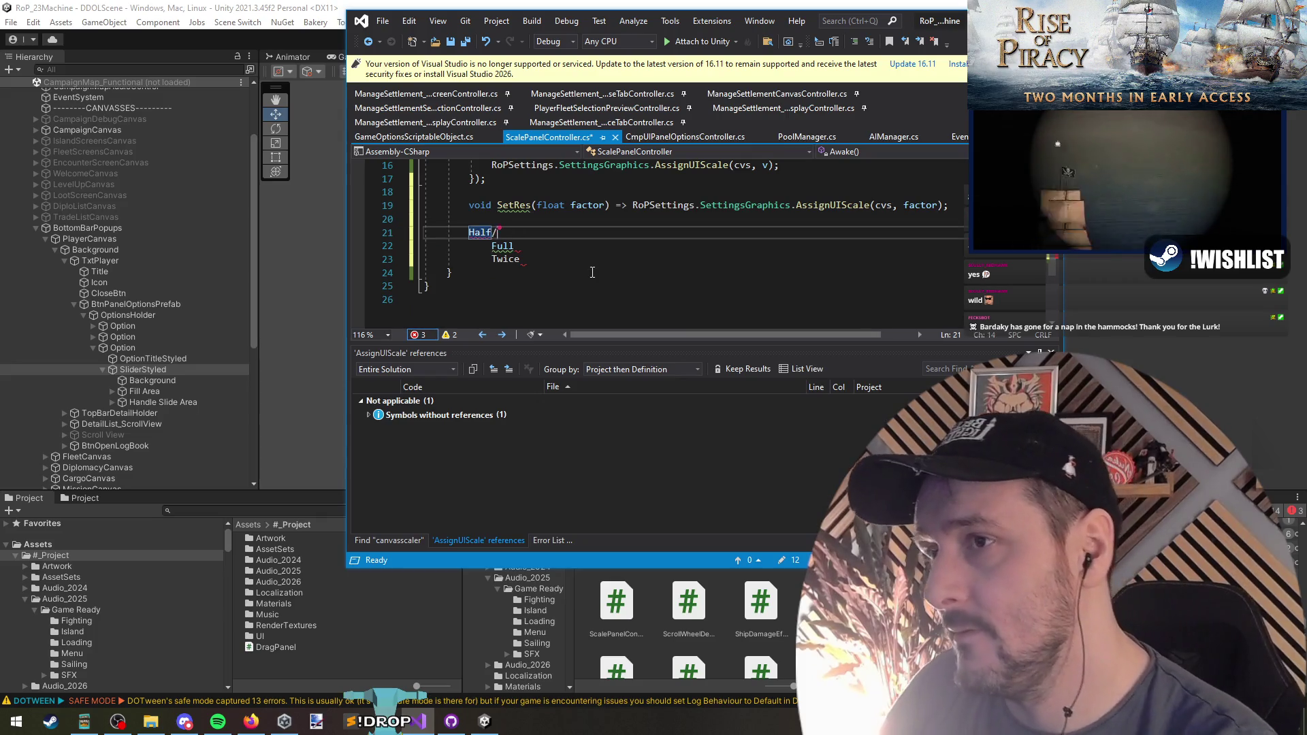
Add onClick.RemoveAllListeners() calls for the Half, Full and Twice buttons
{"action": "key", "text": "BackSpace"}
{"action": "type", "text": ".onClick.remove"}
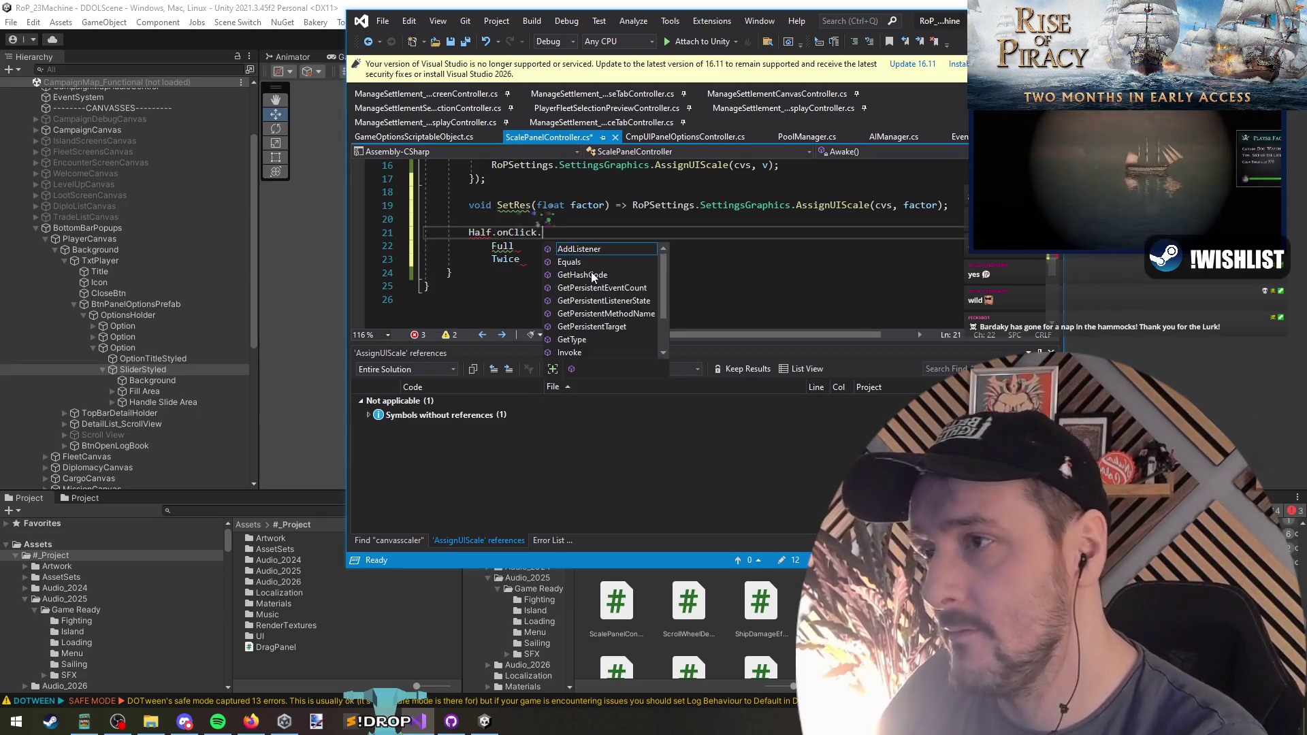
{"action": "key", "text": "Tab"}
{"action": "type", "text": "();"}
{"action": "key", "text": "ctrl+shift+Left"}
{"action": "key", "text": "ctrl+shift+Left"}
{"action": "key", "text": "ctrl+shift+Left"}
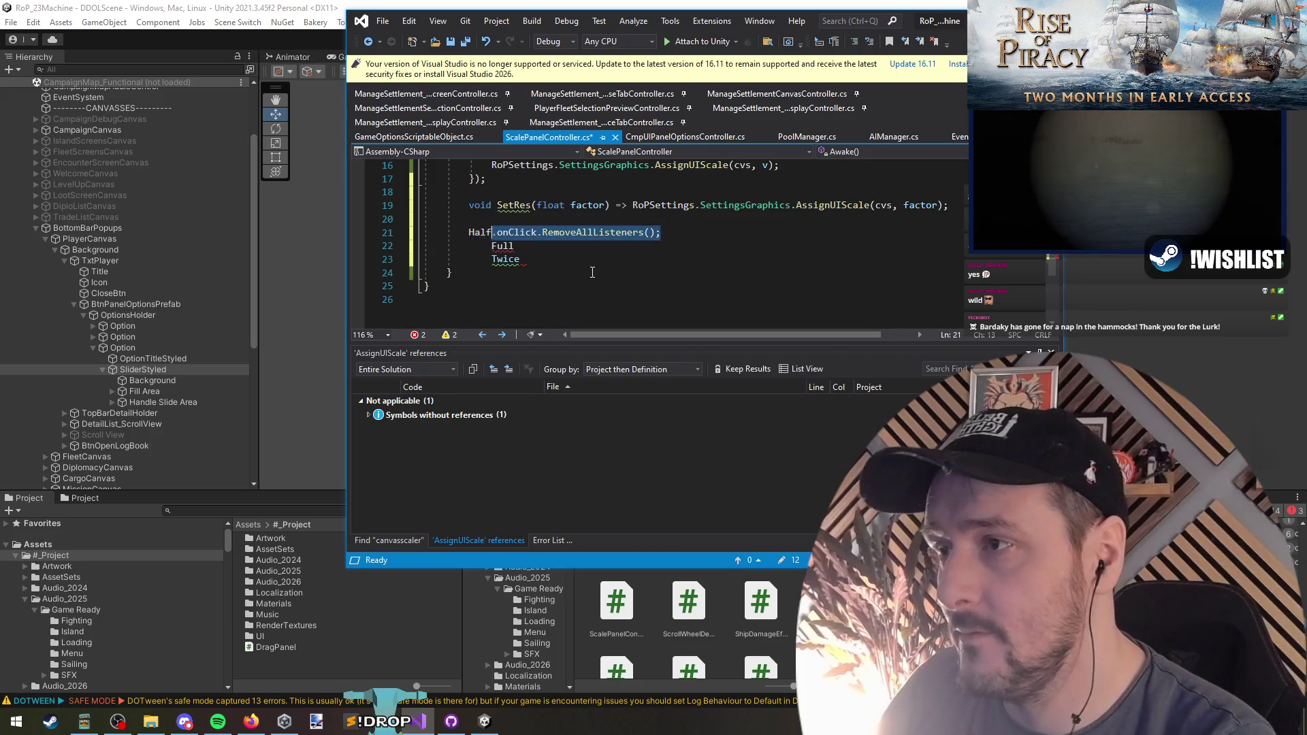
{"action": "key", "text": "ctrl+c"}
{"action": "key", "text": "Down"}
{"action": "key", "text": "End"}
{"action": "key", "text": "ctrl+v"}
{"action": "key", "text": "Down"}
{"action": "key", "text": "End"}
{"action": "key", "text": "ctrl+v"}
{"action": "key", "text": "Up"}
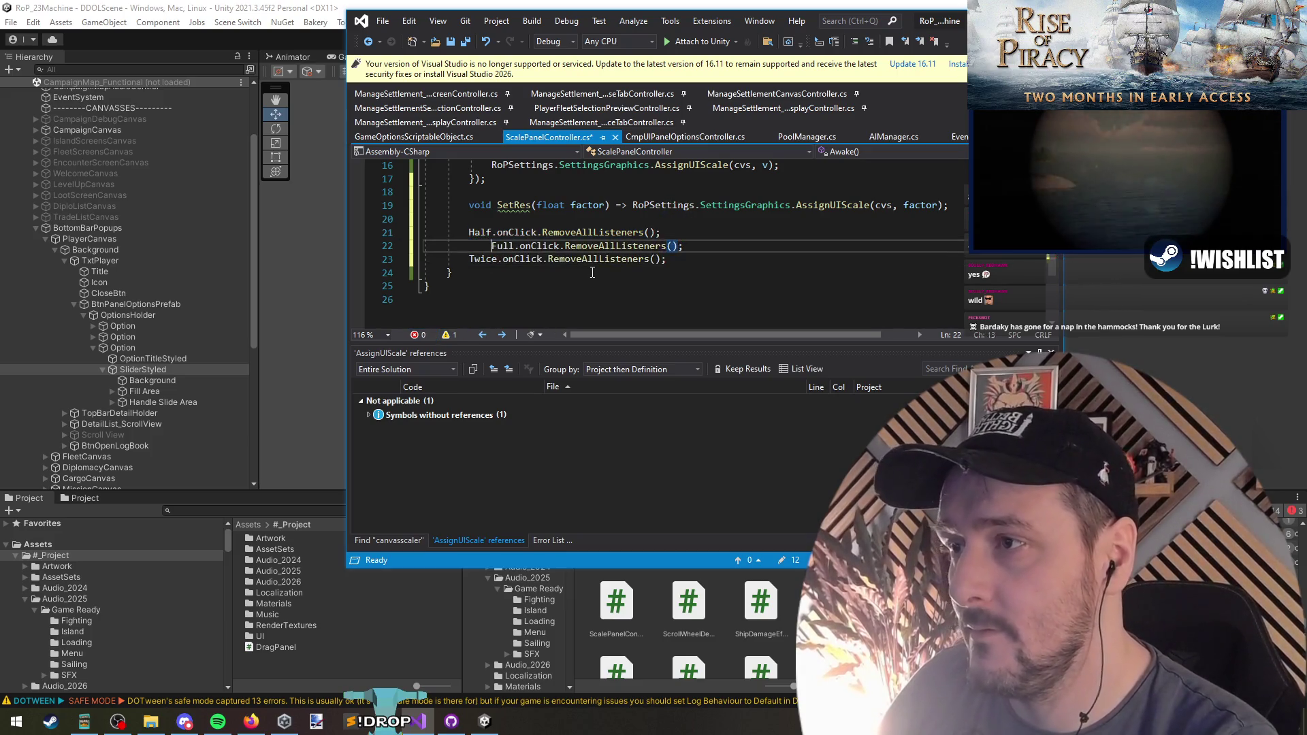
{"action": "key", "text": "Down"}
{"action": "key", "text": "End"}
{"action": "key", "text": "Return"}
{"action": "key", "text": "Return"}
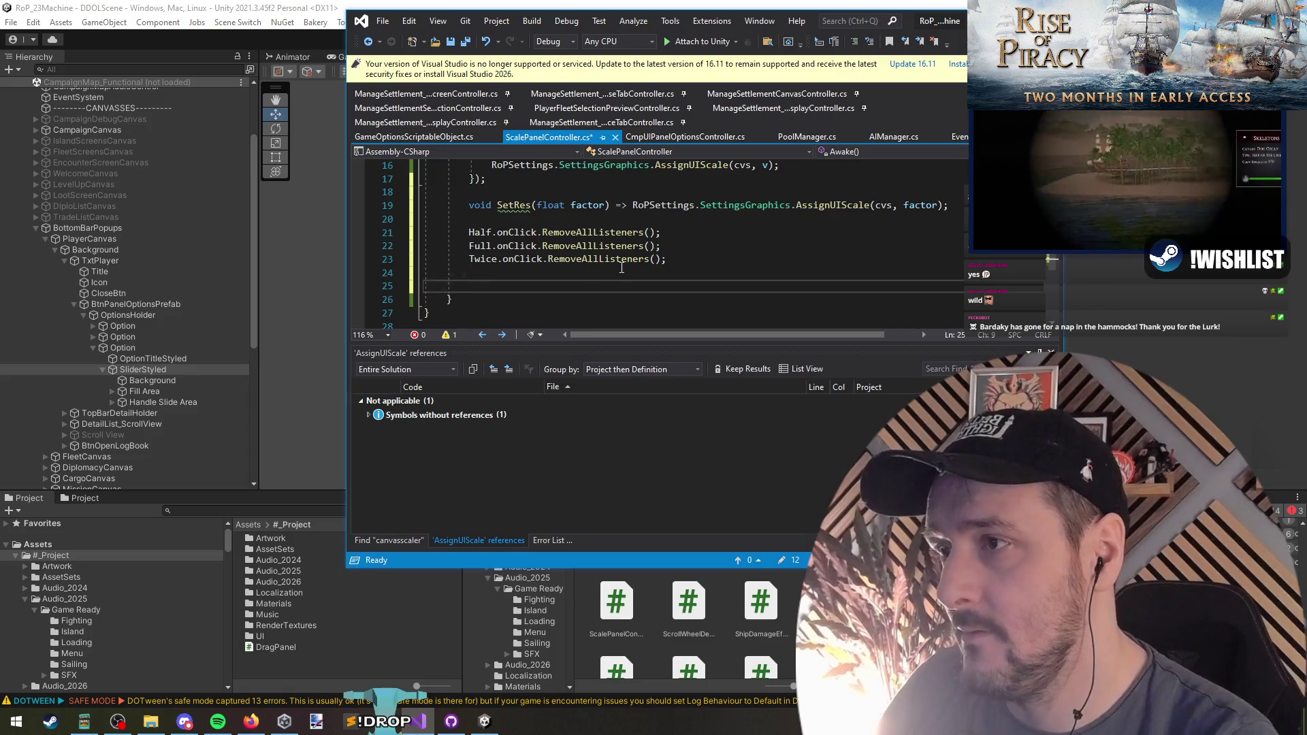
Add an onClick.AddListener(() => SetRes(...)) line for the Half button
{"action": "left_click_drag", "start_coordinate": [469, 233], "coordinate": [540, 253]}
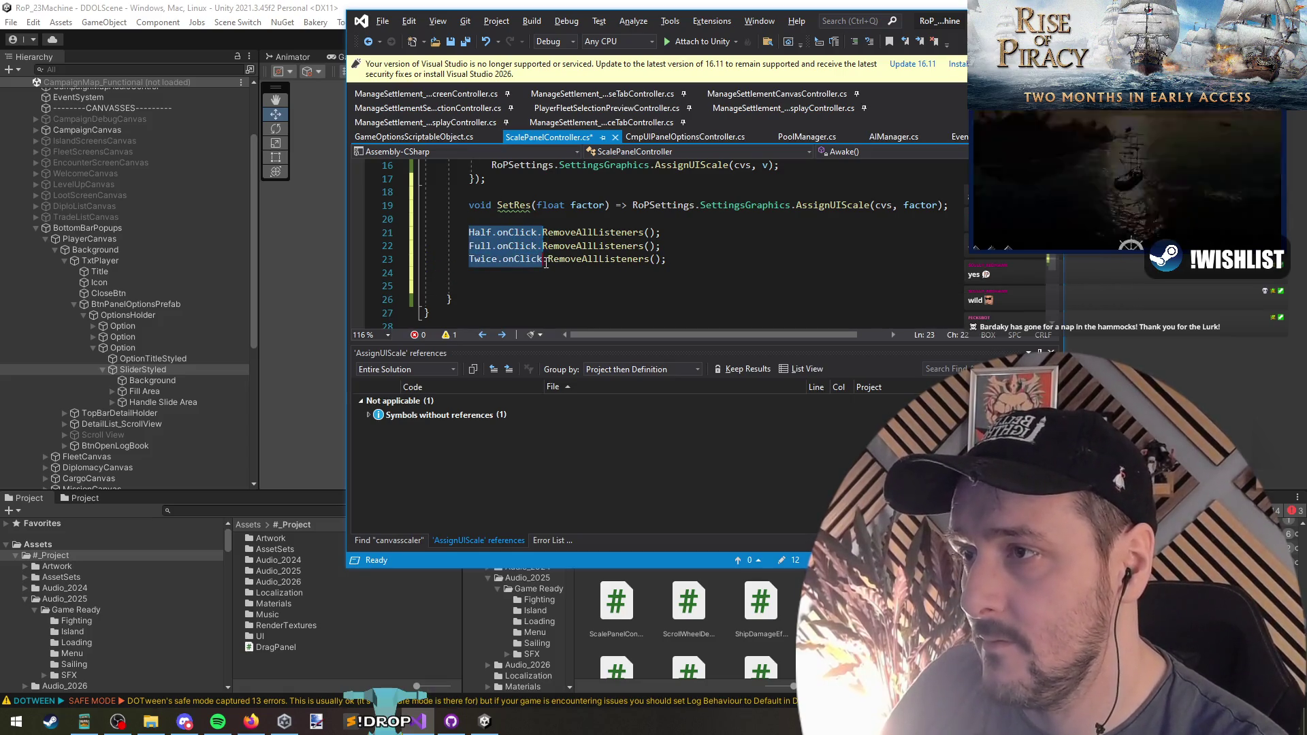
{"action": "key", "text": "ctrl+c"}
{"action": "left_click", "coordinate": [523, 291]}
{"action": "key", "text": "ctrl+v"}
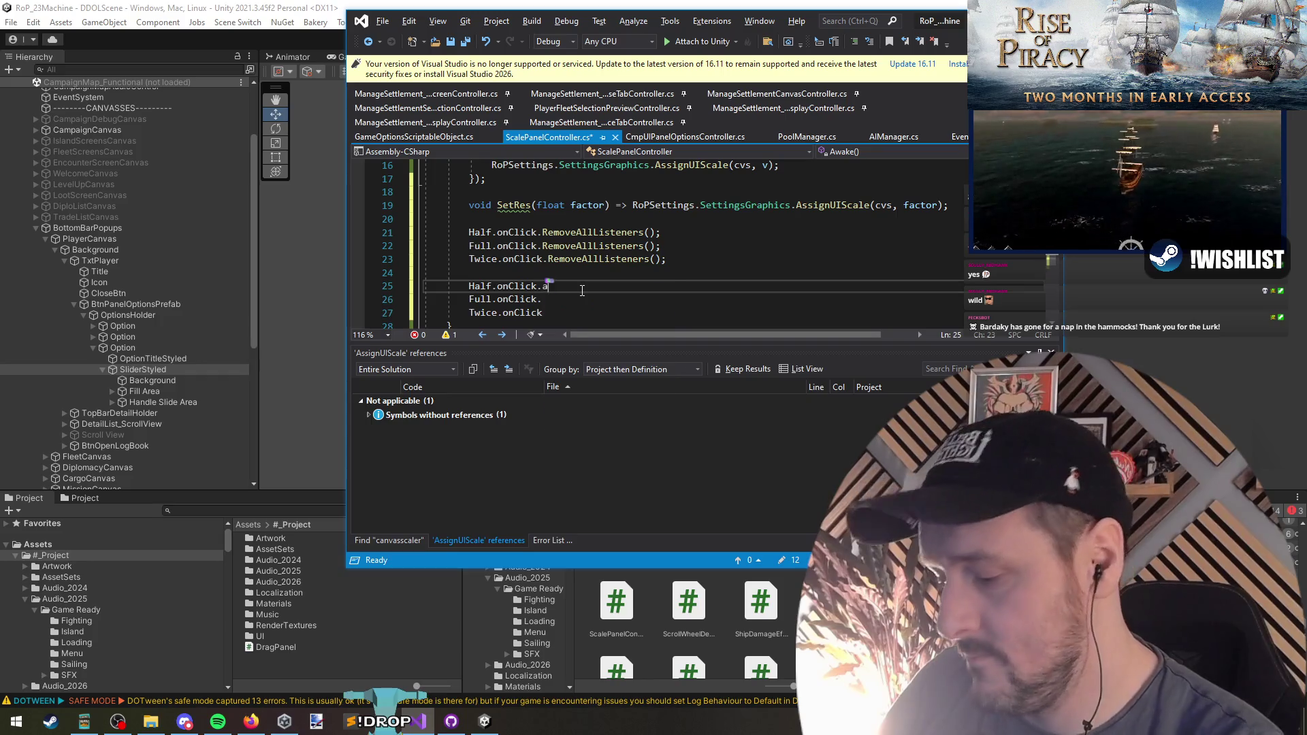
{"action": "type", "text": "(() =>"}
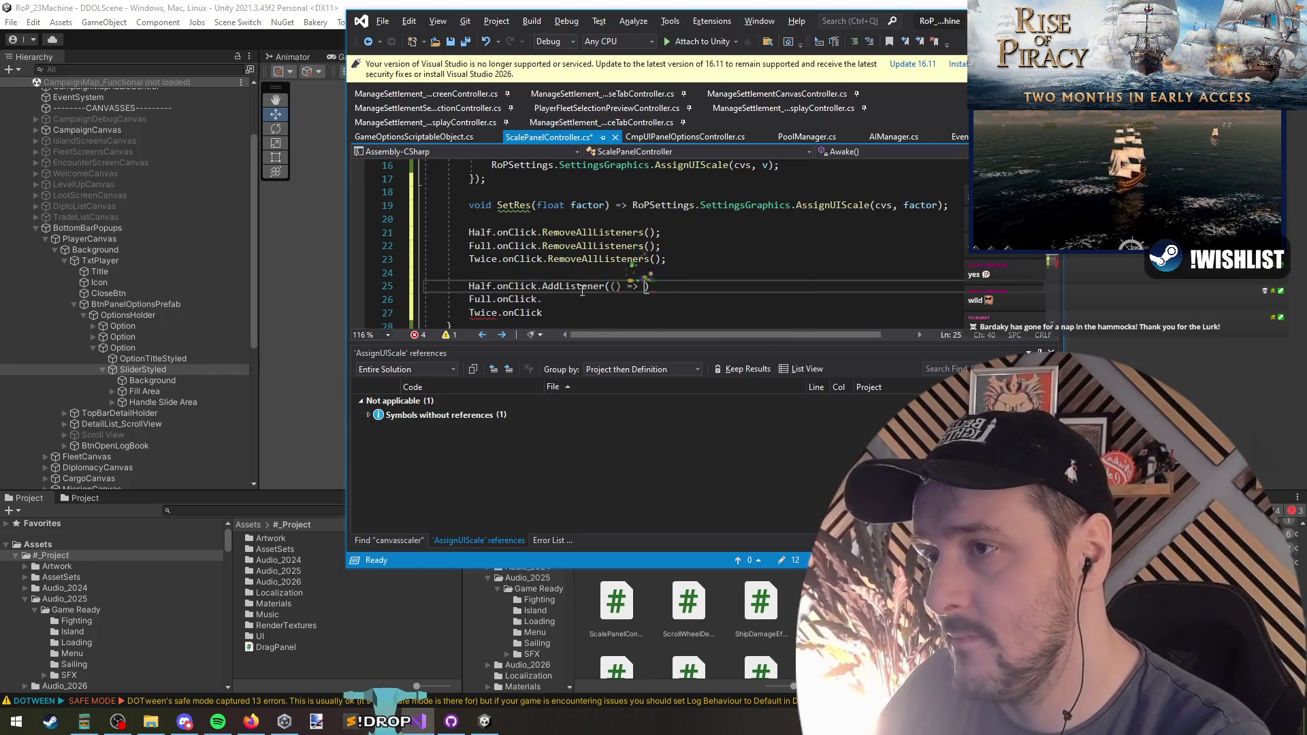
{"action": "key", "text": "Left"}
{"action": "key", "text": "Left"}
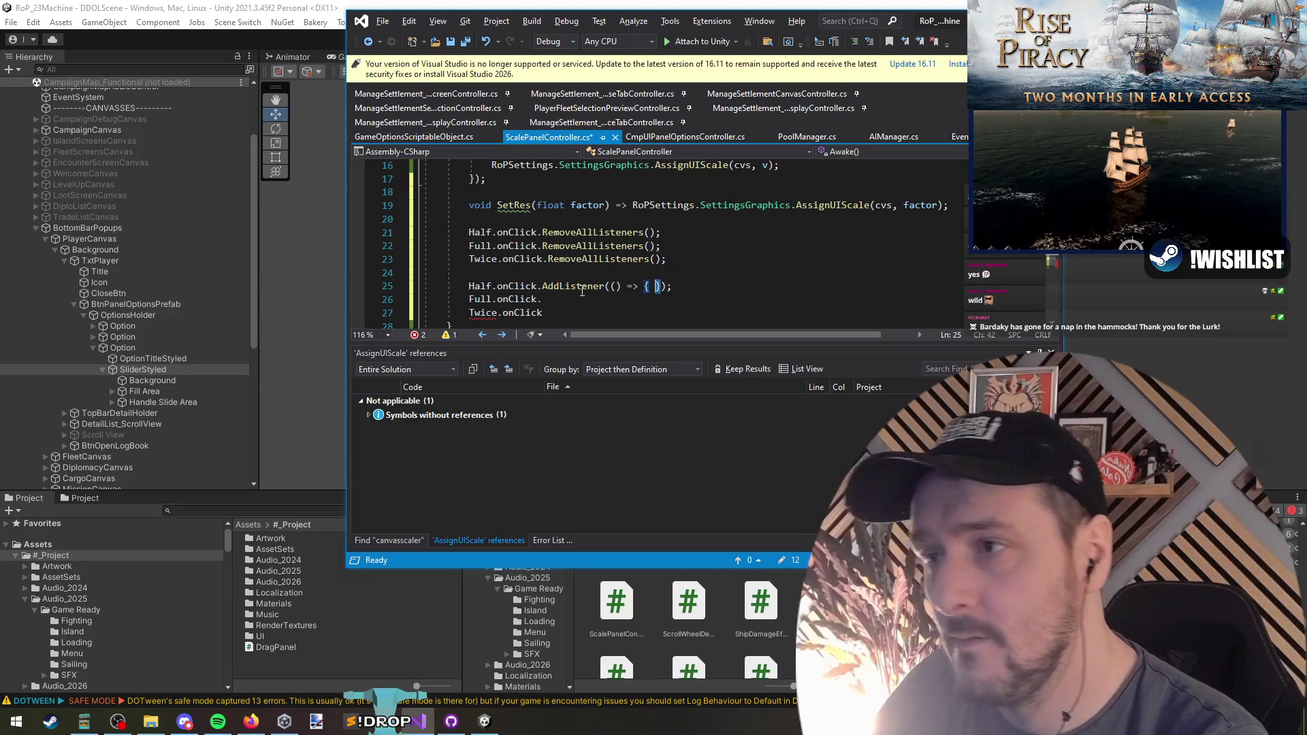
{"action": "type", "text": "SetRes("}
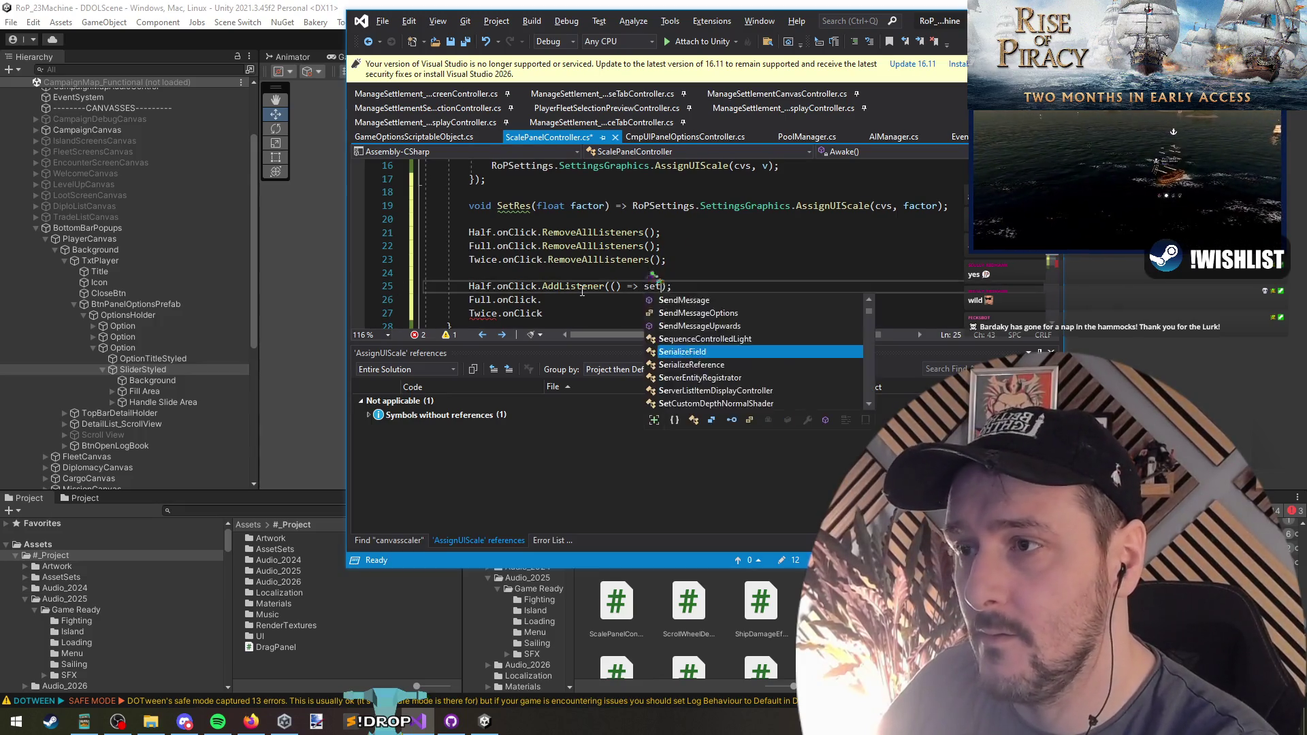
{"action": "type", "text": "0.5"}
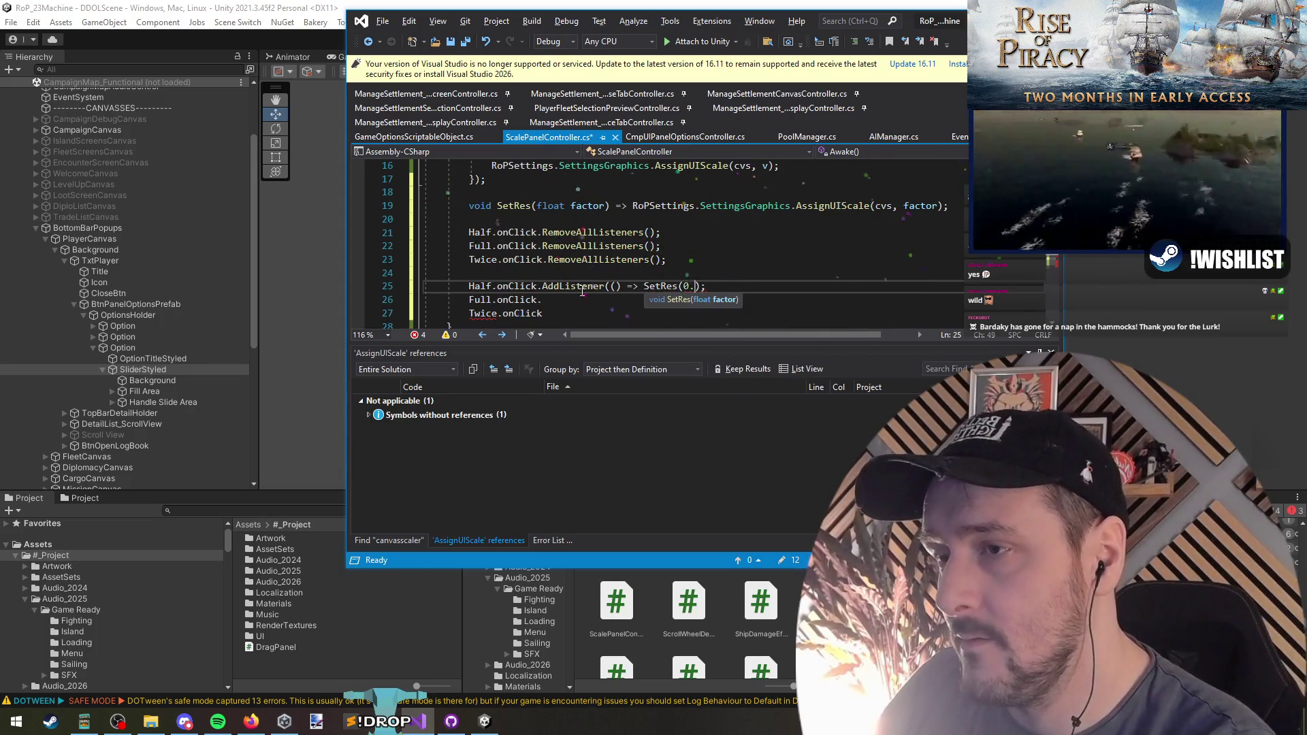
{"action": "type", "text": ")"}
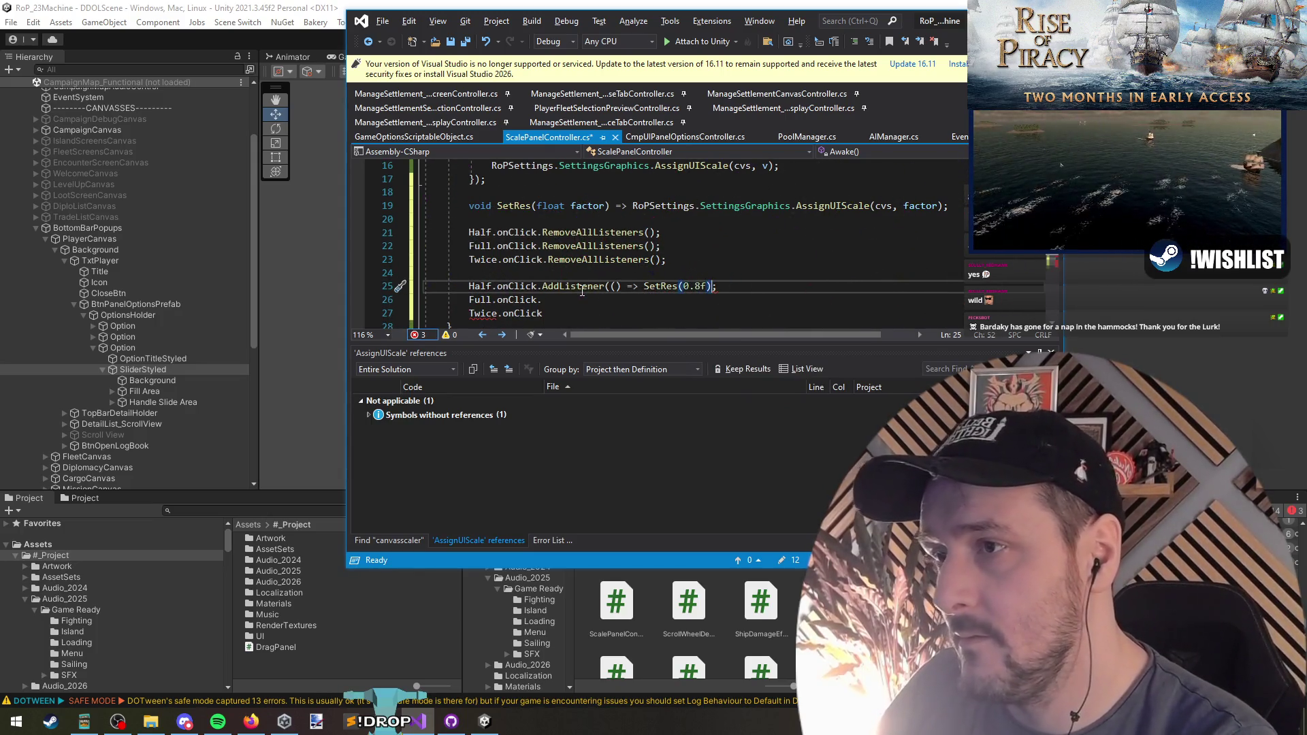
Copy the AddListener line to Full and Twice, using SetRes values 1f and 1.2f
{"action": "scroll", "coordinate": [582, 291], "scroll_direction": "down", "scroll_amount": 1}
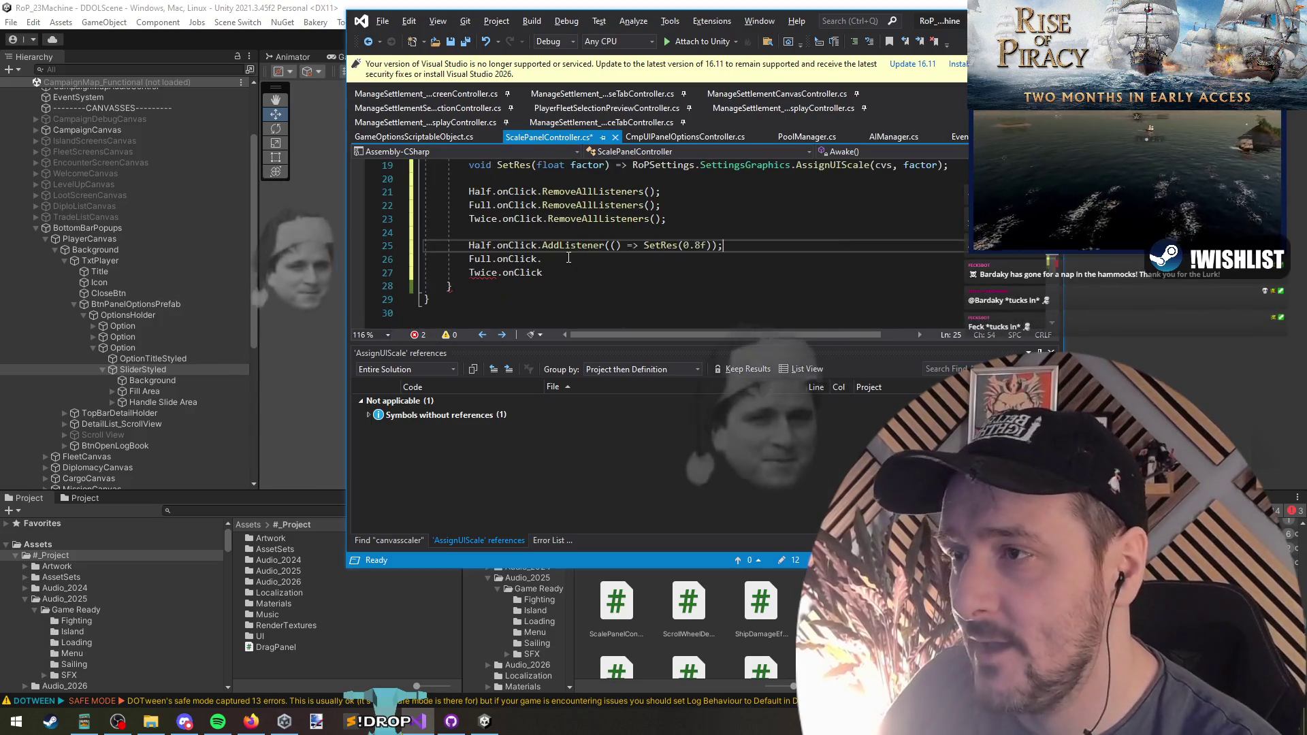
{"action": "left_click", "coordinate": [538, 246], "text": "shift"}
{"action": "key", "text": "ctrl+c"}
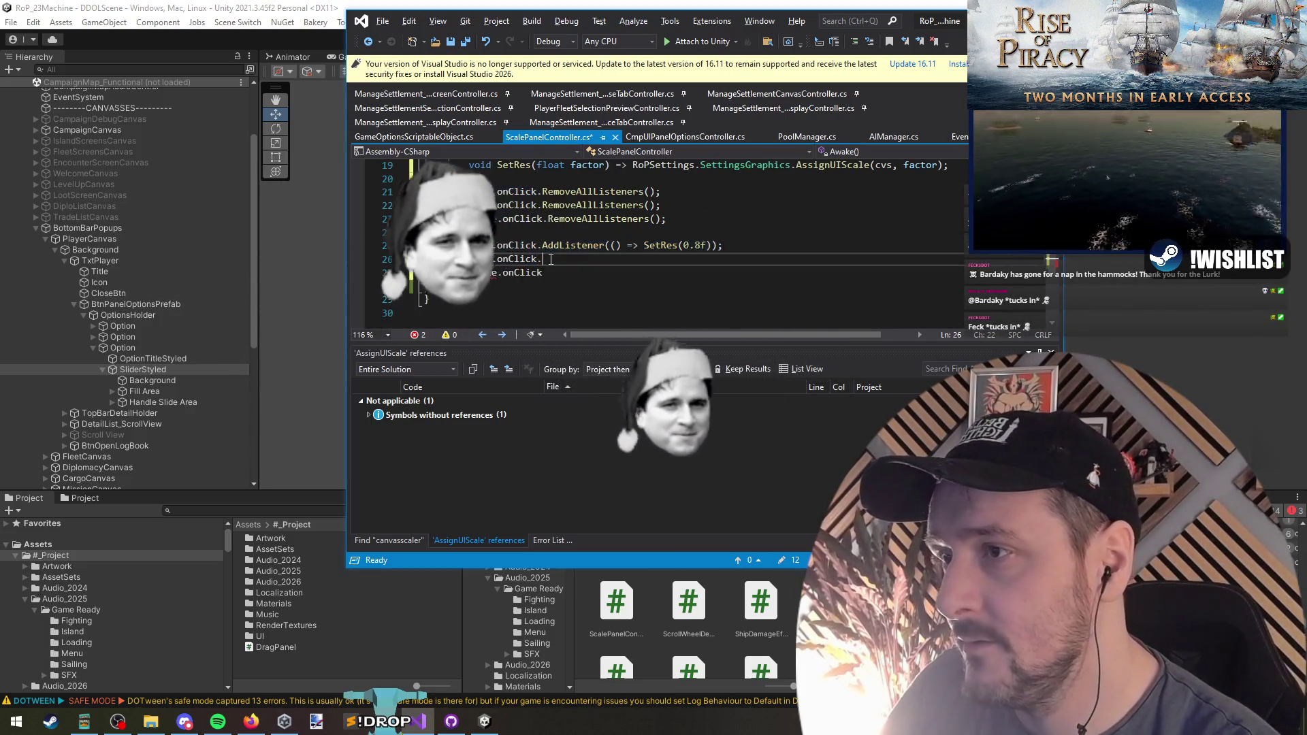
{"action": "left_click", "coordinate": [590, 260]}
{"action": "key", "text": "BackSpace"}
{"action": "key", "text": "ctrl+v"}
{"action": "left_click", "coordinate": [591, 267]}
{"action": "key", "text": "ctrl+v"}
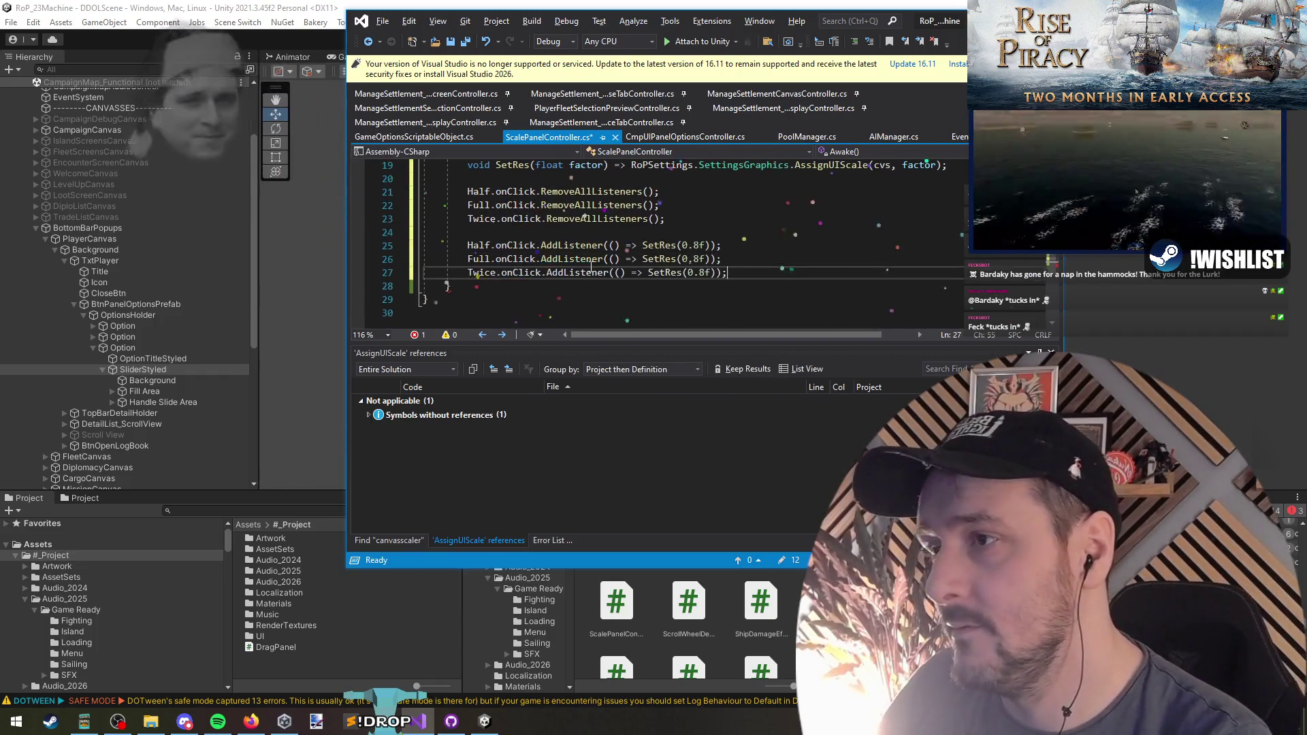
{"action": "double_click", "coordinate": [688, 260]}
{"action": "type", "text": "1"}
{"action": "double_click", "coordinate": [696, 272]}
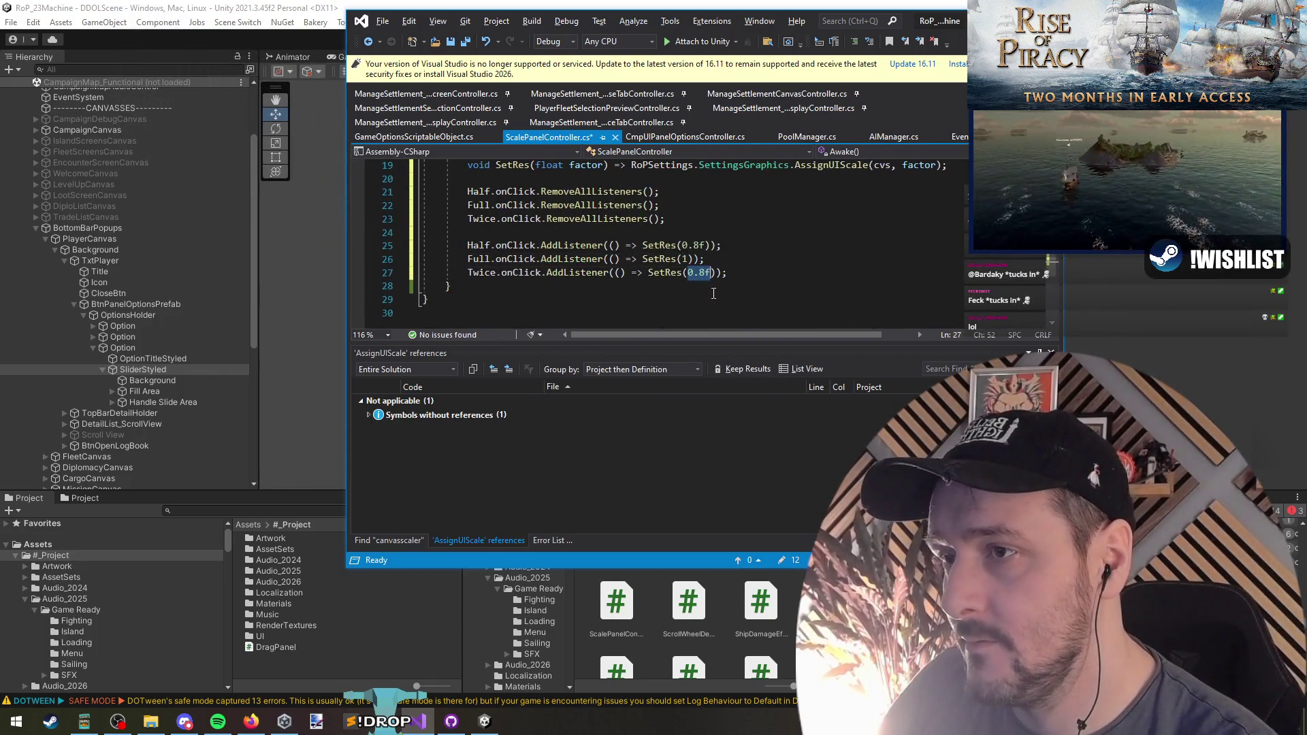
{"action": "type", "text": "1."}
{"action": "left_click", "coordinate": [699, 259]}
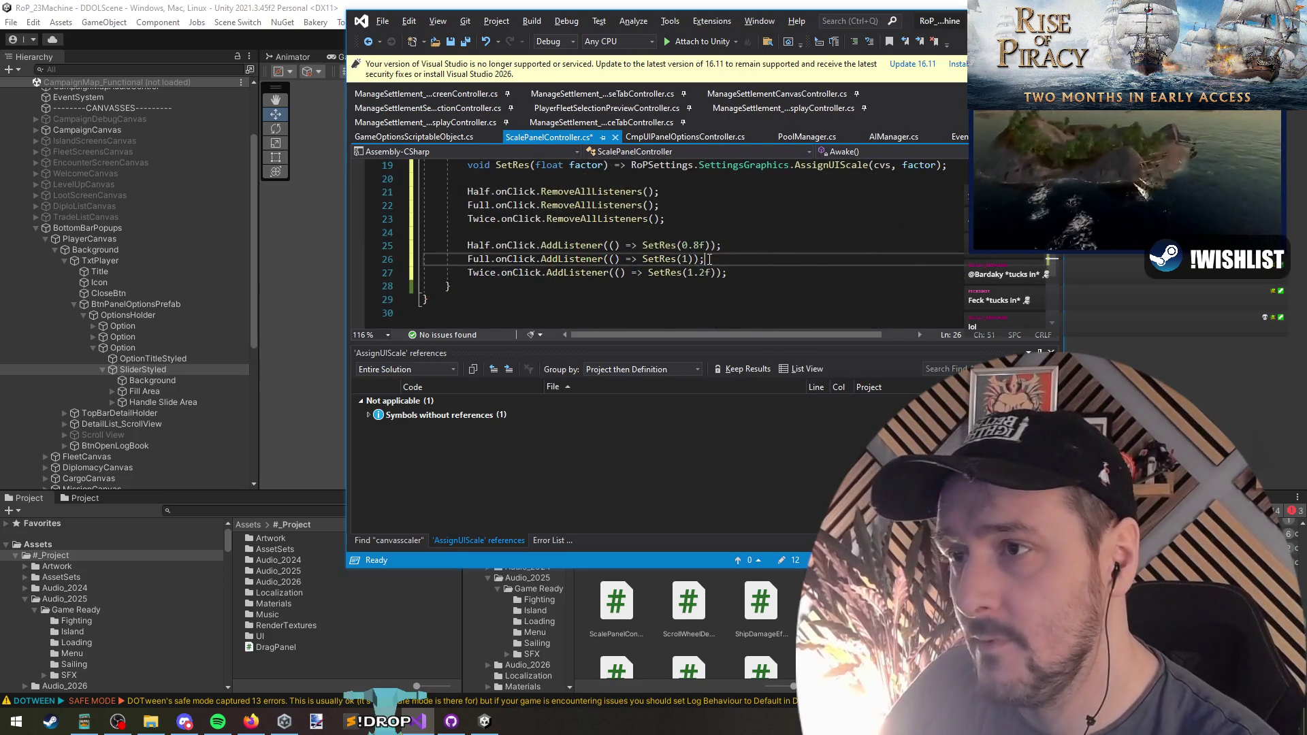
{"action": "type", "text": "f"}
Save ScalePanelController.cs and return to Unity to recompile
{"action": "scroll", "coordinate": [635, 279], "scroll_direction": "up", "scroll_amount": 1}
{"action": "left_click", "coordinate": [635, 279]}
{"action": "scroll", "coordinate": [636, 279], "scroll_direction": "up", "scroll_amount": 5}
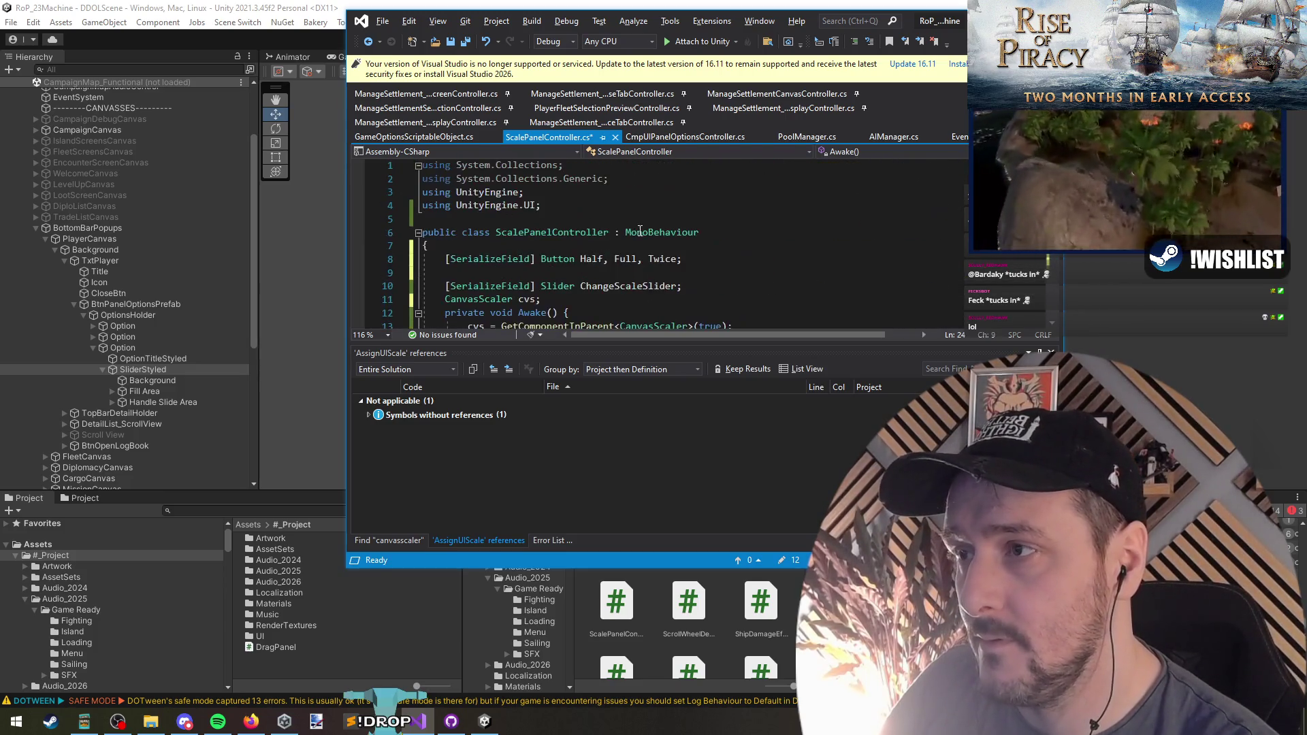
{"action": "scroll", "coordinate": [586, 204], "scroll_direction": "down", "scroll_amount": 5}
{"action": "left_click", "coordinate": [582, 192]}
{"action": "scroll", "coordinate": [583, 192], "scroll_direction": "up", "scroll_amount": 1}
{"action": "scroll", "coordinate": [582, 203], "scroll_direction": "up", "scroll_amount": 1}
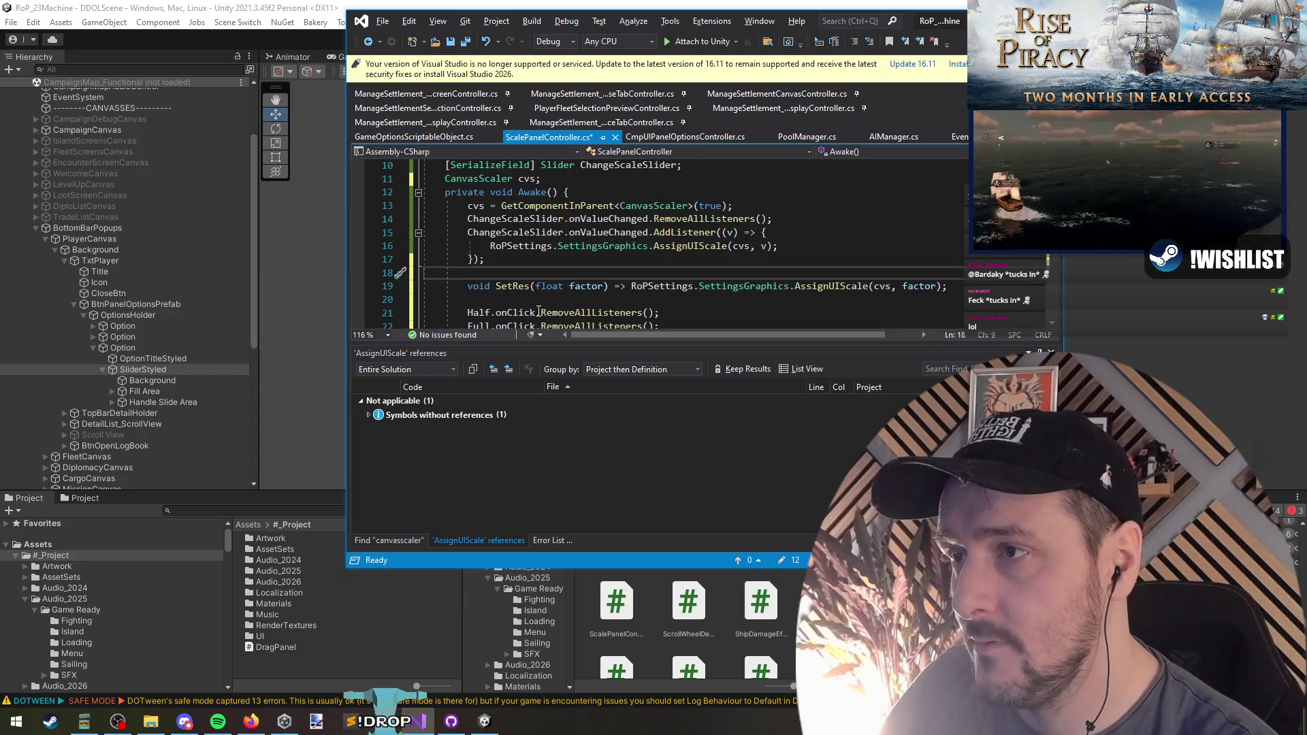
{"action": "key", "text": "ctrl+s"}
{"action": "left_click", "coordinate": [306, 179]}
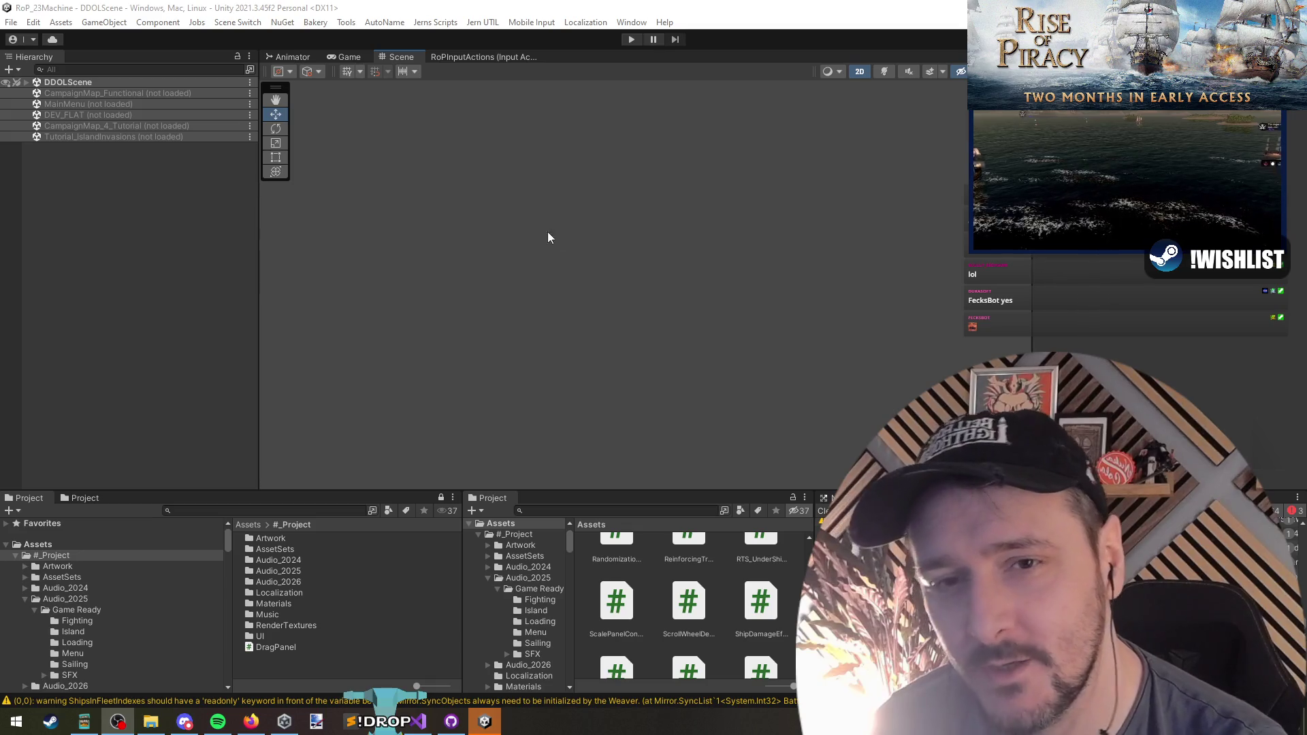
Play the game and drag the player panel's Scale slider to shrink the panel
{"action": "left_click", "coordinate": [243, 243]}
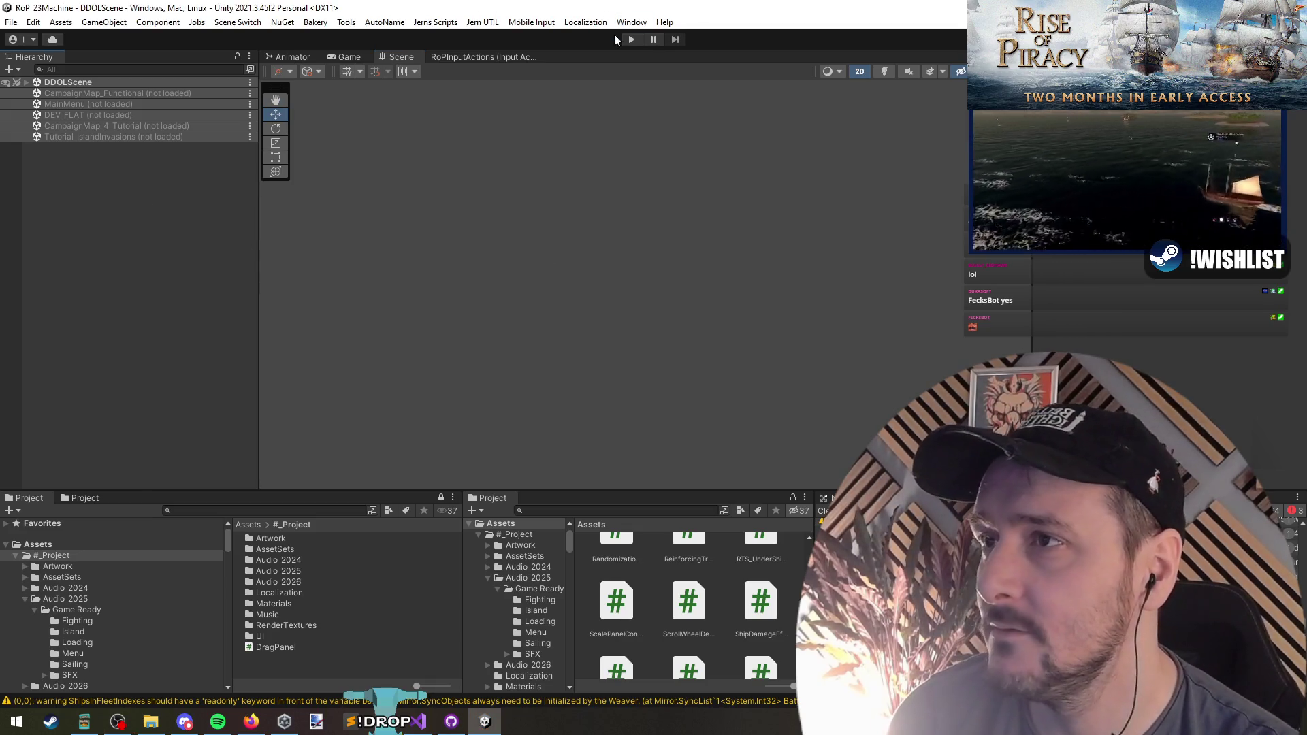
{"action": "key", "text": "ctrl+p"}
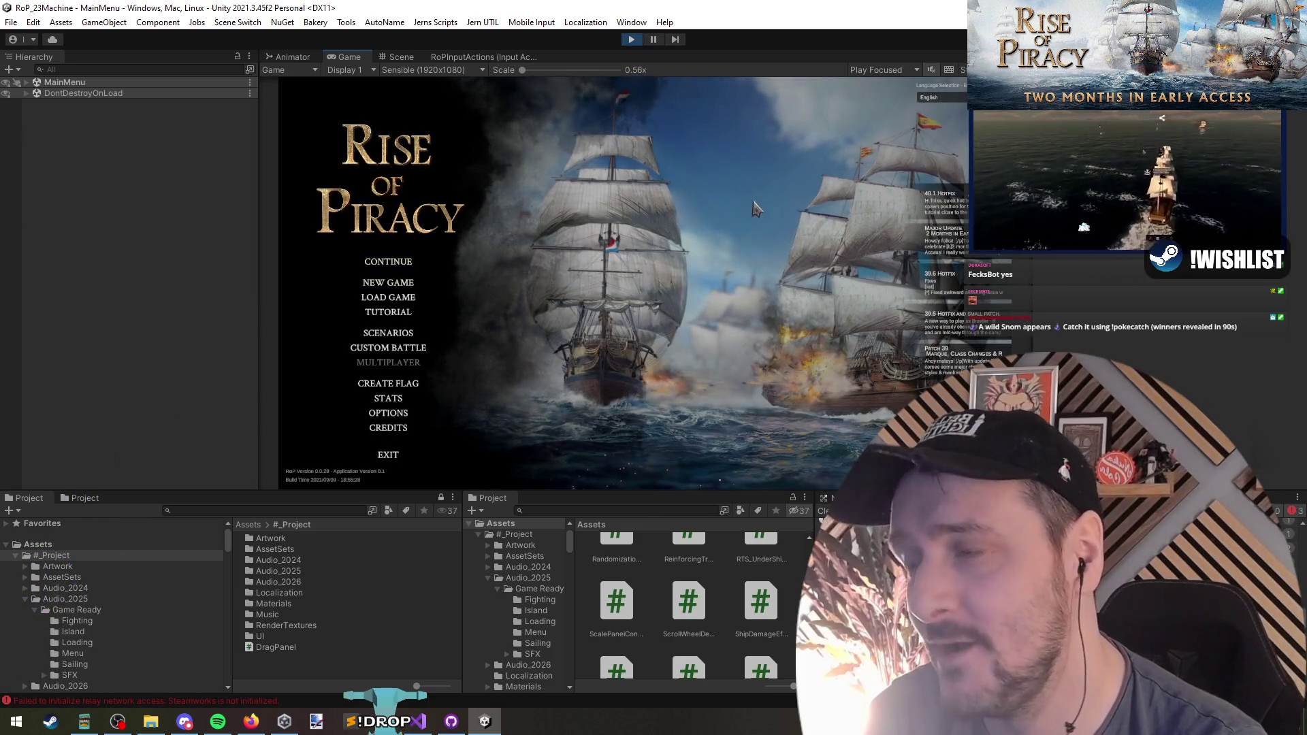
{"action": "left_click", "coordinate": [417, 262]}
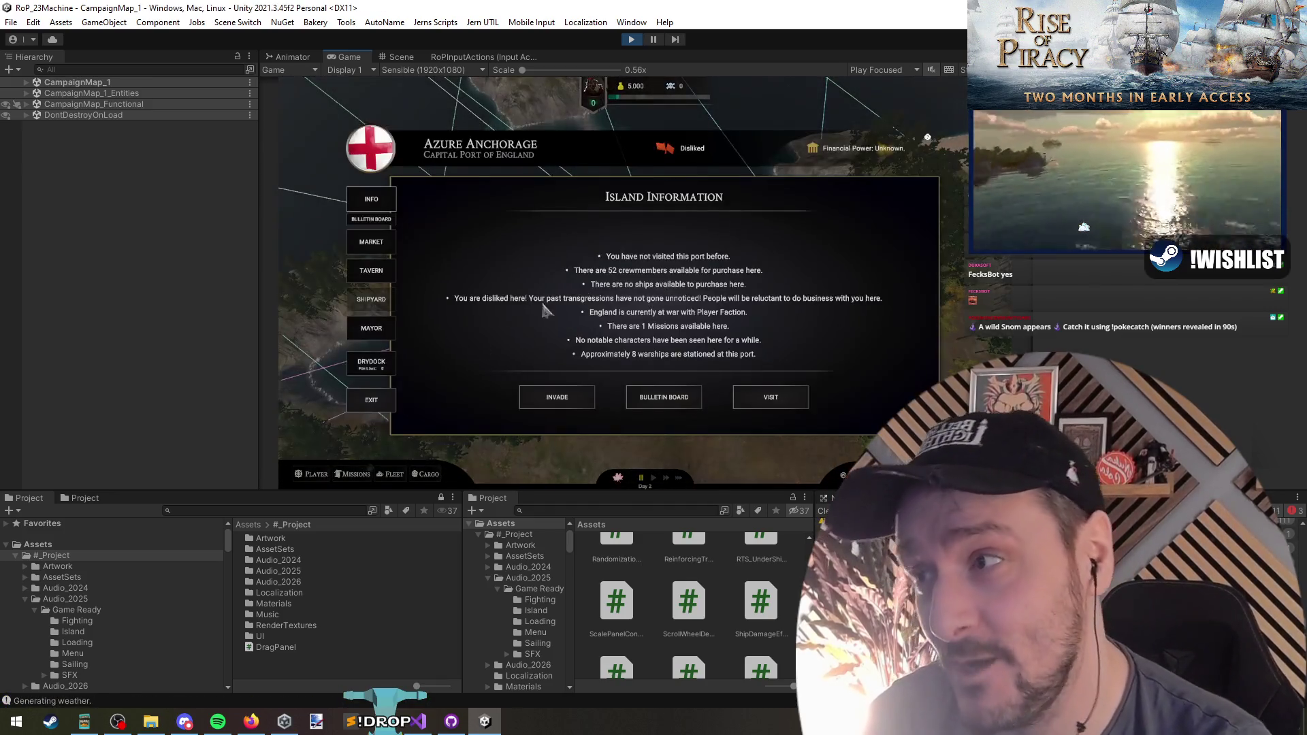
{"action": "left_click", "coordinate": [312, 474]}
{"action": "left_click", "coordinate": [458, 304]}
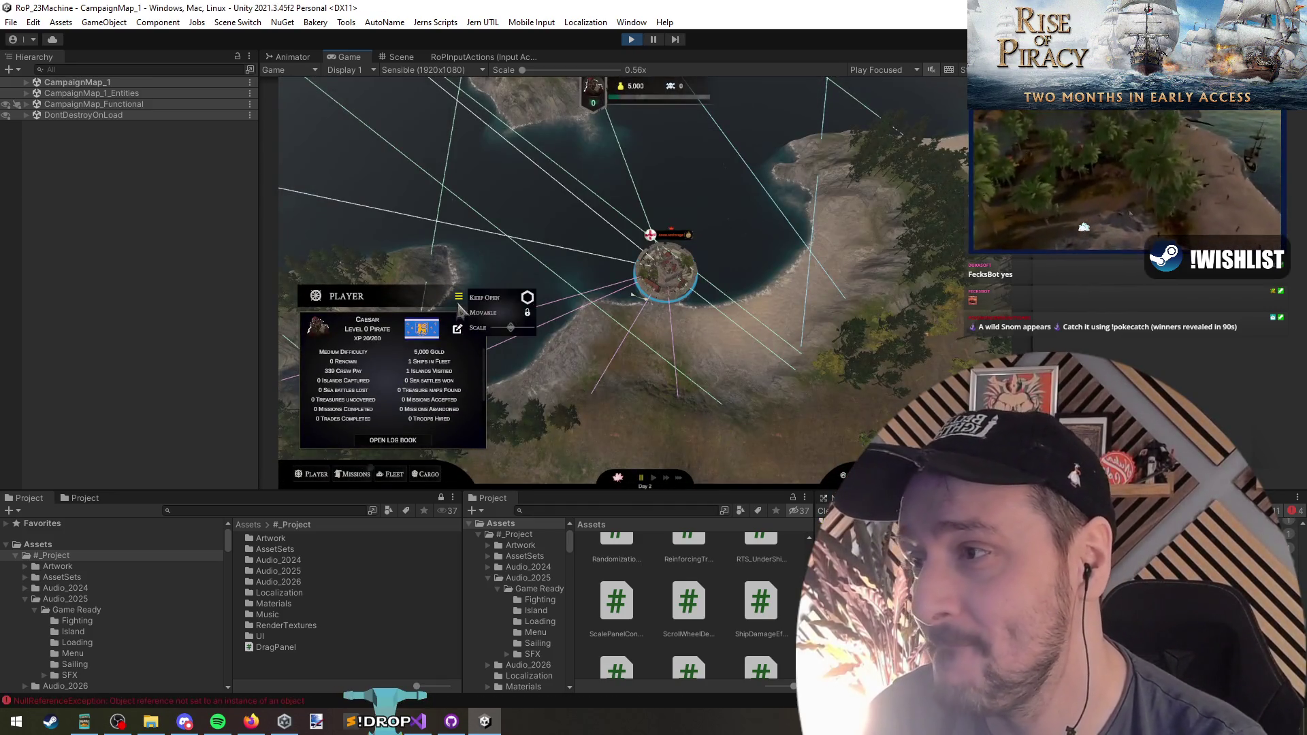
{"action": "left_click_drag", "start_coordinate": [503, 332], "coordinate": [477, 343]}
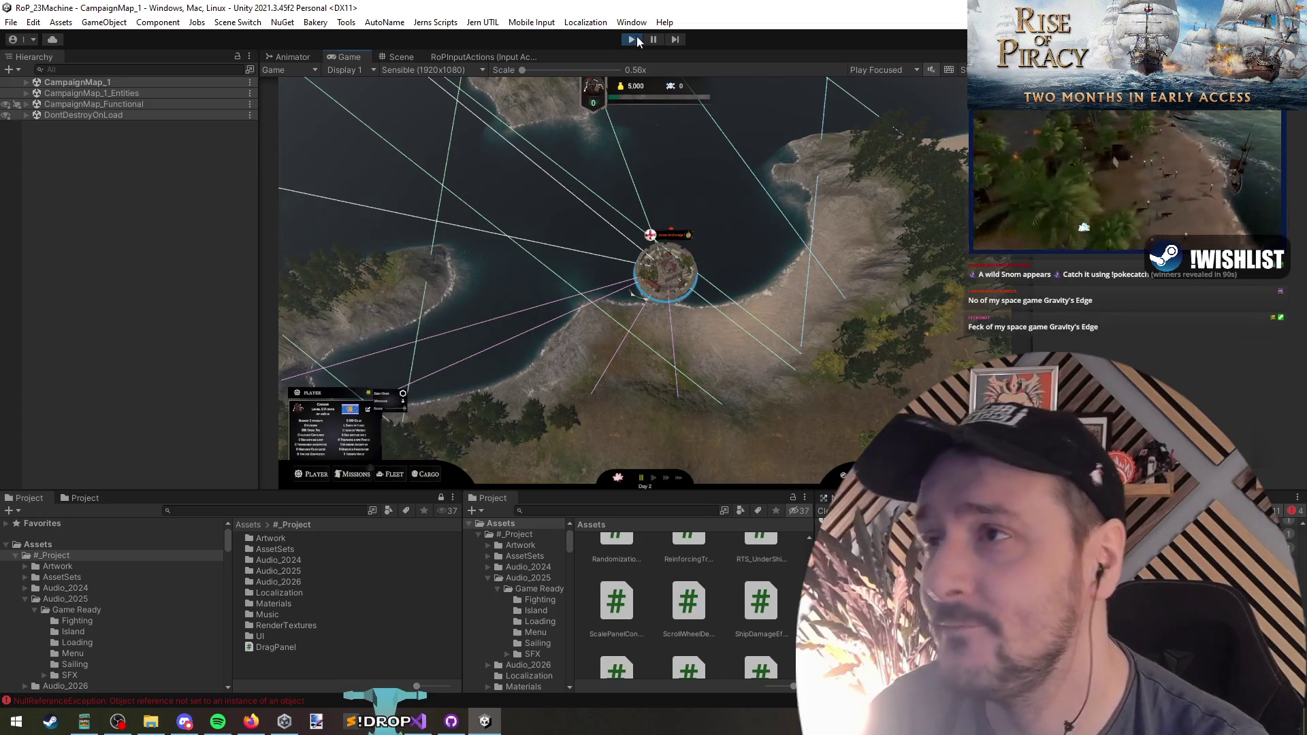
Stop play mode and load the CampaignMap_Functional scene
{"action": "left_click", "coordinate": [638, 40]}
{"action": "right_click", "coordinate": [109, 93]}
{"action": "left_click", "coordinate": [129, 102]}
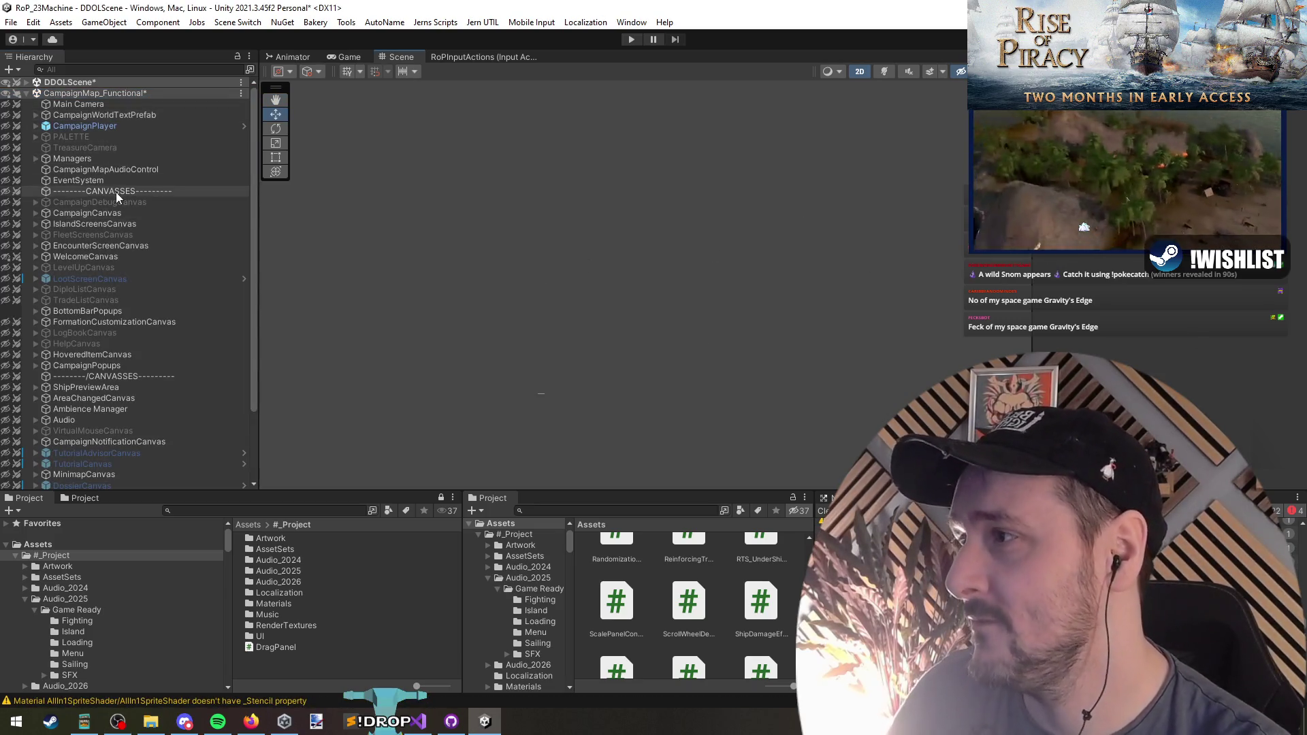
Find BtnPanelOptionsPrefab under BottomBarPopups > PlayerCanvas and open it in Prefab Mode
{"action": "left_click", "coordinate": [118, 315]}
{"action": "key", "text": "Right"}
{"action": "double_click", "coordinate": [129, 322]}
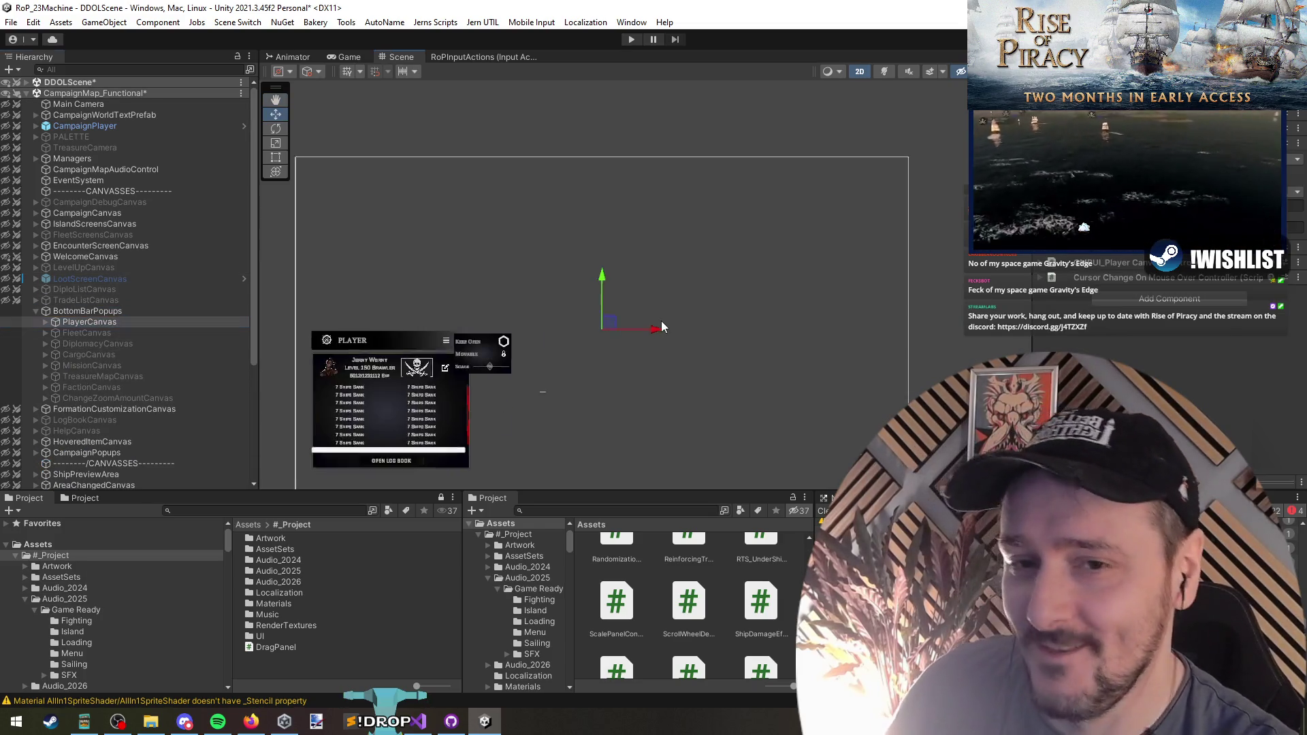
{"action": "left_click", "coordinate": [578, 285]}
{"action": "key", "text": "f"}
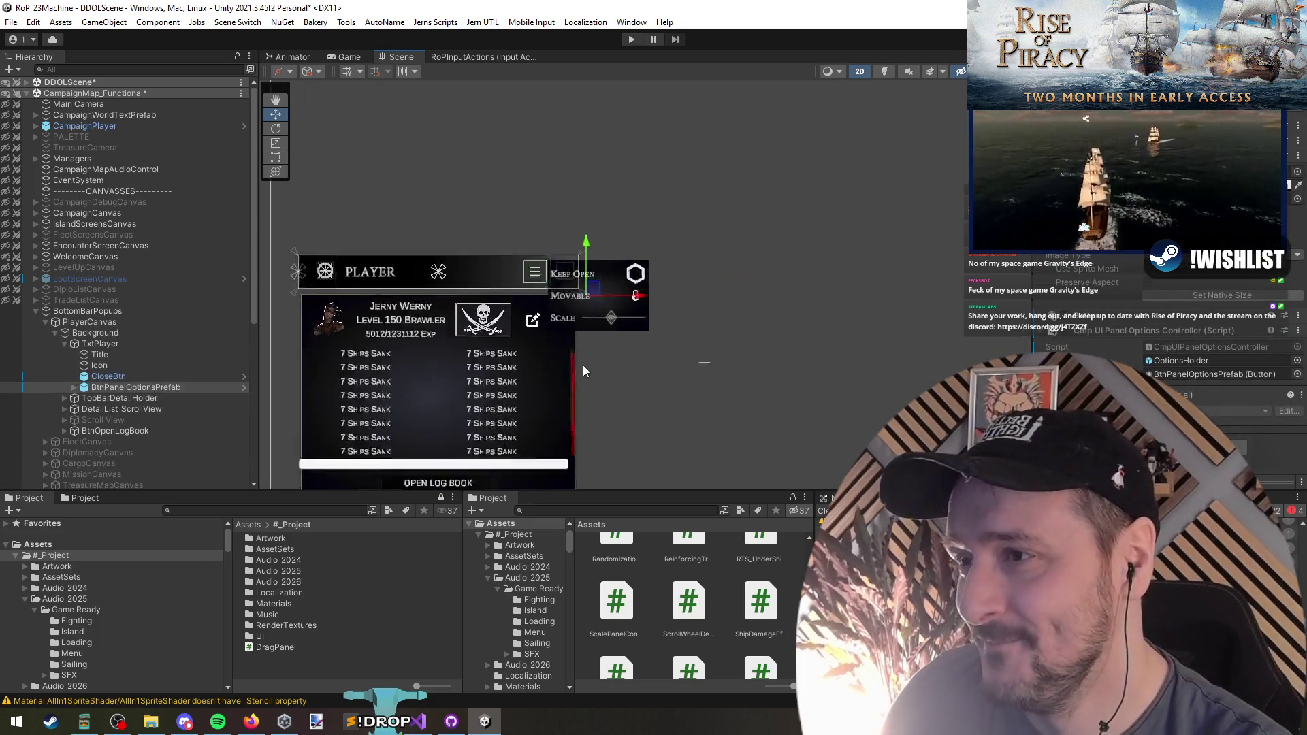
{"action": "left_click", "coordinate": [725, 354]}
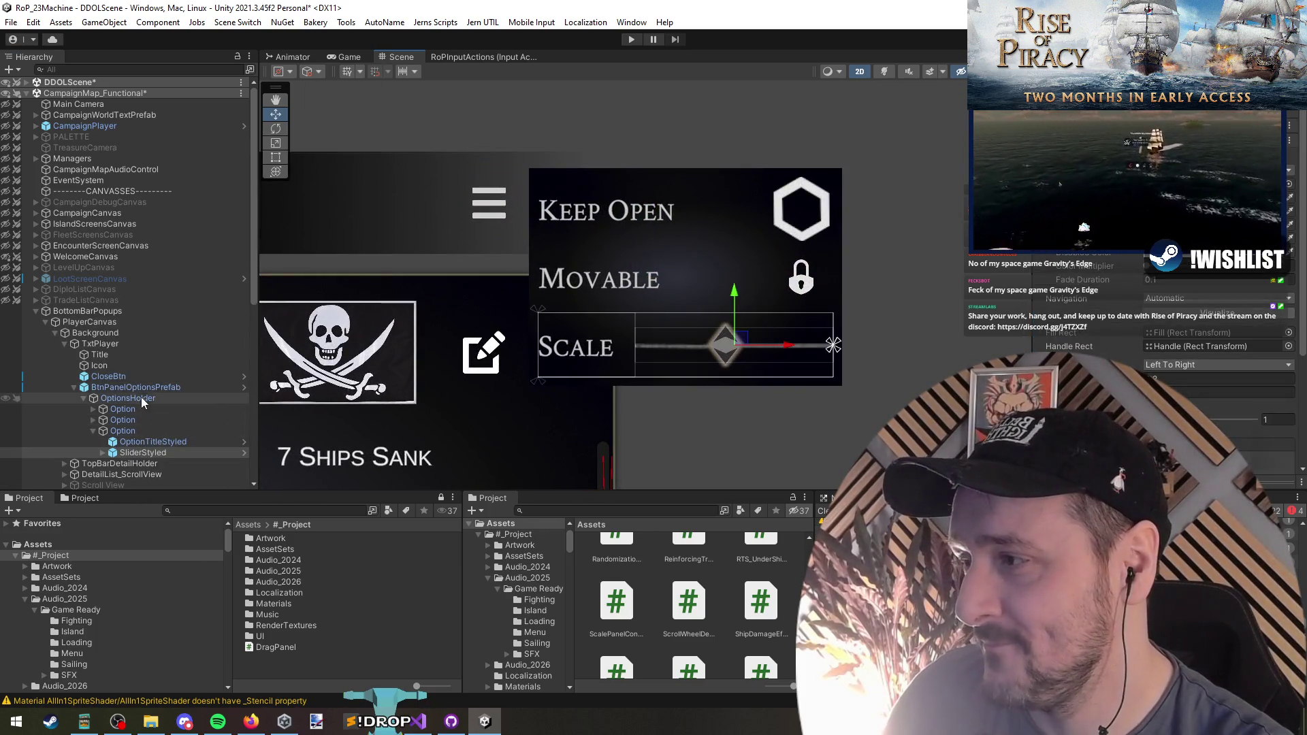
{"action": "left_click", "coordinate": [167, 388]}
{"action": "left_click", "coordinate": [241, 387]}
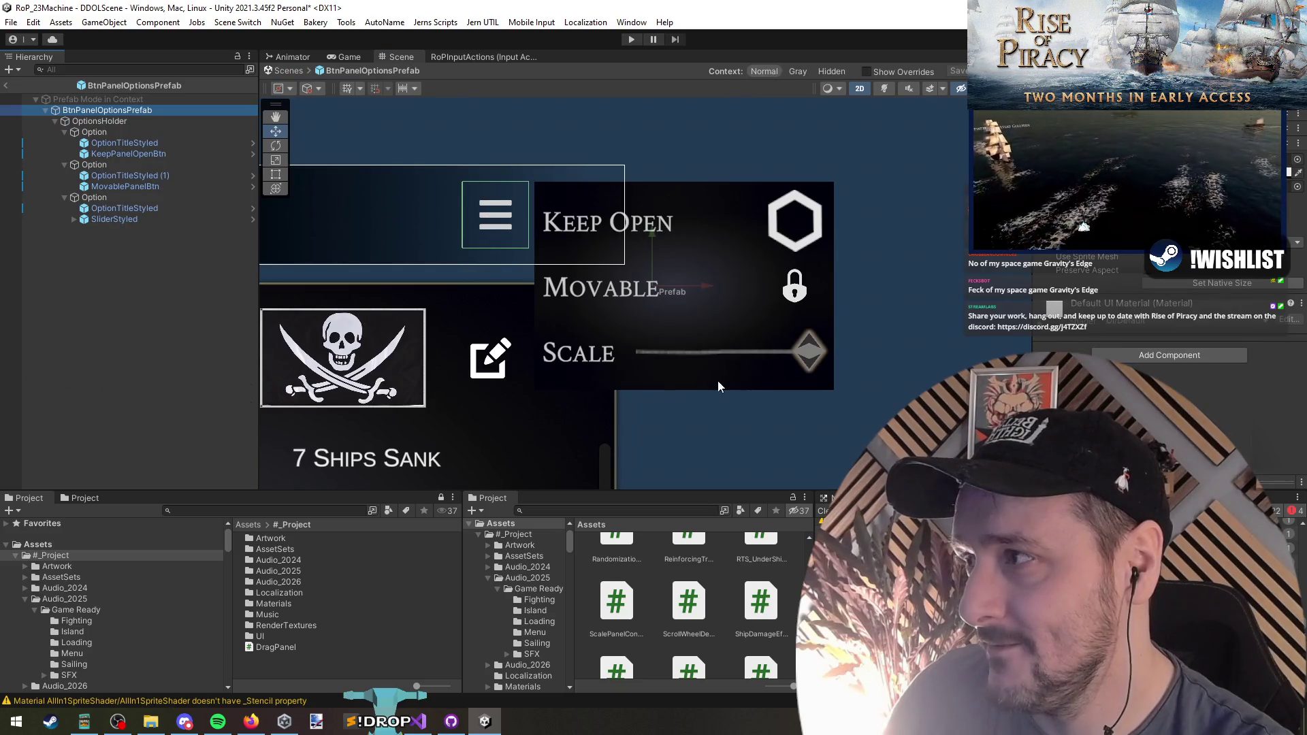
Select the third Option holding the Scale controls in the prefab hierarchy
{"action": "left_click", "coordinate": [159, 206]}
{"action": "left_click", "coordinate": [136, 197]}
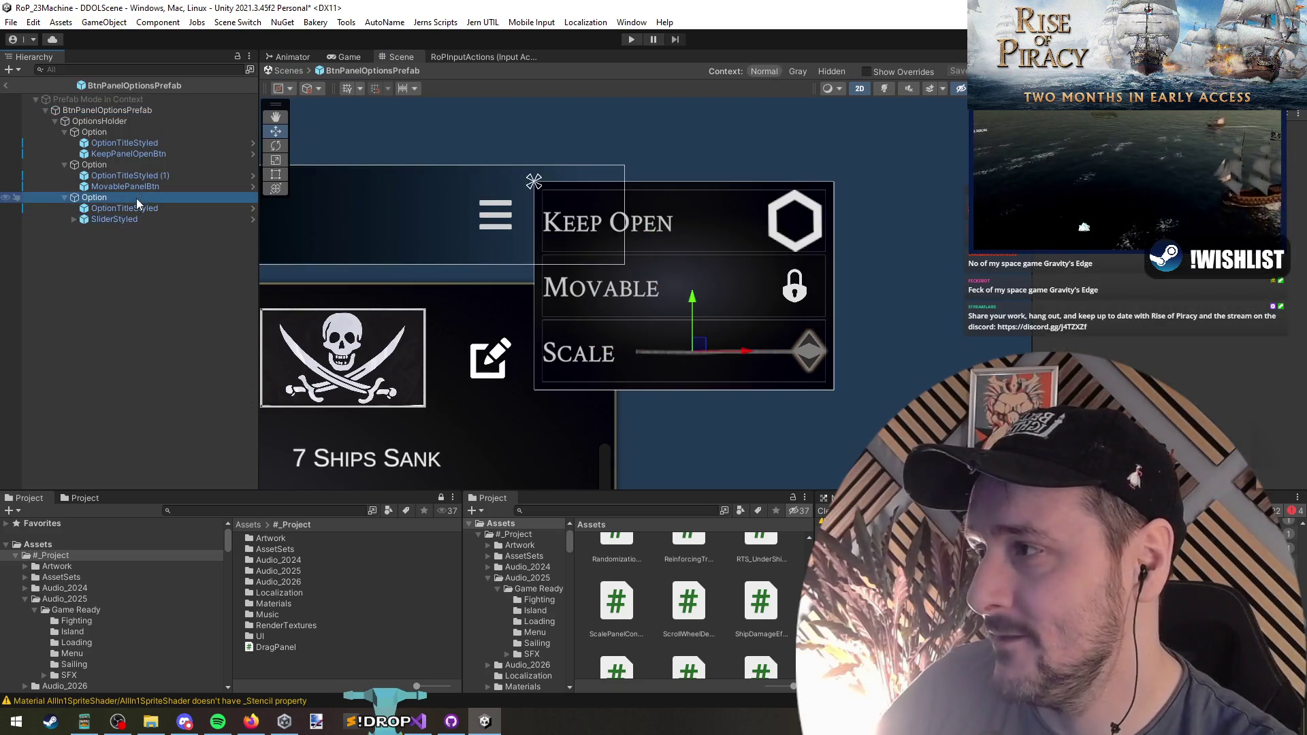
{"action": "right_click", "coordinate": [136, 197]}
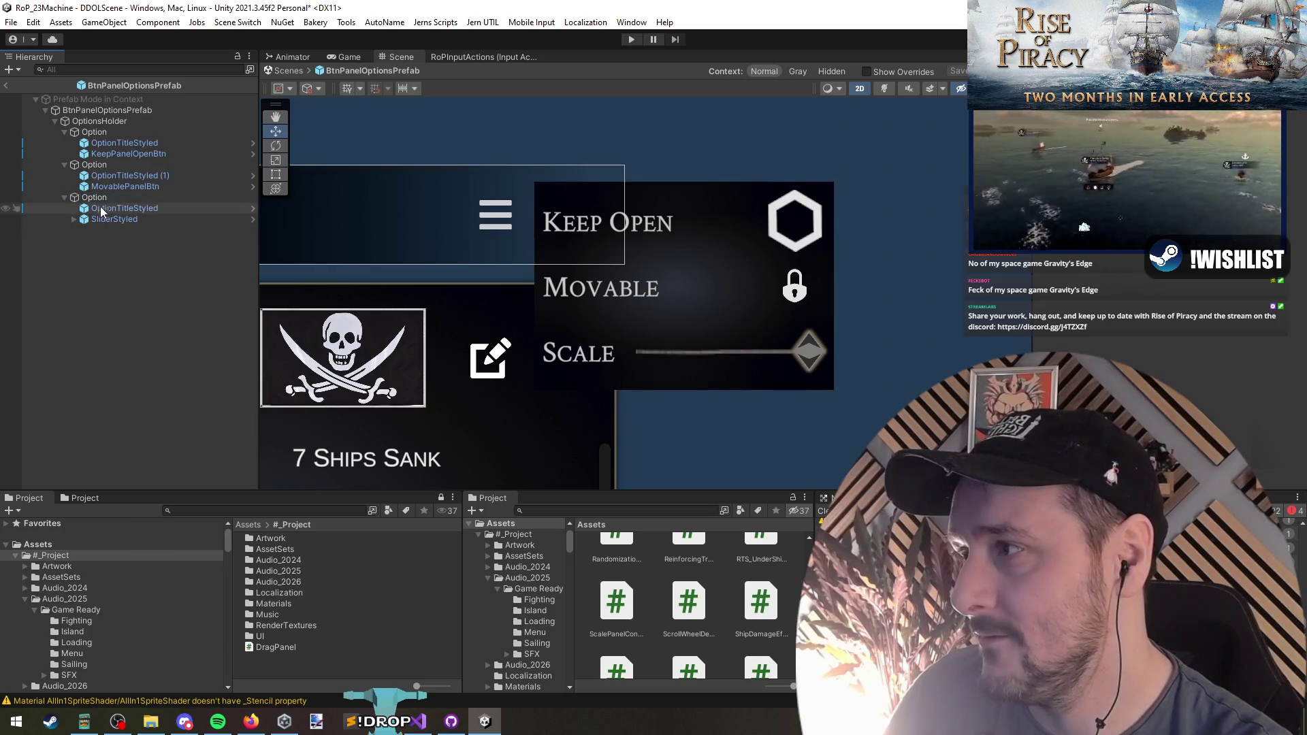
{"action": "right_click", "coordinate": [100, 198]}
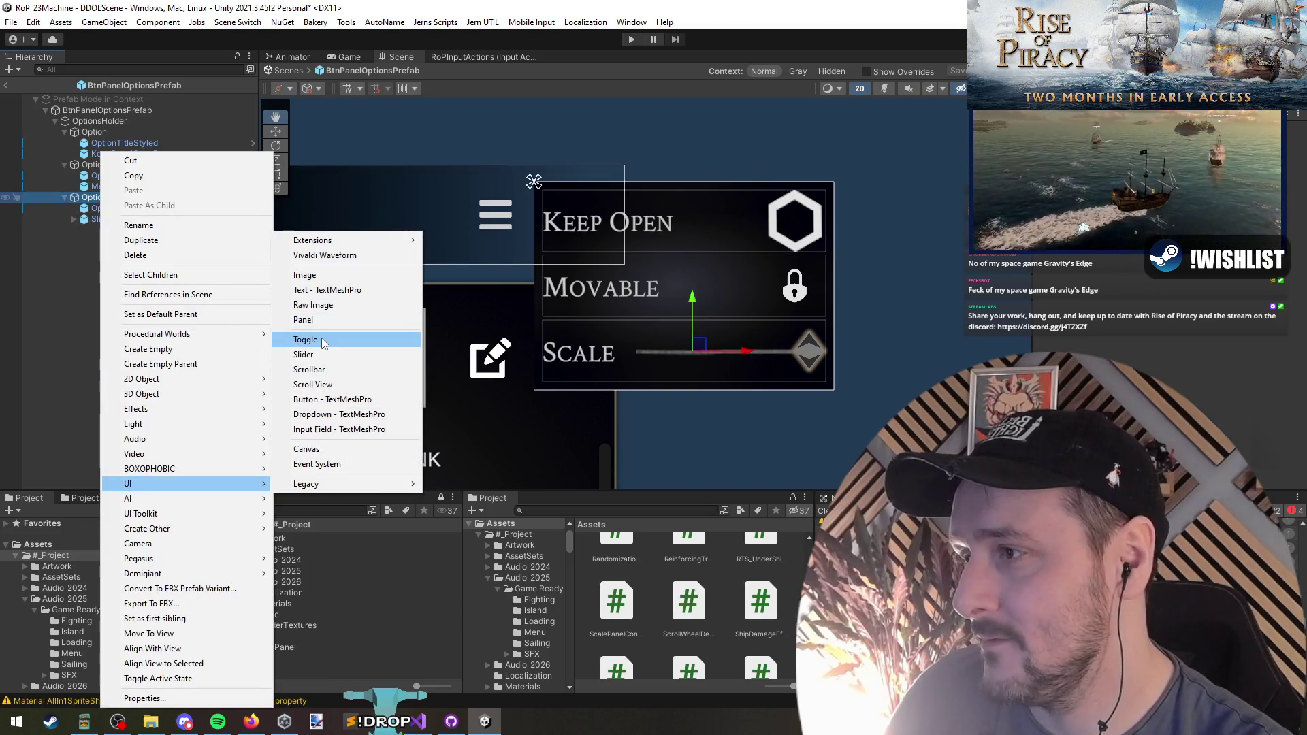
{"action": "left_click", "coordinate": [81, 267]}
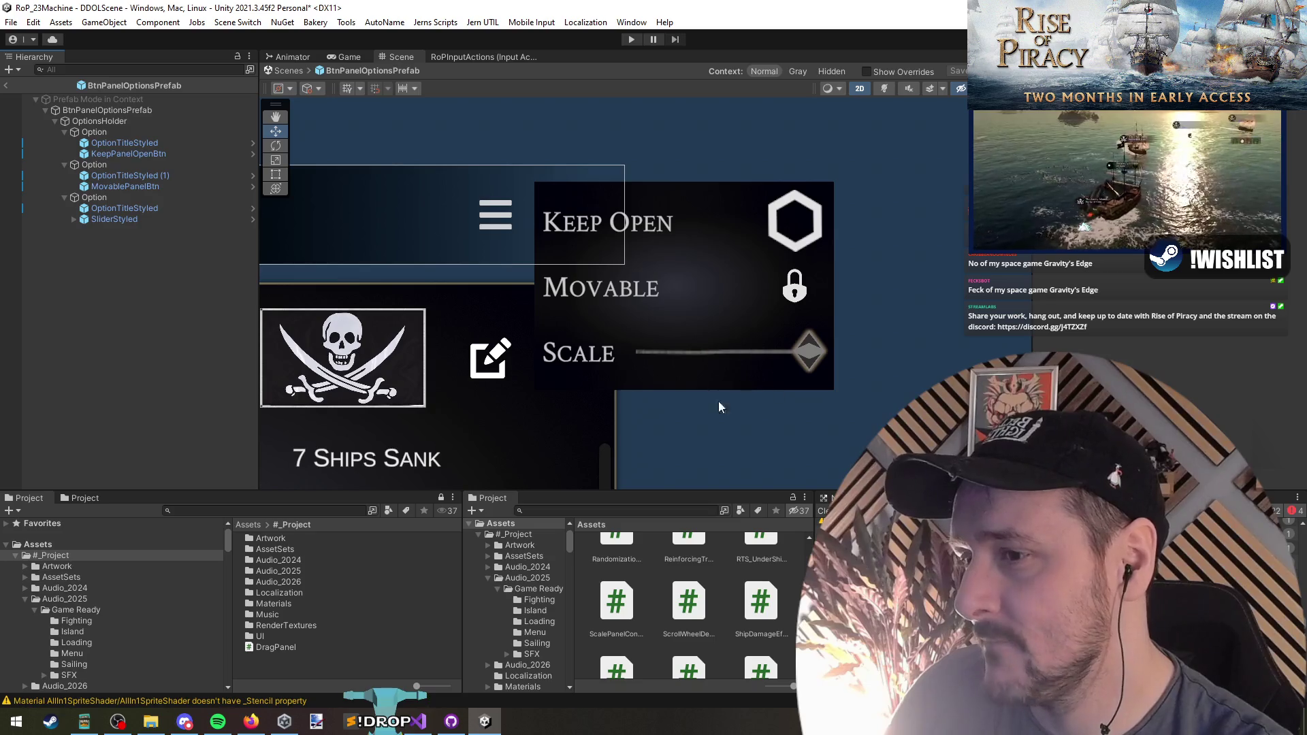
Search the Project for 'btn styled' and place BtnRoundedStyled inside the third Option
{"action": "key", "text": "BackSpace"}
{"action": "type", "text": "s"}
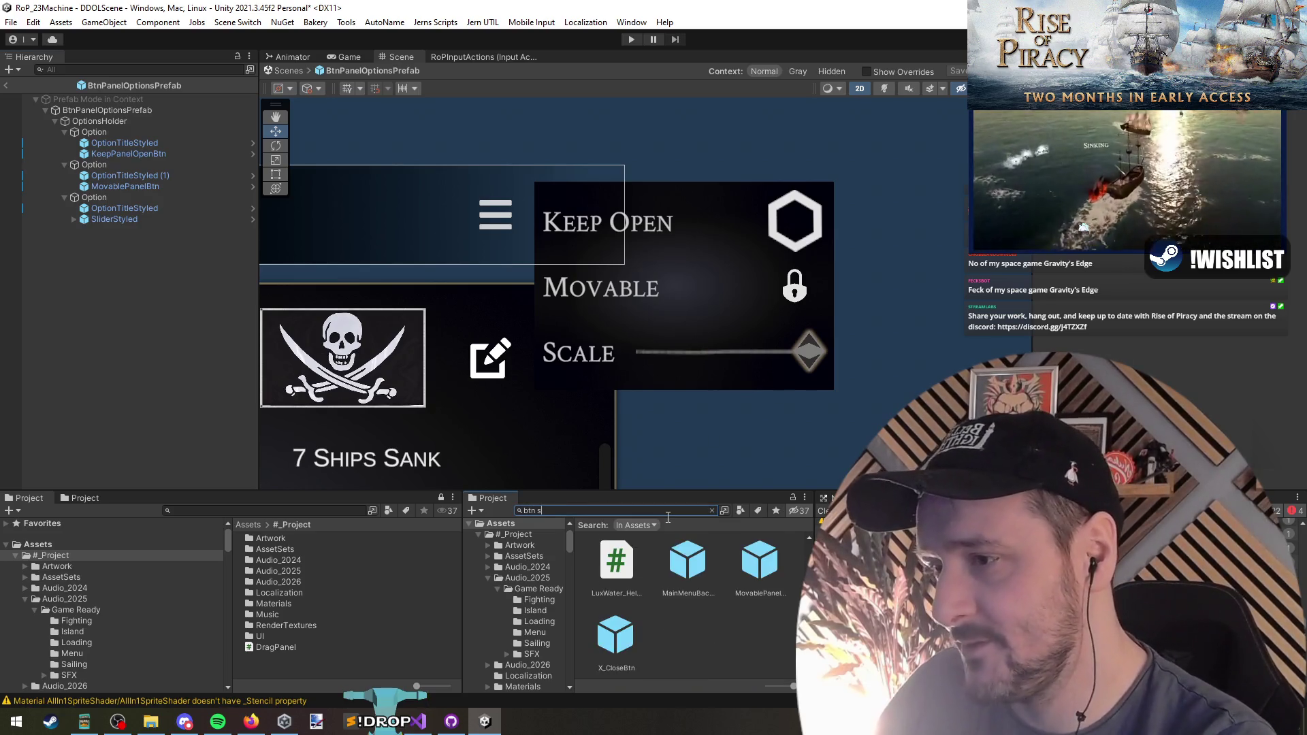
{"action": "left_click_drag", "start_coordinate": [610, 565], "coordinate": [55, 272]}
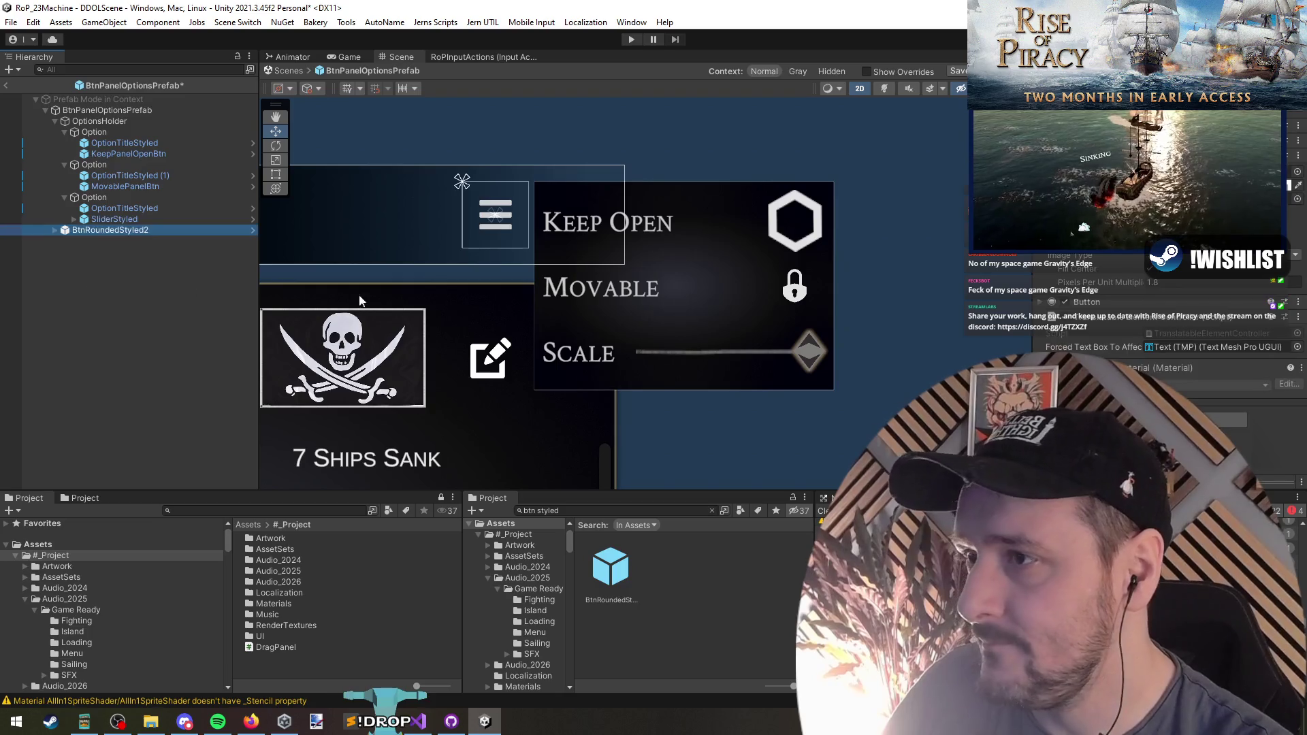
{"action": "key", "text": "f"}
{"action": "left_click_drag", "start_coordinate": [129, 226], "coordinate": [103, 205]}
{"action": "key", "text": "f"}
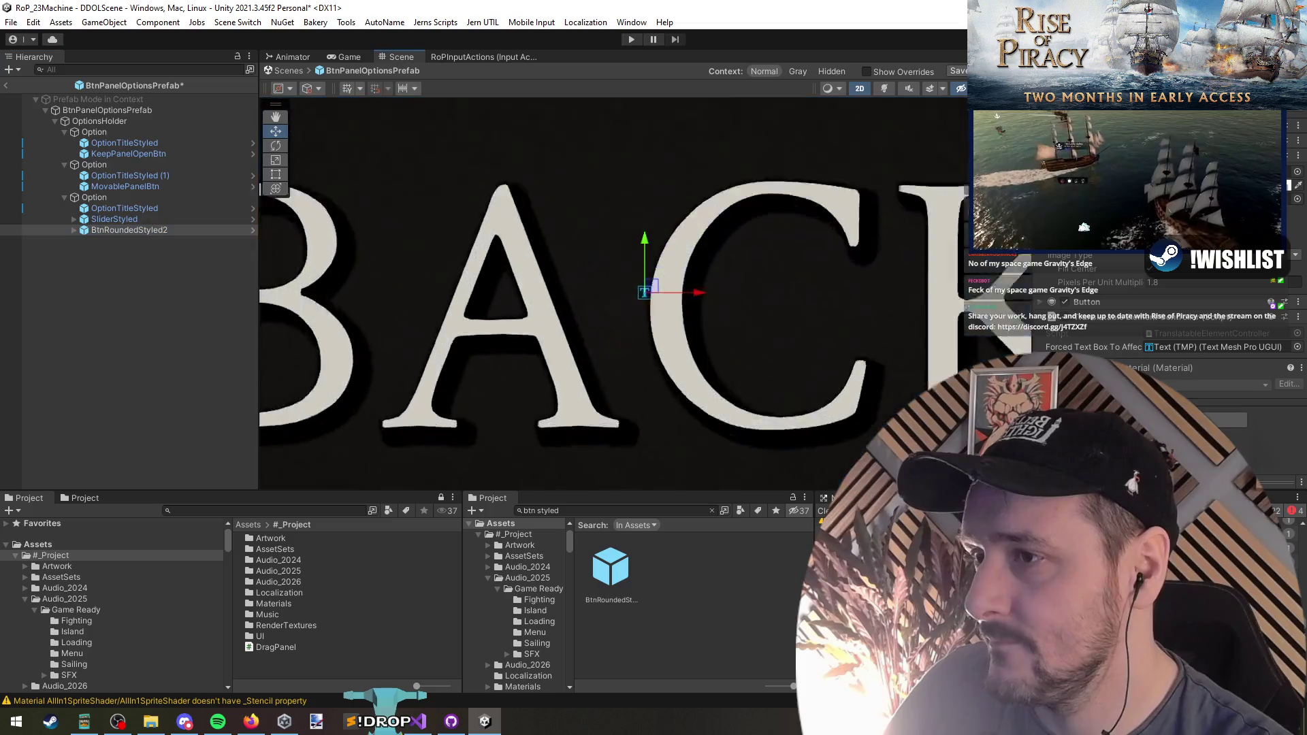
{"action": "scroll", "coordinate": [1130, 286], "scroll_direction": "up", "scroll_amount": 5}
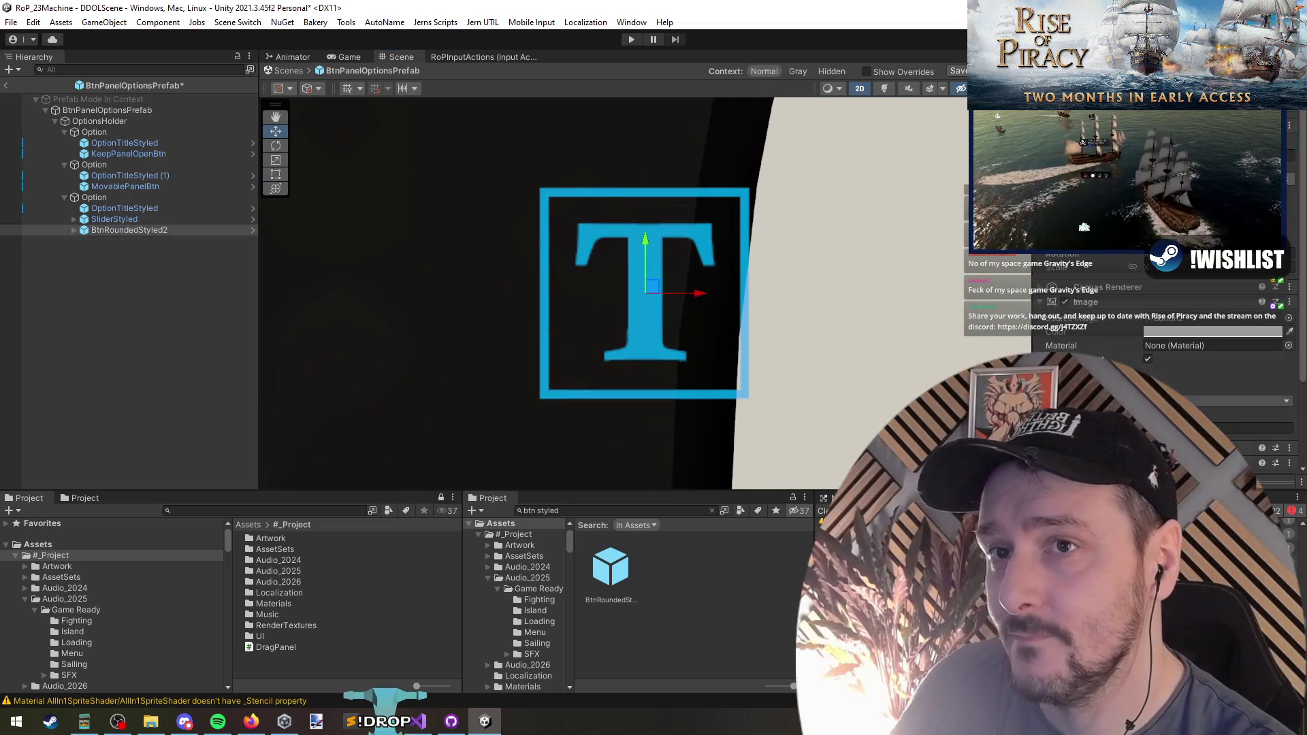
Resize the BACK button's RectTransform to height 22 and width 150
{"action": "left_click", "coordinate": [1117, 273]}
{"action": "key", "text": "f"}
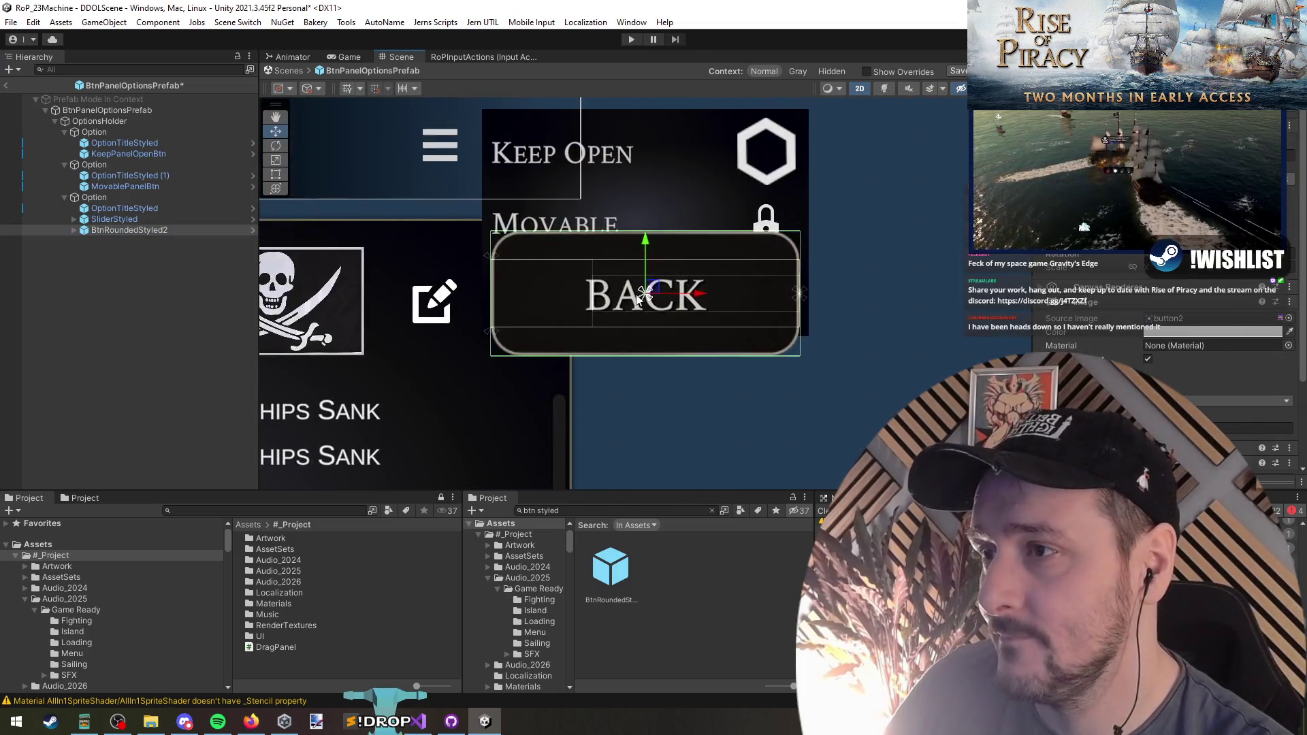
{"action": "scroll", "coordinate": [654, 327], "scroll_direction": "up", "scroll_amount": 3}
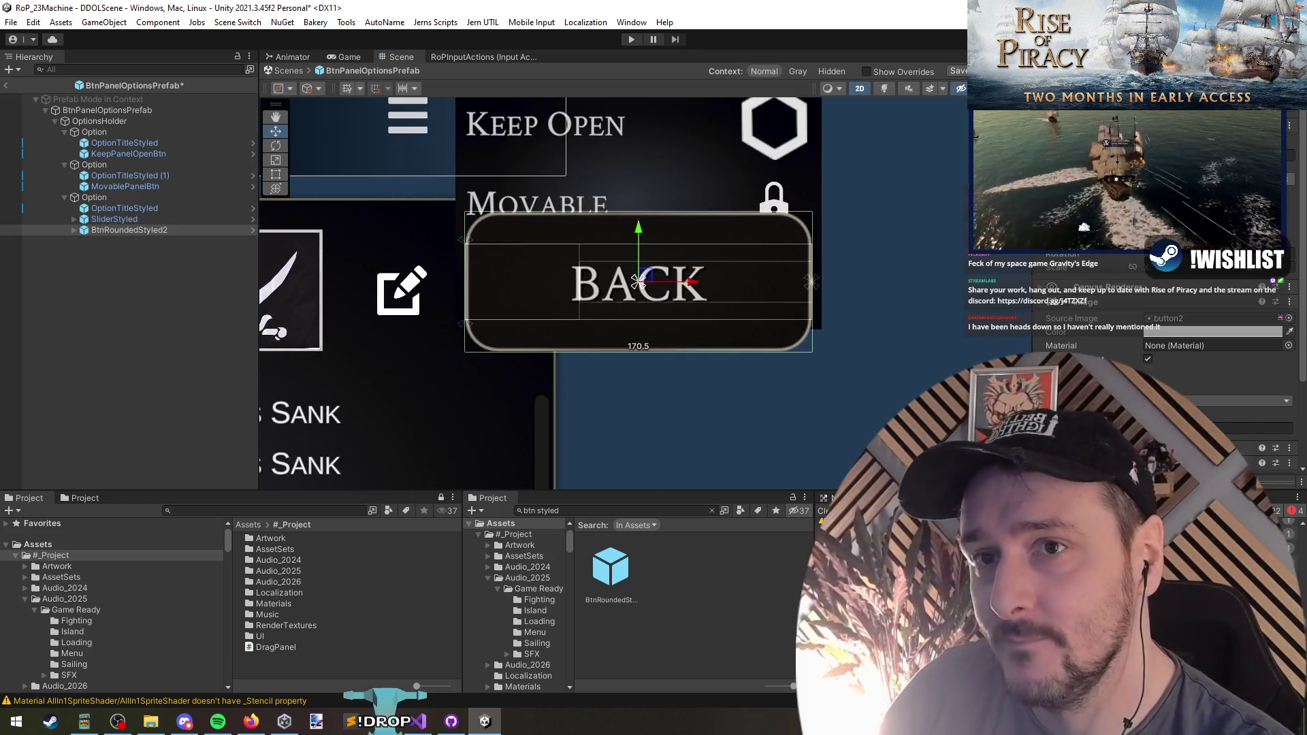
{"action": "key", "text": "Return"}
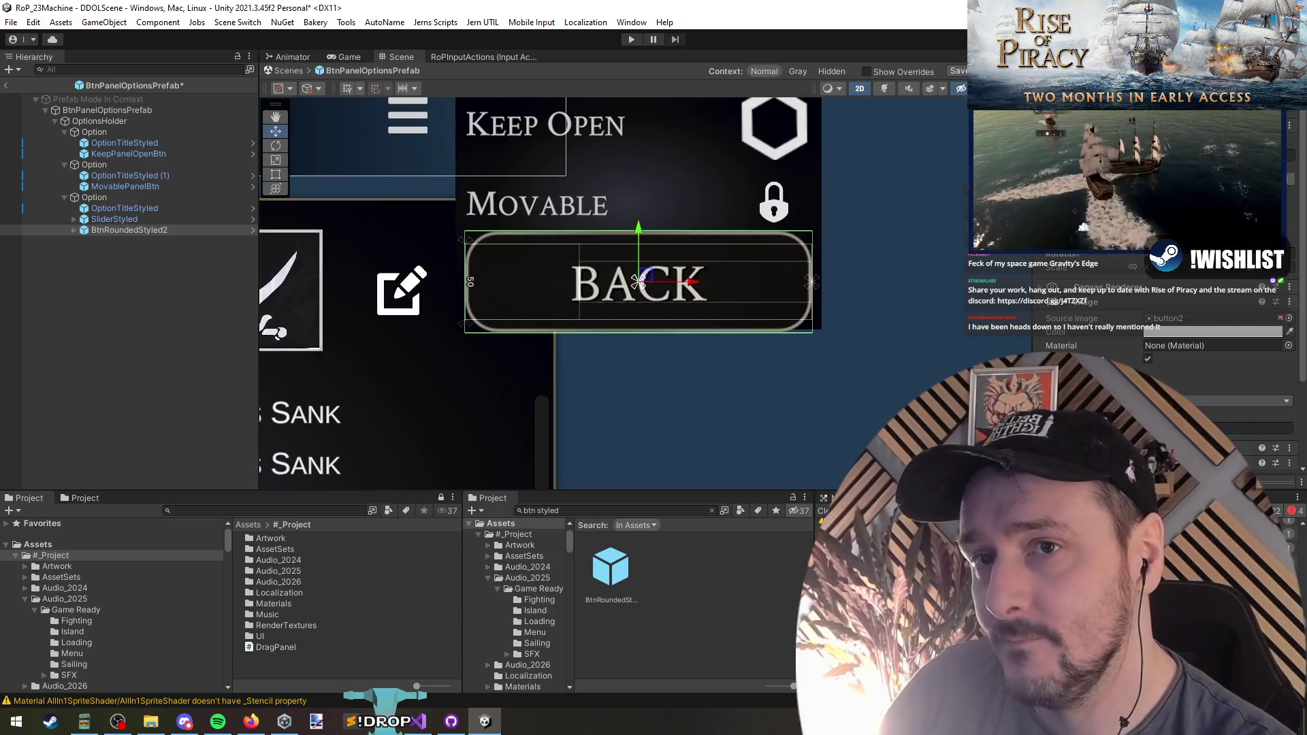
{"action": "type", "text": "20"}
{"action": "key", "text": "Return"}
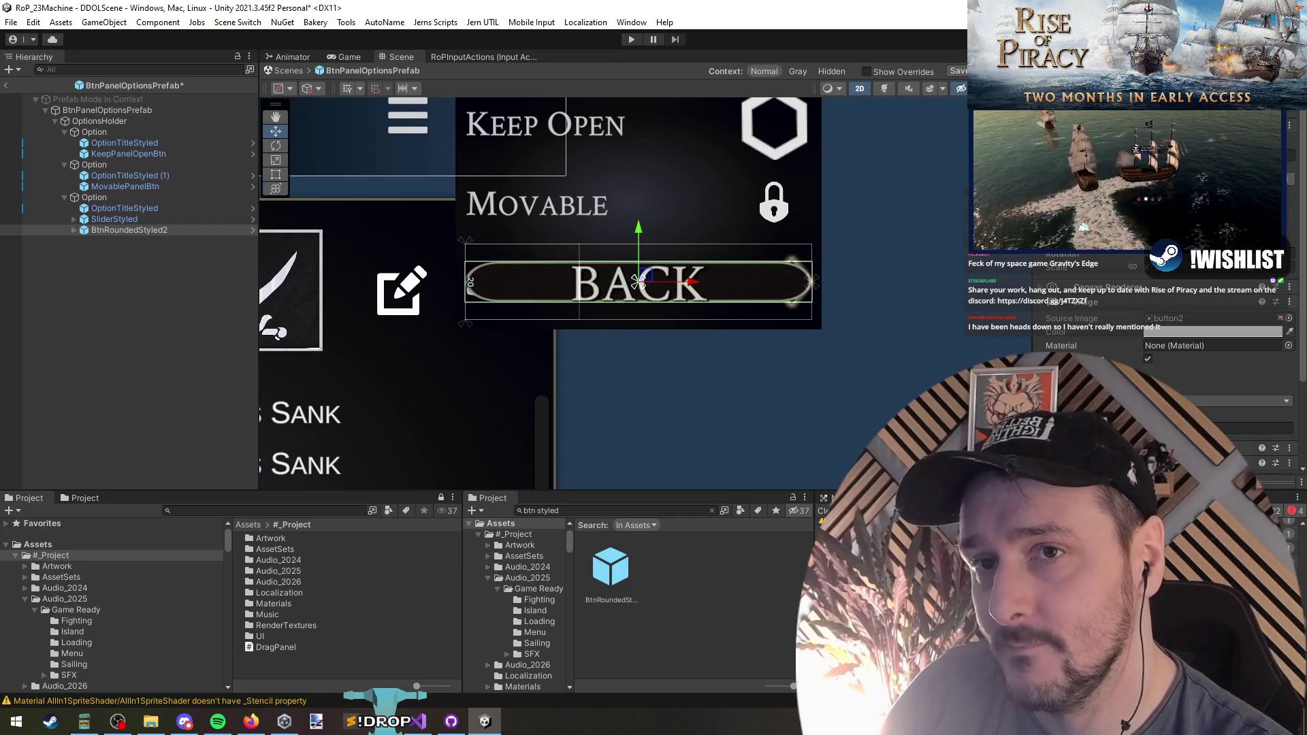
{"action": "type", "text": "22"}
{"action": "key", "text": "Return"}
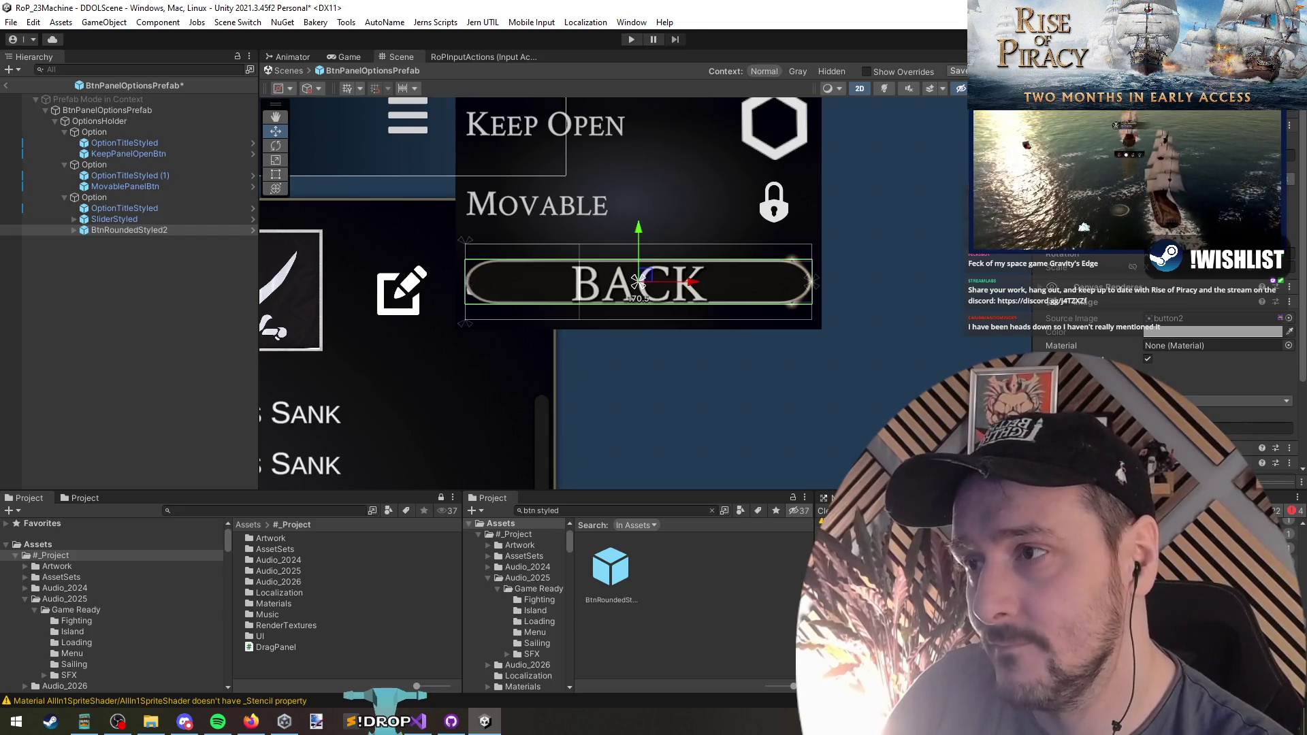
{"action": "type", "text": "30"}
{"action": "key", "text": "Return"}
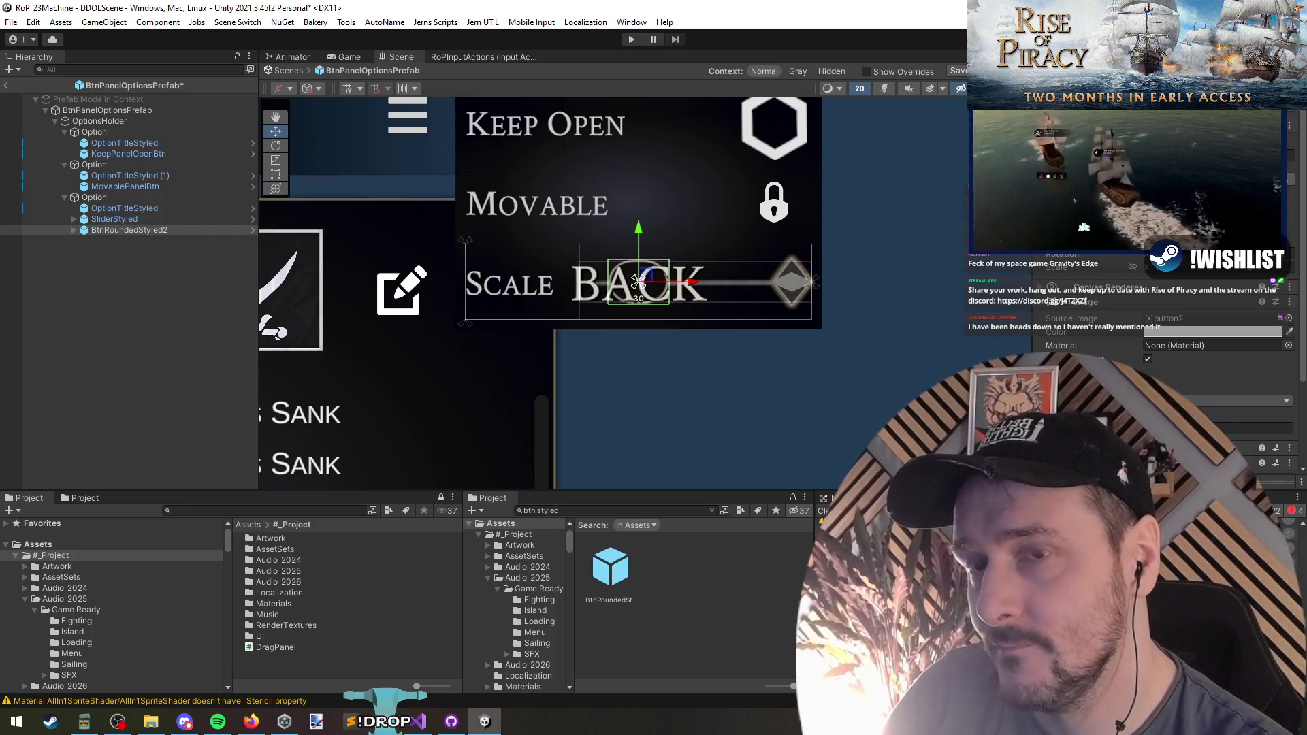
{"action": "type", "text": "150"}
{"action": "key", "text": "Return"}
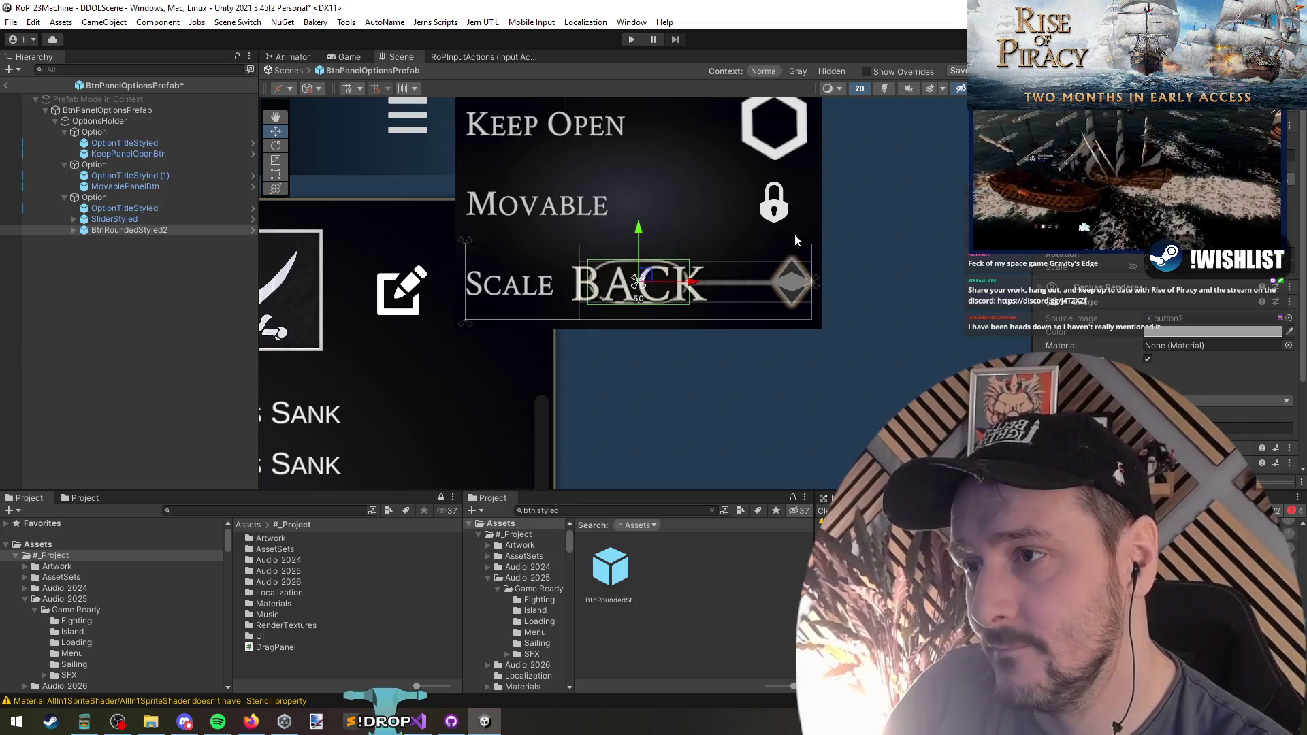
Make the BACK button taller and nudge it slightly right
{"action": "scroll", "coordinate": [643, 304], "scroll_direction": "up", "scroll_amount": 3}
{"action": "mouse_move", "coordinate": [1062, 157]}
{"action": "left_mouse_down"}
{"action": "mouse_move", "coordinate": [1260, 156]}
{"action": "mouse_move", "coordinate": [98, 156]}
{"action": "mouse_move", "coordinate": [182, 154]}
{"action": "left_mouse_up"}
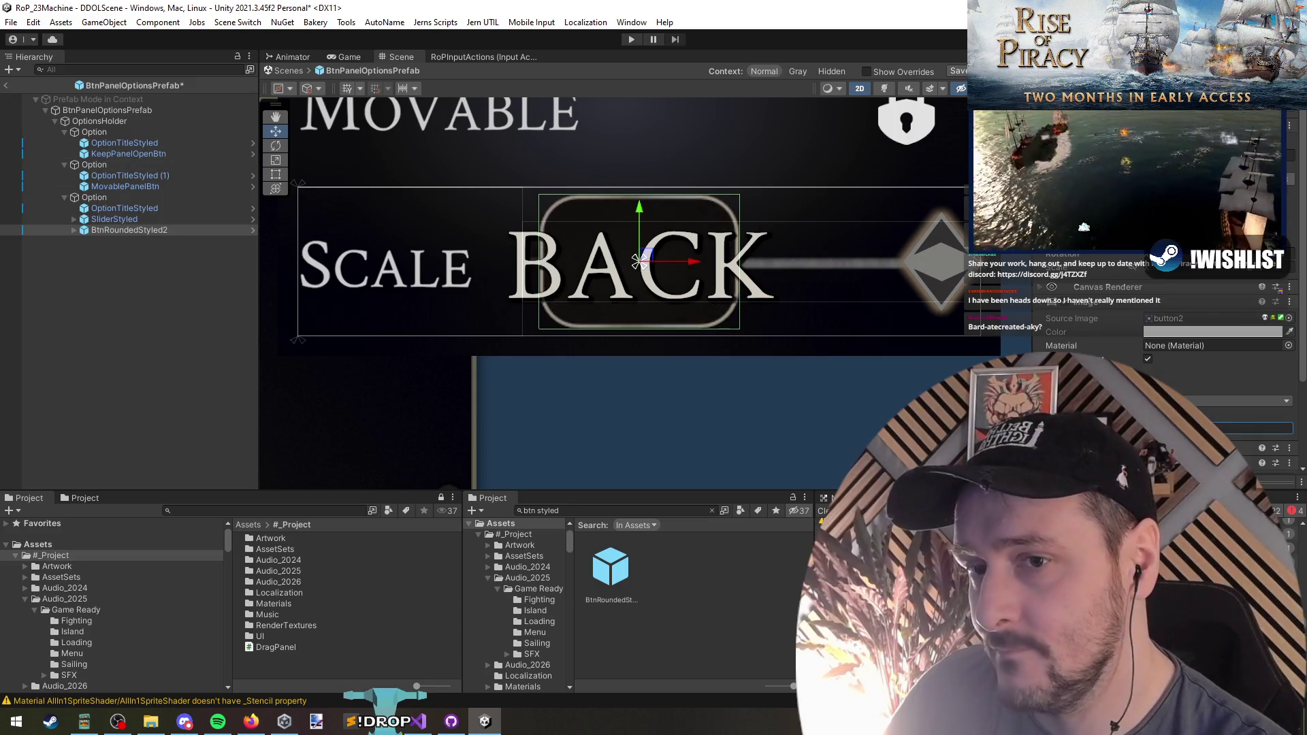
{"action": "left_click", "coordinate": [3, 329]}
{"action": "left_click", "coordinate": [113, 230]}
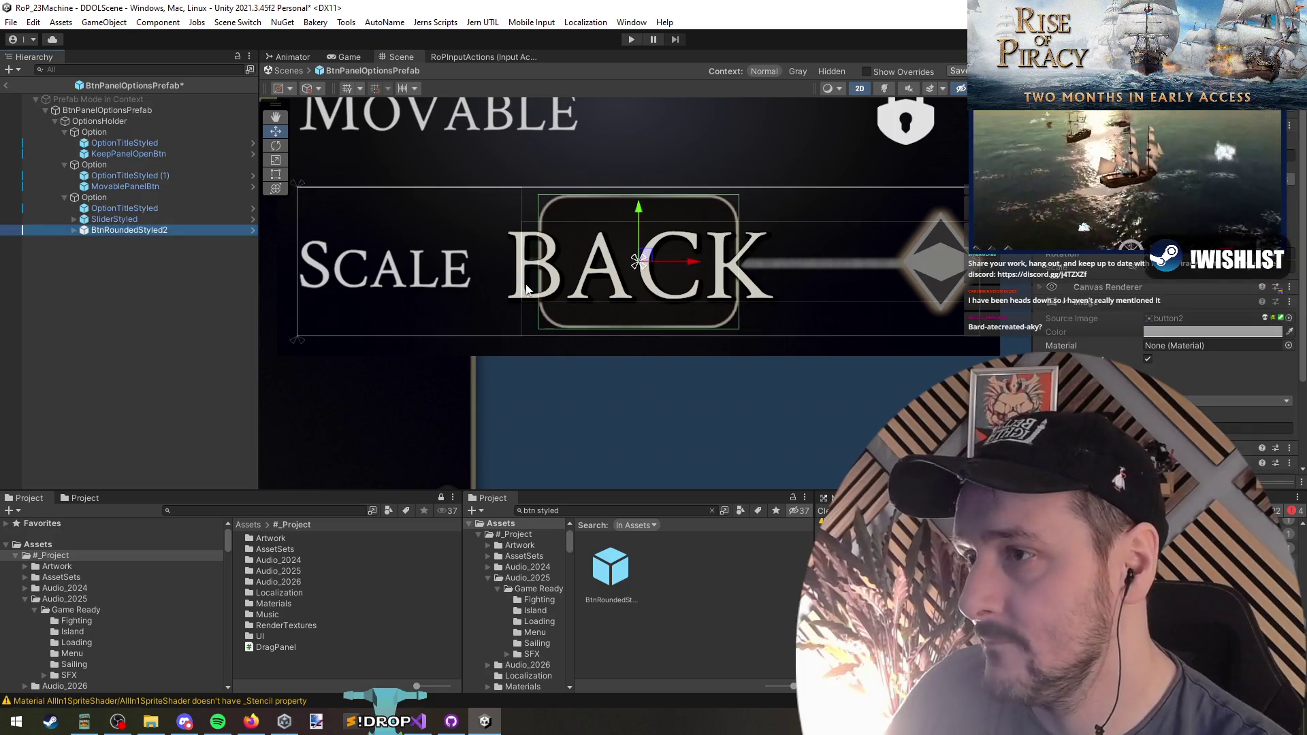
{"action": "key", "text": "f"}
{"action": "left_click_drag", "start_coordinate": [603, 294], "coordinate": [607, 294]}
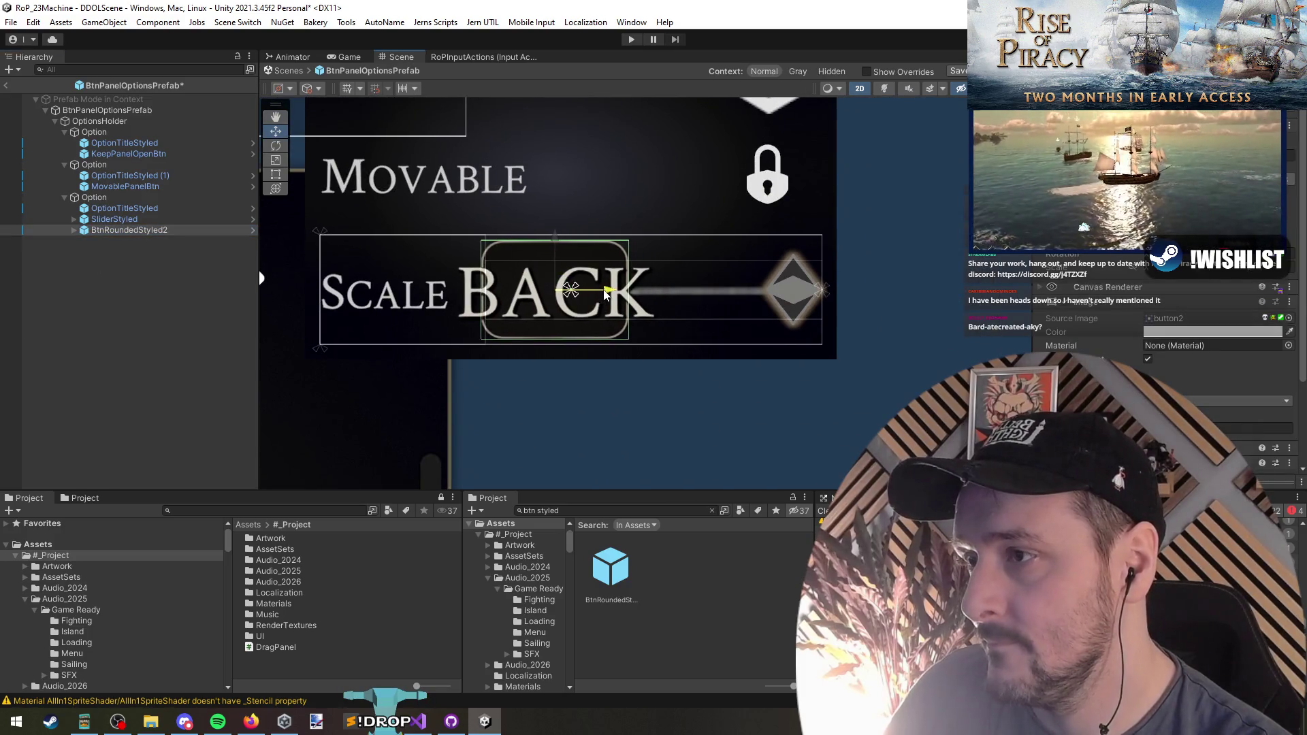
Change the button's Text (TMP) label to 1x in small caps
{"action": "left_click", "coordinate": [116, 230]}
{"action": "left_click", "coordinate": [129, 242]}
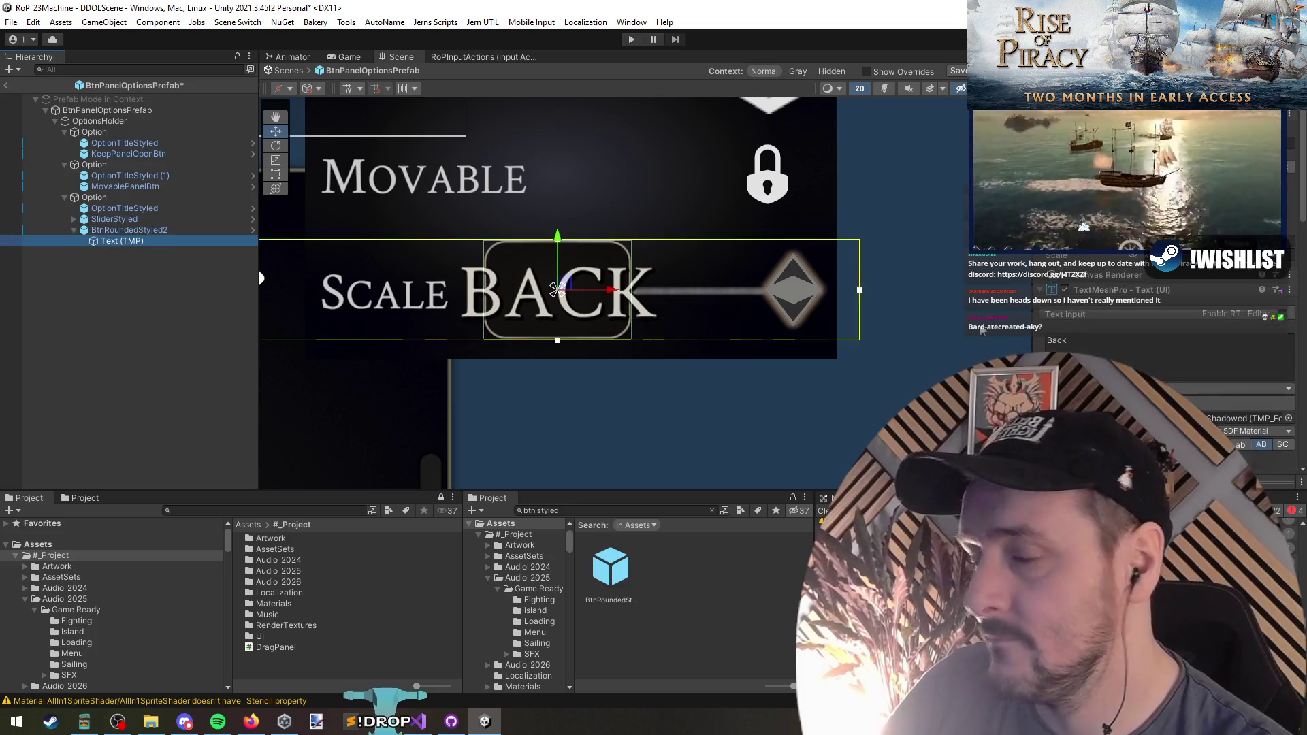
{"action": "type", "text": "10"}
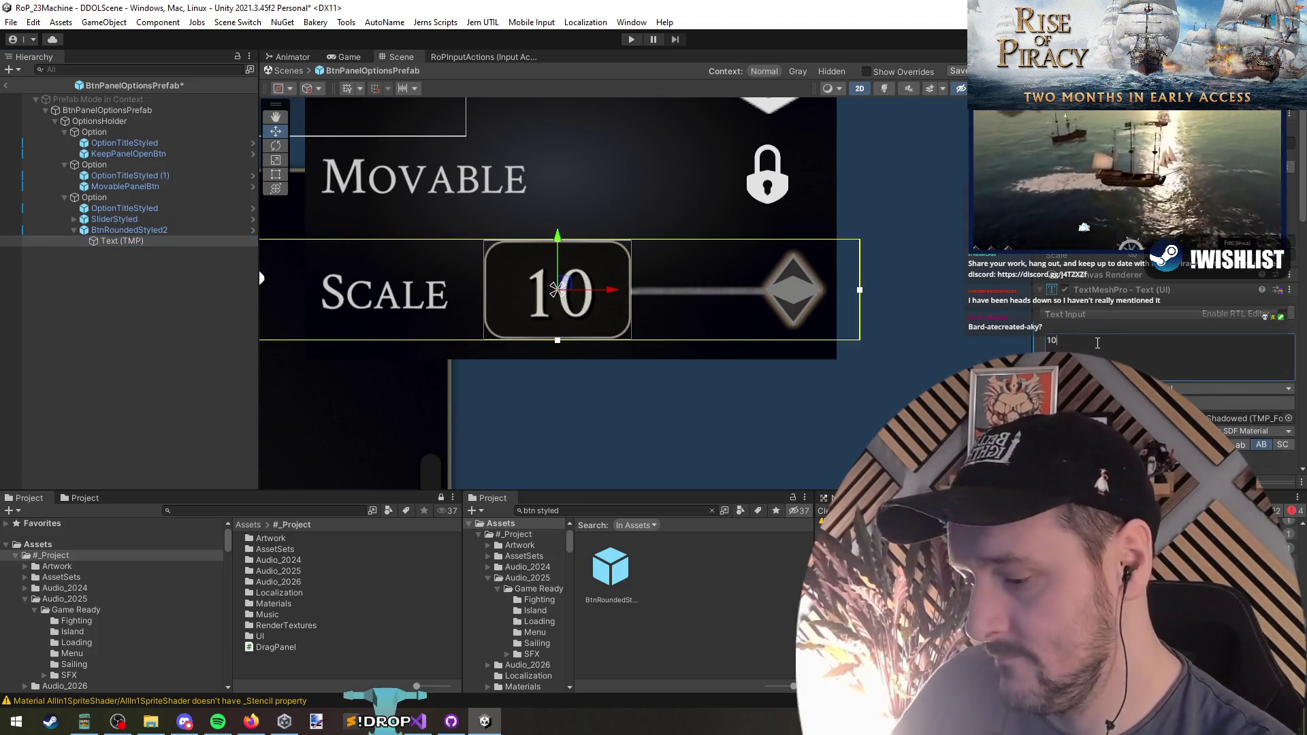
{"action": "key", "text": "BackSpace"}
{"action": "type", "text": "x"}
{"action": "scroll", "coordinate": [1157, 340], "scroll_direction": "down", "scroll_amount": 1}
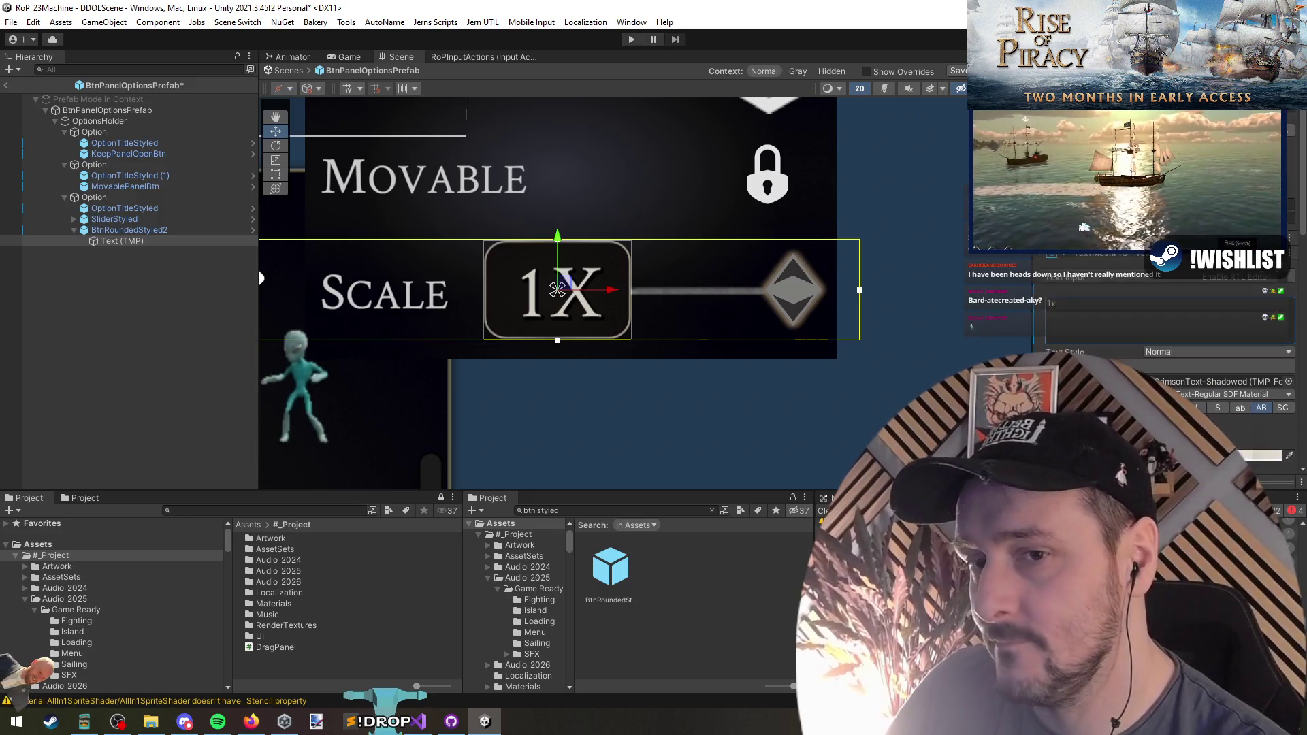
{"action": "left_click", "coordinate": [1283, 407]}
{"action": "left_click_drag", "start_coordinate": [624, 362], "coordinate": [667, 365]}
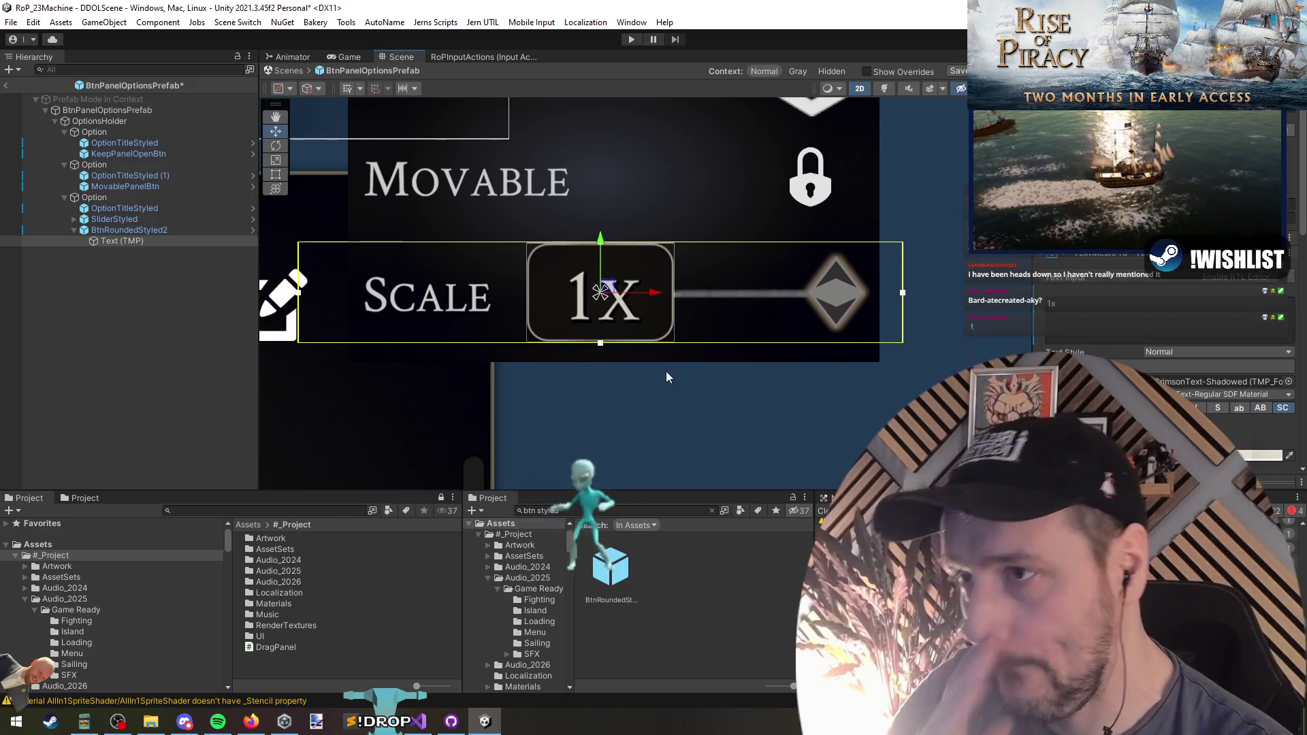
Duplicate the 1x button twice, placing the copies to its right
{"action": "left_click", "coordinate": [136, 220]}
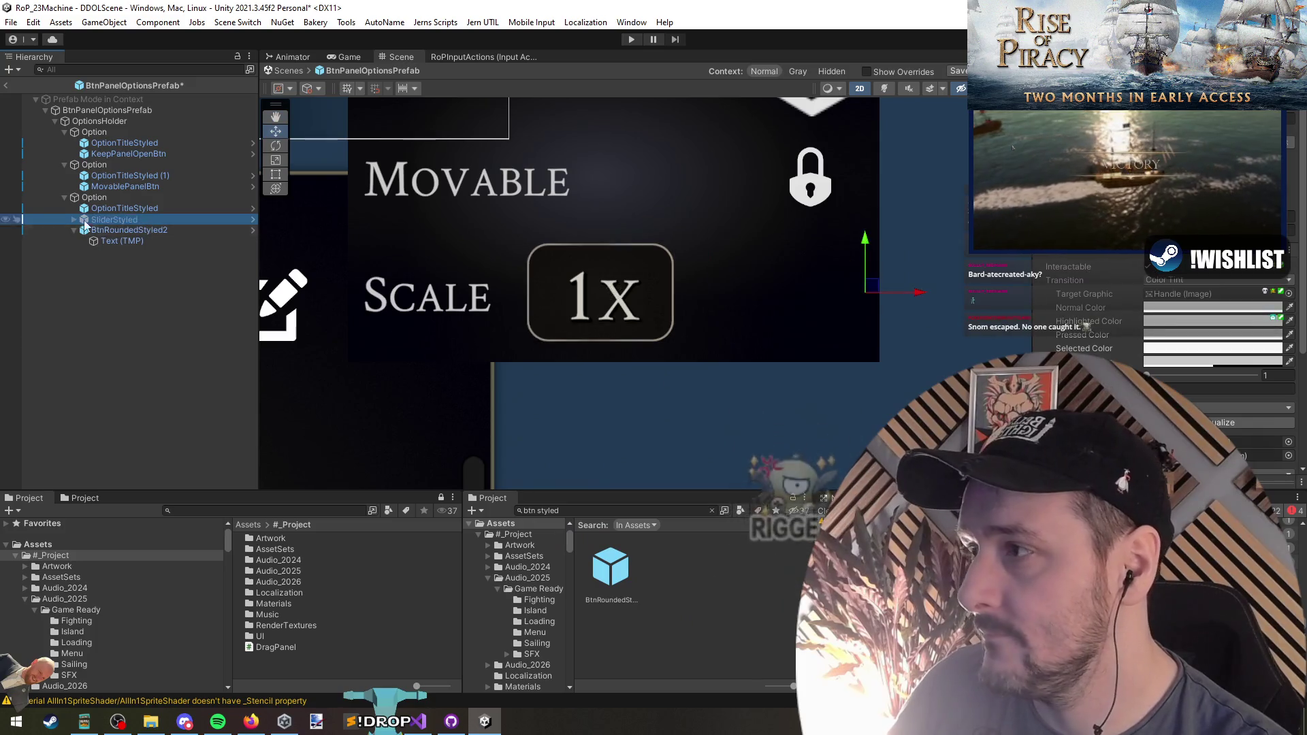
{"action": "left_click", "coordinate": [102, 230]}
{"action": "key", "text": "ctrl+d"}
{"action": "left_click_drag", "start_coordinate": [659, 293], "coordinate": [923, 294]}
{"action": "key", "text": "ctrl+d"}
{"action": "left_click", "coordinate": [147, 257], "text": "ctrl"}
{"action": "left_click", "coordinate": [137, 231], "text": "ctrl"}
{"action": "key", "text": "Left"}
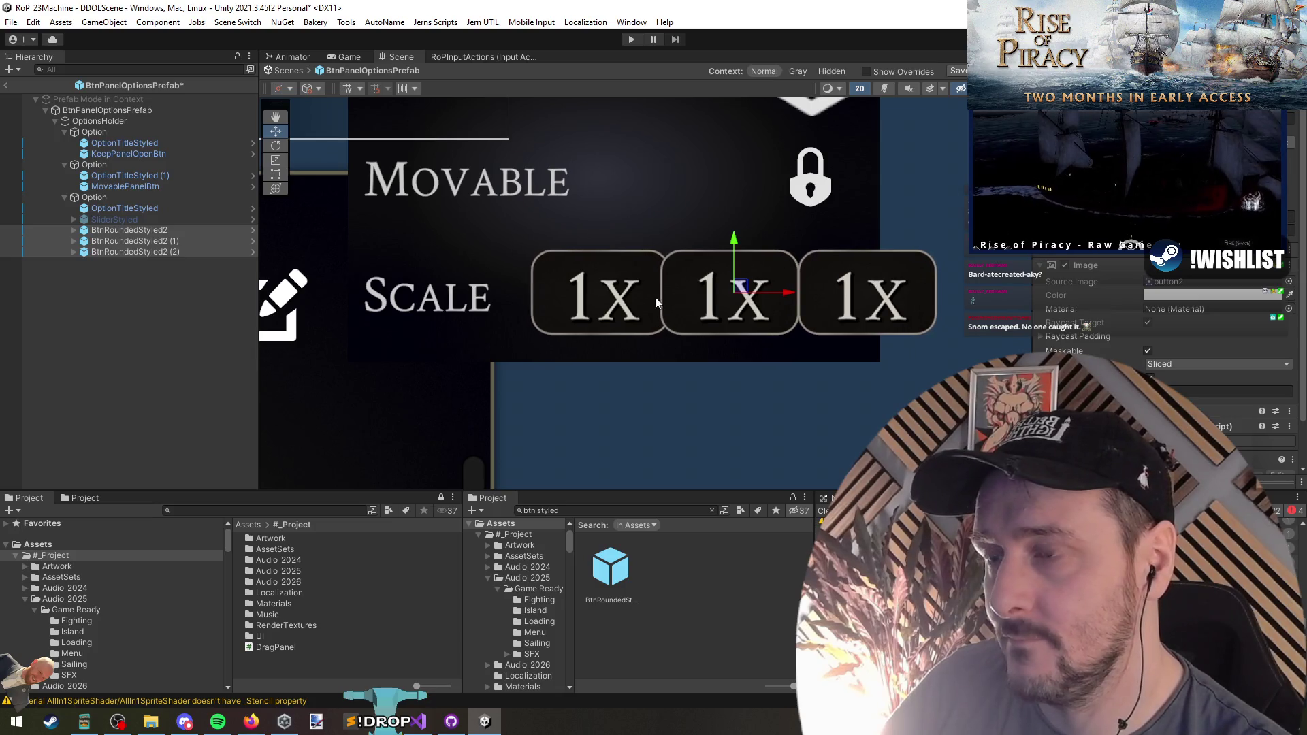
{"action": "scroll", "coordinate": [613, 327], "scroll_direction": "down", "scroll_amount": 3}
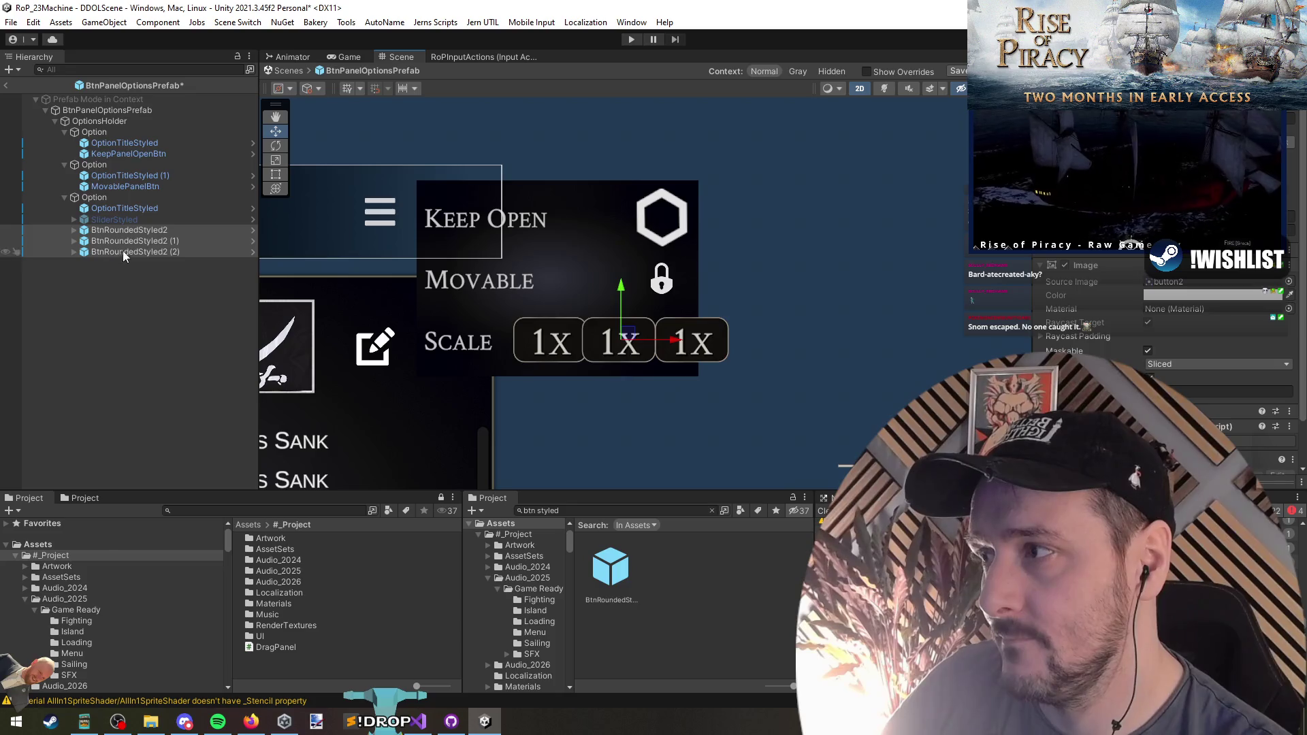
Relabel the first scale button to .5x
{"action": "left_click", "coordinate": [143, 230]}
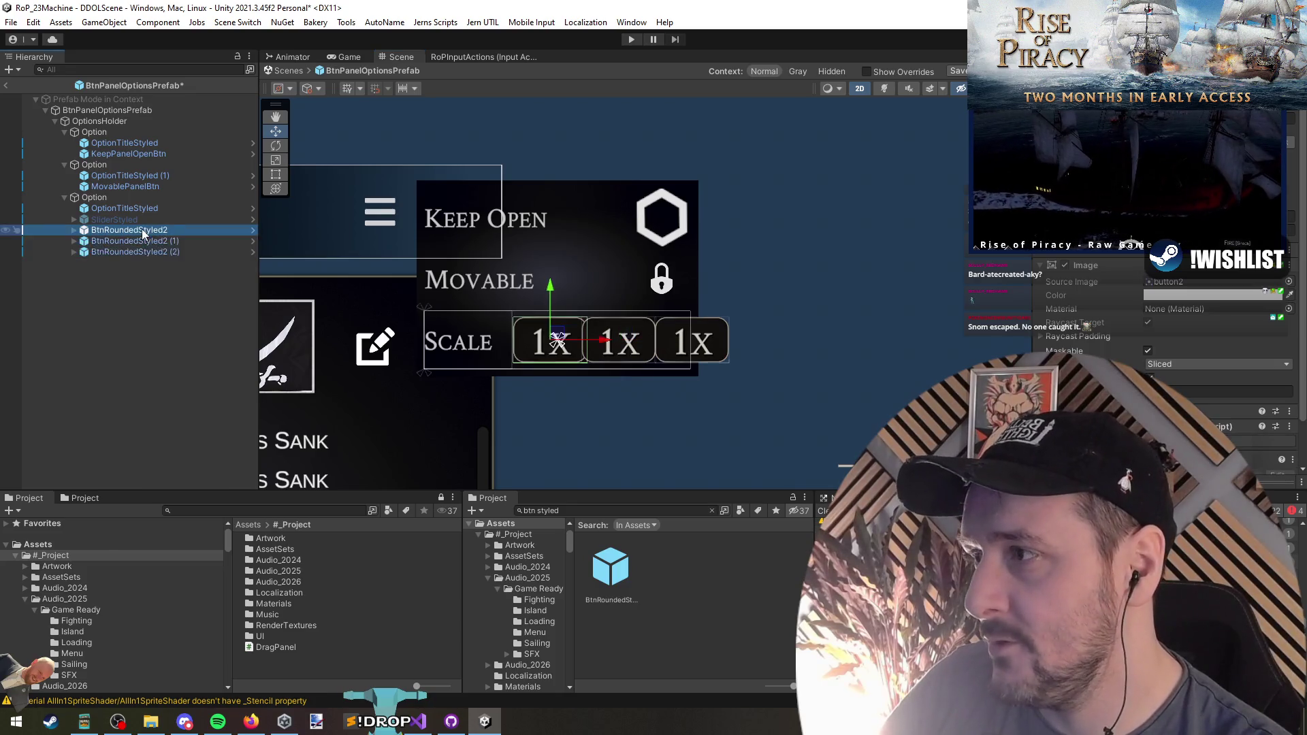
{"action": "key", "text": "Right"}
{"action": "key", "text": "Down"}
{"action": "left_click", "coordinate": [1134, 324]}
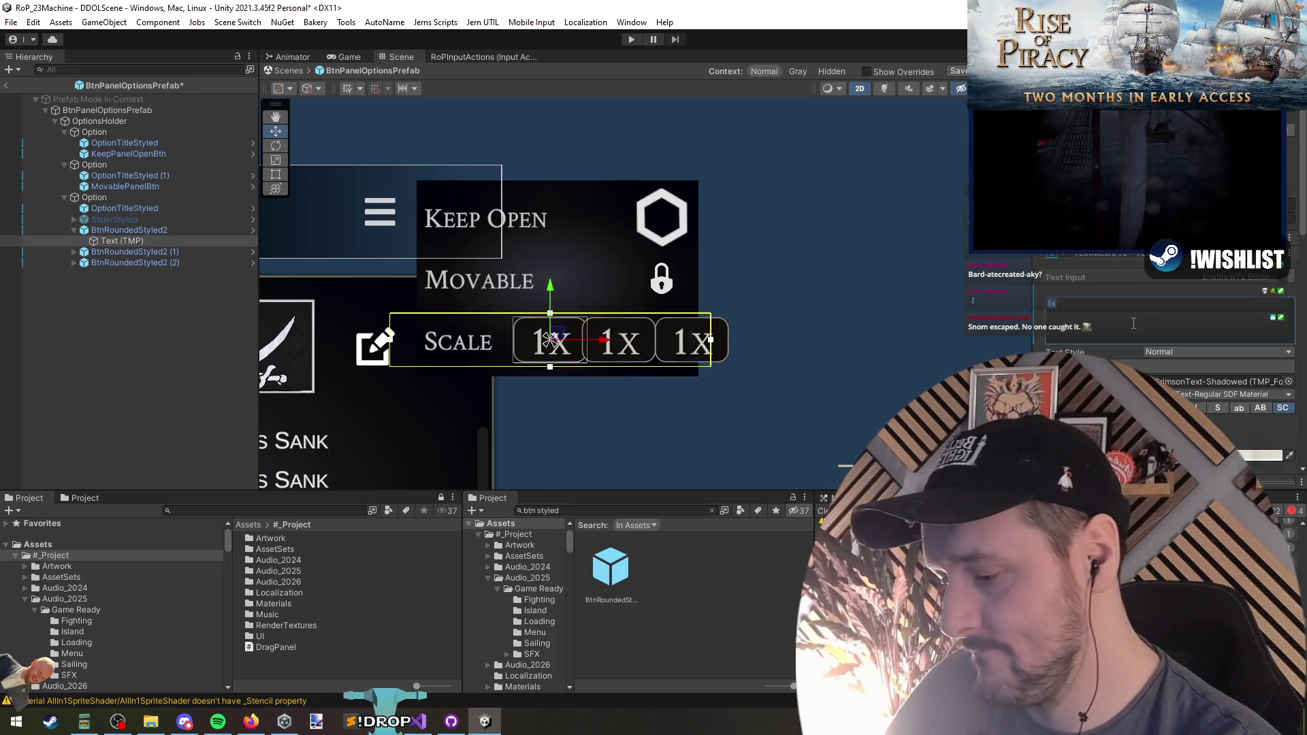
{"action": "type", "text": "0.5f"}
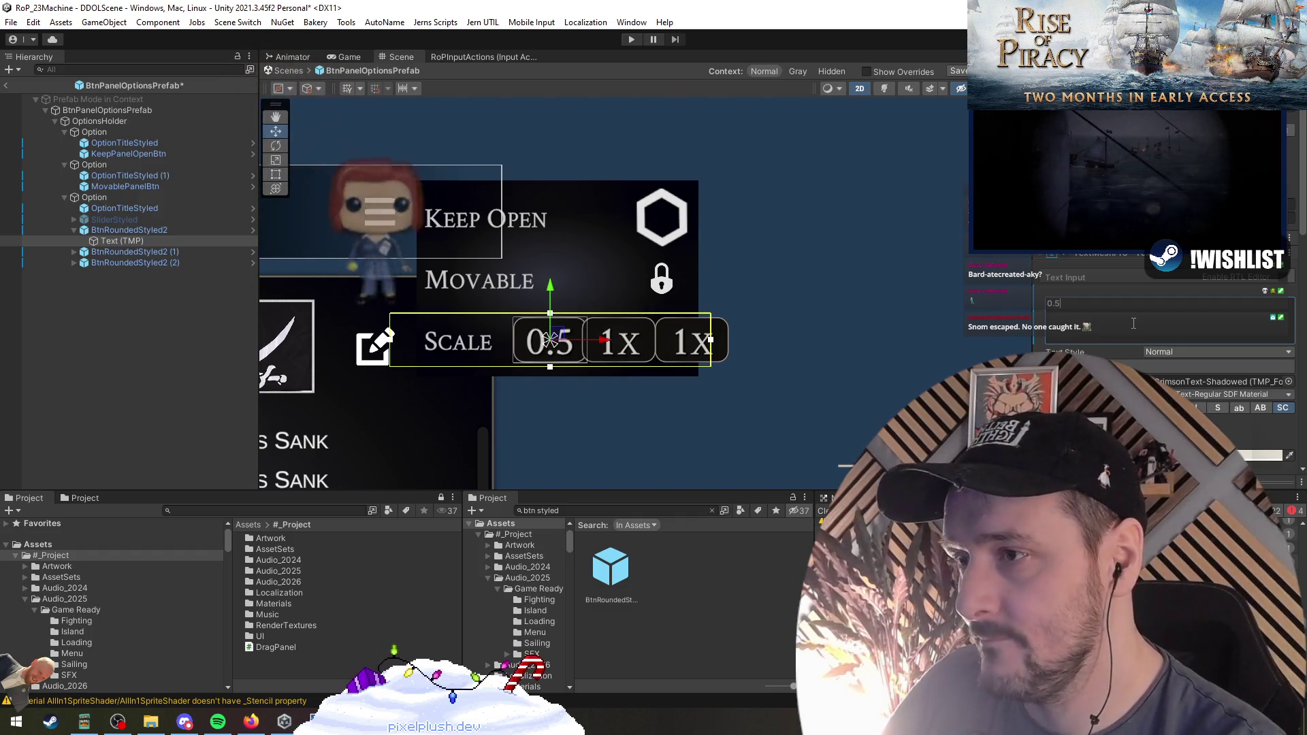
{"action": "key", "text": "BackSpace"}
{"action": "key", "text": "BackSpace"}
{"action": "key", "text": "BackSpace"}
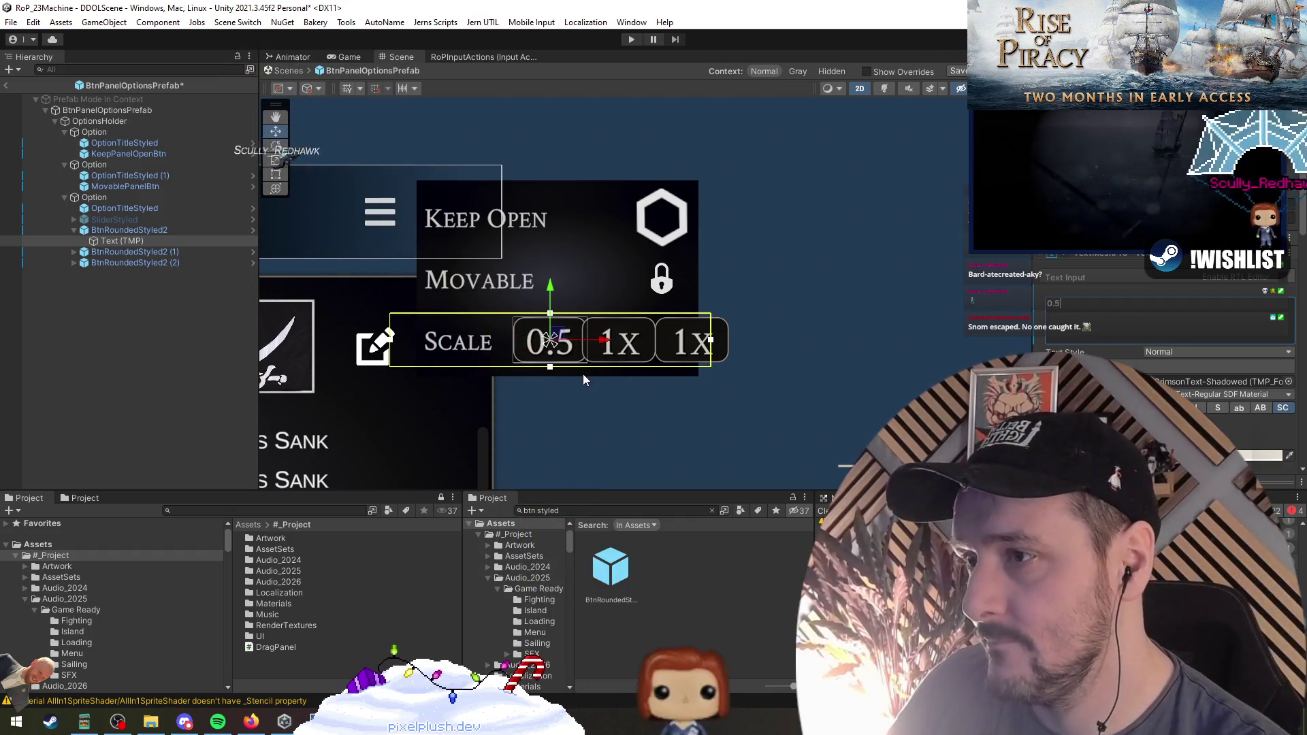
{"action": "type", "text": "5x"}
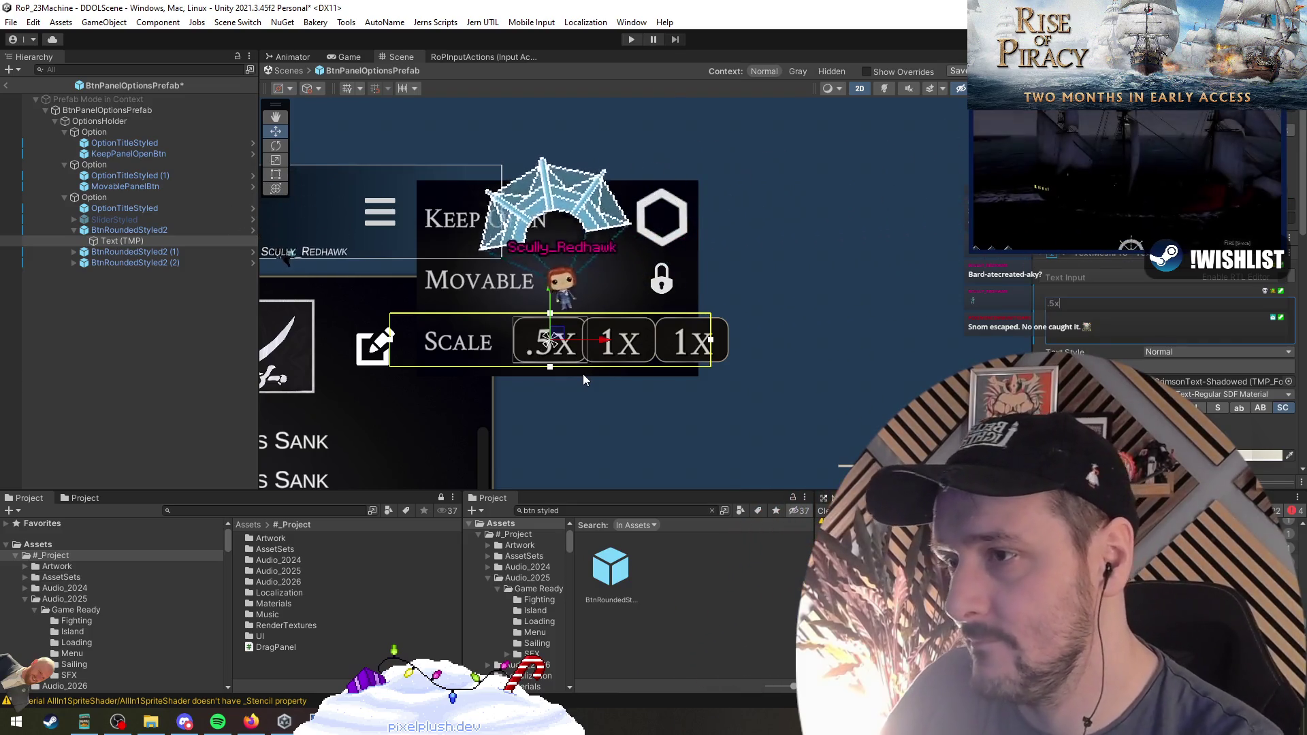
Relabel the third scale button to 2x
{"action": "left_click", "coordinate": [119, 263]}
{"action": "left_click", "coordinate": [74, 263]}
{"action": "left_click", "coordinate": [122, 273]}
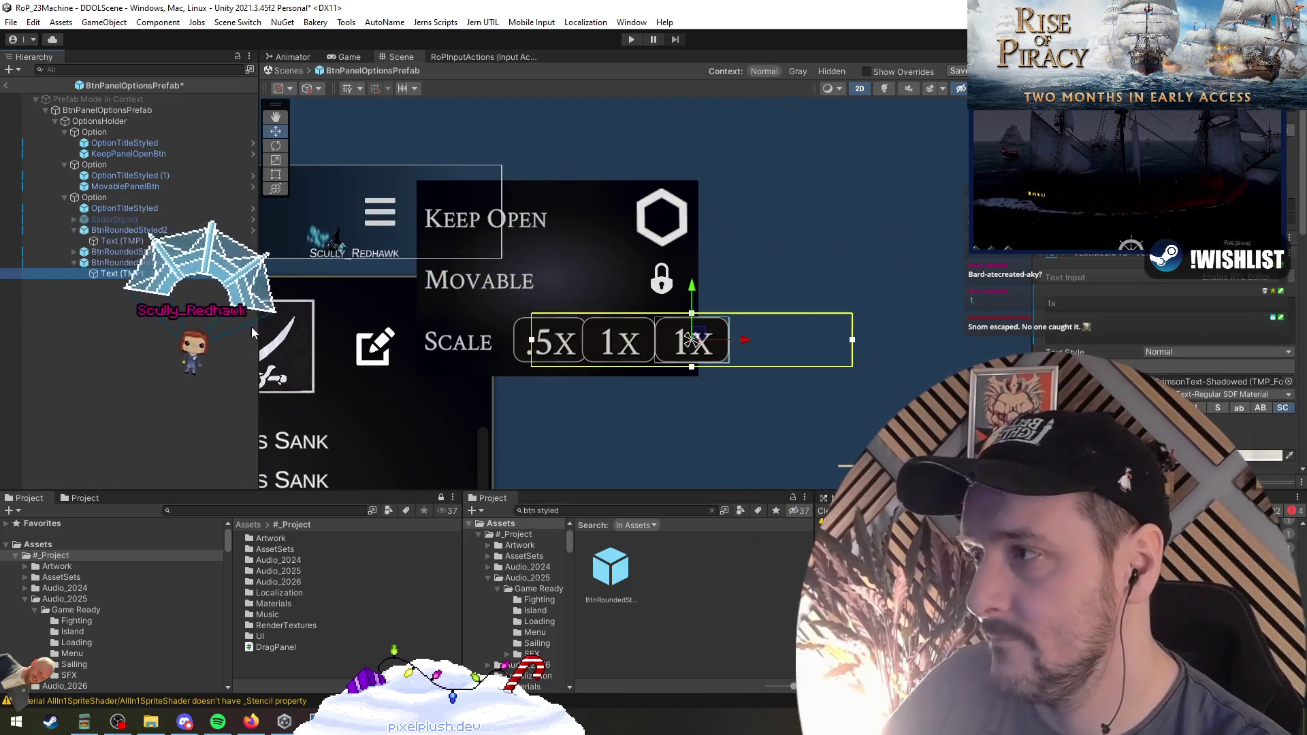
{"action": "double_click", "coordinate": [1062, 304]}
{"action": "type", "text": "2x"}
{"action": "left_click", "coordinate": [162, 313]}
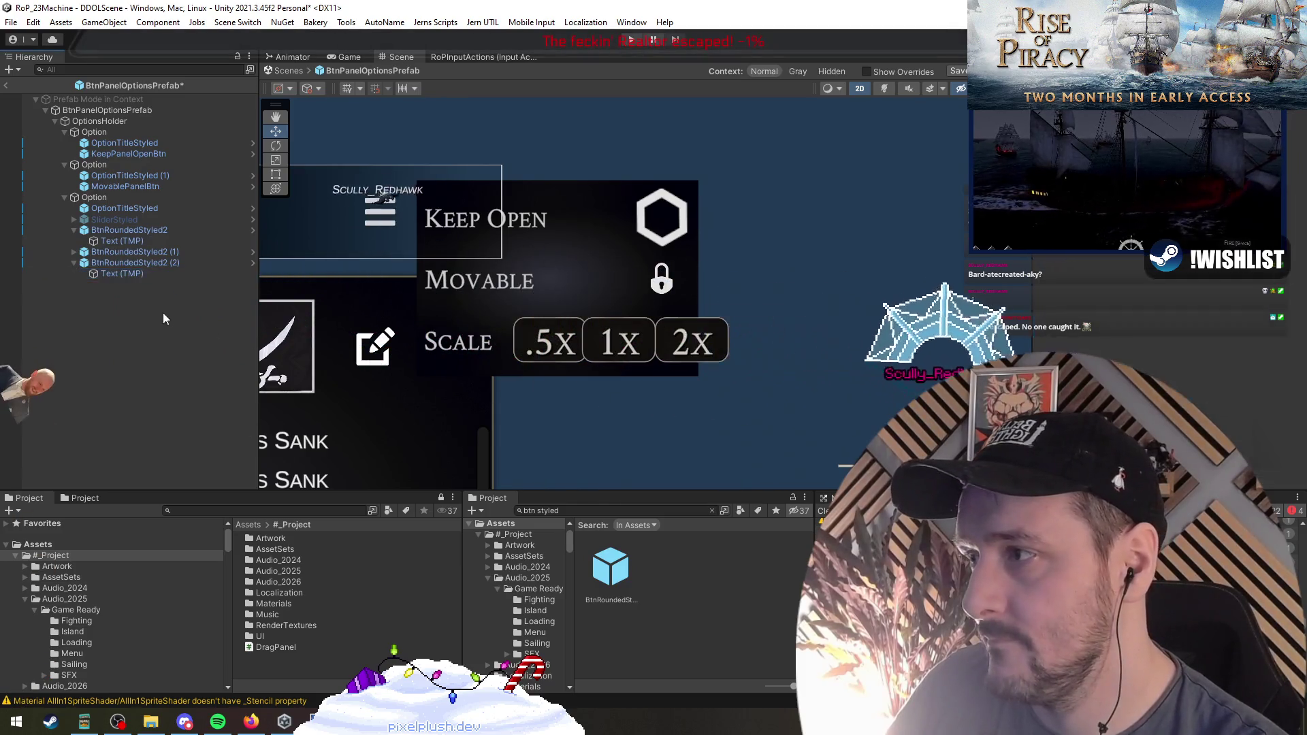
{"action": "left_click", "coordinate": [73, 230]}
{"action": "left_click", "coordinate": [129, 230]}
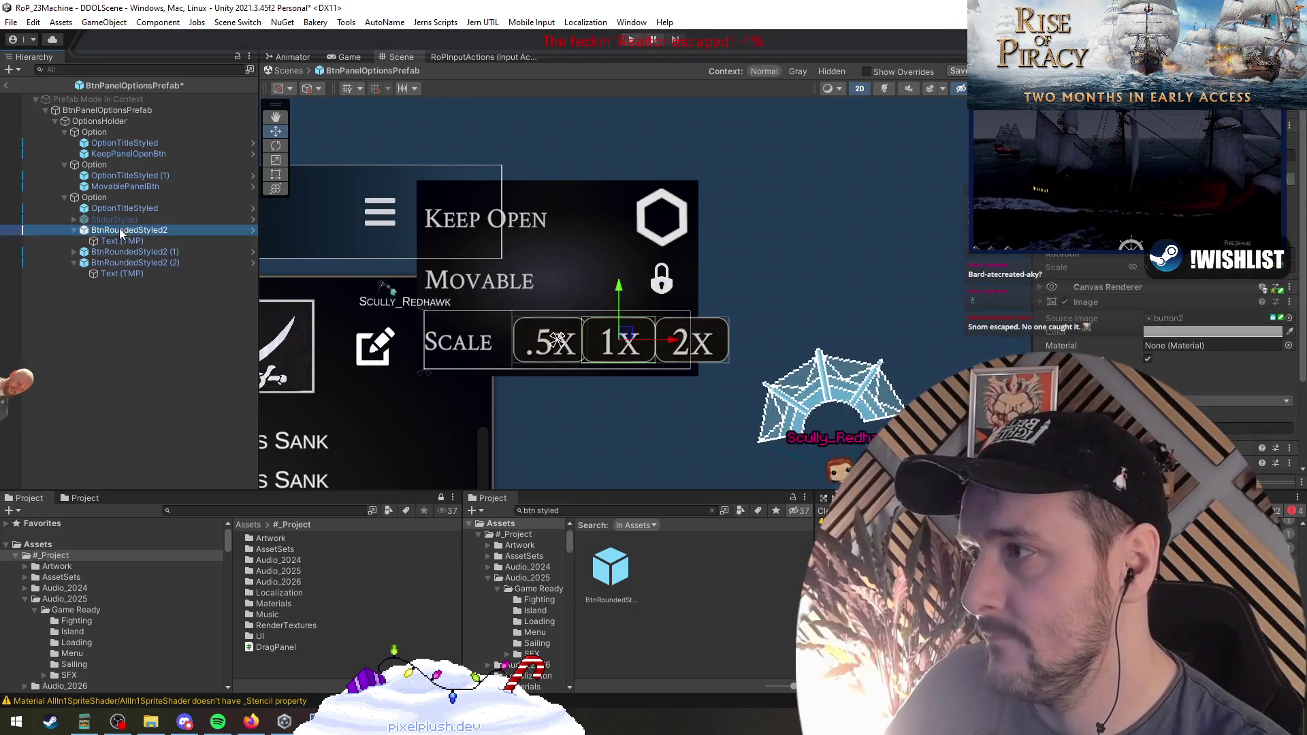
{"action": "left_click", "coordinate": [102, 110]}
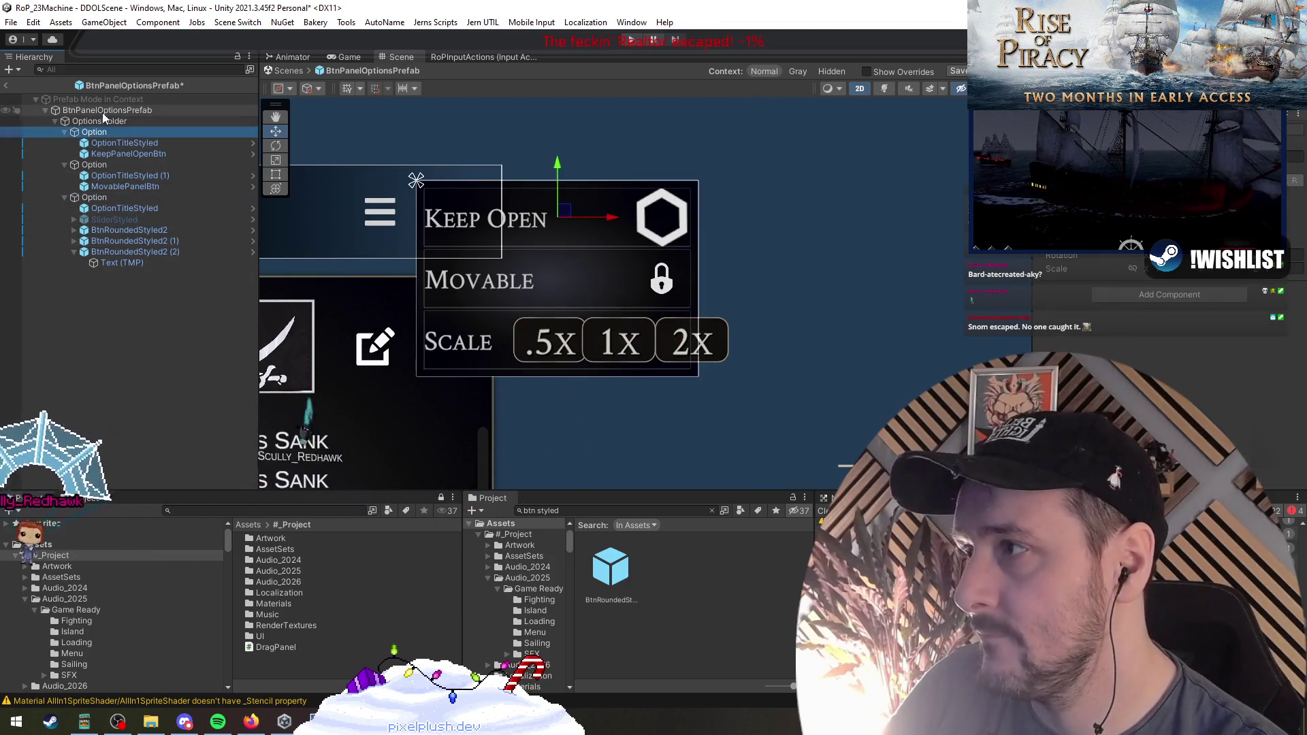
Exit prefab mode and save the relabelled options prefab
{"action": "left_click", "coordinate": [101, 308]}
{"action": "left_click", "coordinate": [5, 85]}
{"action": "left_click", "coordinate": [621, 385]}
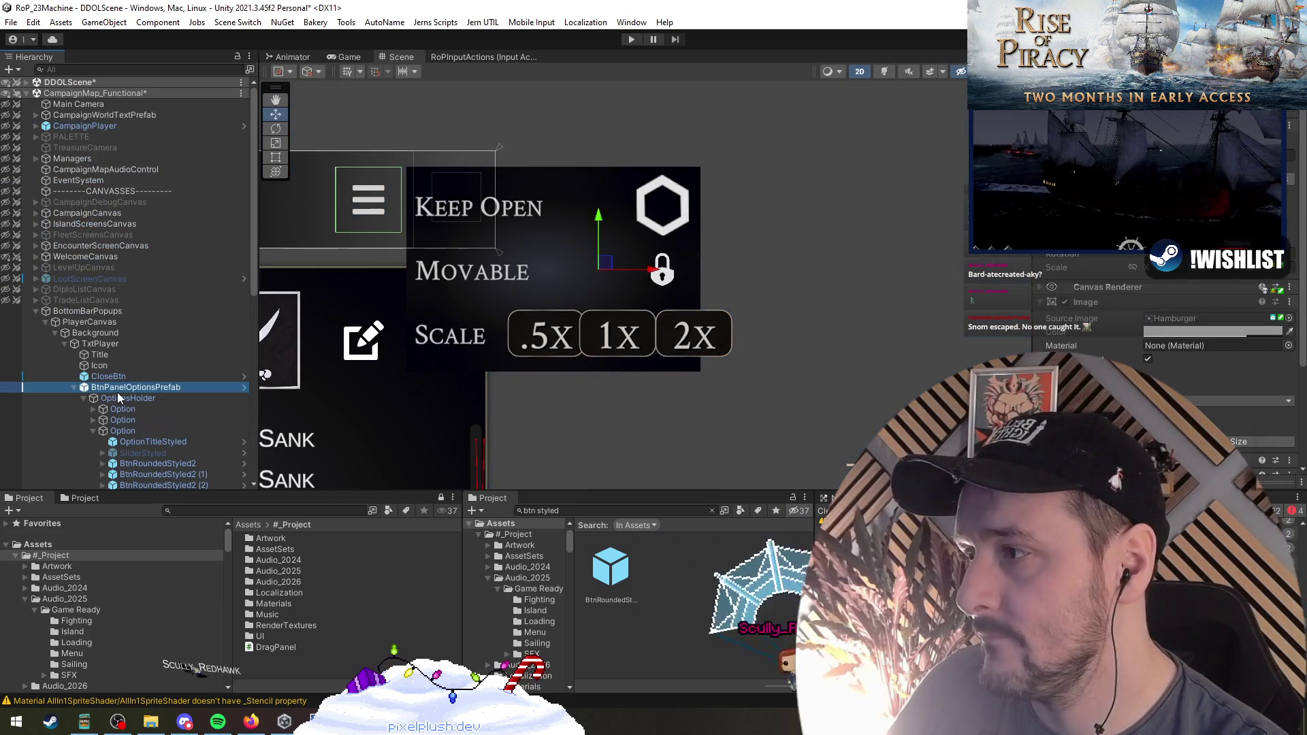
Widen and heighten OptionsHolder by dragging its right and bottom edges with the Rect Tool
{"action": "left_click", "coordinate": [124, 398]}
{"action": "key", "text": "t"}
{"action": "mouse_move", "coordinate": [703, 278]}
{"action": "left_mouse_down"}
{"action": "mouse_move", "coordinate": [799, 295]}
{"action": "mouse_move", "coordinate": [757, 303]}
{"action": "mouse_move", "coordinate": [787, 313]}
{"action": "left_mouse_up"}
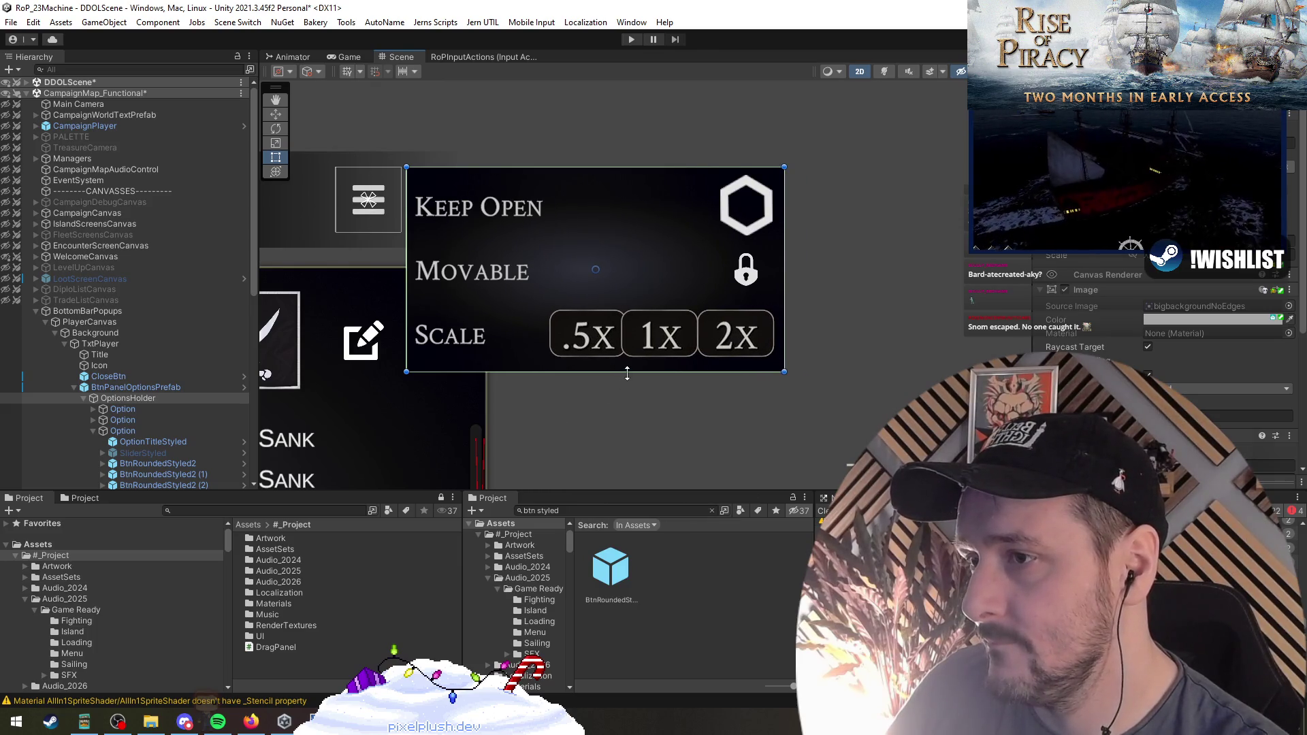
{"action": "left_click_drag", "start_coordinate": [627, 374], "coordinate": [630, 389]}
Frame the Scale option row and reopen BtnPanelOptionsPrefab for editing
{"action": "left_click", "coordinate": [185, 409]}
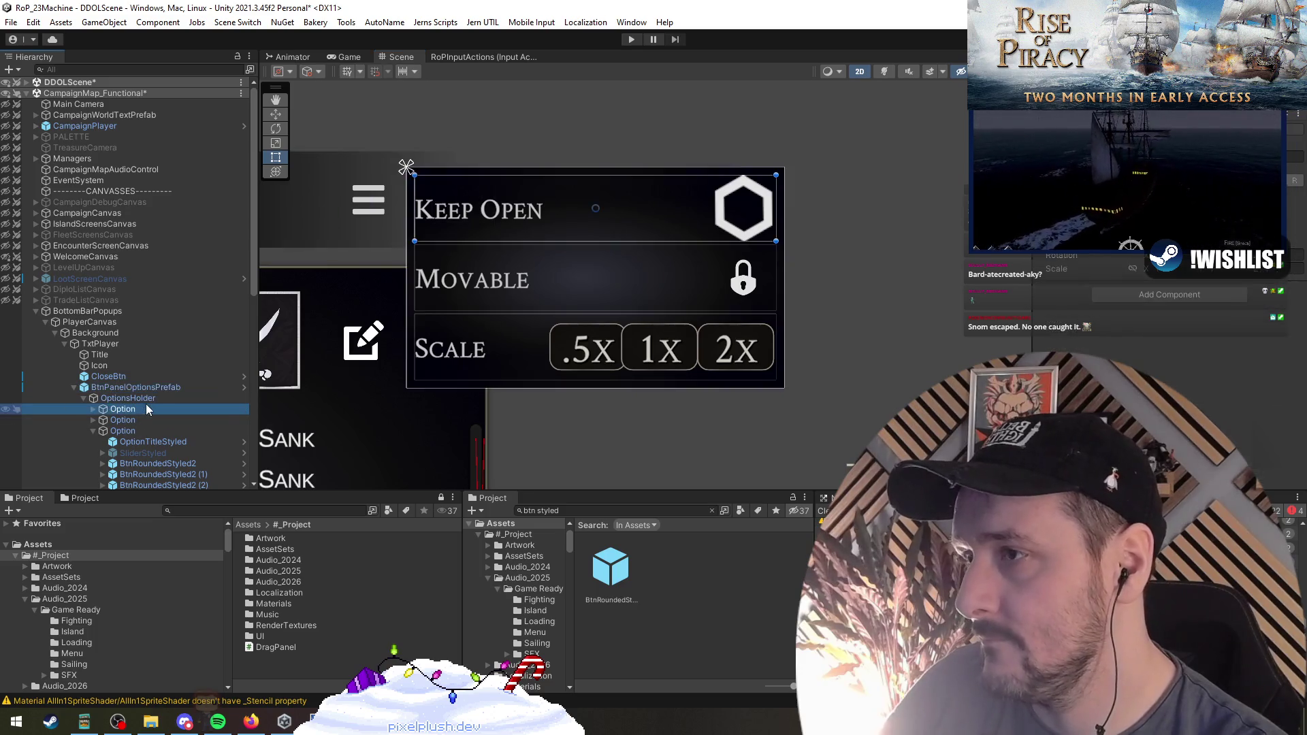
{"action": "scroll", "coordinate": [416, 333], "scroll_direction": "down", "scroll_amount": 2}
{"action": "left_click", "coordinate": [112, 398]}
{"action": "scroll", "coordinate": [532, 382], "scroll_direction": "down", "scroll_amount": 2}
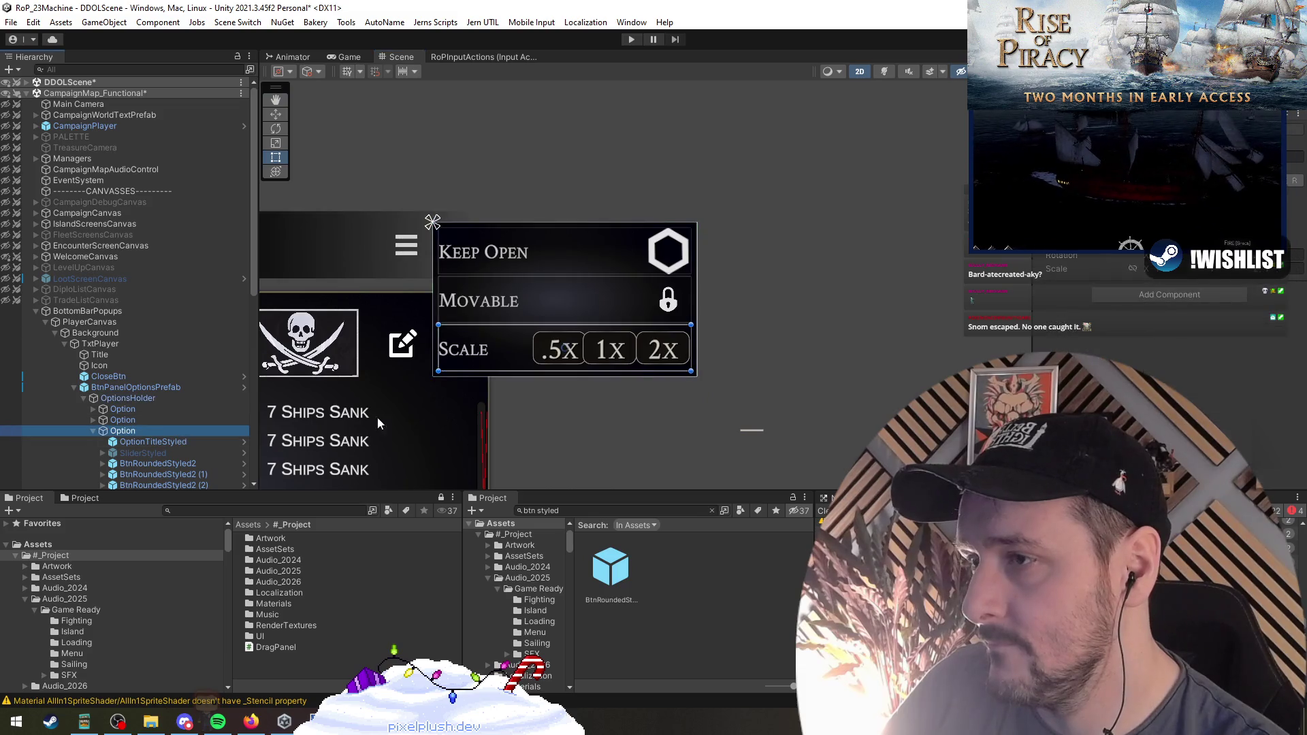
{"action": "double_click", "coordinate": [138, 431]}
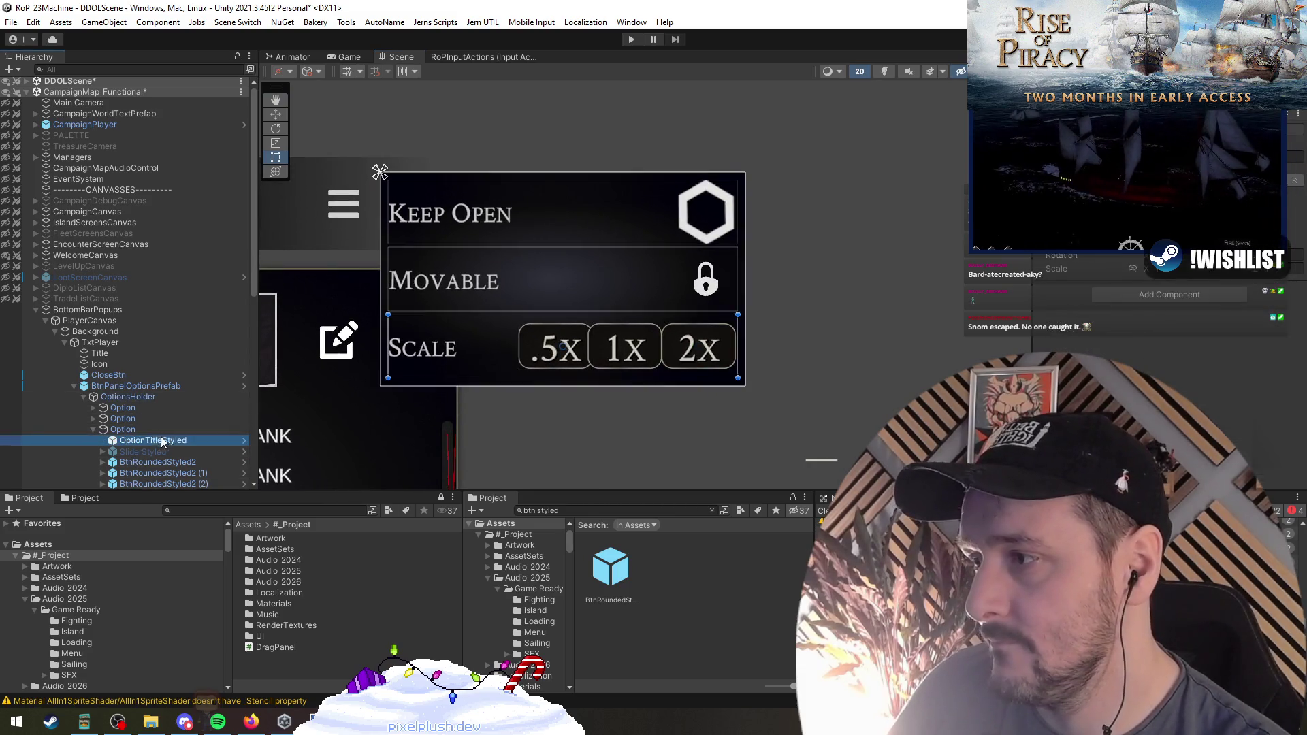
{"action": "scroll", "coordinate": [179, 450], "scroll_direction": "down", "scroll_amount": 3}
{"action": "left_click", "coordinate": [148, 336]}
{"action": "left_click", "coordinate": [158, 304]}
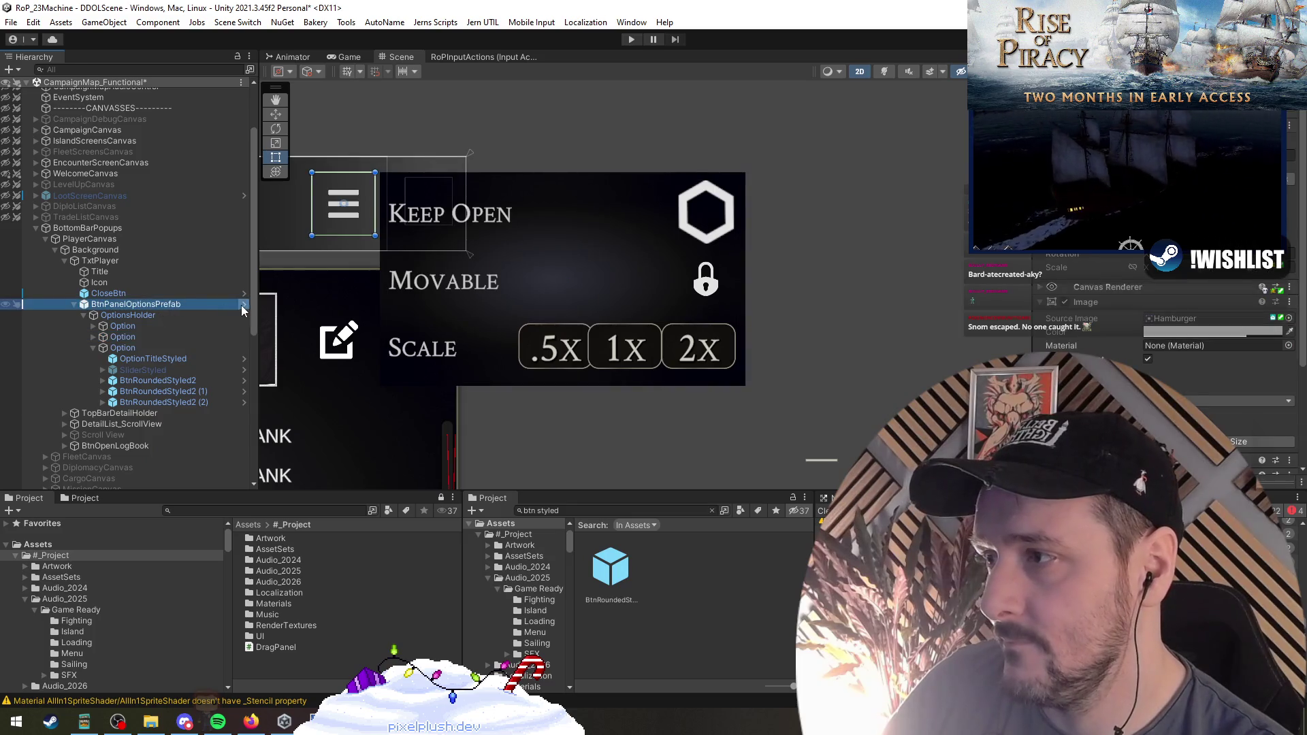
{"action": "left_click", "coordinate": [243, 304]}
{"action": "left_click", "coordinate": [133, 243]}
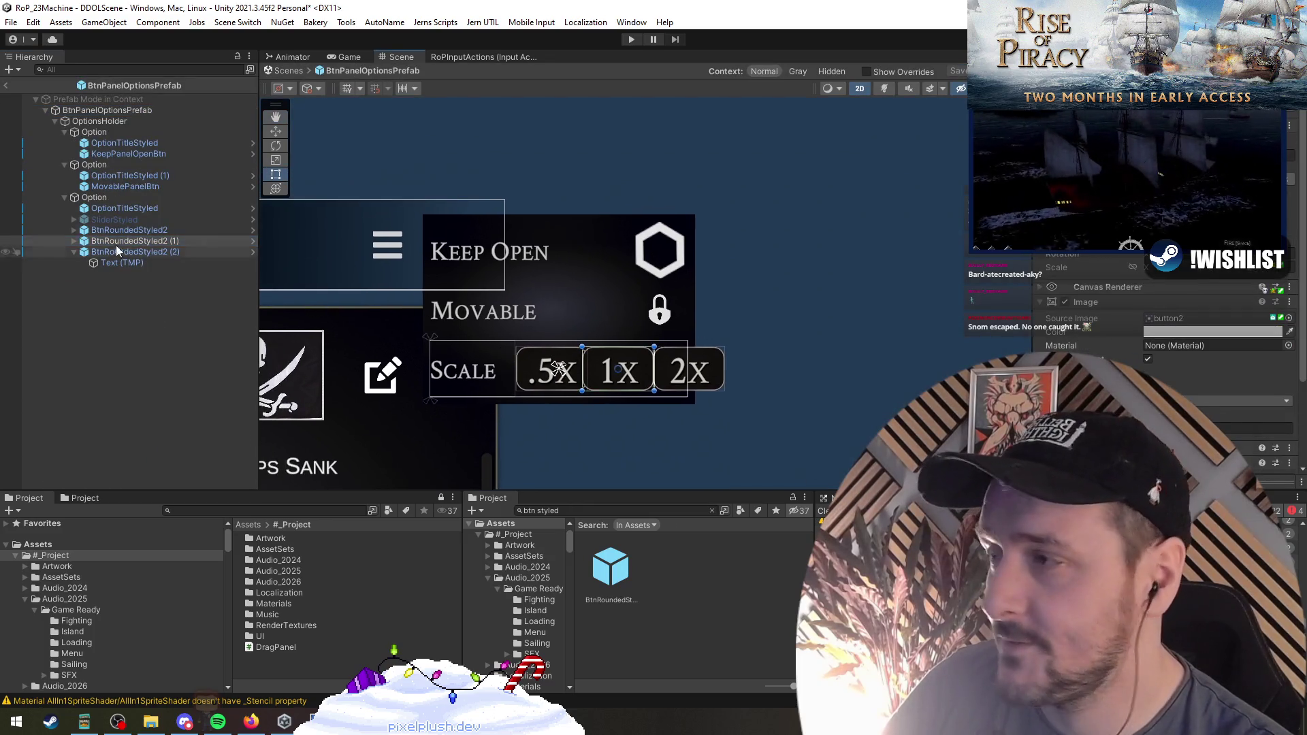
Select BtnRoundedStyled2, (1) and (2) and drag their right edge left to narrow them
{"action": "left_click", "coordinate": [125, 207]}
{"action": "scroll", "coordinate": [548, 385], "scroll_direction": "up", "scroll_amount": 2}
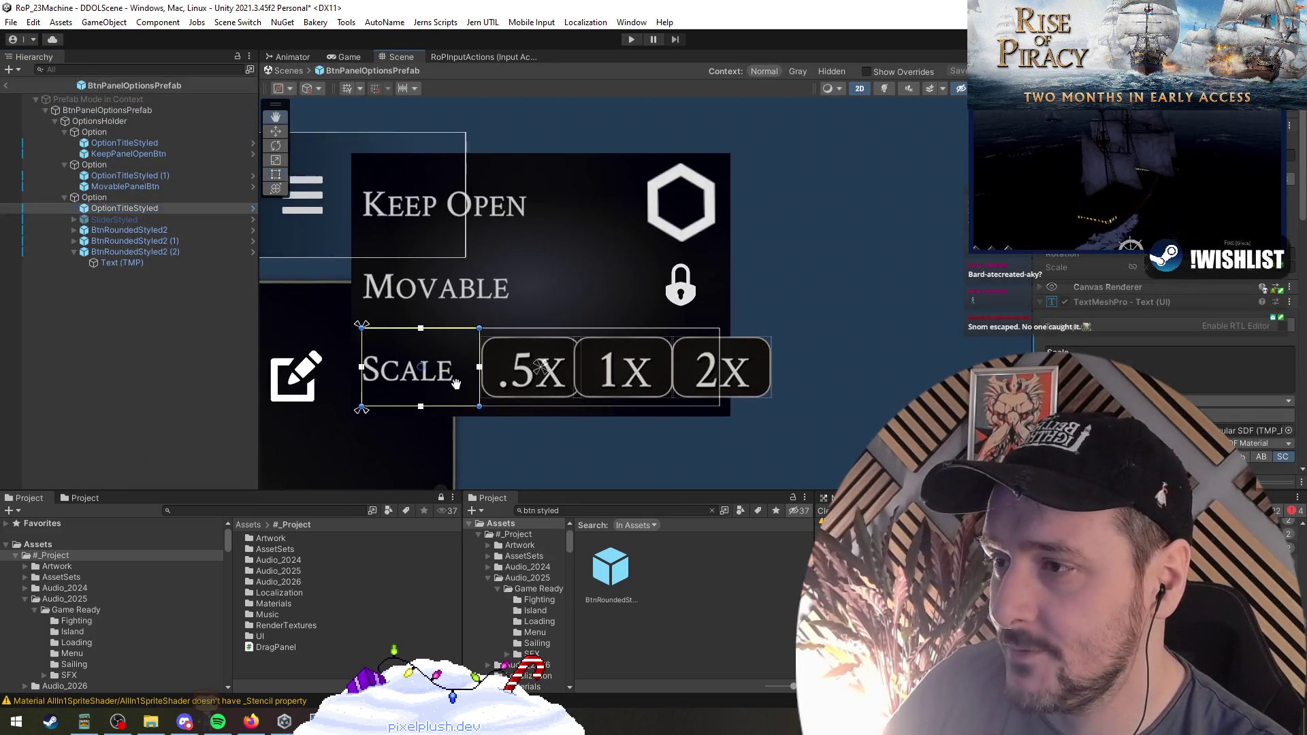
{"action": "left_click", "coordinate": [194, 231]}
{"action": "left_click", "coordinate": [185, 240], "text": "ctrl"}
{"action": "left_click", "coordinate": [168, 252], "text": "ctrl"}
{"action": "key", "text": "Left"}
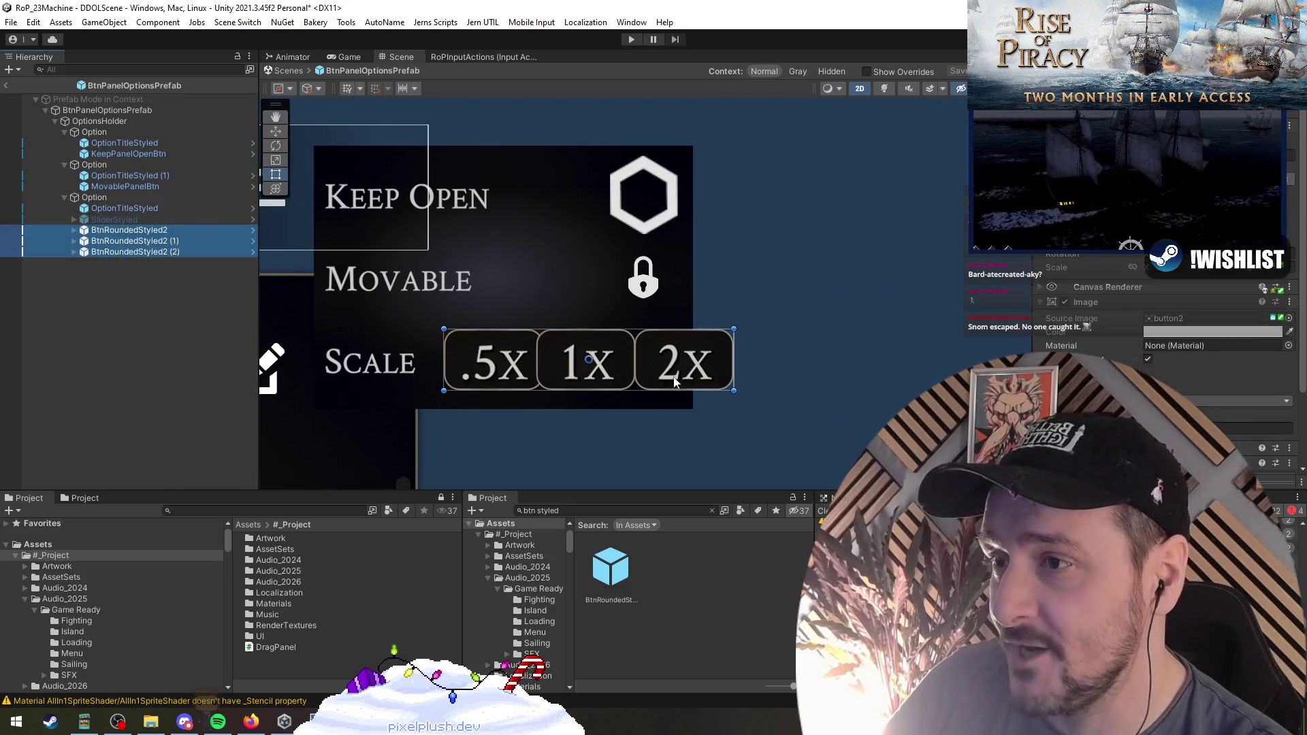
{"action": "left_click_drag", "start_coordinate": [736, 364], "coordinate": [685, 360]}
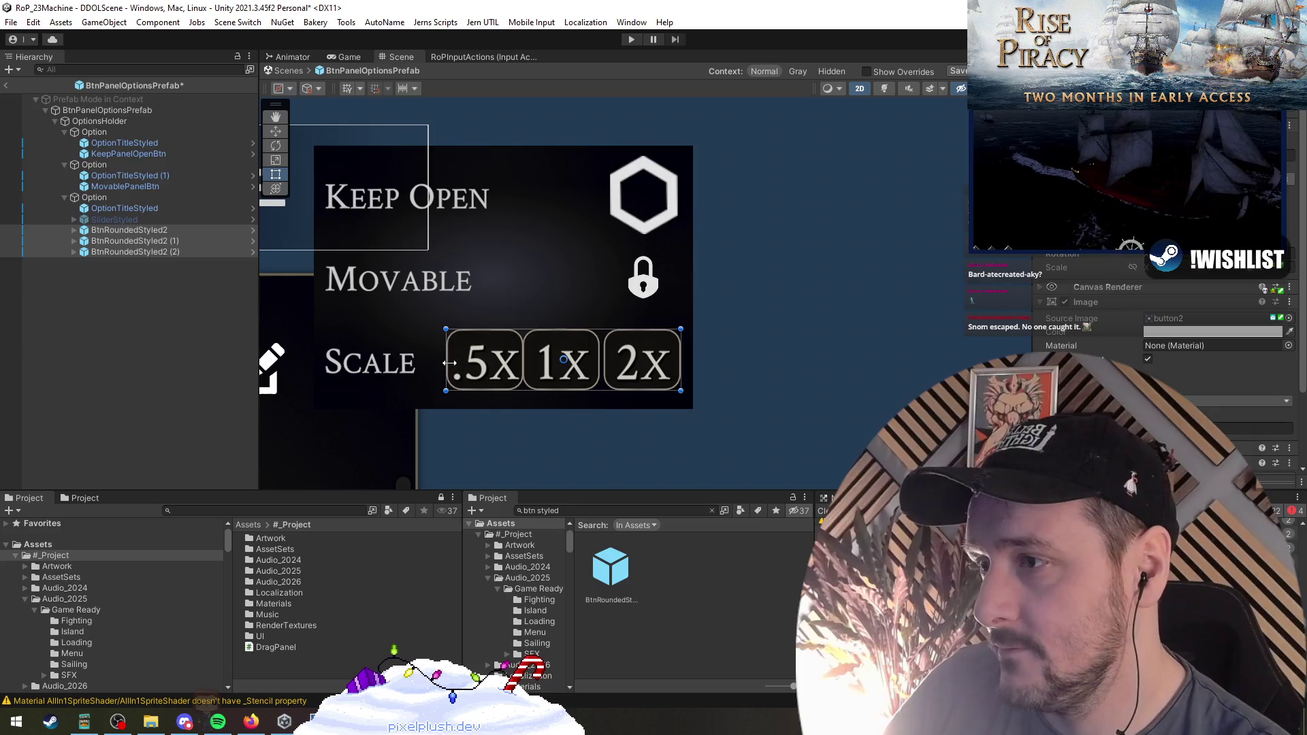
Reselect all three scale buttons and bring up their Hierarchy context menu
{"action": "left_click", "coordinate": [125, 207]}
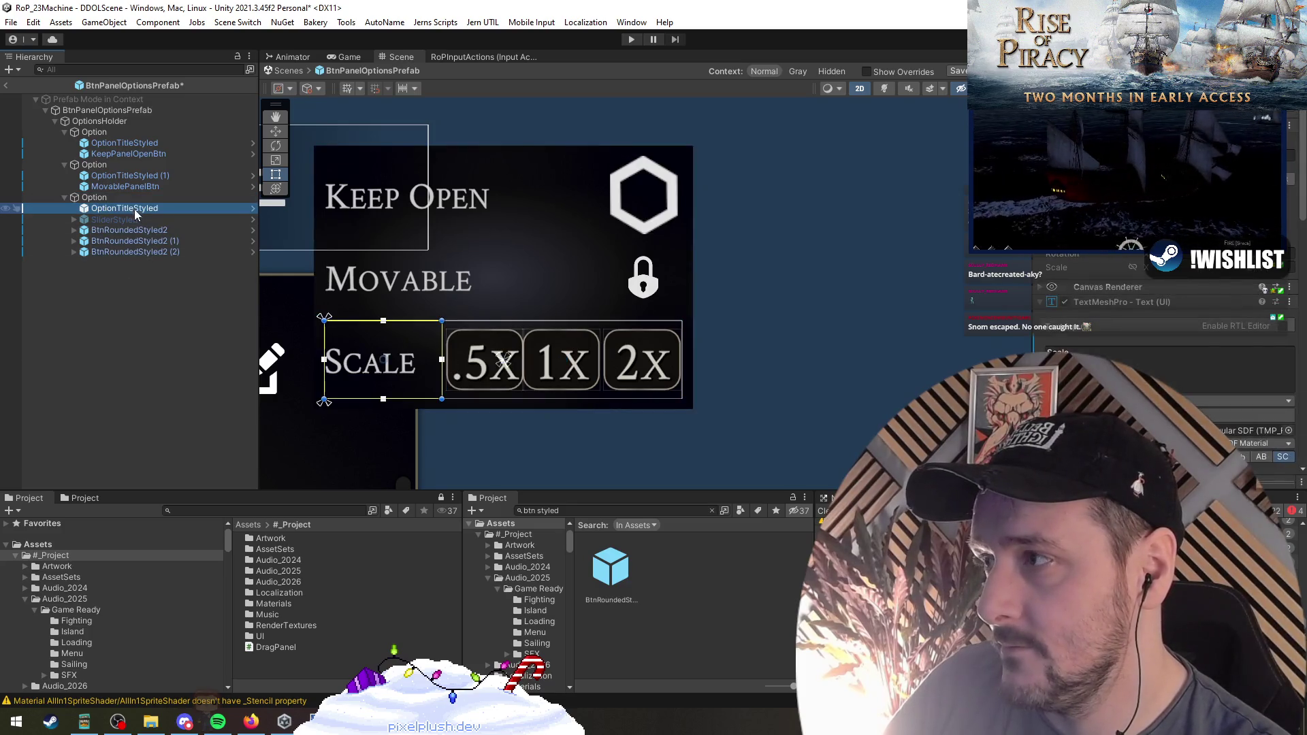
{"action": "left_click", "coordinate": [141, 230]}
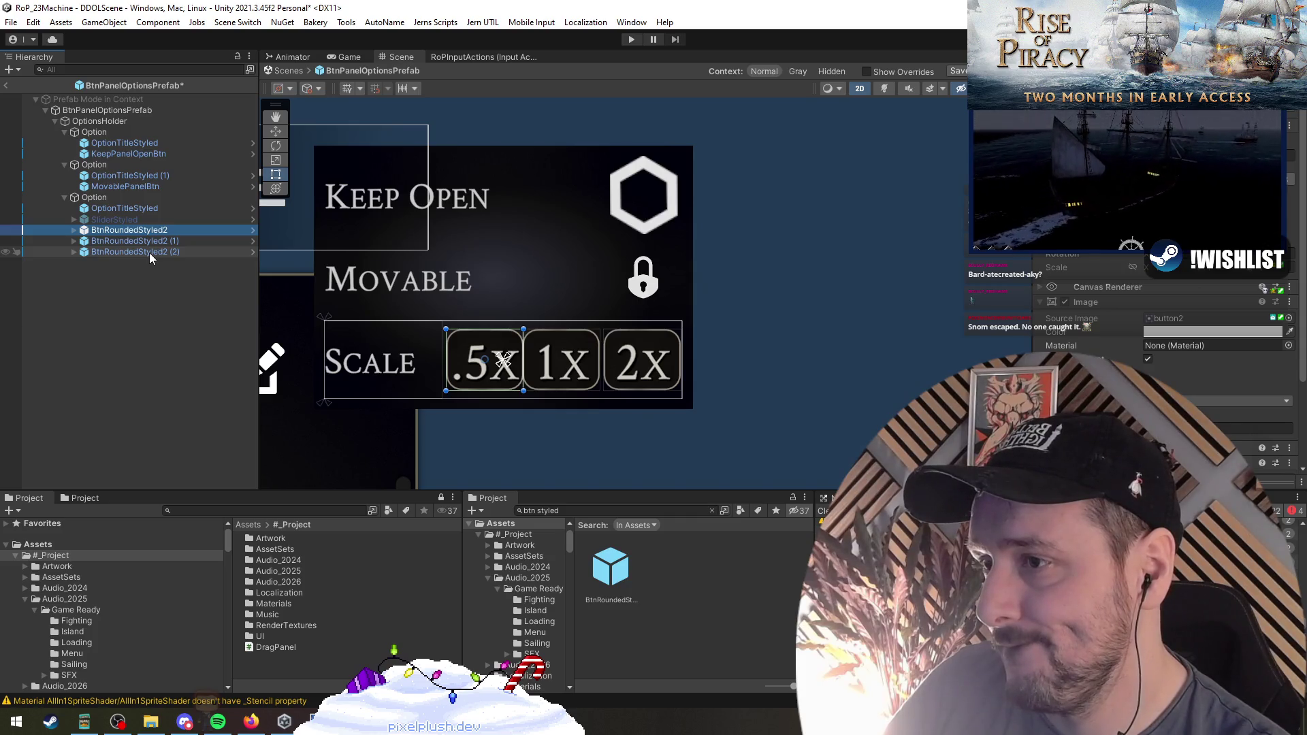
{"action": "left_click", "coordinate": [149, 252], "text": "shift"}
{"action": "right_click", "coordinate": [150, 252]}
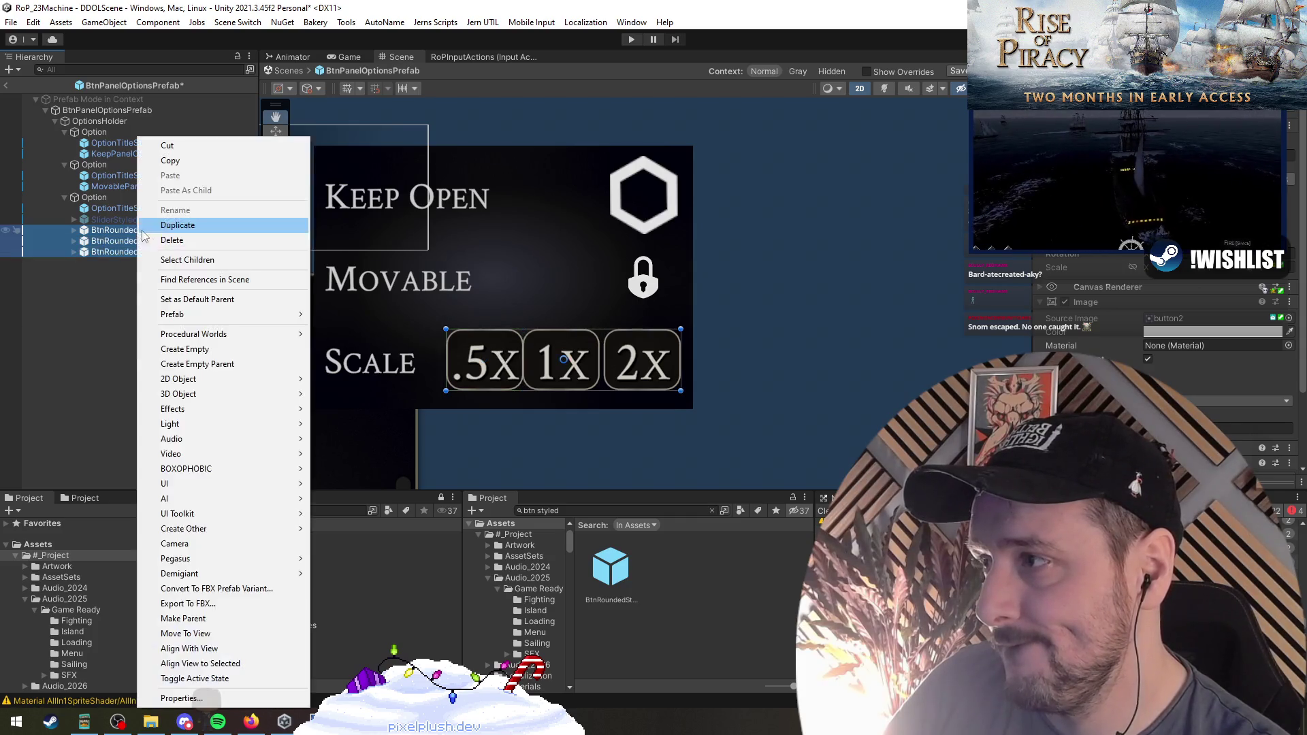
Group the three scale buttons under a new empty parent and resize the group
{"action": "left_click", "coordinate": [189, 362]}
{"action": "left_click_drag", "start_coordinate": [443, 378], "coordinate": [436, 374]}
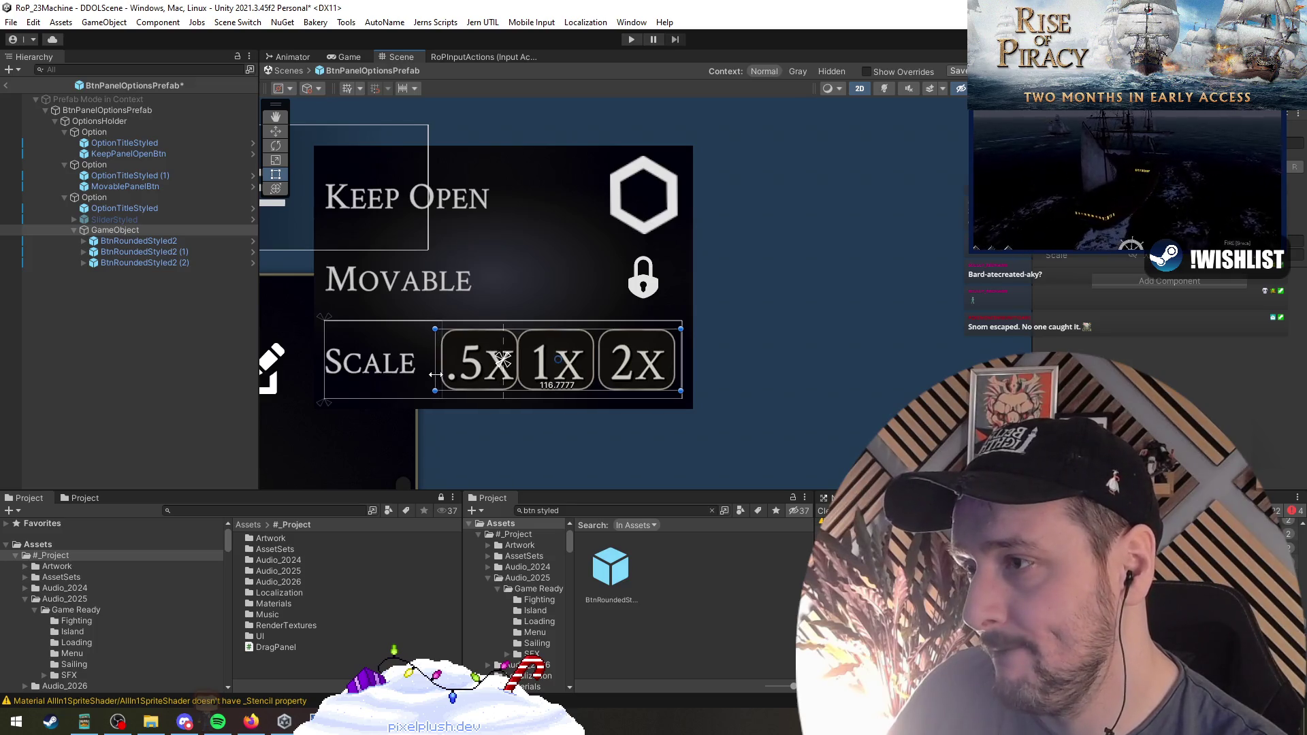
{"action": "left_click", "coordinate": [167, 208]}
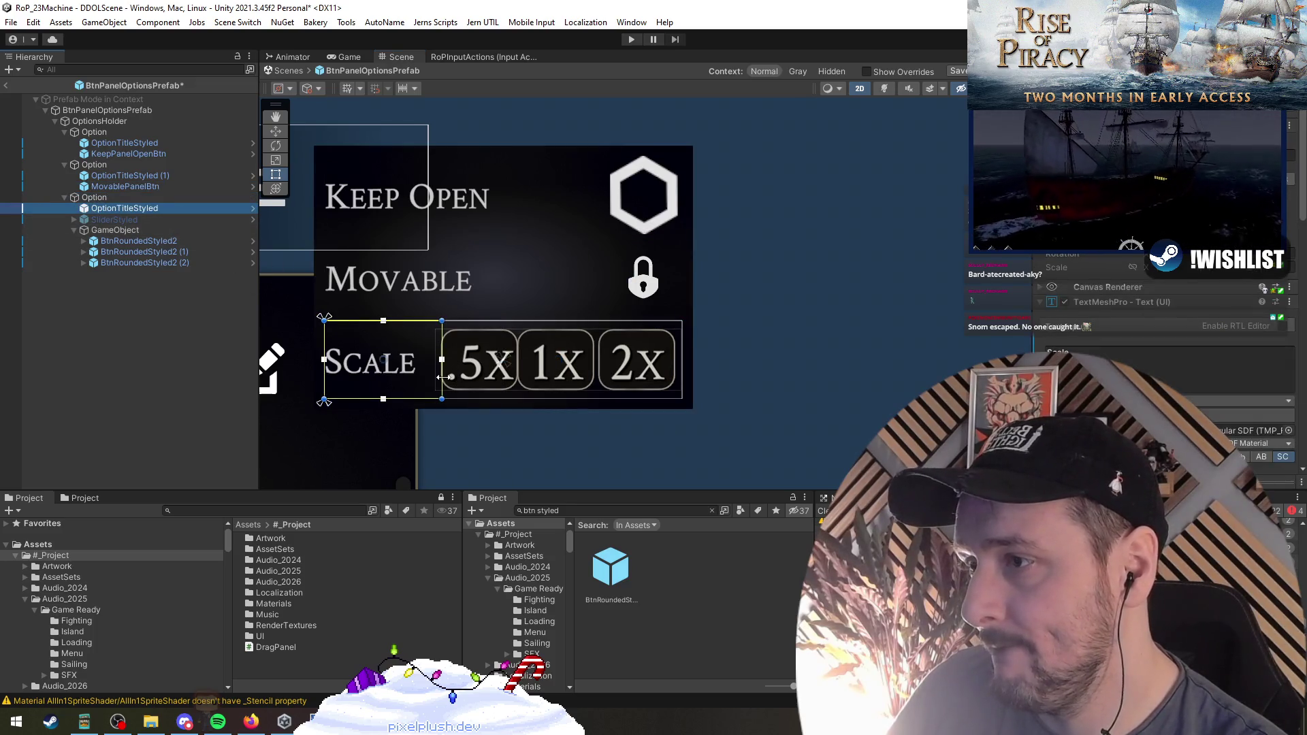
{"action": "left_click", "coordinate": [168, 263]}
{"action": "key", "text": "Up"}
{"action": "key", "text": "Up"}
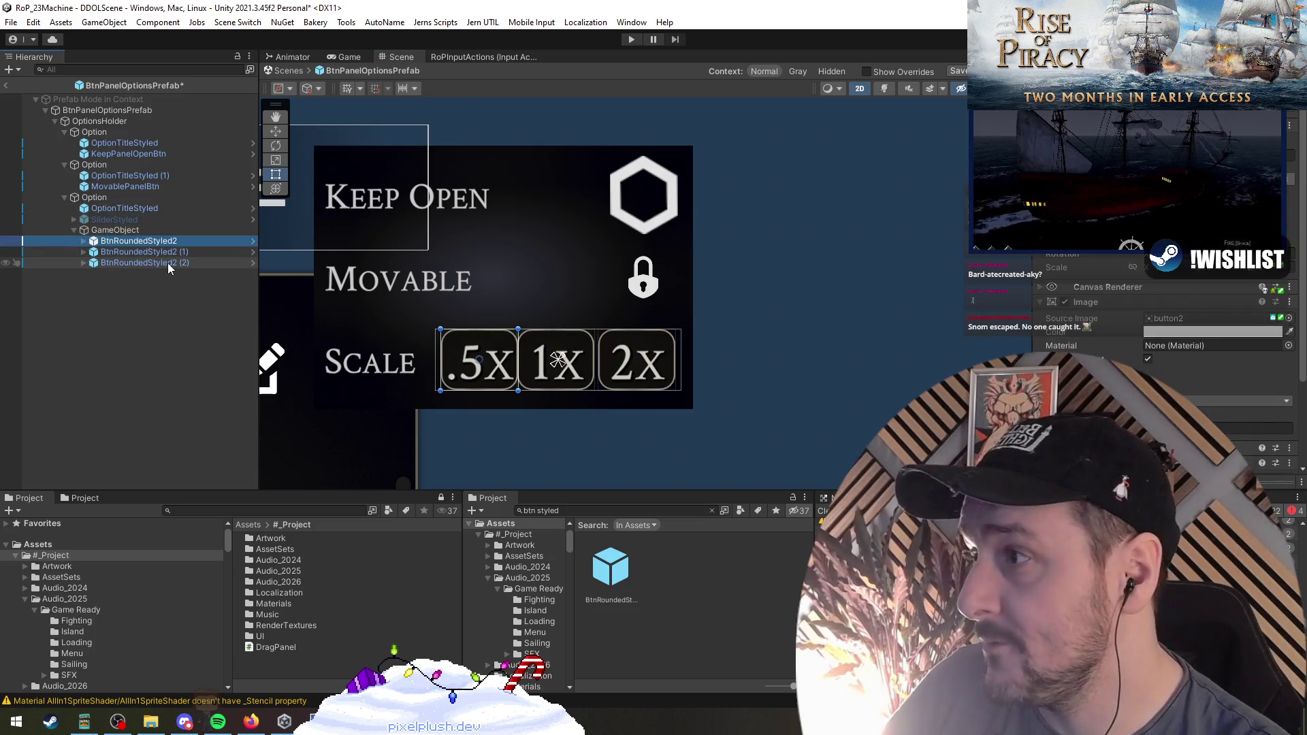
{"action": "left_click", "coordinate": [167, 263], "text": "shift"}
{"action": "left_click", "coordinate": [116, 230]}
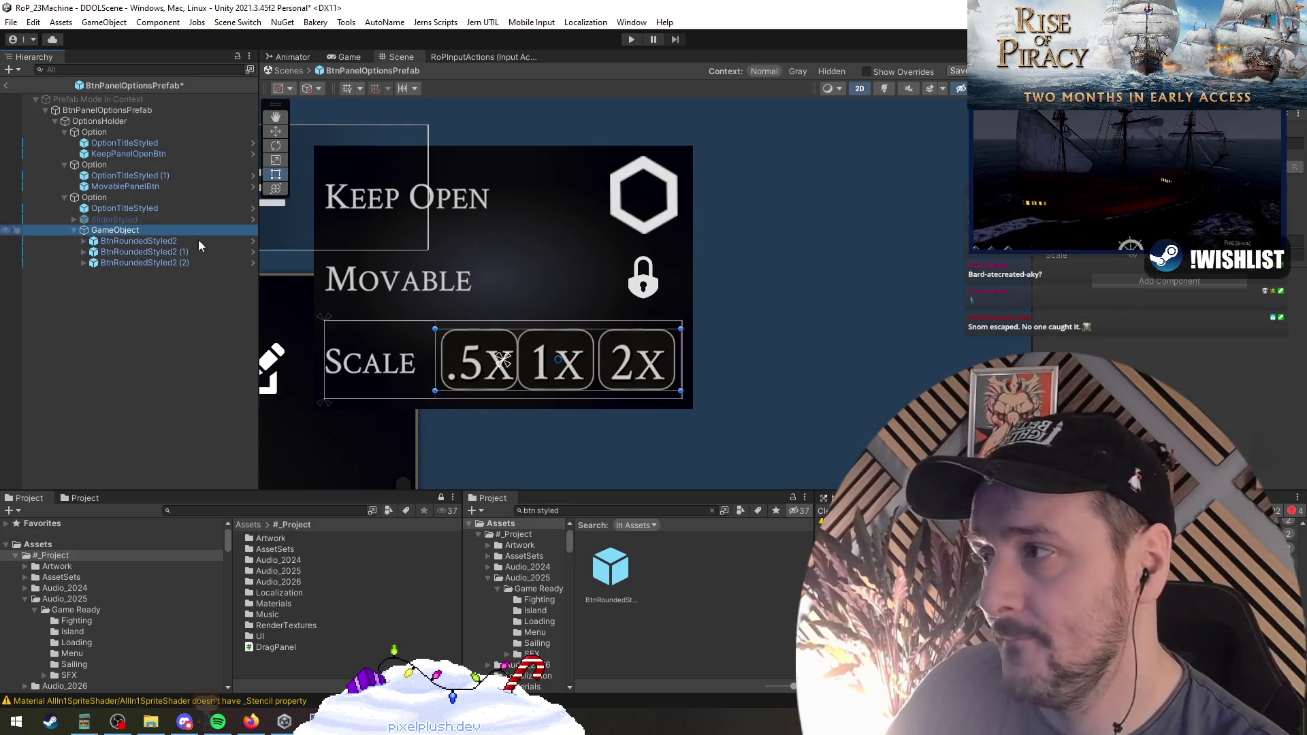
Add a Horizontal Layout Group to the button group and adjust its spacing
{"action": "left_click", "coordinate": [1170, 282]}
{"action": "type", "text": "horizontal"}
{"action": "key", "text": "Return"}
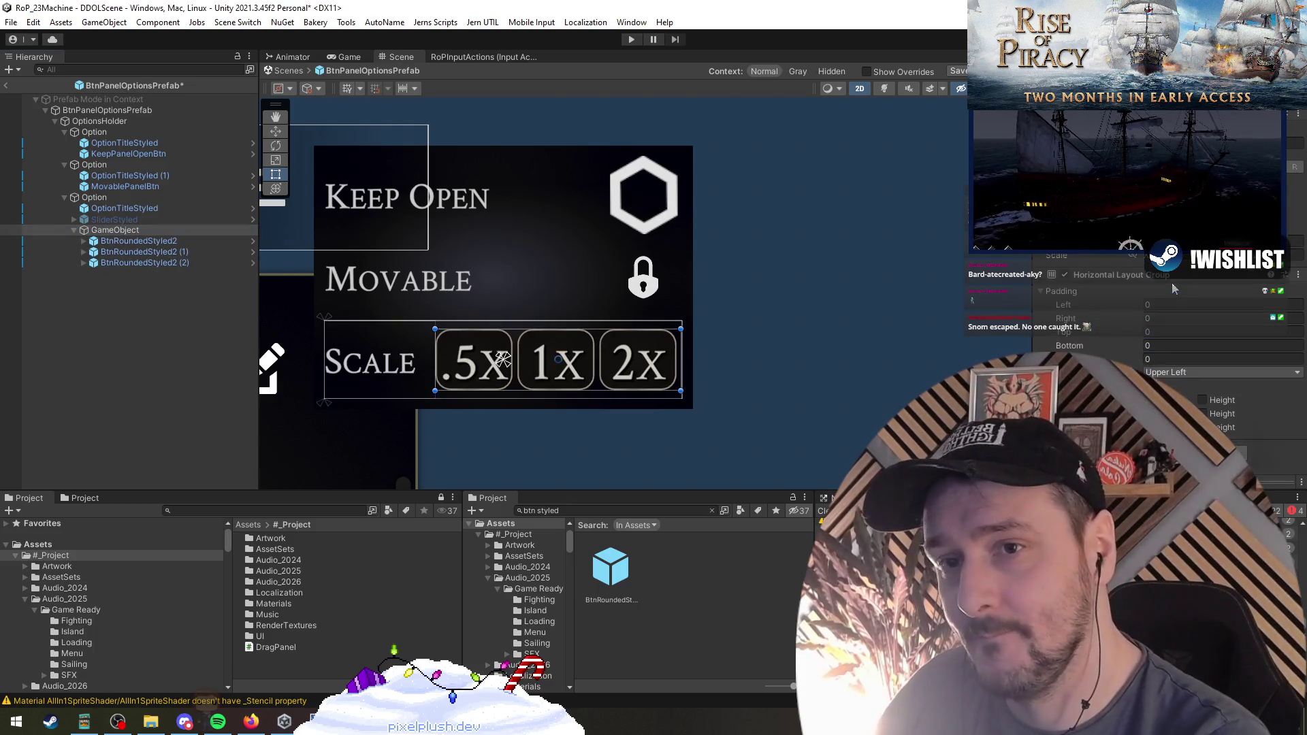
{"action": "left_click_drag", "start_coordinate": [1124, 359], "coordinate": [1137, 358]}
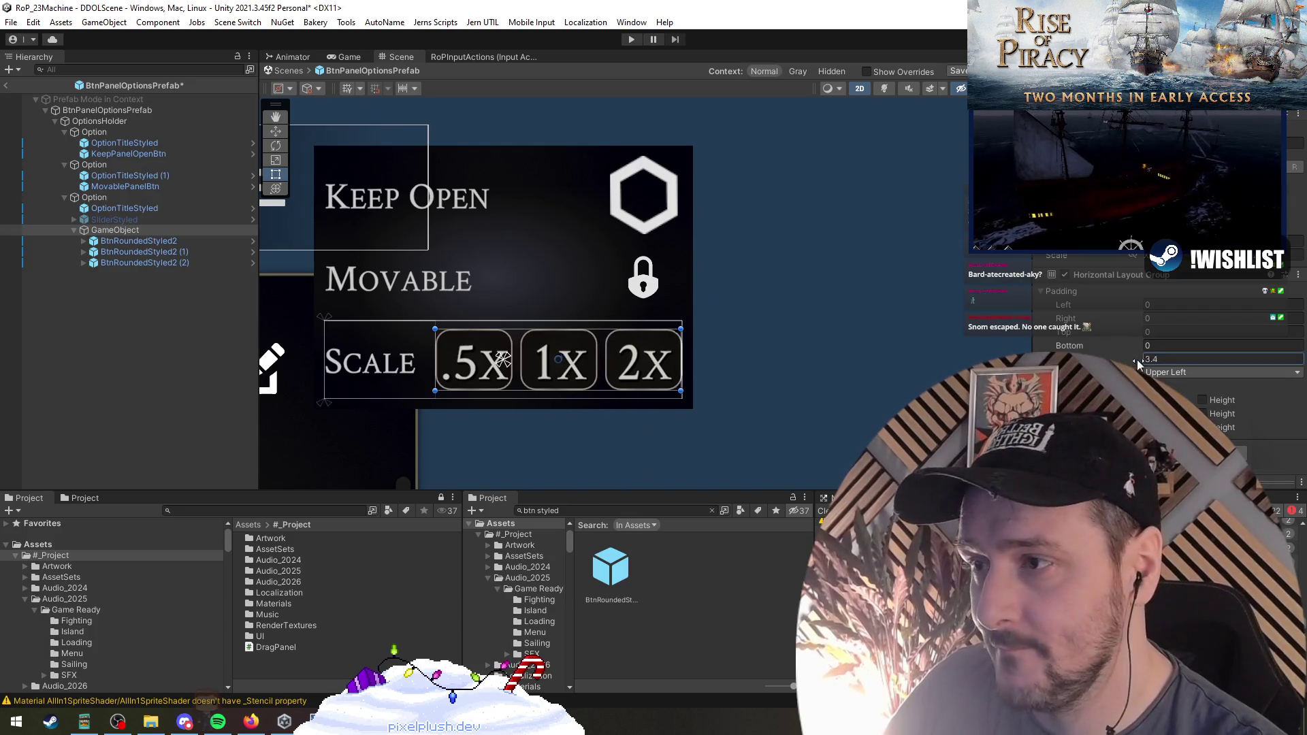
{"action": "type", "text": "0"}
{"action": "key", "text": "Return"}
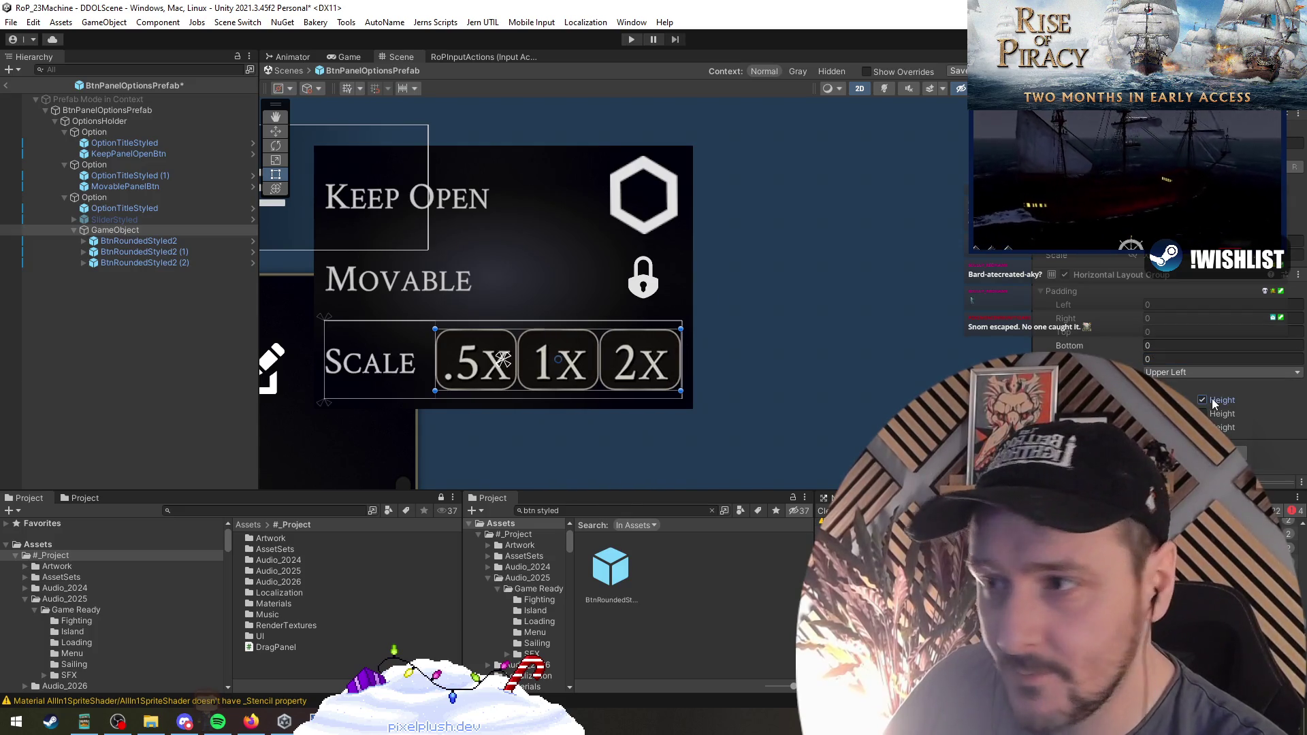
{"action": "scroll", "coordinate": [766, 391], "scroll_direction": "up", "scroll_amount": 2}
{"action": "left_click_drag", "start_coordinate": [1124, 359], "coordinate": [1202, 373]}
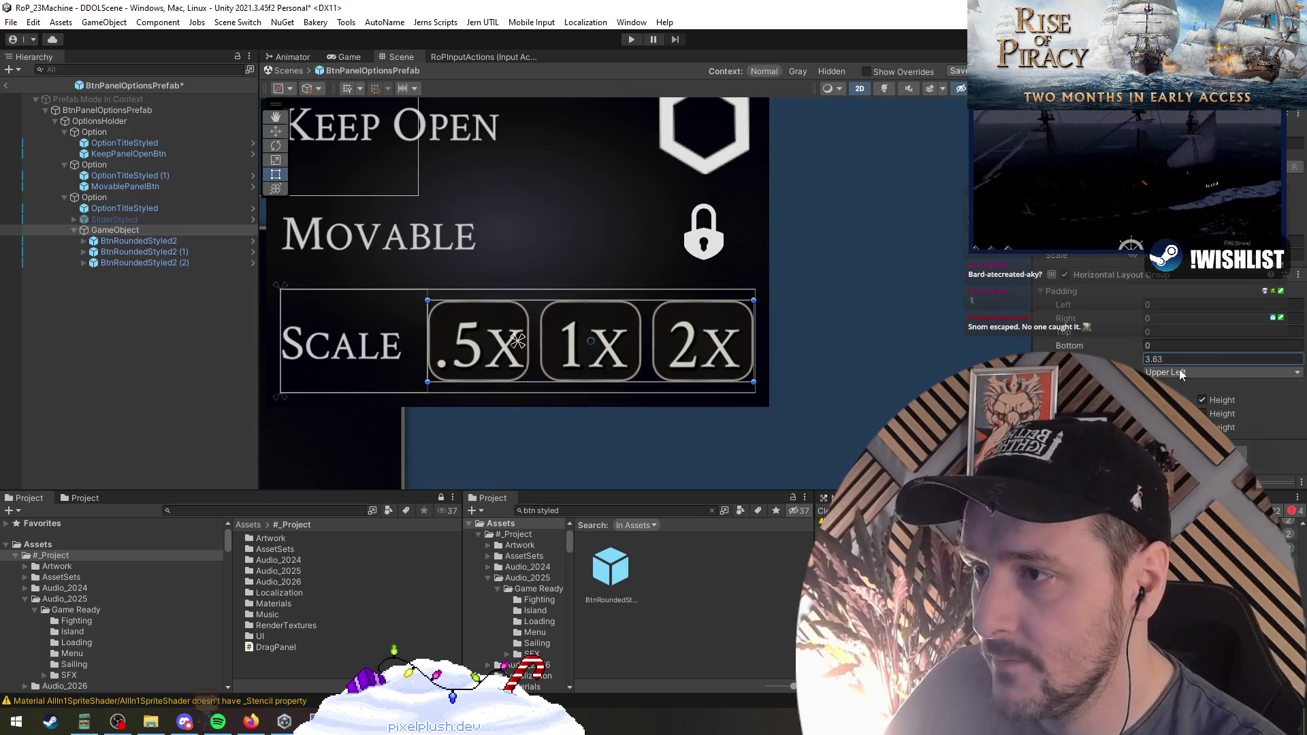
Select the .5x, 1x and 2x labels together to make them smaller
{"action": "key", "text": "alt+Right"}
{"action": "left_click", "coordinate": [154, 251]}
{"action": "left_click", "coordinate": [131, 273], "text": "ctrl"}
{"action": "left_click", "coordinate": [162, 296], "text": "ctrl"}
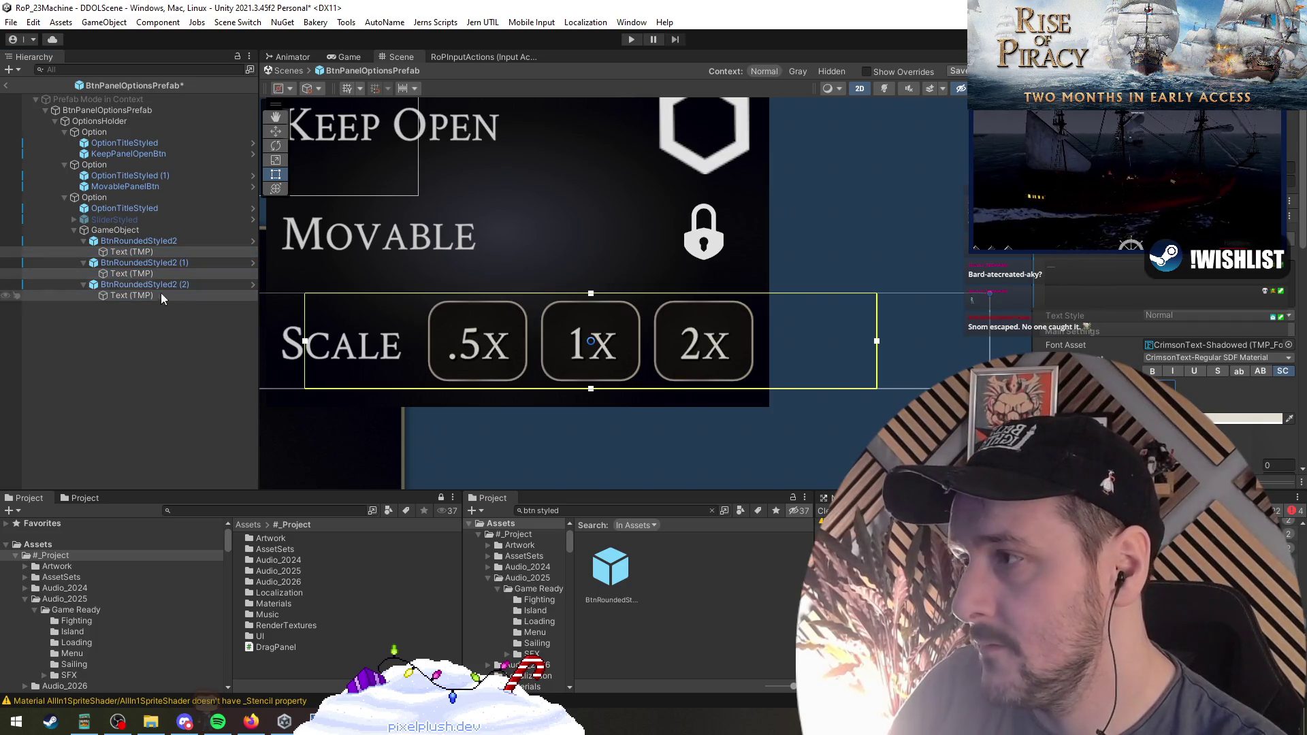
{"action": "left_click", "coordinate": [143, 284]}
{"action": "left_click", "coordinate": [115, 230]}
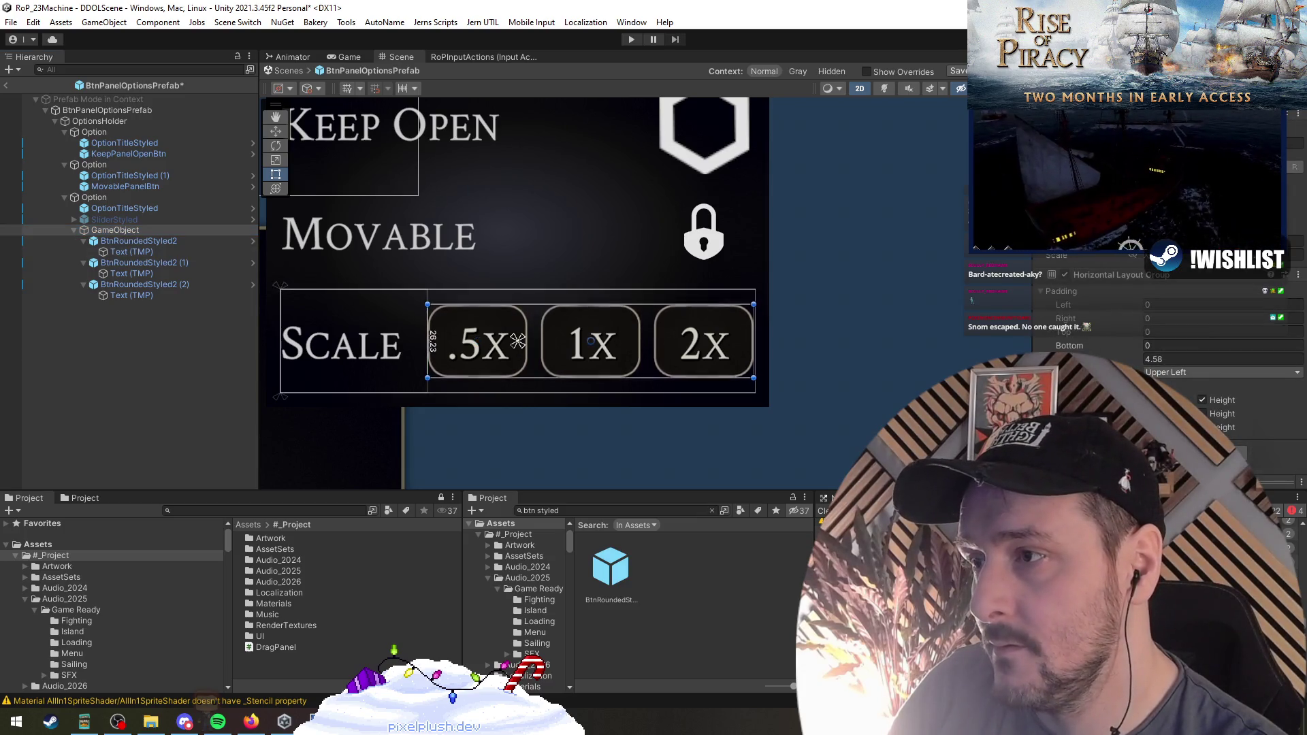
{"action": "scroll", "coordinate": [775, 342], "scroll_direction": "down", "scroll_amount": 4}
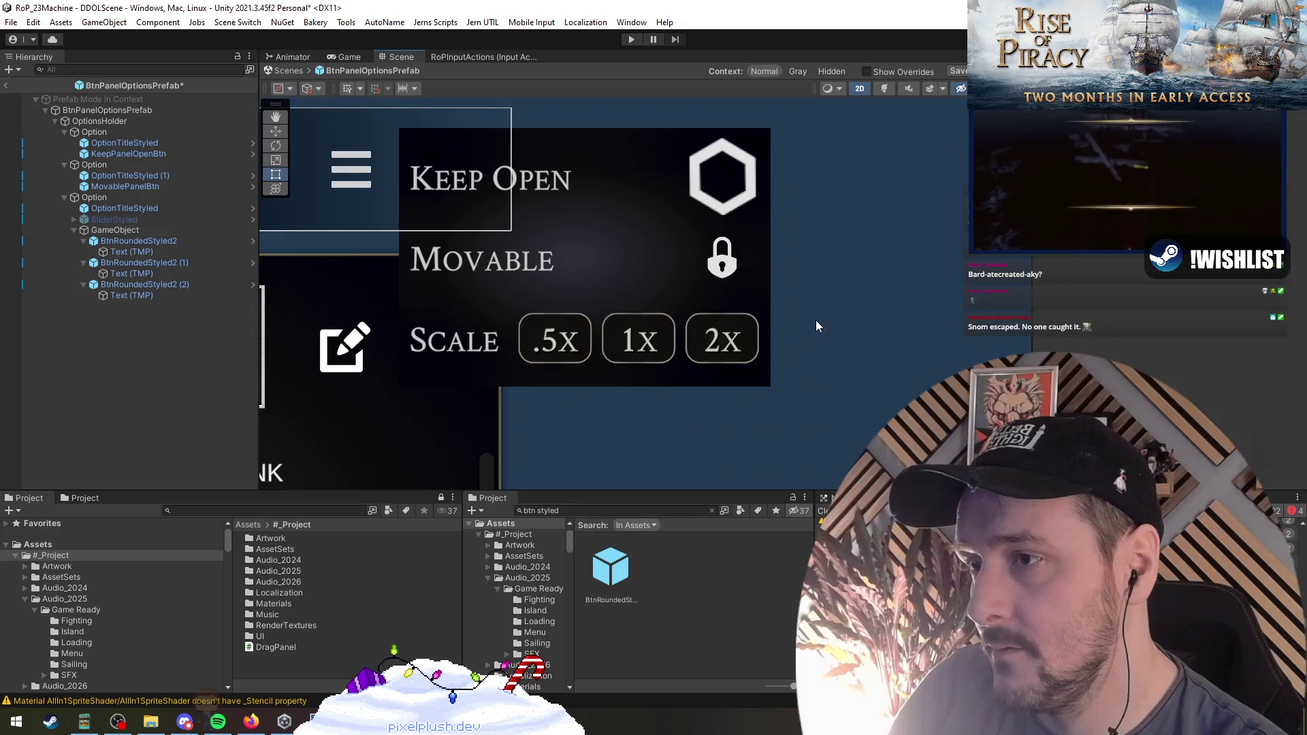
Move the Keep Open hexagon and Movable lock icons left together along the X axis
{"action": "scroll", "coordinate": [709, 383], "scroll_direction": "down", "scroll_amount": 3}
{"action": "mouse_move", "coordinate": [717, 391]}
{"action": "left_mouse_down"}
{"action": "mouse_move", "coordinate": [685, 350]}
{"action": "mouse_move", "coordinate": [717, 402]}
{"action": "left_mouse_up"}
{"action": "scroll", "coordinate": [685, 357], "scroll_direction": "up", "scroll_amount": 1}
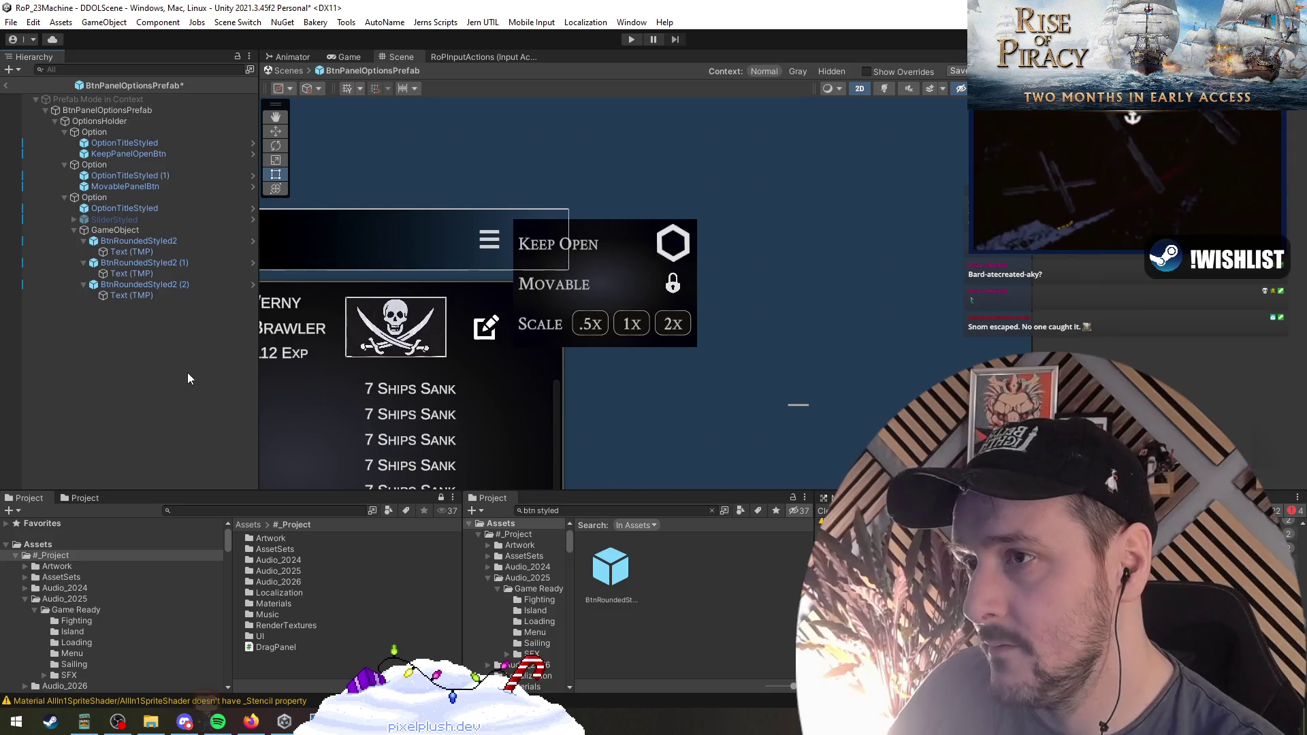
{"action": "scroll", "coordinate": [681, 256], "scroll_direction": "up", "scroll_amount": 1}
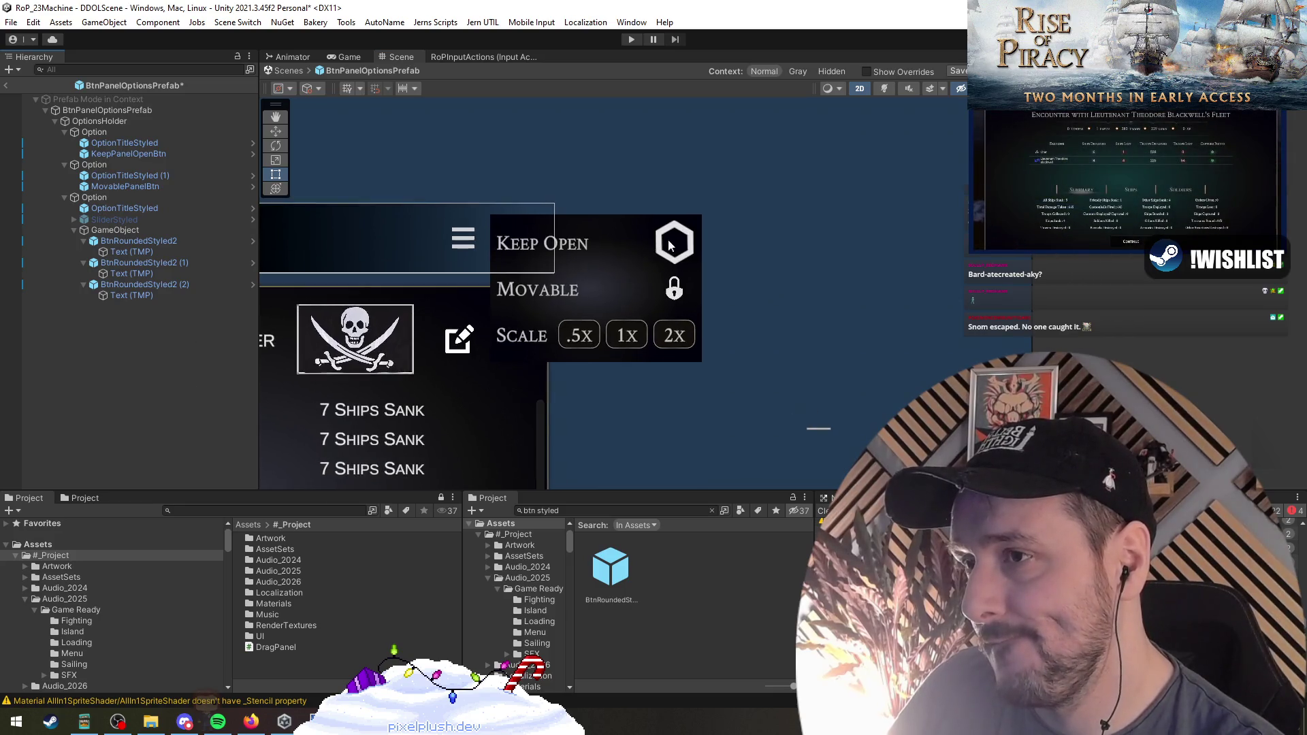
{"action": "left_click", "coordinate": [680, 253]}
{"action": "scroll", "coordinate": [681, 298], "scroll_direction": "up", "scroll_amount": 2}
{"action": "scroll", "coordinate": [570, 262], "scroll_direction": "up", "scroll_amount": 1}
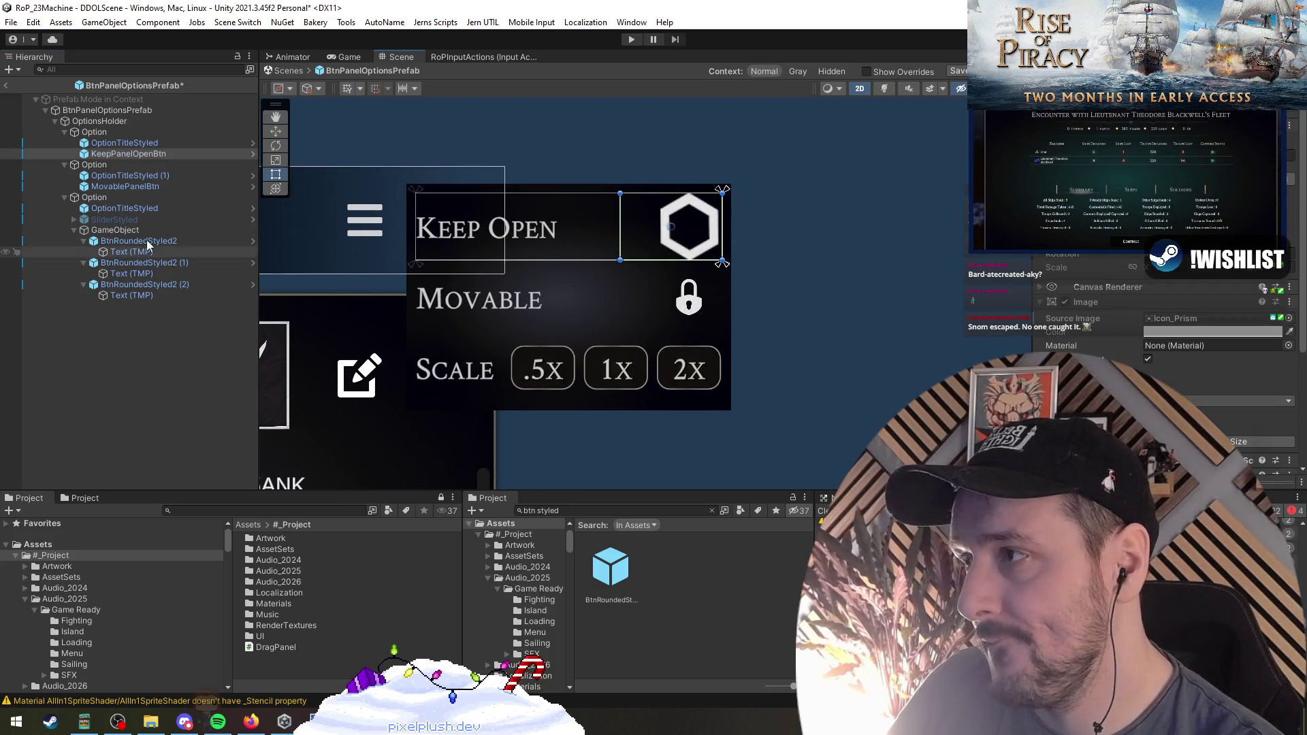
{"action": "left_click", "coordinate": [163, 188], "text": "ctrl"}
{"action": "key", "text": "w"}
{"action": "left_click_drag", "start_coordinate": [729, 267], "coordinate": [703, 267]}
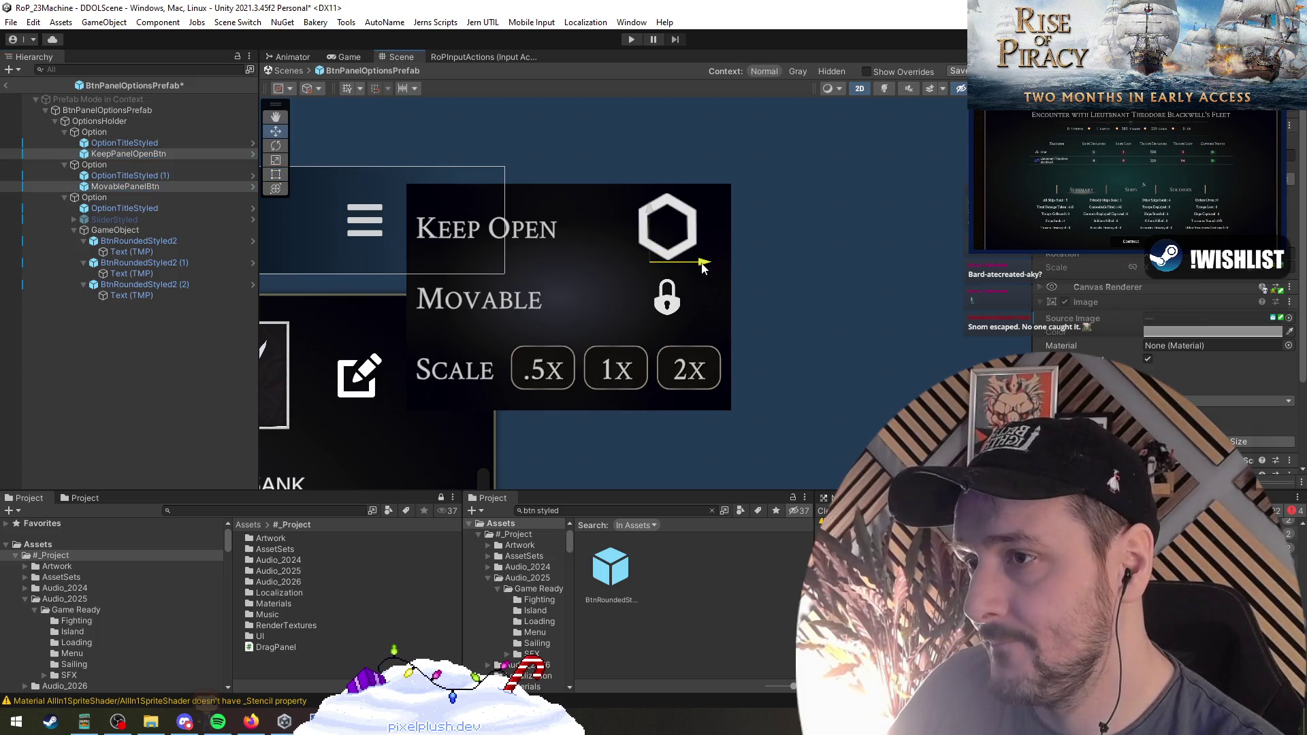
Nudge the Movable lock icon right so it lines up with the hexagon
{"action": "left_click", "coordinate": [123, 155]}
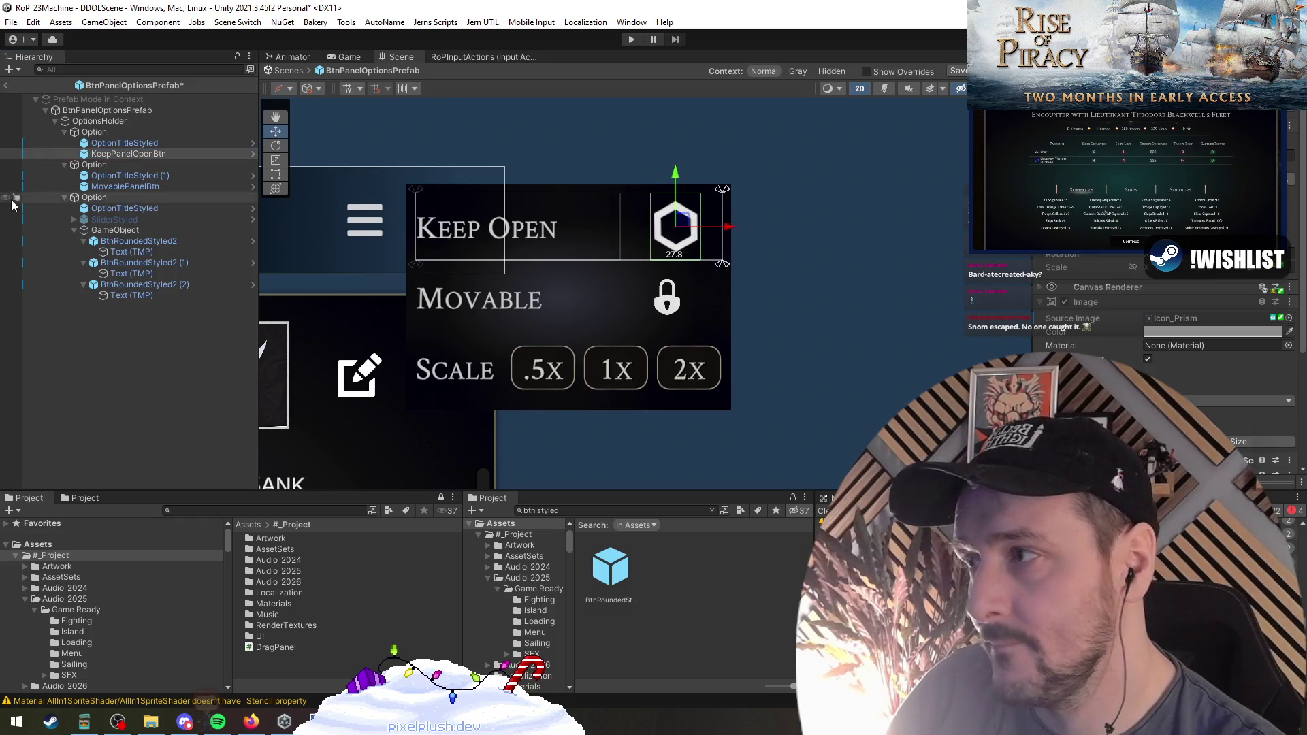
{"action": "left_click", "coordinate": [161, 185]}
{"action": "left_click_drag", "start_coordinate": [703, 299], "coordinate": [711, 300]}
{"action": "scroll", "coordinate": [872, 342], "scroll_direction": "down", "scroll_amount": 3}
{"action": "left_click", "coordinate": [871, 342]}
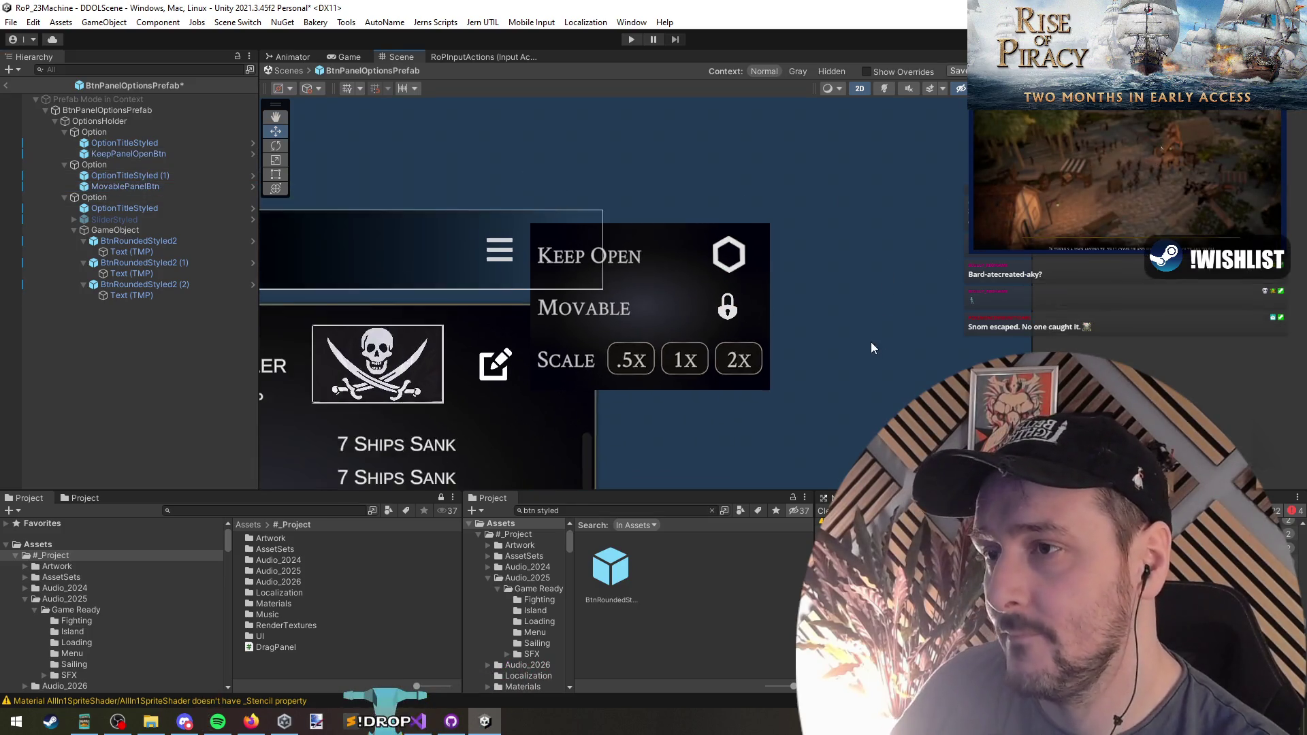
Rename the .5x button Half and the 1x button Full
{"action": "left_click", "coordinate": [139, 241]}
{"action": "key", "text": "F2"}
{"action": "type", "text": "H"}
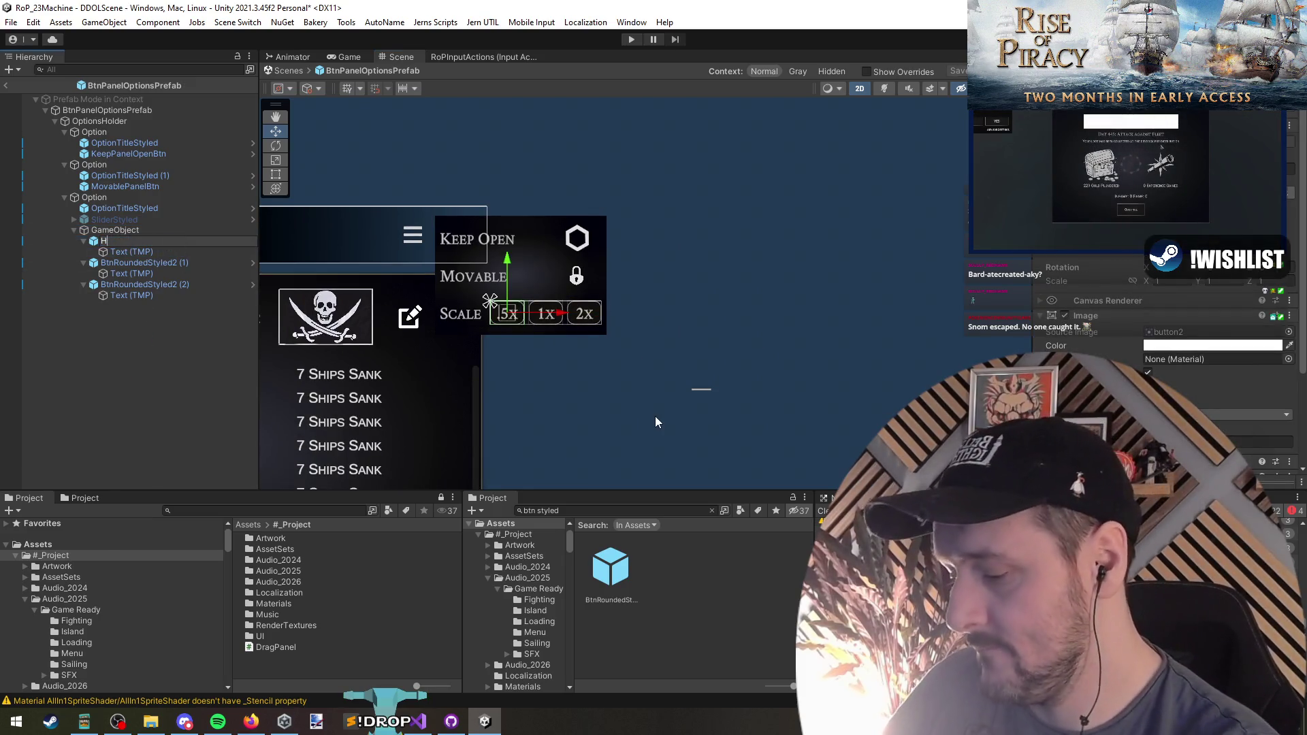
{"action": "type", "text": "alf"}
{"action": "key", "text": "Return"}
{"action": "key", "text": "Down"}
{"action": "key", "text": "F2"}
{"action": "type", "text": "Full"}
{"action": "key", "text": "Return"}
{"action": "key", "text": "Down"}
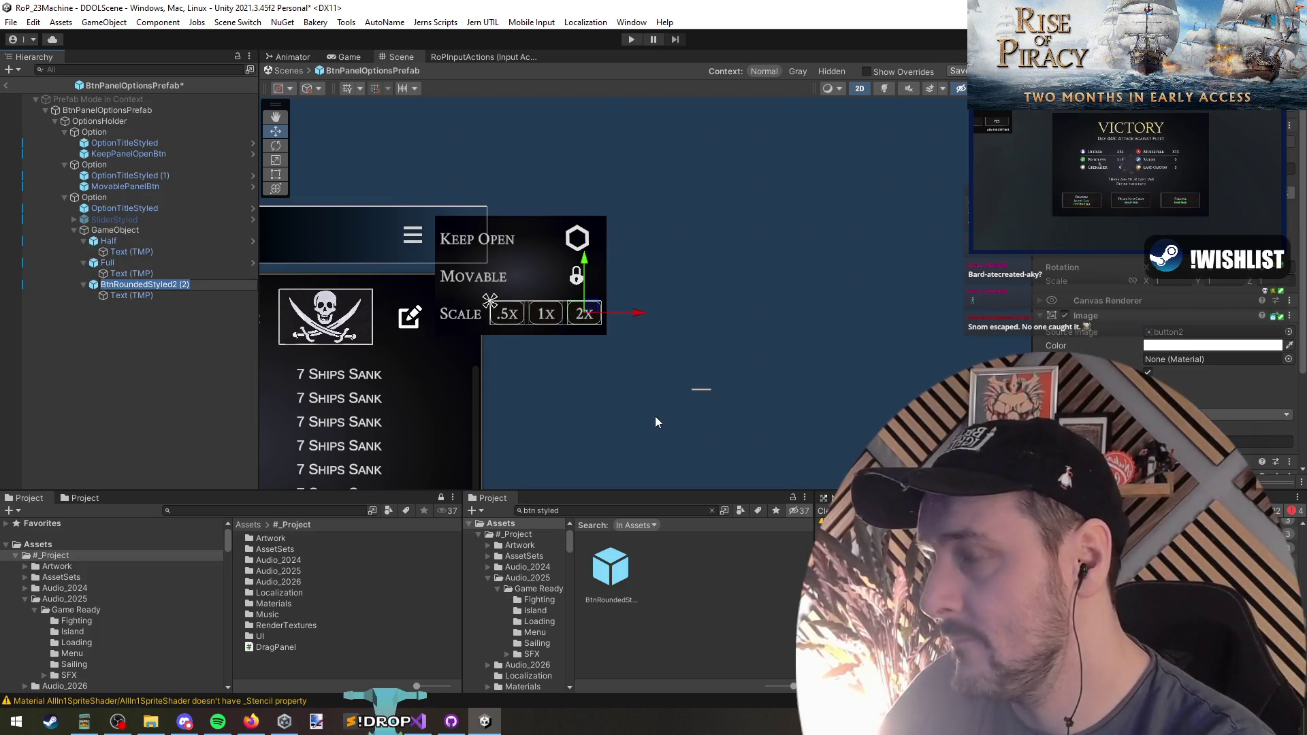
Auto-name the three scale buttons from their labels with the custom AutoName tool
{"action": "left_click", "coordinate": [128, 366]}
{"action": "left_click", "coordinate": [133, 284]}
{"action": "left_click", "coordinate": [116, 262], "text": "ctrl"}
{"action": "left_click", "coordinate": [112, 241], "text": "ctrl"}
{"action": "left_click", "coordinate": [444, 24]}
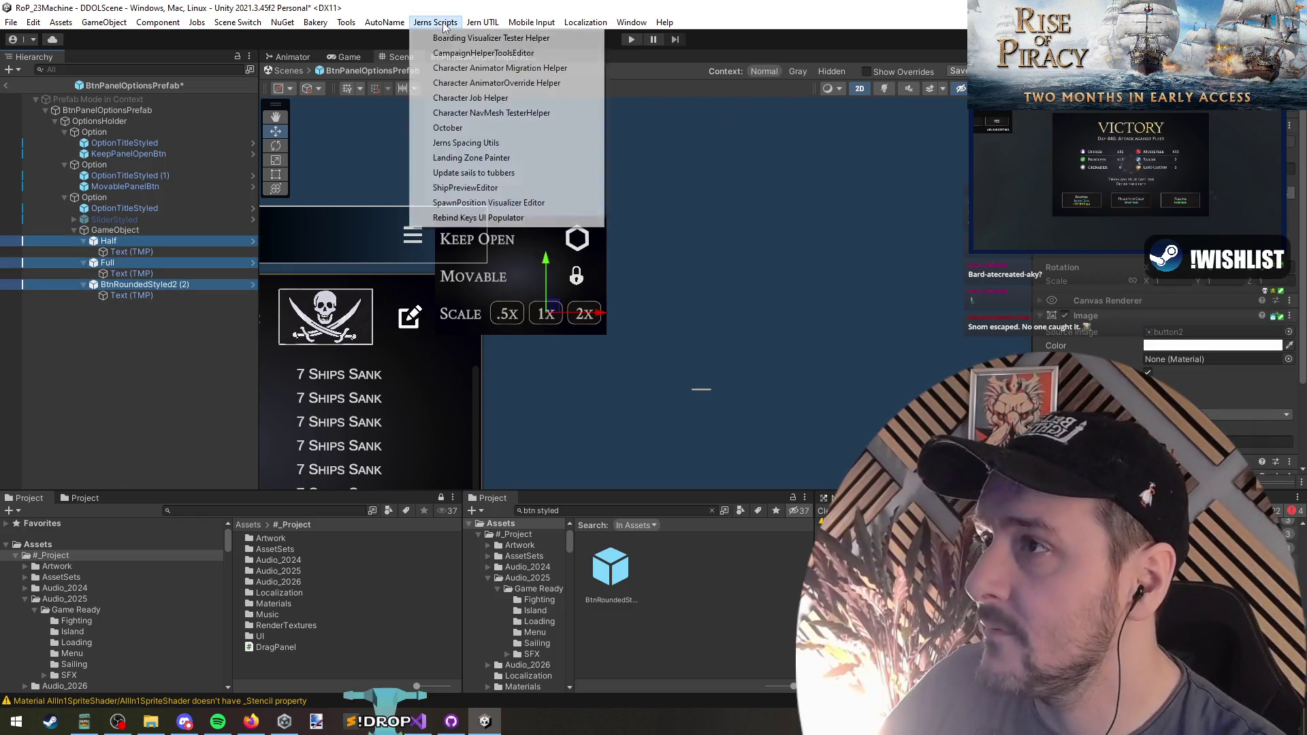
{"action": "left_click", "coordinate": [388, 67]}
{"action": "left_click", "coordinate": [149, 366]}
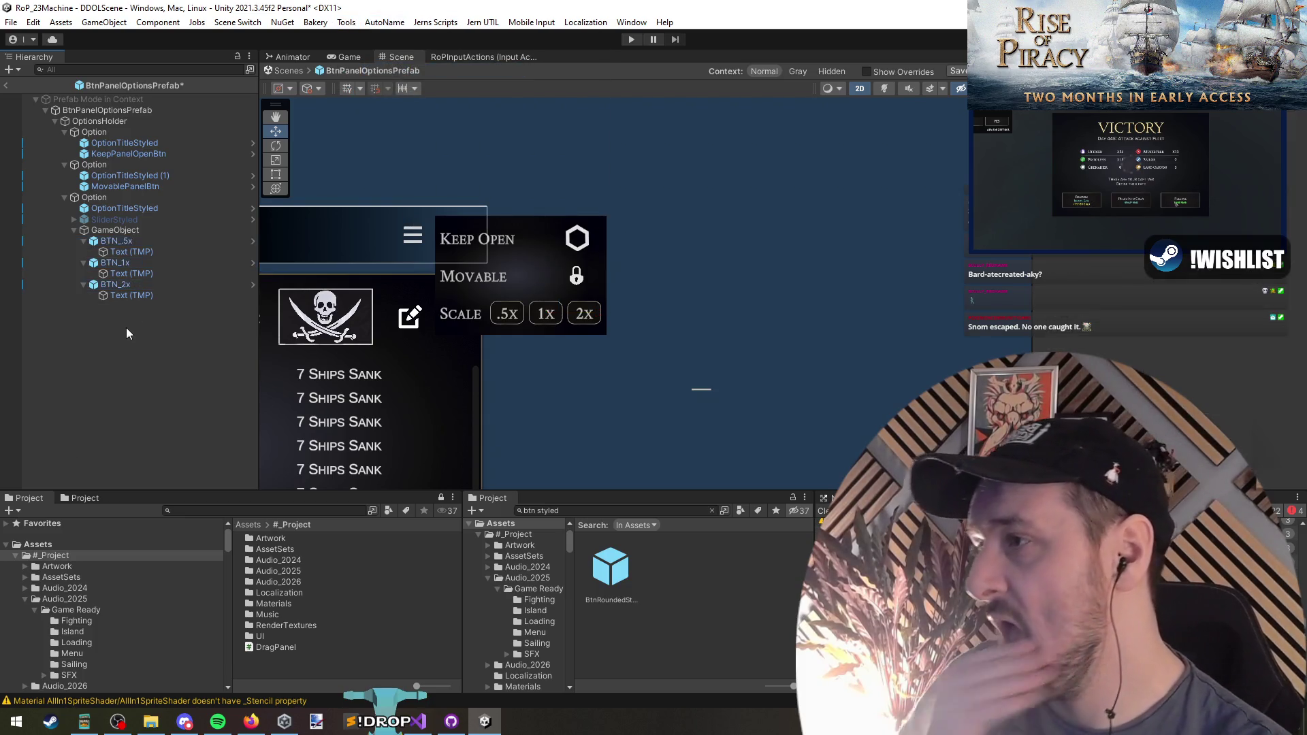
Rename the buttons' container object to ScaleBtns
{"action": "left_click", "coordinate": [132, 231]}
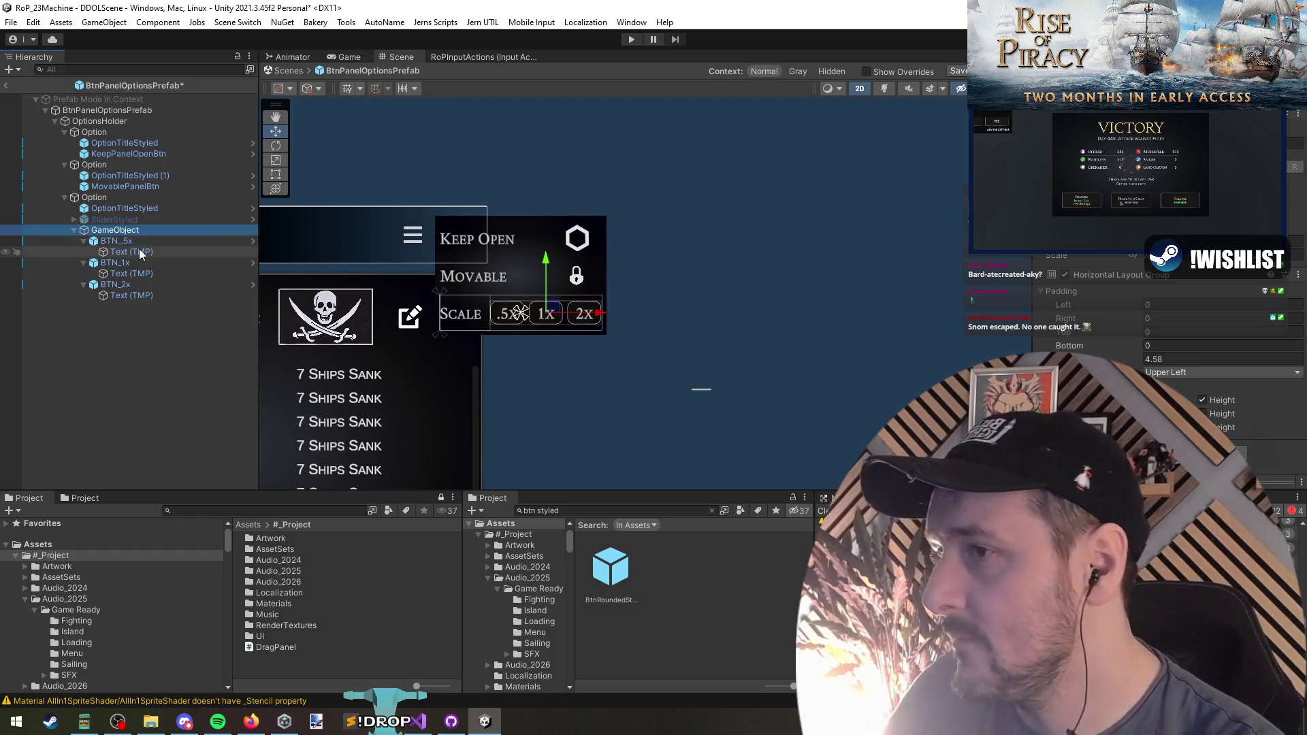
{"action": "key", "text": "F2"}
{"action": "type", "text": "ScaleBtns"}
{"action": "key", "text": "Return"}
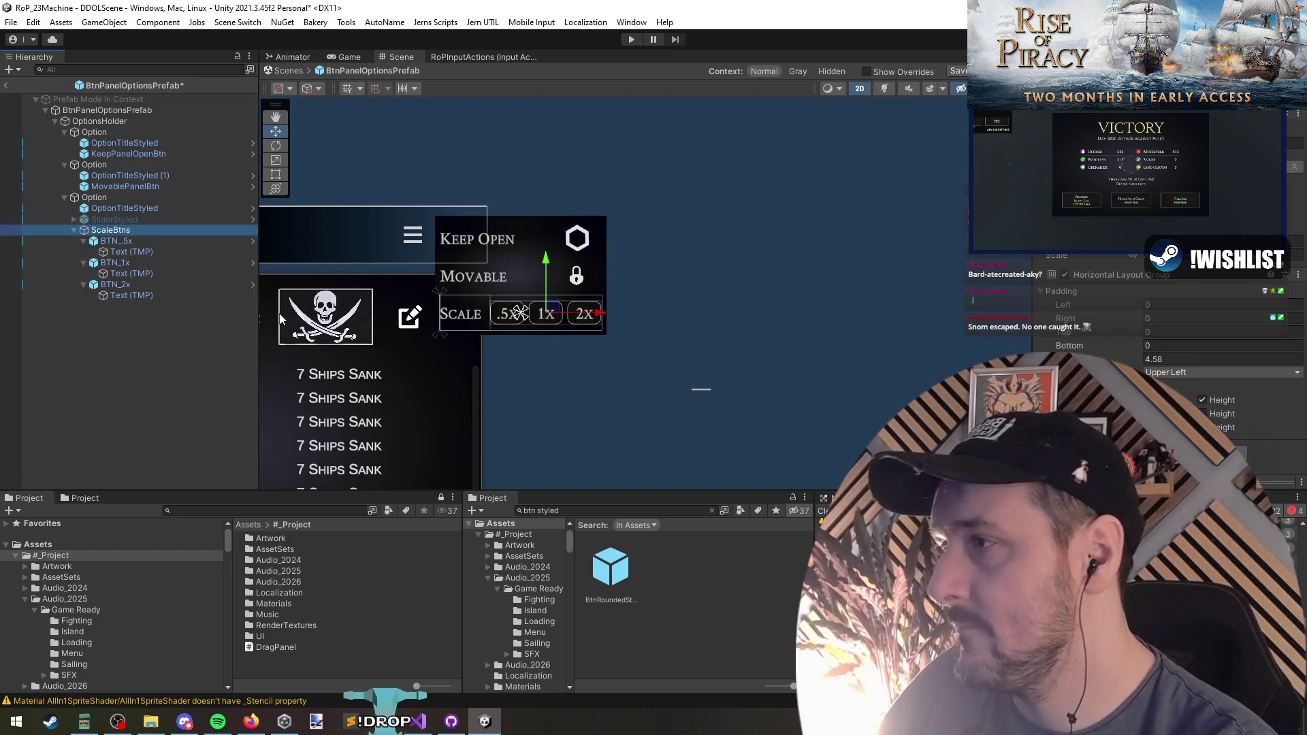
Review the panel root, old scale slider, Scale title and ScaleBtns in the Inspector
{"action": "left_click", "coordinate": [102, 110]}
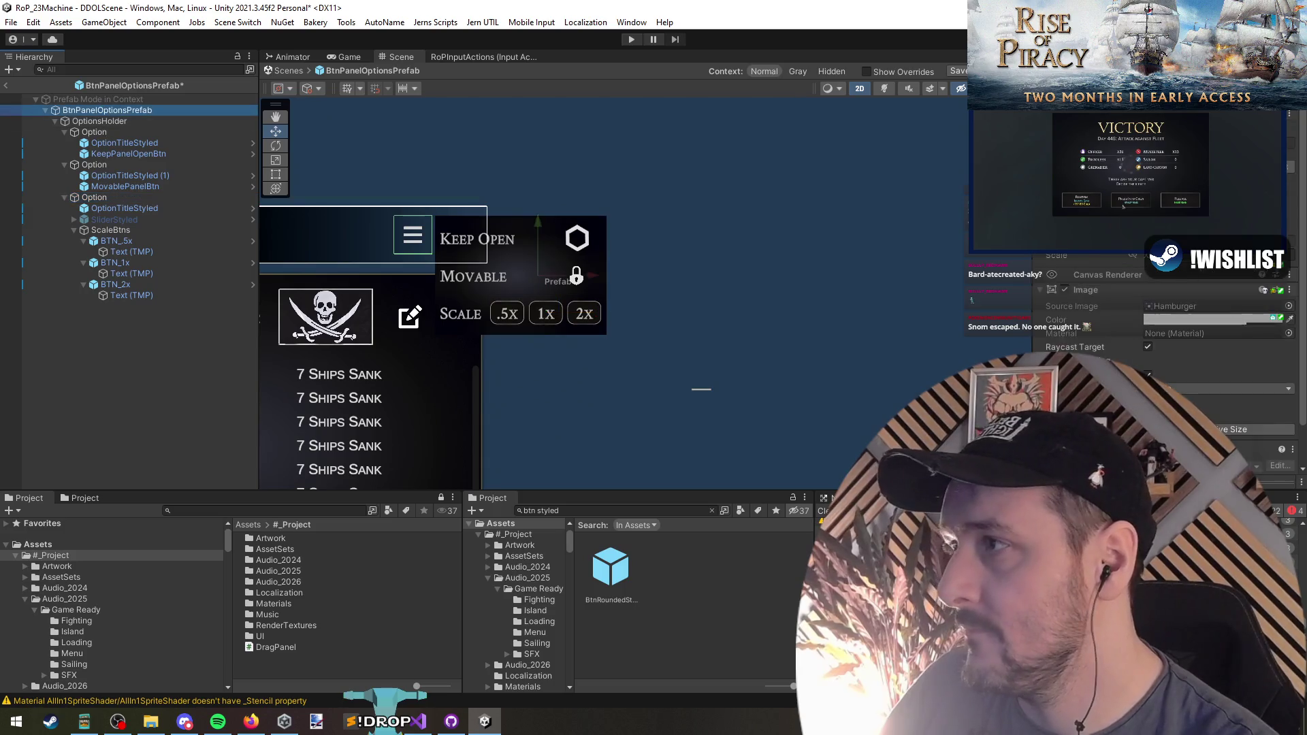
{"action": "left_click", "coordinate": [137, 230]}
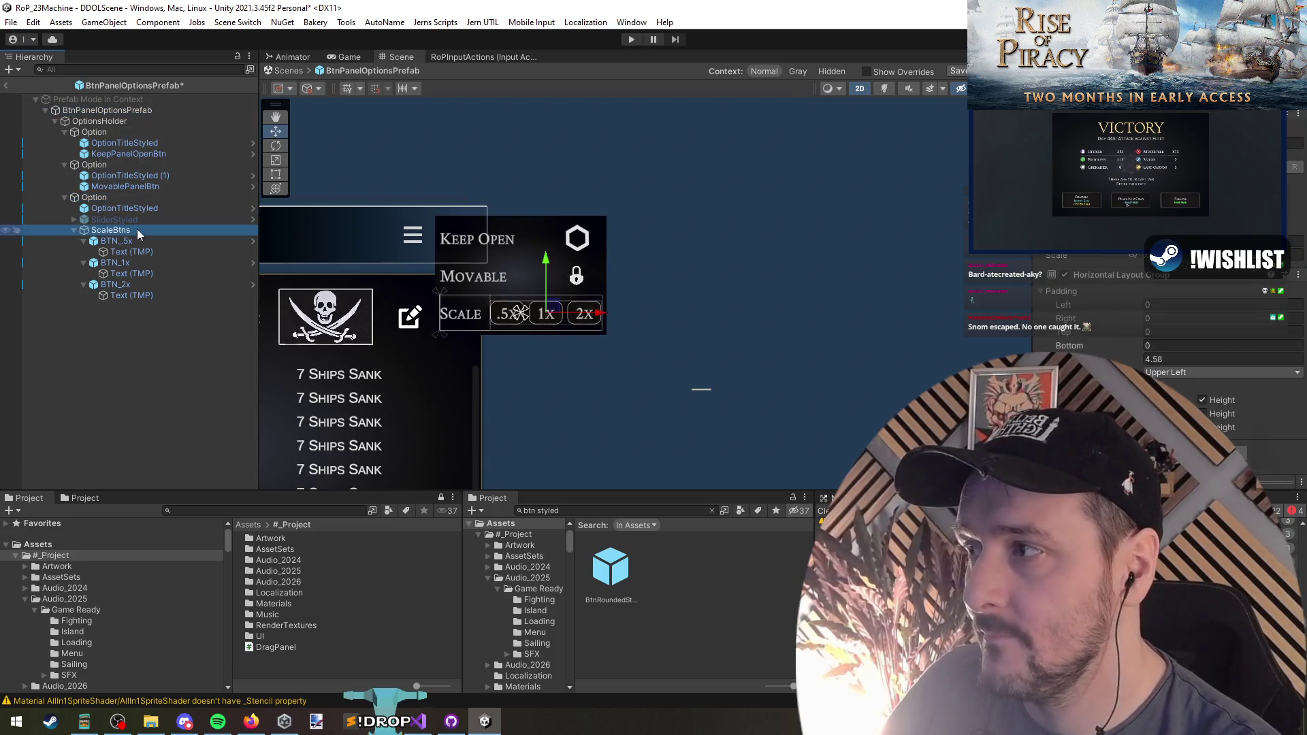
{"action": "left_click", "coordinate": [115, 219]}
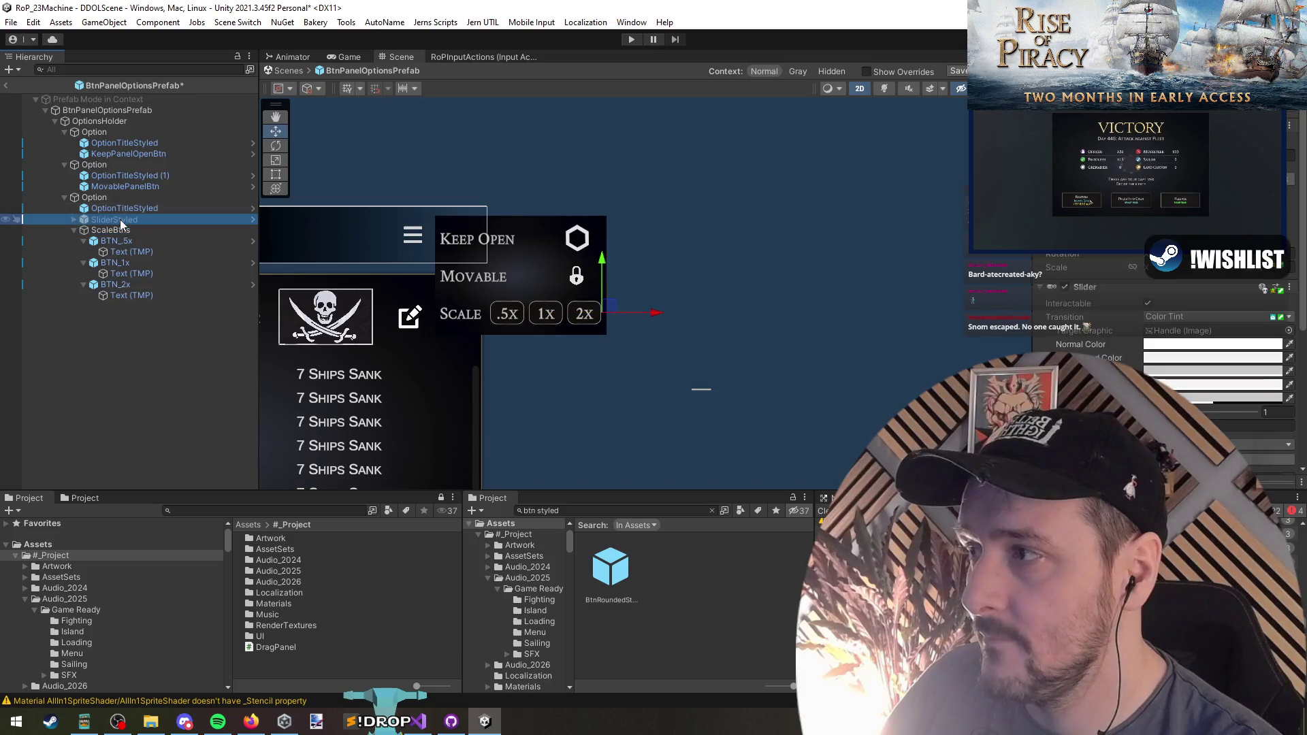
{"action": "scroll", "coordinate": [1098, 286], "scroll_direction": "up", "scroll_amount": 5}
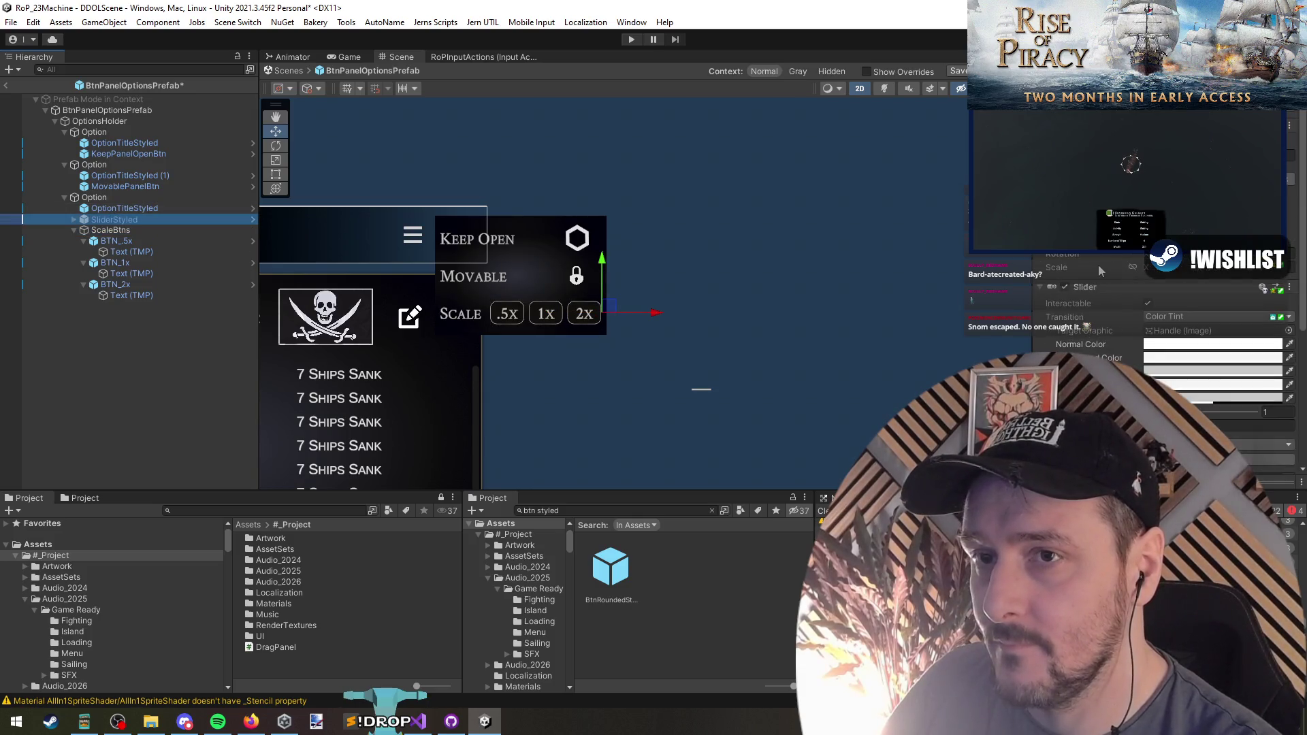
{"action": "key", "text": "alt+shift+a"}
{"action": "left_click", "coordinate": [117, 207]}
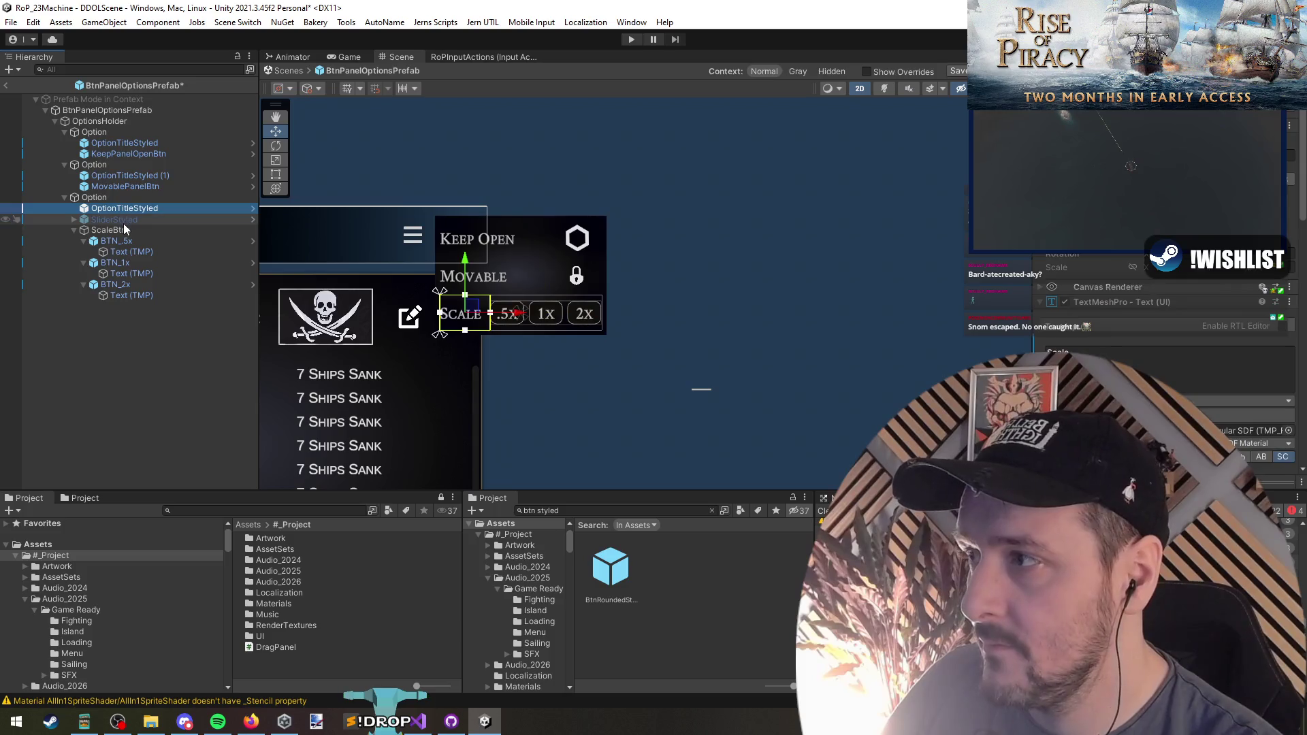
{"action": "left_click", "coordinate": [1117, 301]}
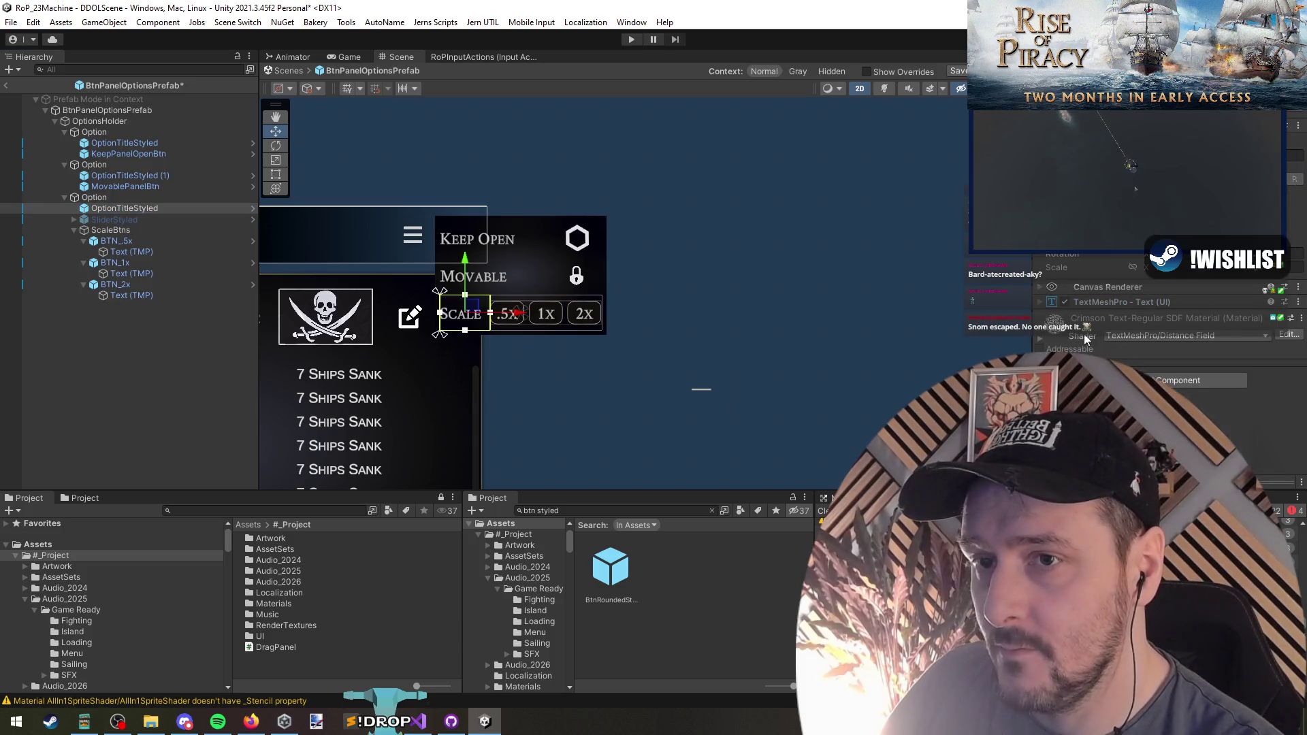
{"action": "left_click", "coordinate": [133, 219]}
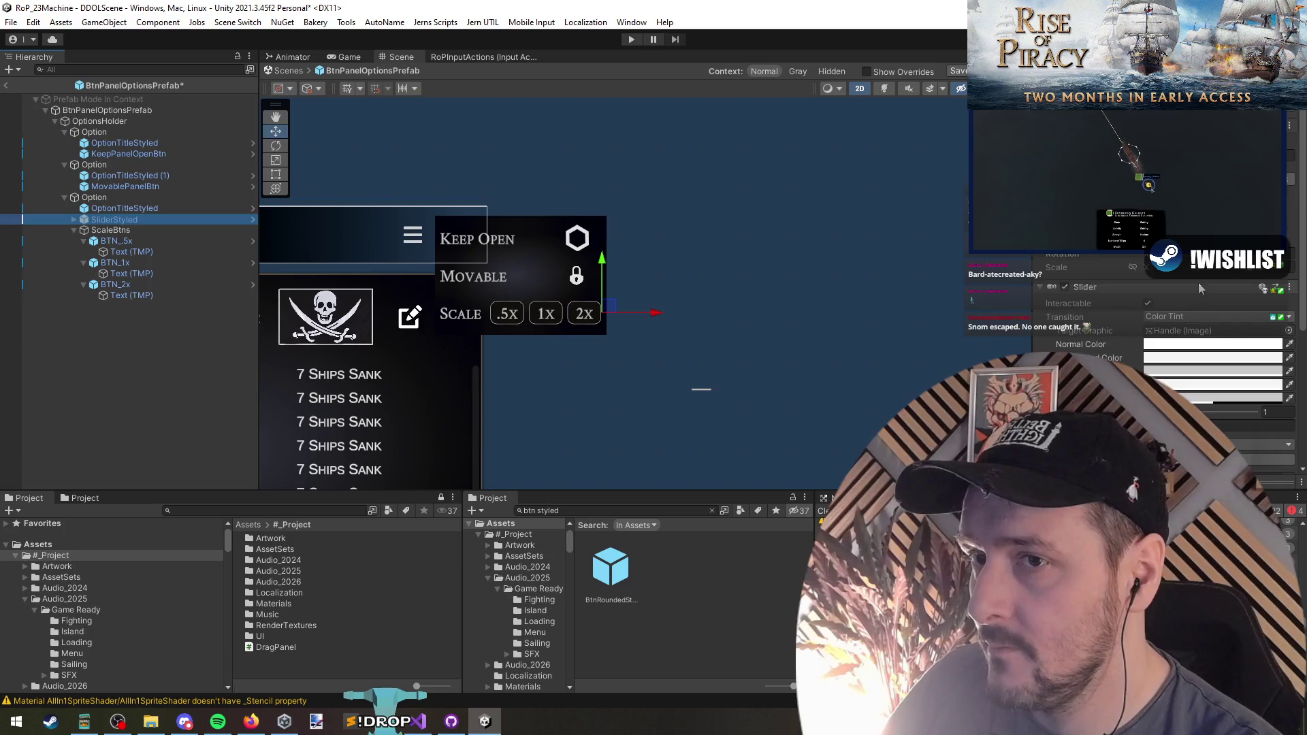
{"action": "scroll", "coordinate": [1097, 280], "scroll_direction": "up", "scroll_amount": 5}
{"action": "key", "text": "alt+shift+a"}
{"action": "left_click", "coordinate": [110, 230]}
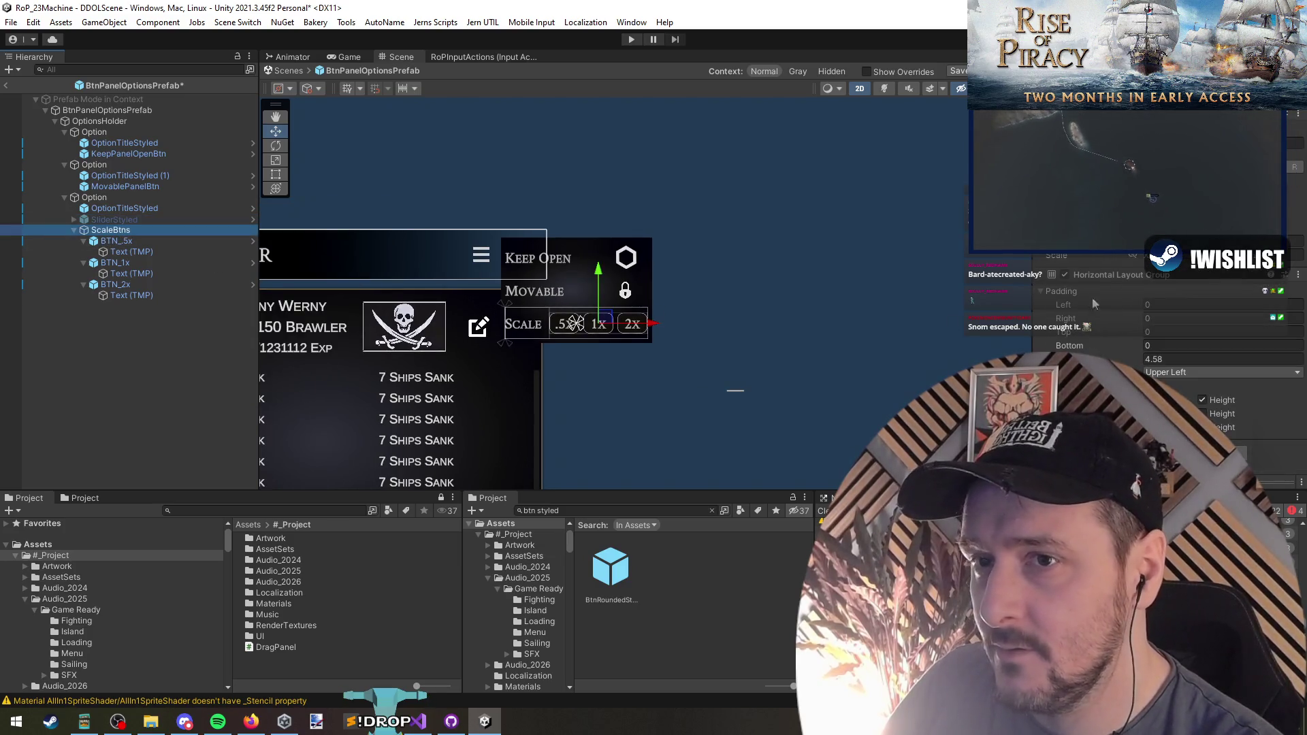
{"action": "left_click", "coordinate": [109, 197]}
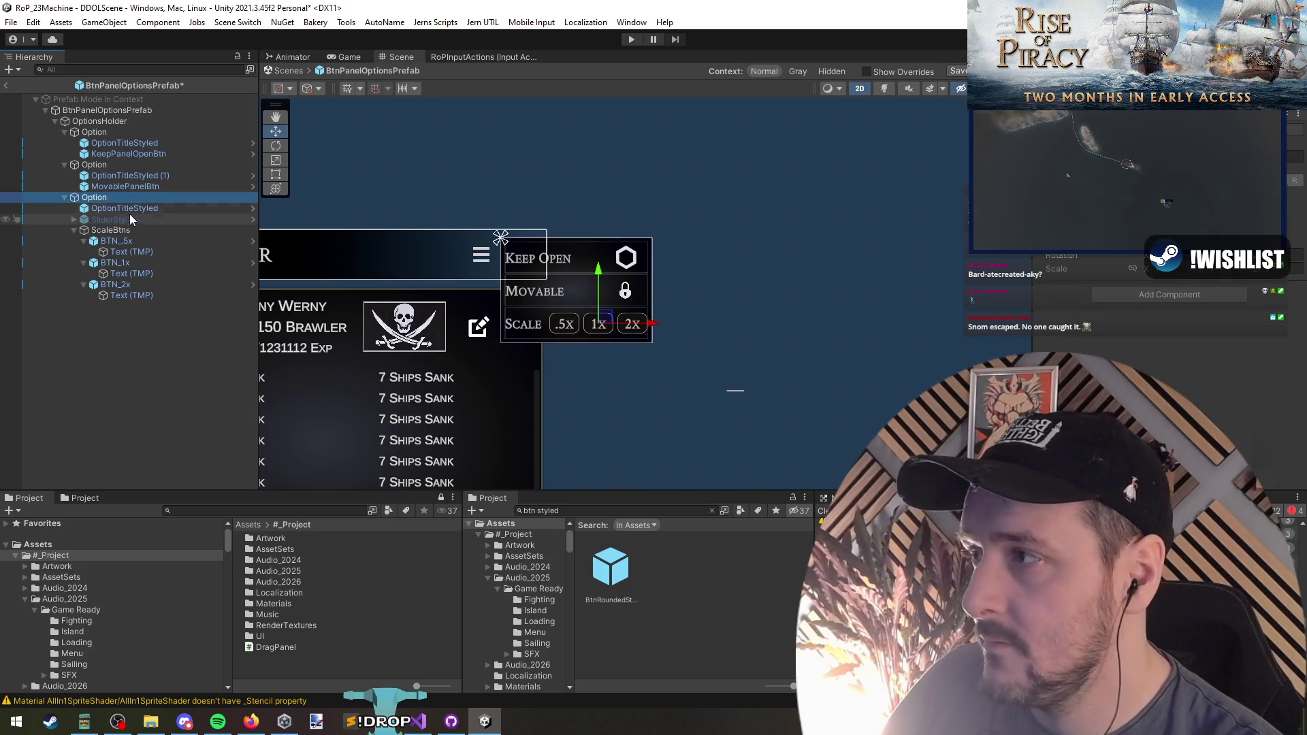
Rename the option groups Scale, Movable and Pinned from bottom to top
{"action": "key", "text": "F2"}
{"action": "type", "text": "Scale"}
{"action": "key", "text": "Return"}
{"action": "key", "text": "Up"}
{"action": "key", "text": "Up"}
{"action": "key", "text": "F2"}
{"action": "type", "text": "Movable"}
{"action": "key", "text": "Return"}
{"action": "key", "text": "Up"}
{"action": "key", "text": "Up"}
{"action": "key", "text": "Up"}
{"action": "key", "text": "F2"}
{"action": "type", "text": "Pinne"}
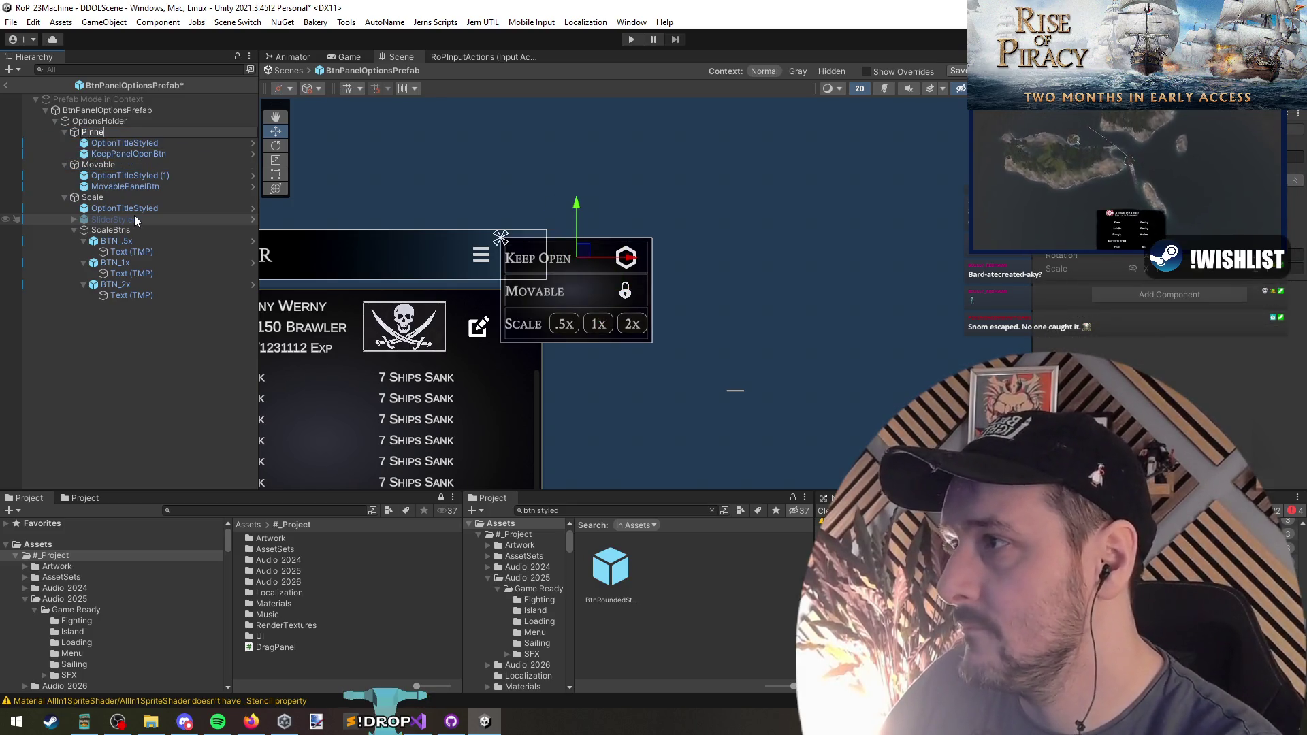
{"action": "type", "text": "d"}
{"action": "key", "text": "Return"}
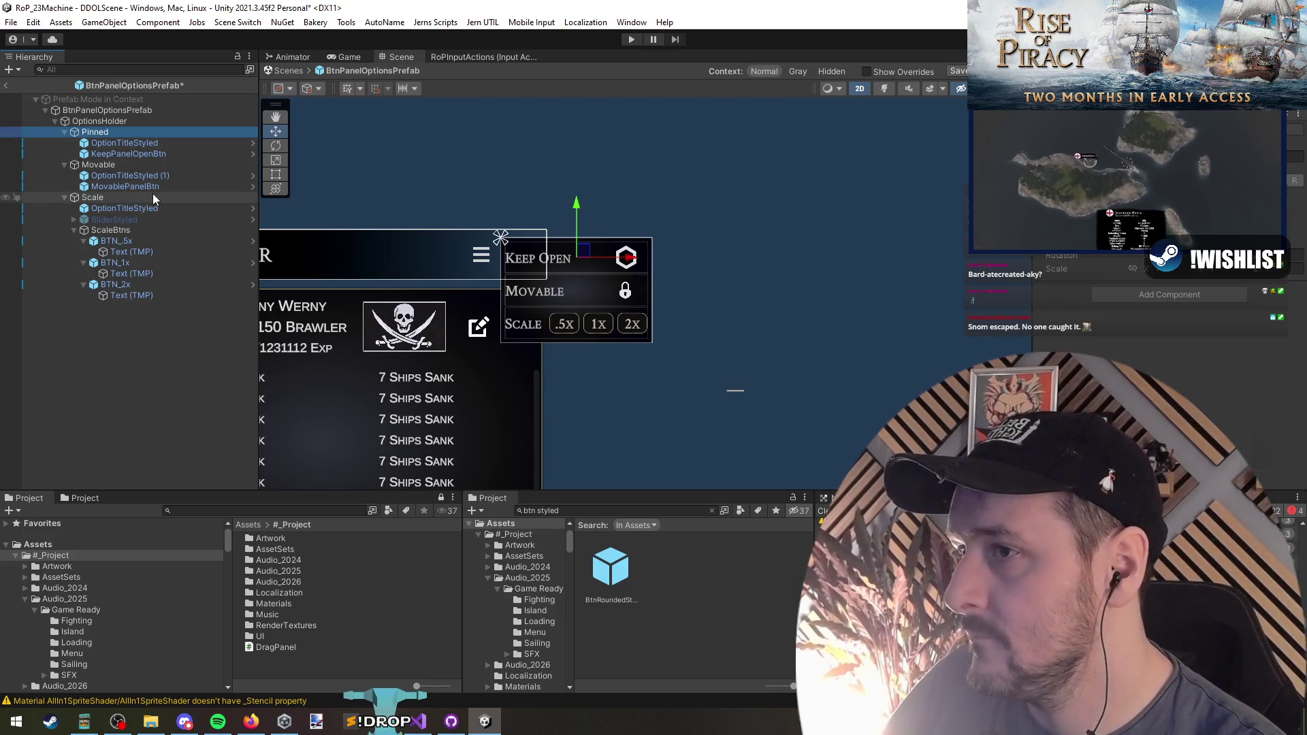
Check the scale buttons, their labels and the slider, then return to ScalePanelController.cs
{"action": "left_click", "coordinate": [116, 197]}
{"action": "left_click", "coordinate": [132, 231]}
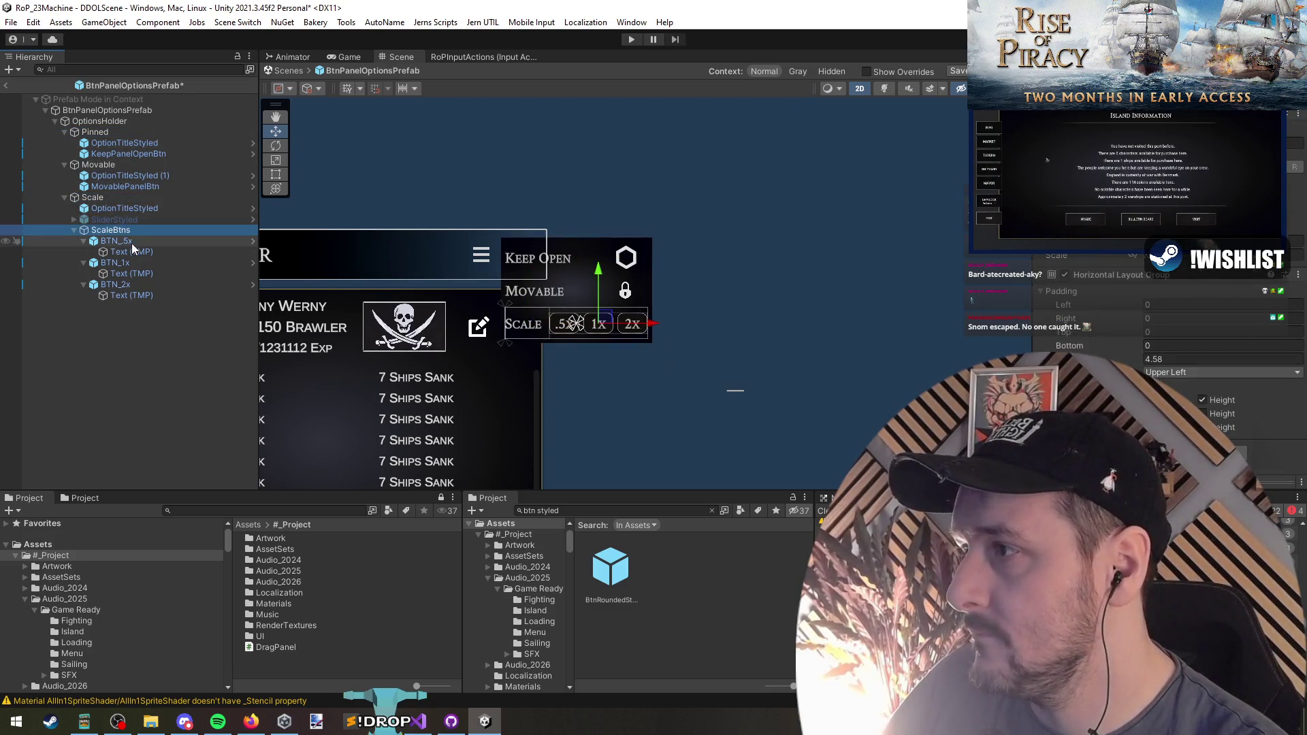
{"action": "left_click", "coordinate": [135, 252]}
{"action": "left_click", "coordinate": [146, 273]}
{"action": "left_click", "coordinate": [151, 284]}
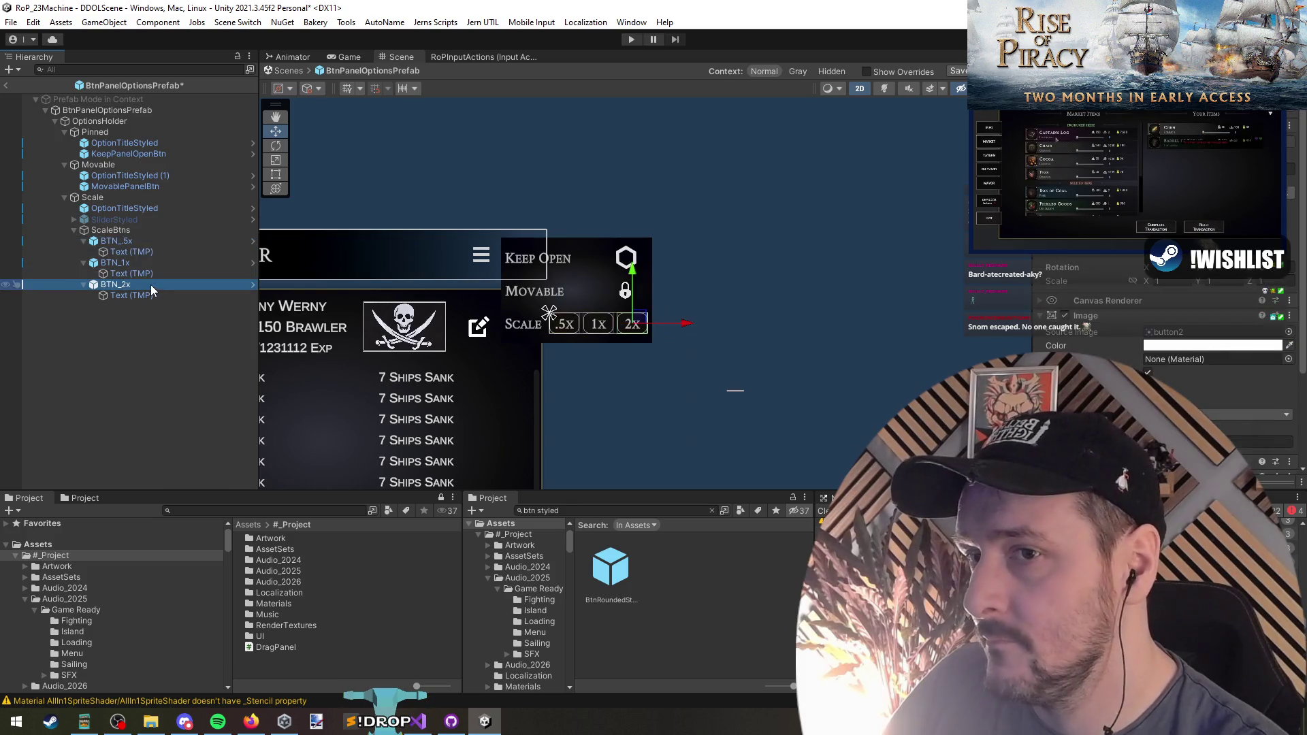
{"action": "left_click", "coordinate": [157, 265]}
{"action": "left_click", "coordinate": [150, 252]}
{"action": "left_click", "coordinate": [144, 241]}
{"action": "left_click", "coordinate": [142, 230]}
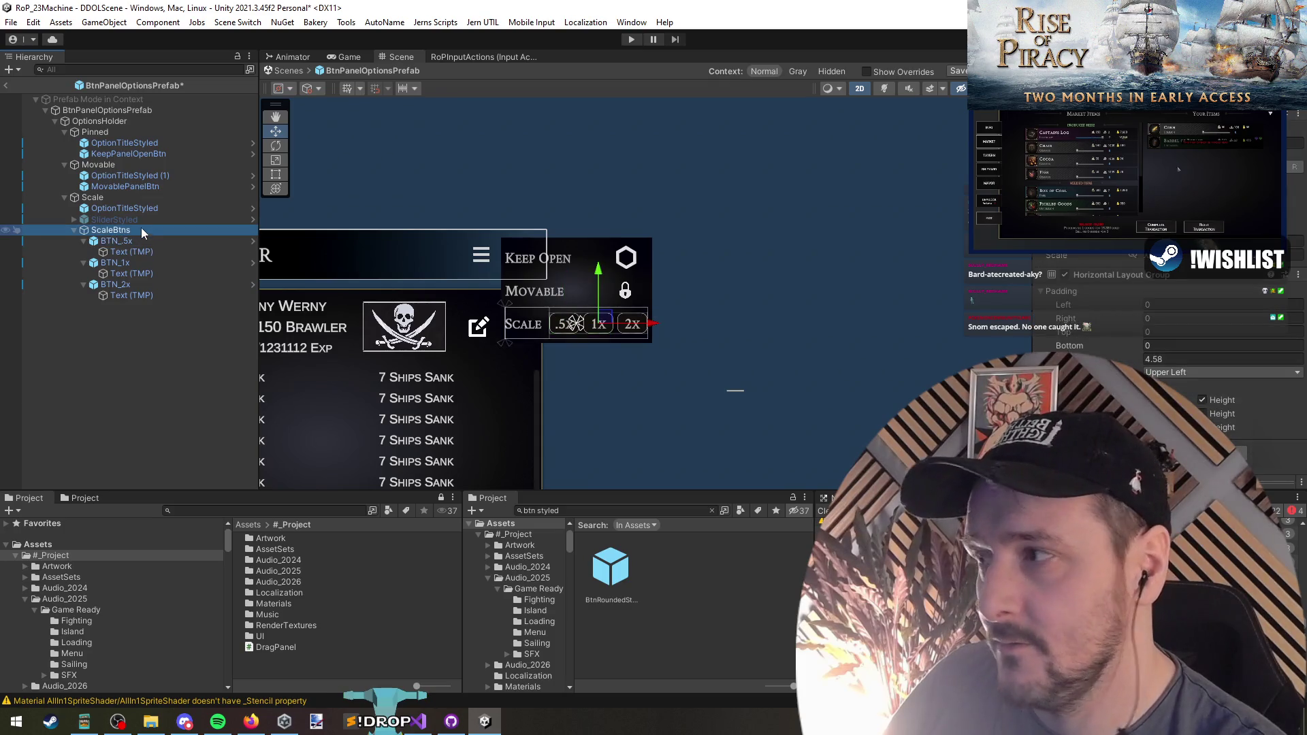
{"action": "left_click", "coordinate": [136, 219]}
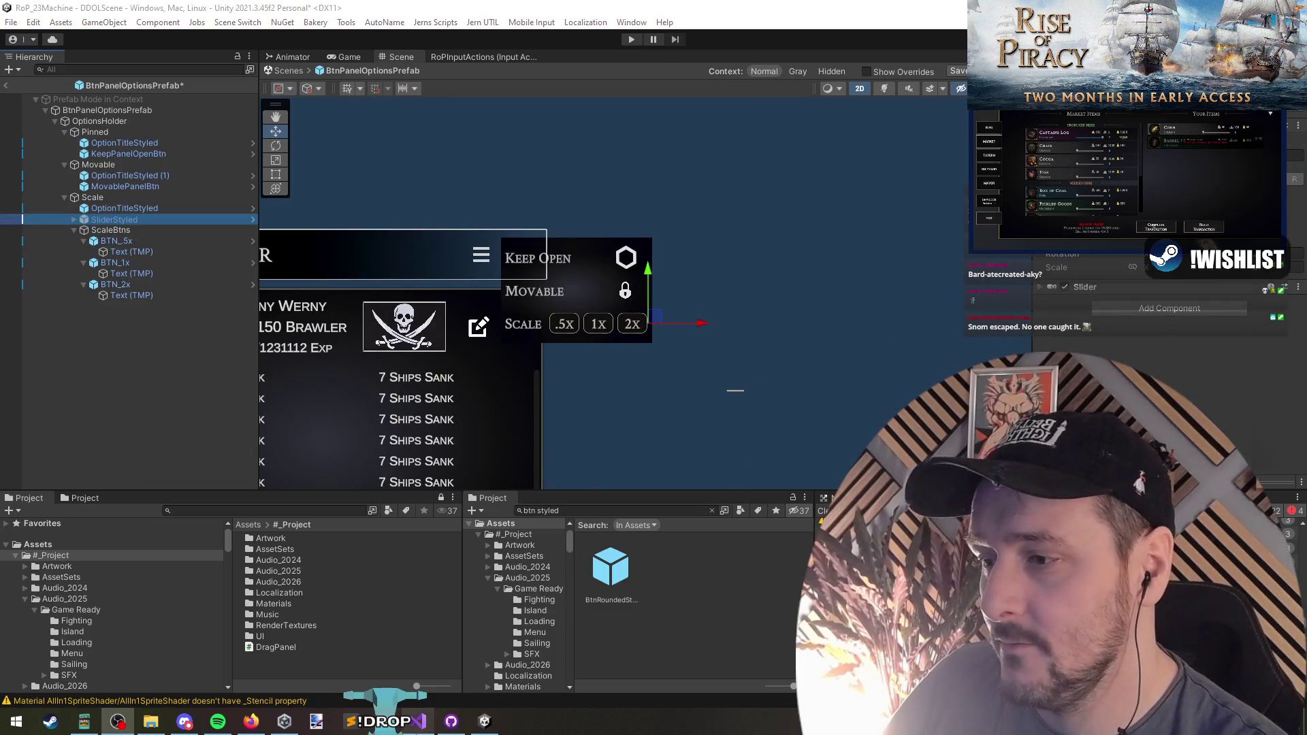
{"action": "key", "text": "alt+Tab"}
{"action": "scroll", "coordinate": [571, 233], "scroll_direction": "up", "scroll_amount": 3}
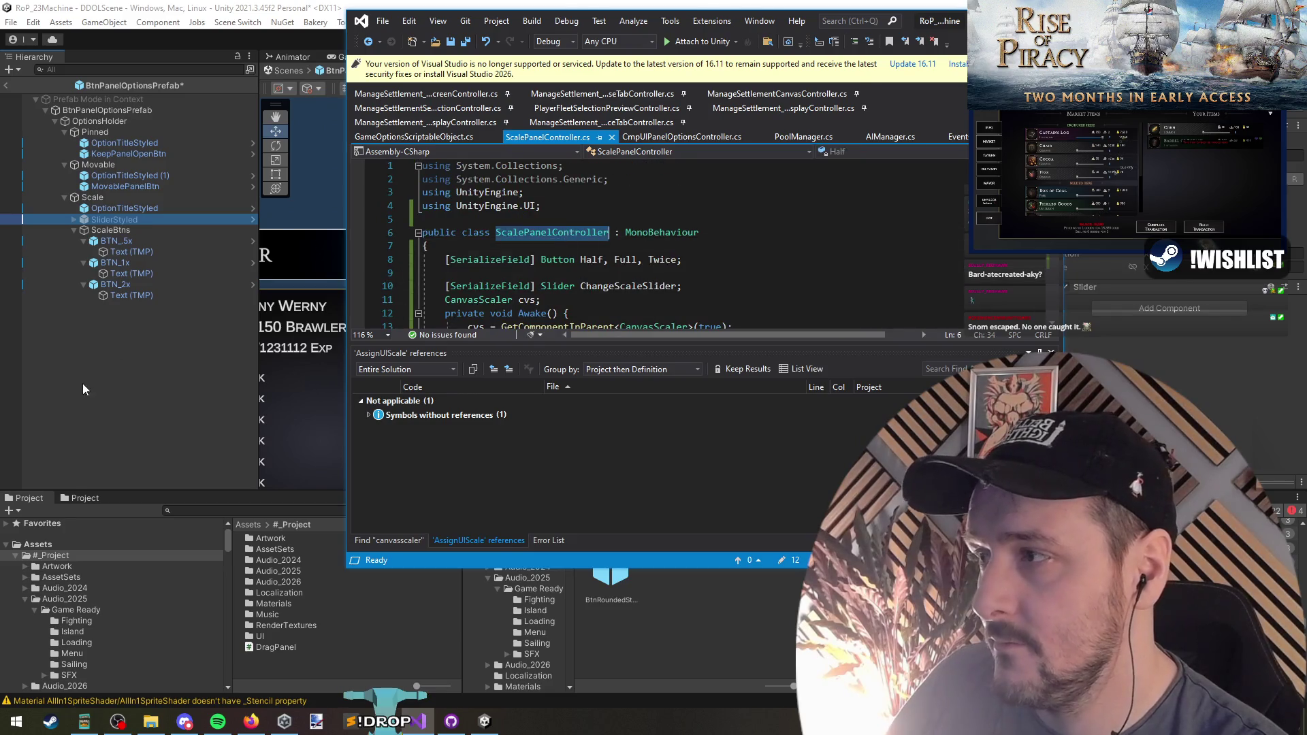
Exit prefab mode and save the renamed options prefab
{"action": "left_click", "coordinate": [84, 389]}
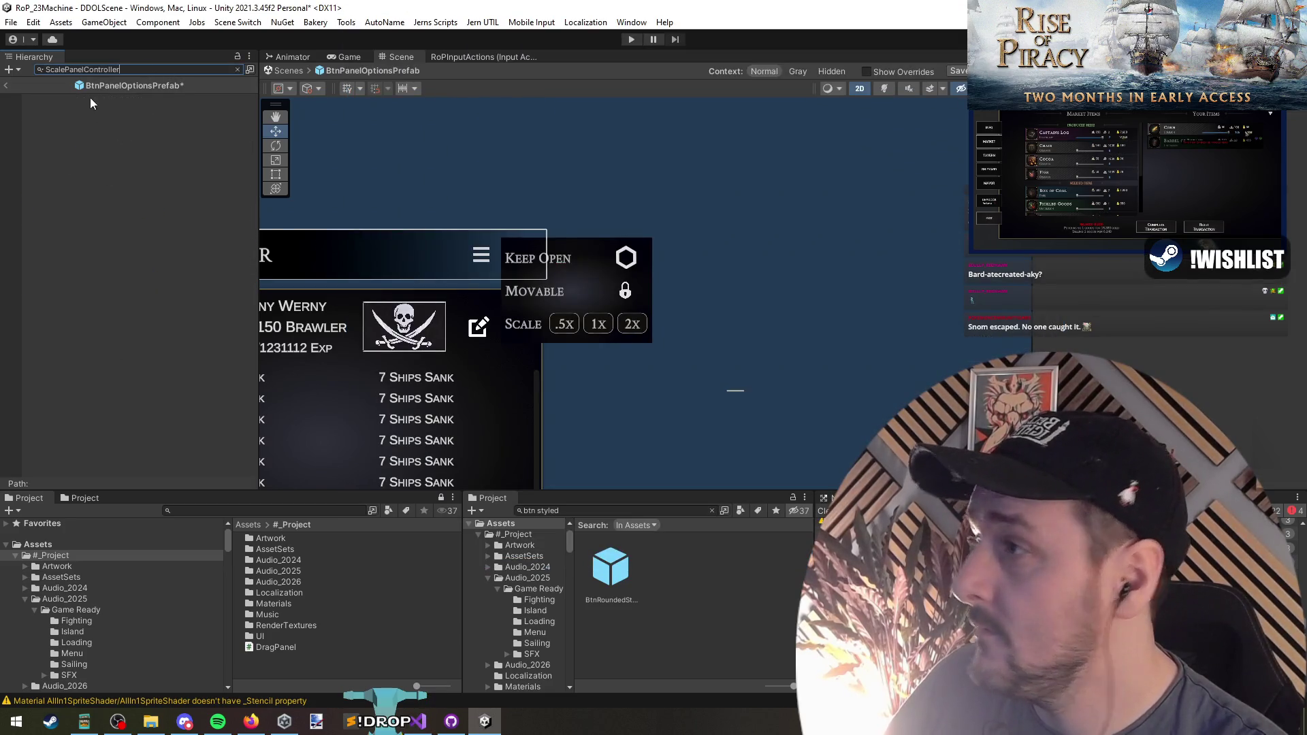
{"action": "left_click", "coordinate": [6, 87]}
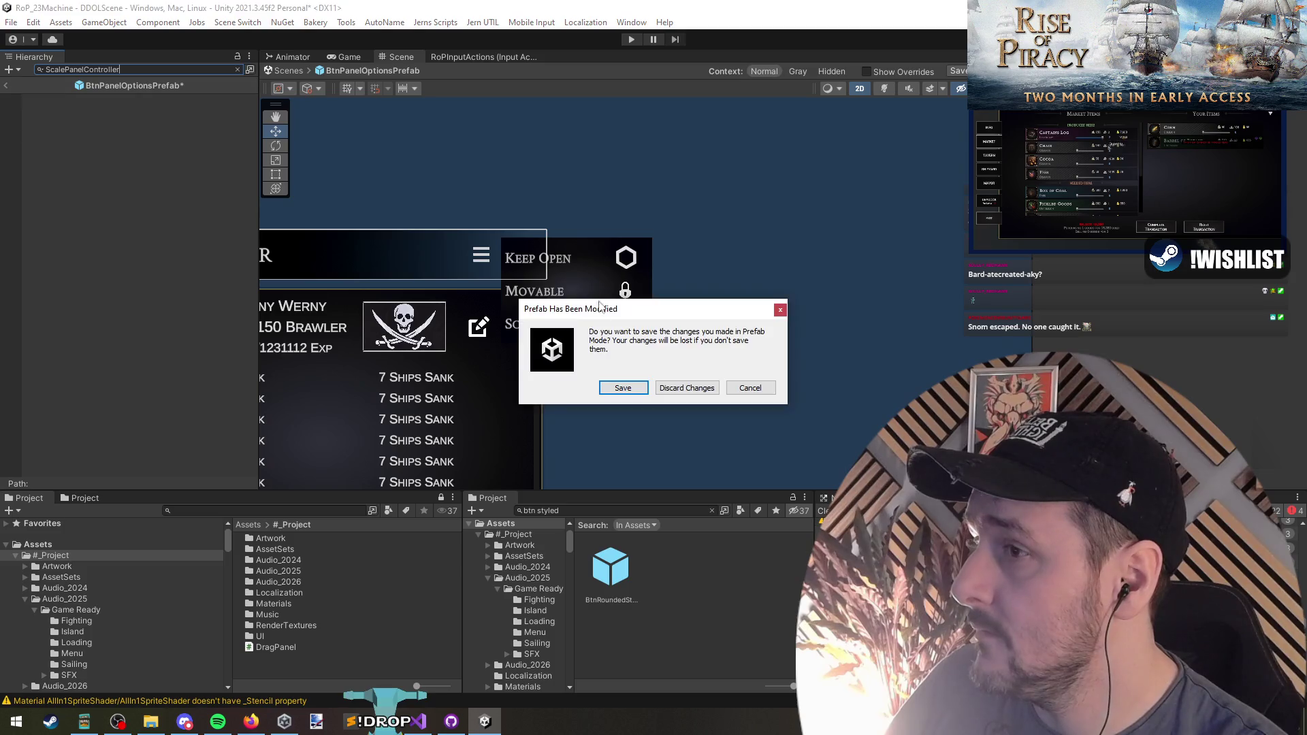
{"action": "left_click", "coordinate": [622, 387]}
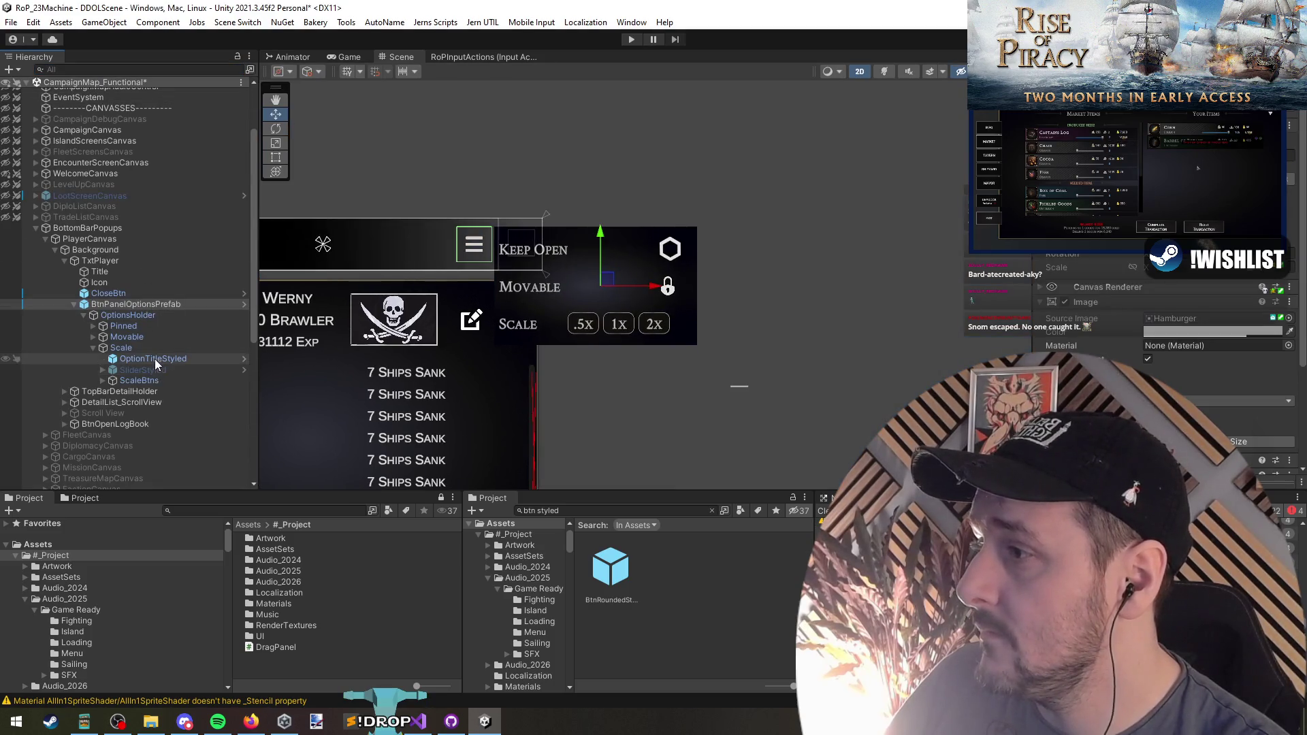
Remove the Scale Panel Controller component from SliderStyled
{"action": "left_click", "coordinate": [145, 347]}
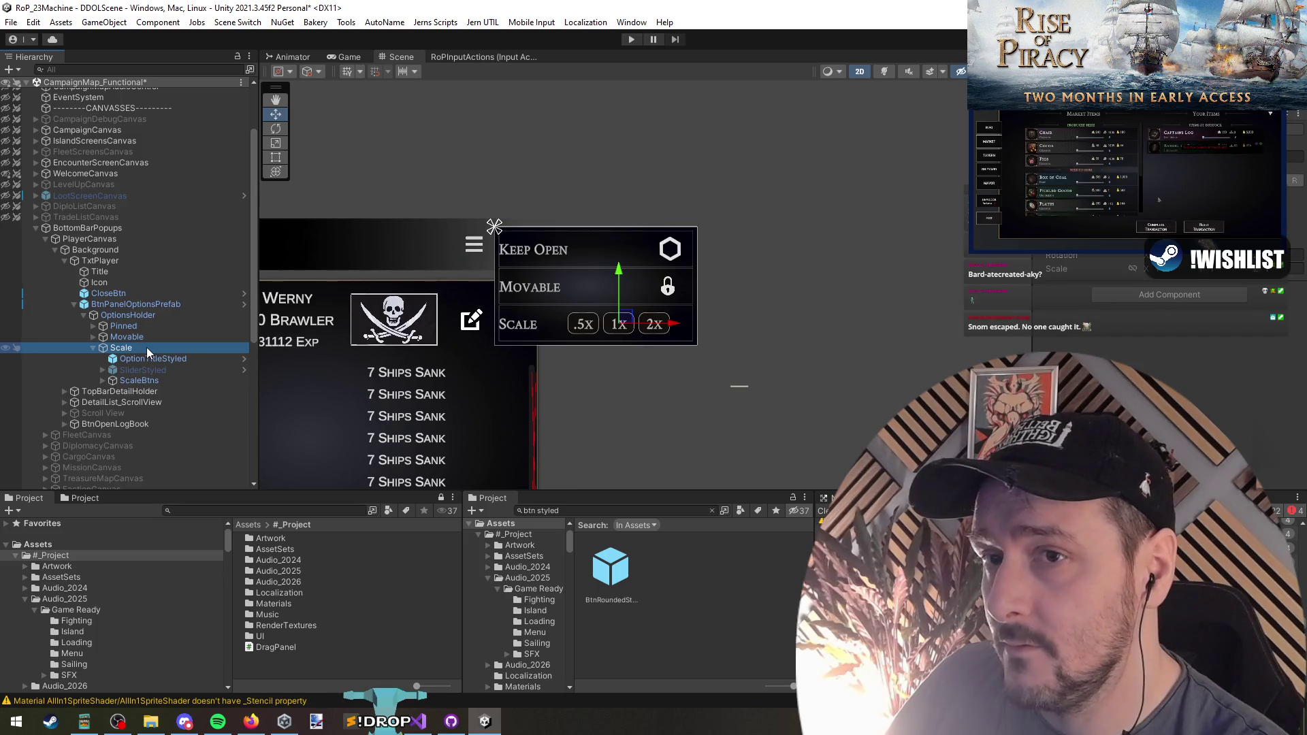
{"action": "left_click", "coordinate": [151, 358]}
{"action": "left_click", "coordinate": [161, 370]}
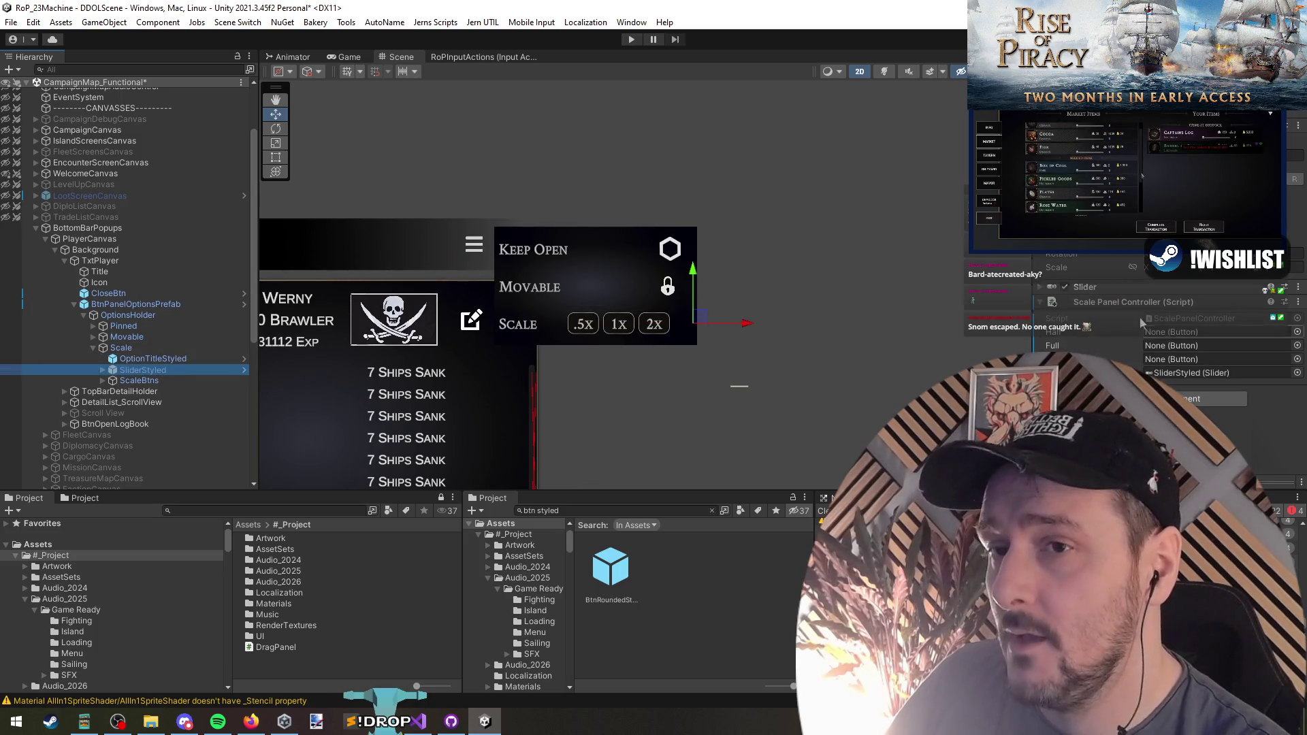
{"action": "right_click", "coordinate": [1083, 303]}
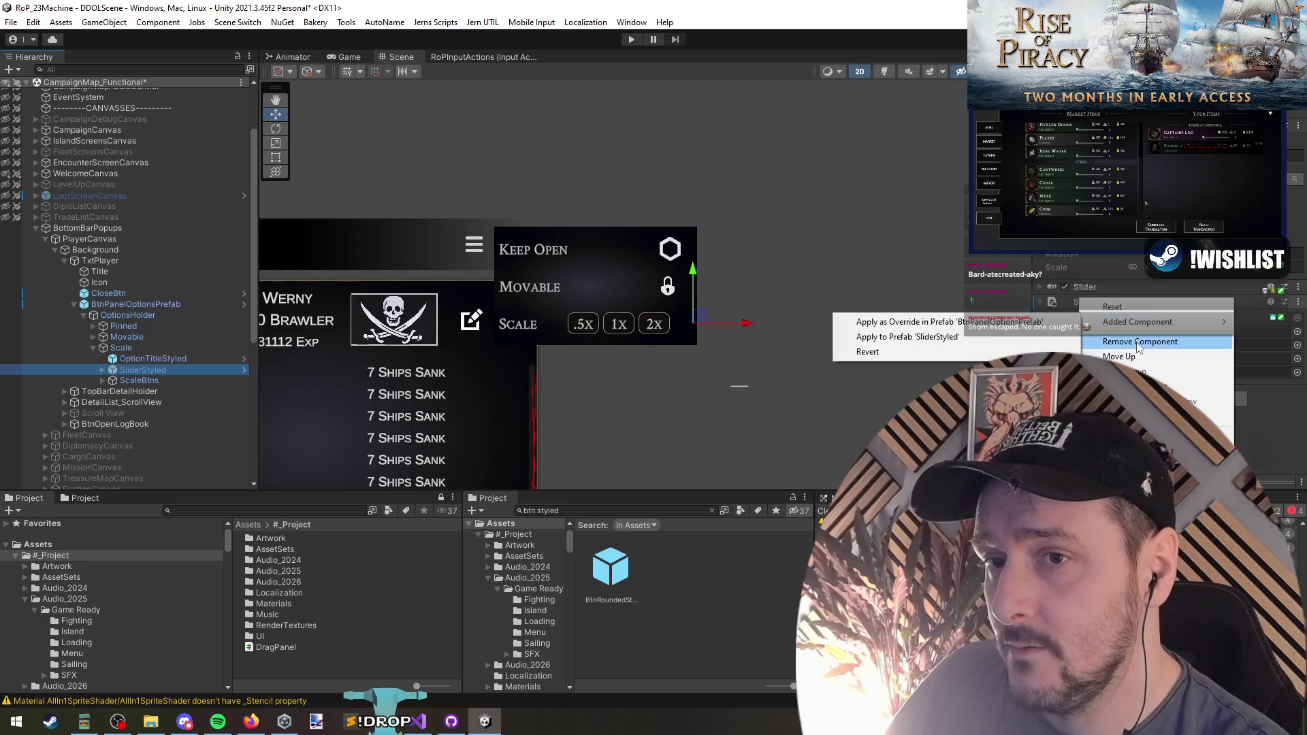
{"action": "left_click", "coordinate": [885, 320]}
Reopen BtnPanelOptionsPrefab in prefab mode
{"action": "left_click", "coordinate": [161, 383]}
{"action": "left_click", "coordinate": [137, 304]}
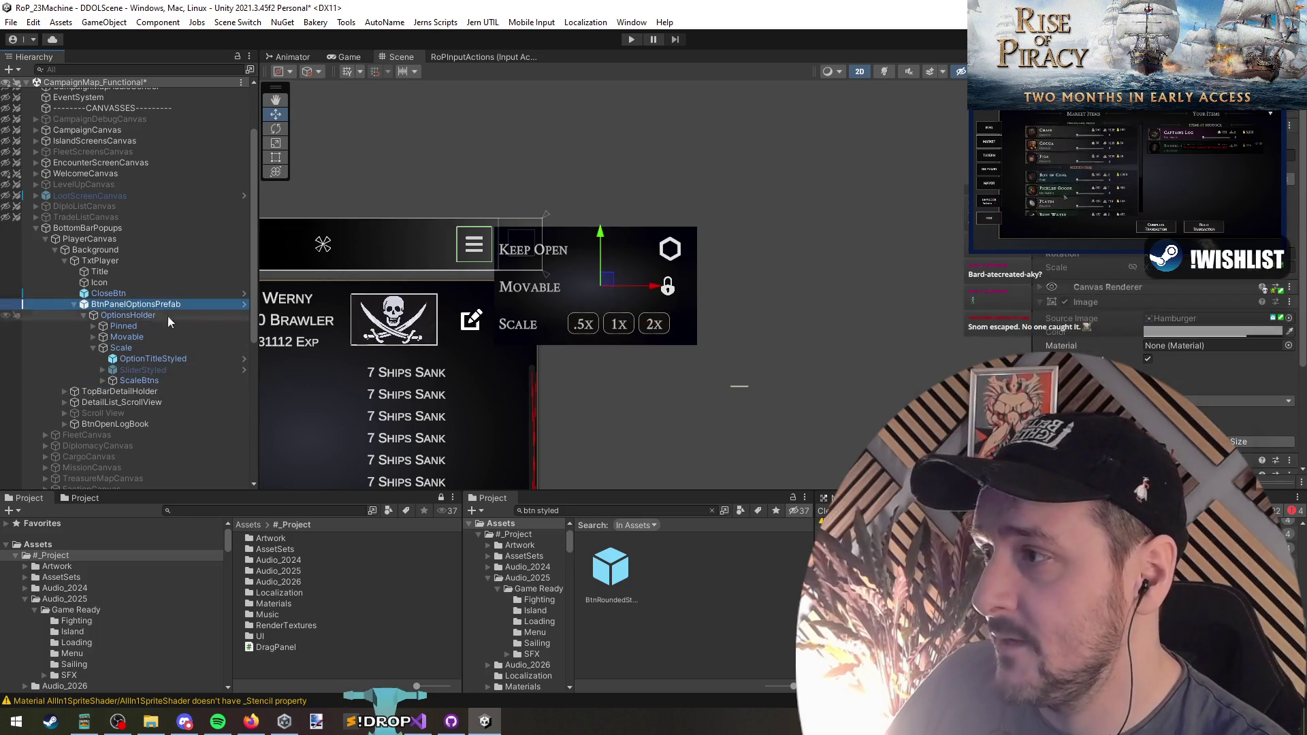
{"action": "left_click", "coordinate": [244, 304]}
{"action": "scroll", "coordinate": [565, 333], "scroll_direction": "up", "scroll_amount": 3}
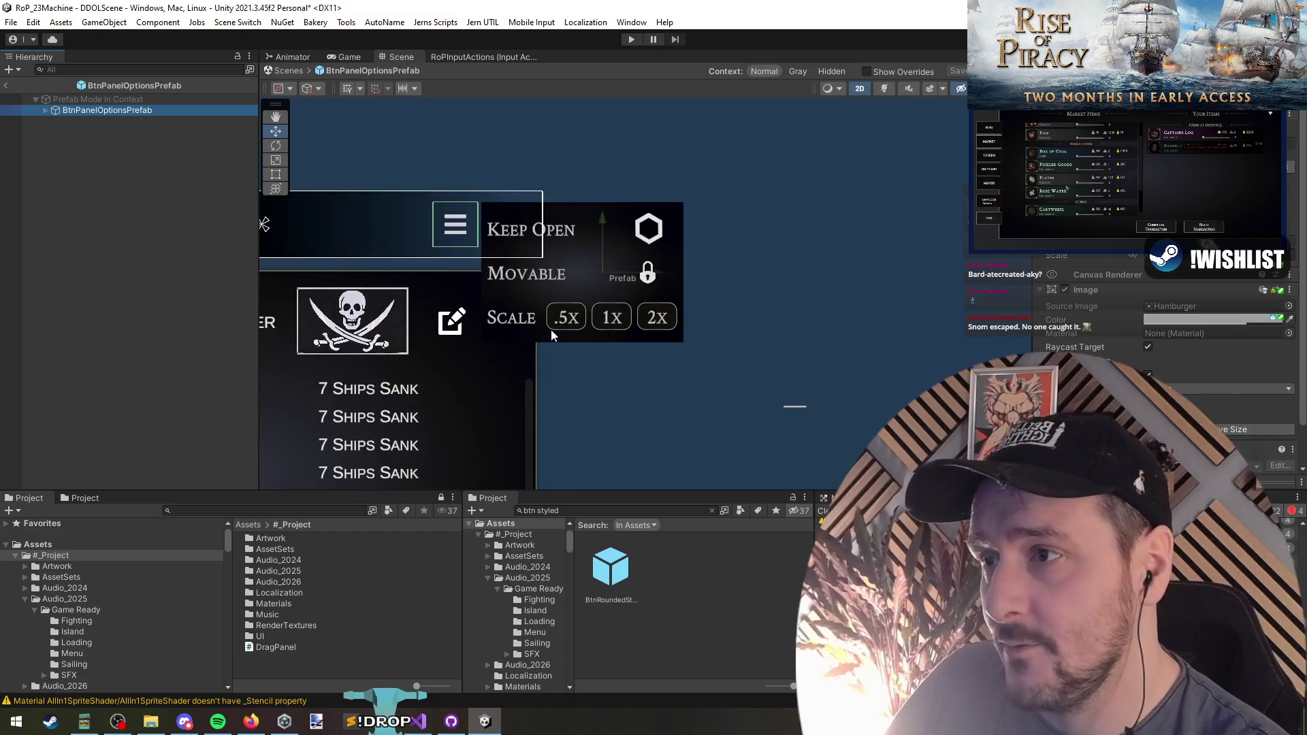
Open BtnPanelOptionsPrefab, widen OptionsHolder to 191.3 width and nudge it slightly right
{"action": "left_click", "coordinate": [75, 123]}
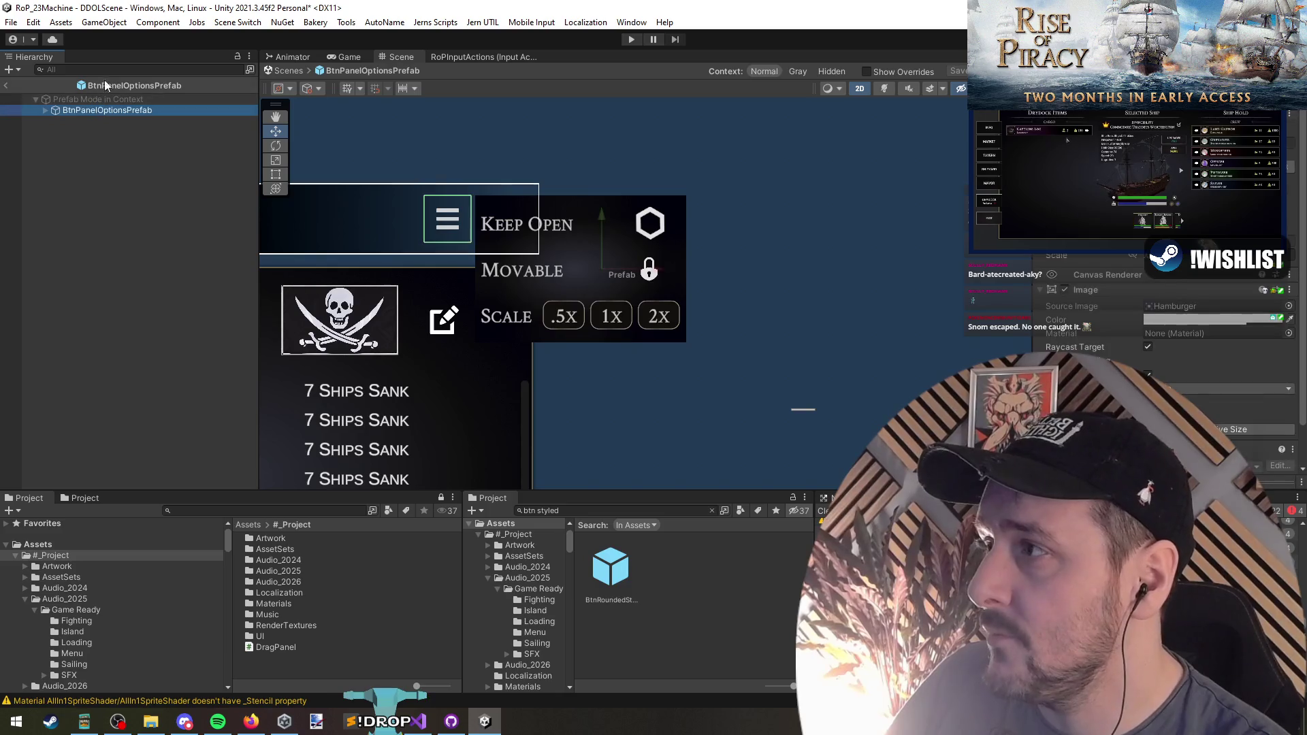
{"action": "left_click", "coordinate": [131, 87]}
{"action": "left_click", "coordinate": [688, 606]}
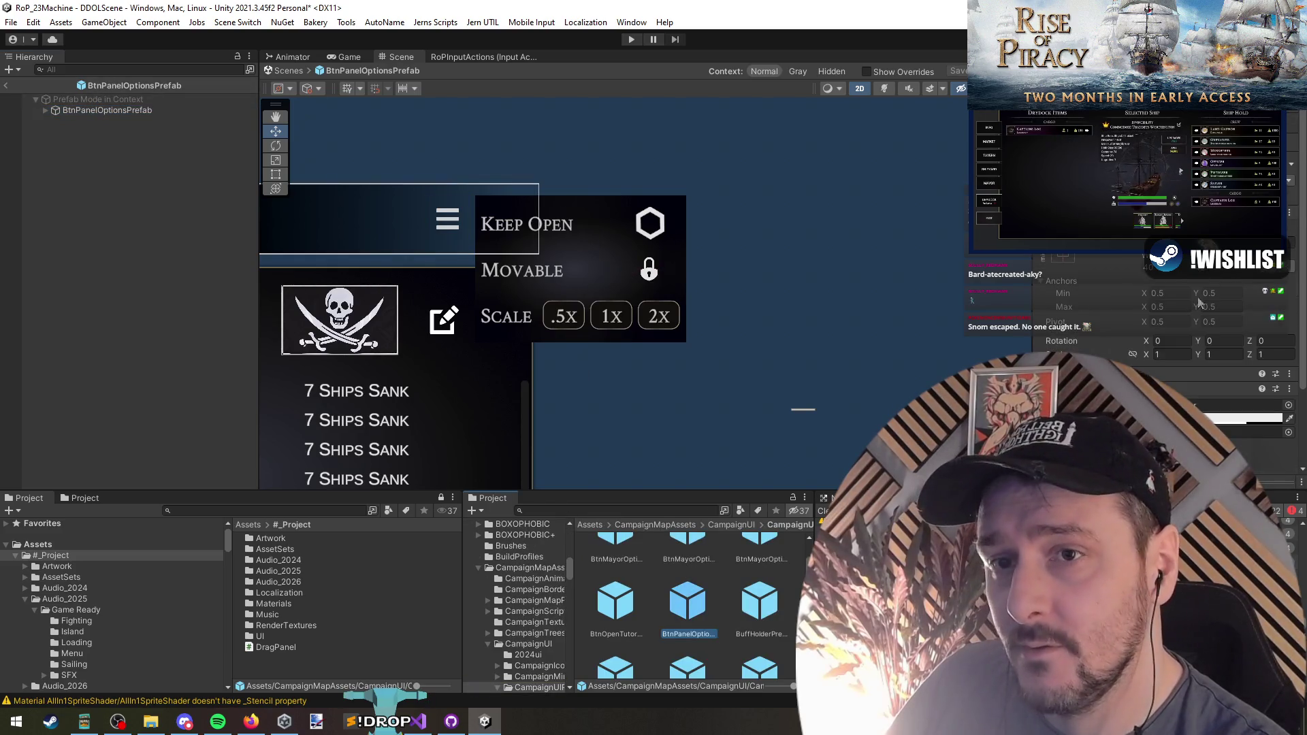
{"action": "left_click", "coordinate": [83, 109]}
{"action": "key", "text": "Right"}
{"action": "key", "text": "Down"}
{"action": "key", "text": "Right"}
{"action": "left_click_drag", "start_coordinate": [1117, 147], "coordinate": [1134, 147]}
{"action": "left_click_drag", "start_coordinate": [667, 275], "coordinate": [674, 276]}
Add a Scale Panel Controller component to the Scale row via the 'scale' search
{"action": "left_click", "coordinate": [134, 237]}
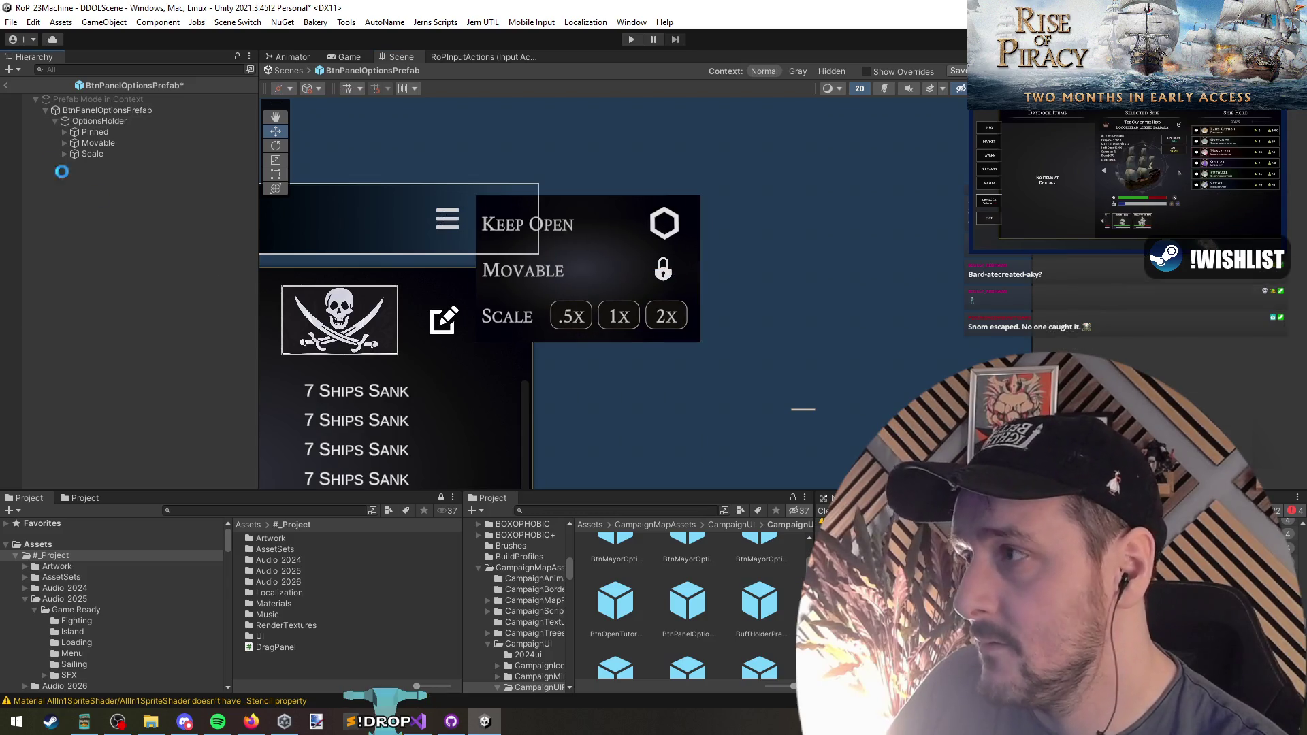
{"action": "left_click", "coordinate": [125, 157]}
{"action": "key", "text": "Up"}
{"action": "key", "text": "Up"}
{"action": "left_click", "coordinate": [128, 158]}
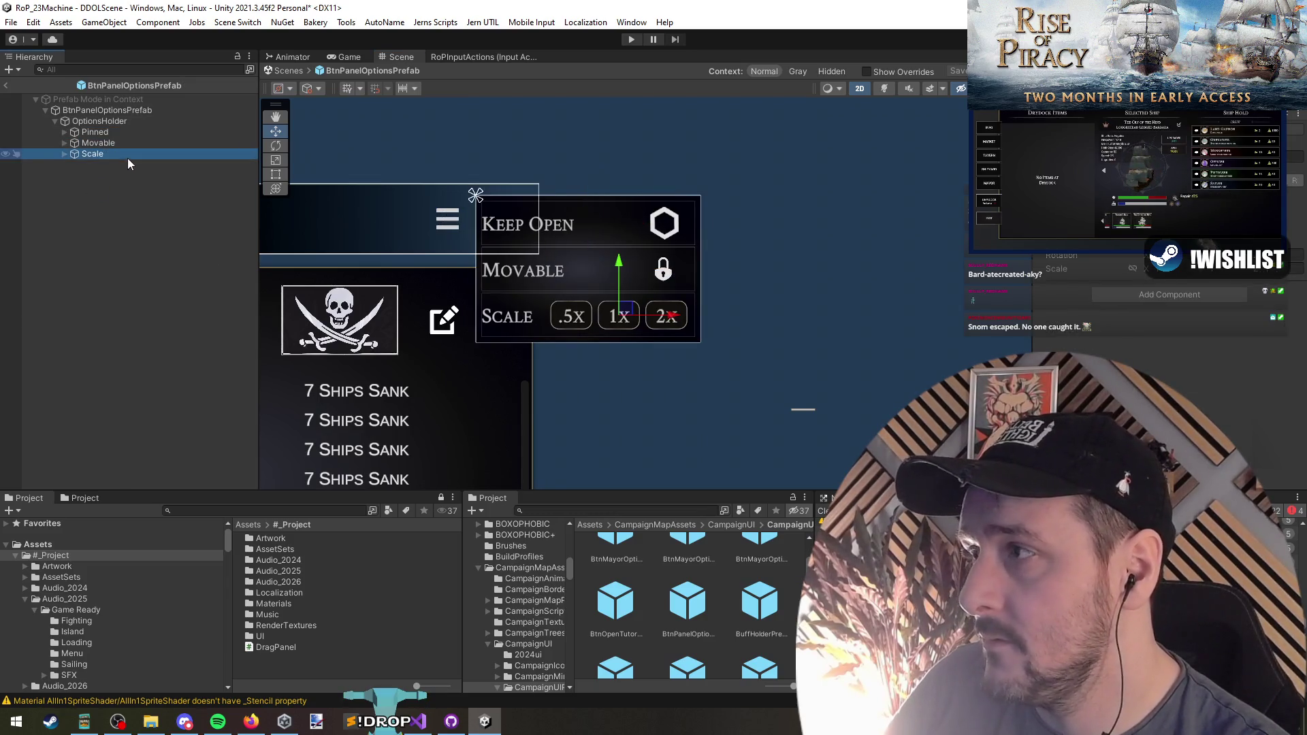
{"action": "key", "text": "Right"}
{"action": "key", "text": "Right"}
{"action": "key", "text": "Left"}
{"action": "key", "text": "Left"}
{"action": "key", "text": "Right"}
{"action": "key", "text": "Right"}
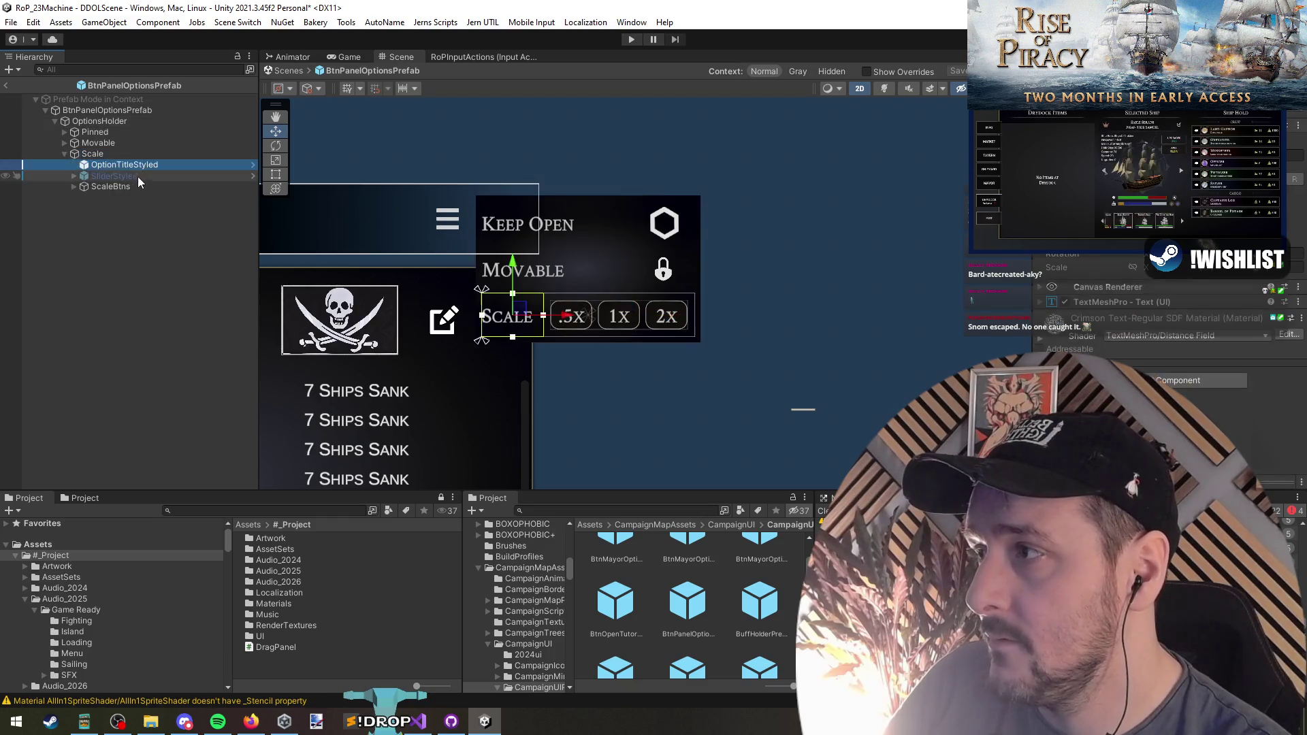
{"action": "key", "text": "Left"}
{"action": "key", "text": "Left"}
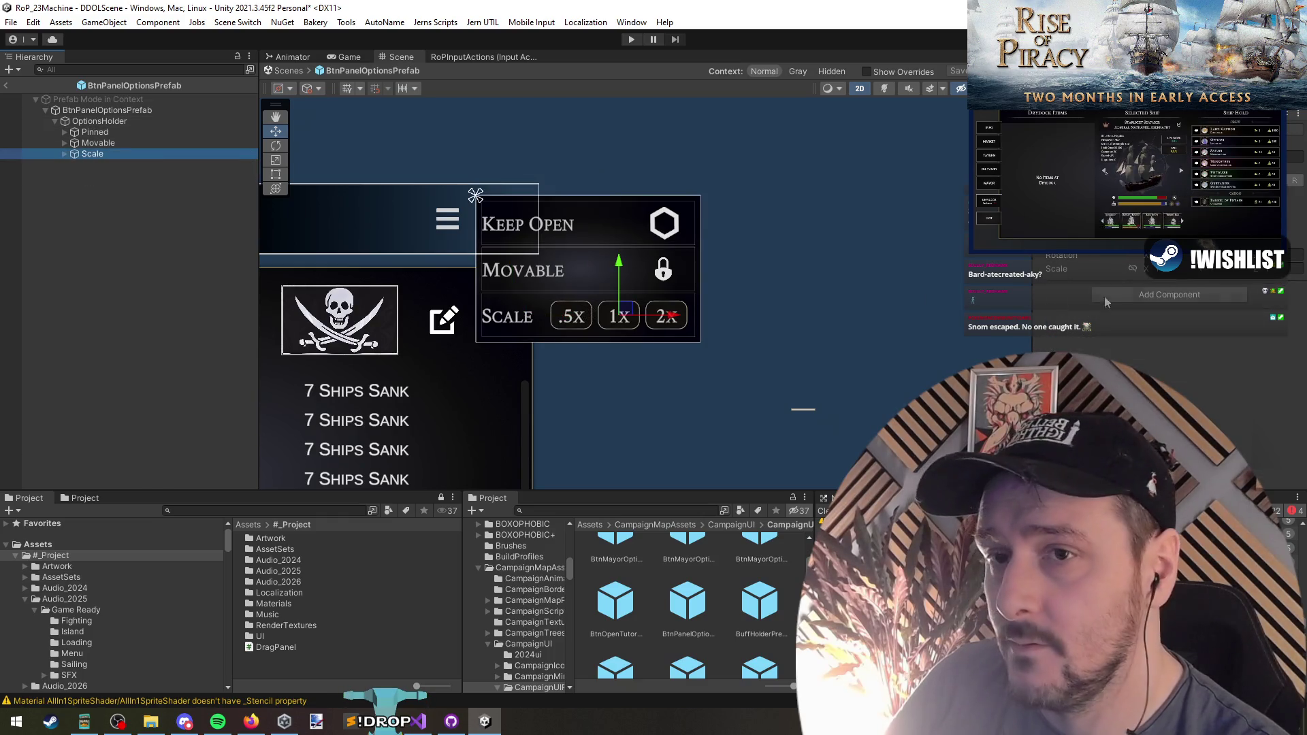
{"action": "left_click", "coordinate": [1140, 297]}
{"action": "type", "text": "horiz"}
{"action": "key", "text": "BackSpace"}
{"action": "key", "text": "BackSpace"}
{"action": "key", "text": "BackSpace"}
{"action": "type", "text": "scale"}
{"action": "key", "text": "Return"}
Assign BTN_.5x to the Half field and SliderStyled to the Slider field
{"action": "left_click", "coordinate": [64, 153]}
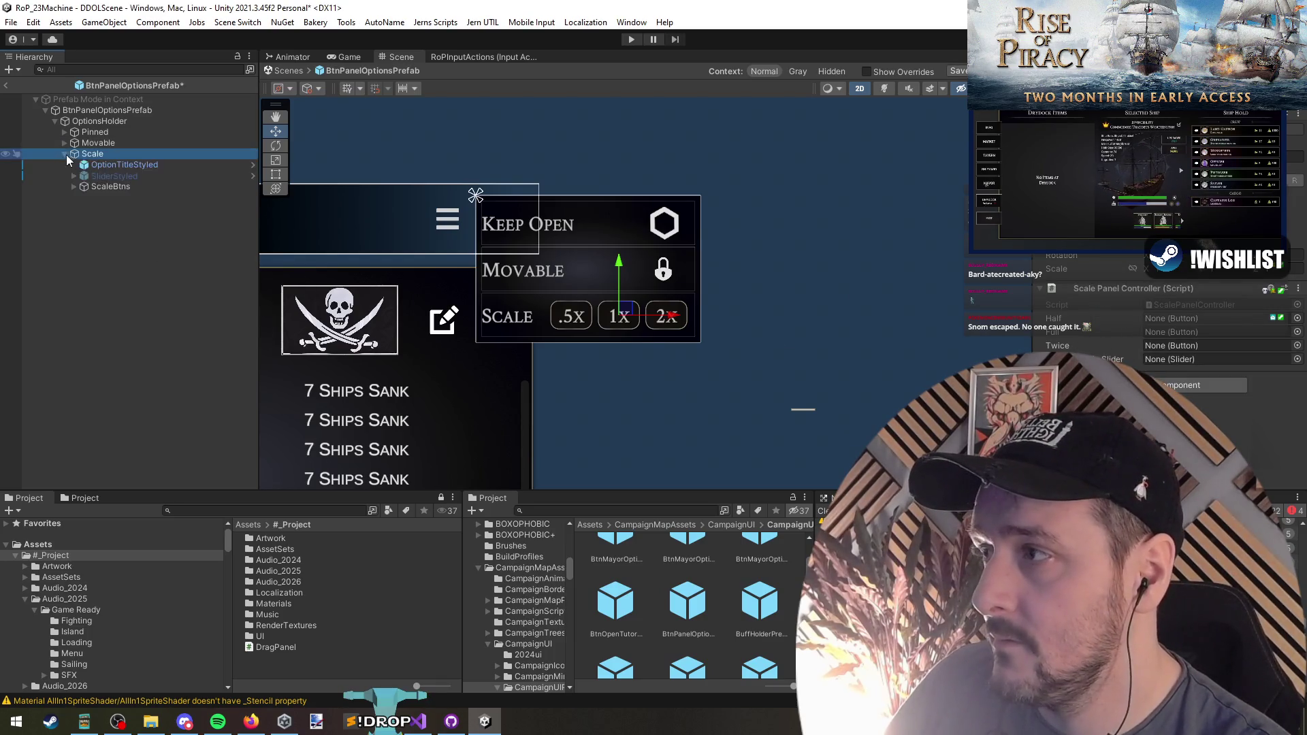
{"action": "left_click", "coordinate": [75, 187]}
{"action": "mouse_move", "coordinate": [91, 202]}
{"action": "left_mouse_down"}
{"action": "mouse_move", "coordinate": [1202, 324]}
{"action": "mouse_move", "coordinate": [613, 286]}
{"action": "mouse_move", "coordinate": [1185, 332]}
{"action": "mouse_move", "coordinate": [1166, 346]}
{"action": "left_mouse_up"}
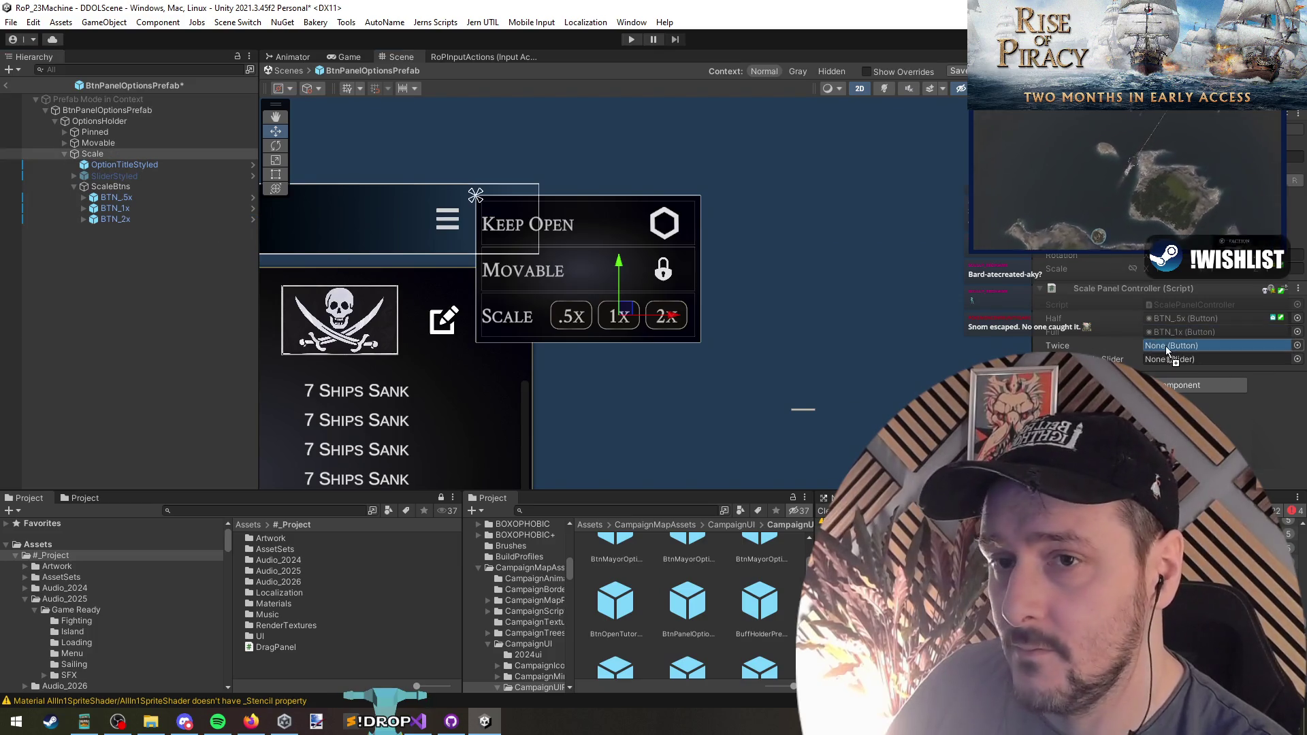
{"action": "left_click_drag", "start_coordinate": [116, 184], "coordinate": [1191, 359]}
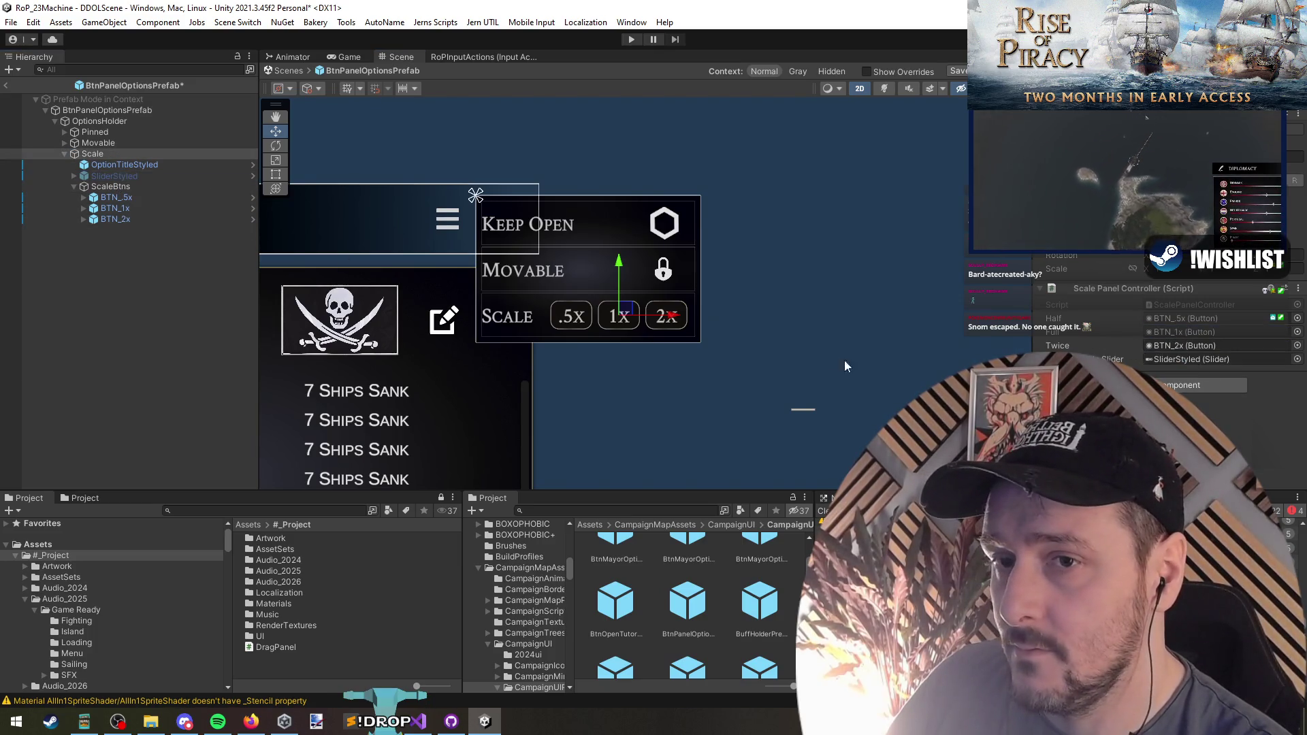
{"action": "left_click", "coordinate": [75, 283]}
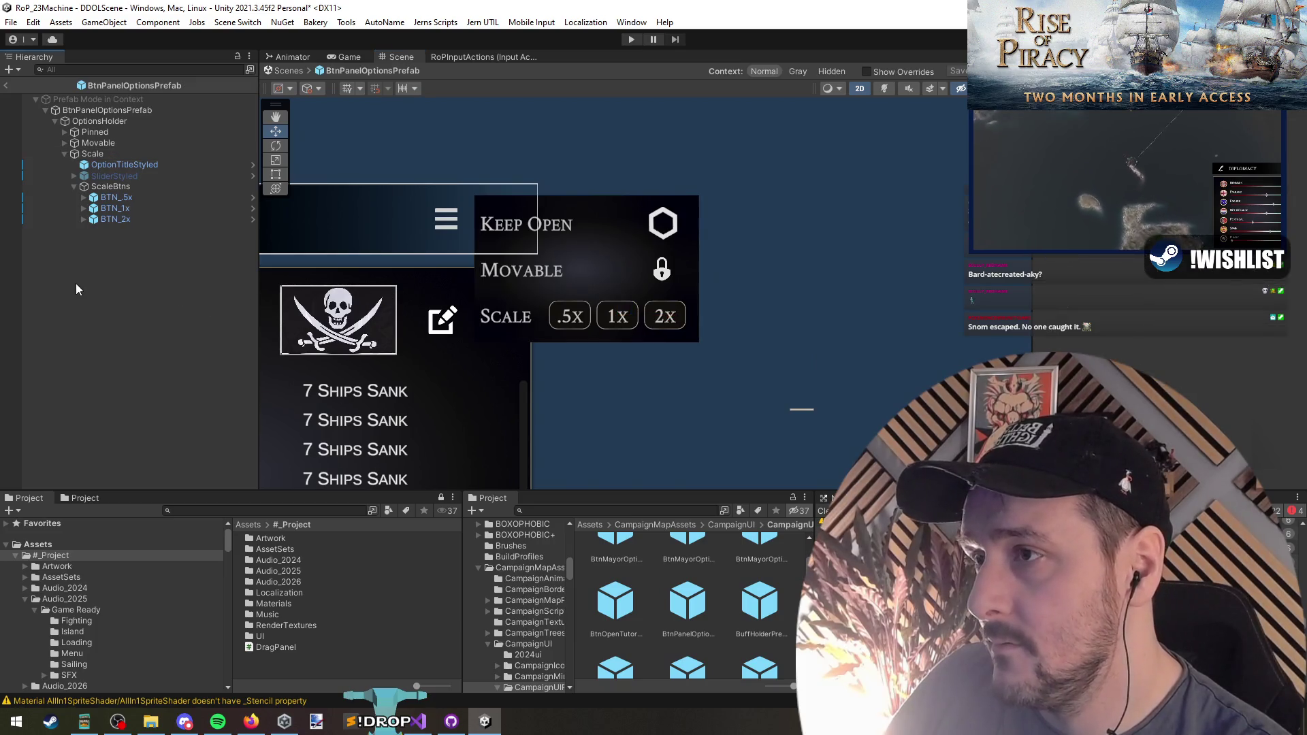
Change the Image colour of both KeepPanelOpenBtn and MovablePanelBtn icons
{"action": "scroll", "coordinate": [558, 289], "scroll_direction": "down", "scroll_amount": 3}
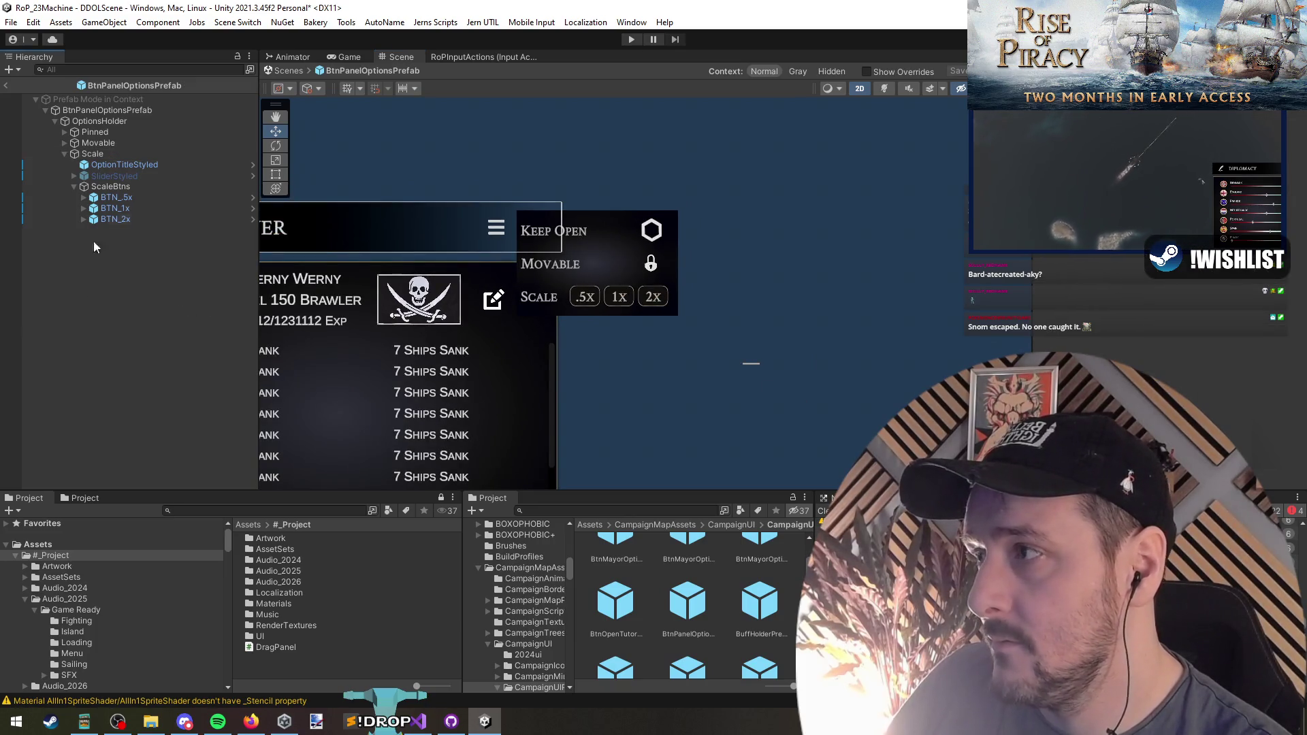
{"action": "scroll", "coordinate": [664, 275], "scroll_direction": "up", "scroll_amount": 5}
{"action": "left_click", "coordinate": [655, 246]}
{"action": "left_click", "coordinate": [664, 327], "text": "ctrl"}
{"action": "left_click", "coordinate": [116, 144], "text": "ctrl"}
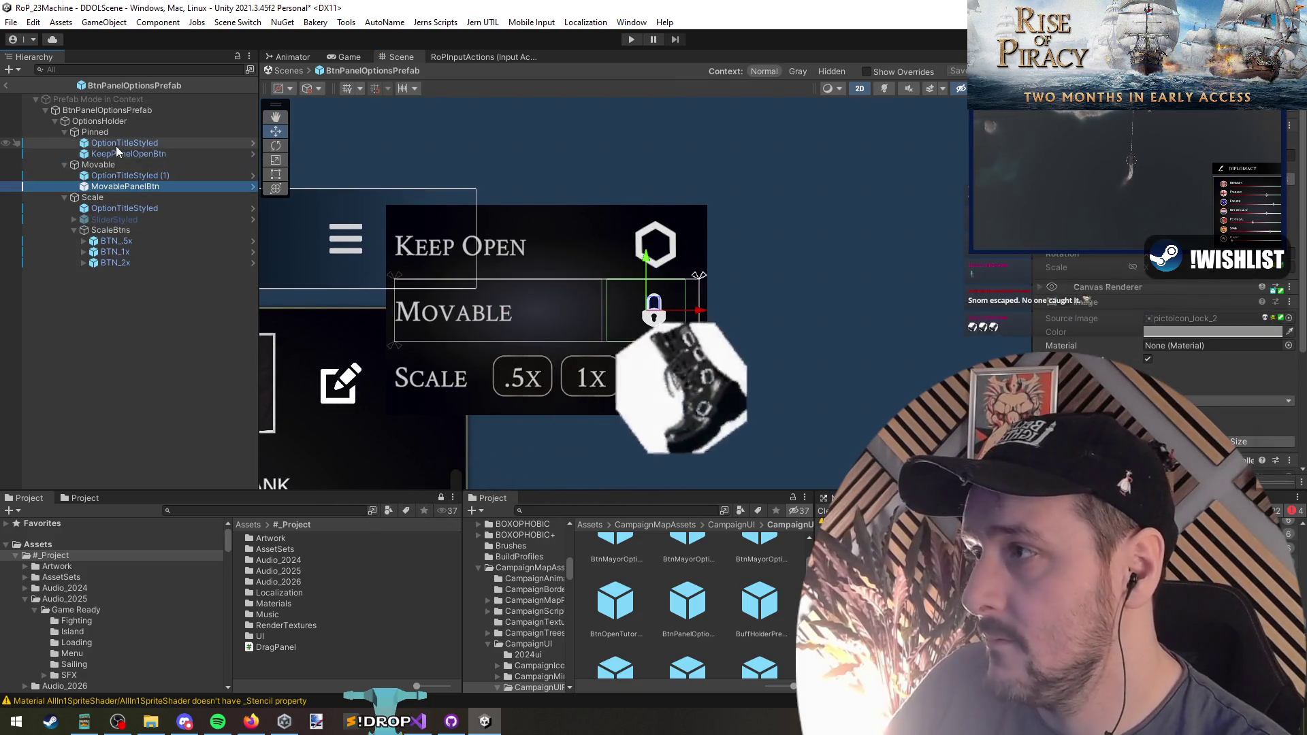
{"action": "left_click", "coordinate": [117, 155], "text": "ctrl"}
{"action": "left_click", "coordinate": [117, 153]}
{"action": "left_click", "coordinate": [129, 186], "text": "ctrl"}
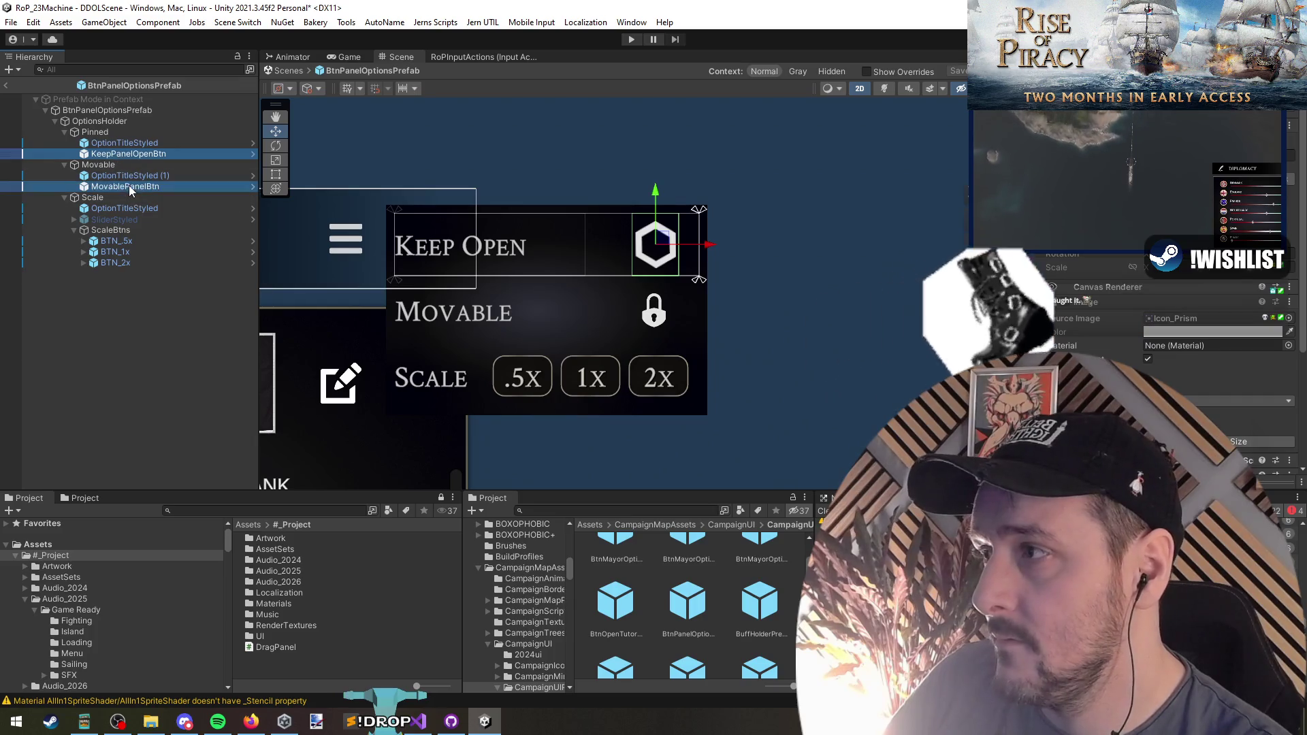
{"action": "left_click", "coordinate": [1296, 333]}
{"action": "left_click", "coordinate": [96, 371]}
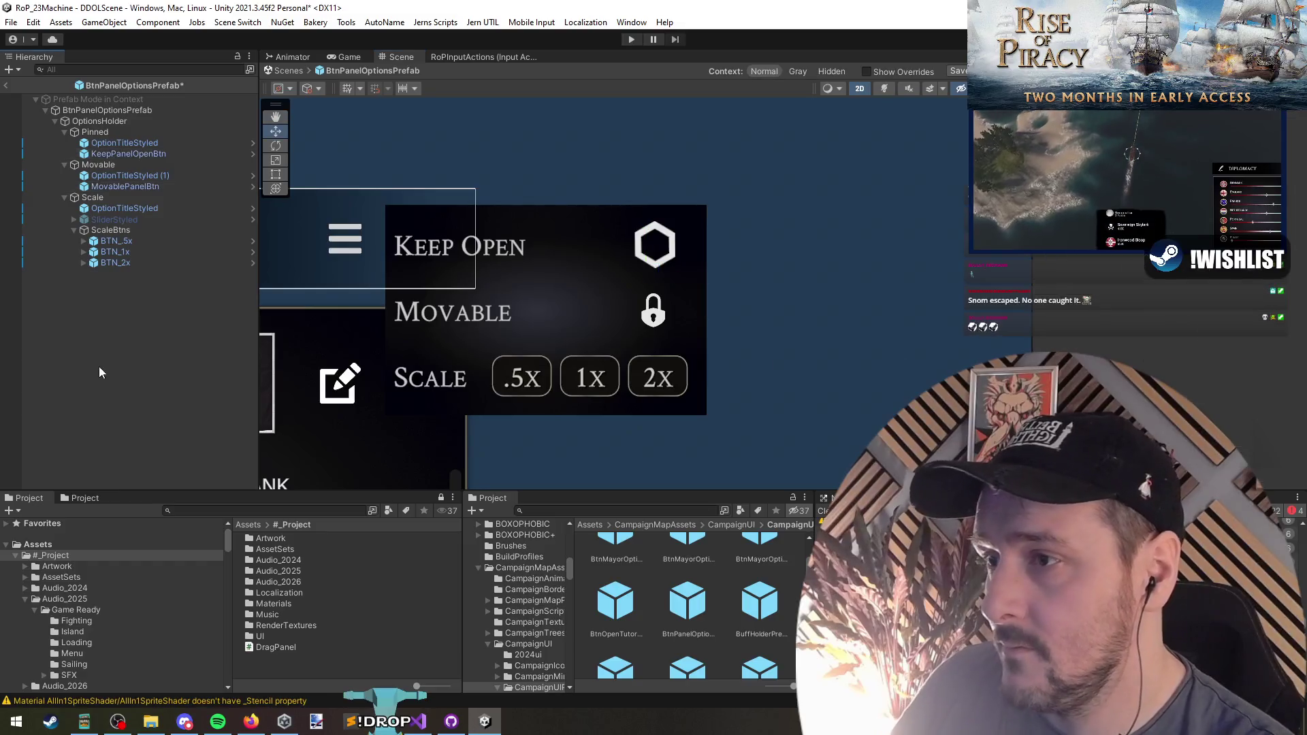
Leave prefab mode, save the CampaignMap_Functional scene, and bring up its scene options
{"action": "left_click", "coordinate": [5, 85]}
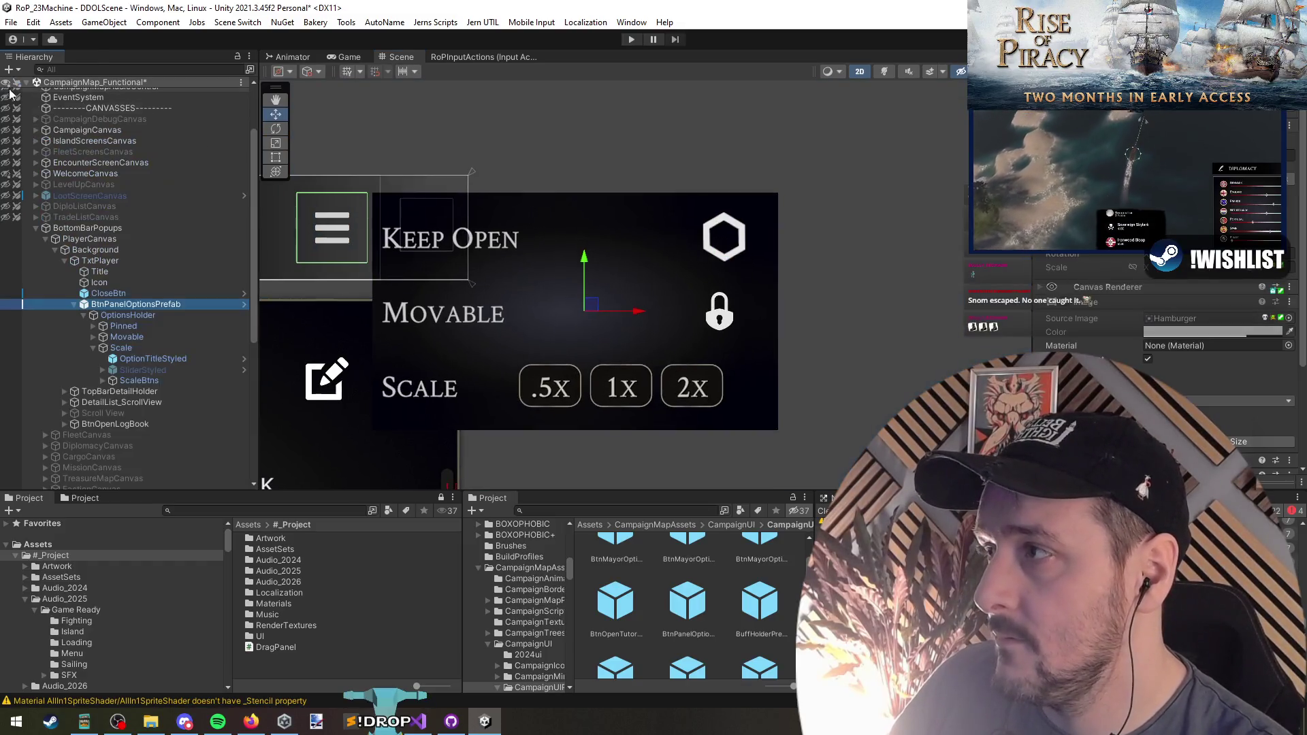
{"action": "left_click", "coordinate": [100, 240]}
{"action": "key", "text": "Left"}
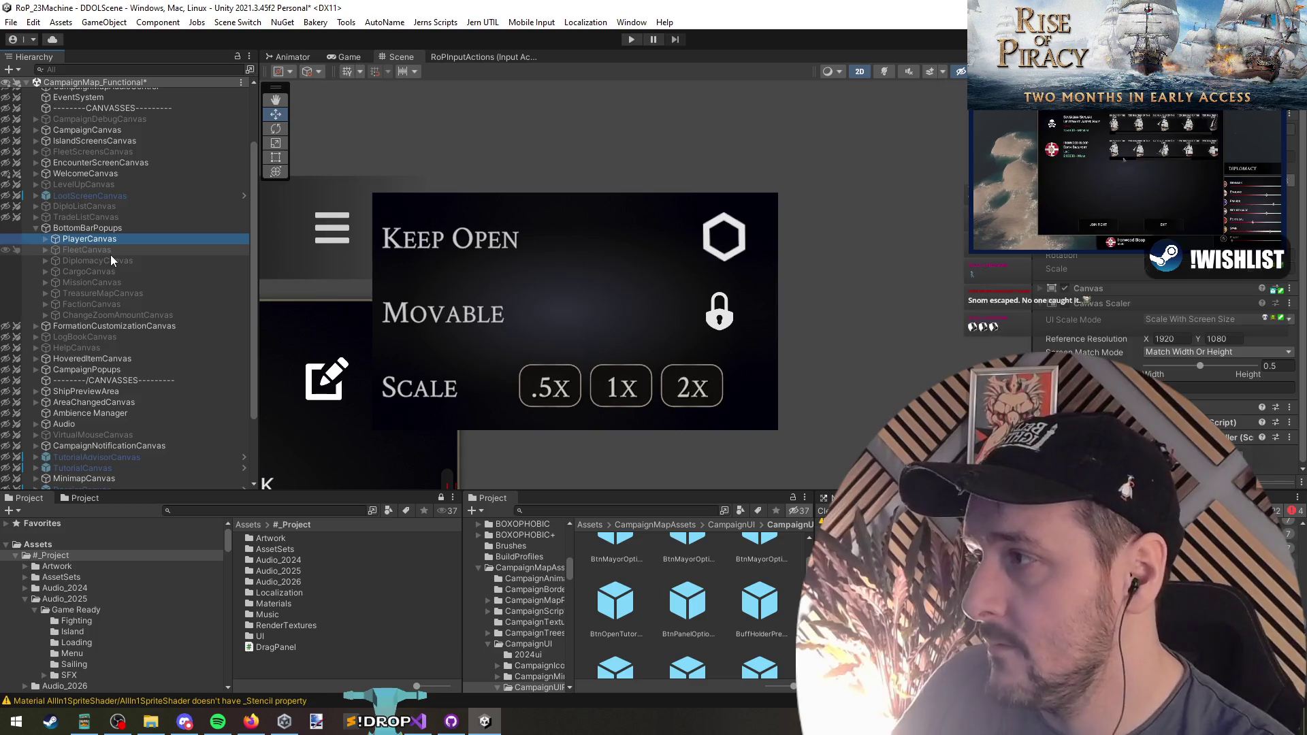
{"action": "key", "text": "ctrl+s"}
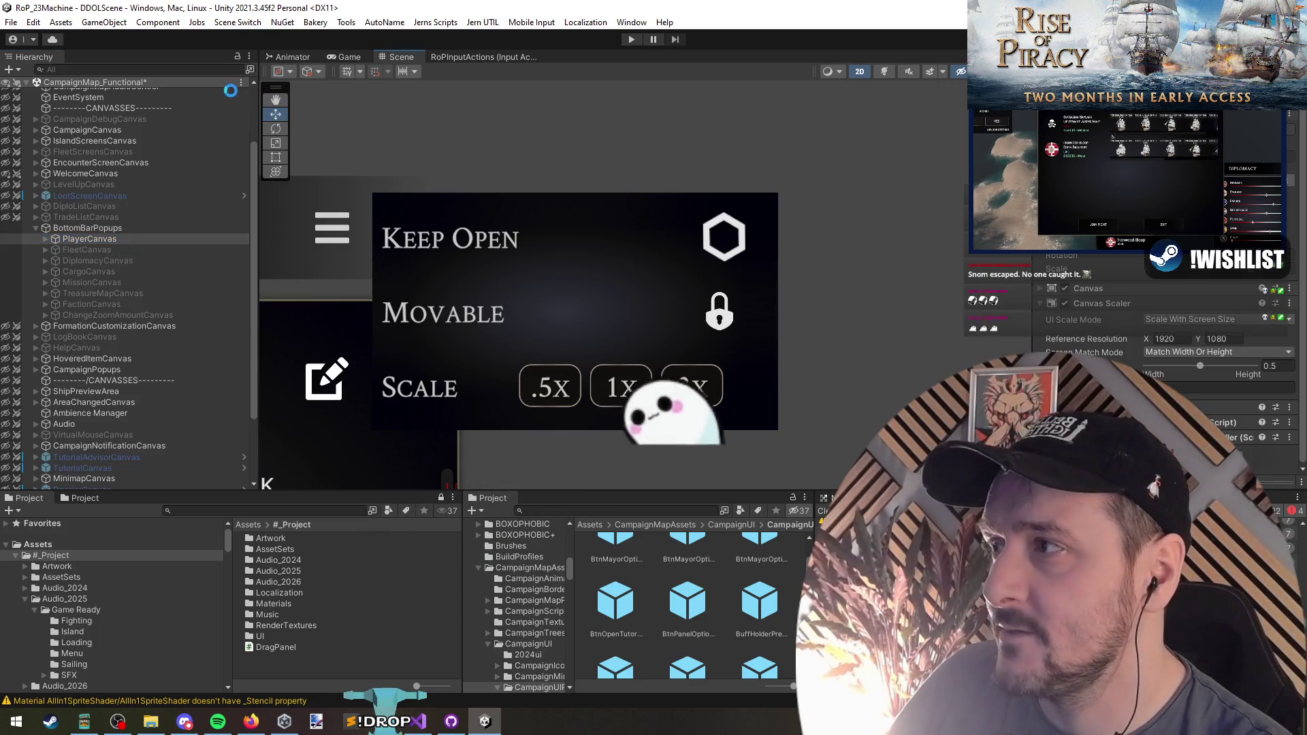
{"action": "left_click", "coordinate": [151, 85]}
{"action": "right_click", "coordinate": [128, 84]}
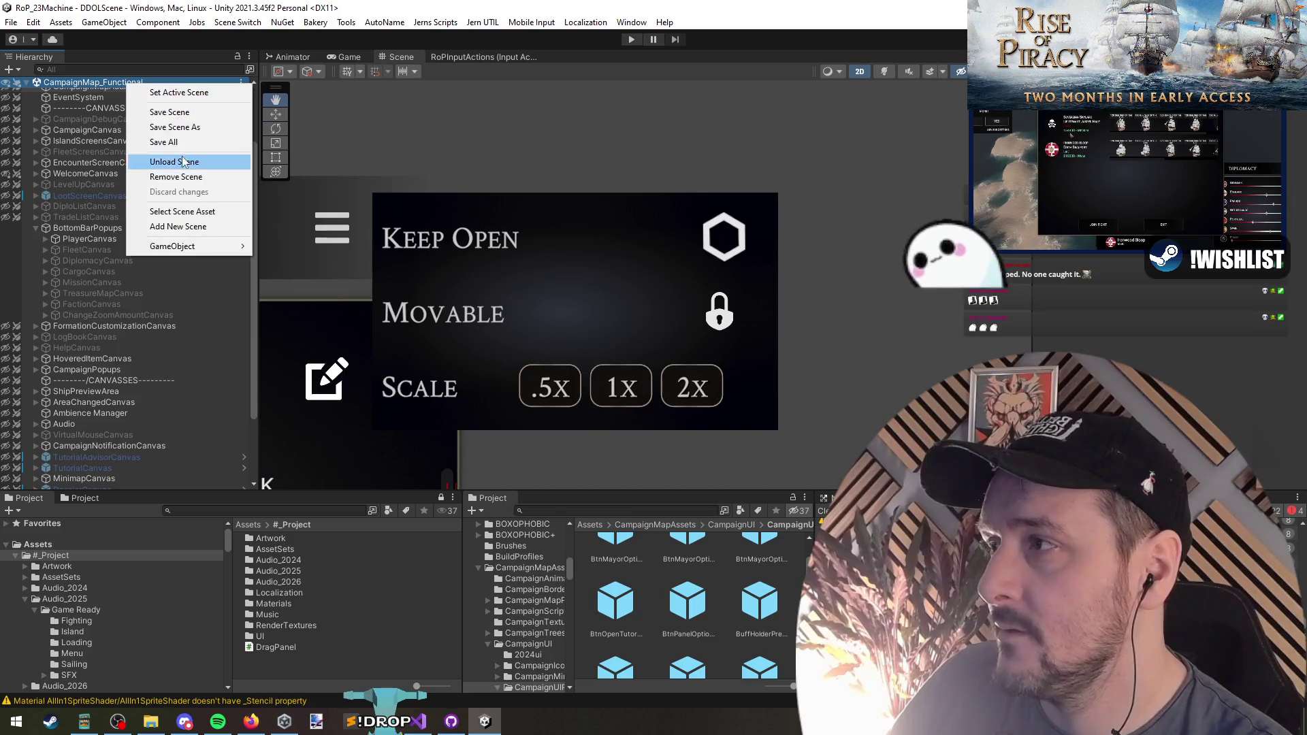
Unload CampaignMap_Functional, enter play mode, and continue the saved campaign
{"action": "left_click", "coordinate": [174, 162]}
{"action": "left_click", "coordinate": [631, 40]}
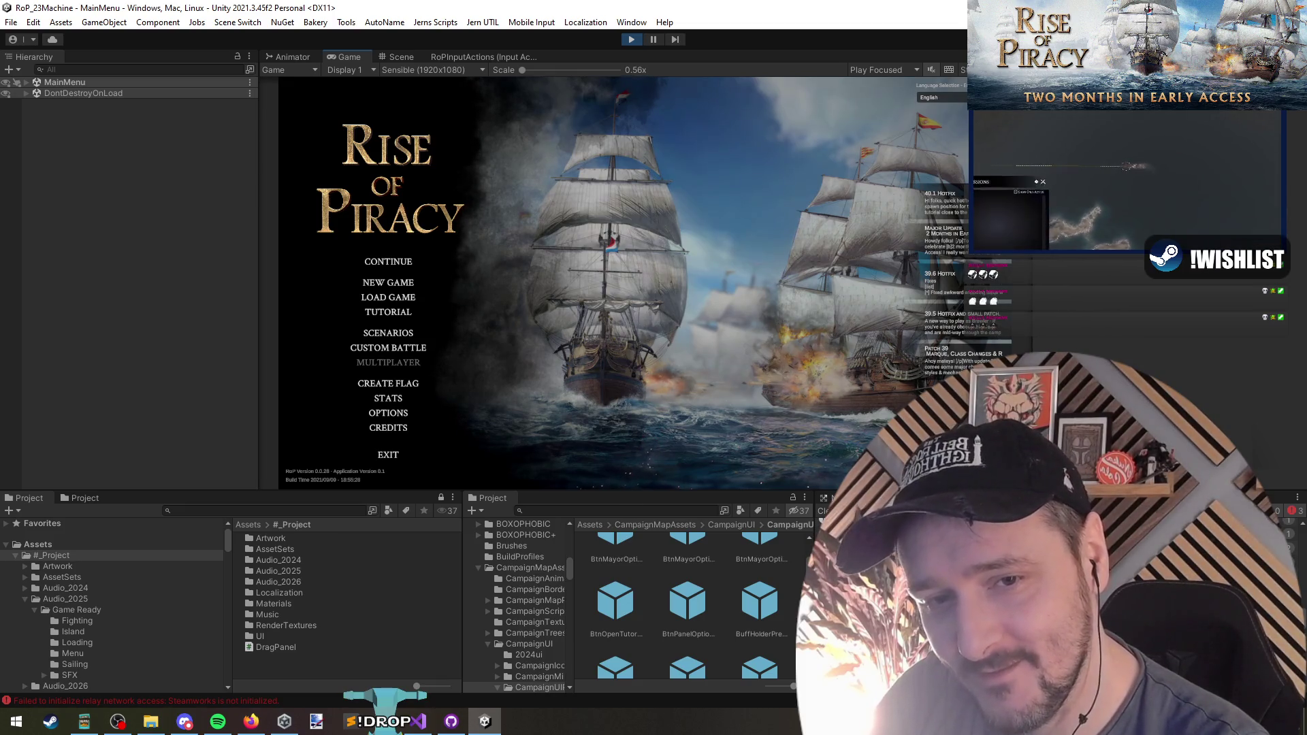
{"action": "left_click", "coordinate": [390, 267]}
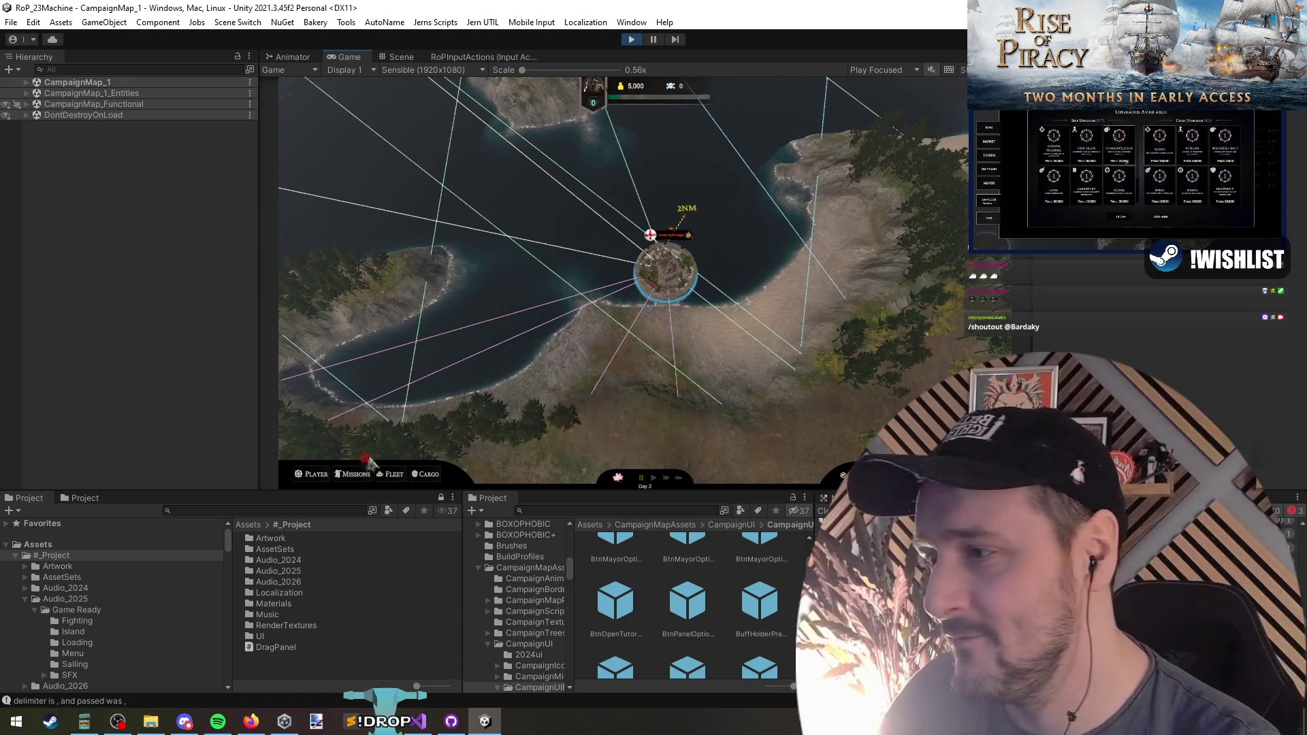
Open the Player stats panel and its options popup in the running game
{"action": "left_click", "coordinate": [312, 476]}
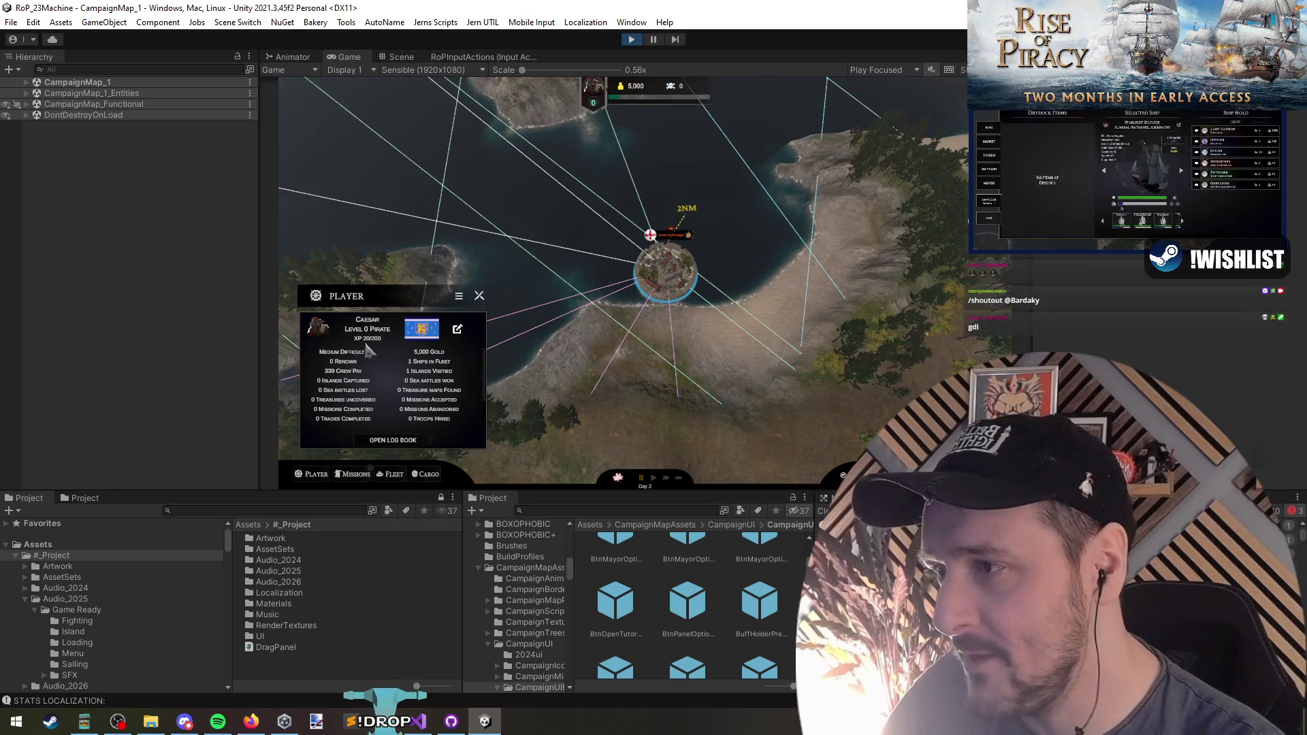
{"action": "left_click", "coordinate": [460, 300]}
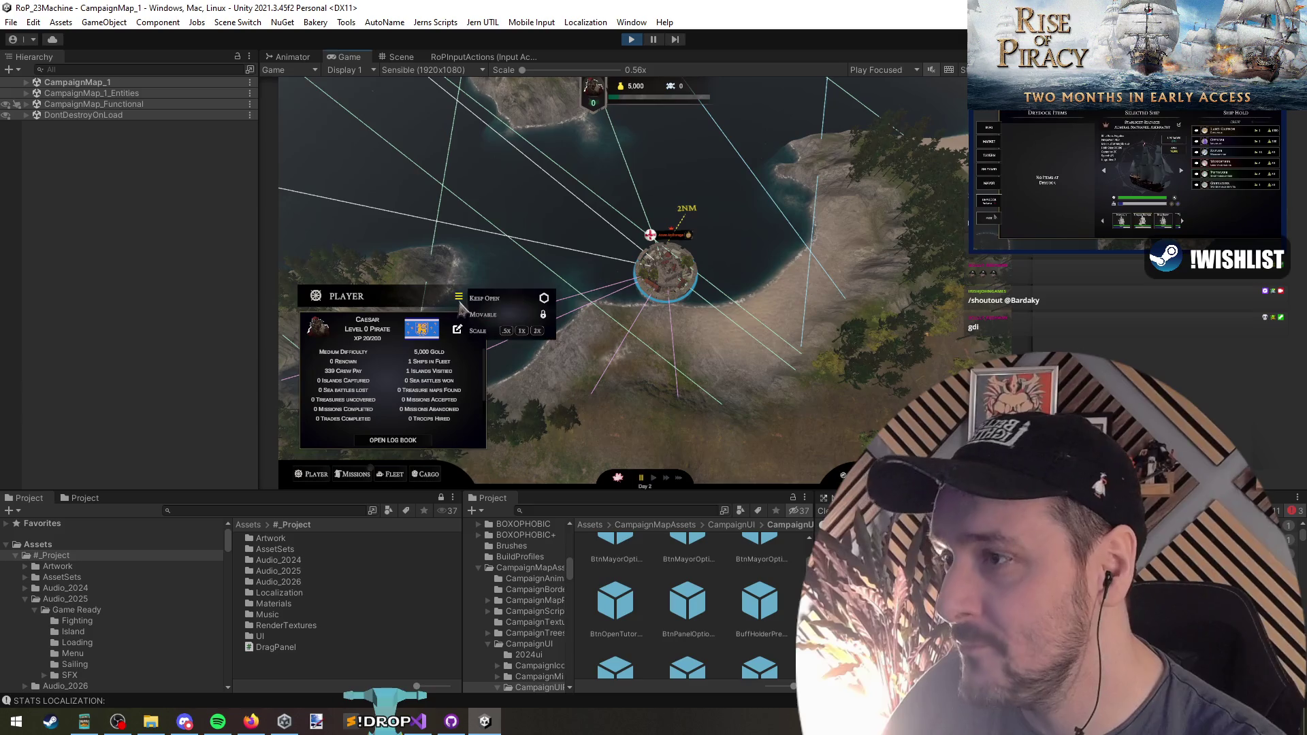
Test the Player panel's half and normal scale buttons, then reopen the options popup
{"action": "left_click", "coordinate": [507, 332]}
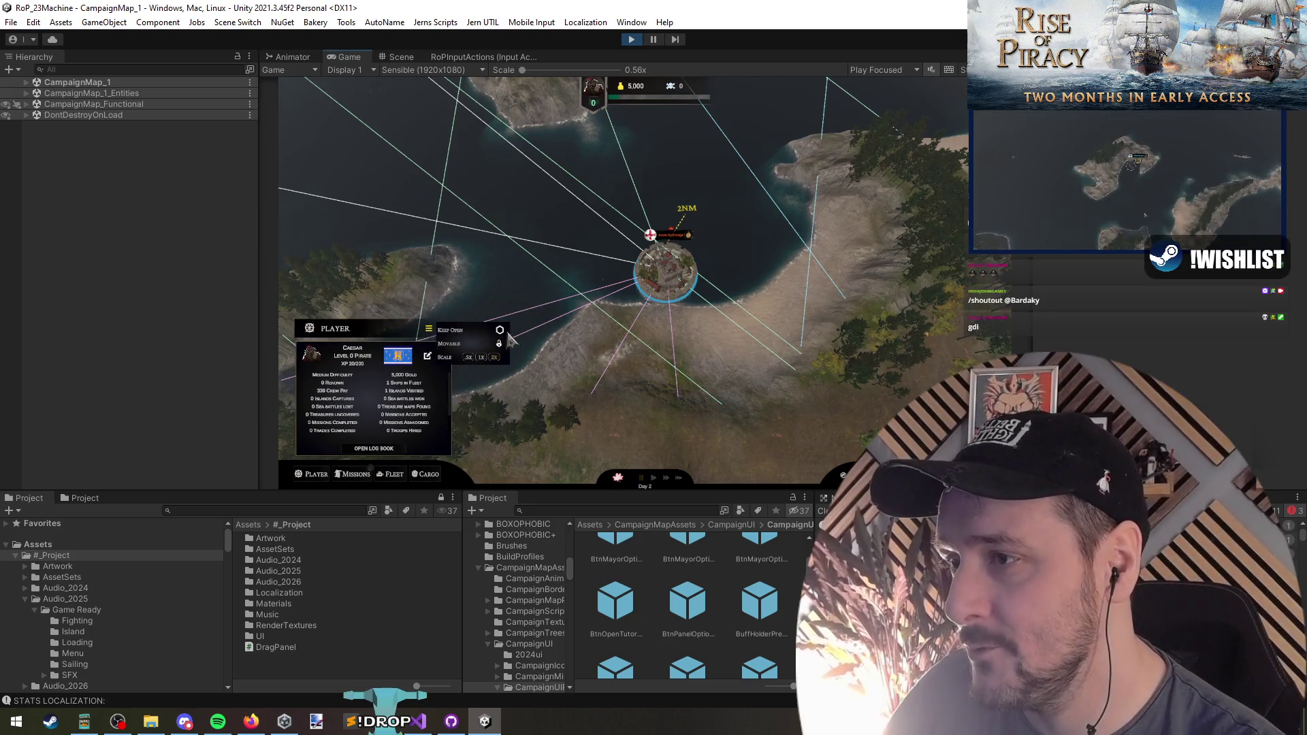
{"action": "left_click", "coordinate": [481, 357]}
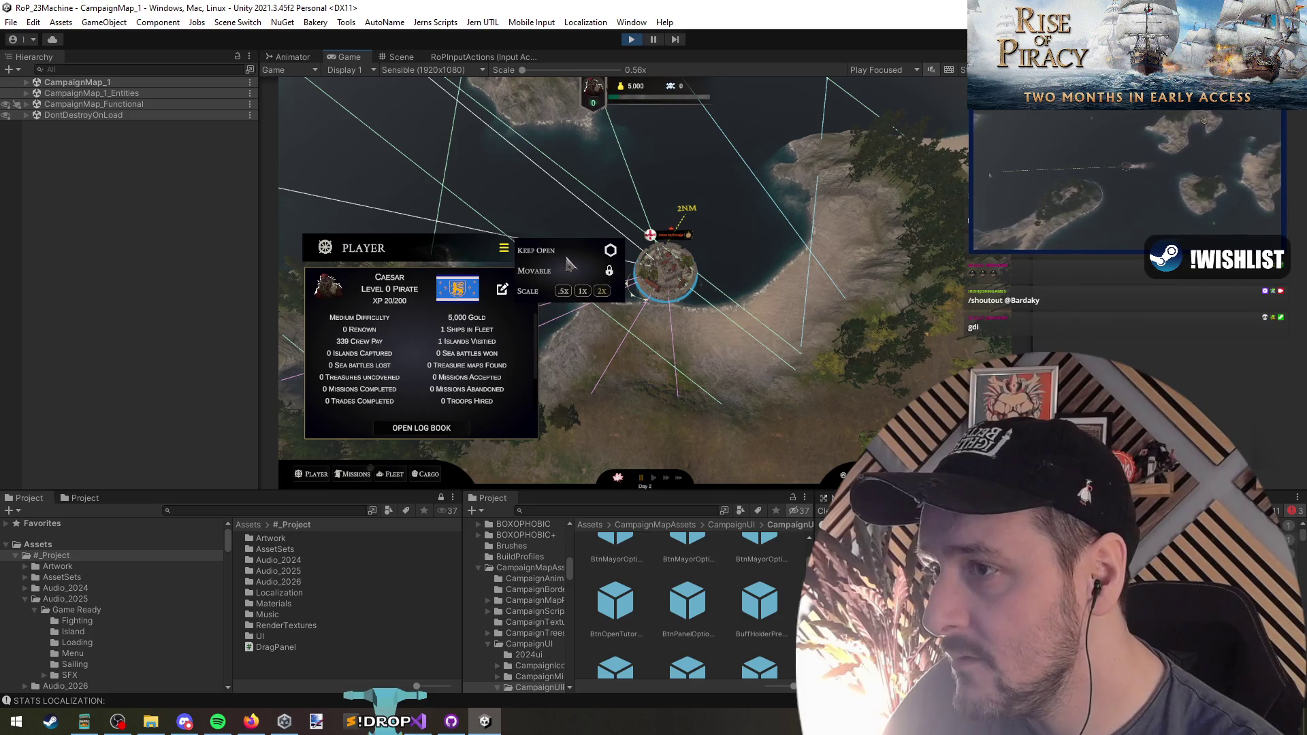
{"action": "left_click", "coordinate": [504, 249]}
{"action": "left_click", "coordinate": [504, 251]}
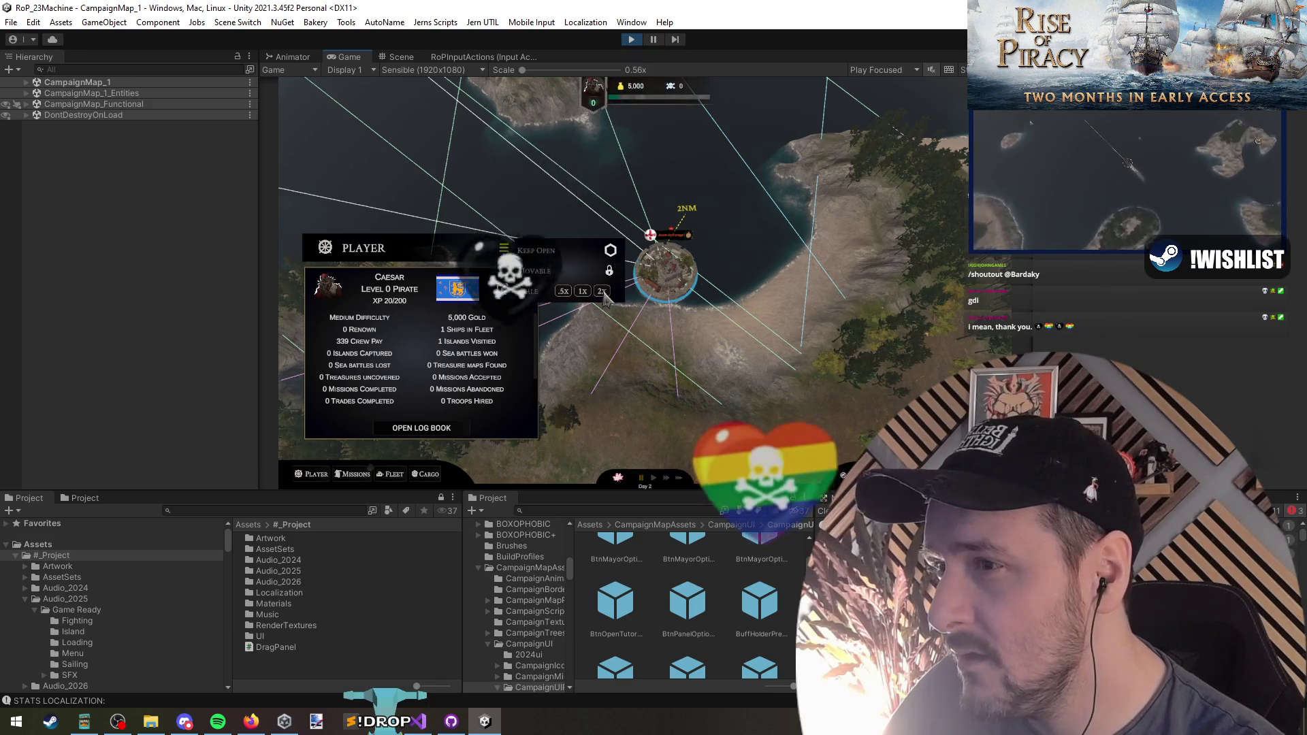
Move the Player panel down-left, apply 1x and a bigger scale, then view ScalePanelController.cs
{"action": "left_click_drag", "start_coordinate": [609, 271], "coordinate": [503, 347]}
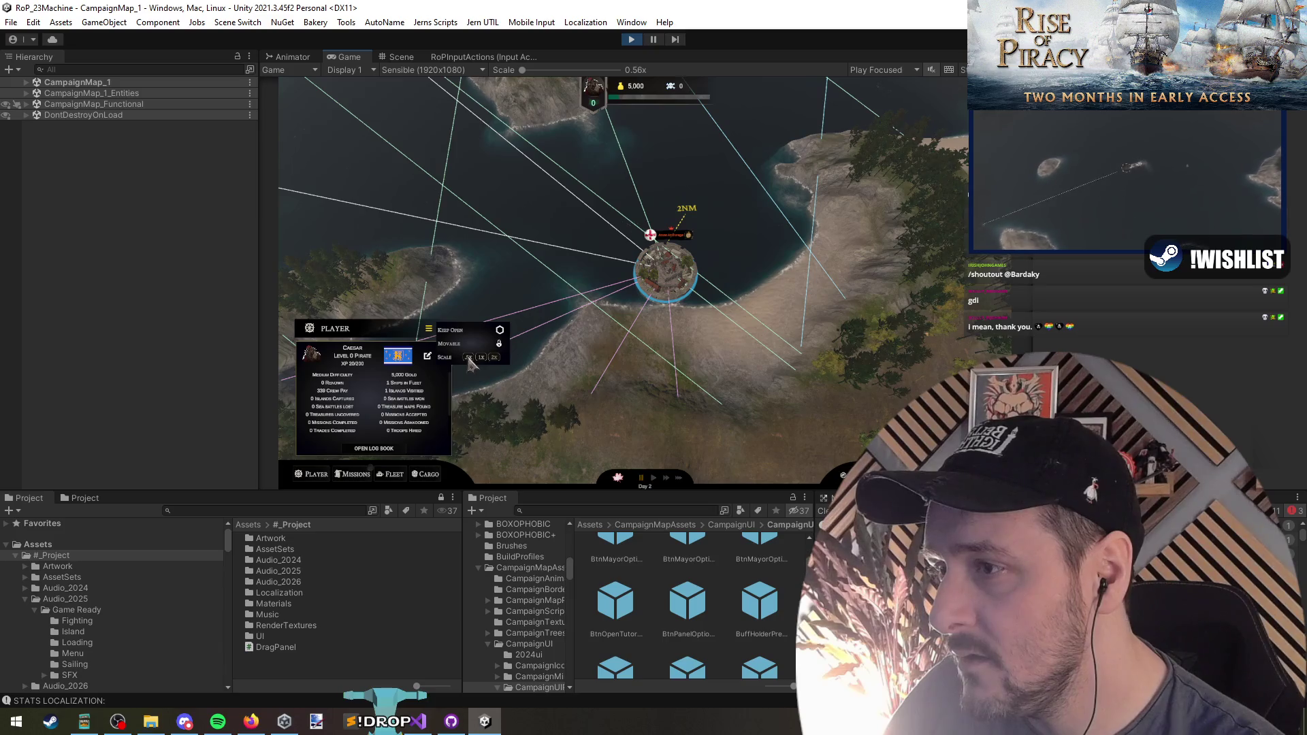
{"action": "left_click", "coordinate": [482, 358]}
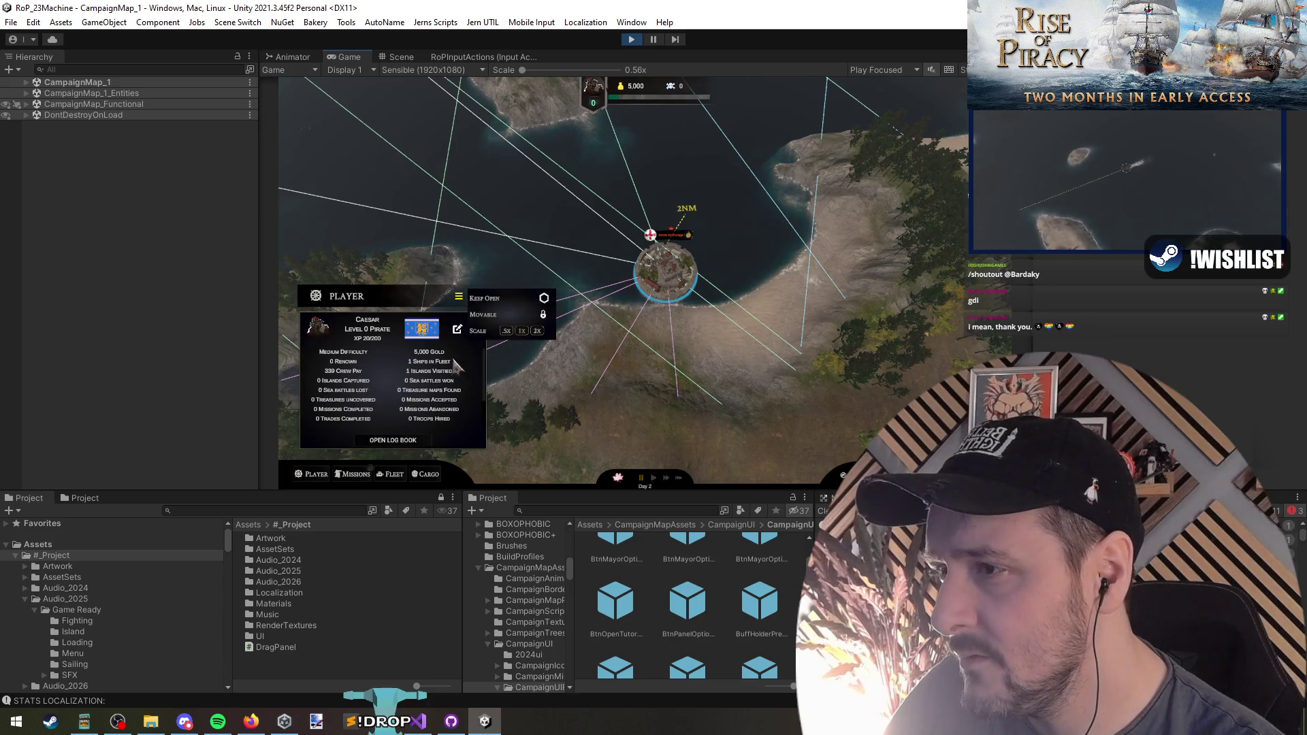
{"action": "left_click", "coordinate": [481, 337]}
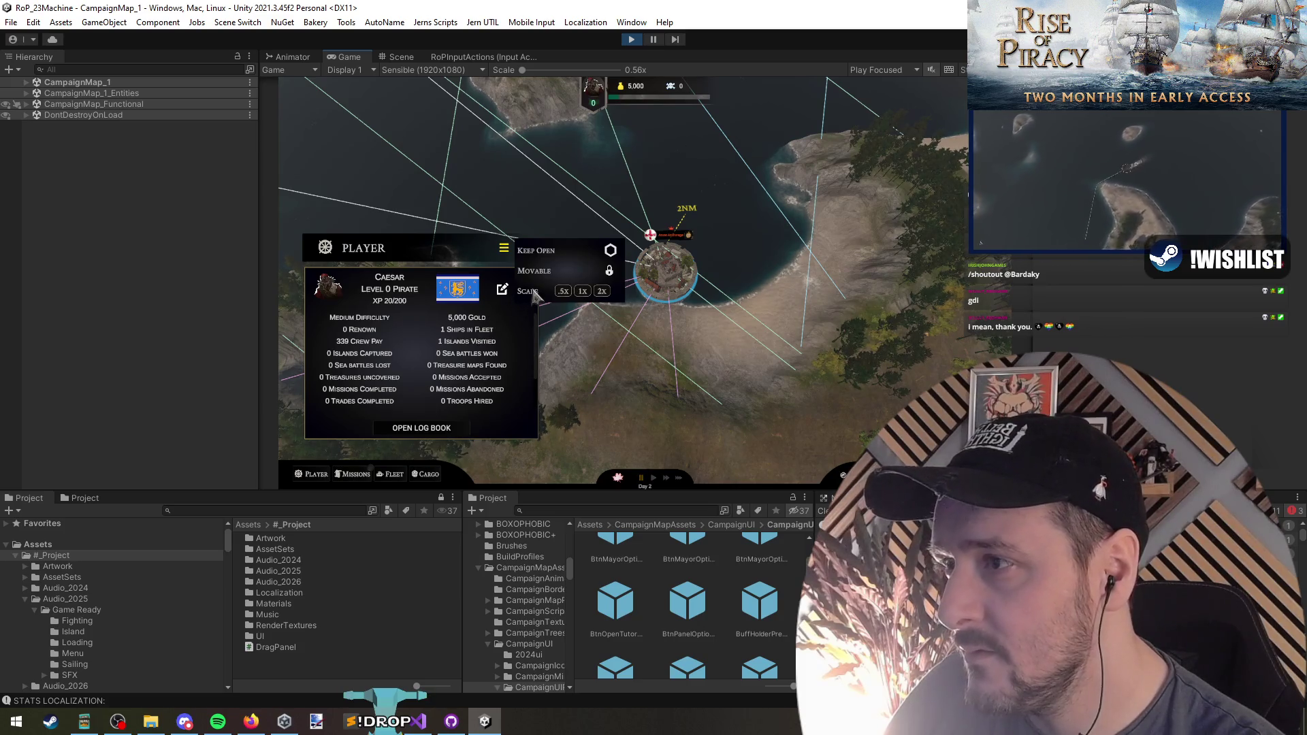
{"action": "key", "text": "alt+Tab"}
{"action": "scroll", "coordinate": [719, 280], "scroll_direction": "down", "scroll_amount": 7}
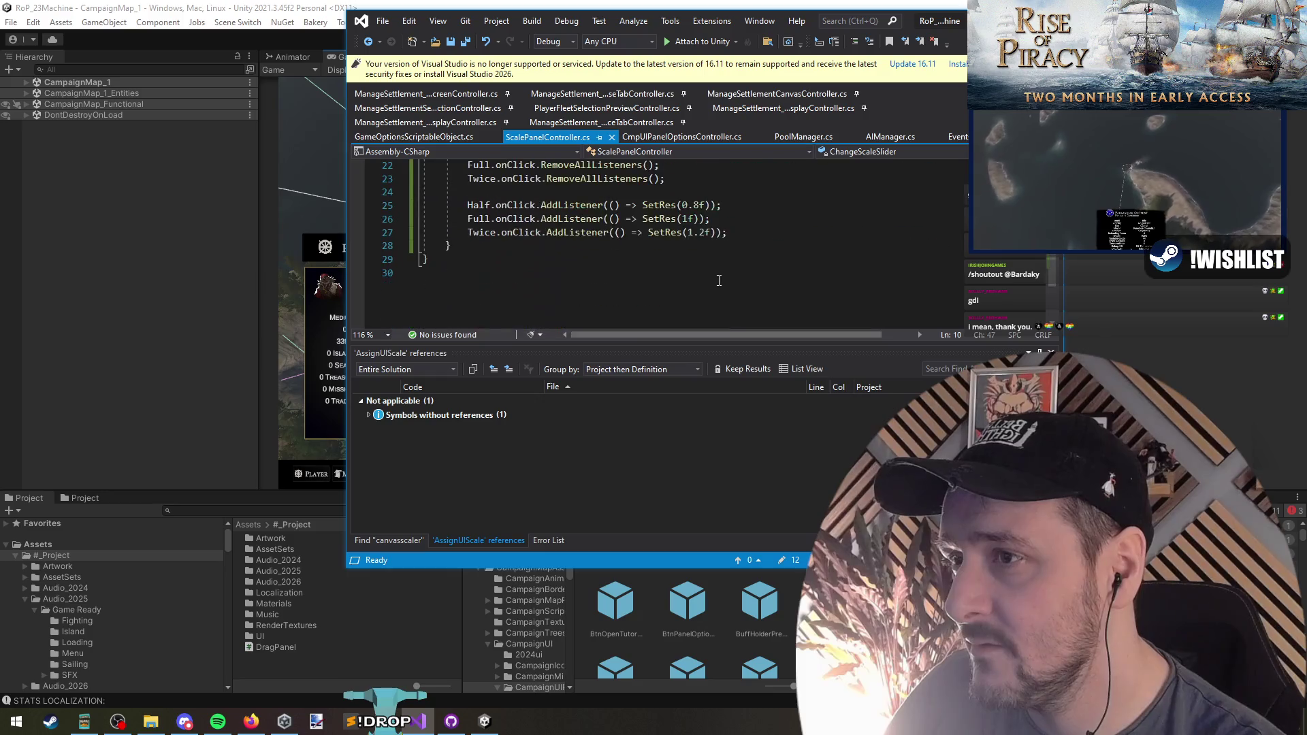
Make the line 25 SetRes(0.8f) listener use Twice instead of Half
{"action": "scroll", "coordinate": [719, 281], "scroll_direction": "up", "scroll_amount": 2}
{"action": "double_click", "coordinate": [684, 287]}
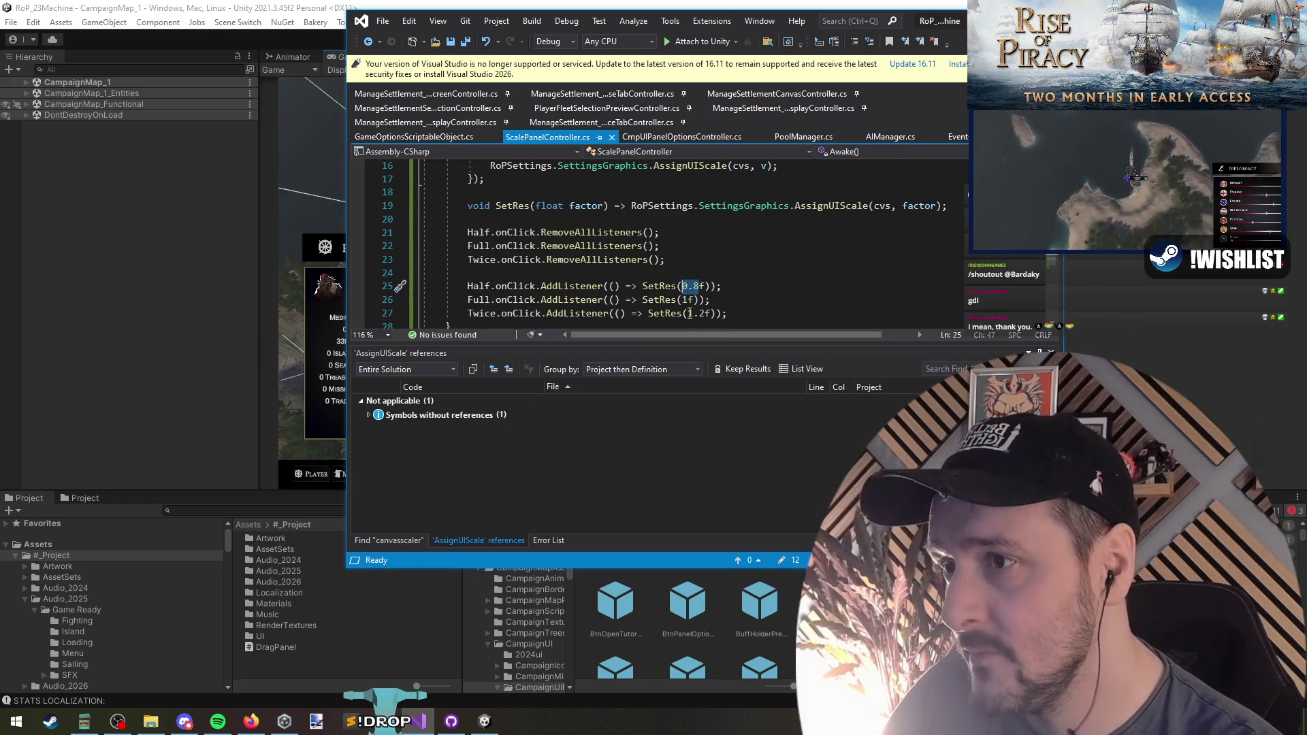
{"action": "double_click", "coordinate": [572, 287]}
{"action": "double_click", "coordinate": [481, 314]}
{"action": "key", "text": "ctrl+x"}
{"action": "left_click", "coordinate": [468, 287]}
{"action": "key", "text": "ctrl+v"}
Move Half onto the line 27 listener so Half calls SetRes(1.2f)
{"action": "key", "text": "ctrl+shift+Right"}
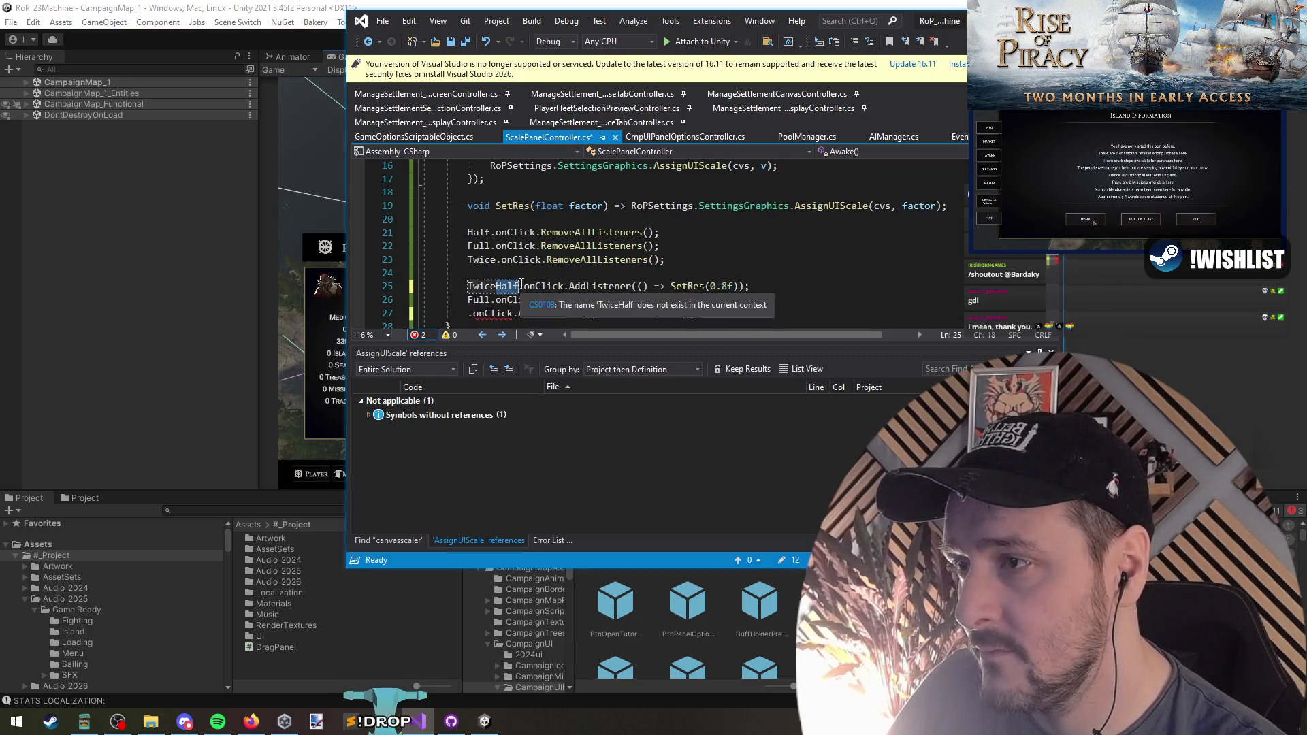
{"action": "key", "text": "ctrl+x"}
{"action": "left_click", "coordinate": [468, 313]}
{"action": "key", "text": "ctrl+v"}
{"action": "left_click", "coordinate": [530, 313]}
{"action": "key", "text": "alt+Up"}
{"action": "key", "text": "alt+Up"}
{"action": "key", "text": "Down"}
{"action": "key", "text": "alt+Down"}
Check the Unity Hierarchy, glance at line 20 of the script, then return to Unity
{"action": "left_click", "coordinate": [41, 328]}
{"action": "right_click", "coordinate": [41, 328]}
{"action": "key", "text": "Escape"}
{"action": "key", "text": "alt+Tab"}
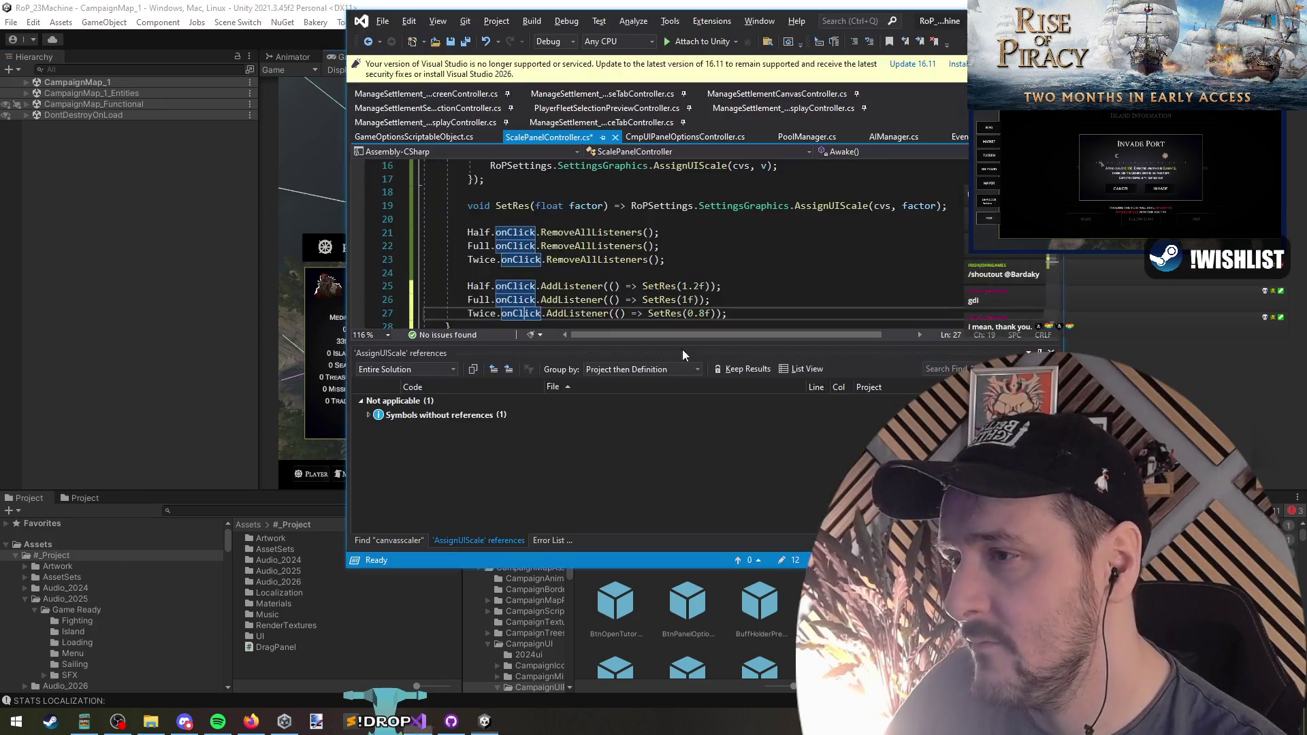
{"action": "key", "text": "Up"}
{"action": "key", "text": "Up"}
{"action": "key", "text": "Up"}
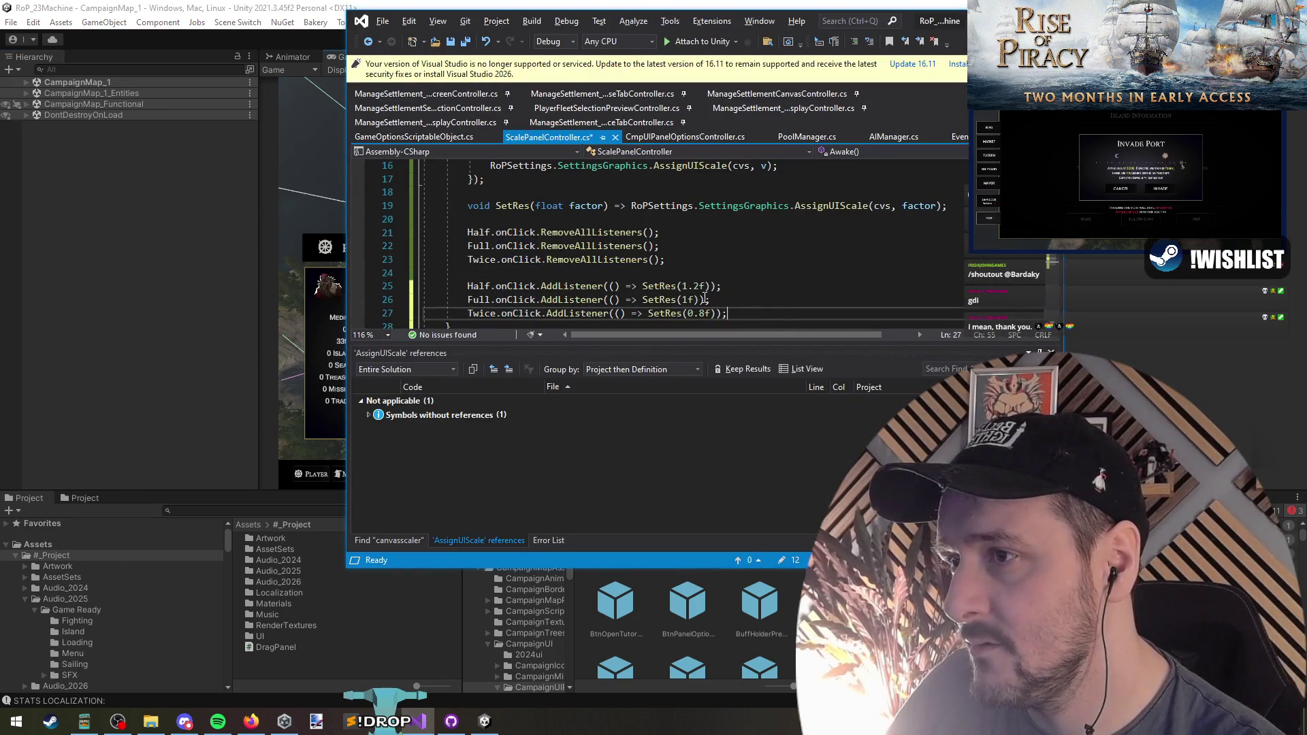
{"action": "key", "text": "alt+Tab"}
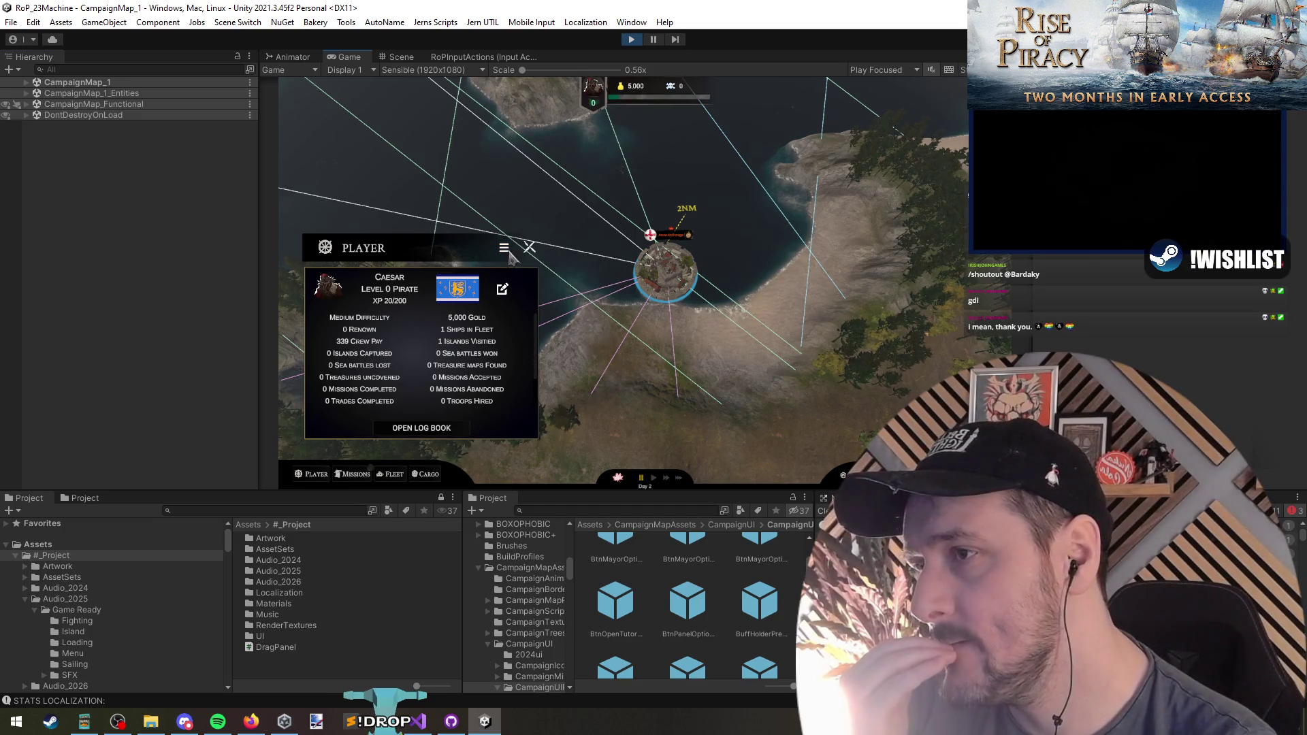
Shrink the Player panel to .5x scale, then rescale it larger
{"action": "mouse_move", "coordinate": [505, 249]}
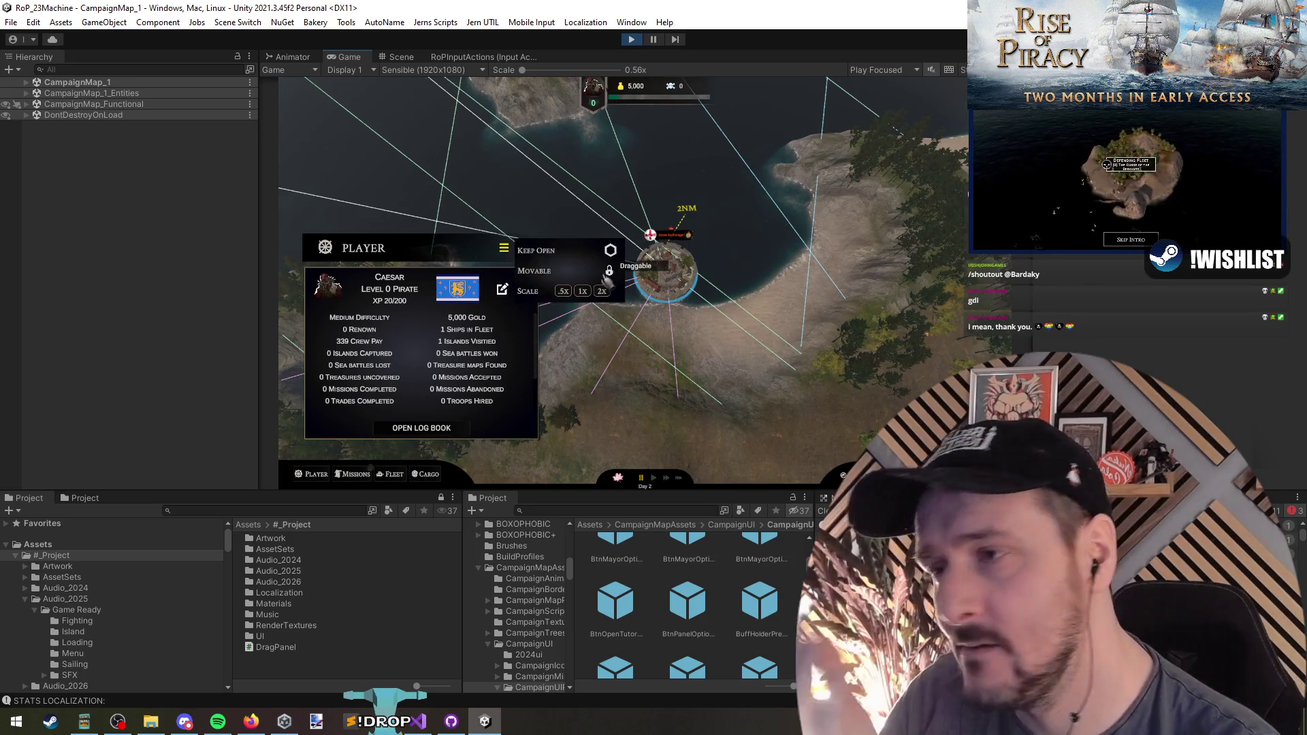
{"action": "left_click", "coordinate": [563, 291]}
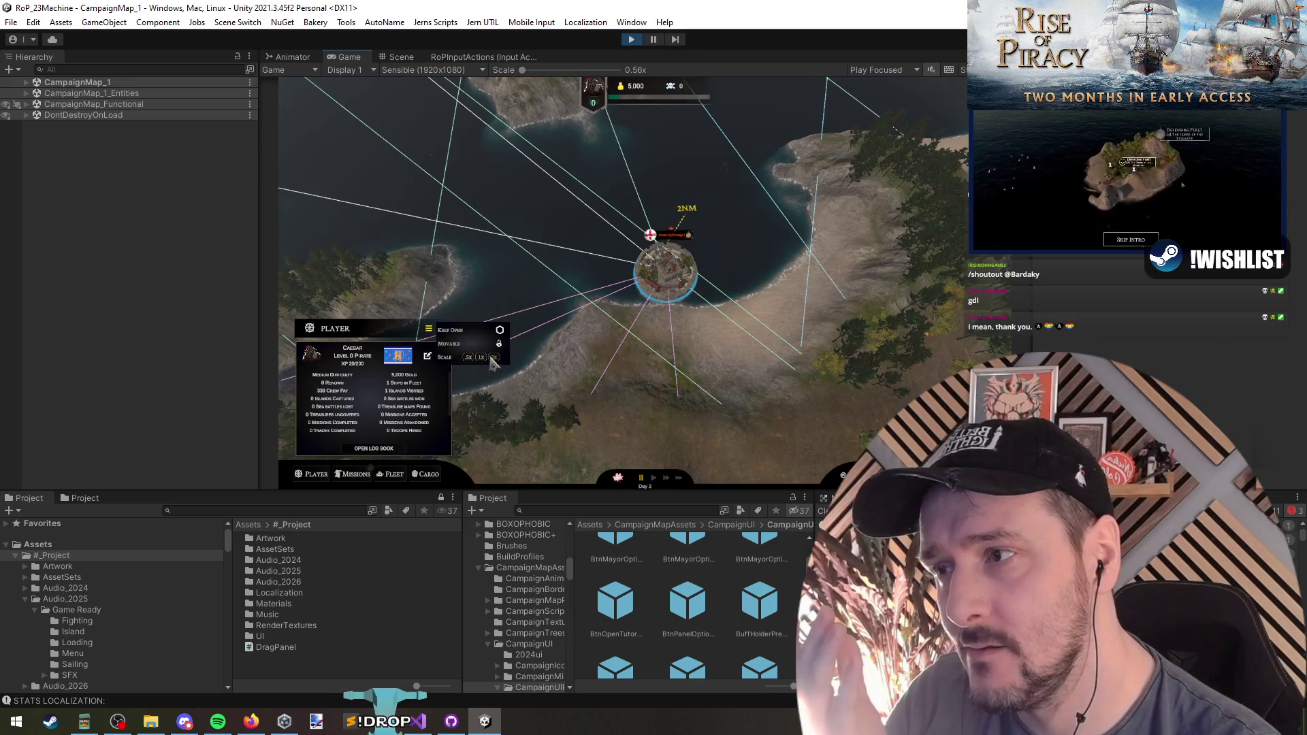
{"action": "mouse_move", "coordinate": [442, 355]}
{"action": "left_mouse_down"}
{"action": "mouse_move", "coordinate": [455, 364]}
{"action": "mouse_move", "coordinate": [475, 334]}
{"action": "left_mouse_up"}
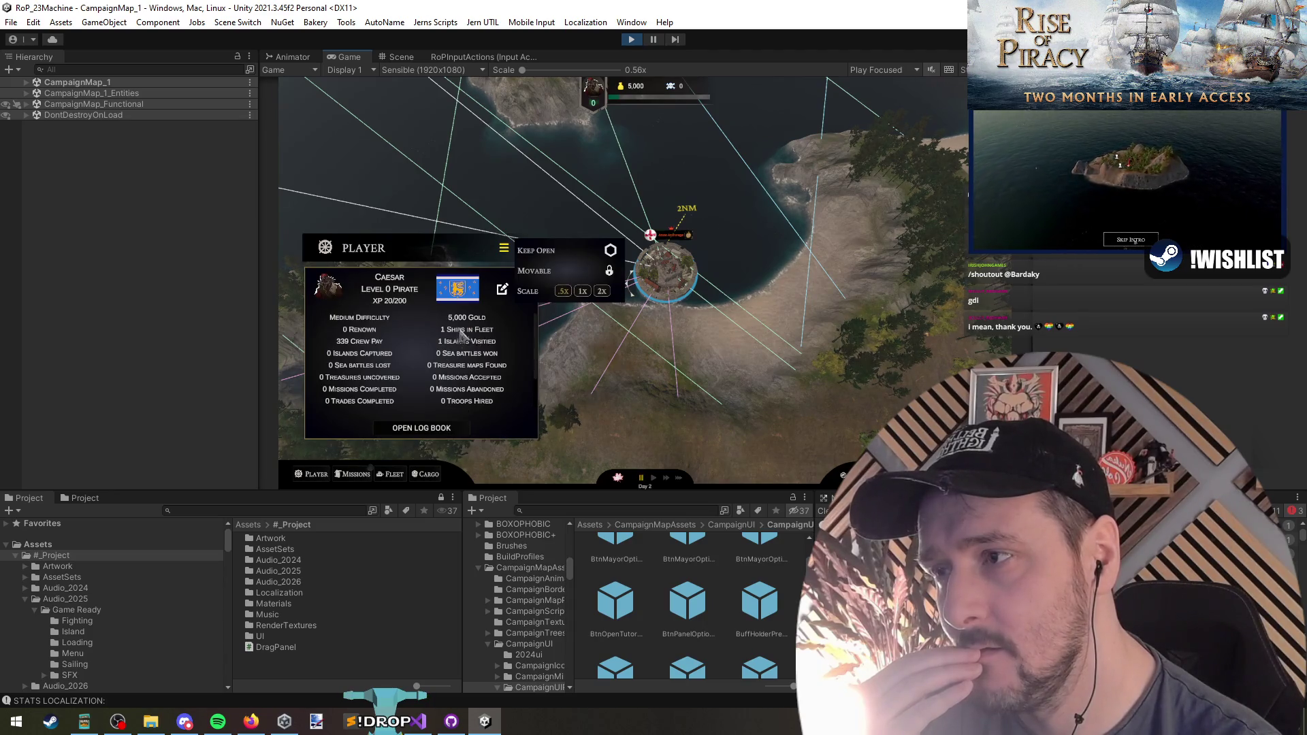
Test the flag editor and open and close the Captain's Log book twice
{"action": "left_click", "coordinate": [504, 291]}
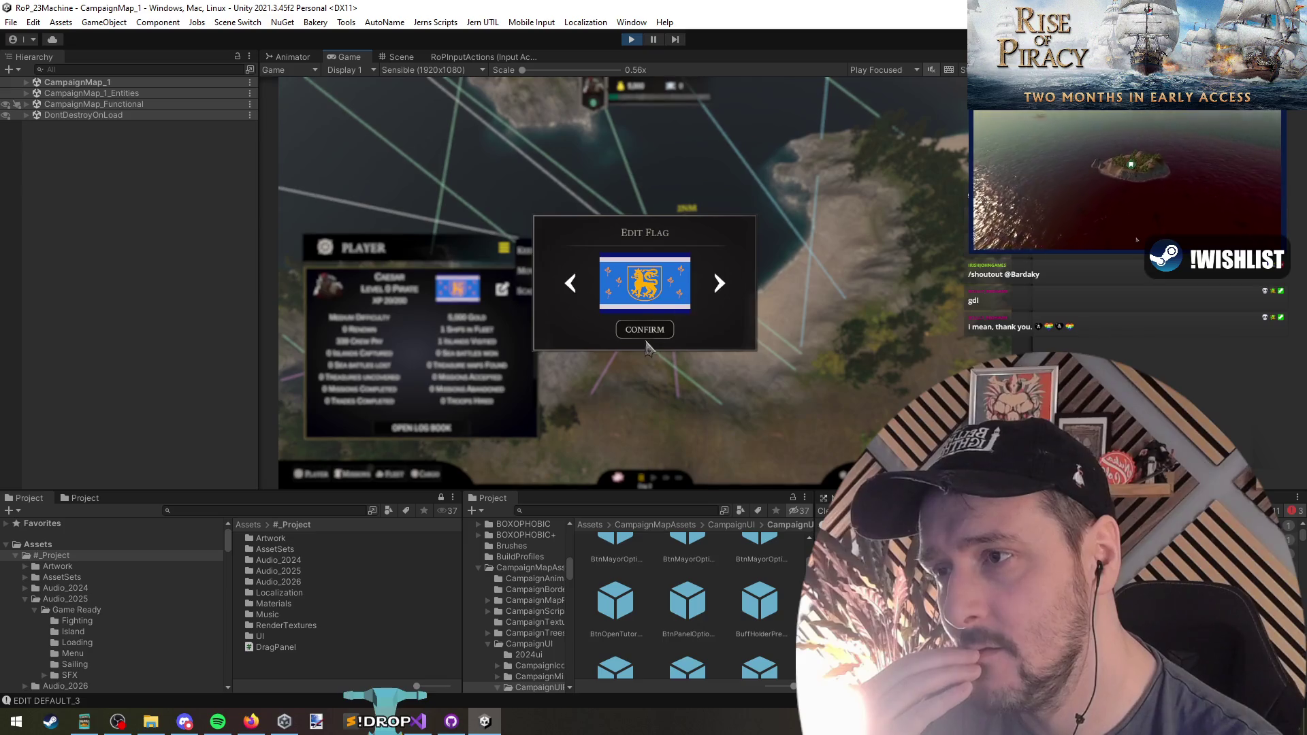
{"action": "left_click", "coordinate": [461, 296]}
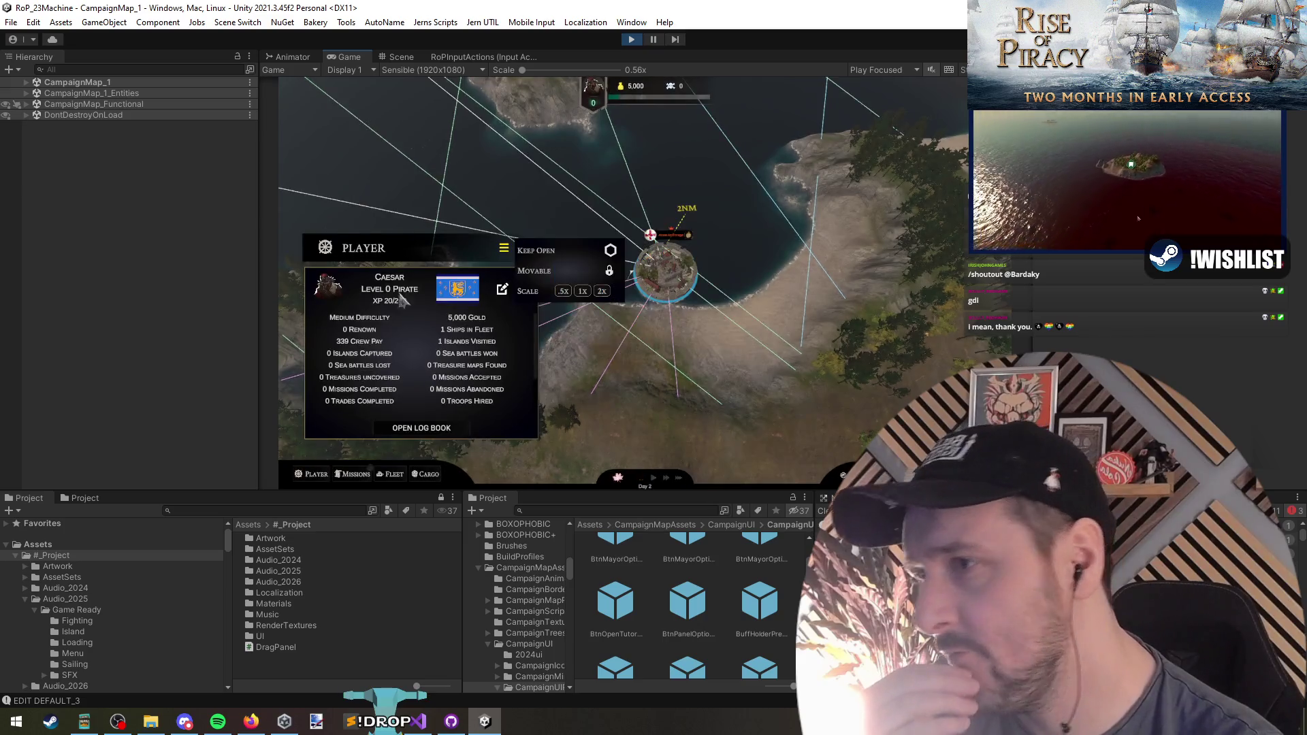
{"action": "left_click", "coordinate": [419, 429]}
{"action": "left_click", "coordinate": [418, 429]}
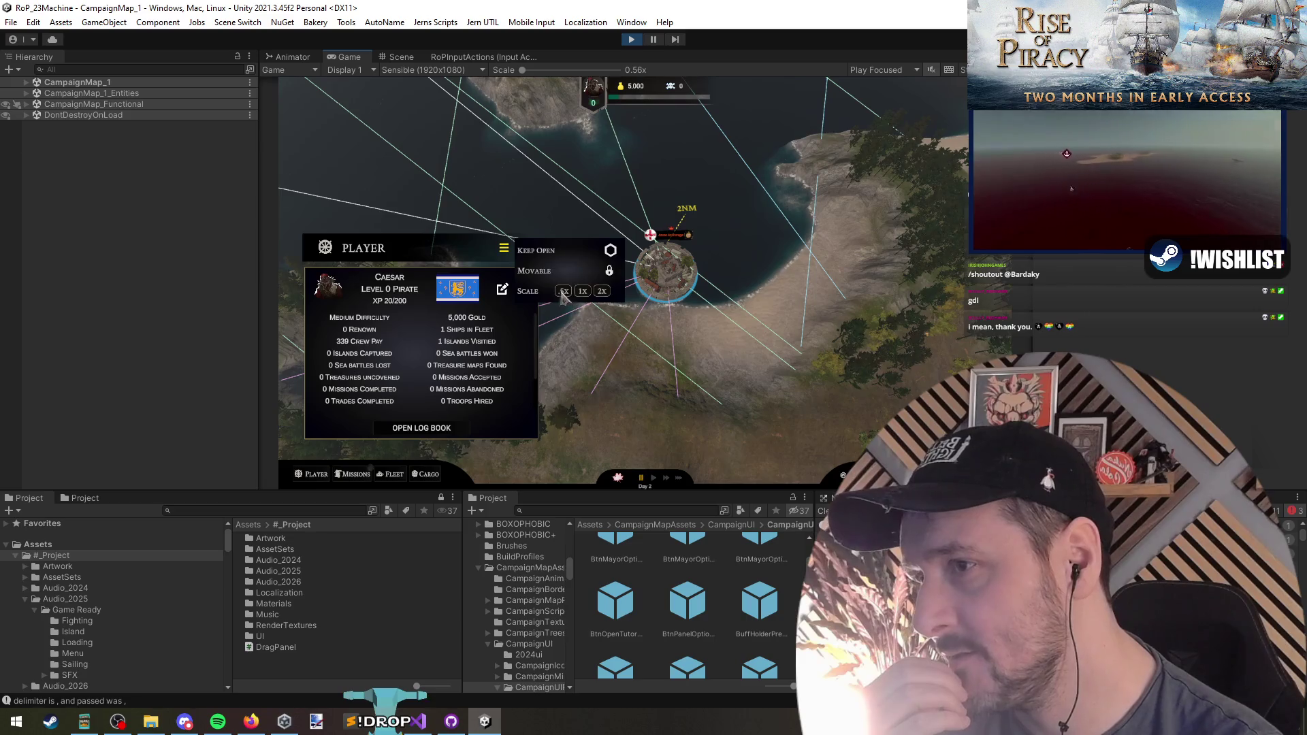
{"action": "left_click", "coordinate": [421, 428]}
{"action": "left_click", "coordinate": [420, 428]}
Scale the Player panel up and back down, then pause and view the Scene
{"action": "left_click", "coordinate": [469, 358]}
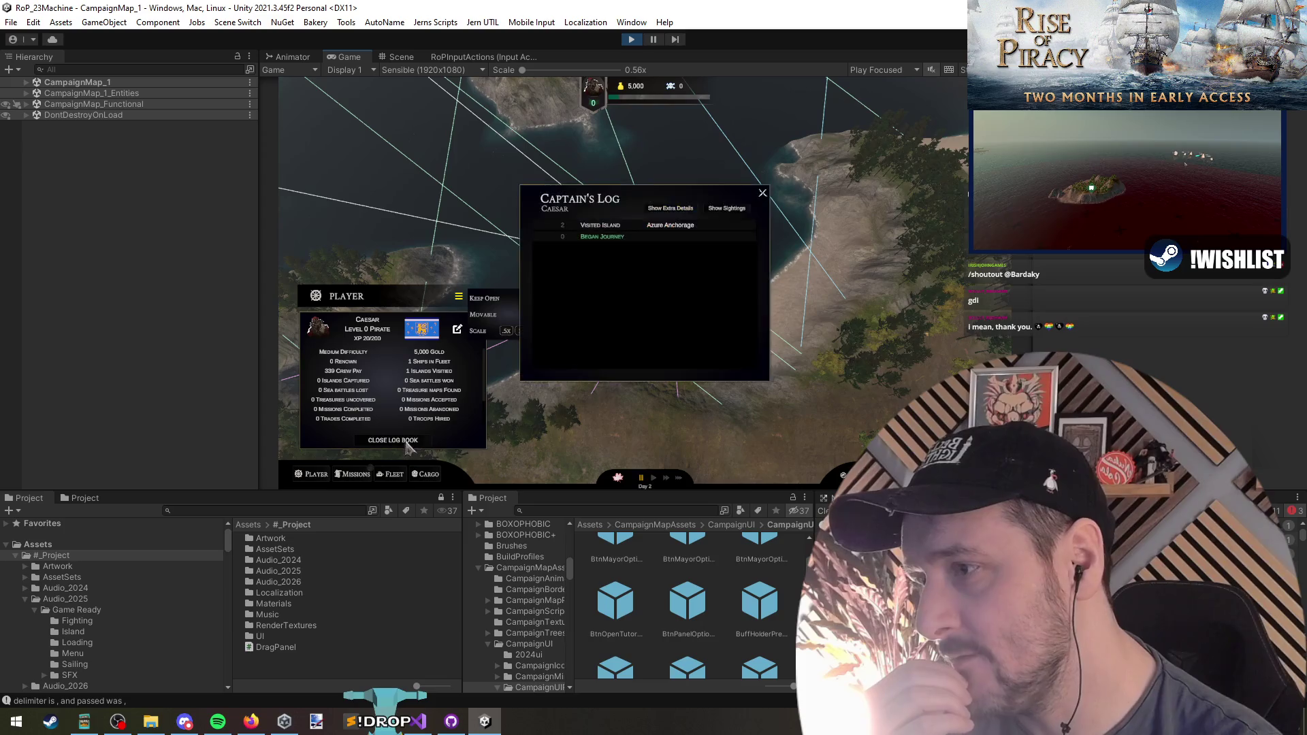
{"action": "left_click", "coordinate": [522, 331]}
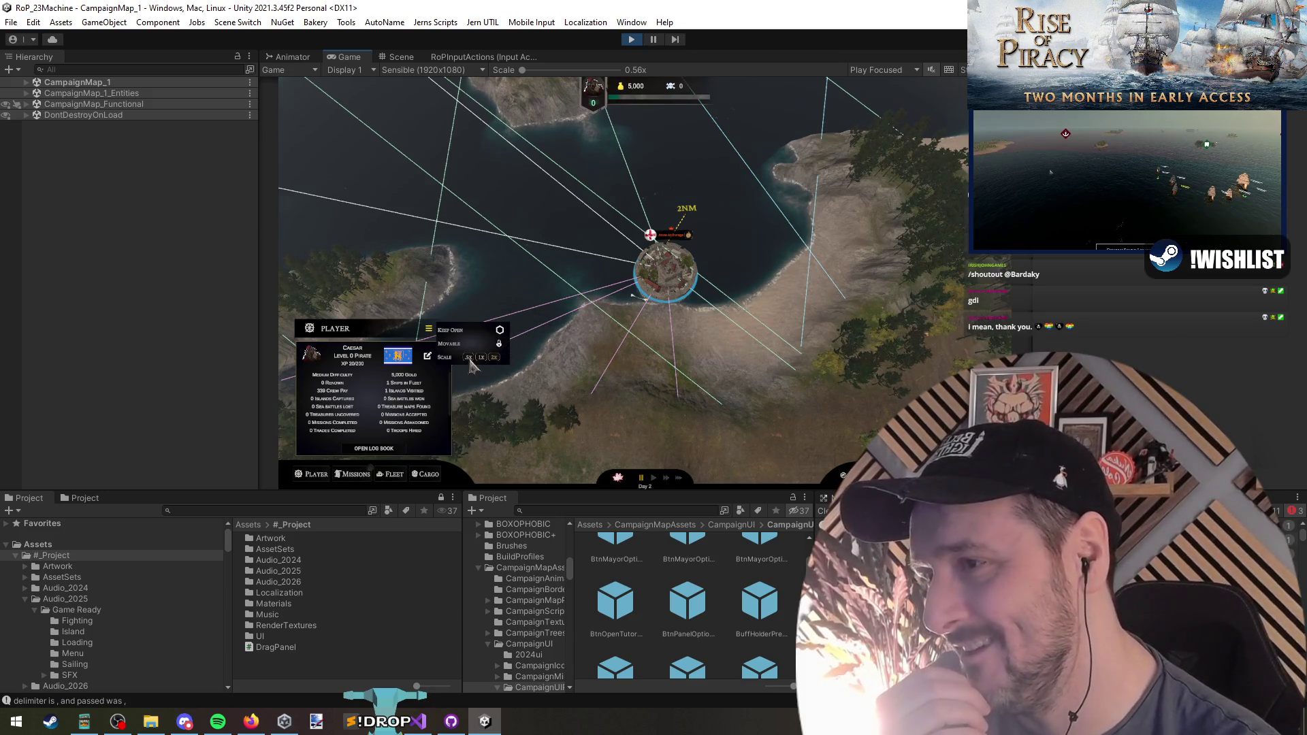
{"action": "left_click", "coordinate": [653, 39]}
{"action": "key", "text": "ctrl+1"}
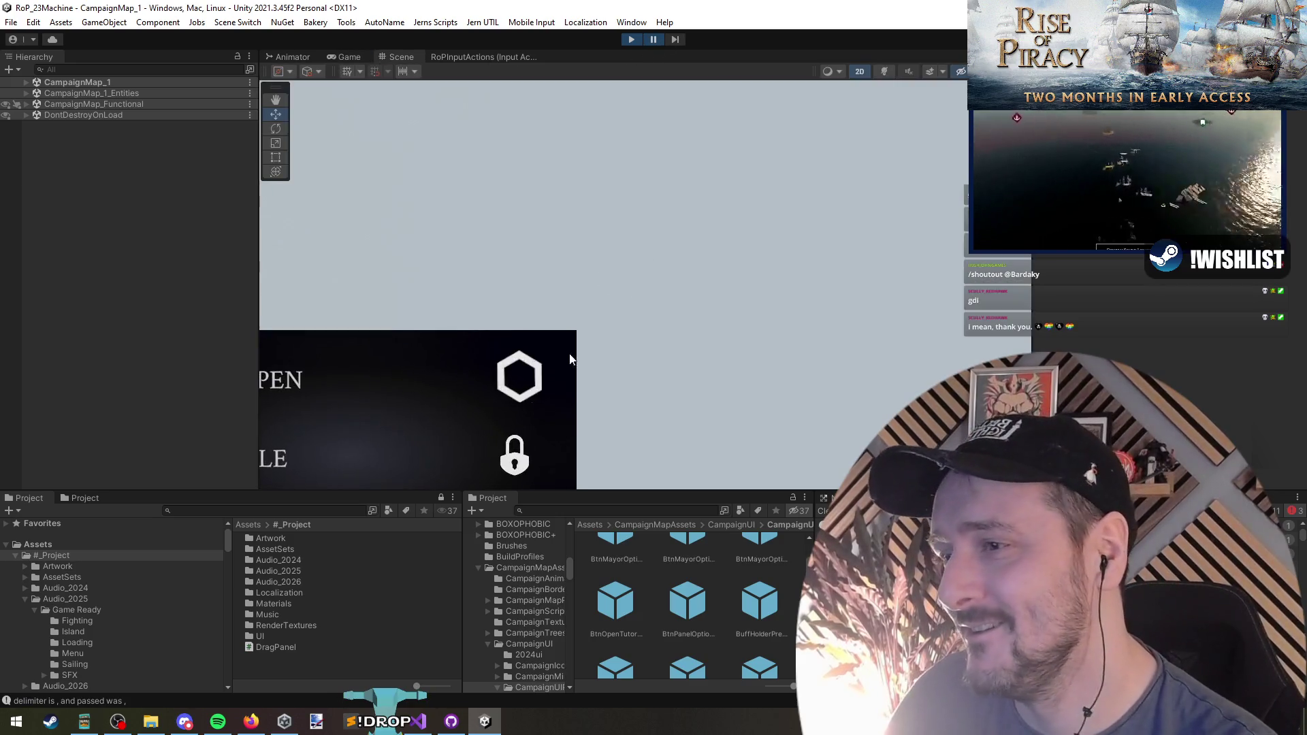
Select BTN_2x and inspect its Button On Click settings in the Inspector
{"action": "left_click", "coordinate": [657, 268]}
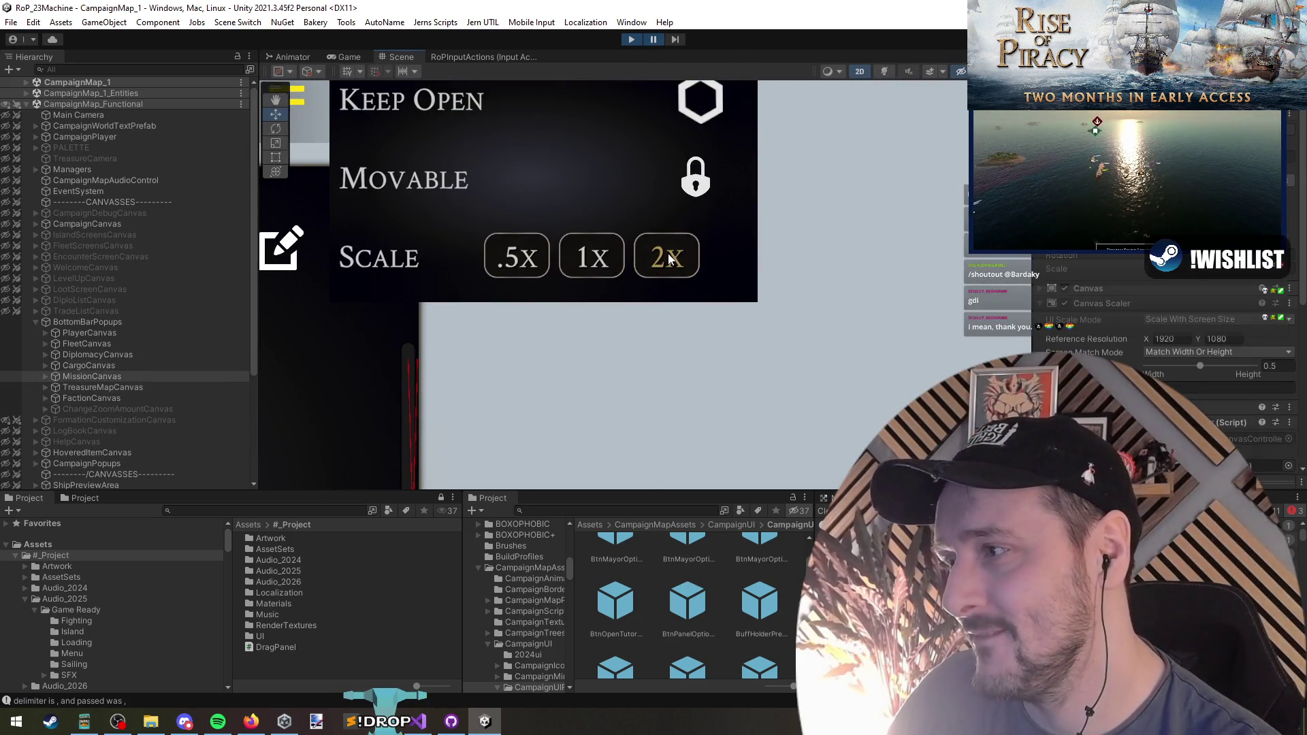
{"action": "left_click", "coordinate": [668, 254]}
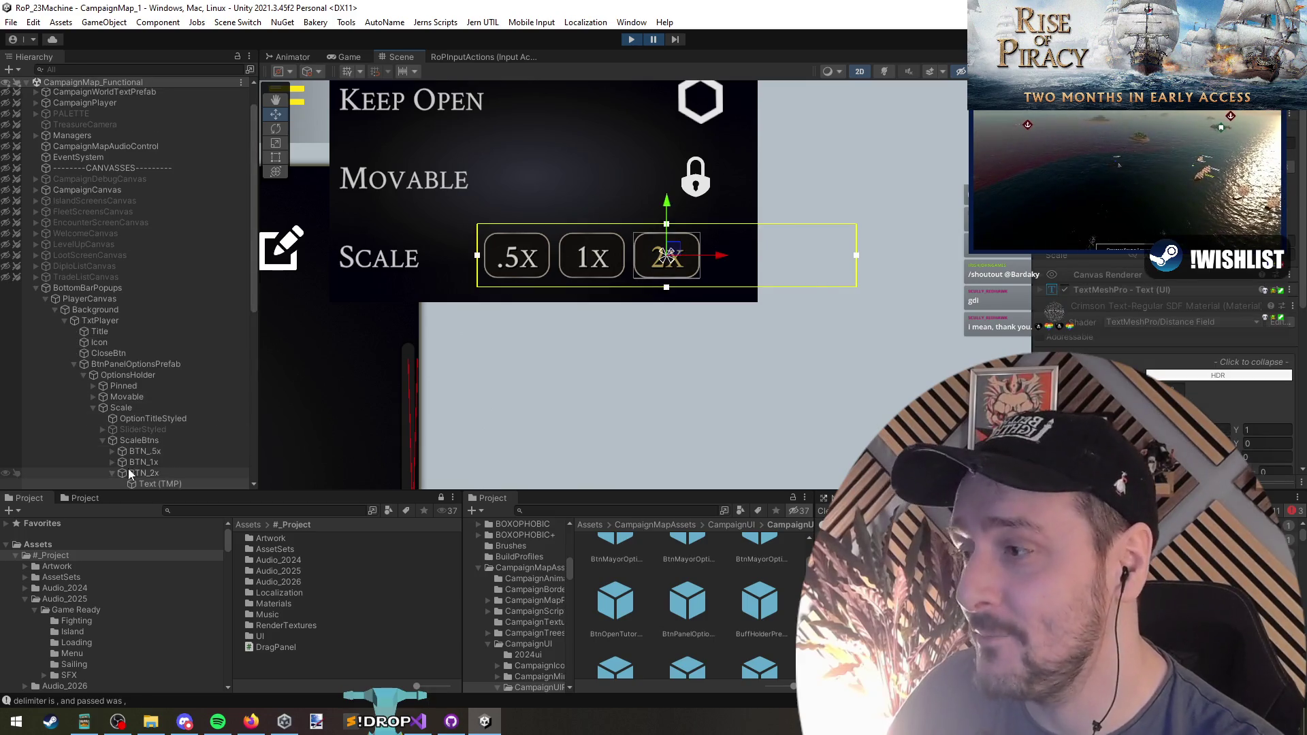
{"action": "left_click", "coordinate": [152, 473]}
{"action": "scroll", "coordinate": [1130, 271], "scroll_direction": "down", "scroll_amount": 3}
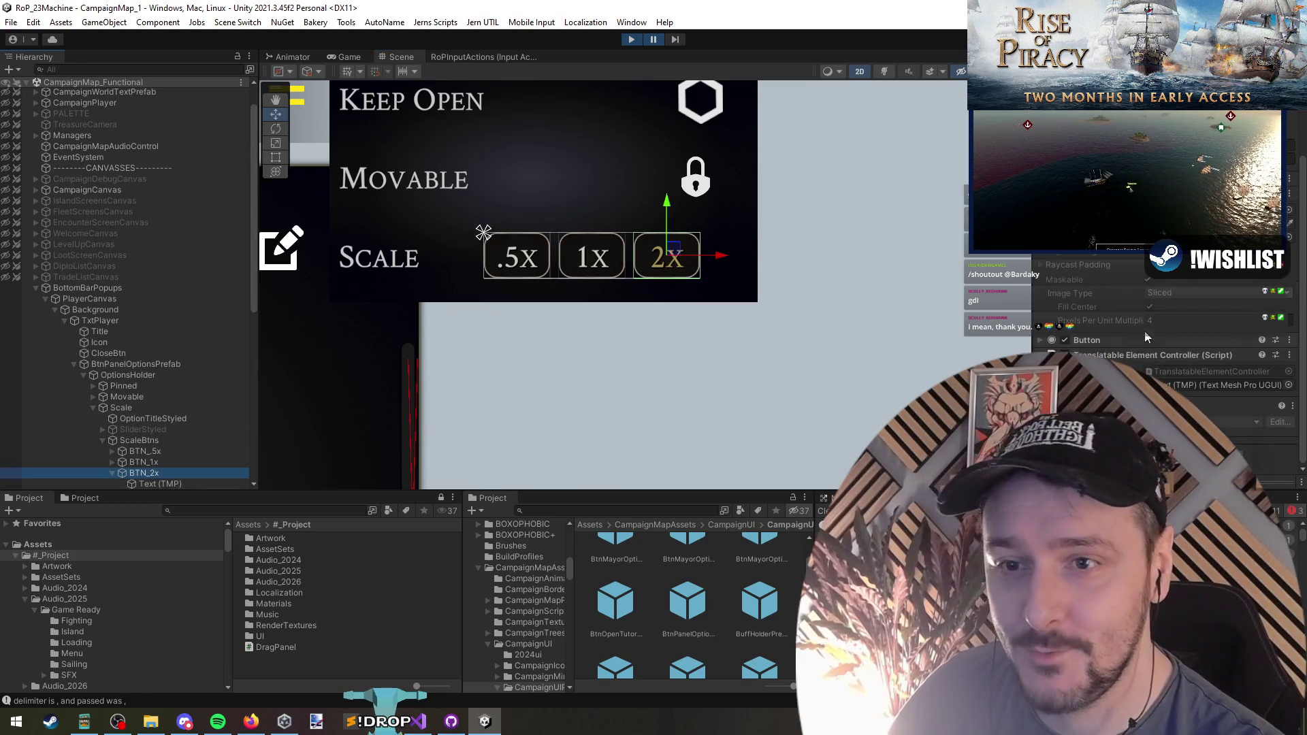
{"action": "left_click", "coordinate": [1087, 340]}
{"action": "scroll", "coordinate": [1108, 333], "scroll_direction": "down", "scroll_amount": 4}
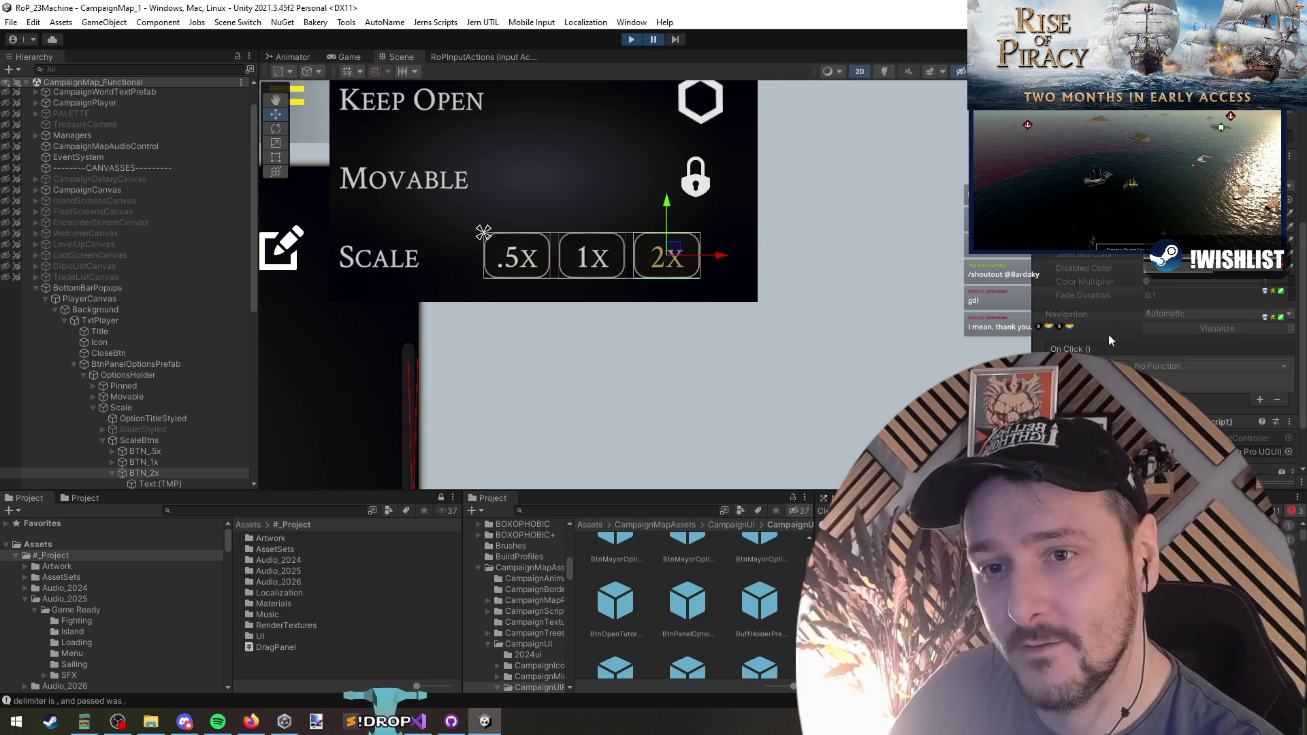
{"action": "scroll", "coordinate": [1120, 314], "scroll_direction": "up", "scroll_amount": 3}
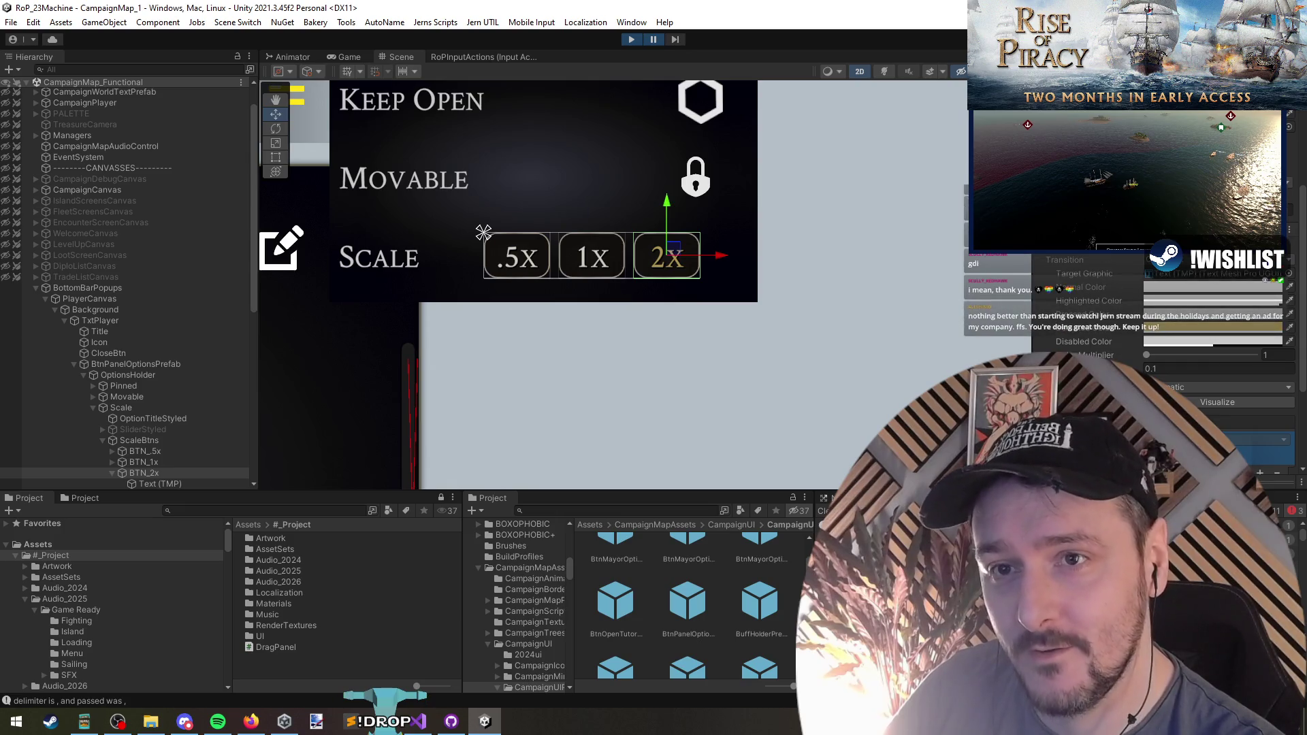
{"action": "left_click", "coordinate": [1087, 233]}
{"action": "left_click", "coordinate": [1176, 371]}
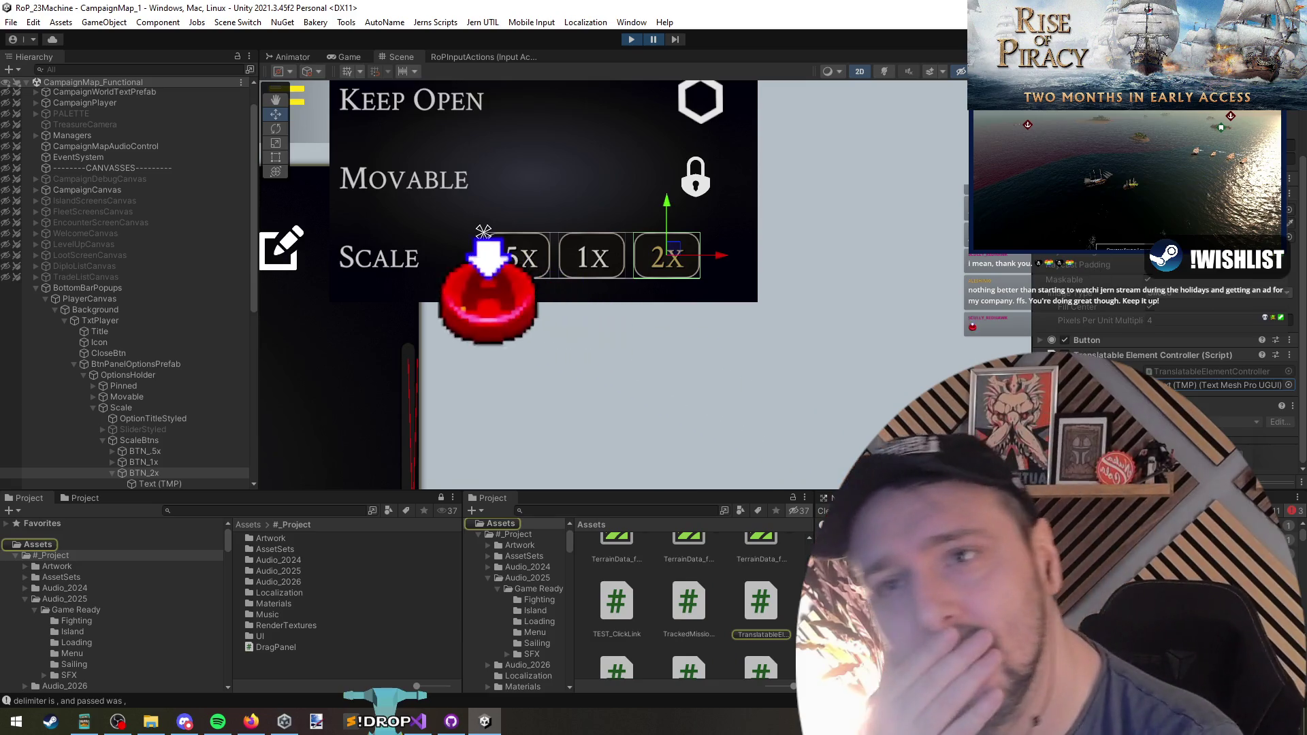
{"action": "scroll", "coordinate": [1157, 341], "scroll_direction": "up", "scroll_amount": 4}
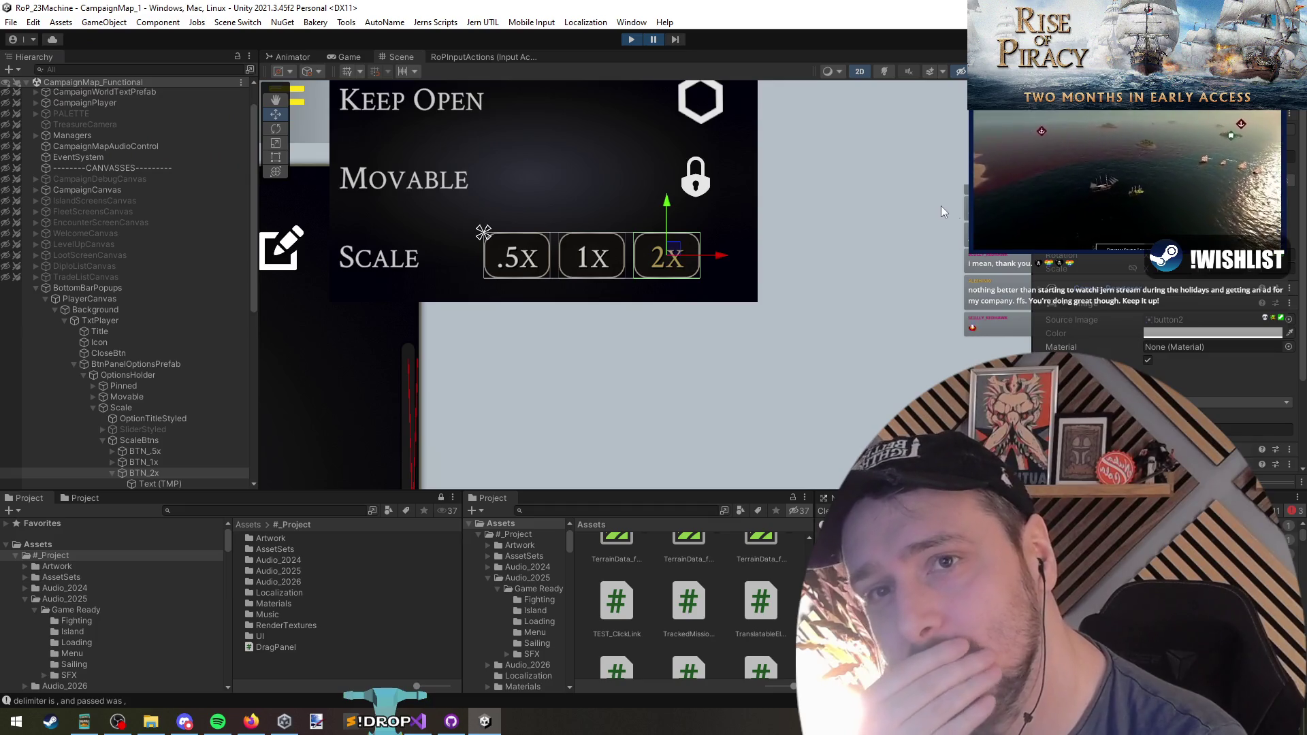
Inspect BTN_.5x, BTN_1x and their Text (TMP) labels, then resume the game
{"action": "left_click", "coordinate": [169, 463]}
{"action": "left_click", "coordinate": [169, 455], "text": "ctrl"}
{"action": "key", "text": "Right"}
{"action": "scroll", "coordinate": [170, 354], "scroll_direction": "down", "scroll_amount": 4}
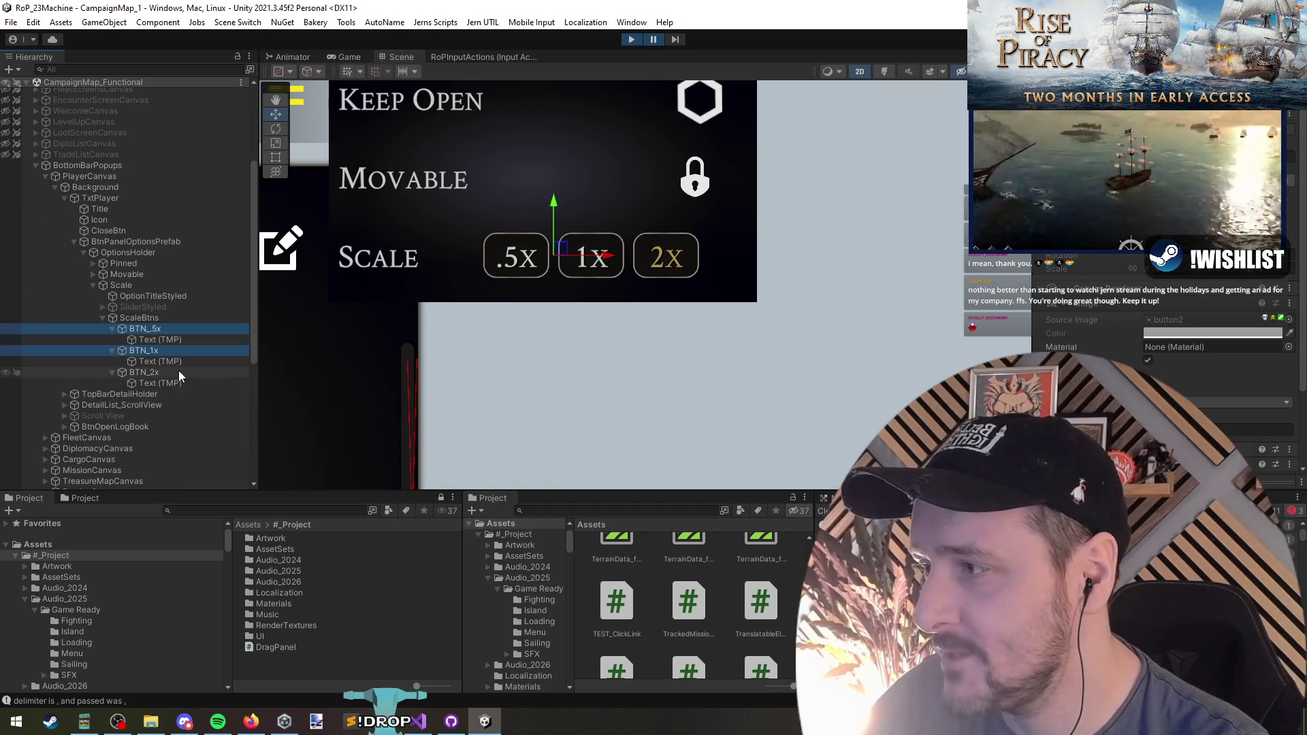
{"action": "left_click", "coordinate": [180, 361]}
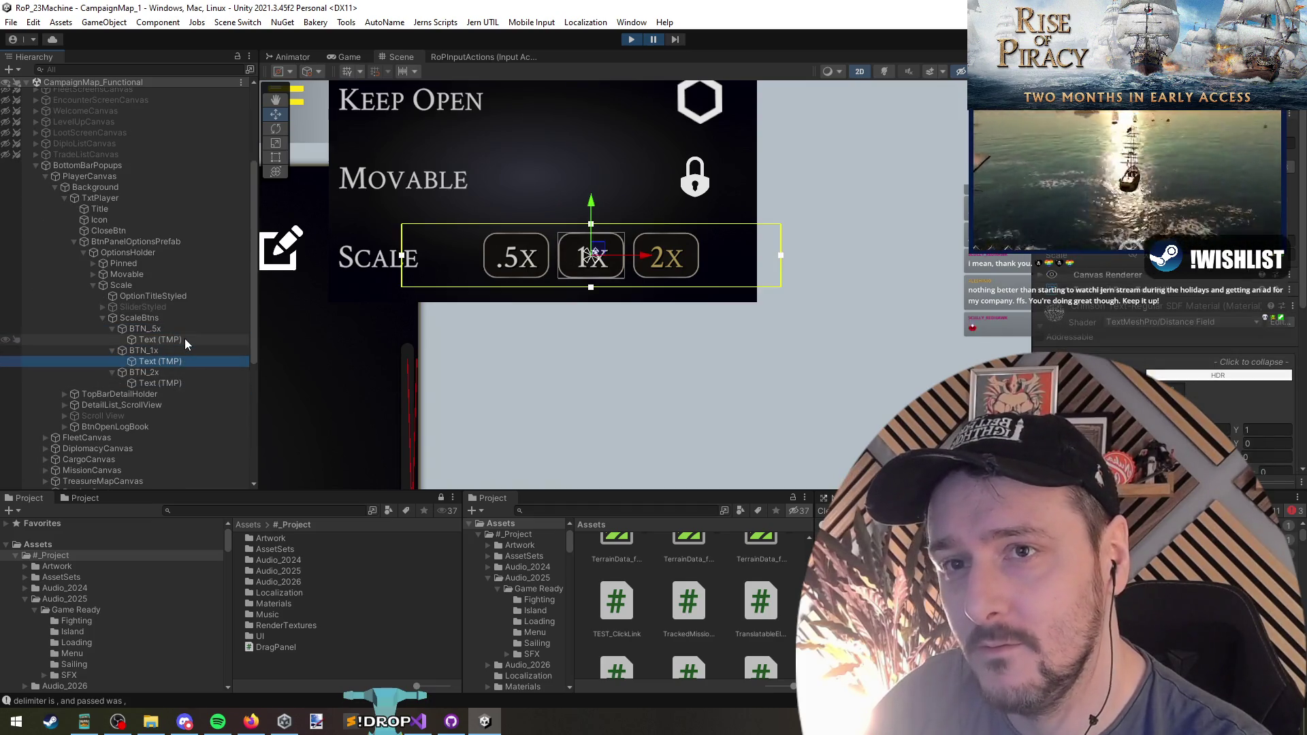
{"action": "left_click", "coordinate": [186, 337]}
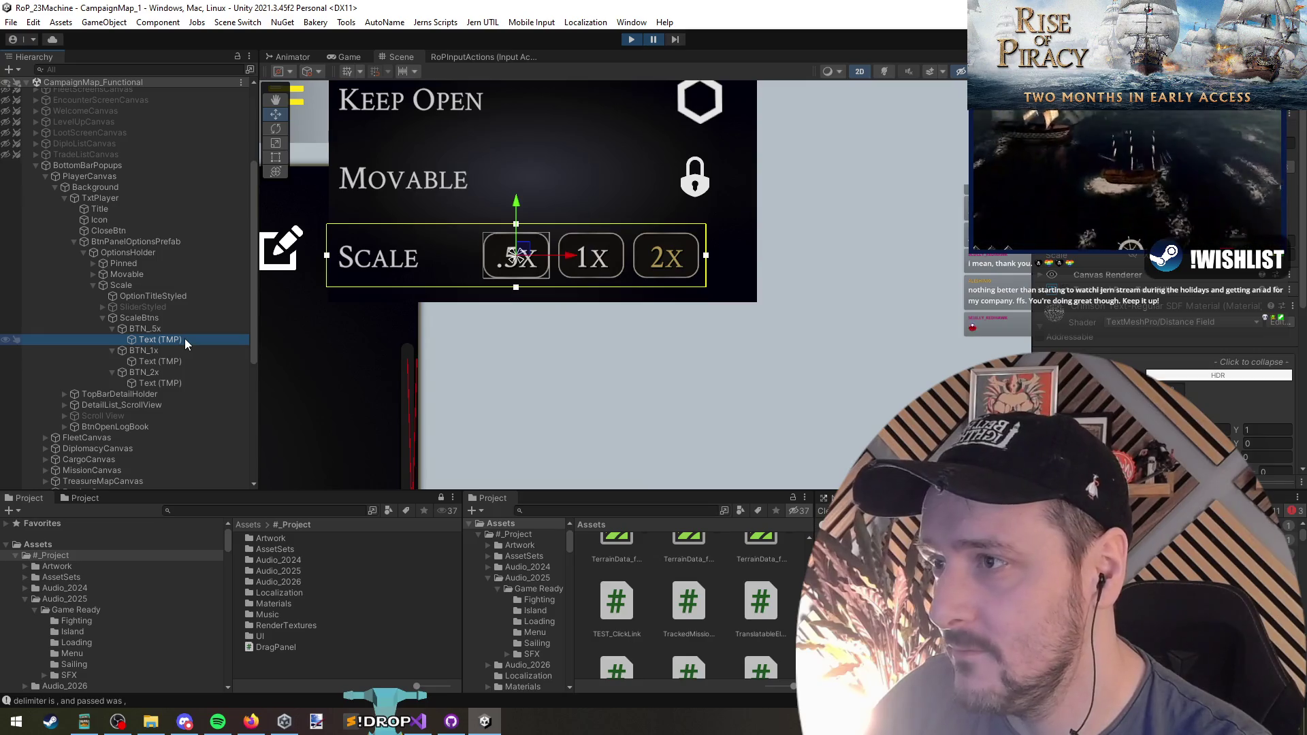
{"action": "scroll", "coordinate": [613, 279], "scroll_direction": "up", "scroll_amount": 3}
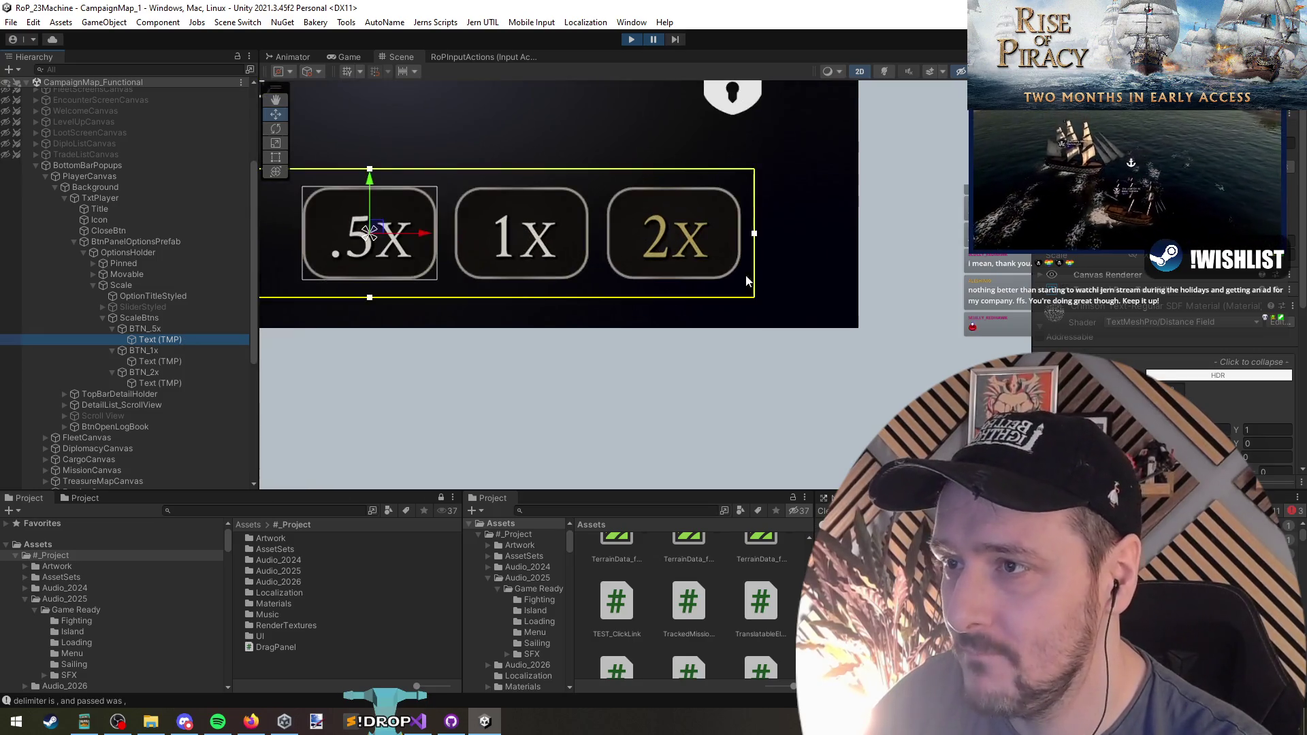
{"action": "scroll", "coordinate": [727, 299], "scroll_direction": "down", "scroll_amount": 1}
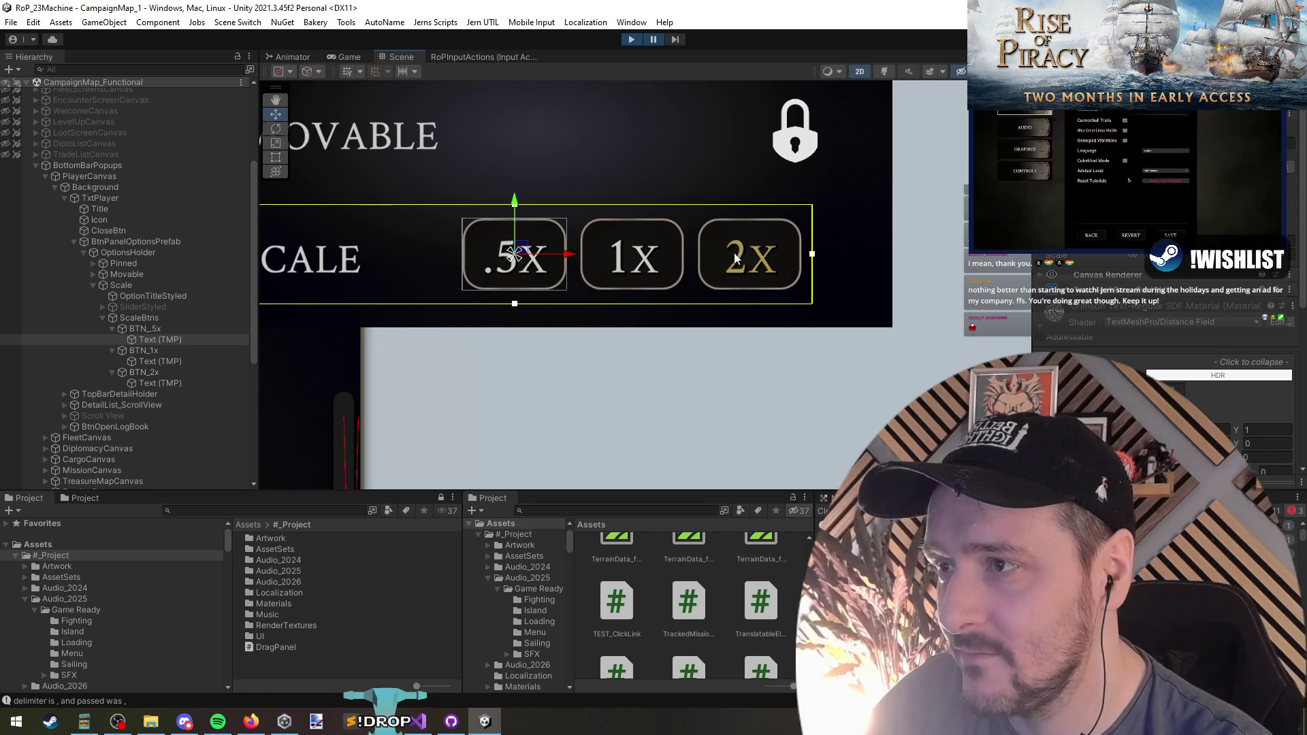
{"action": "left_click", "coordinate": [653, 40]}
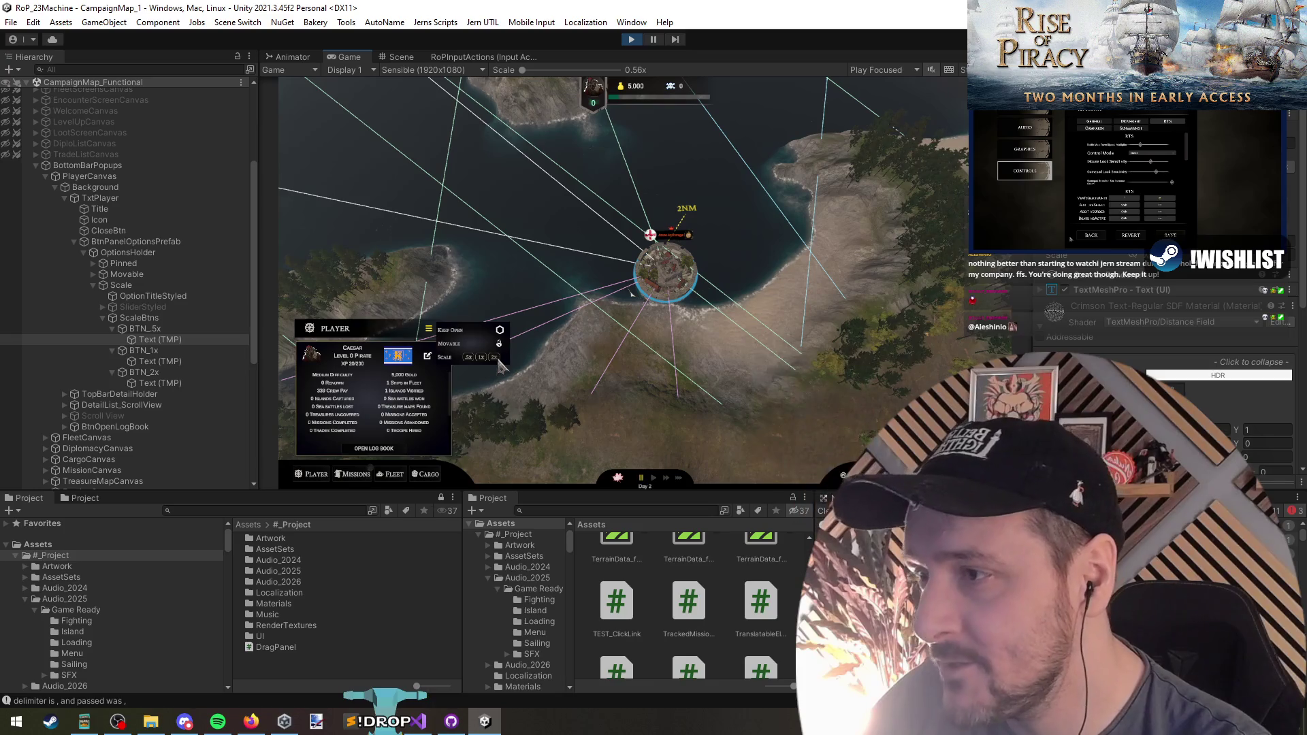
Set the running game's Player panel to the 1x scale
{"action": "left_click", "coordinate": [470, 359]}
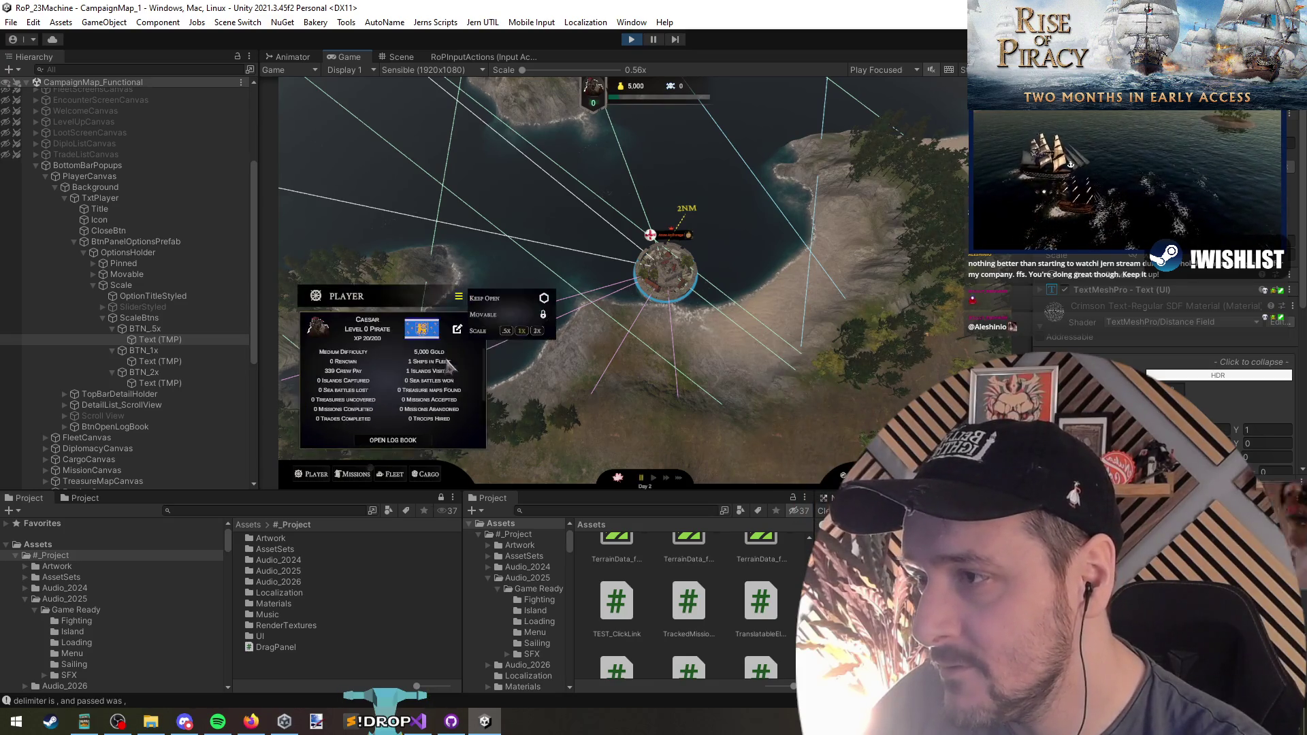
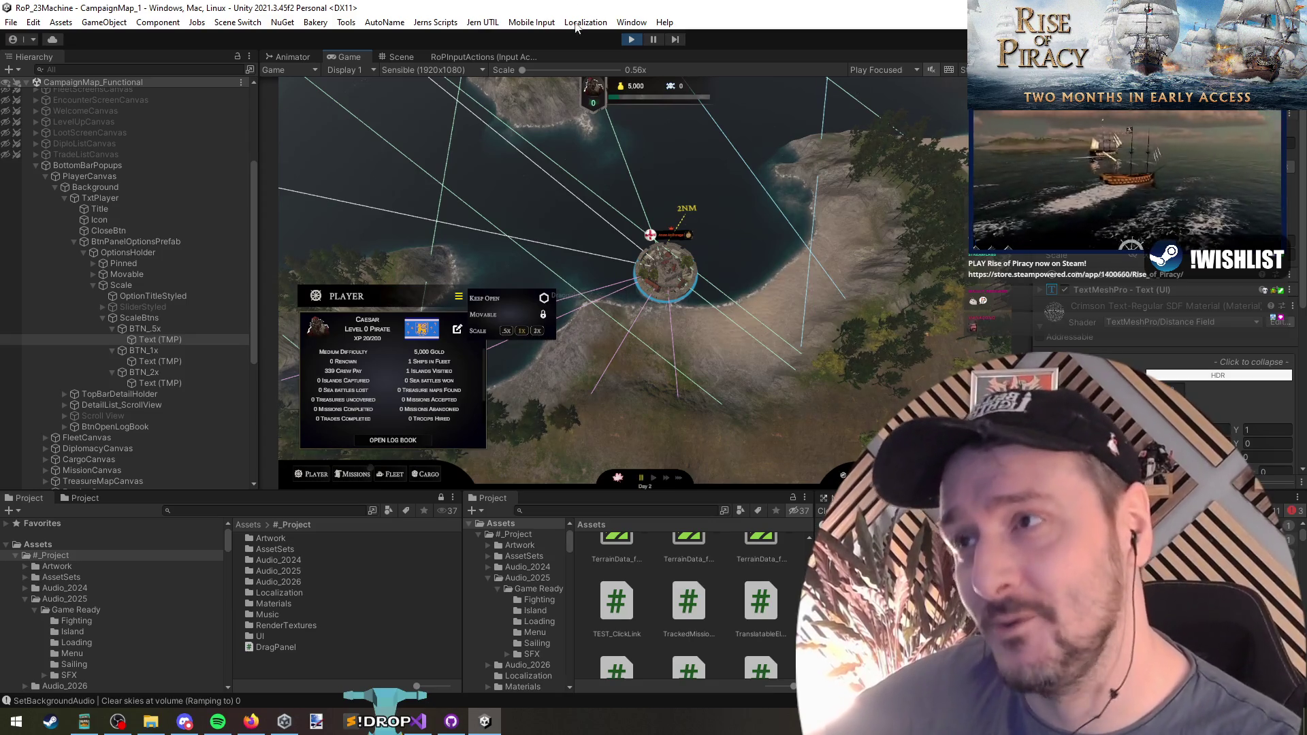
Stop the running game to return to the editor with only DDOLScene loaded
{"action": "left_click", "coordinate": [631, 40]}
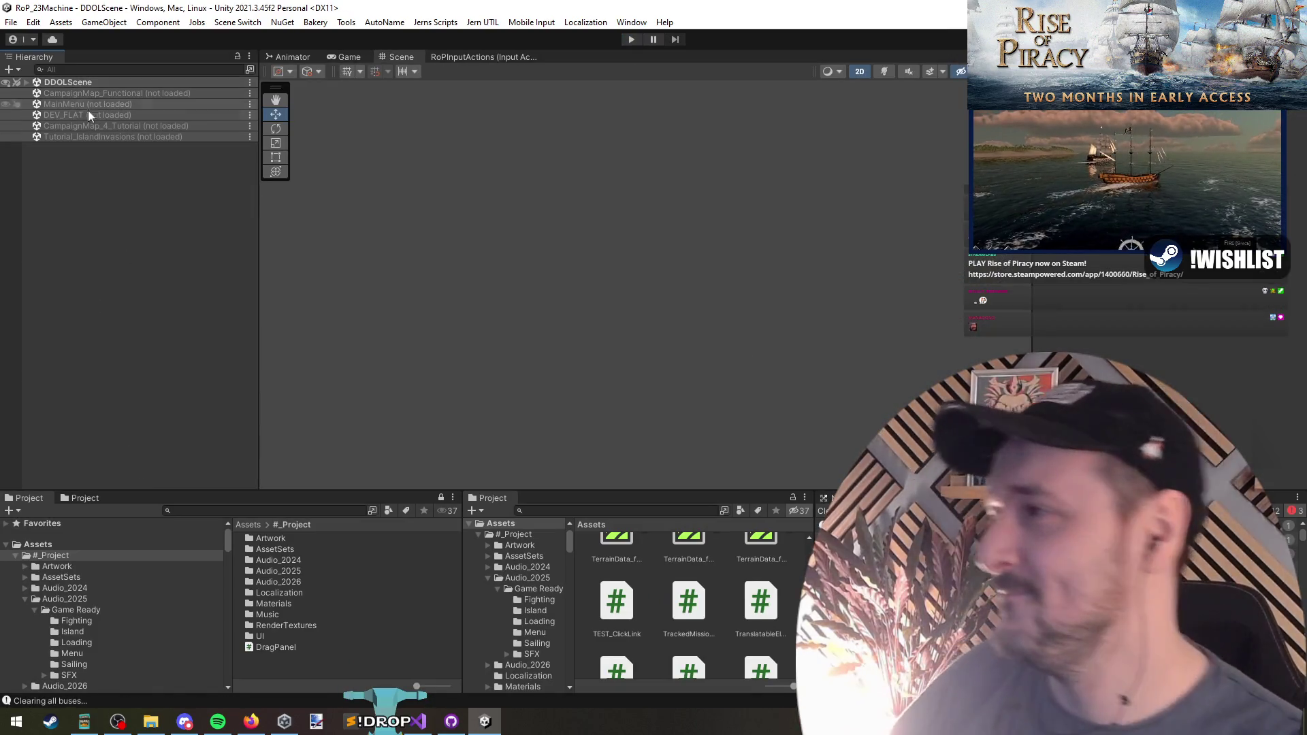
Load CampaignMap_Functional and check the popup's 2x, 1x and .5x scale buttons
{"action": "right_click", "coordinate": [117, 92]}
{"action": "left_click", "coordinate": [137, 100]}
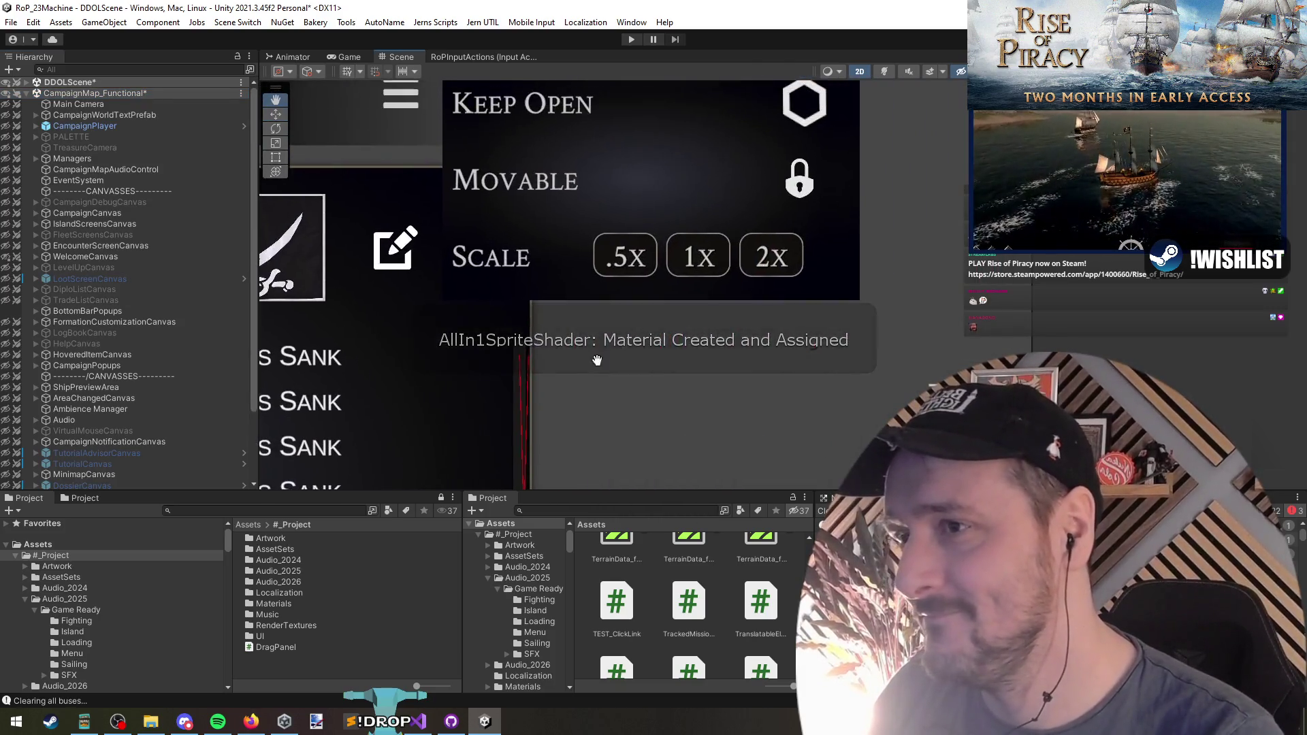
{"action": "left_click", "coordinate": [796, 300]}
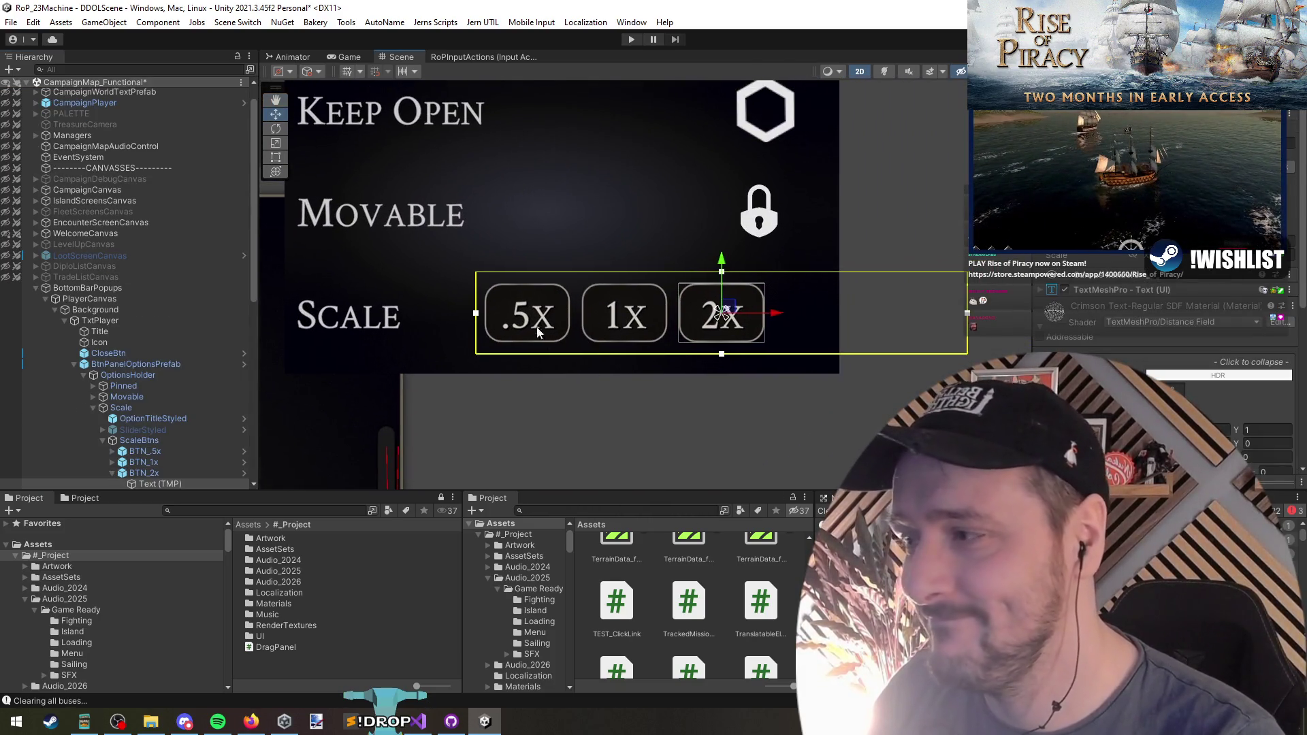
{"action": "left_click", "coordinate": [625, 313]}
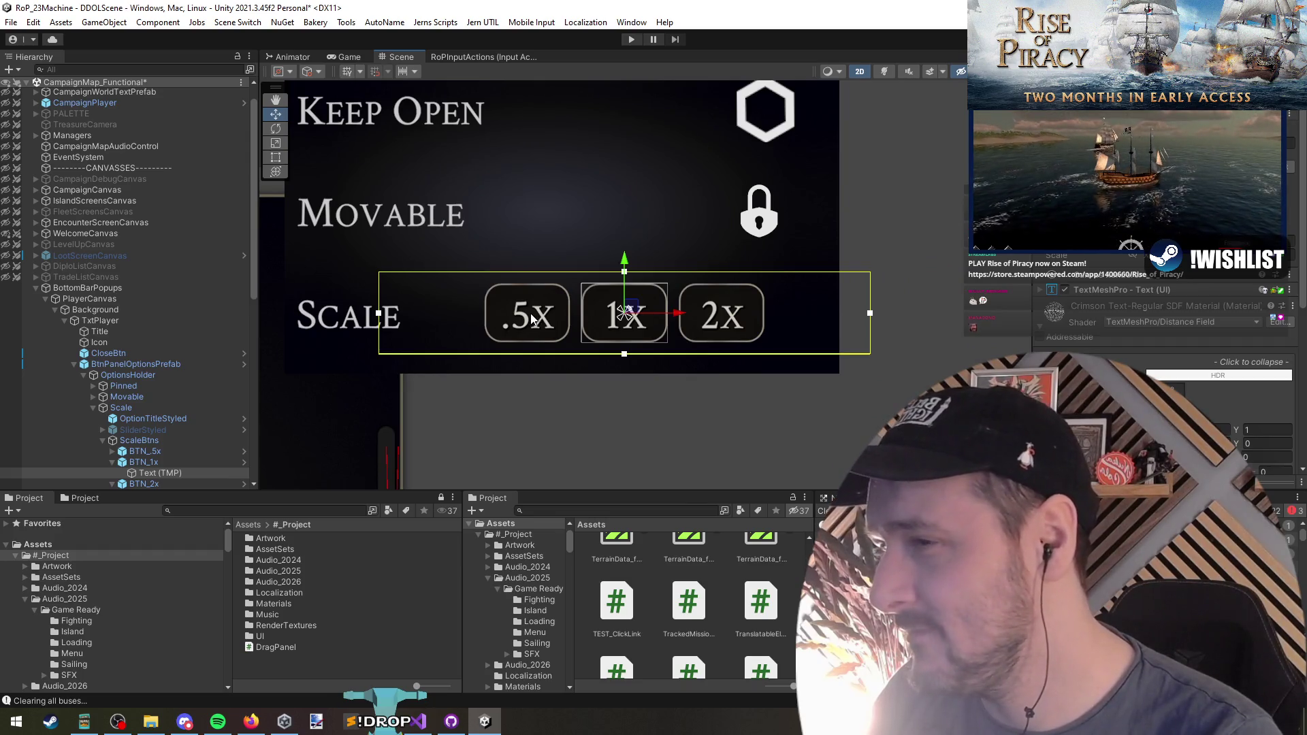
{"action": "left_click", "coordinate": [533, 320]}
{"action": "scroll", "coordinate": [545, 365], "scroll_direction": "down", "scroll_amount": 2}
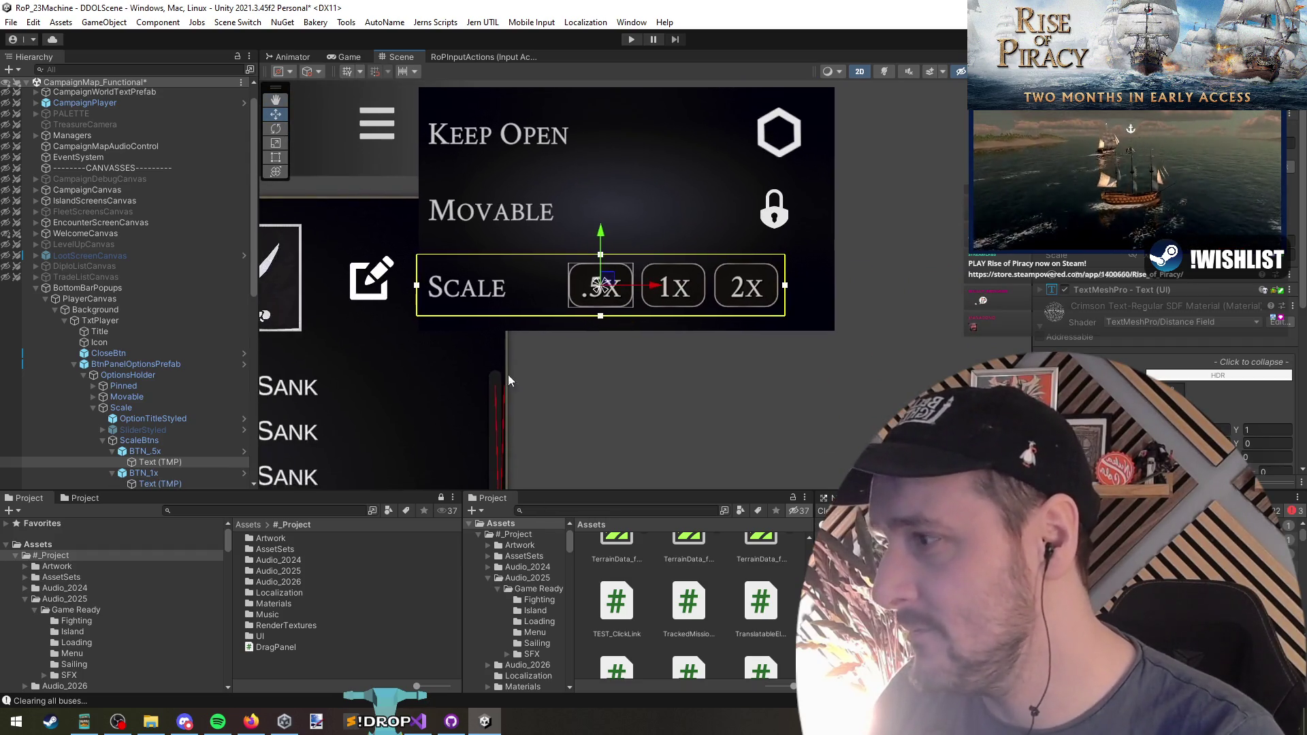
Inspect the three scale buttons' Text (TMP) labels together, then the 1x button
{"action": "left_click", "coordinate": [164, 452]}
{"action": "left_click", "coordinate": [167, 461]}
{"action": "scroll", "coordinate": [178, 450], "scroll_direction": "down", "scroll_amount": 3}
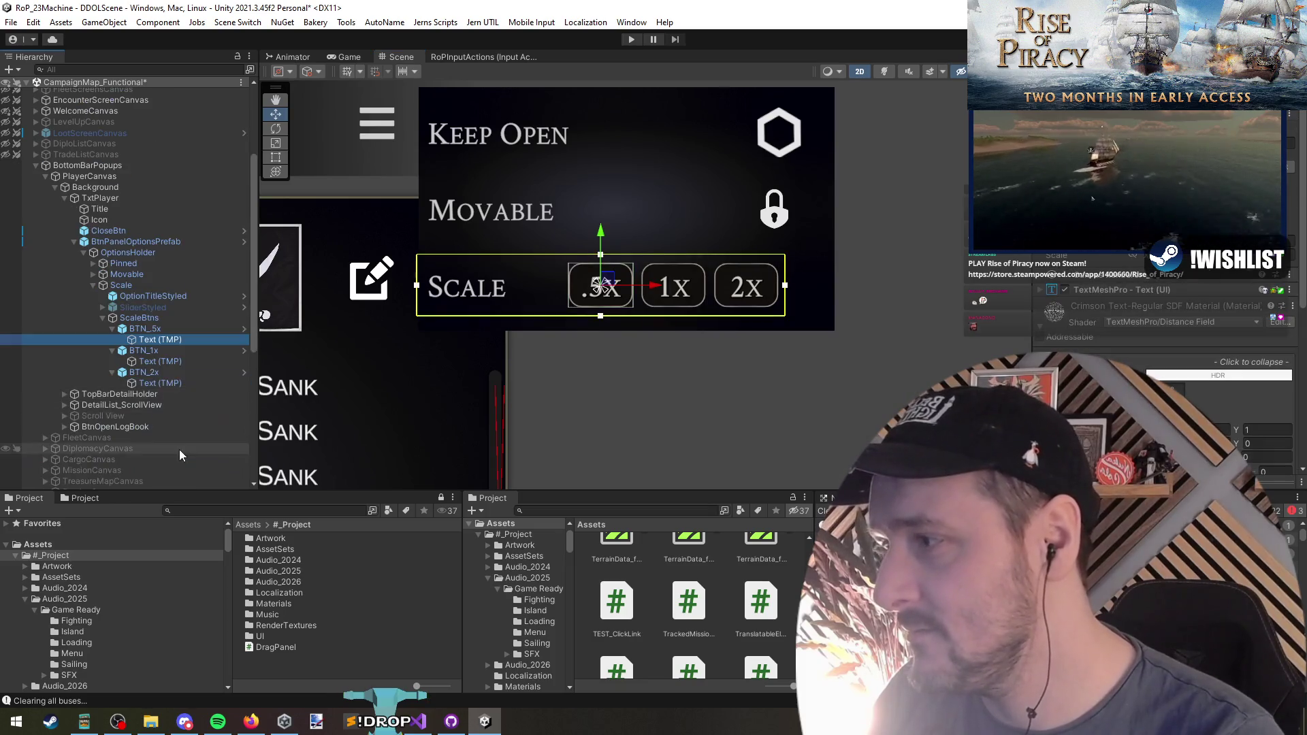
{"action": "left_click", "coordinate": [170, 362], "text": "ctrl"}
{"action": "left_click", "coordinate": [171, 382], "text": "ctrl"}
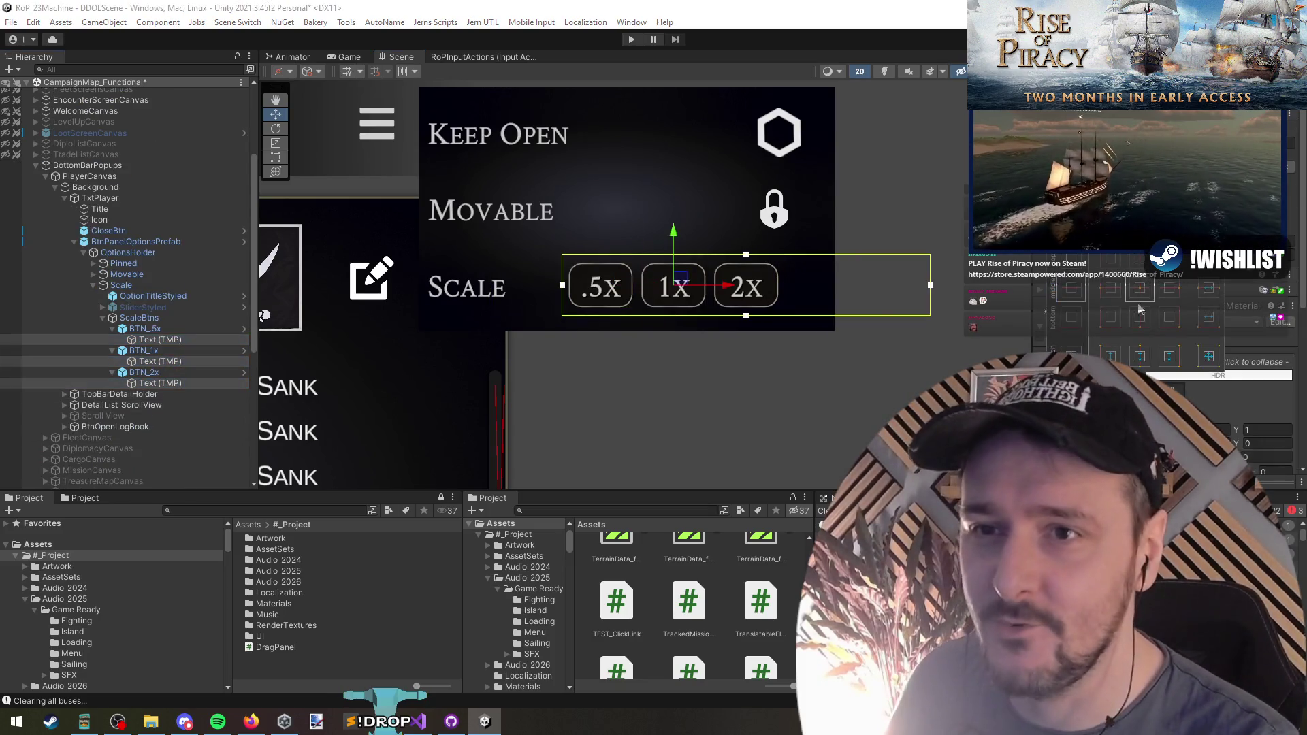
{"action": "left_click", "coordinate": [746, 286]}
{"action": "left_click", "coordinate": [183, 354]}
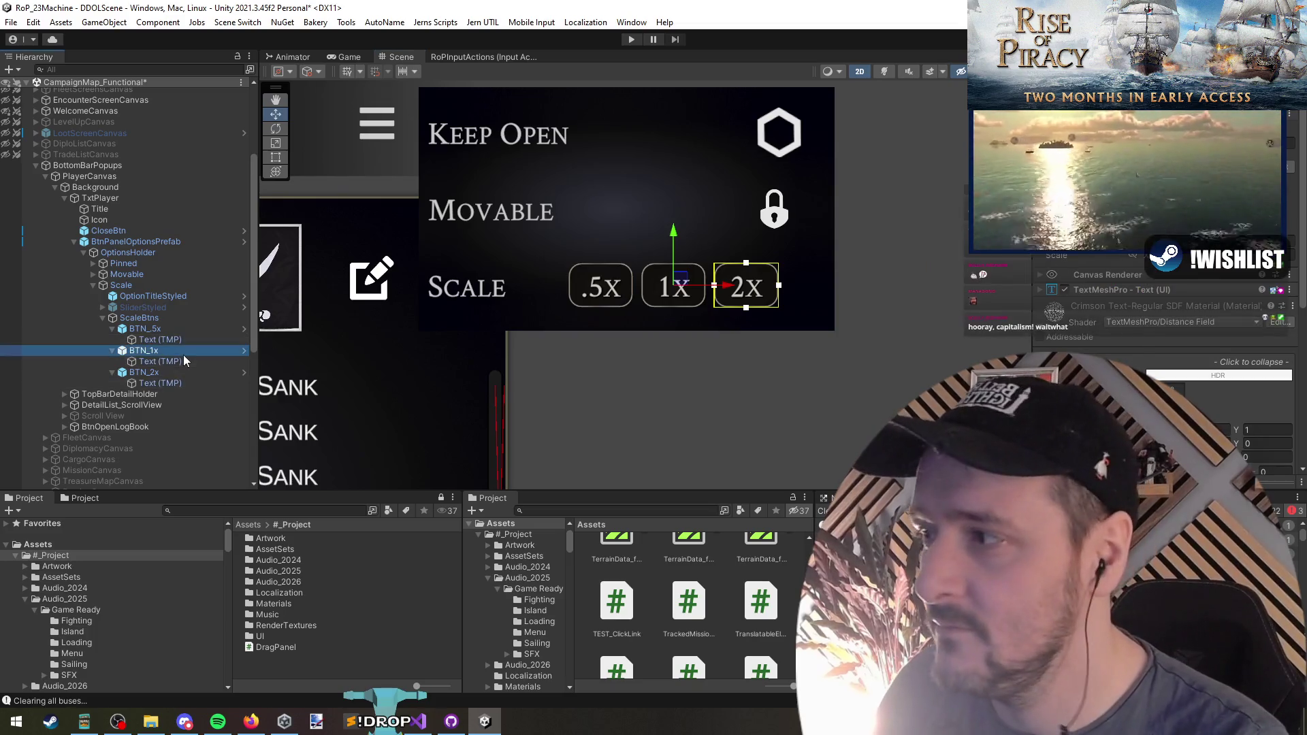
Unload CampaignMap_Functional and start the game in Play mode
{"action": "right_click", "coordinate": [88, 82]}
{"action": "left_click", "coordinate": [136, 162]}
{"action": "left_click", "coordinate": [632, 38]}
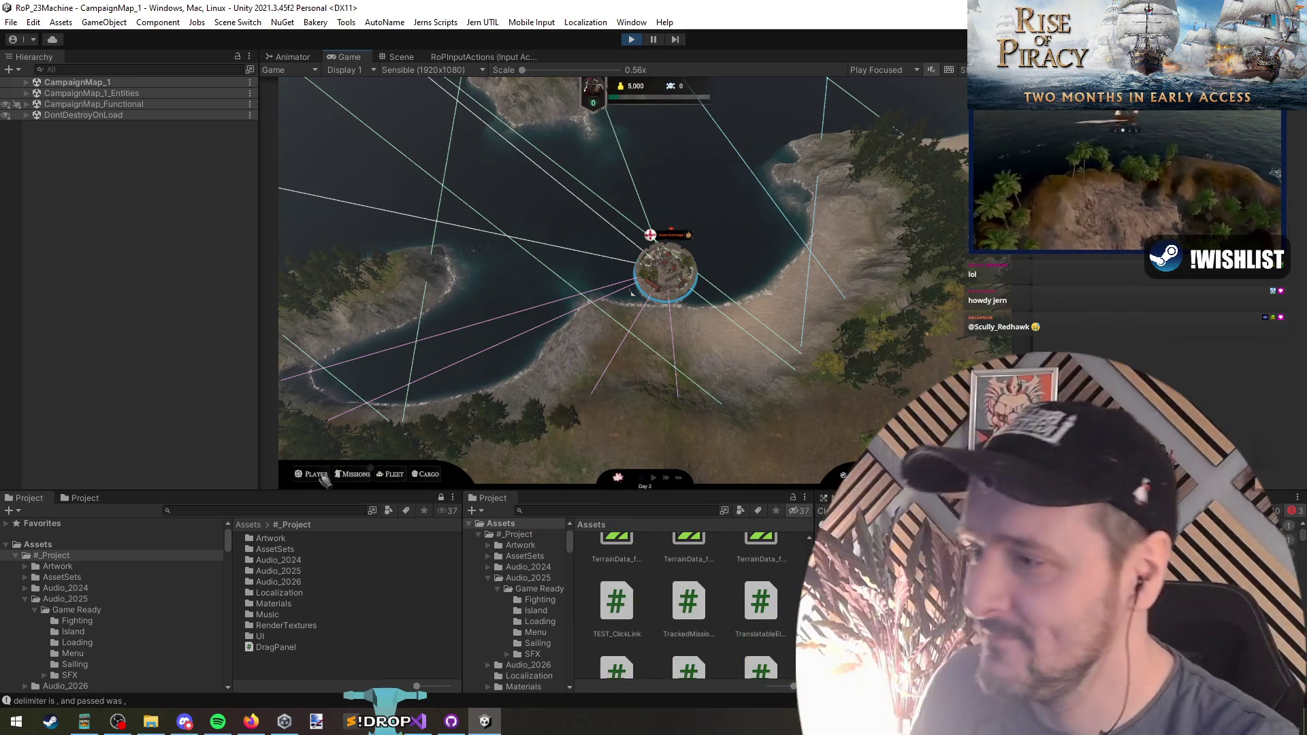
Open the Player panel's options popup and cycle its scale through .5x, 1x and 2x
{"action": "key", "text": "p"}
{"action": "left_click", "coordinate": [459, 297]}
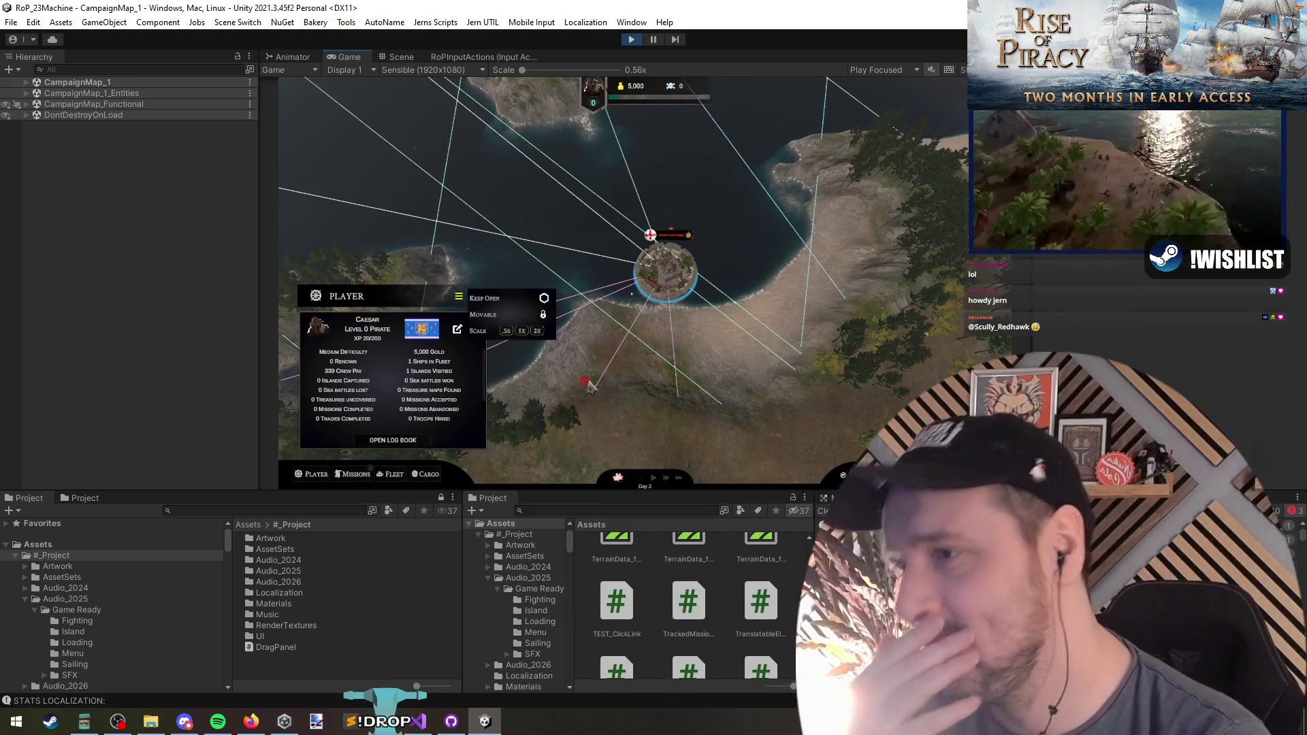
{"action": "left_click", "coordinate": [507, 332]}
{"action": "left_click", "coordinate": [581, 293]}
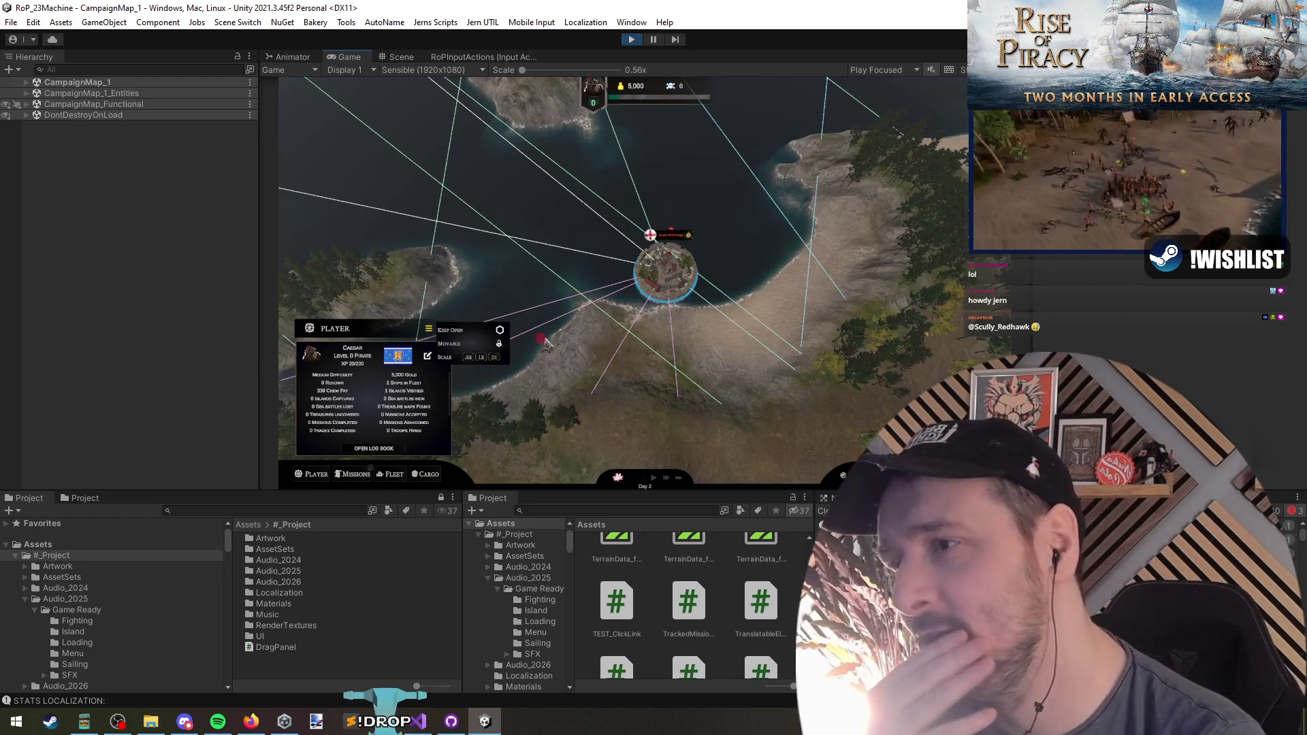
{"action": "left_click", "coordinate": [481, 358]}
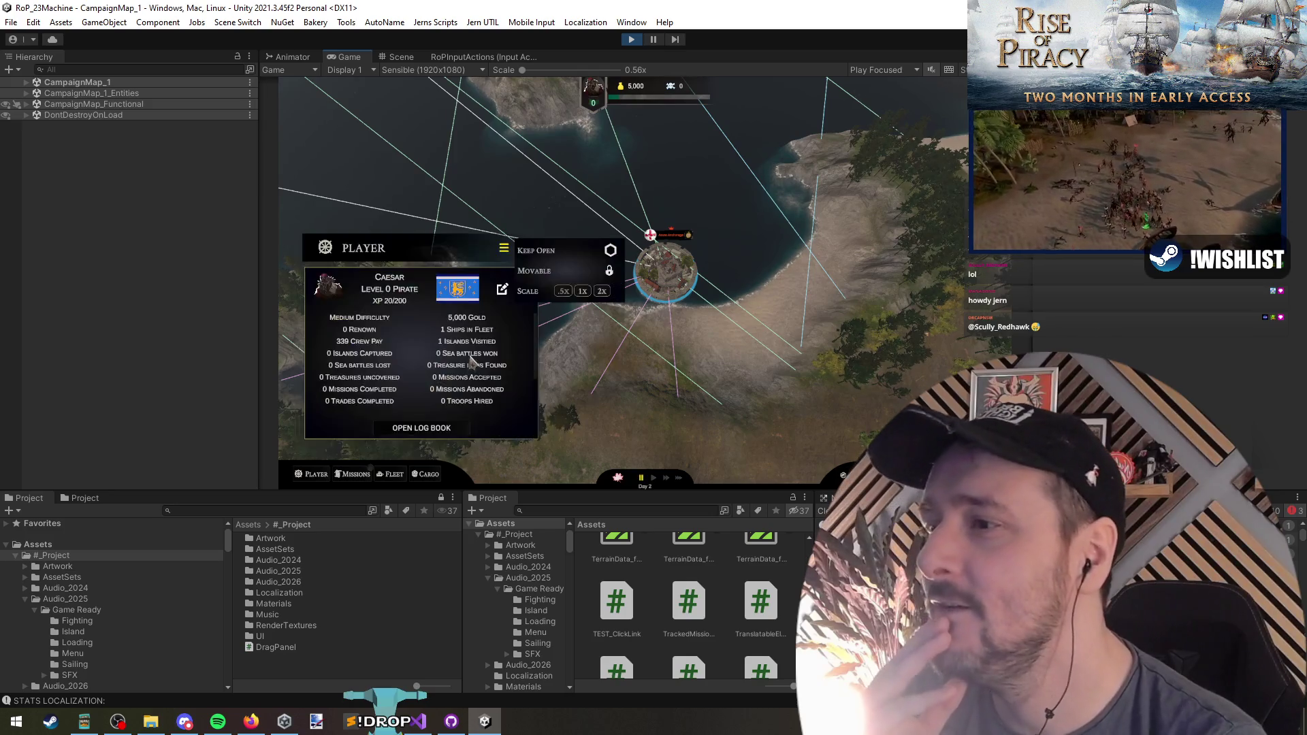
{"action": "left_click", "coordinate": [581, 291]}
{"action": "left_click", "coordinate": [538, 332]}
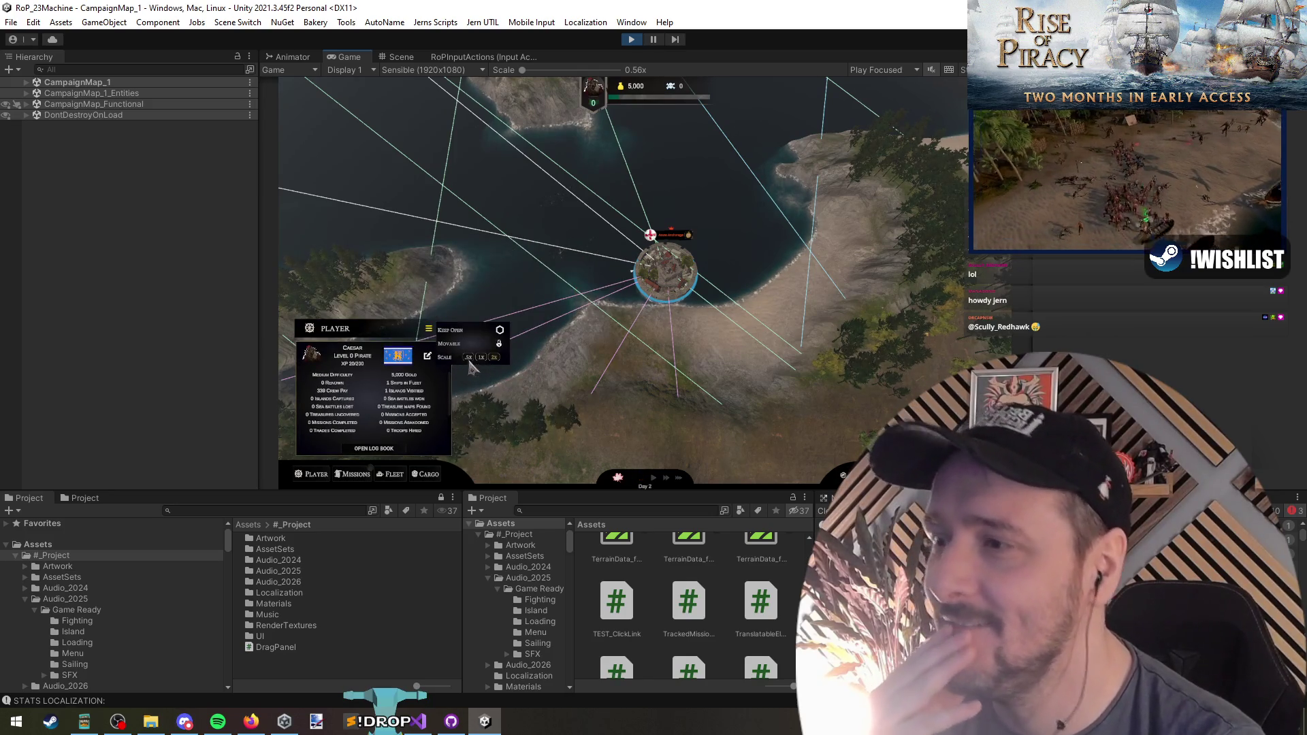
{"action": "left_click", "coordinate": [480, 358]}
{"action": "left_click", "coordinate": [582, 294]}
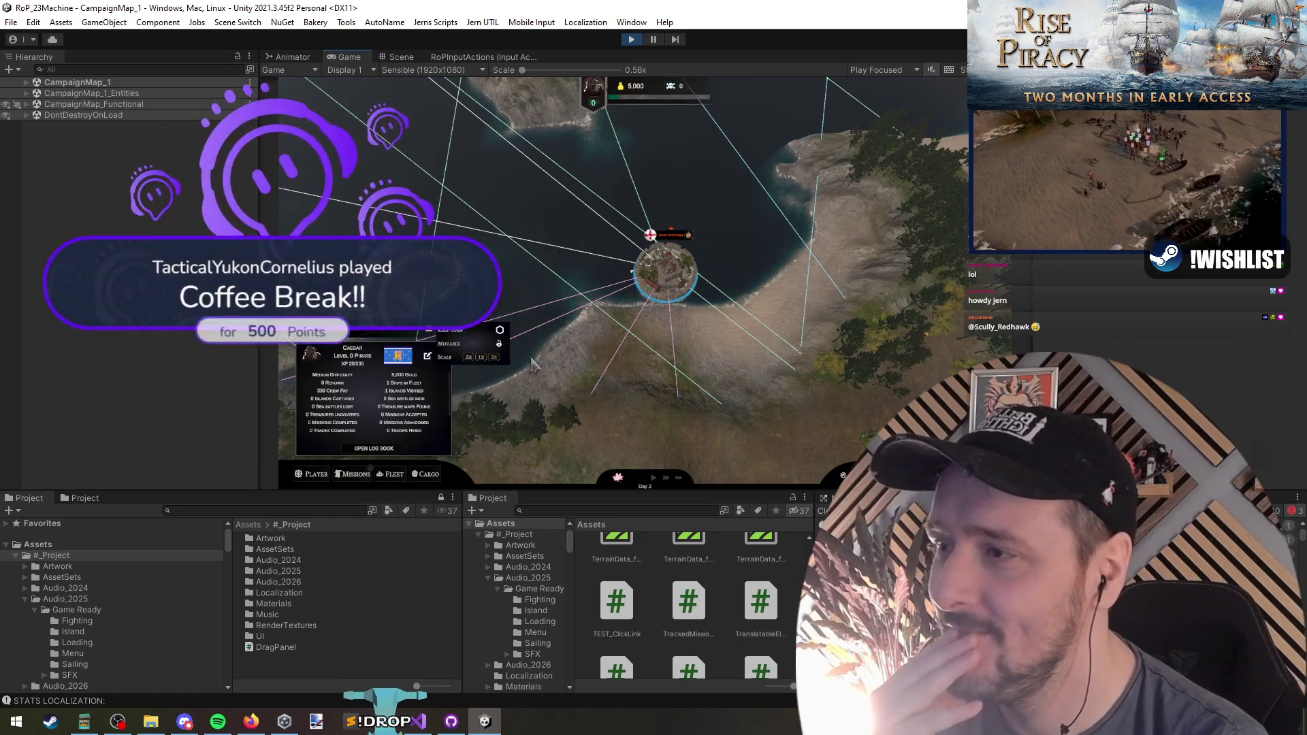
{"action": "left_click", "coordinate": [528, 366]}
{"action": "left_click", "coordinate": [581, 292]}
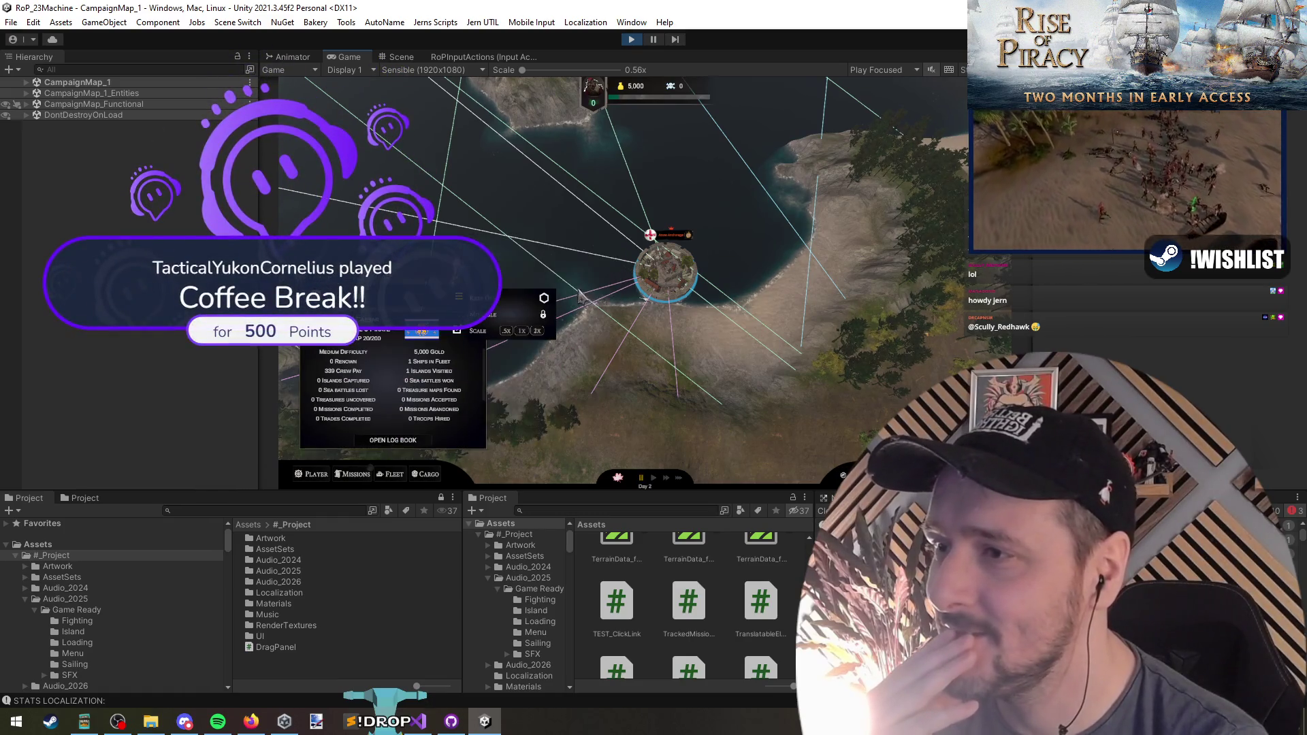
{"action": "left_click", "coordinate": [540, 332]}
Toggle the Player panel's Keep Open and Movable options on and off
{"action": "left_click", "coordinate": [610, 271]}
{"action": "left_click", "coordinate": [610, 252]}
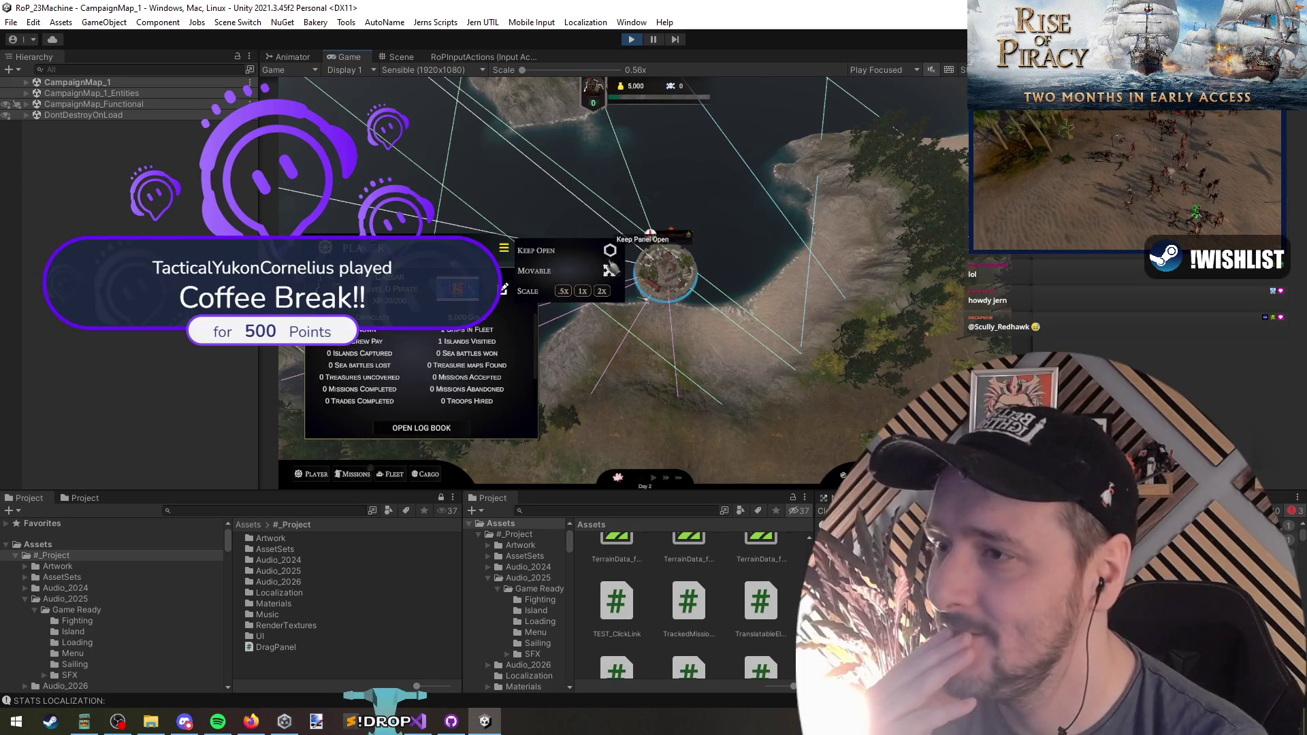
{"action": "left_click", "coordinate": [609, 270]}
{"action": "left_click", "coordinate": [609, 270]}
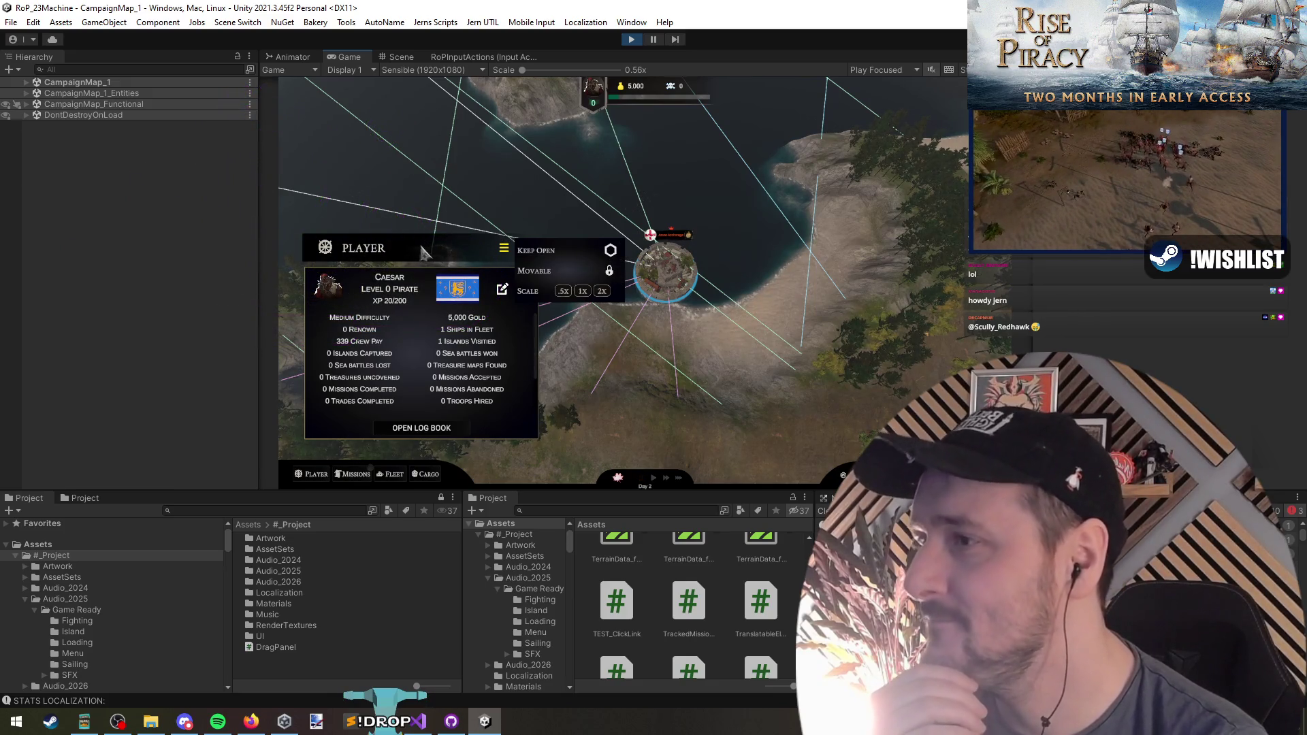
Drag the Player panel, then drag the Fleet panel over it, and stop the game
{"action": "mouse_move", "coordinate": [406, 254]}
{"action": "left_mouse_down"}
{"action": "mouse_move", "coordinate": [436, 240]}
{"action": "mouse_move", "coordinate": [632, 236]}
{"action": "left_mouse_up"}
{"action": "left_click", "coordinate": [392, 475]}
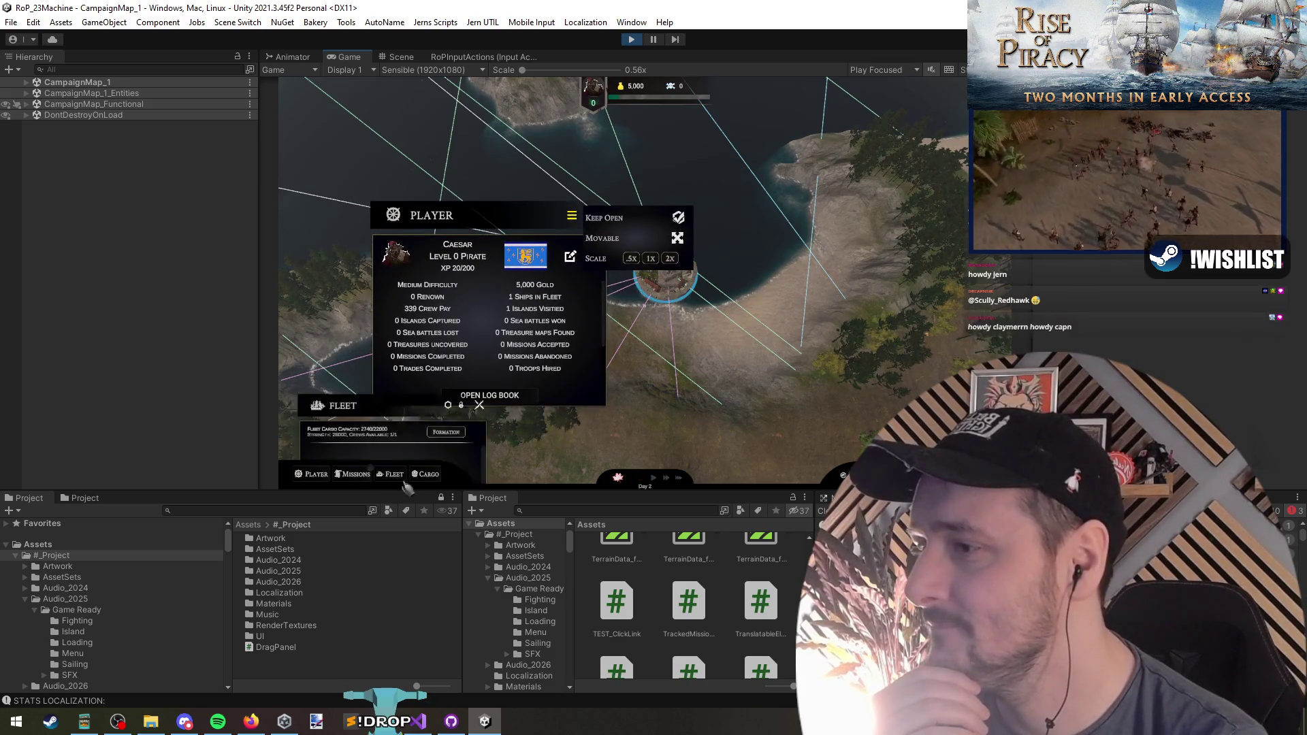
{"action": "mouse_move", "coordinate": [410, 308]}
{"action": "left_mouse_down"}
{"action": "mouse_move", "coordinate": [476, 160]}
{"action": "mouse_move", "coordinate": [504, 333]}
{"action": "mouse_move", "coordinate": [644, 303]}
{"action": "mouse_move", "coordinate": [378, 276]}
{"action": "mouse_move", "coordinate": [653, 259]}
{"action": "mouse_move", "coordinate": [477, 225]}
{"action": "mouse_move", "coordinate": [490, 225]}
{"action": "mouse_move", "coordinate": [649, 298]}
{"action": "mouse_move", "coordinate": [450, 204]}
{"action": "mouse_move", "coordinate": [725, 297]}
{"action": "mouse_move", "coordinate": [417, 170]}
{"action": "mouse_move", "coordinate": [582, 170]}
{"action": "mouse_move", "coordinate": [607, 231]}
{"action": "mouse_move", "coordinate": [594, 129]}
{"action": "mouse_move", "coordinate": [446, 206]}
{"action": "mouse_move", "coordinate": [414, 130]}
{"action": "mouse_move", "coordinate": [452, 217]}
{"action": "mouse_move", "coordinate": [409, 129]}
{"action": "mouse_move", "coordinate": [556, 254]}
{"action": "mouse_move", "coordinate": [470, 188]}
{"action": "left_mouse_up"}
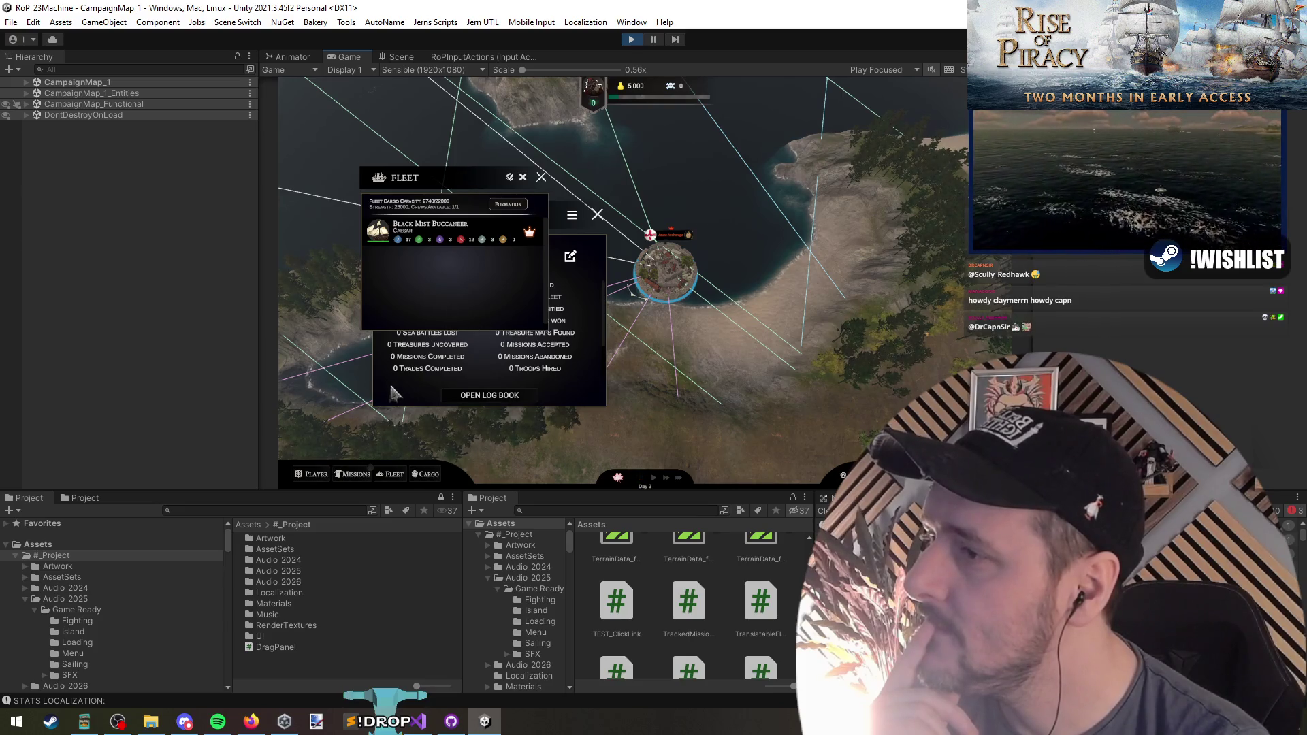
{"action": "left_click", "coordinate": [632, 39]}
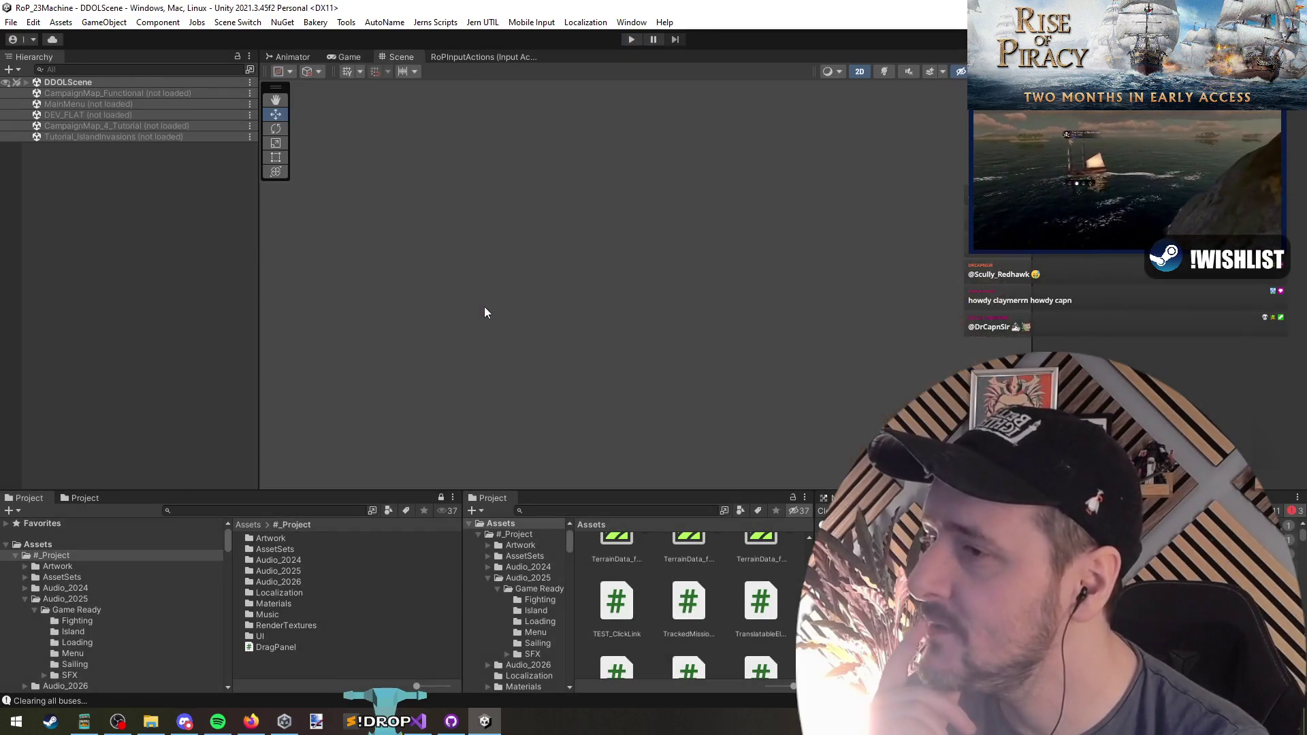
Load CampaignMap_Functional from the Hierarchy, glancing at ScaleParentController.cs in Visual Studio
{"action": "right_click", "coordinate": [97, 93]}
{"action": "left_click", "coordinate": [112, 101]}
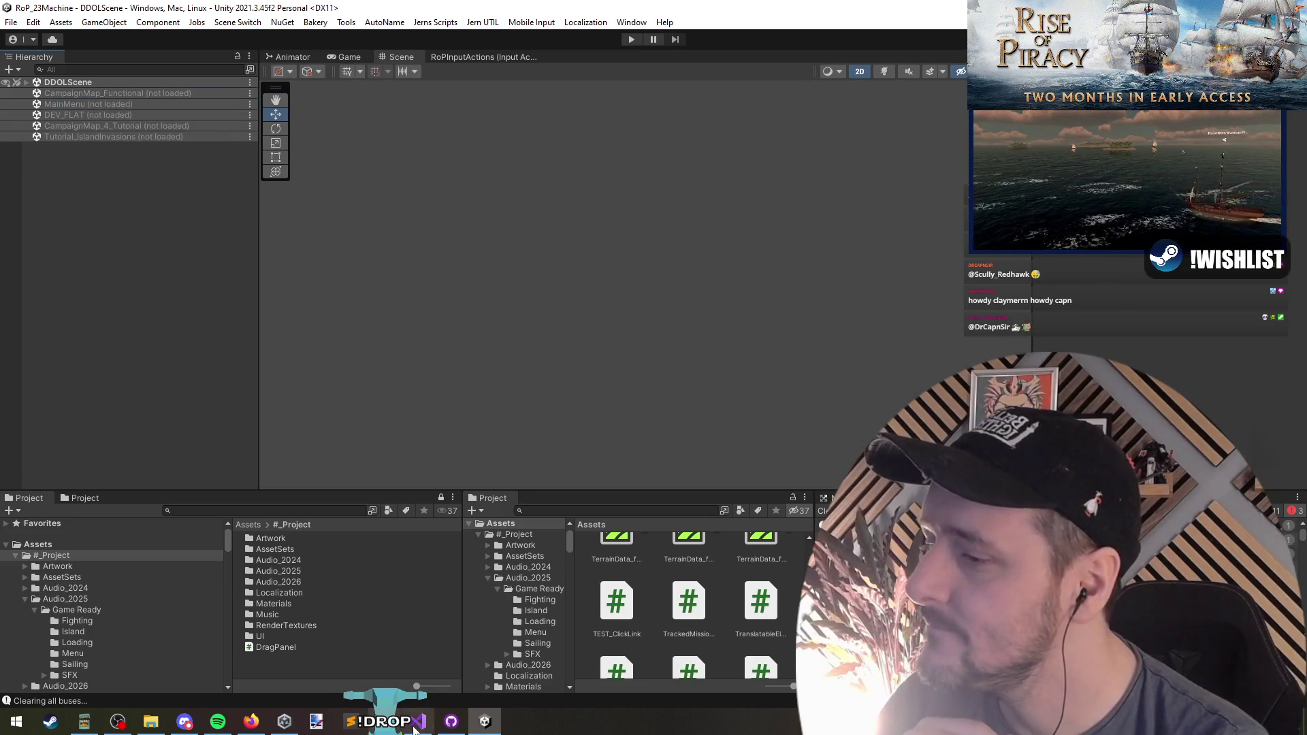
{"action": "left_click", "coordinate": [413, 729]}
{"action": "scroll", "coordinate": [679, 260], "scroll_direction": "up", "scroll_amount": 5}
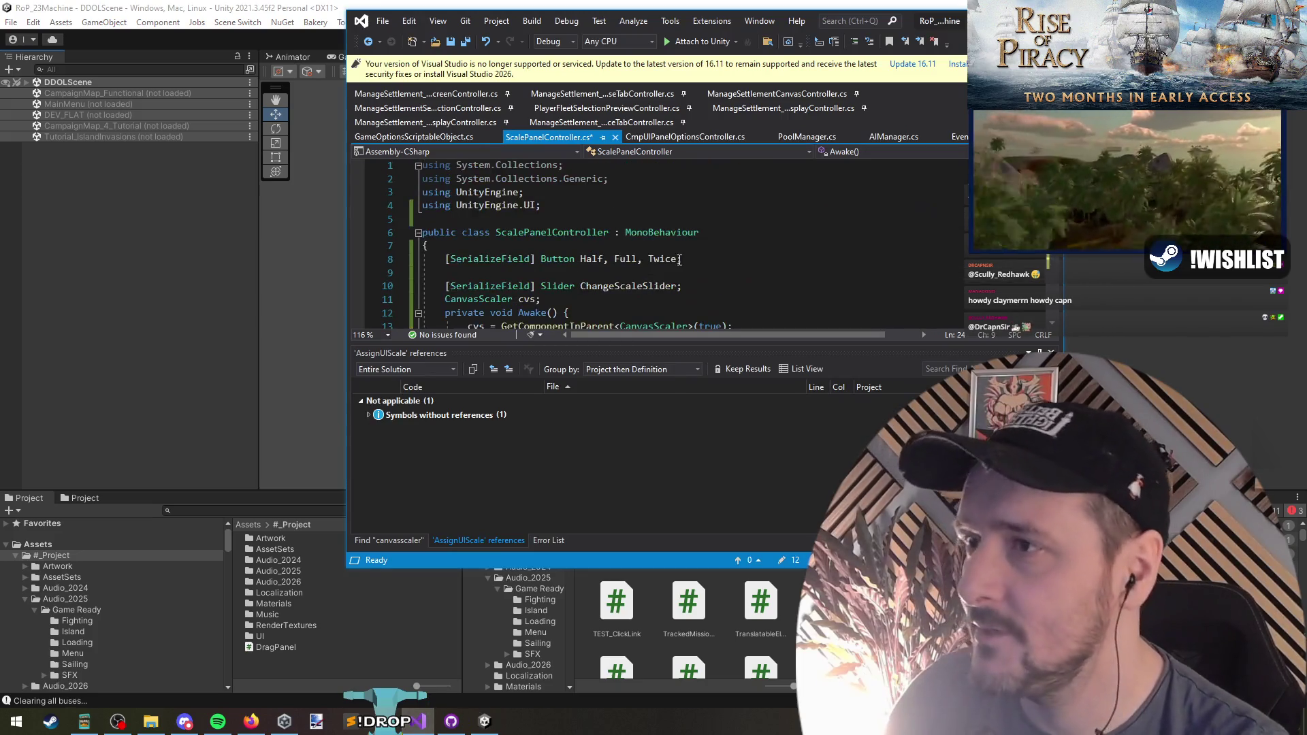
{"action": "left_click", "coordinate": [139, 229]}
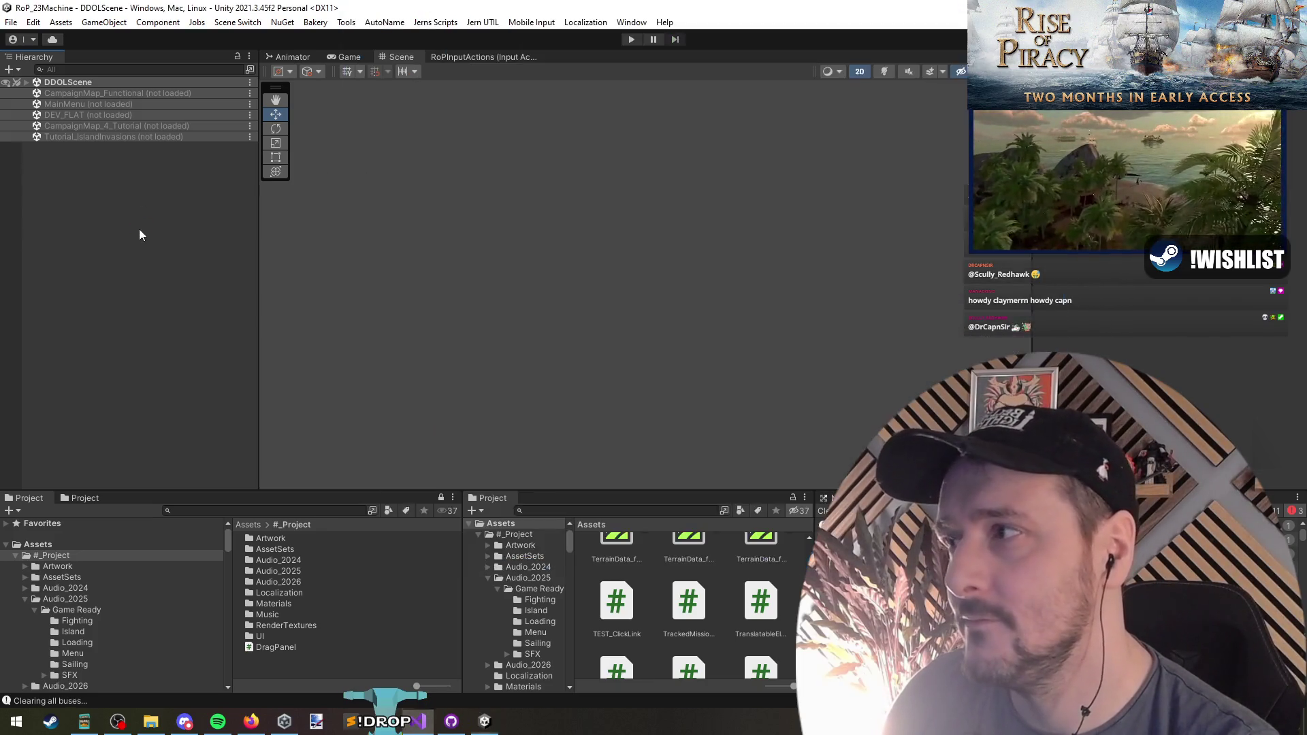
{"action": "right_click", "coordinate": [129, 92]}
{"action": "left_click", "coordinate": [160, 102]}
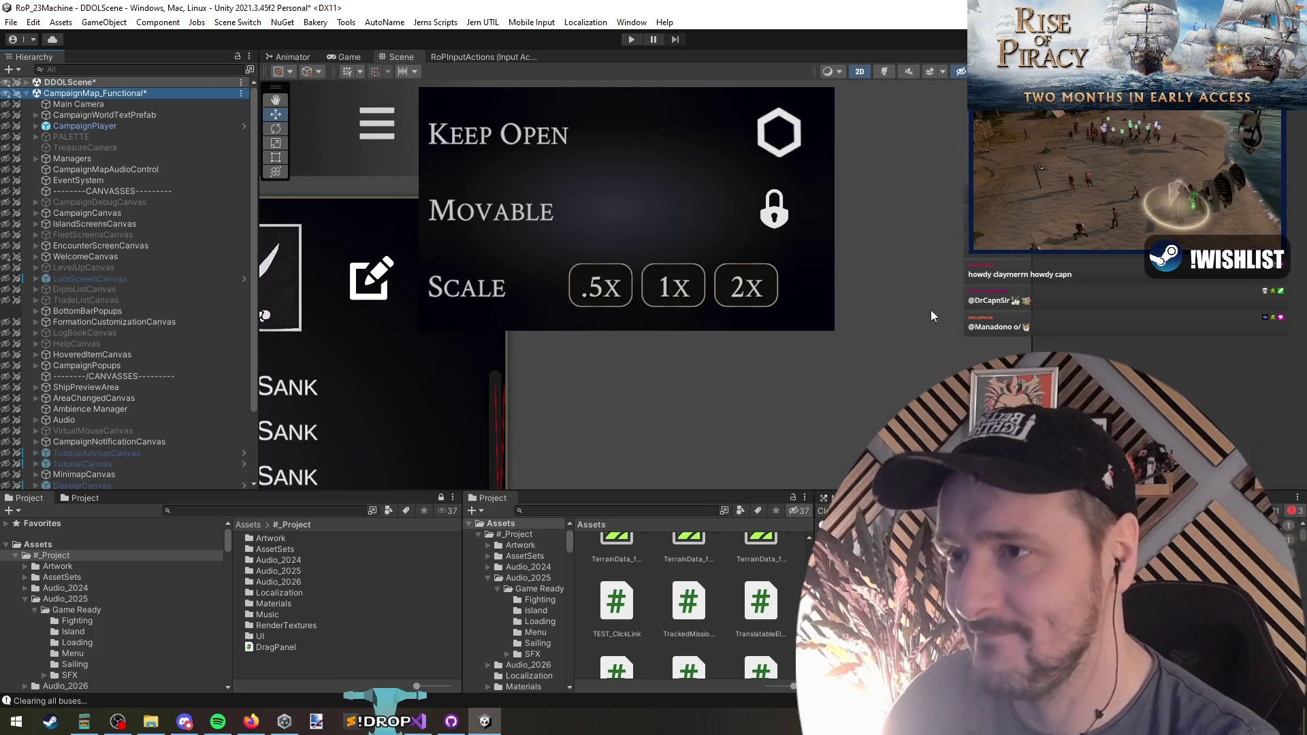
Frame the Player panel's options popup and open BtnPanelOptionsPrefab in Prefab Mode
{"action": "key", "text": "alt+Tab"}
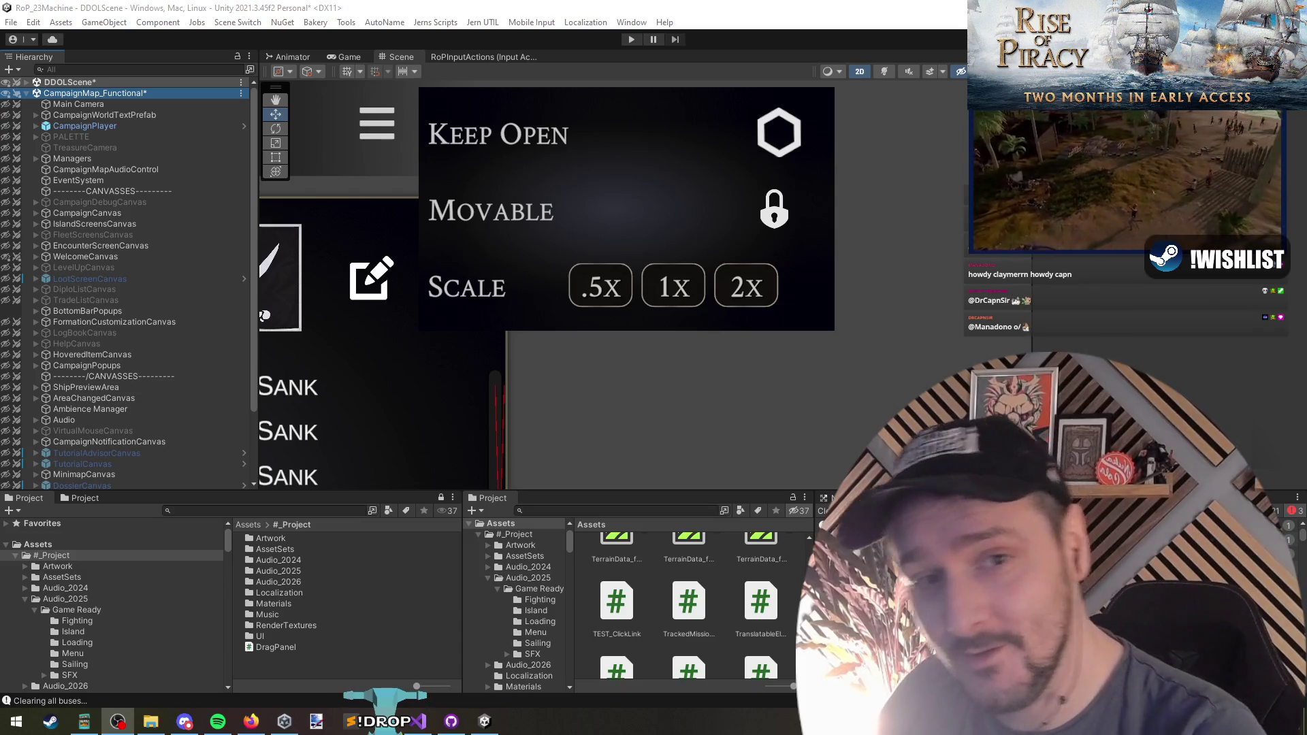
{"action": "key", "text": "alt+Tab"}
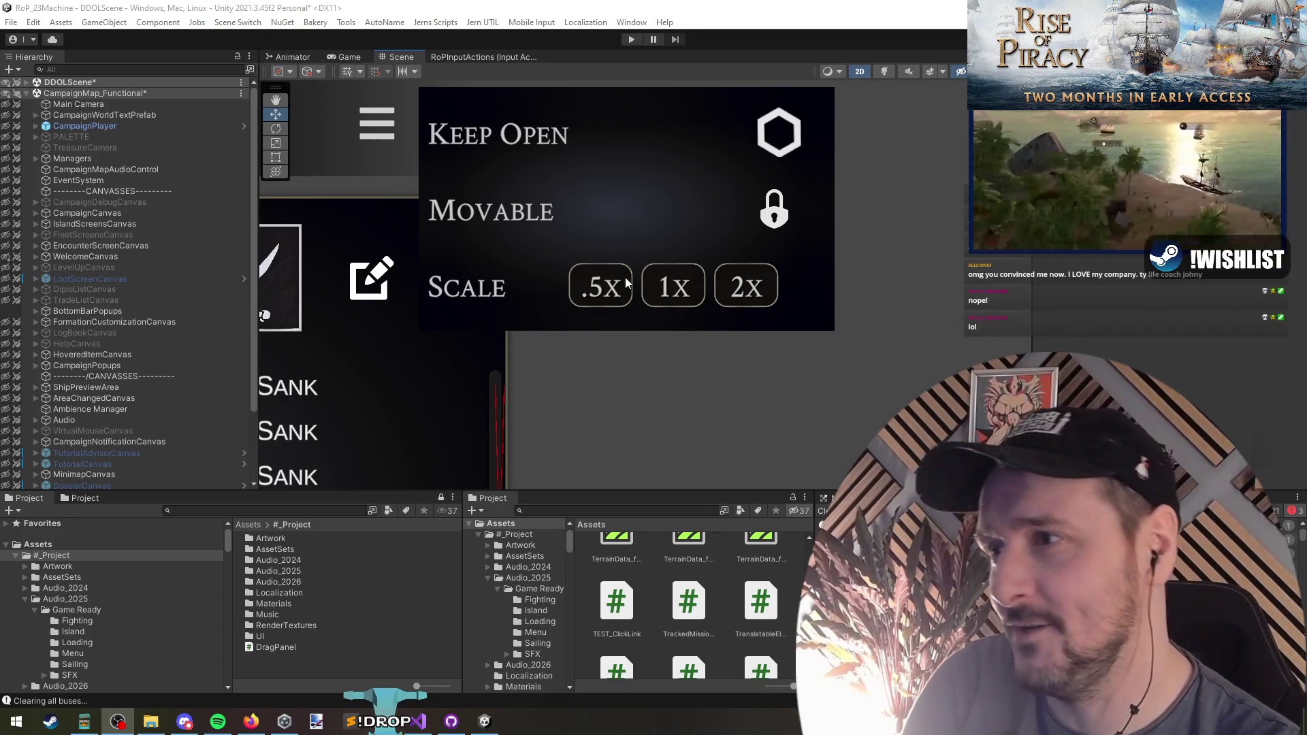
{"action": "scroll", "coordinate": [625, 276], "scroll_direction": "down", "scroll_amount": 5}
{"action": "scroll", "coordinate": [630, 289], "scroll_direction": "down", "scroll_amount": 2}
{"action": "mouse_move", "coordinate": [675, 274]}
{"action": "left_mouse_down"}
{"action": "mouse_move", "coordinate": [631, 228]}
{"action": "mouse_move", "coordinate": [698, 252]}
{"action": "mouse_move", "coordinate": [711, 241]}
{"action": "left_mouse_up"}
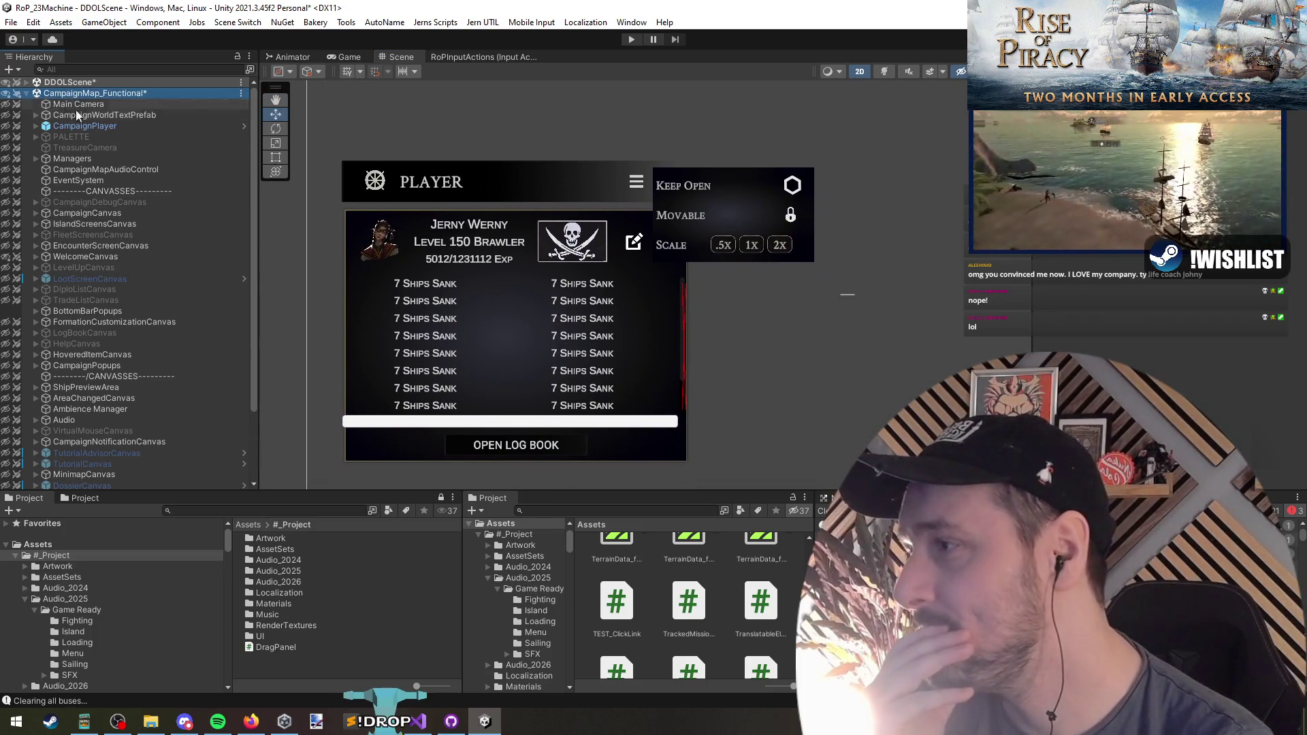
{"action": "left_click", "coordinate": [709, 197]}
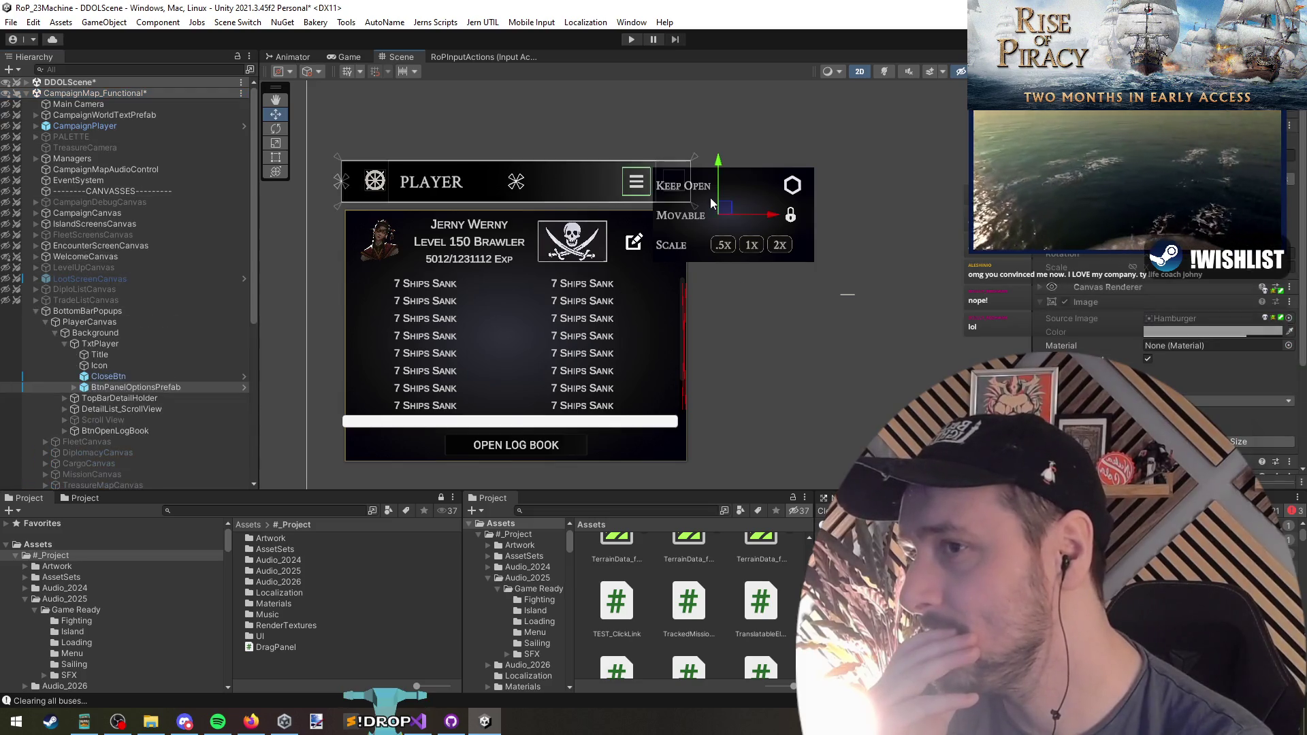
{"action": "left_click", "coordinate": [794, 244]}
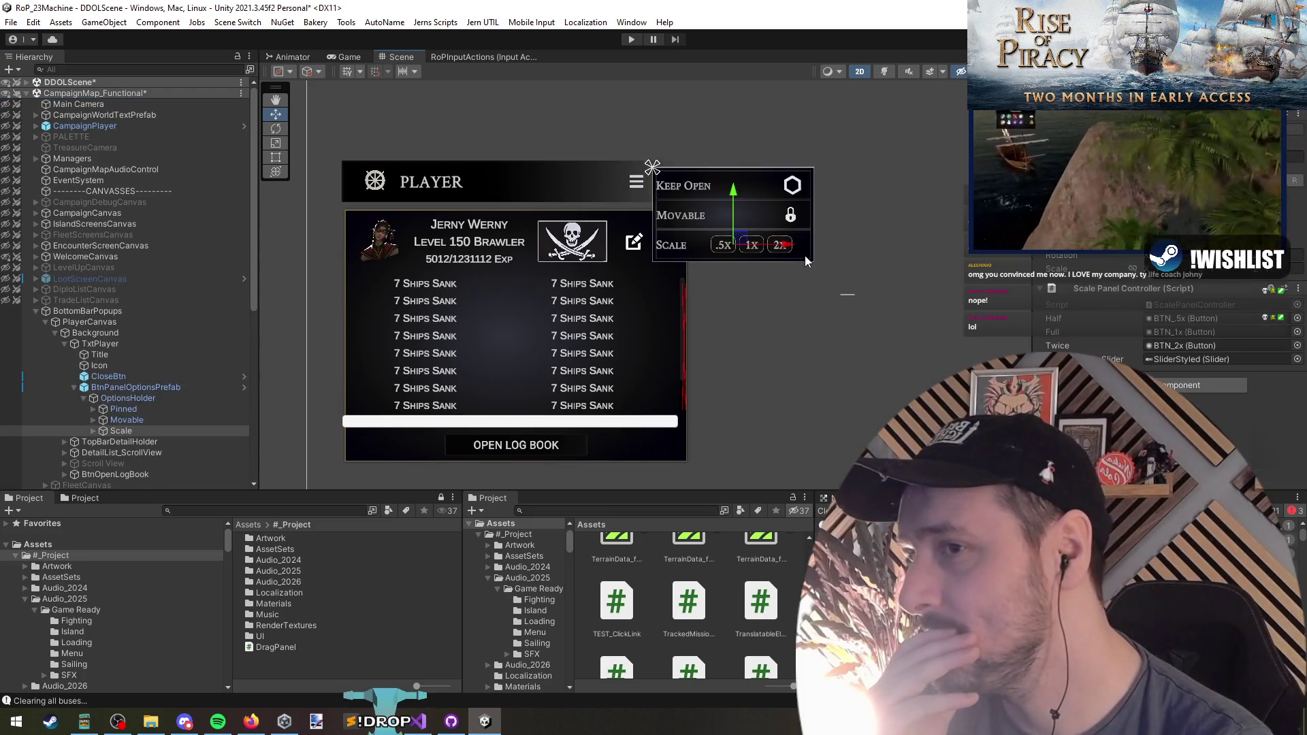
{"action": "left_click", "coordinate": [143, 389]}
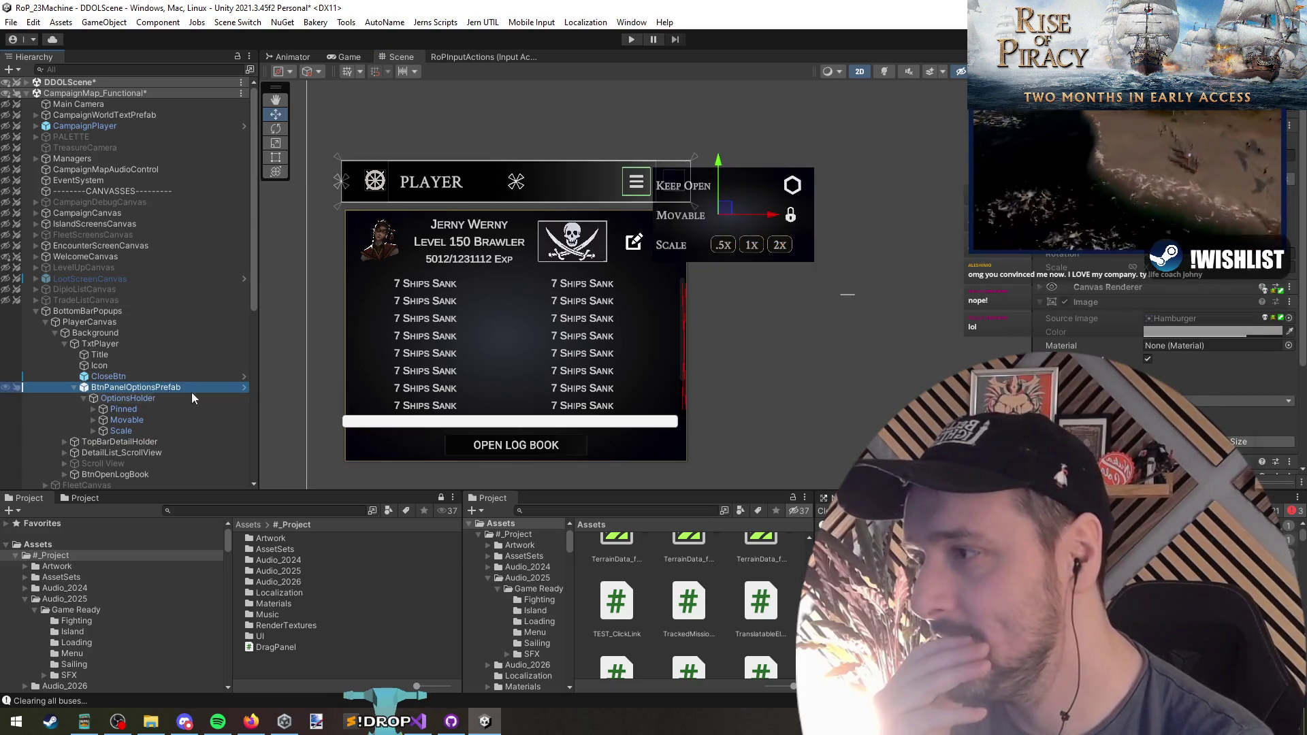
{"action": "left_click", "coordinate": [246, 388]}
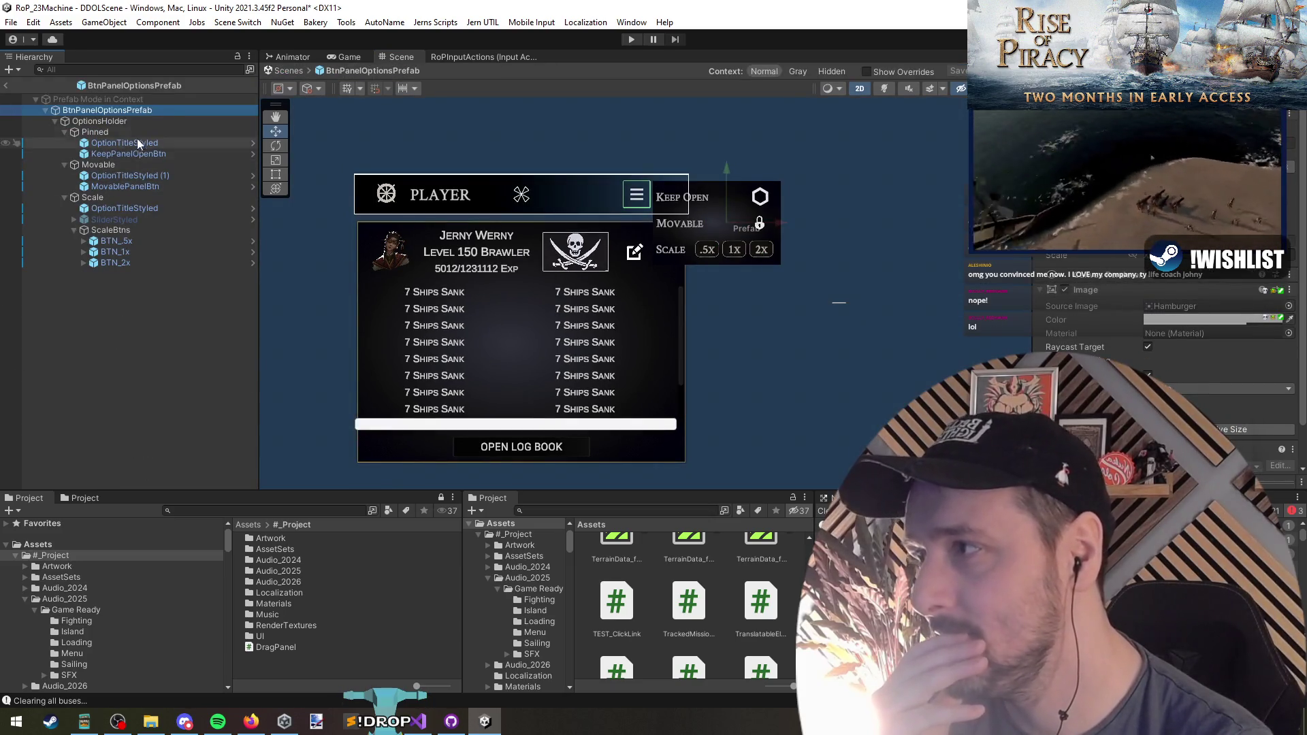
Apply an anchor preset to the .5x, 1x and 2x buttons' Text (TMP) labels
{"action": "left_click", "coordinate": [136, 241]}
{"action": "left_click", "coordinate": [84, 241]}
{"action": "left_click", "coordinate": [112, 252]}
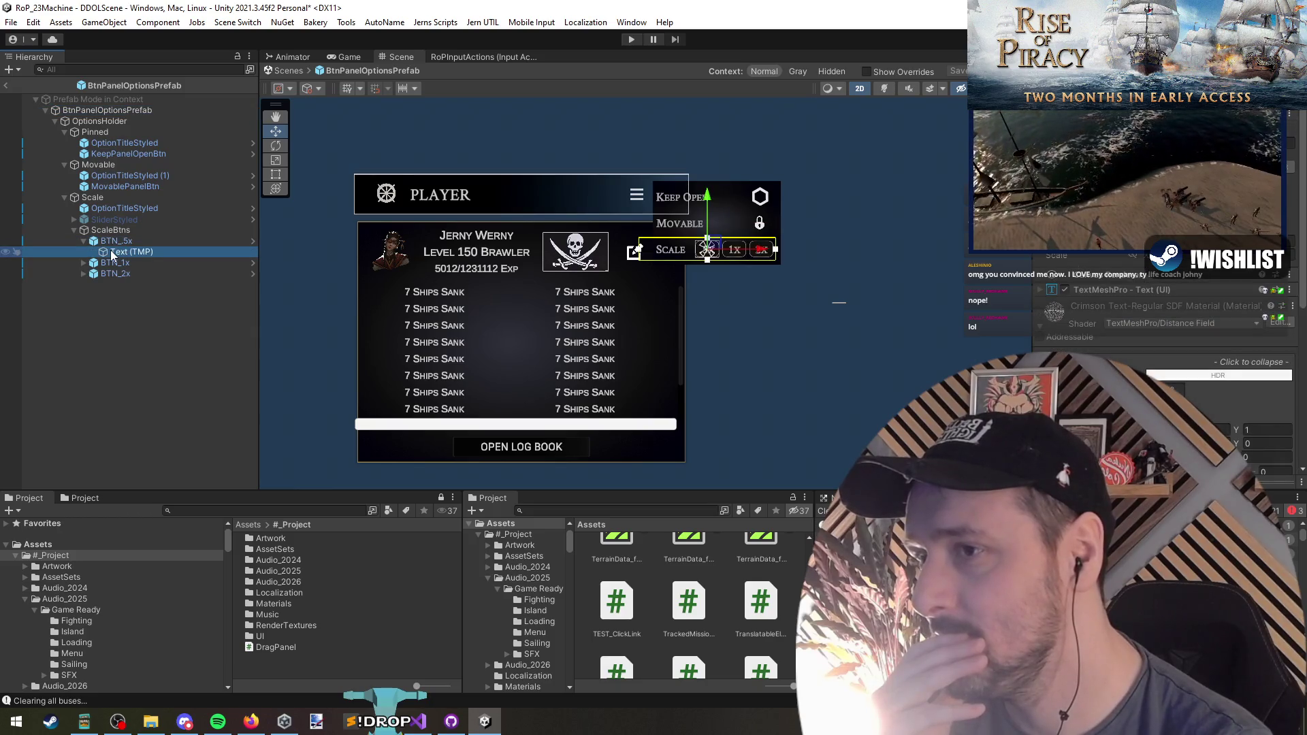
{"action": "left_click", "coordinate": [124, 274]}
{"action": "left_click", "coordinate": [83, 263]}
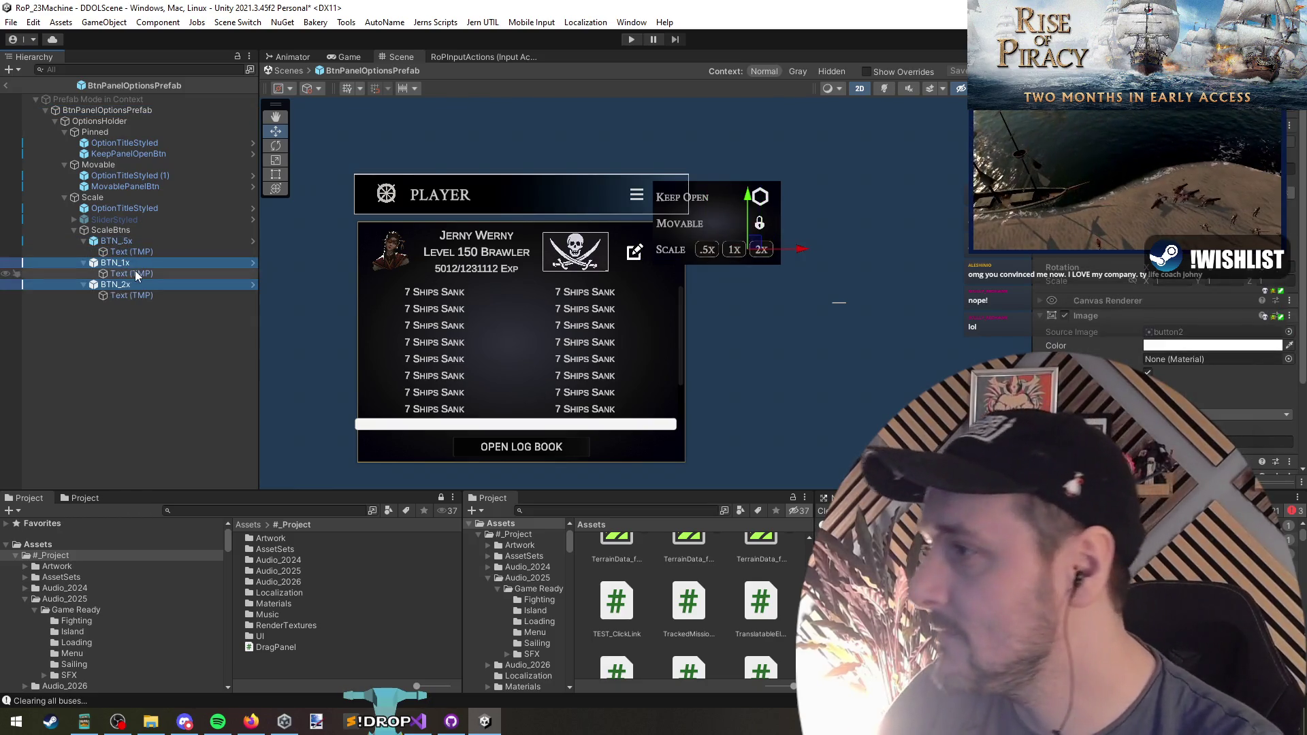
{"action": "left_click", "coordinate": [83, 284]}
{"action": "left_click", "coordinate": [131, 296]}
{"action": "left_click", "coordinate": [132, 274], "text": "ctrl"}
{"action": "left_click", "coordinate": [132, 252], "text": "ctrl"}
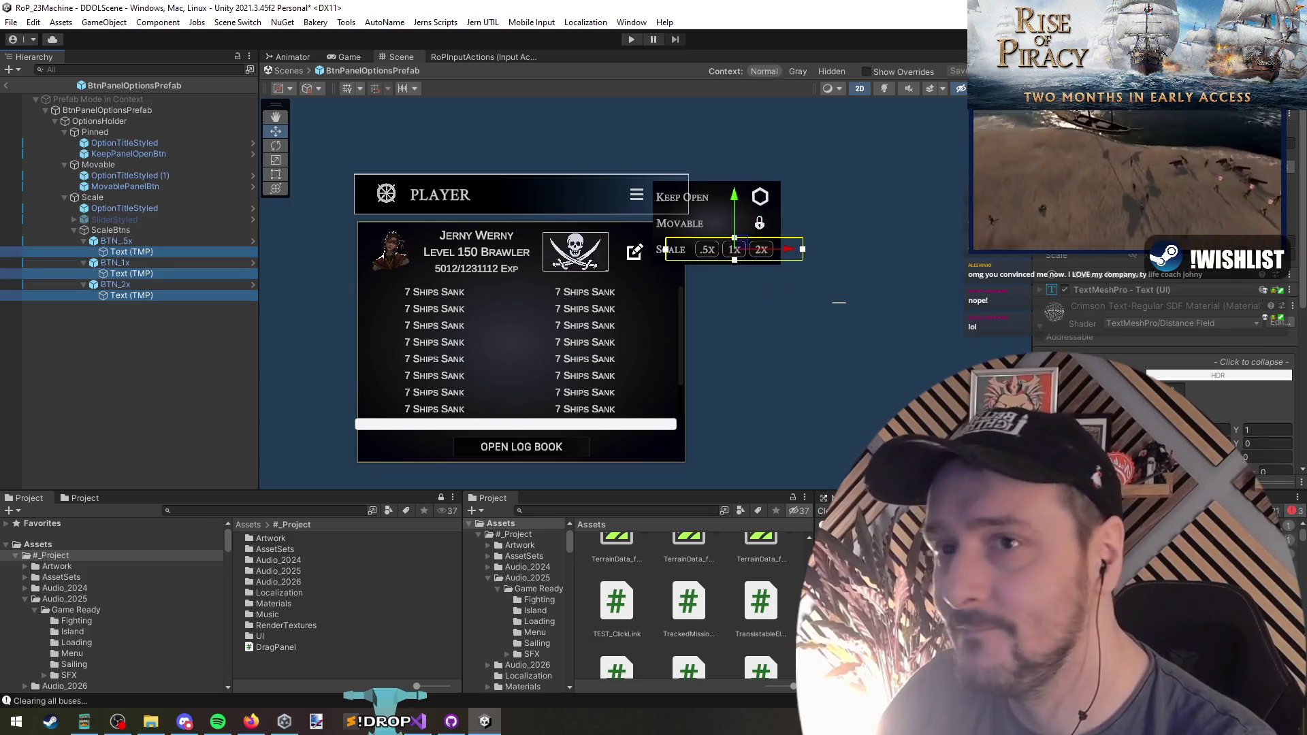
{"action": "left_click", "coordinate": [1062, 241]}
{"action": "left_click", "coordinate": [1211, 360]}
{"action": "left_click", "coordinate": [128, 322]}
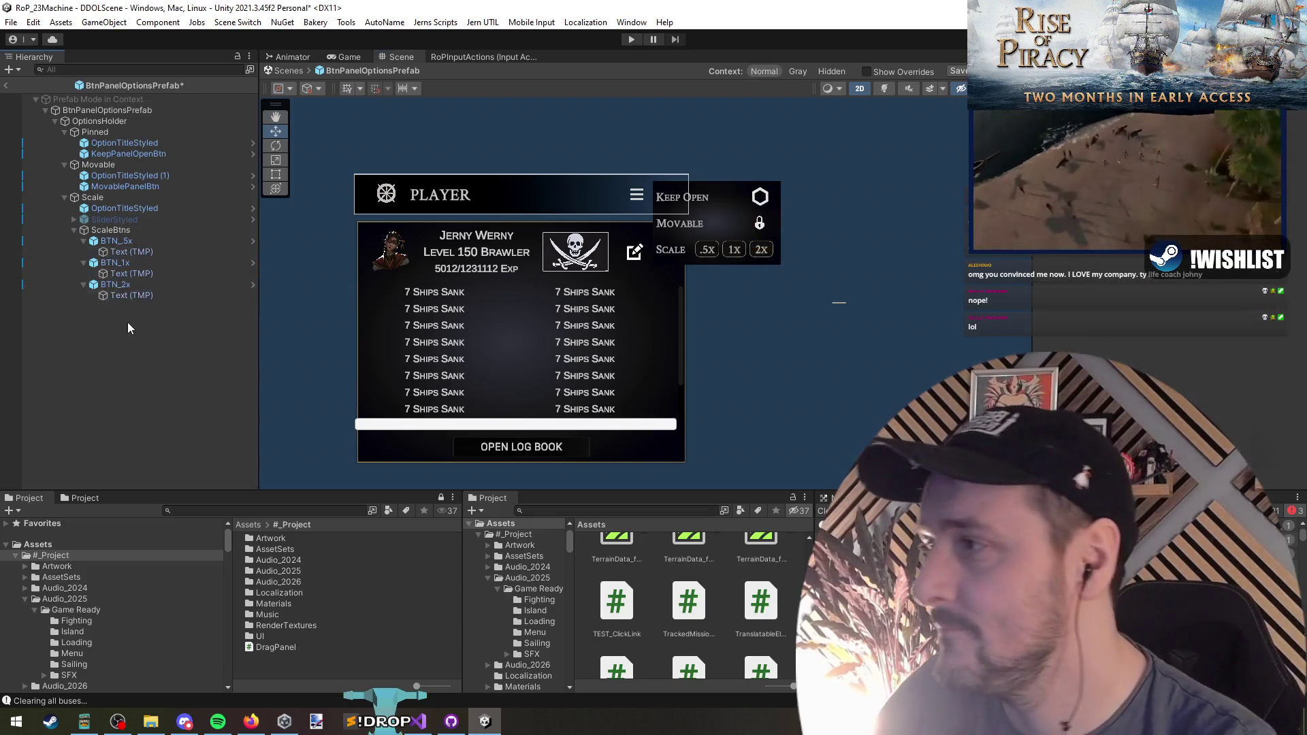
Set OptionsHolder's Source Image to the bigbackground sprite
{"action": "scroll", "coordinate": [741, 220], "scroll_direction": "up", "scroll_amount": 2}
{"action": "scroll", "coordinate": [741, 220], "scroll_direction": "up", "scroll_amount": 3}
{"action": "left_click", "coordinate": [95, 132]}
{"action": "left_click_drag", "start_coordinate": [467, 297], "coordinate": [522, 291]}
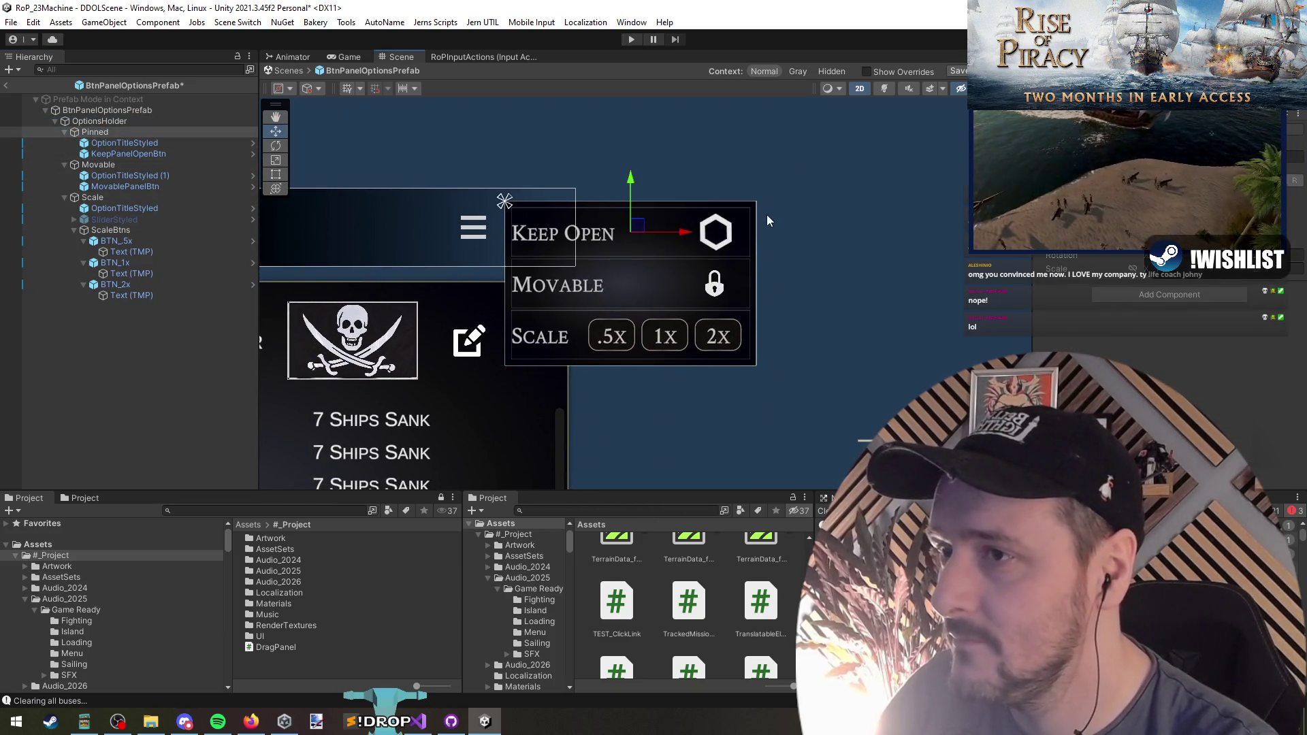
{"action": "left_click", "coordinate": [99, 122]}
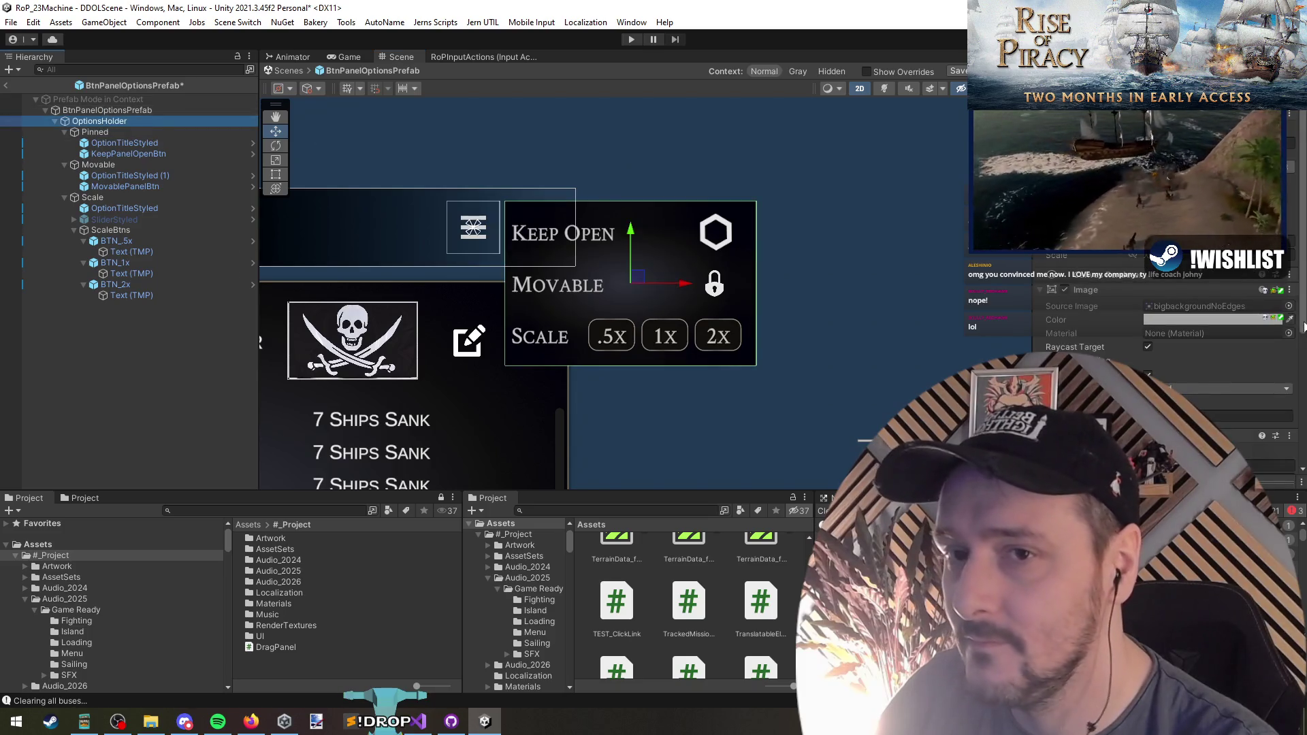
{"action": "left_click", "coordinate": [1289, 312]}
{"action": "double_click", "coordinate": [492, 423]}
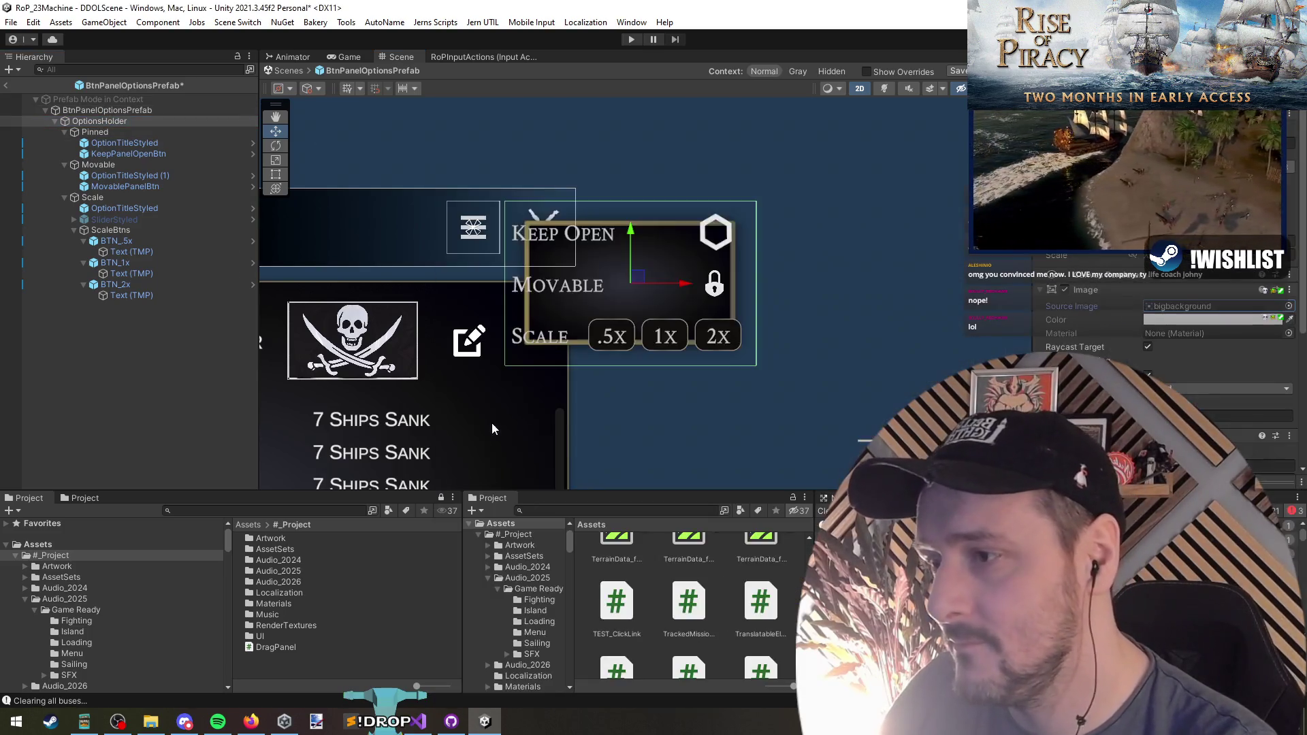
Adjust a layout value on the OptionsHolder panel
{"action": "scroll", "coordinate": [574, 297], "scroll_direction": "up", "scroll_amount": 2}
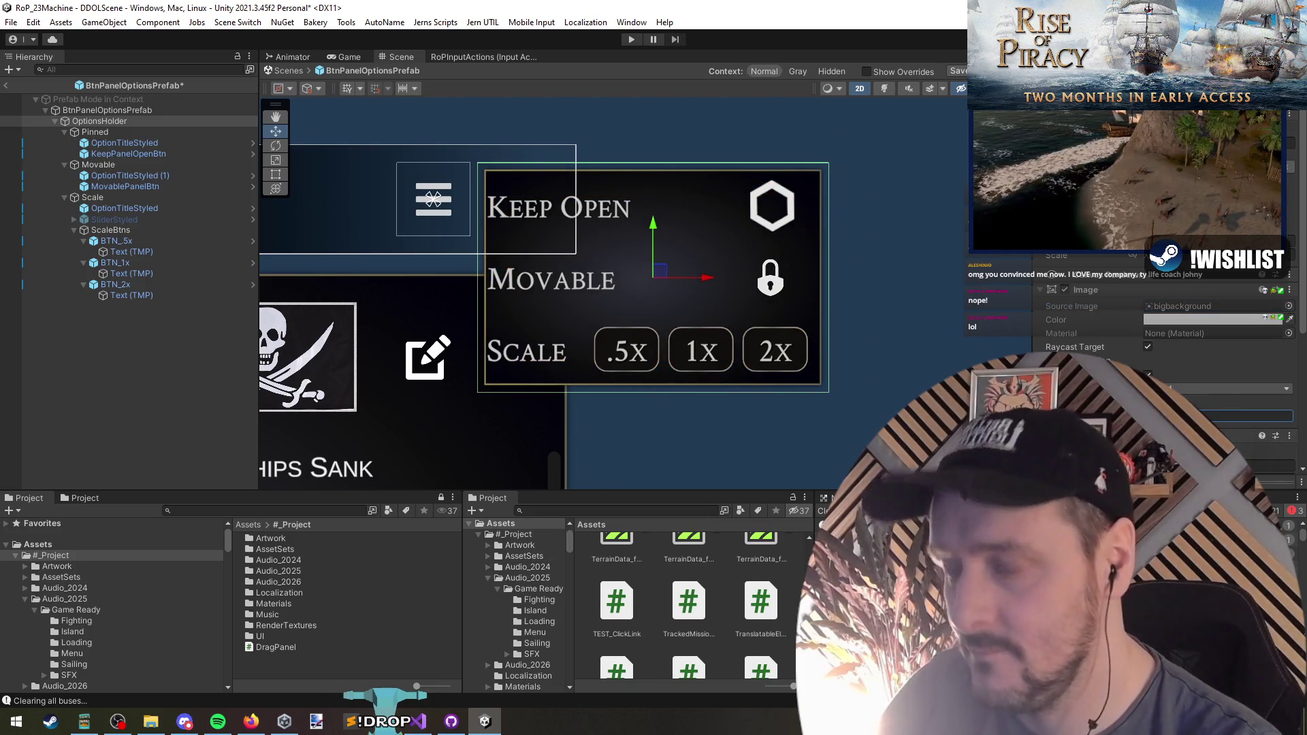
{"action": "scroll", "coordinate": [722, 375], "scroll_direction": "down", "scroll_amount": 2}
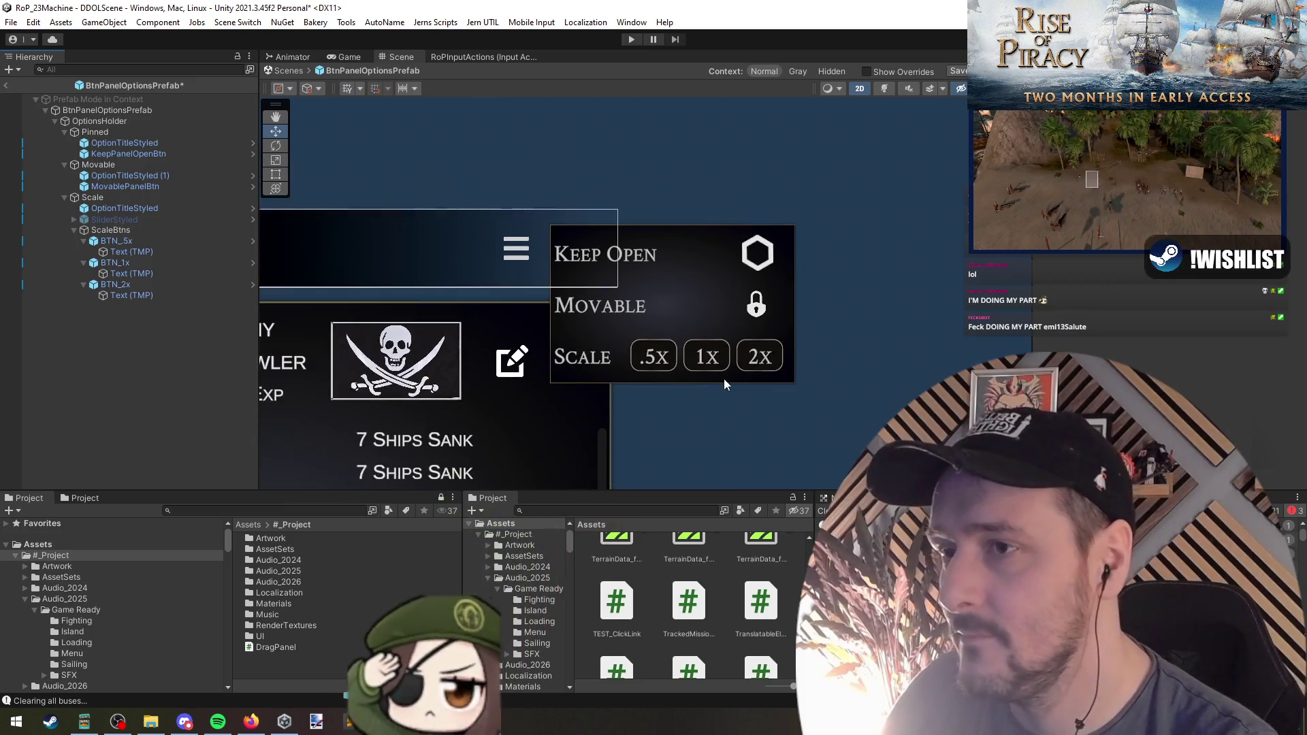
{"action": "scroll", "coordinate": [722, 377], "scroll_direction": "up", "scroll_amount": 2}
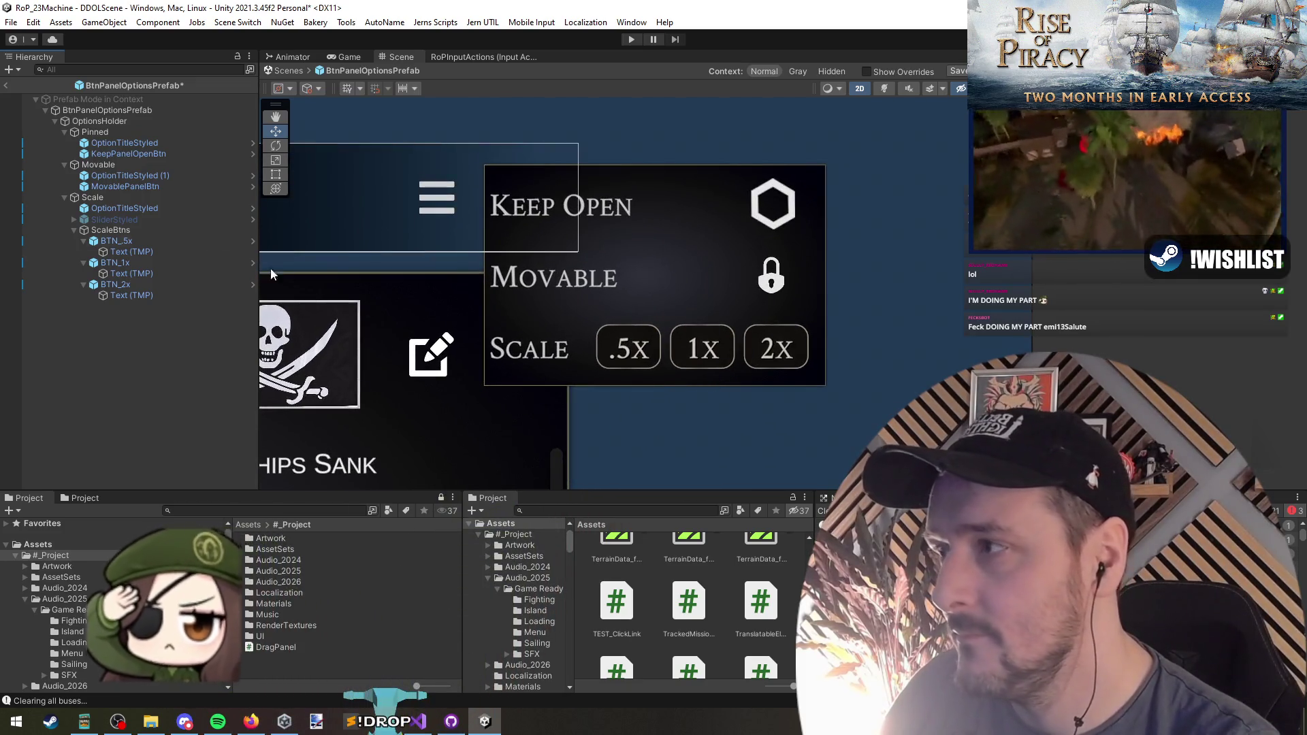
{"action": "left_click", "coordinate": [128, 121]}
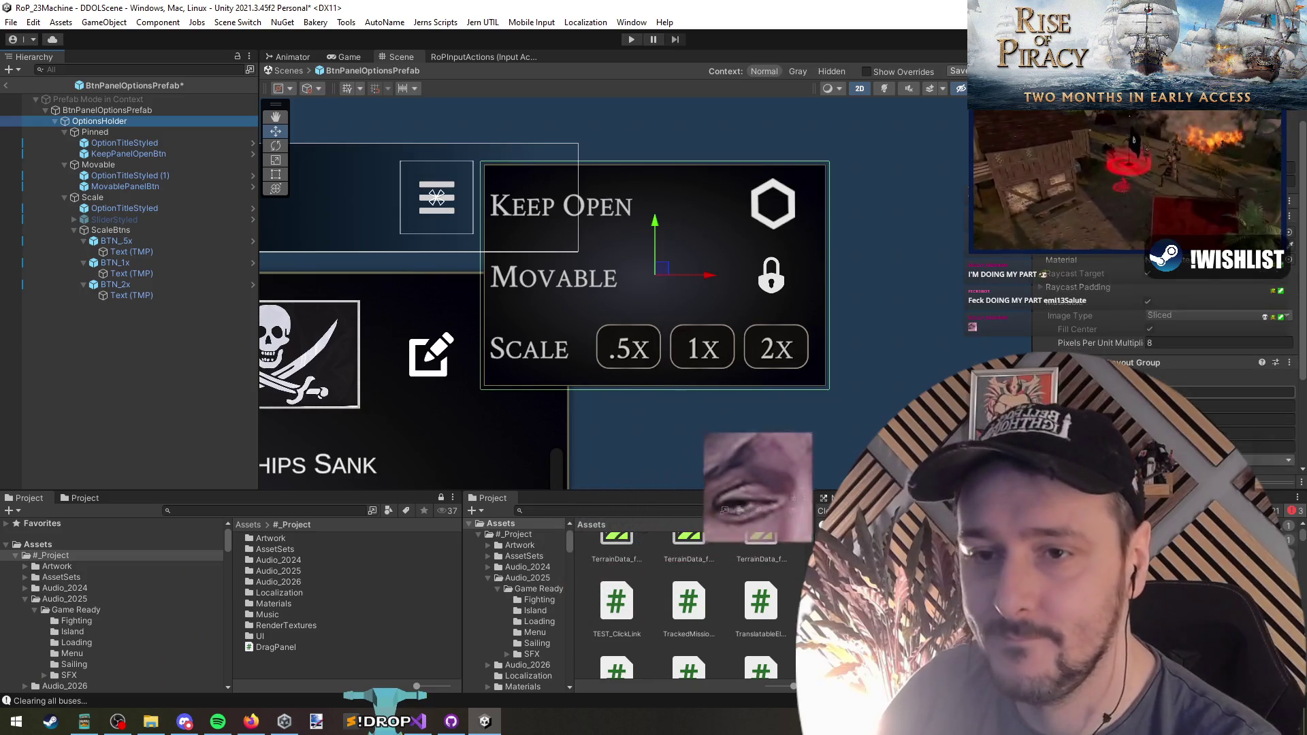
{"action": "left_click", "coordinate": [1225, 392]}
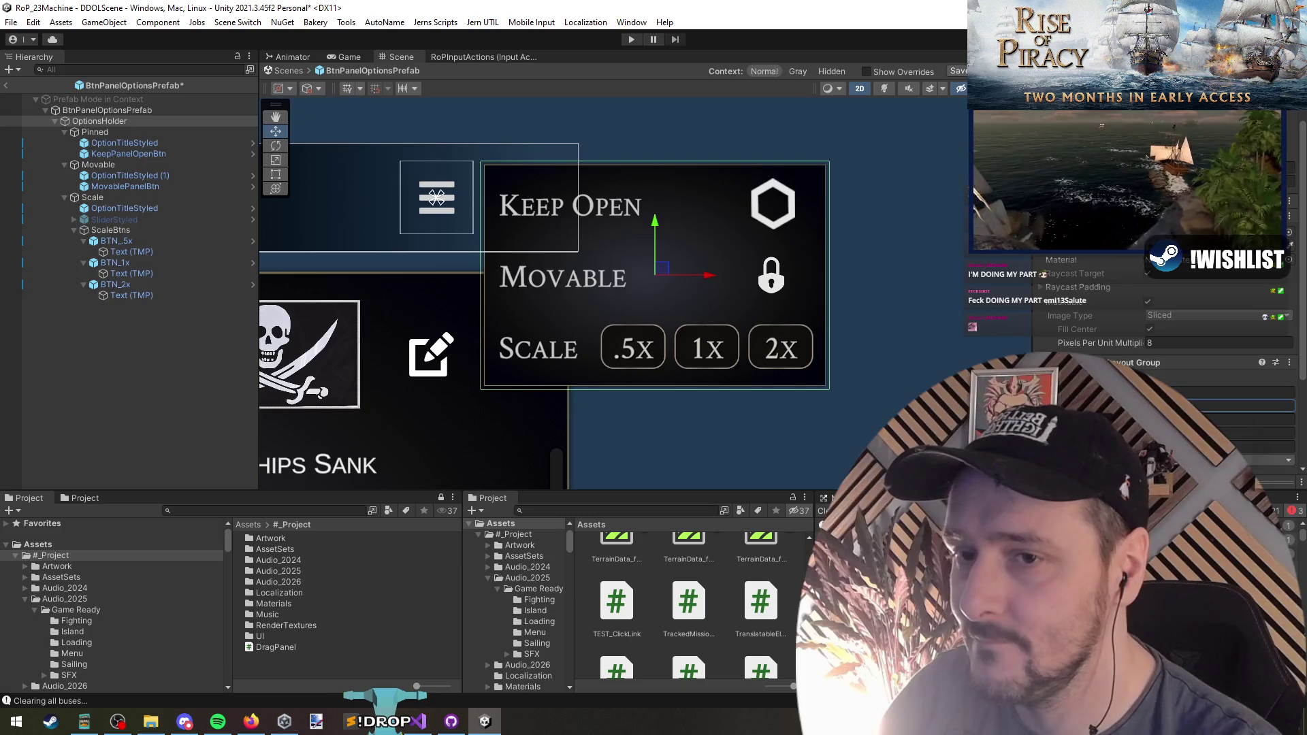
{"action": "key", "text": "Tab"}
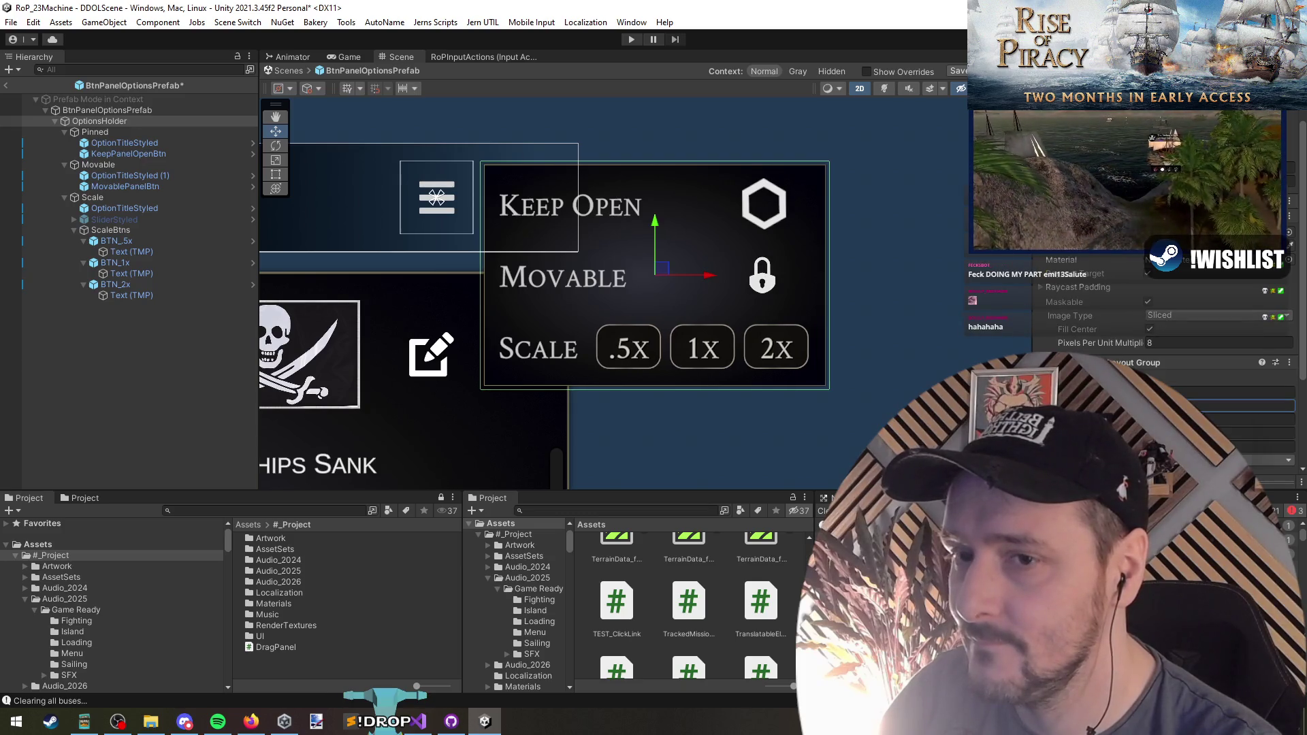
{"action": "key", "text": "ctrl+z"}
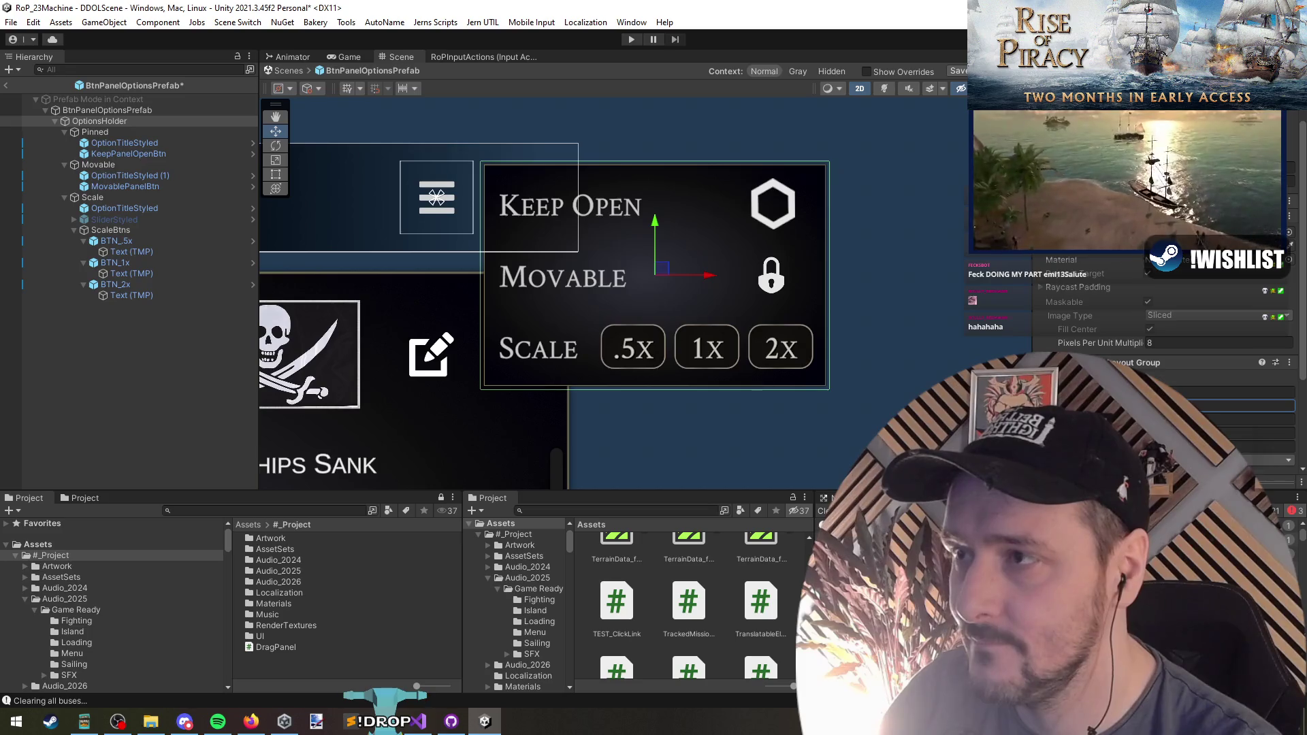
Exit Prefab Mode and select the PlayerCanvas object in the scene
{"action": "left_click", "coordinate": [95, 376]}
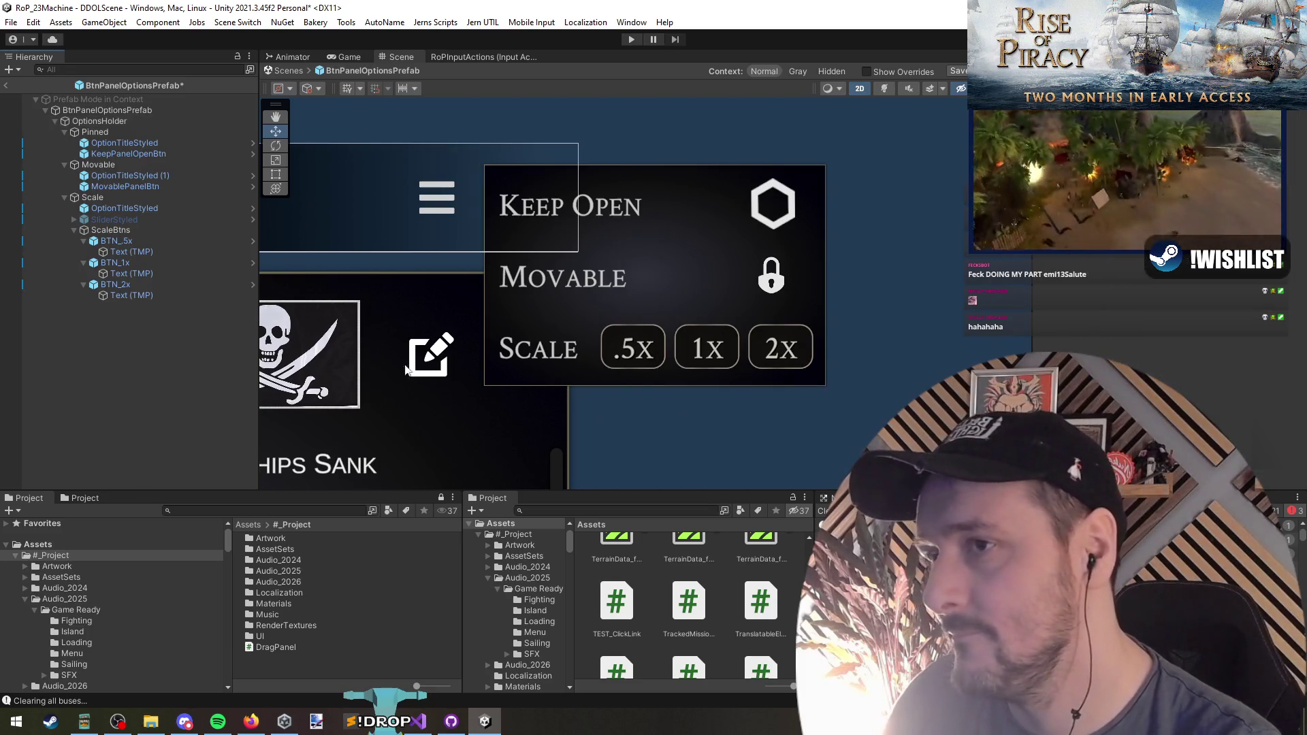
{"action": "left_click", "coordinate": [6, 88]}
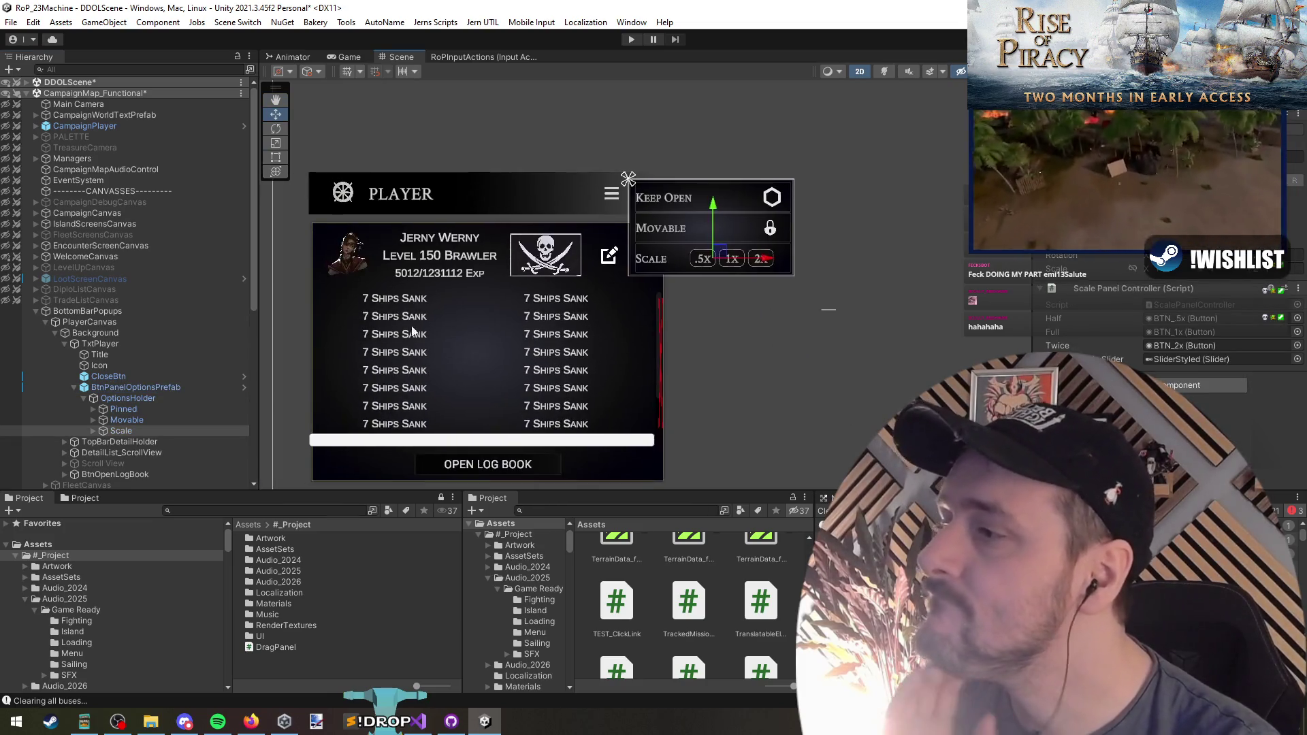
{"action": "left_click", "coordinate": [51, 356]}
{"action": "left_click", "coordinate": [131, 322]}
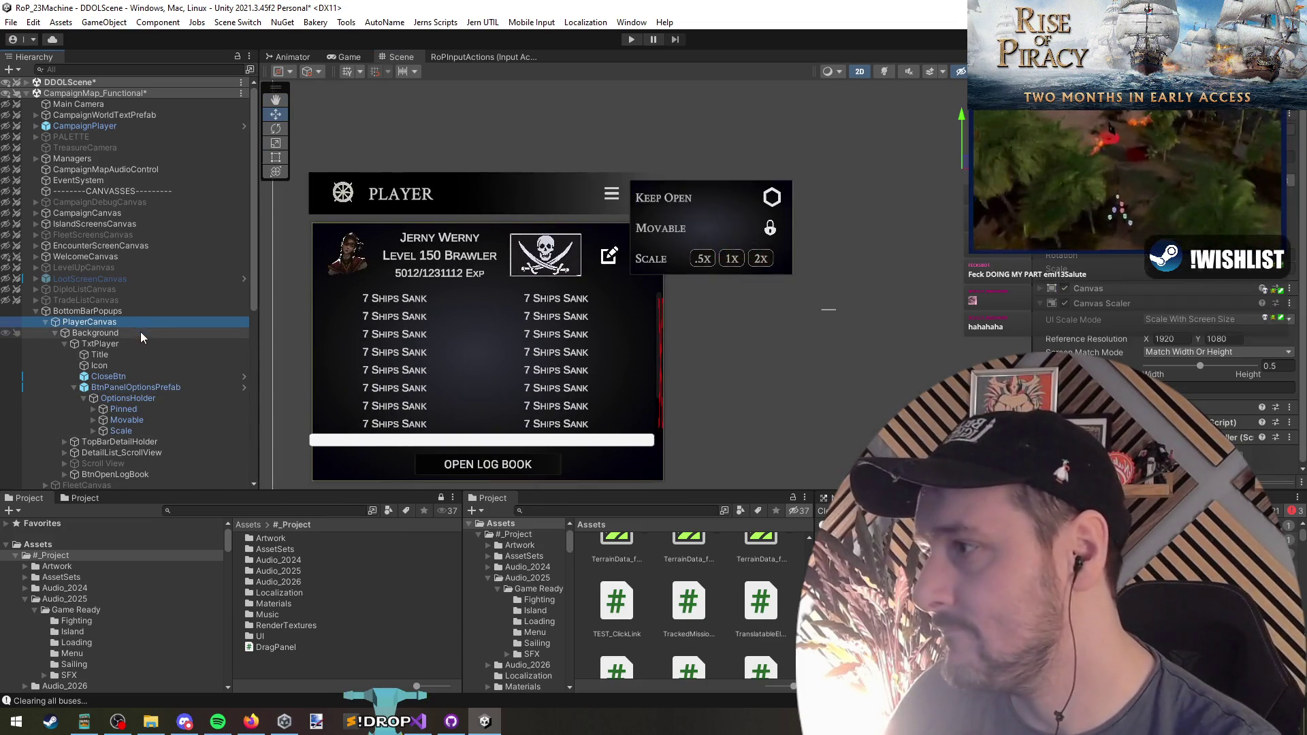
{"action": "scroll", "coordinate": [1183, 308], "scroll_direction": "down", "scroll_amount": 5}
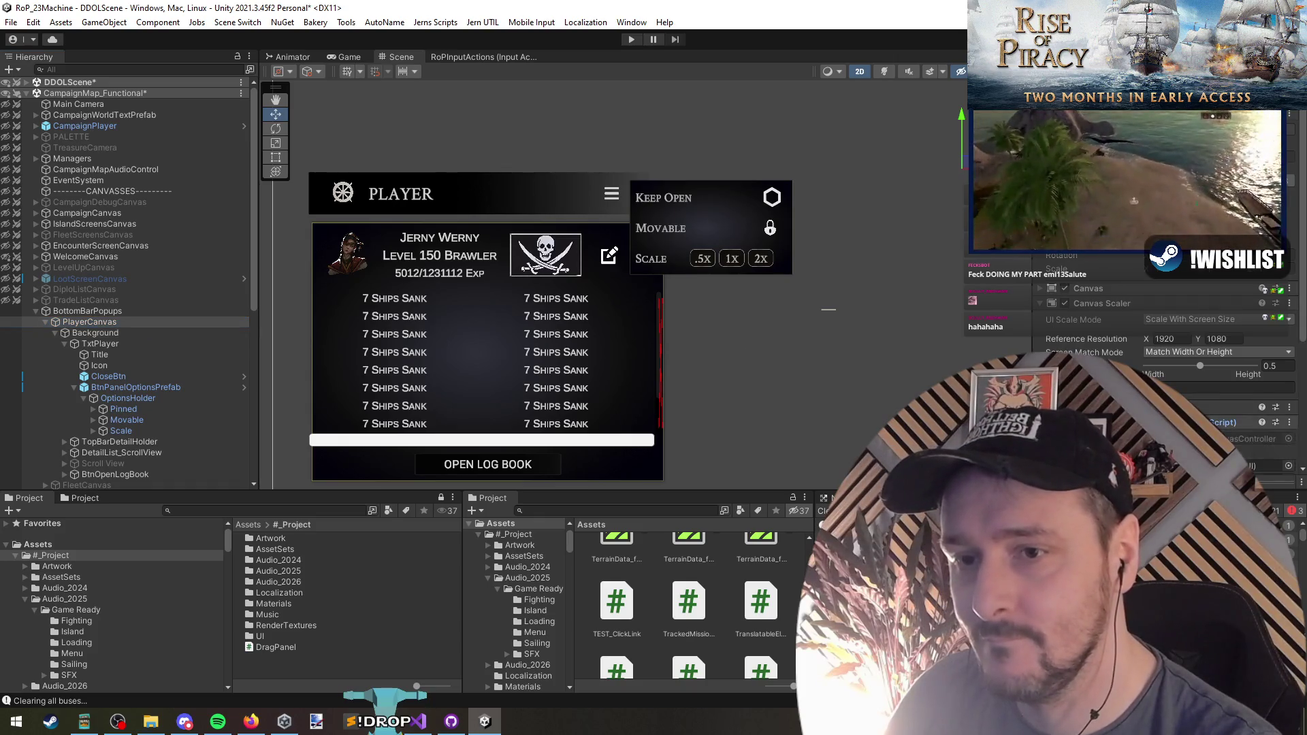
Open the Player canvas controller script and inspect its ISlidablePopup declaration
{"action": "double_click", "coordinate": [1198, 255]}
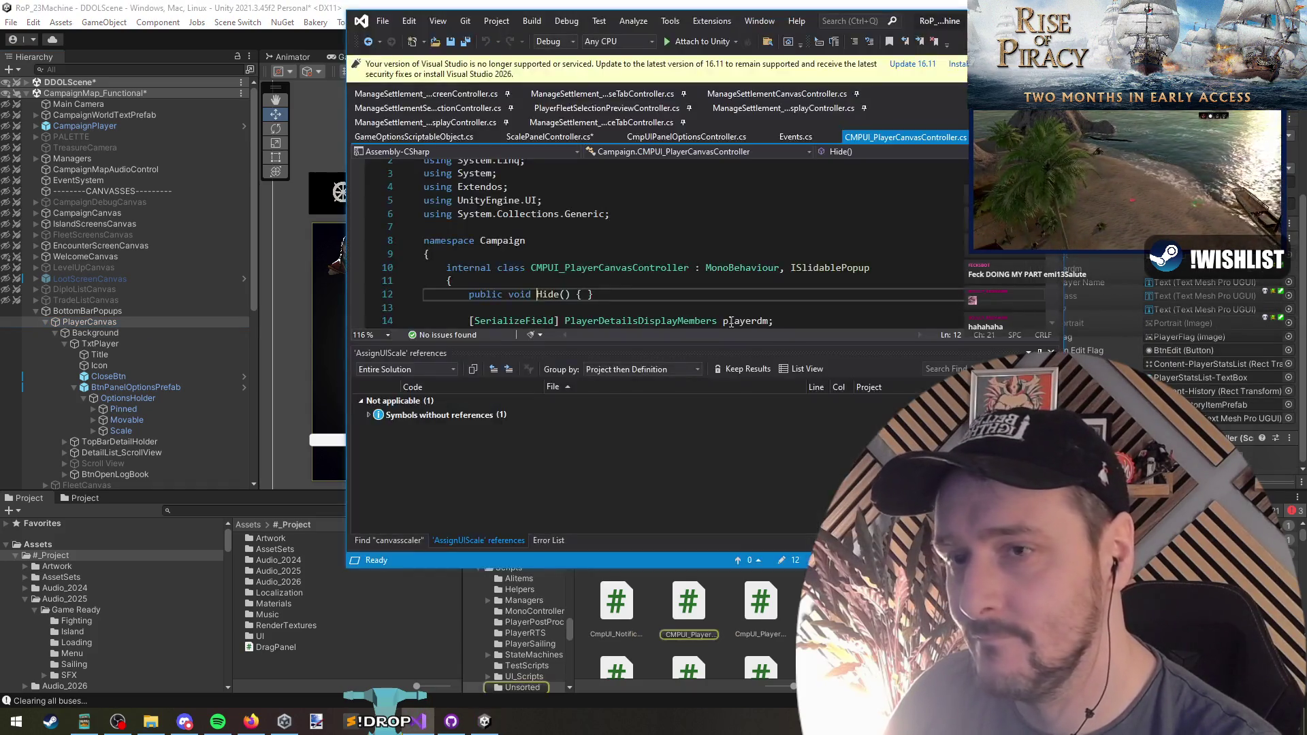
{"action": "left_click", "coordinate": [742, 268]}
{"action": "left_click_drag", "start_coordinate": [791, 268], "coordinate": [872, 269]}
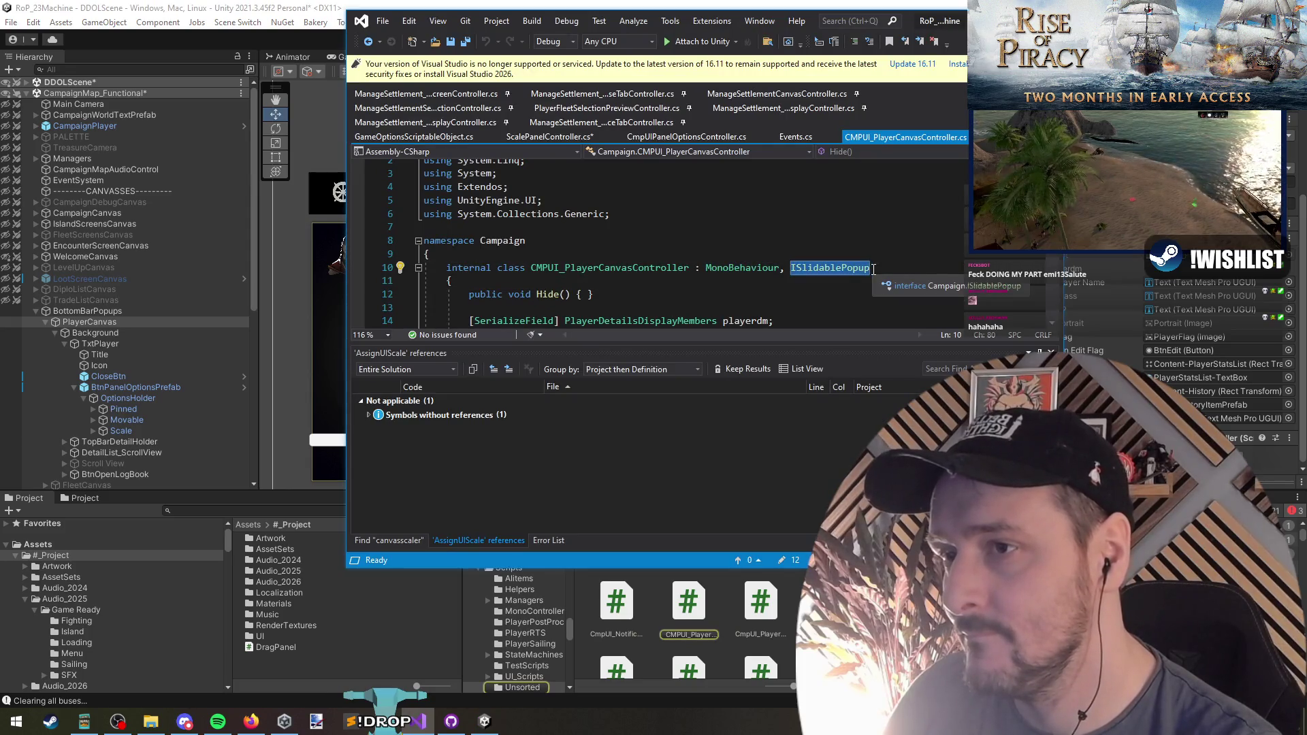
{"action": "left_click", "coordinate": [615, 283]}
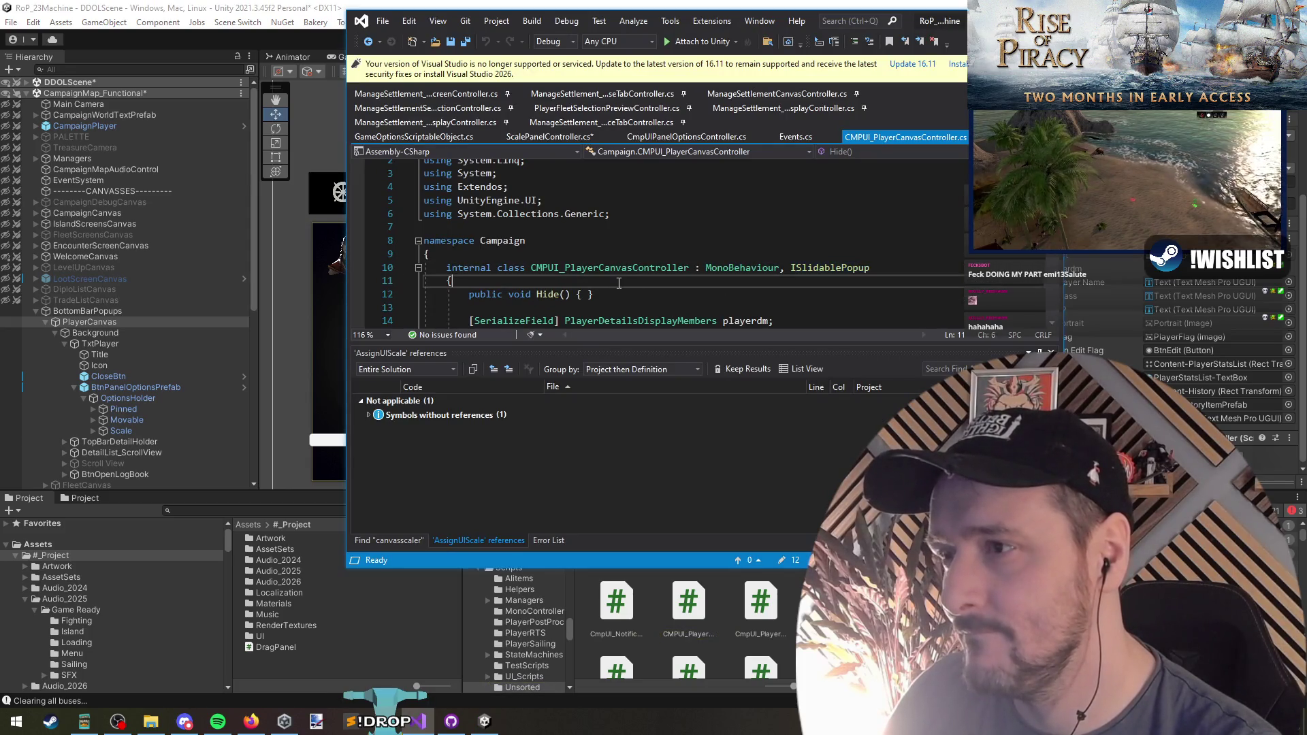
{"action": "left_click", "coordinate": [667, 228]}
{"action": "scroll", "coordinate": [667, 234], "scroll_direction": "up", "scroll_amount": 1}
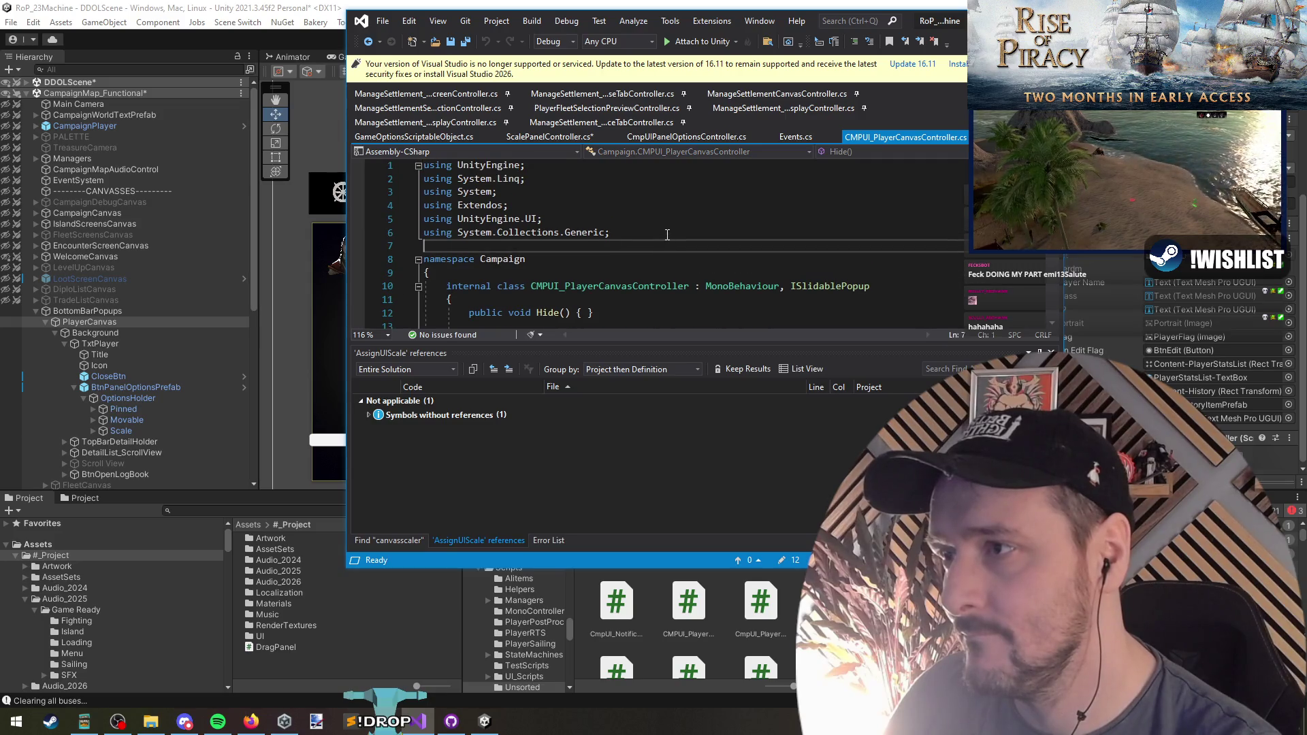
Add a 'using UnityEngine.EventSystems;' directive to the script
{"action": "type", "text": "using "}
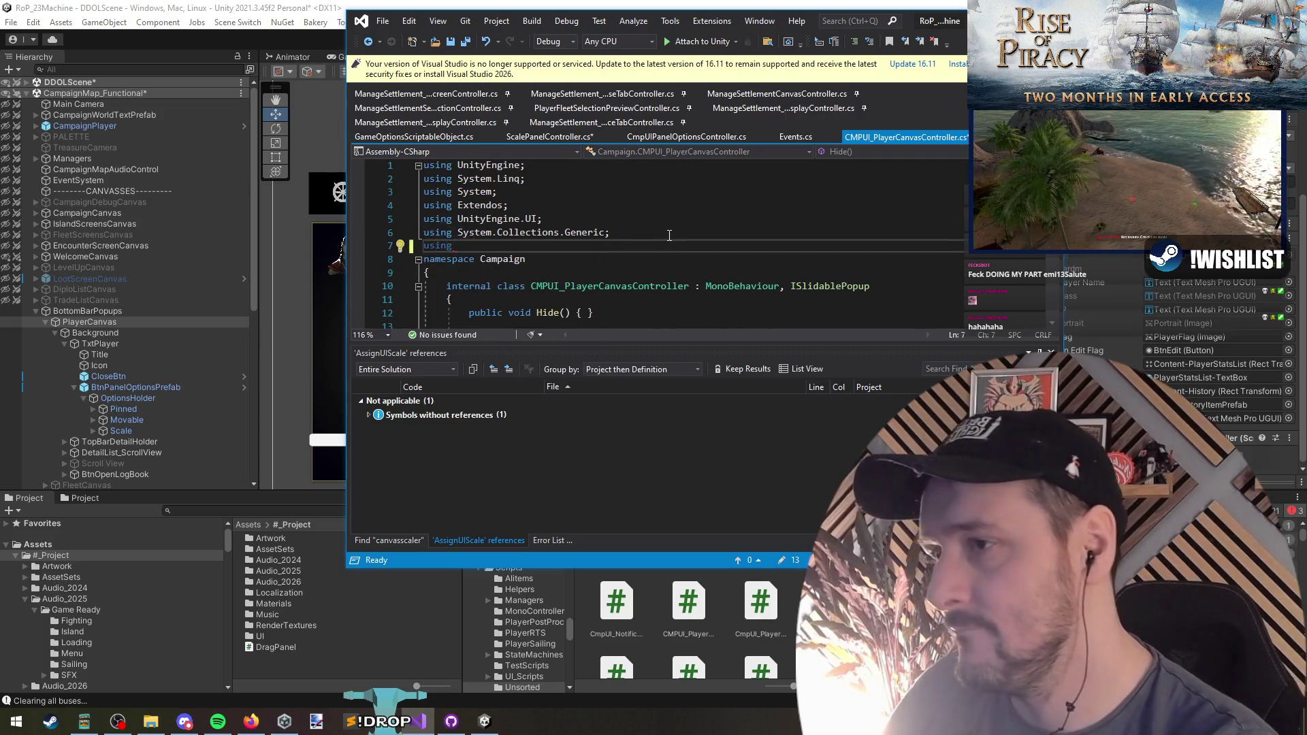
{"action": "type", "text": "Unit"}
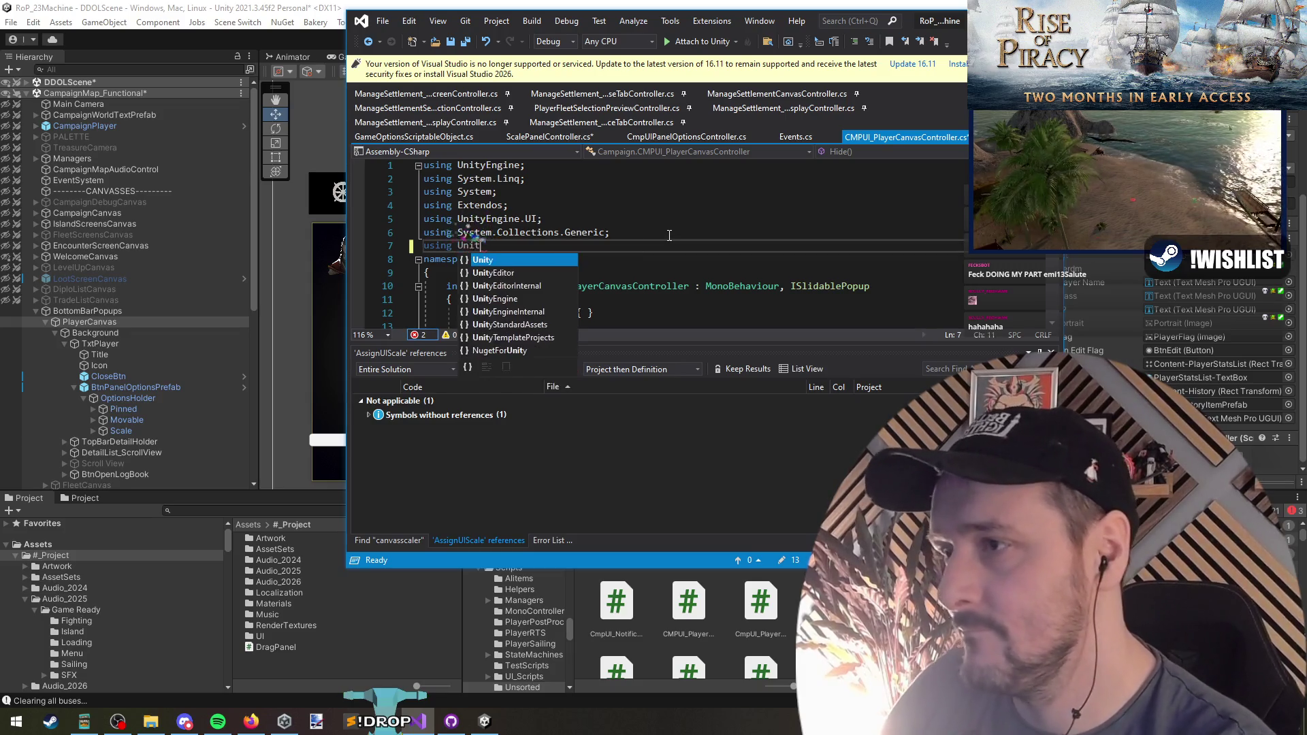
{"action": "type", "text": "yEngine.eventsy"}
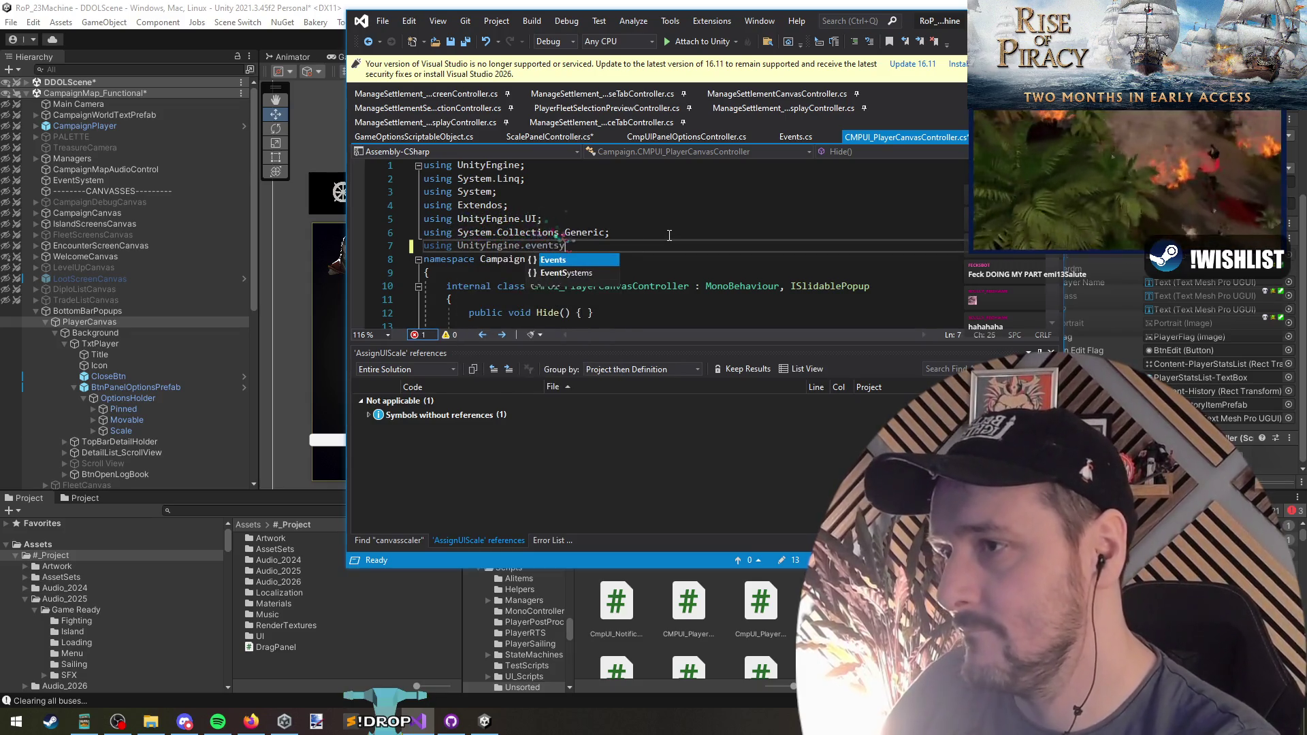
{"action": "key", "text": "Down"}
{"action": "type", "text": ";"}
{"action": "key", "text": "Return"}
Add IPointerClickHandler to the CMPUI_PlayerCanvasController class declaration
{"action": "left_click", "coordinate": [873, 299]}
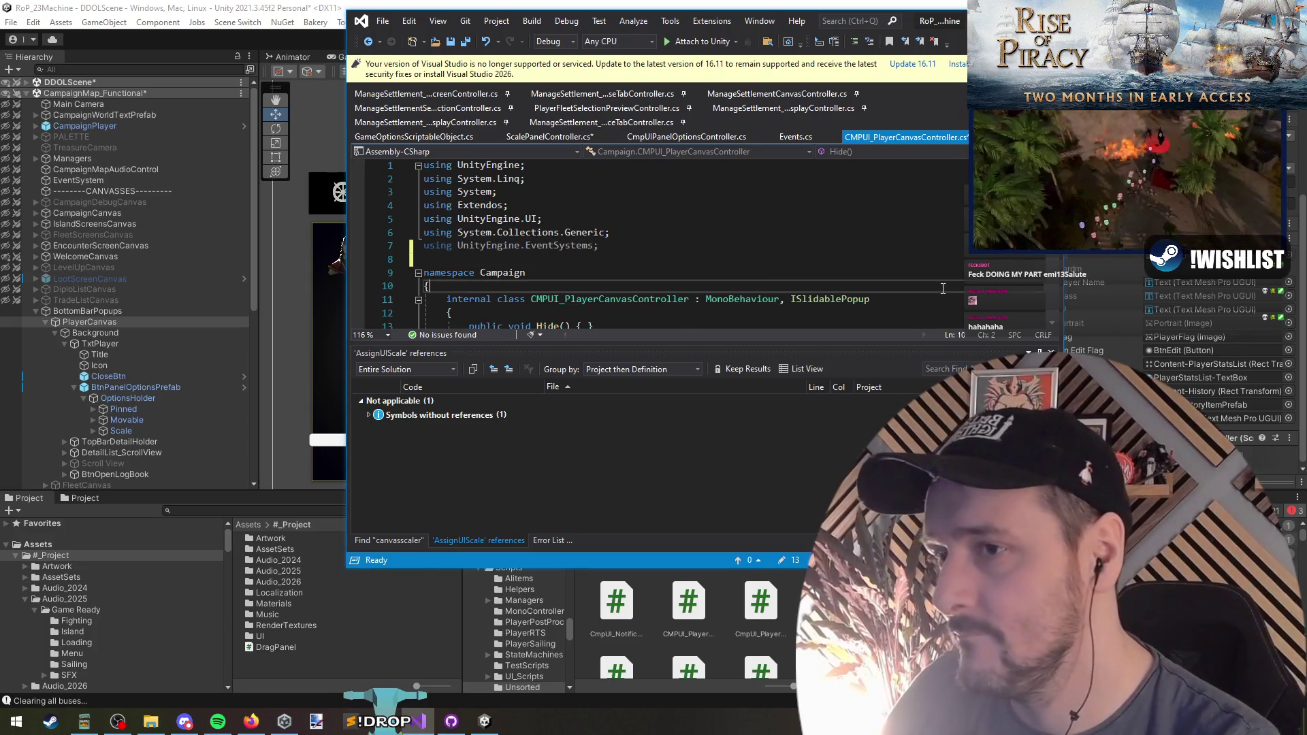
{"action": "scroll", "coordinate": [836, 238], "scroll_direction": "down", "scroll_amount": 1}
{"action": "type", "text": "IPointerCl"}
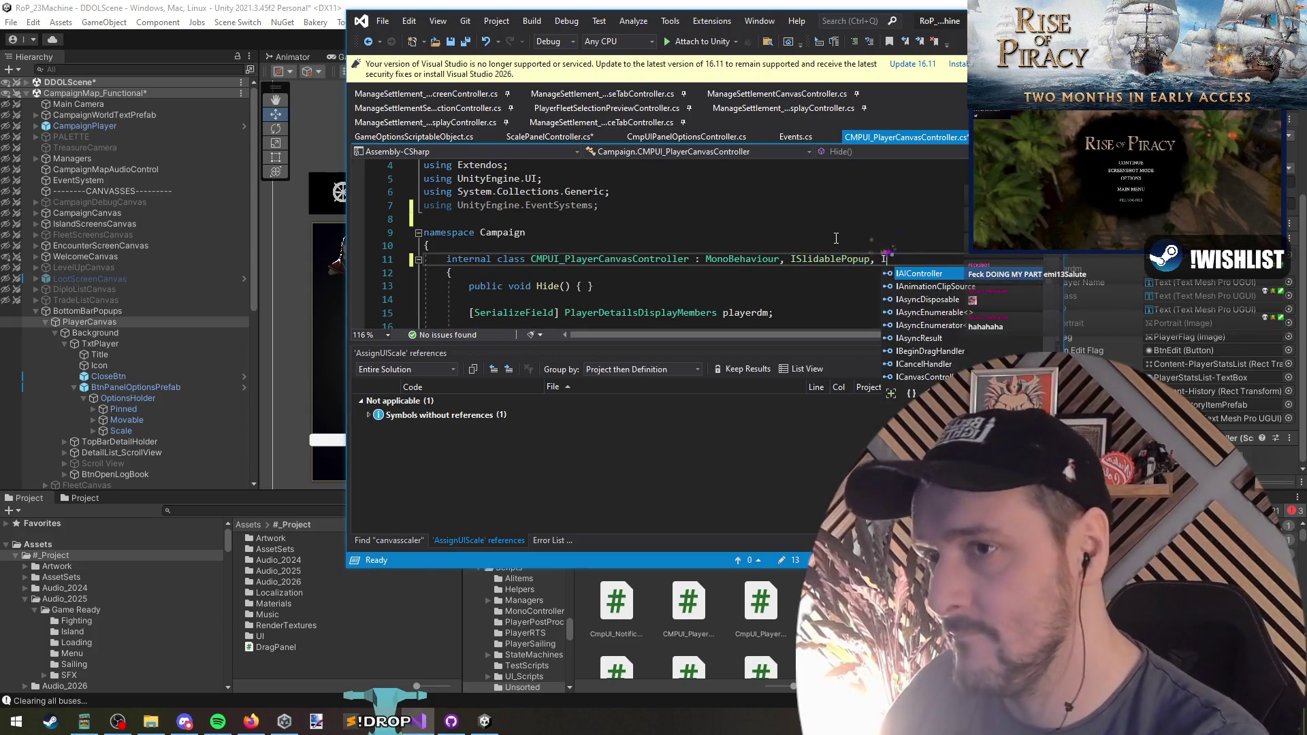
{"action": "key", "text": "BackSpace"}
{"action": "key", "text": "ctrl+shift+Left"}
{"action": "key", "text": "ctrl+c"}
{"action": "key", "text": "Down"}
{"action": "key", "text": "End"}
{"action": "key", "text": "Return"}
{"action": "key", "text": "Return"}
{"action": "key", "text": "Up"}
{"action": "key", "text": "ctrl+v"}
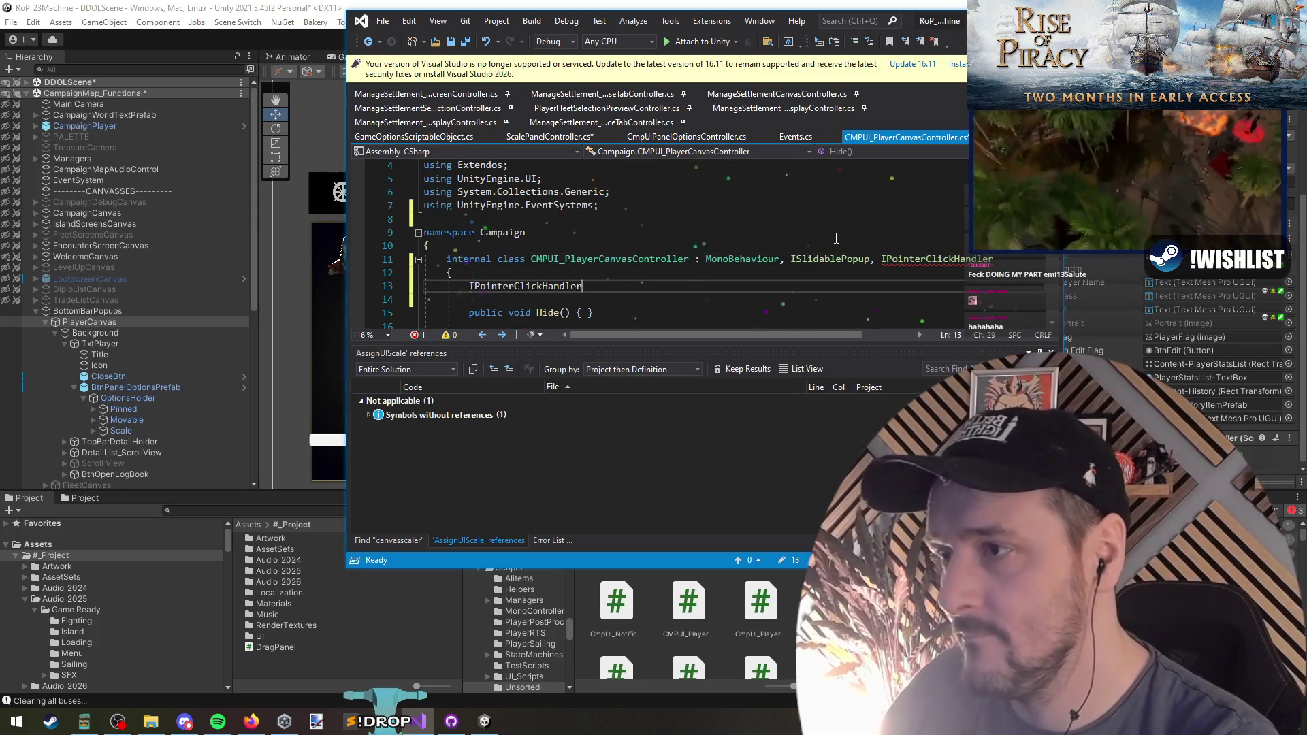
{"action": "key", "text": "ctrl+z"}
{"action": "key", "text": "Up"}
{"action": "key", "text": "Up"}
{"action": "key", "text": "End"}
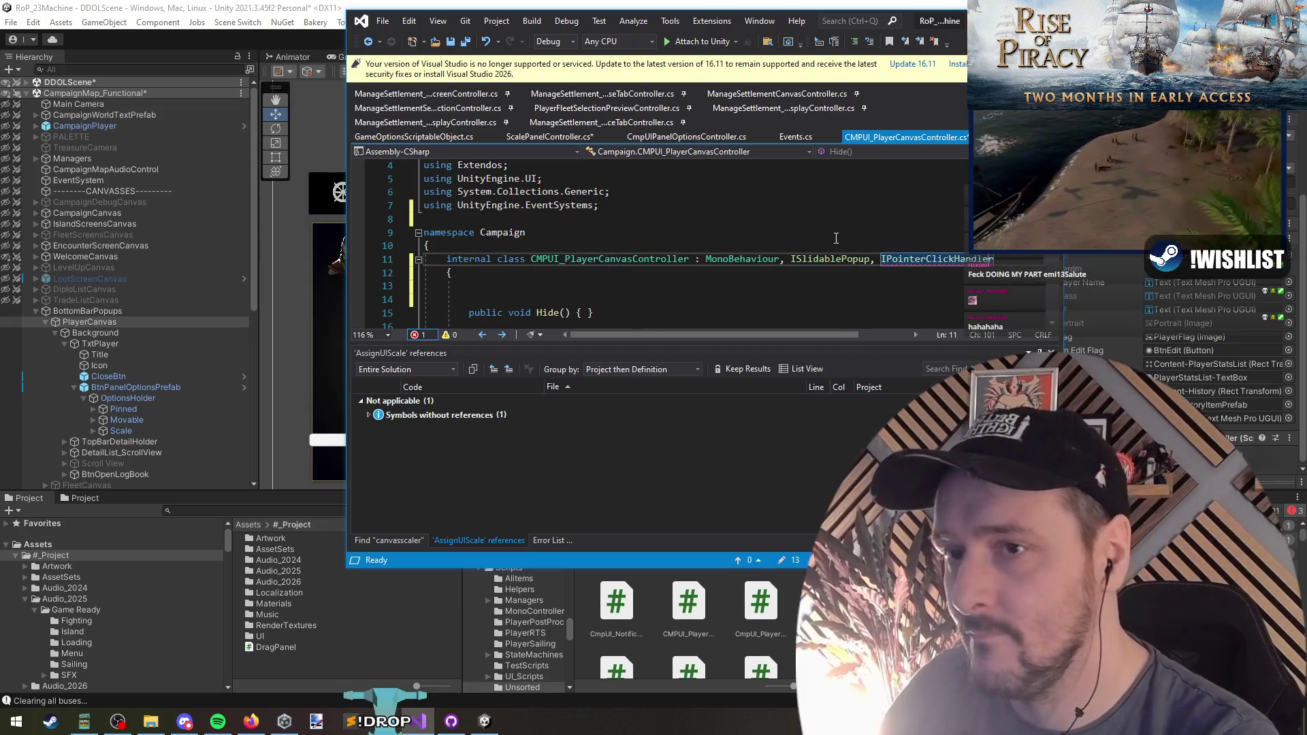
Generate the OnPointerClick method implementing IPointerClickHandler via quick fix
{"action": "key", "text": "ctrl+period"}
{"action": "key", "text": "Down"}
{"action": "key", "text": "Return"}
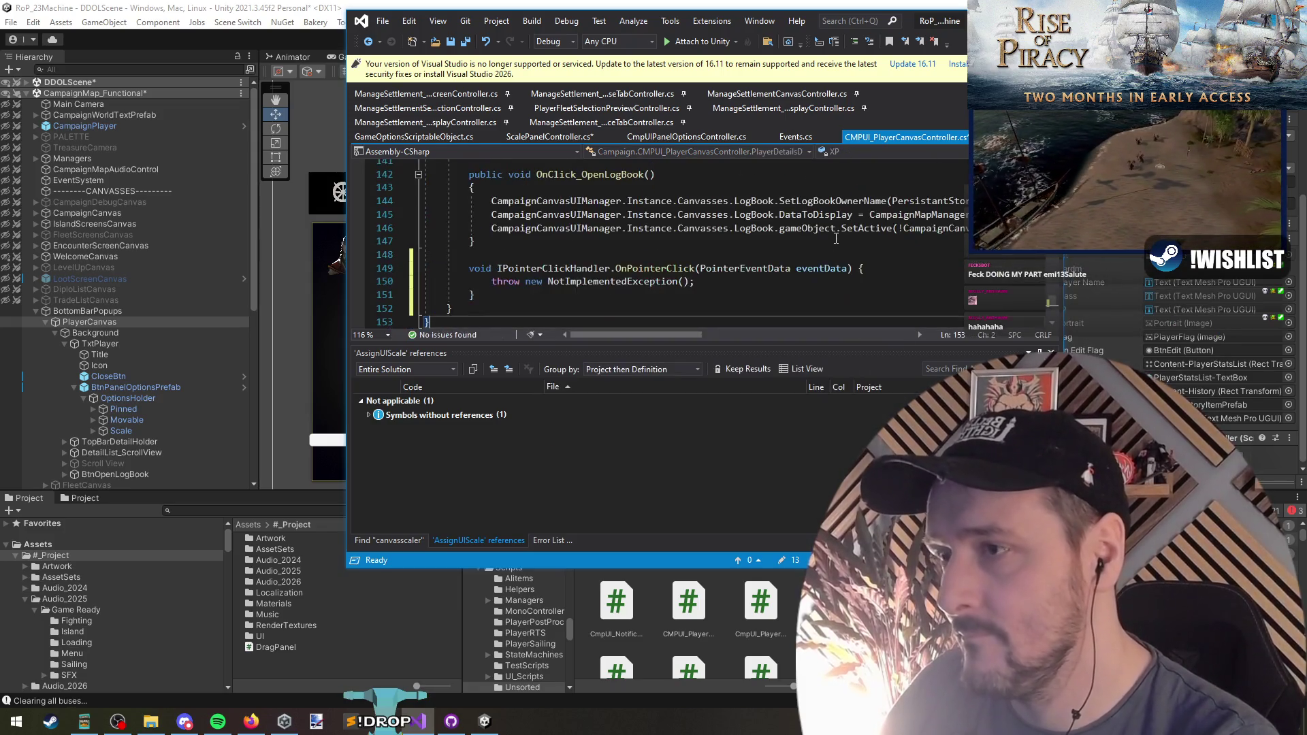
{"action": "key", "text": "Return"}
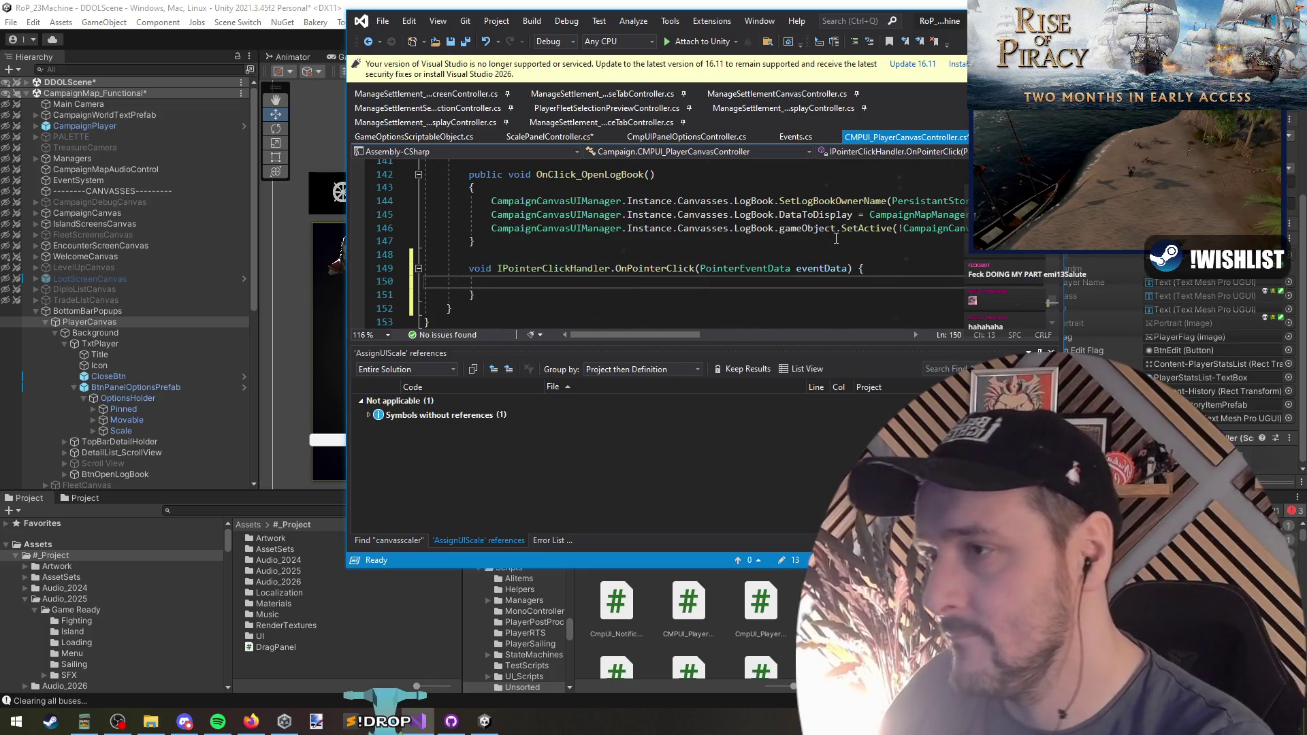
Write transform.SetAsLastSibling(); in OnPointerClick and save the script
{"action": "type", "text": "transform."}
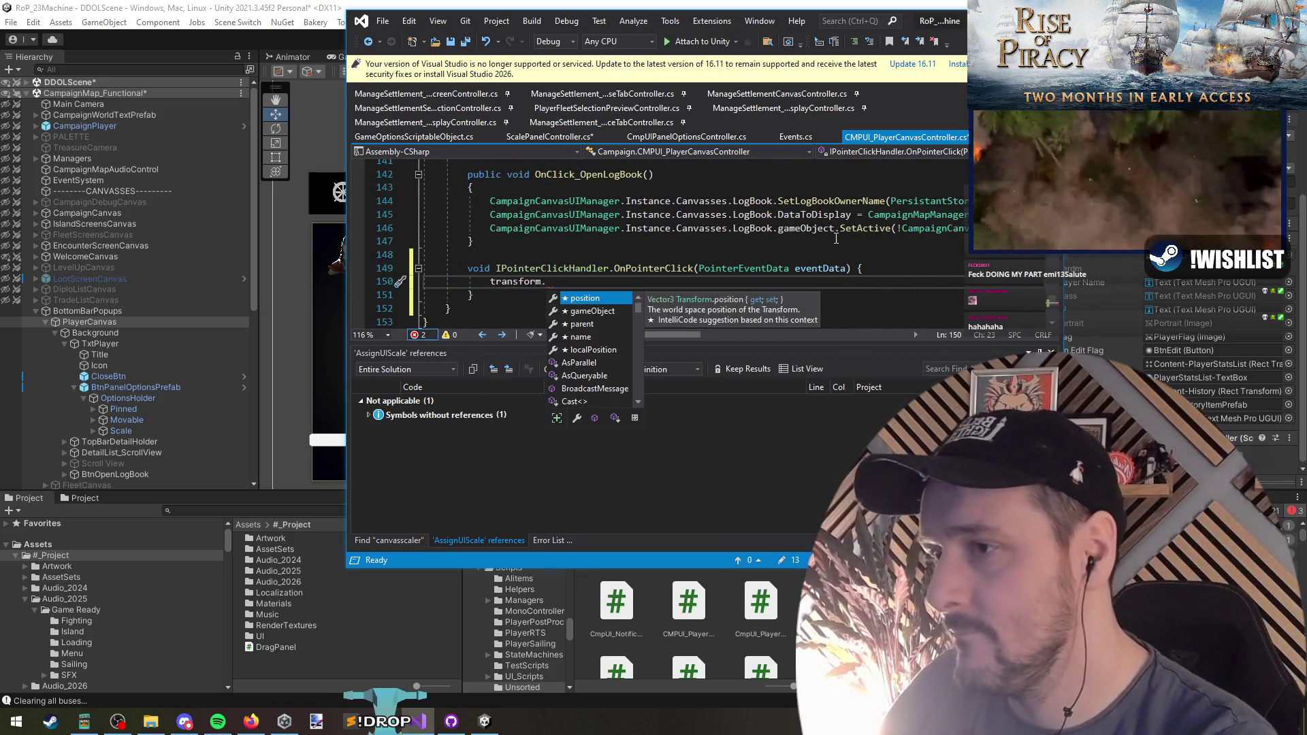
{"action": "type", "text": "setasl"}
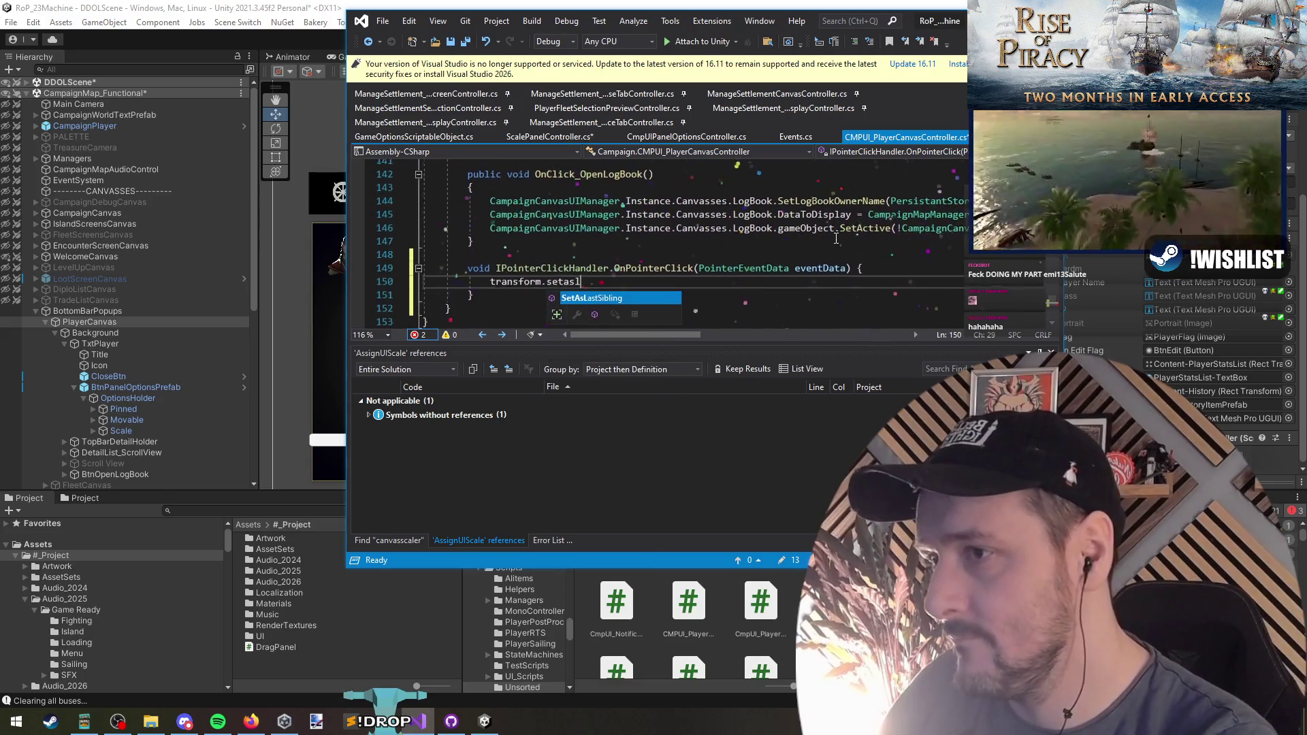
{"action": "type", "text": "as();"}
{"action": "key", "text": "ctrl+s"}
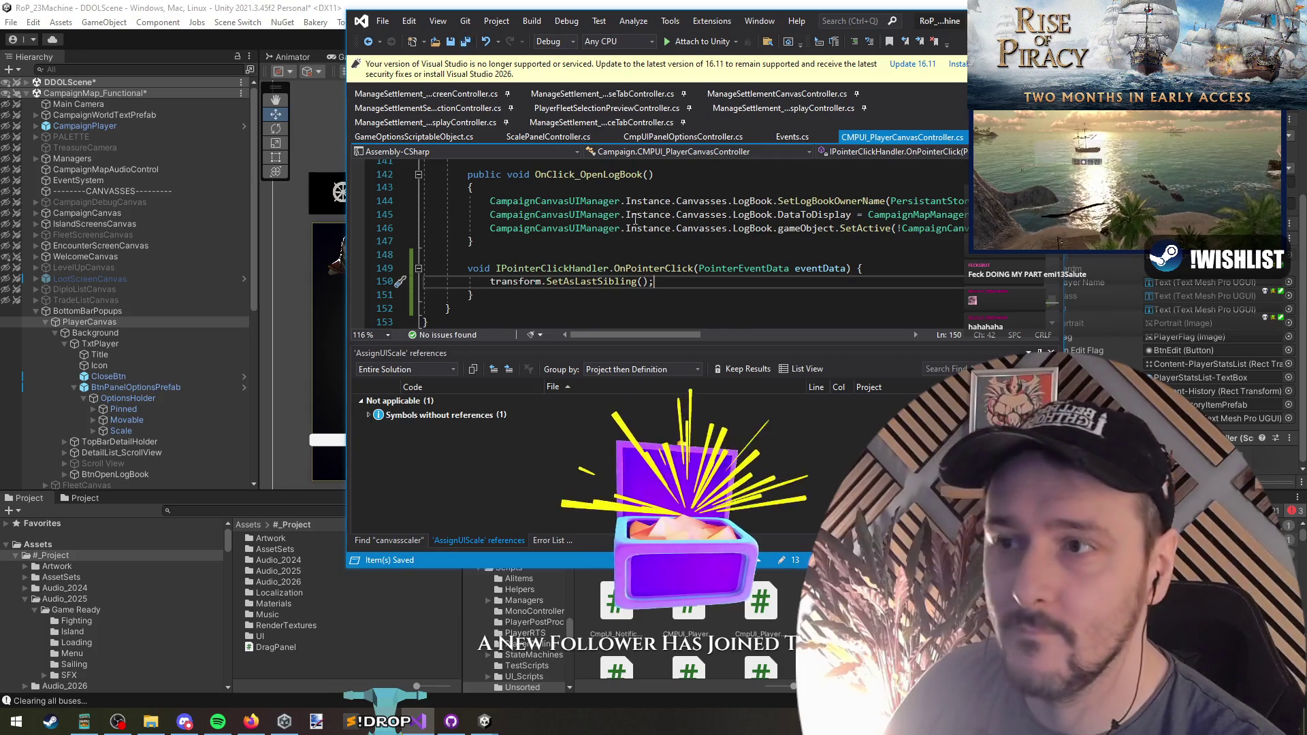
{"action": "key", "text": "ctrl+Home"}
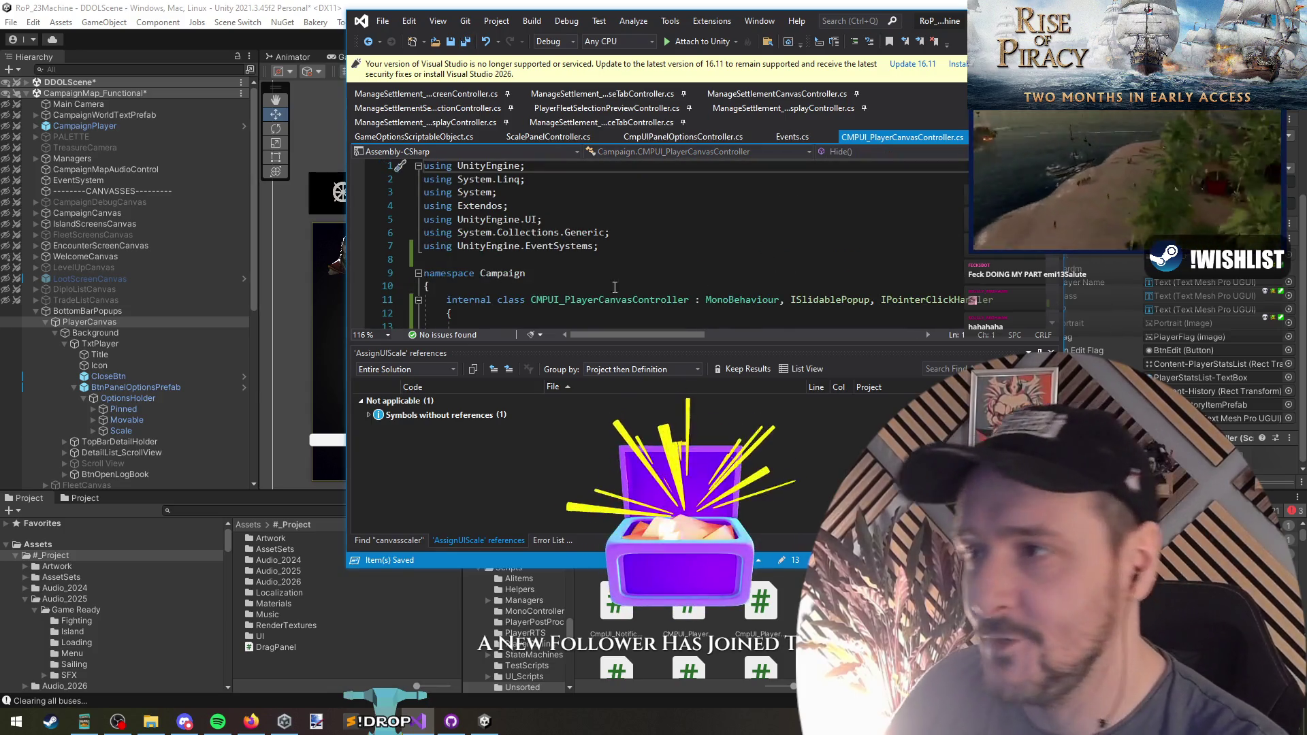
Delete the empty lines after the class's opening brace above Hide()
{"action": "left_click", "coordinate": [755, 252]}
{"action": "scroll", "coordinate": [755, 252], "scroll_direction": "down", "scroll_amount": 1}
{"action": "left_click", "coordinate": [622, 275]}
{"action": "key", "text": "Delete"}
{"action": "key", "text": "Delete"}
{"action": "scroll", "coordinate": [613, 245], "scroll_direction": "down", "scroll_amount": 2}
{"action": "left_click", "coordinate": [604, 214]}
{"action": "scroll", "coordinate": [604, 214], "scroll_direction": "up", "scroll_amount": 2}
Find All References to ISlidablePopup, returning 34 results
{"action": "left_click", "coordinate": [611, 259]}
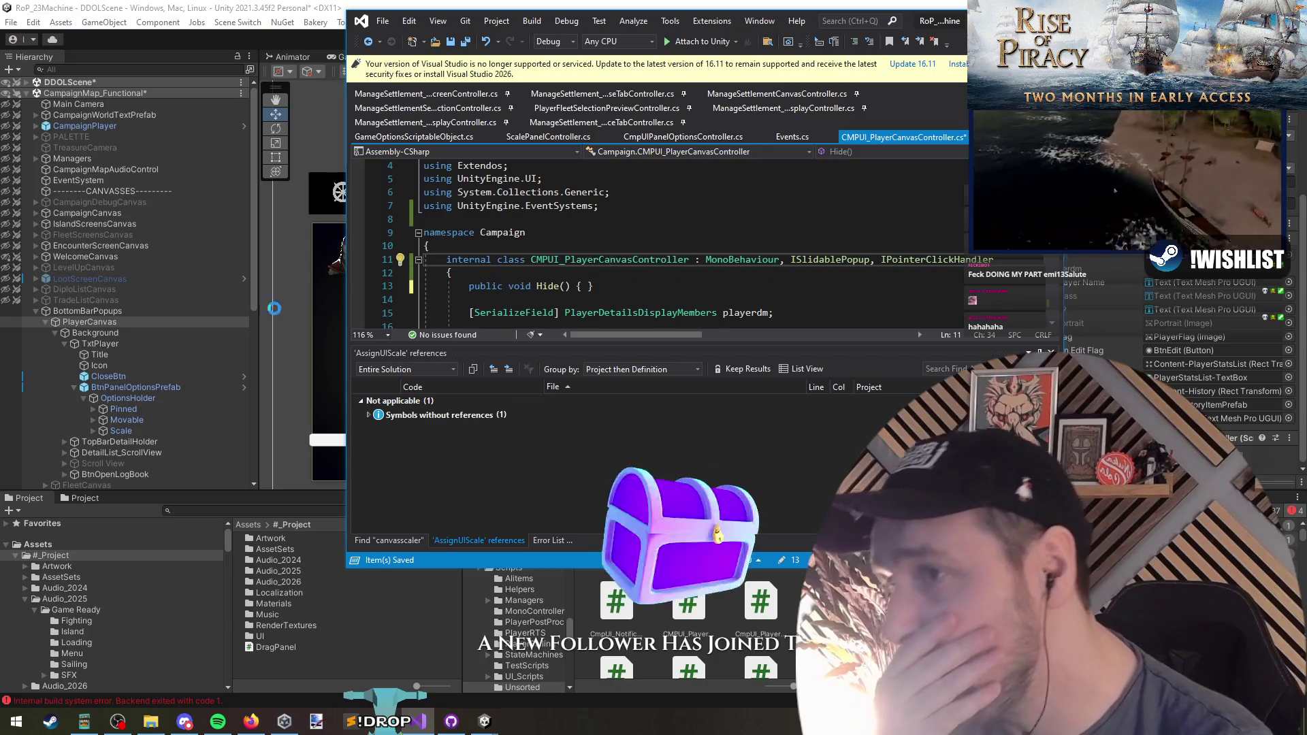
{"action": "left_click", "coordinate": [842, 260]}
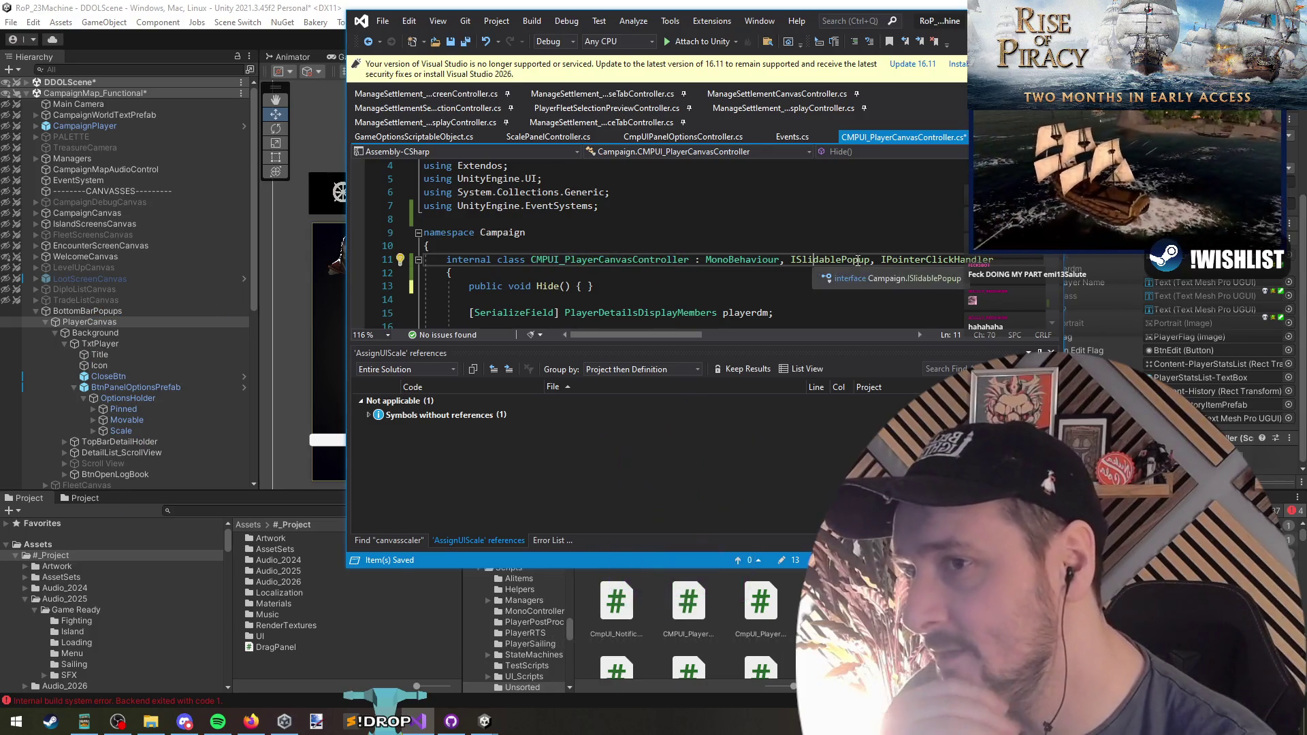
{"action": "left_click", "coordinate": [764, 287]}
{"action": "left_click", "coordinate": [844, 260]}
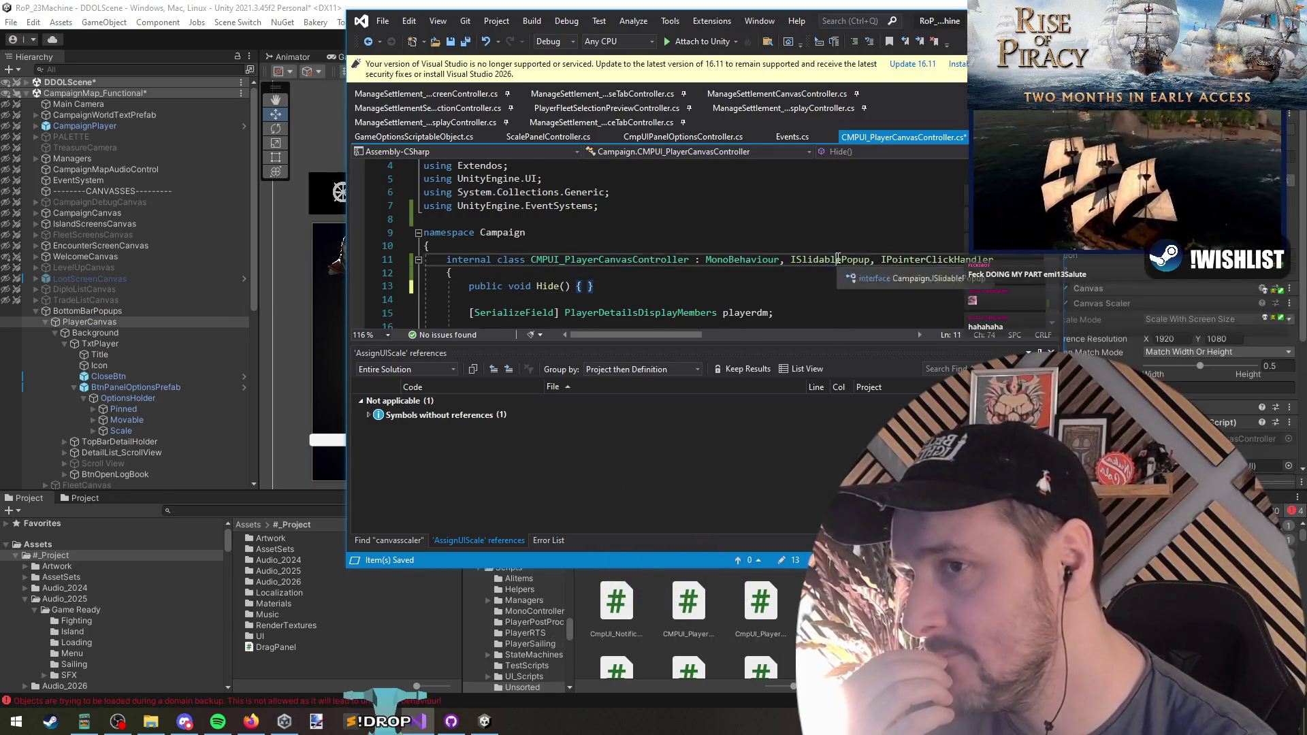
{"action": "right_click", "coordinate": [845, 260]}
{"action": "left_click", "coordinate": [892, 394]}
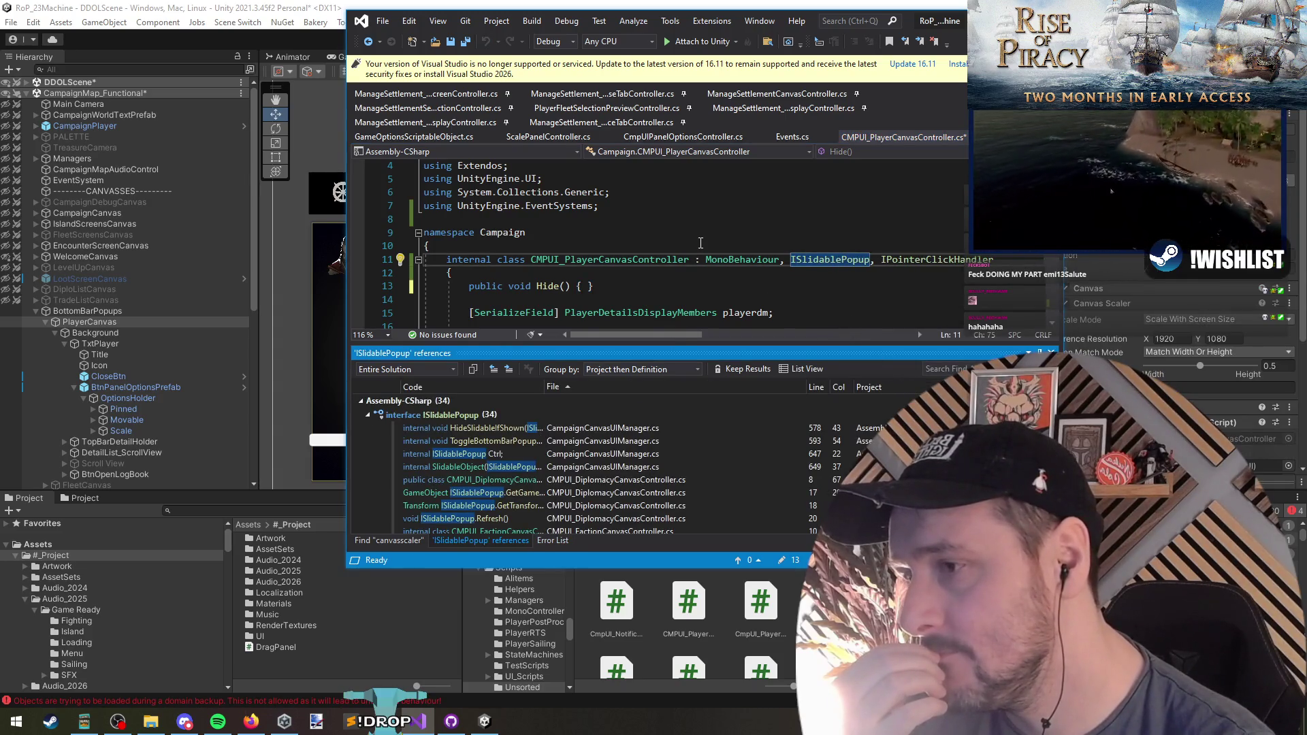
Scroll through the controller code, then return to Unity and select BtnPanelOptionsPrefab
{"action": "scroll", "coordinate": [700, 243], "scroll_direction": "down", "scroll_amount": 2}
{"action": "left_click", "coordinate": [670, 247]}
{"action": "scroll", "coordinate": [671, 247], "scroll_direction": "down", "scroll_amount": 5}
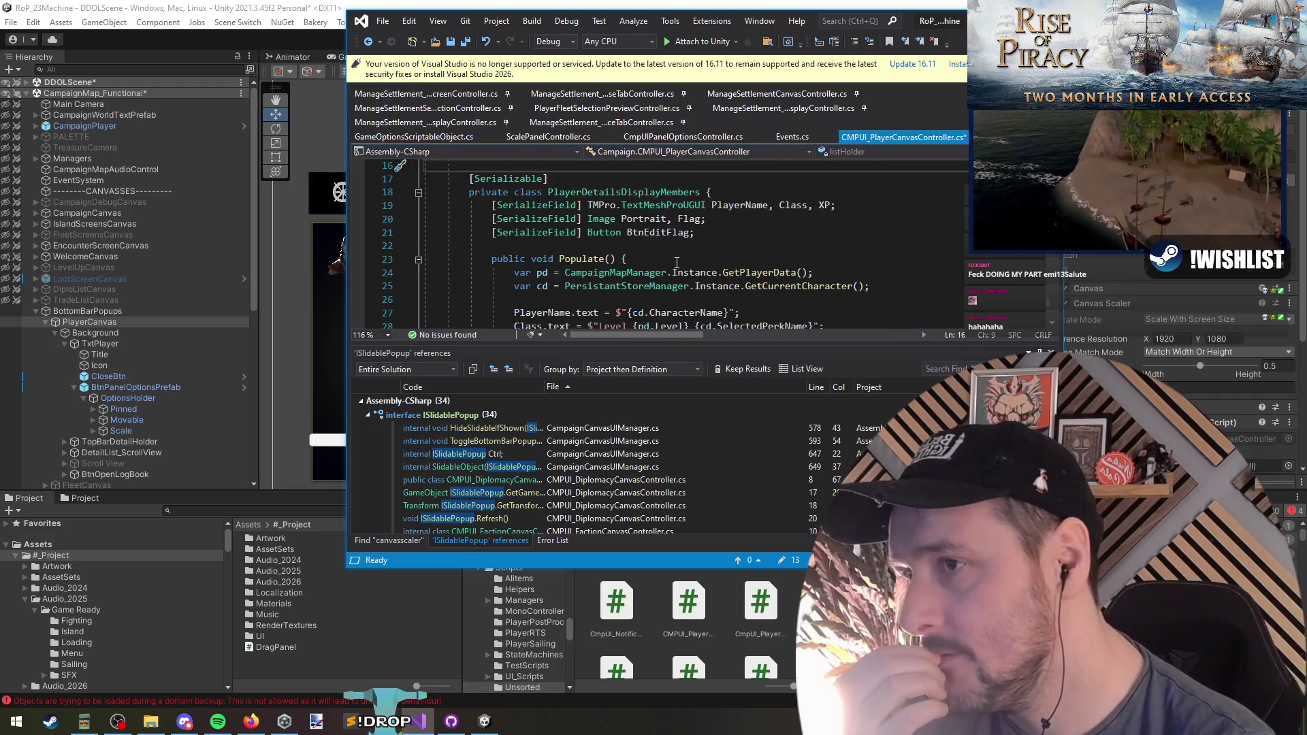
{"action": "scroll", "coordinate": [674, 270], "scroll_direction": "down", "scroll_amount": 10}
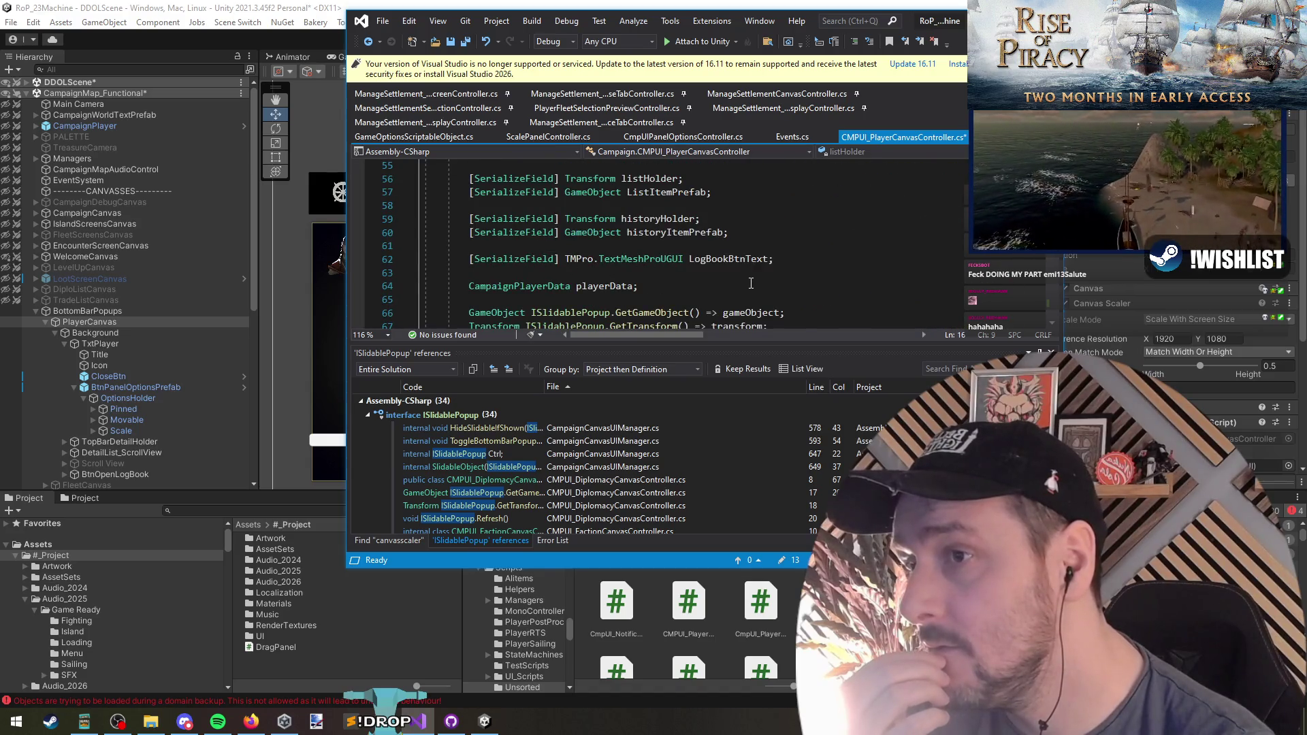
{"action": "scroll", "coordinate": [751, 283], "scroll_direction": "down", "scroll_amount": 8}
{"action": "scroll", "coordinate": [749, 281], "scroll_direction": "down", "scroll_amount": 9}
{"action": "scroll", "coordinate": [750, 281], "scroll_direction": "down", "scroll_amount": 6}
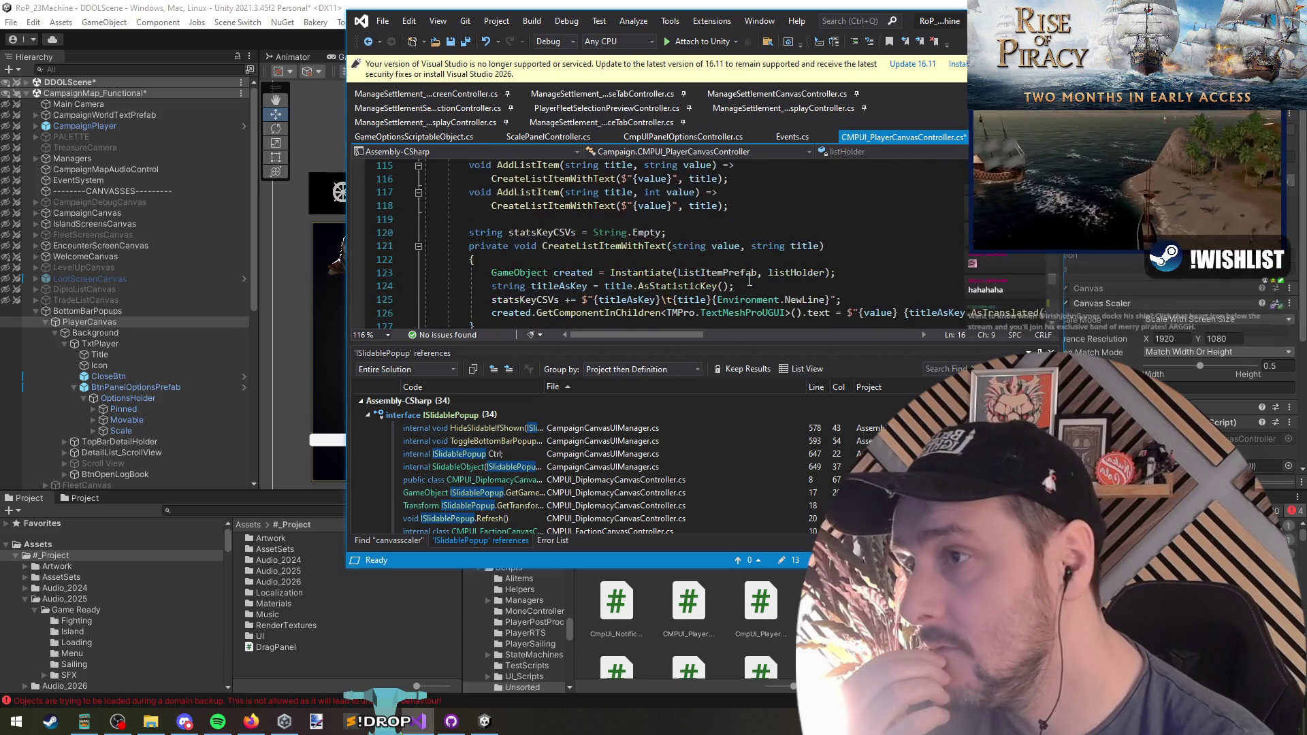
{"action": "key", "text": "alt+Tab"}
{"action": "left_click", "coordinate": [126, 386]}
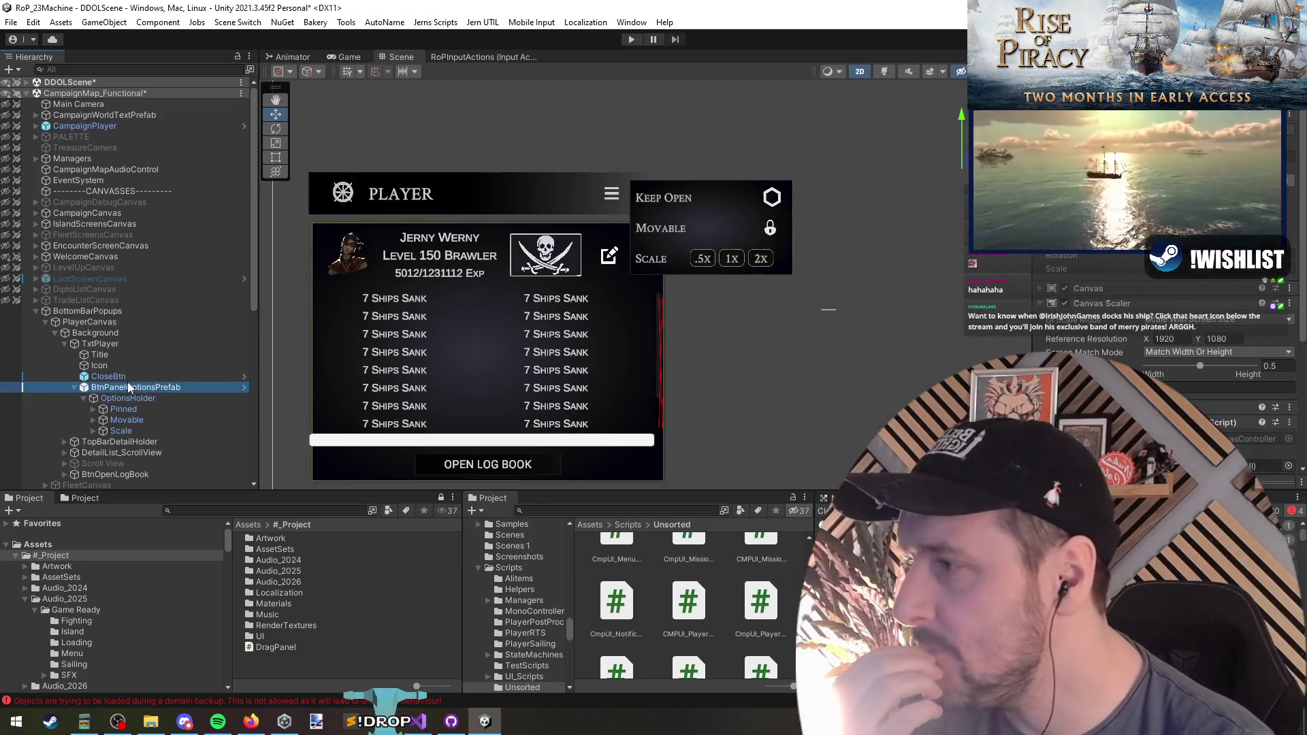
Expand Pinned, Movable and Scale, and open KeepPanelOpenBtn's KeepPanelOpenToggleController script in Visual Studio
{"action": "left_click", "coordinate": [132, 377]}
{"action": "left_click", "coordinate": [136, 386]}
{"action": "left_click", "coordinate": [140, 409]}
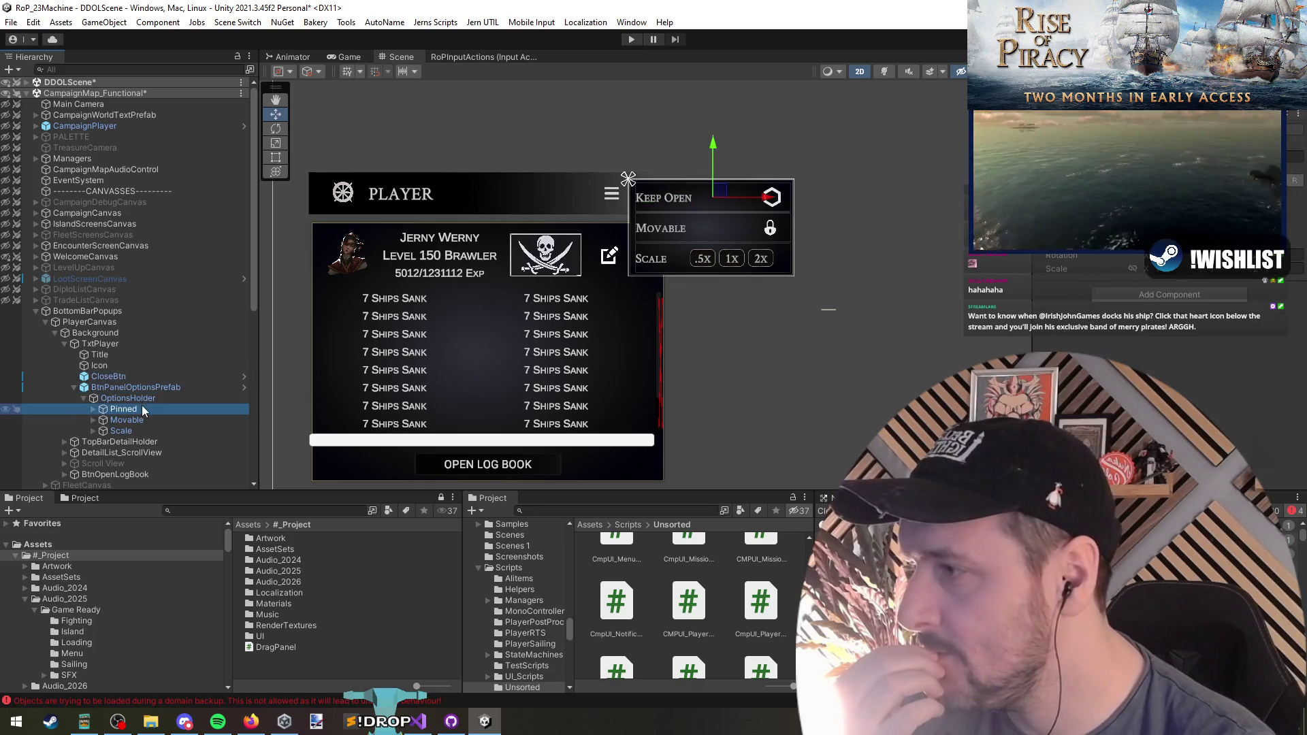
{"action": "left_click", "coordinate": [93, 431]}
{"action": "left_click", "coordinate": [94, 420]}
{"action": "left_click", "coordinate": [93, 410]}
{"action": "scroll", "coordinate": [143, 378], "scroll_direction": "down", "scroll_amount": 2}
{"action": "left_click", "coordinate": [155, 350]}
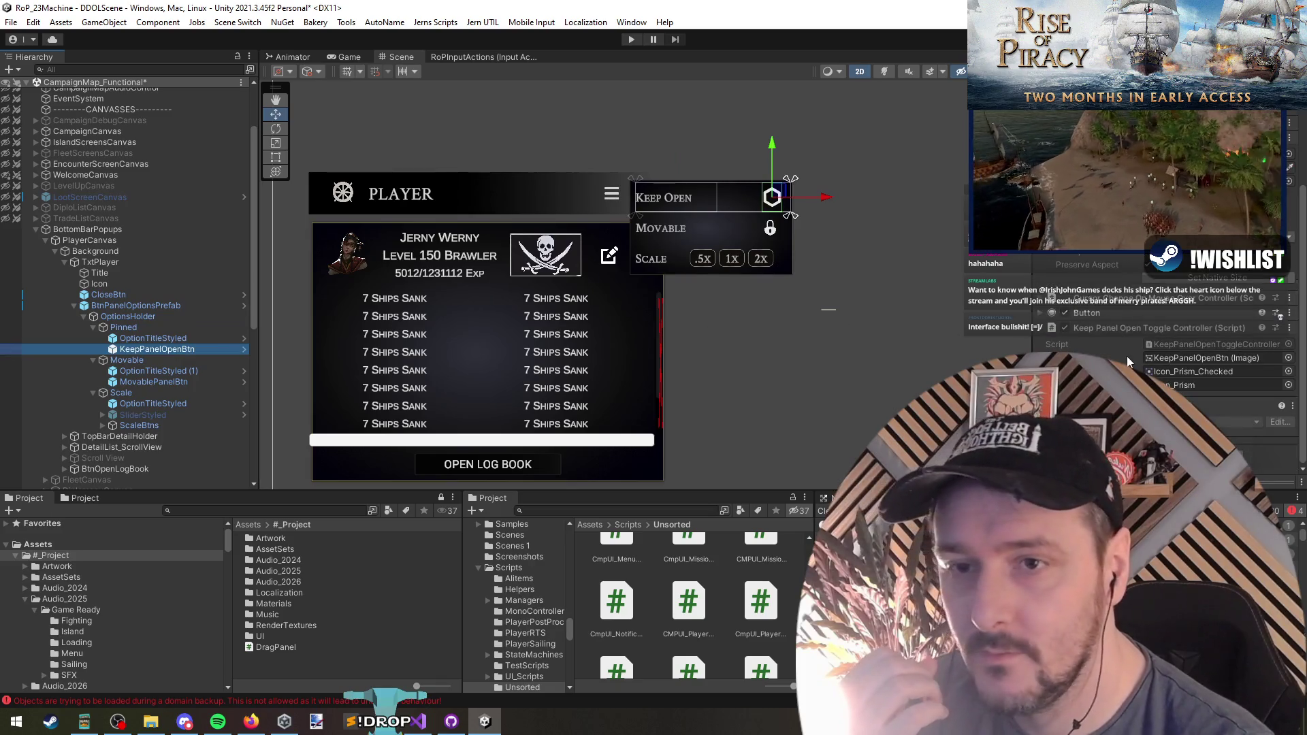
{"action": "double_click", "coordinate": [1195, 344]}
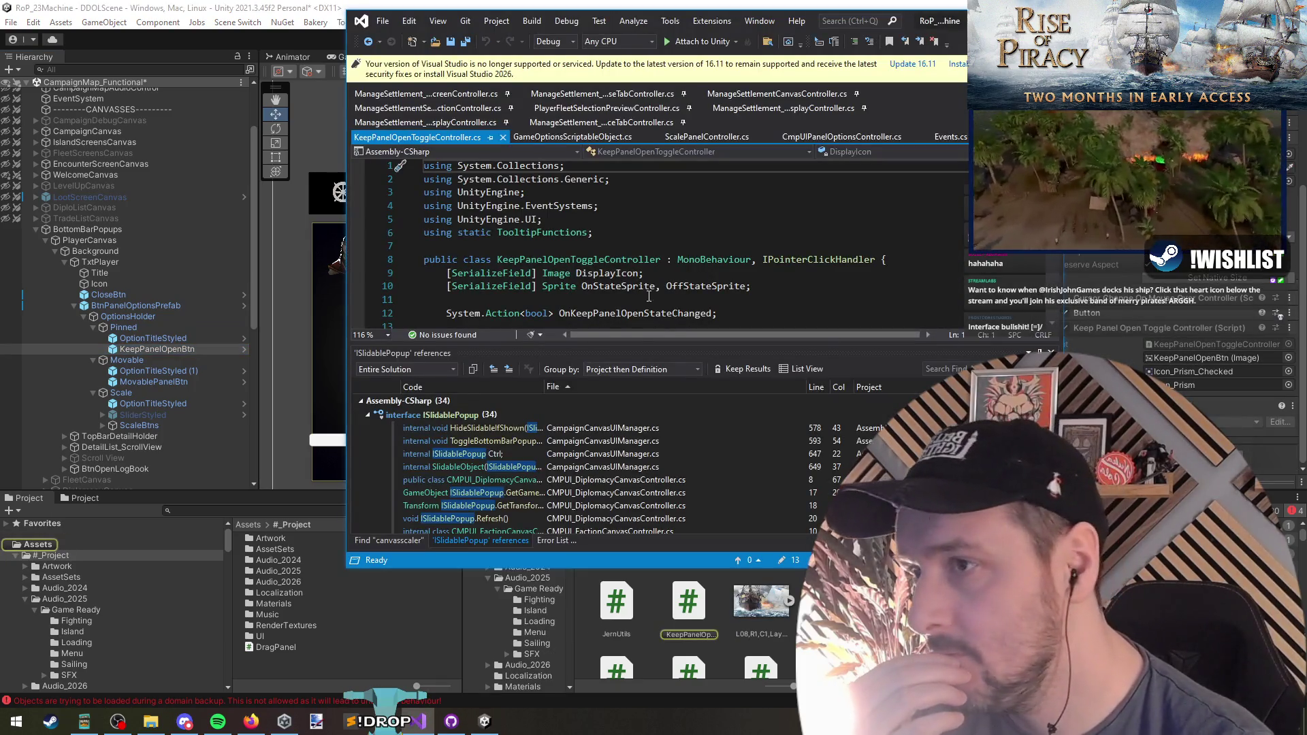
Find all references to the OnKeepPanelOpenStateChanged event in Visual Studio
{"action": "left_click_drag", "start_coordinate": [631, 343], "coordinate": [622, 423]}
{"action": "scroll", "coordinate": [612, 339], "scroll_direction": "down", "scroll_amount": 3}
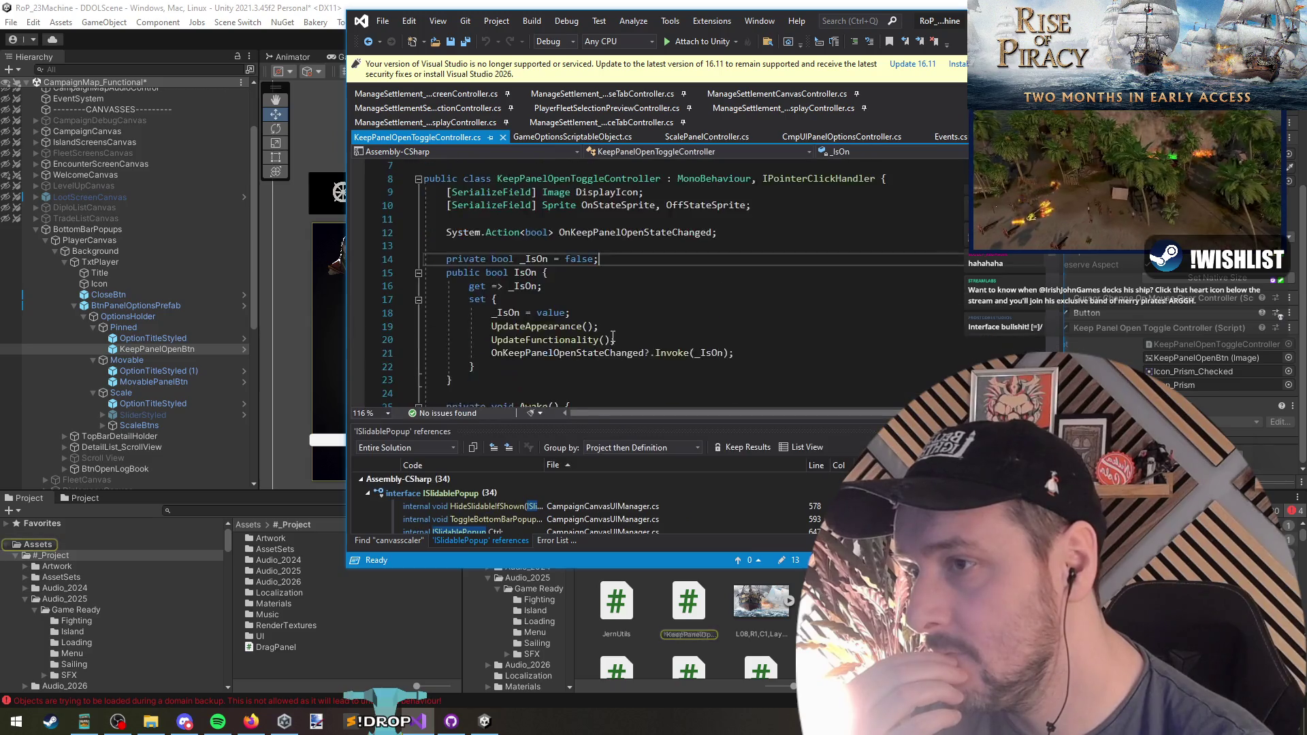
{"action": "right_click", "coordinate": [634, 193]}
{"action": "left_click", "coordinate": [691, 330]}
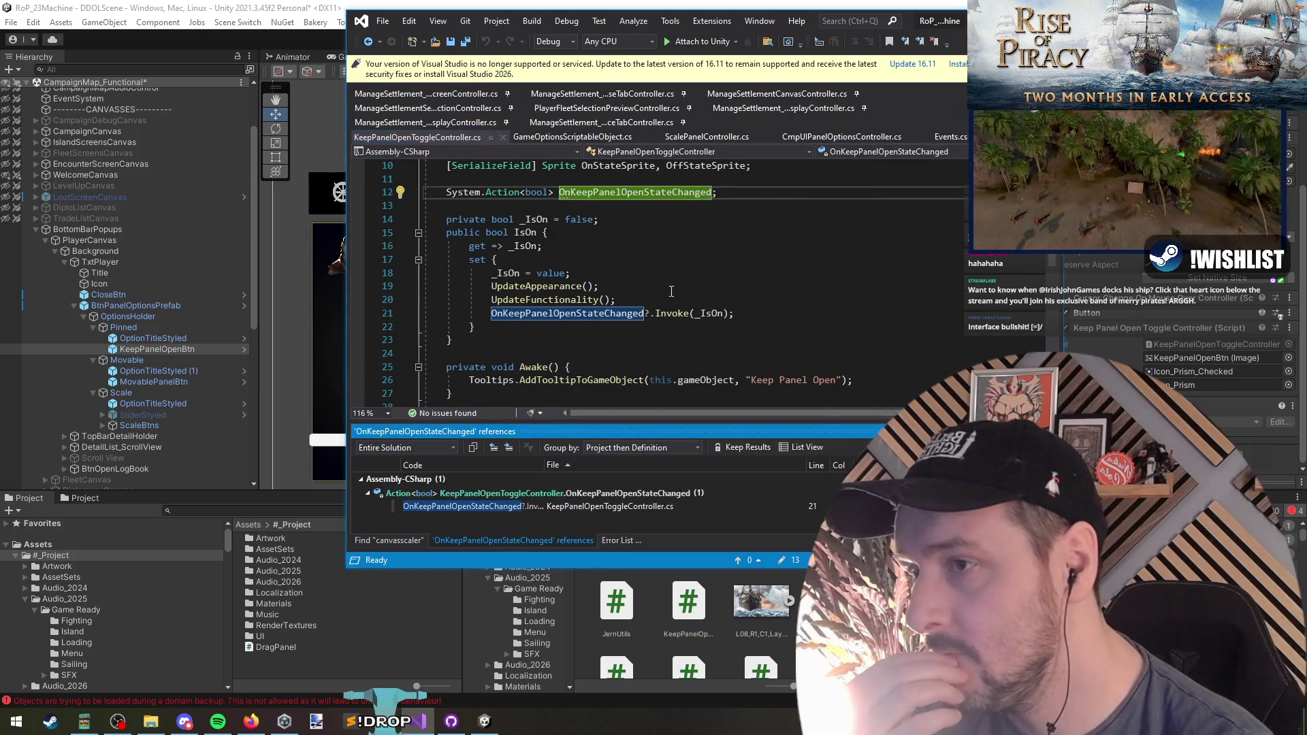
{"action": "scroll", "coordinate": [643, 215], "scroll_direction": "up", "scroll_amount": 1}
{"action": "scroll", "coordinate": [611, 193], "scroll_direction": "down", "scroll_amount": 5}
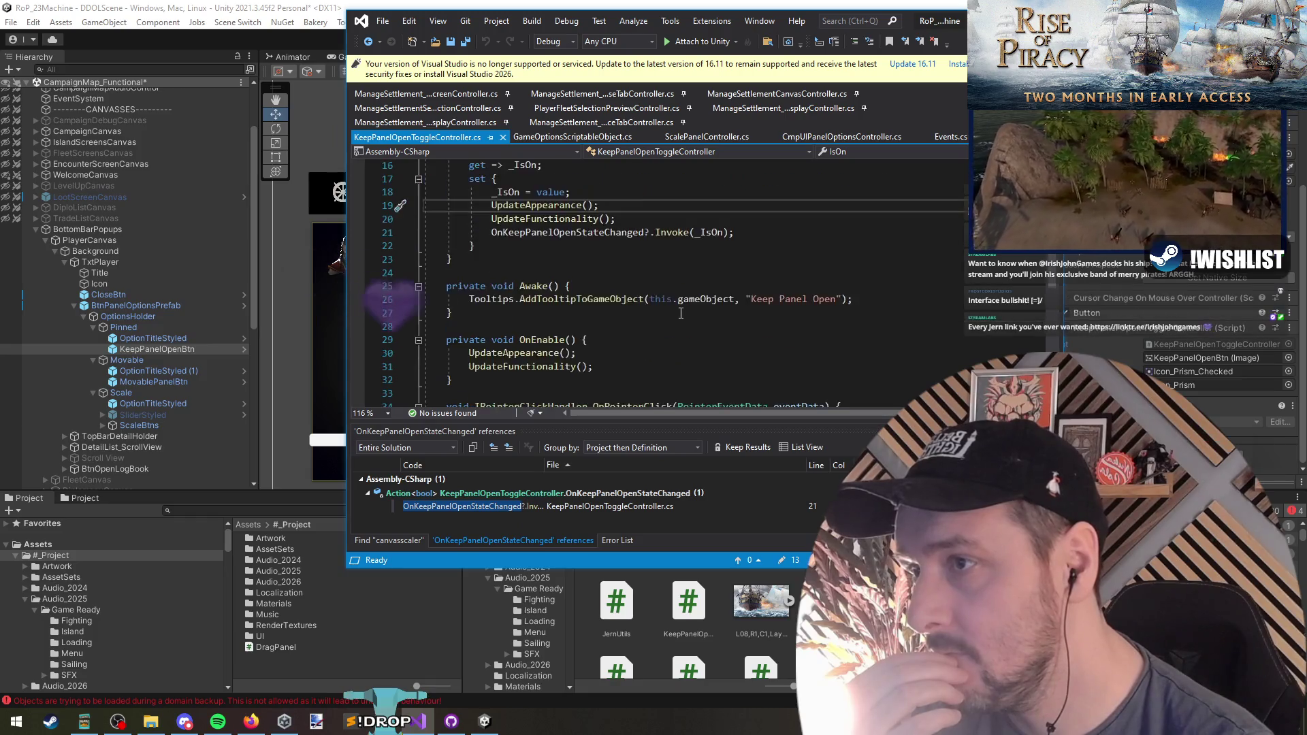
{"action": "scroll", "coordinate": [630, 309], "scroll_direction": "down", "scroll_amount": 1}
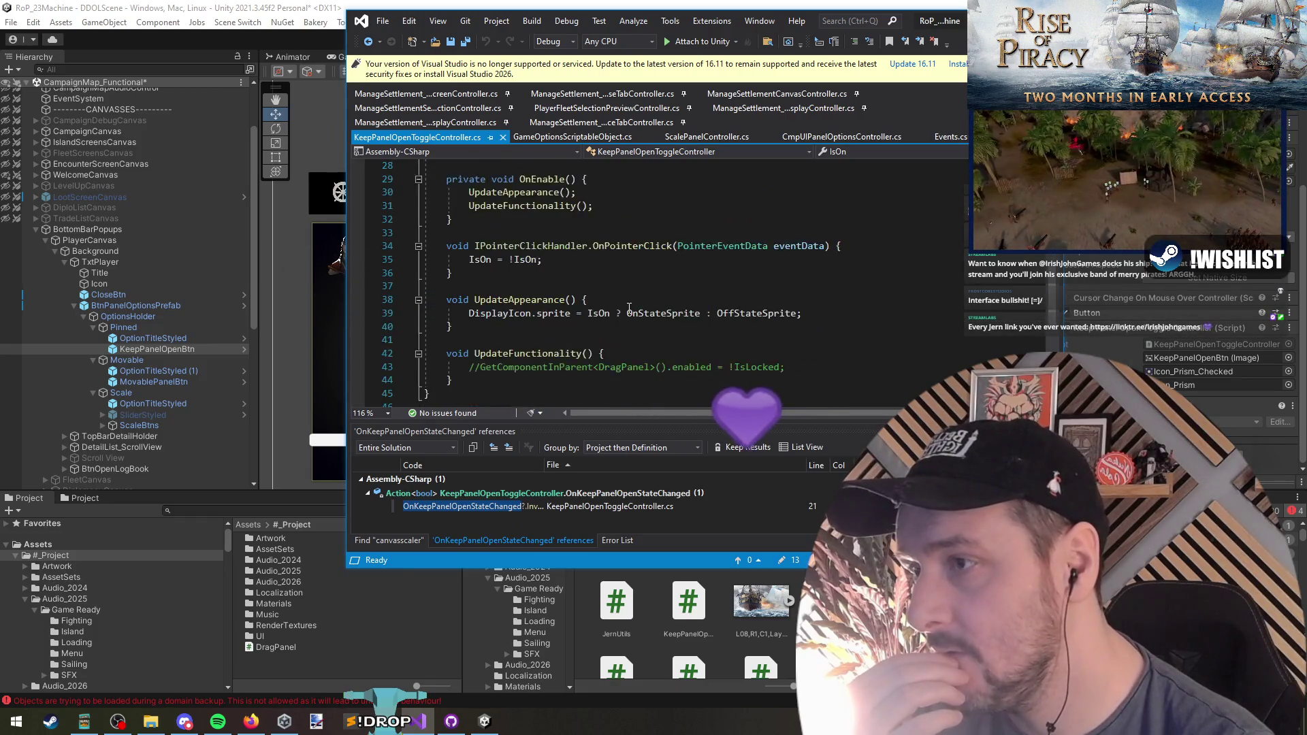
{"action": "scroll", "coordinate": [646, 348], "scroll_direction": "up", "scroll_amount": 6}
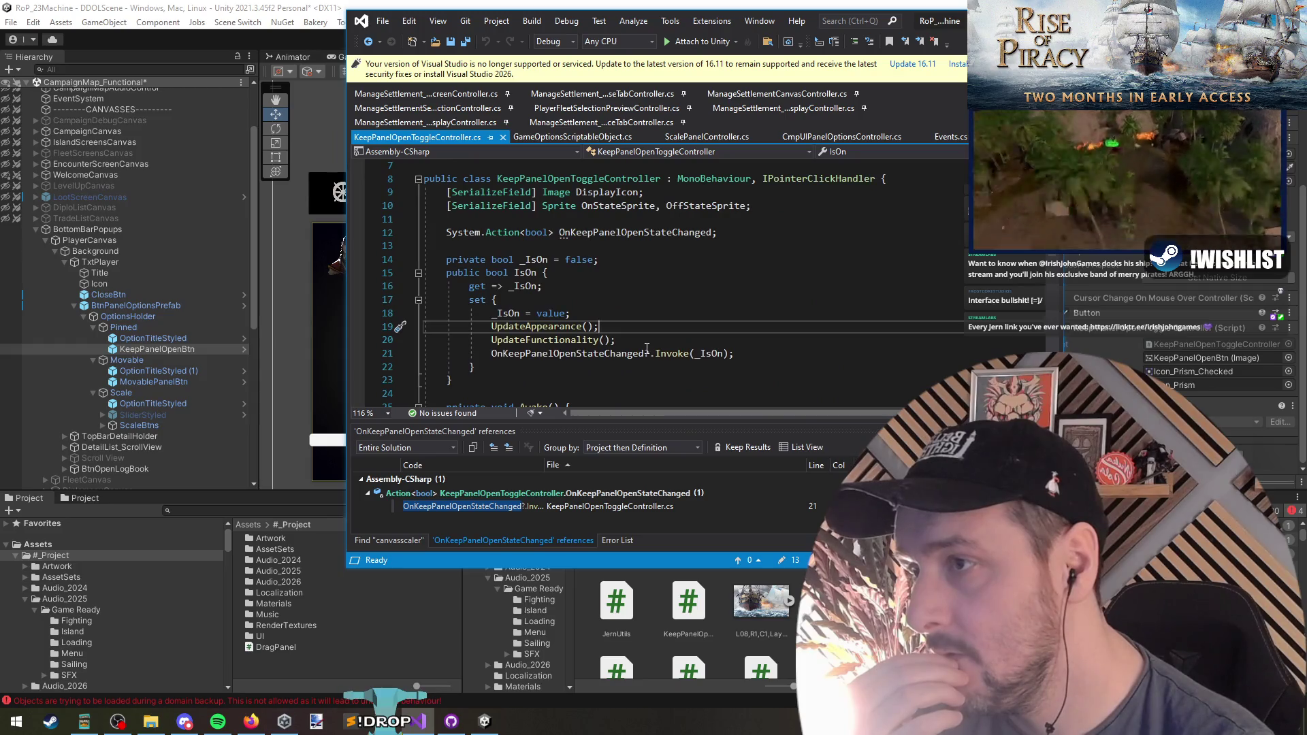
{"action": "scroll", "coordinate": [647, 348], "scroll_direction": "down", "scroll_amount": 3}
{"action": "scroll", "coordinate": [647, 348], "scroll_direction": "up", "scroll_amount": 1}
List all five references to the IsOn property, then return to Unity
{"action": "right_click", "coordinate": [523, 192]}
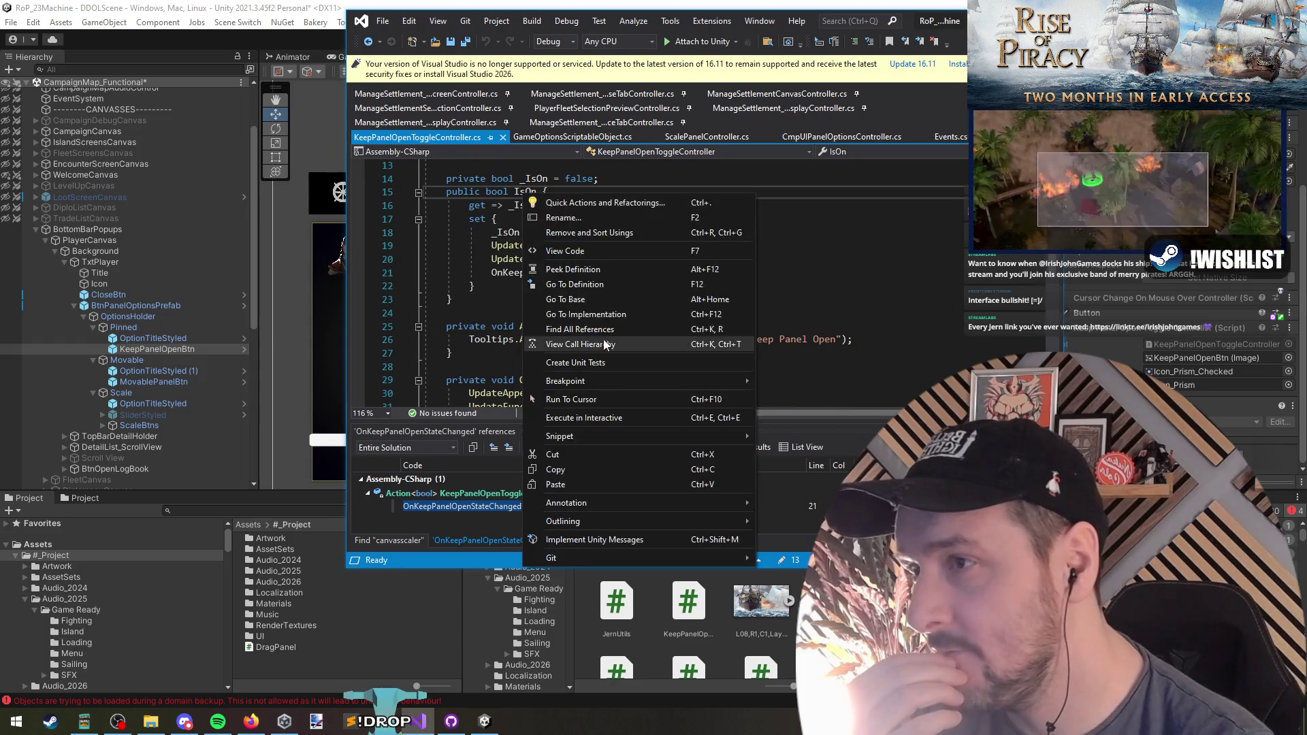
{"action": "left_click", "coordinate": [595, 322]}
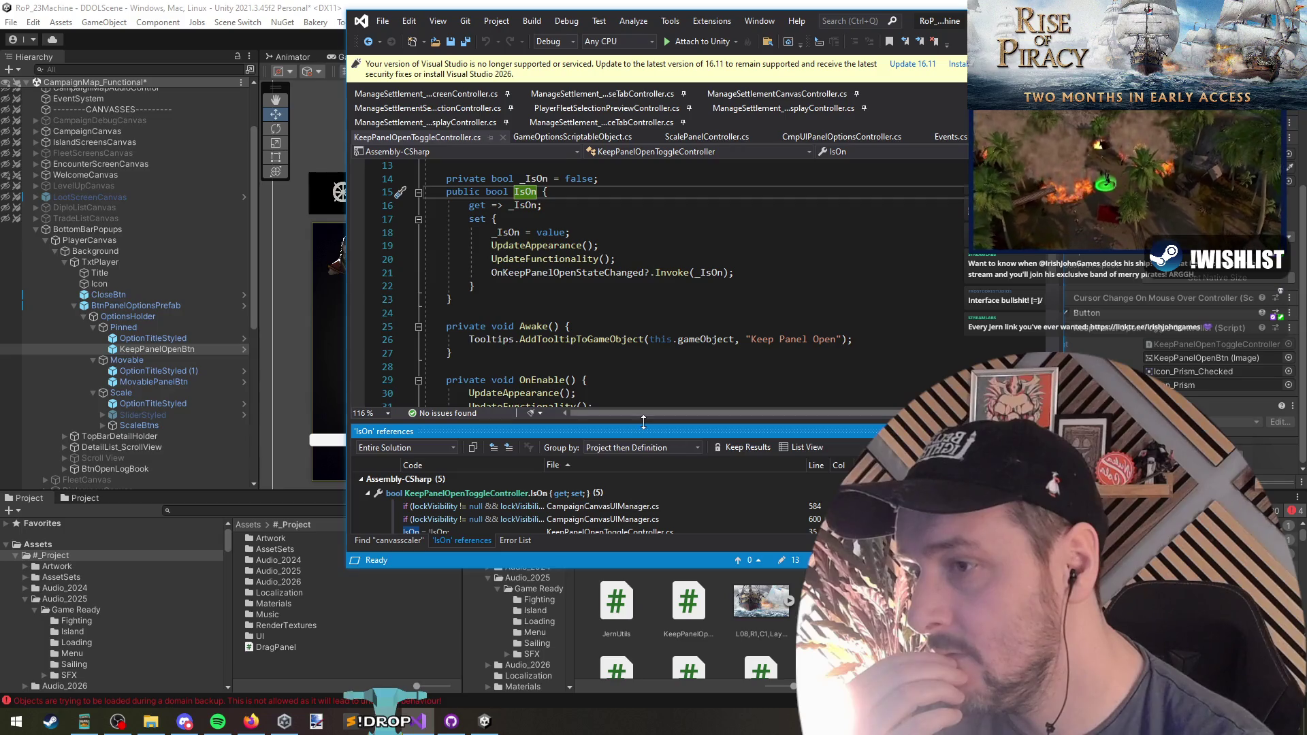
{"action": "left_click_drag", "start_coordinate": [643, 422], "coordinate": [643, 339]}
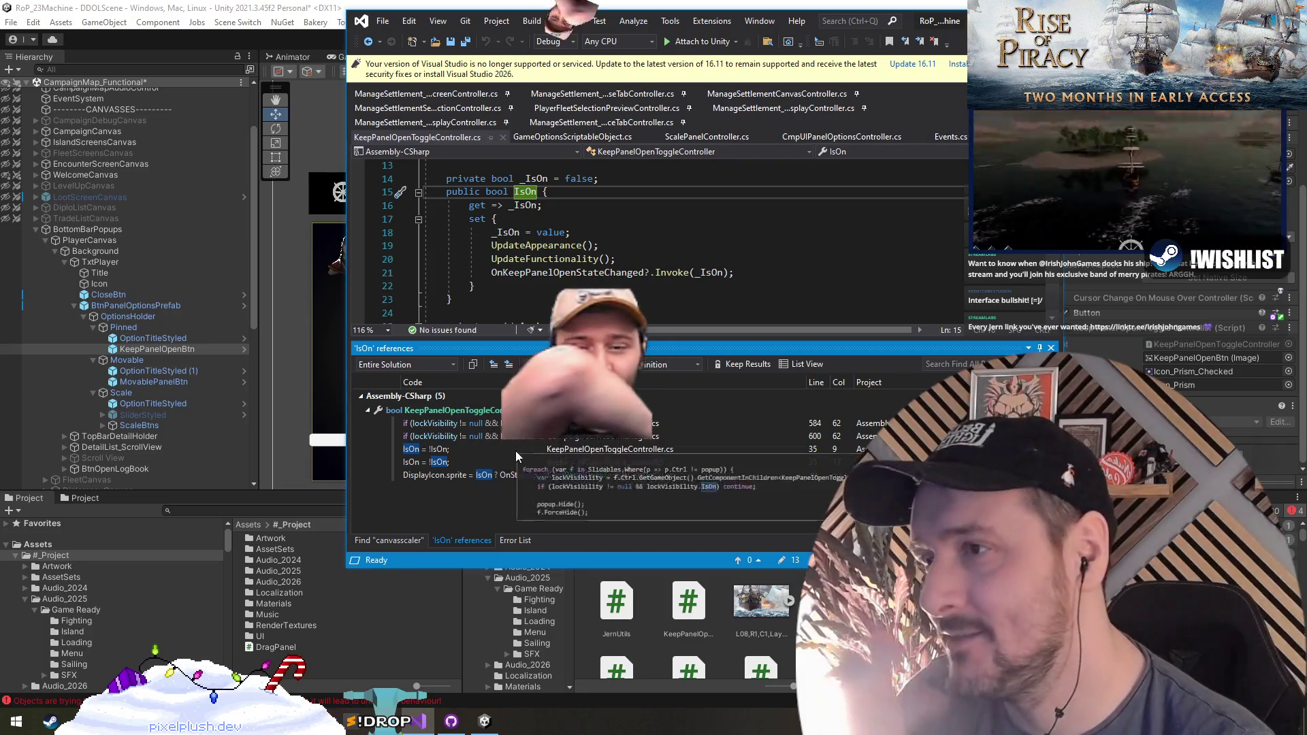
{"action": "mouse_move", "coordinate": [516, 450]}
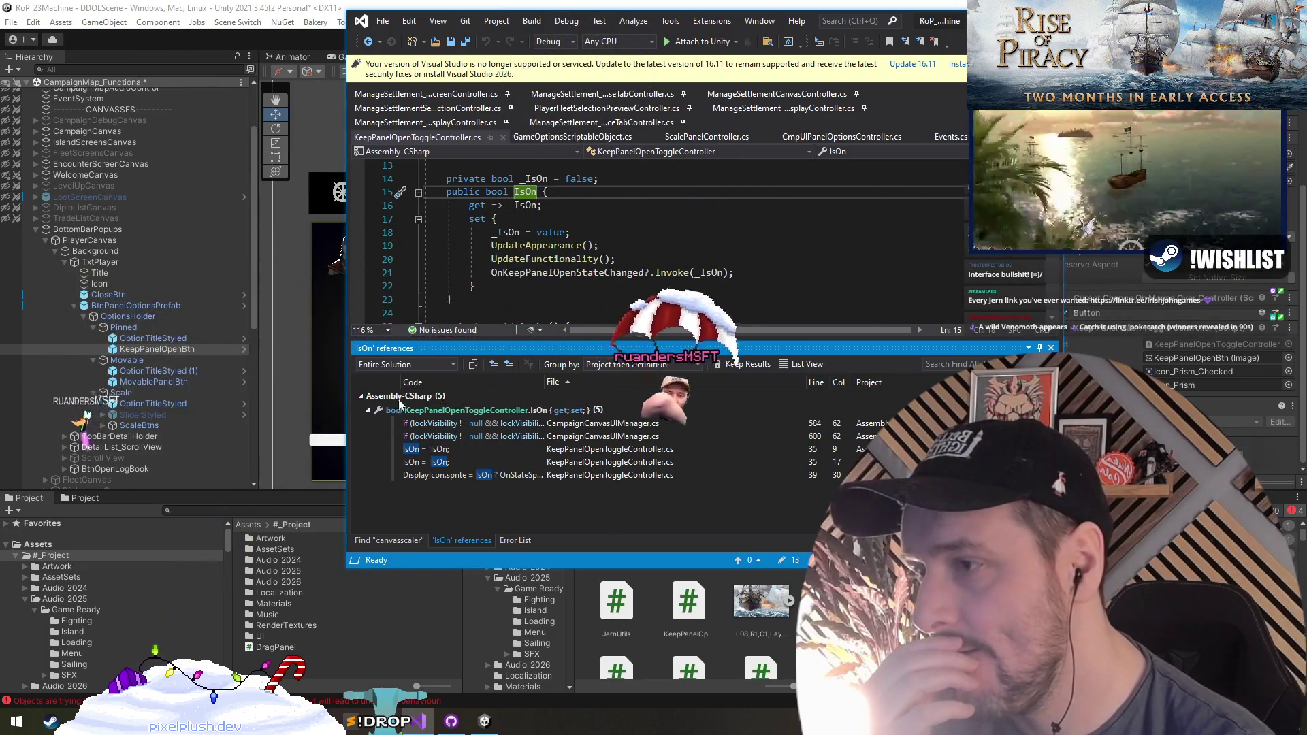
{"action": "left_click", "coordinate": [267, 356]}
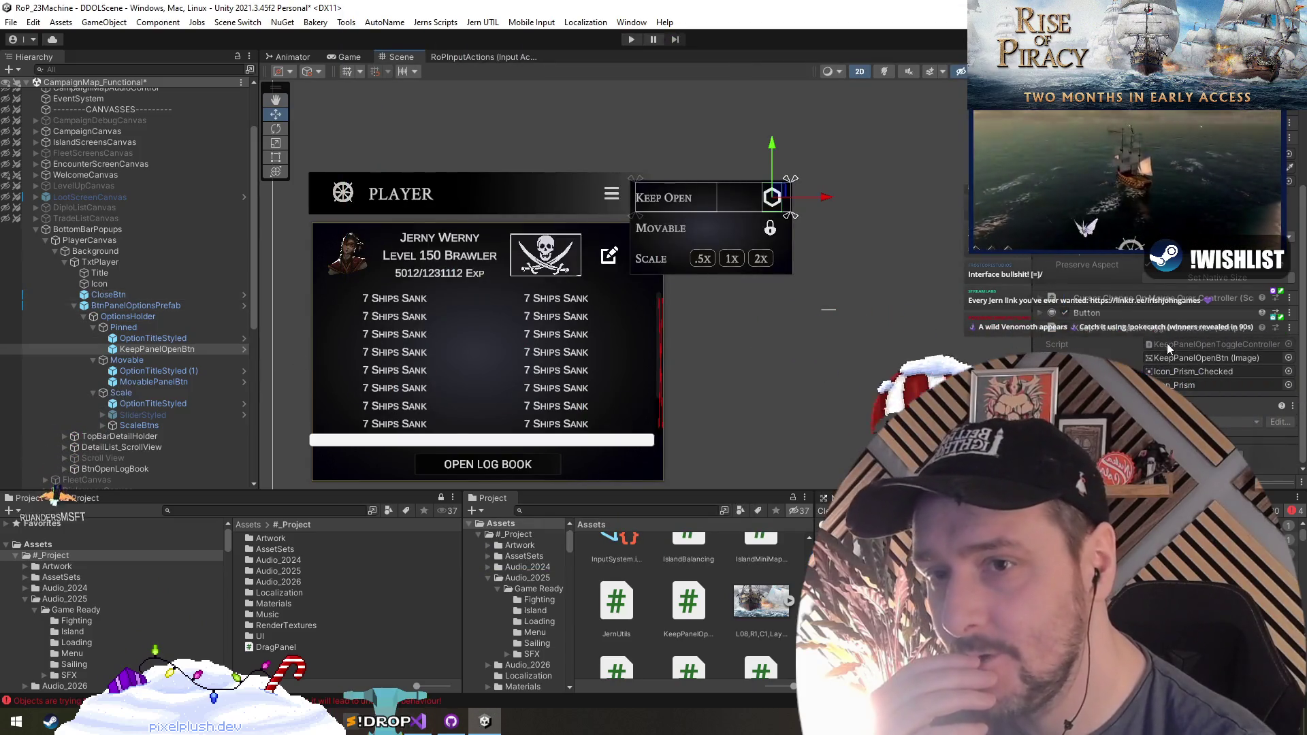
Frame FleetCanvas and deactivate it so the Fleet panel disappears
{"action": "left_click", "coordinate": [89, 240]}
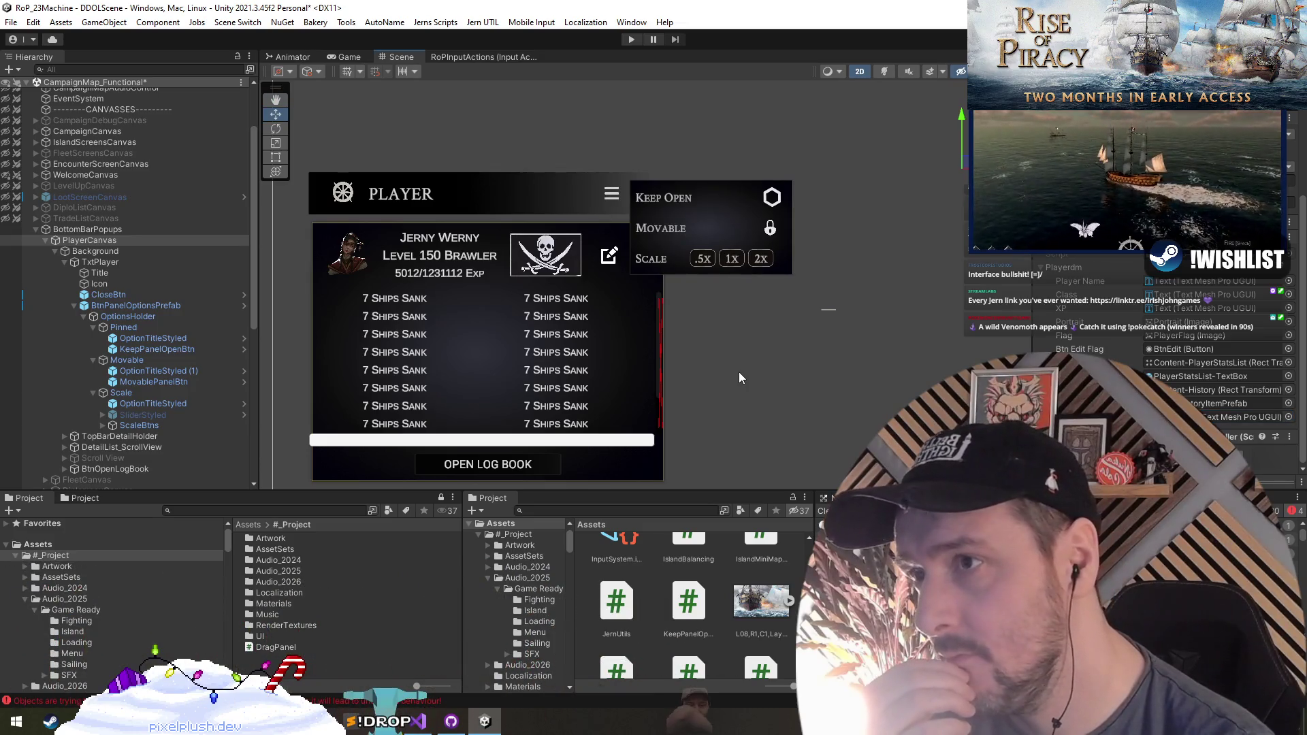
{"action": "left_click", "coordinate": [133, 306]}
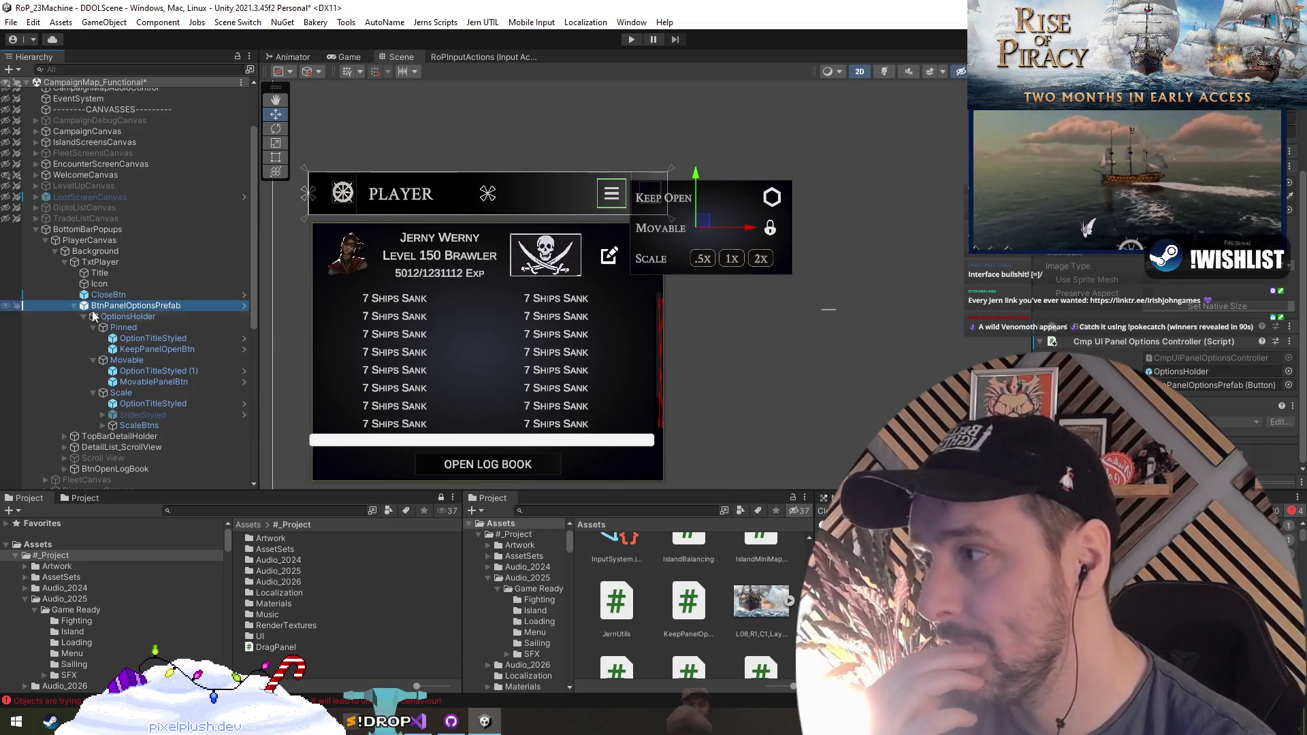
{"action": "left_click", "coordinate": [73, 305]}
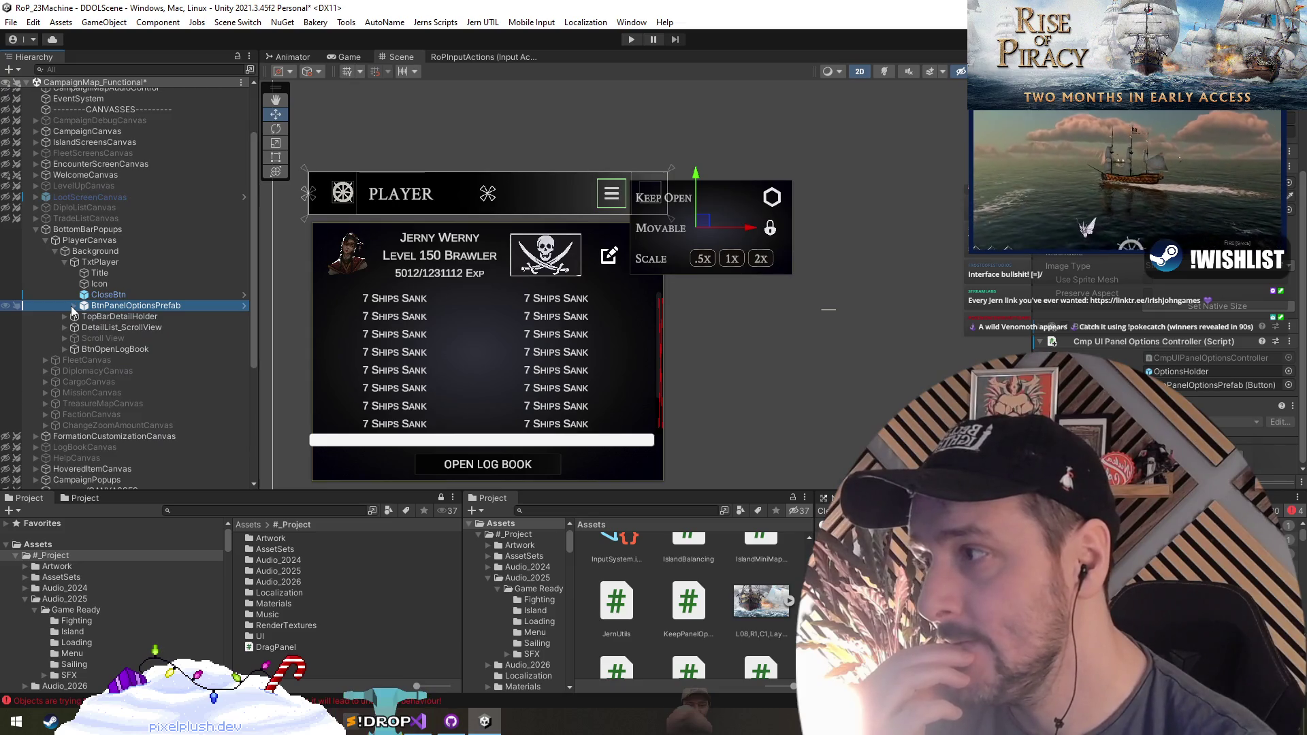
{"action": "scroll", "coordinate": [752, 267], "scroll_direction": "down", "scroll_amount": 1}
{"action": "scroll", "coordinate": [627, 371], "scroll_direction": "down", "scroll_amount": 1}
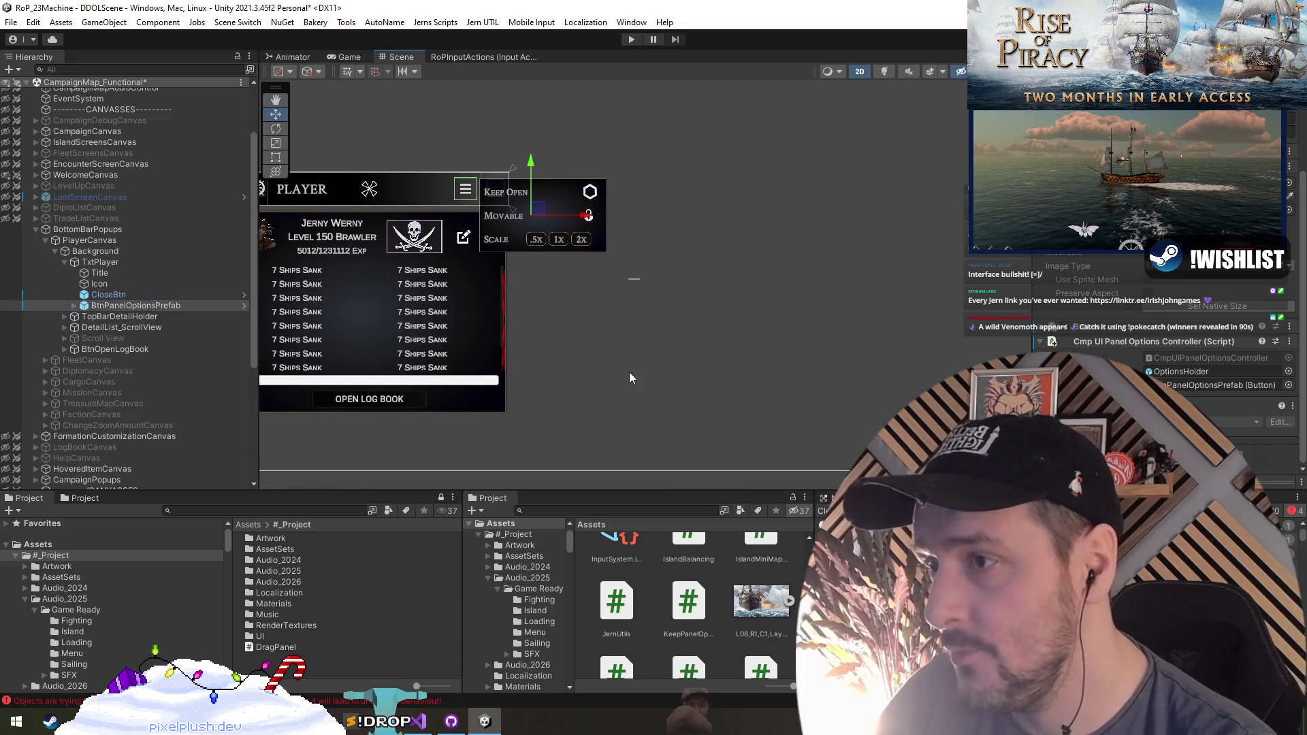
{"action": "left_click", "coordinate": [113, 361]}
{"action": "key", "text": "f"}
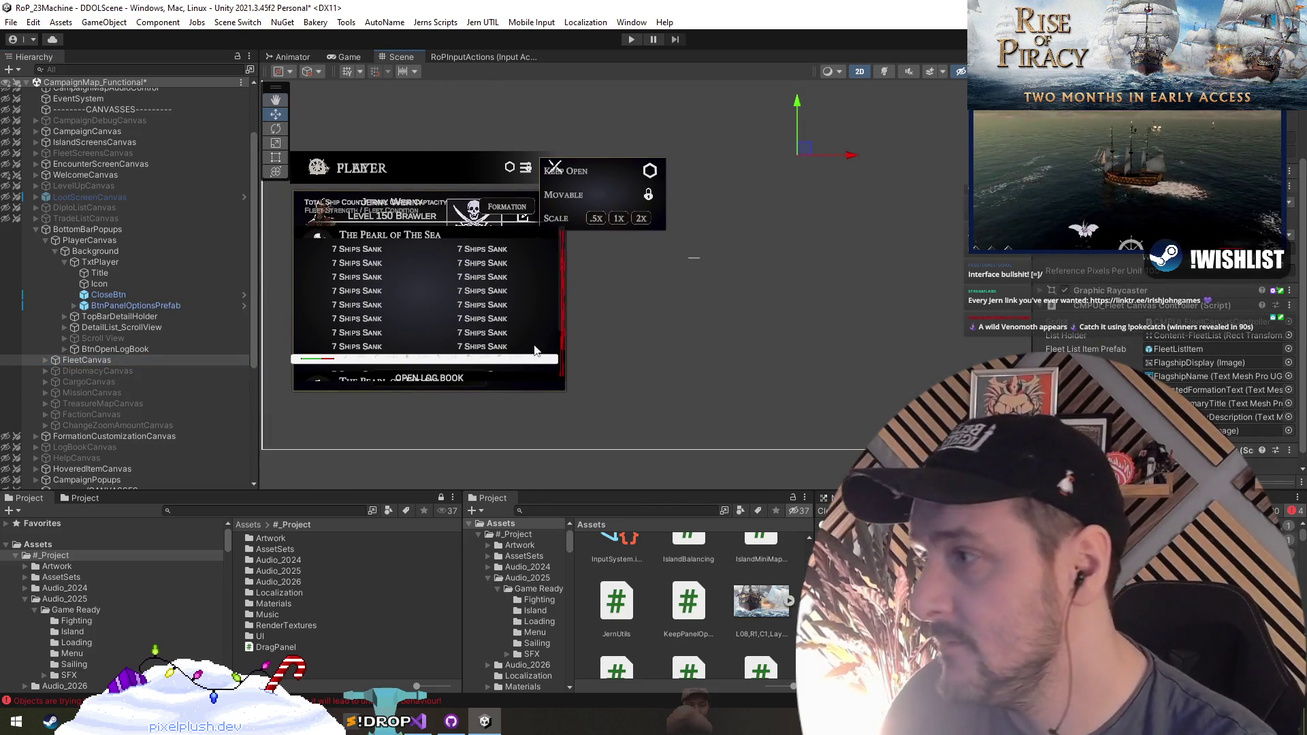
{"action": "key", "text": "alt+shift+a"}
Activate and frame DiplomacyCanvas, then inspect the Player panel's options prefab
{"action": "left_click", "coordinate": [80, 382]}
{"action": "left_click", "coordinate": [96, 371]}
{"action": "key", "text": "alt+shift+a"}
{"action": "key", "text": "f"}
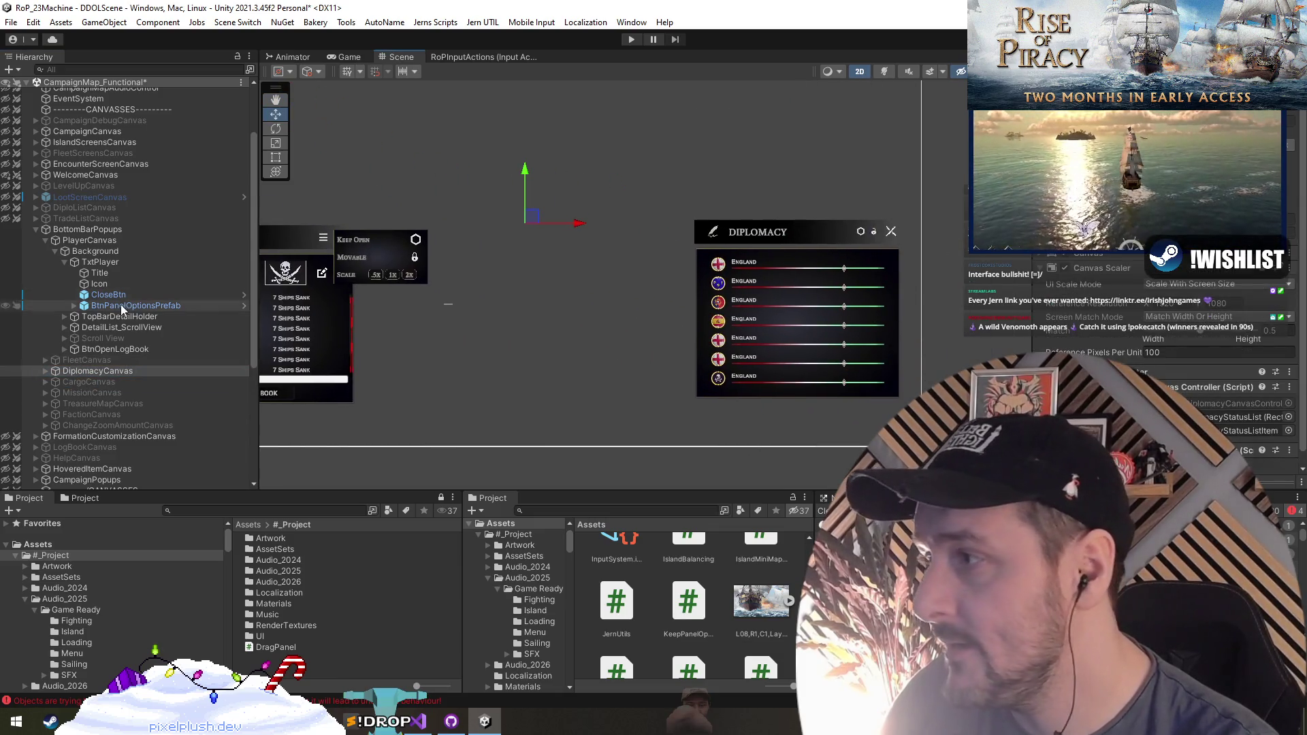
{"action": "left_click", "coordinate": [128, 305]}
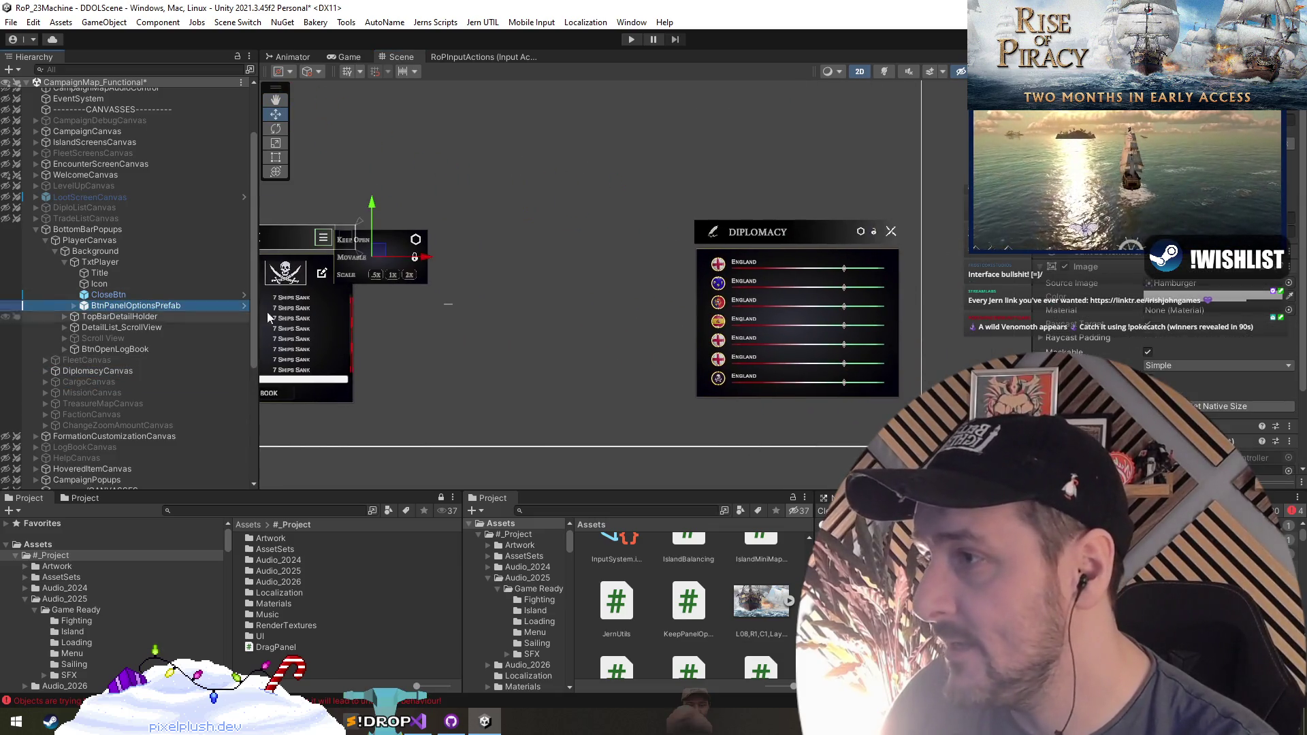
{"action": "left_click", "coordinate": [1101, 268]}
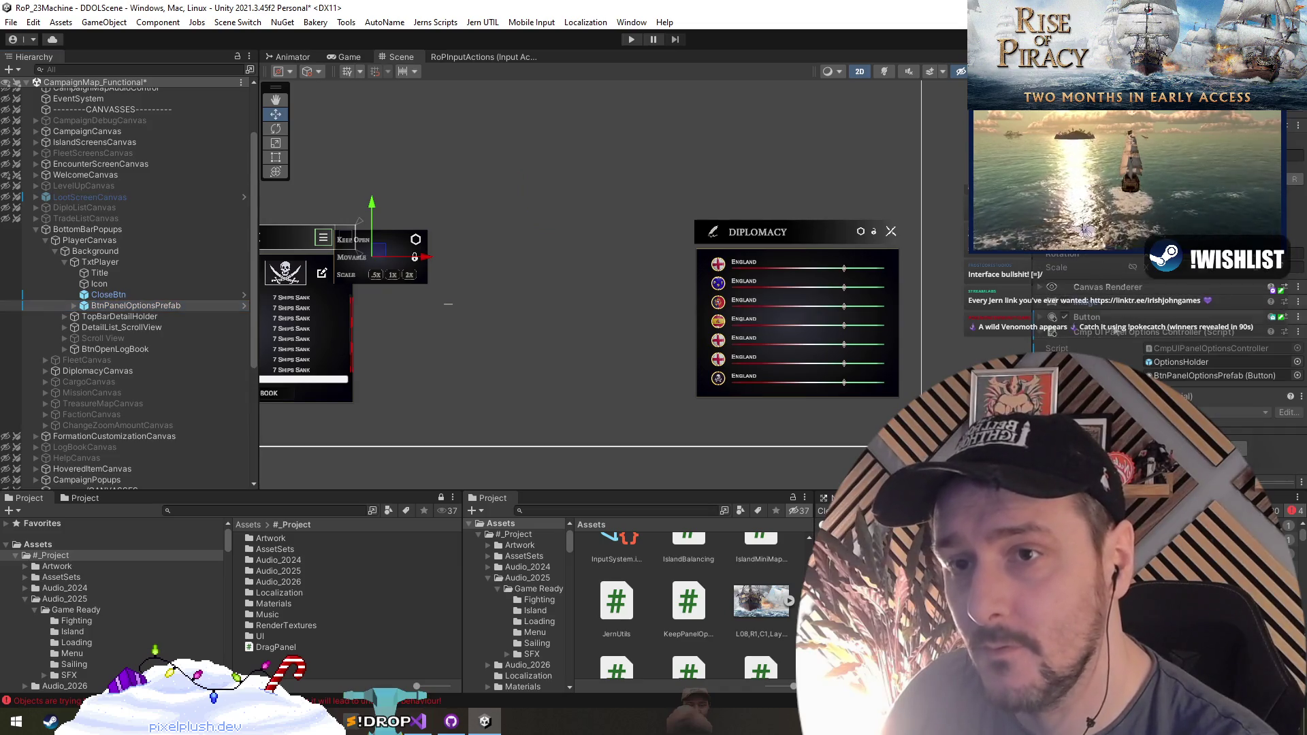
{"action": "left_click", "coordinate": [1114, 334]}
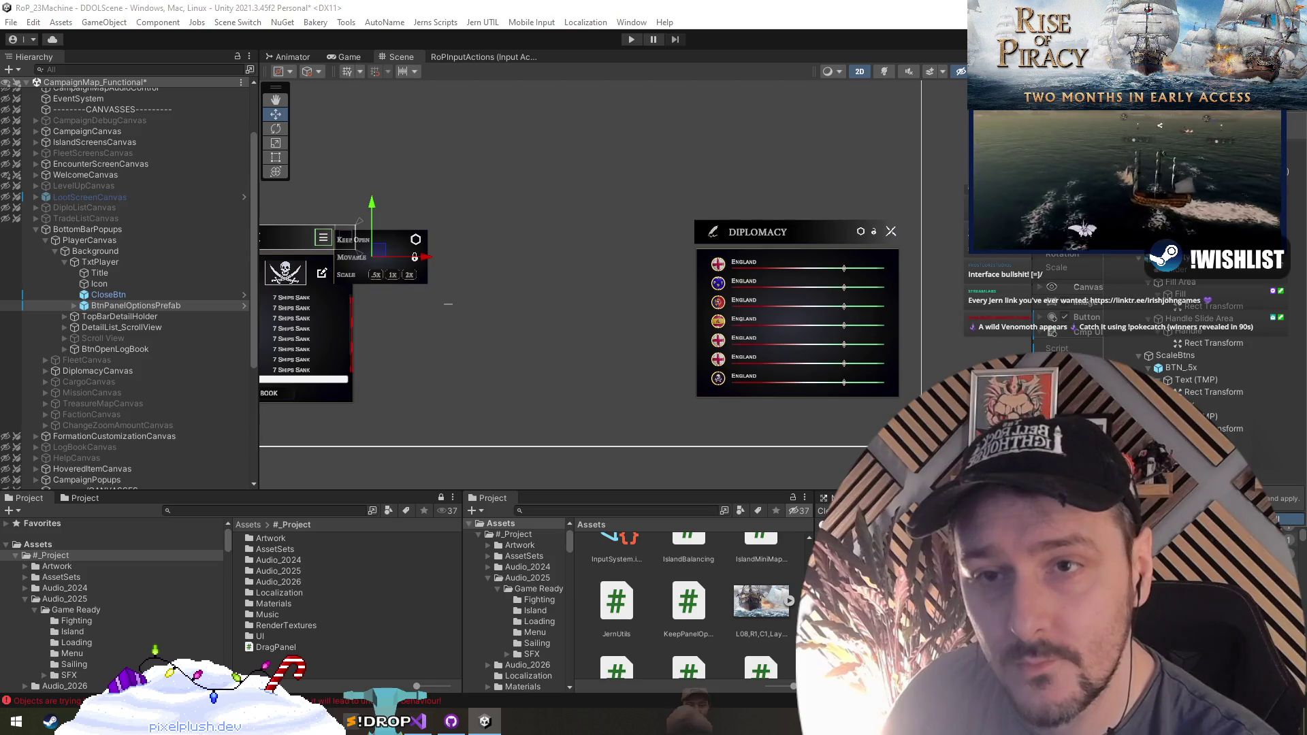
{"action": "left_click", "coordinate": [541, 346]}
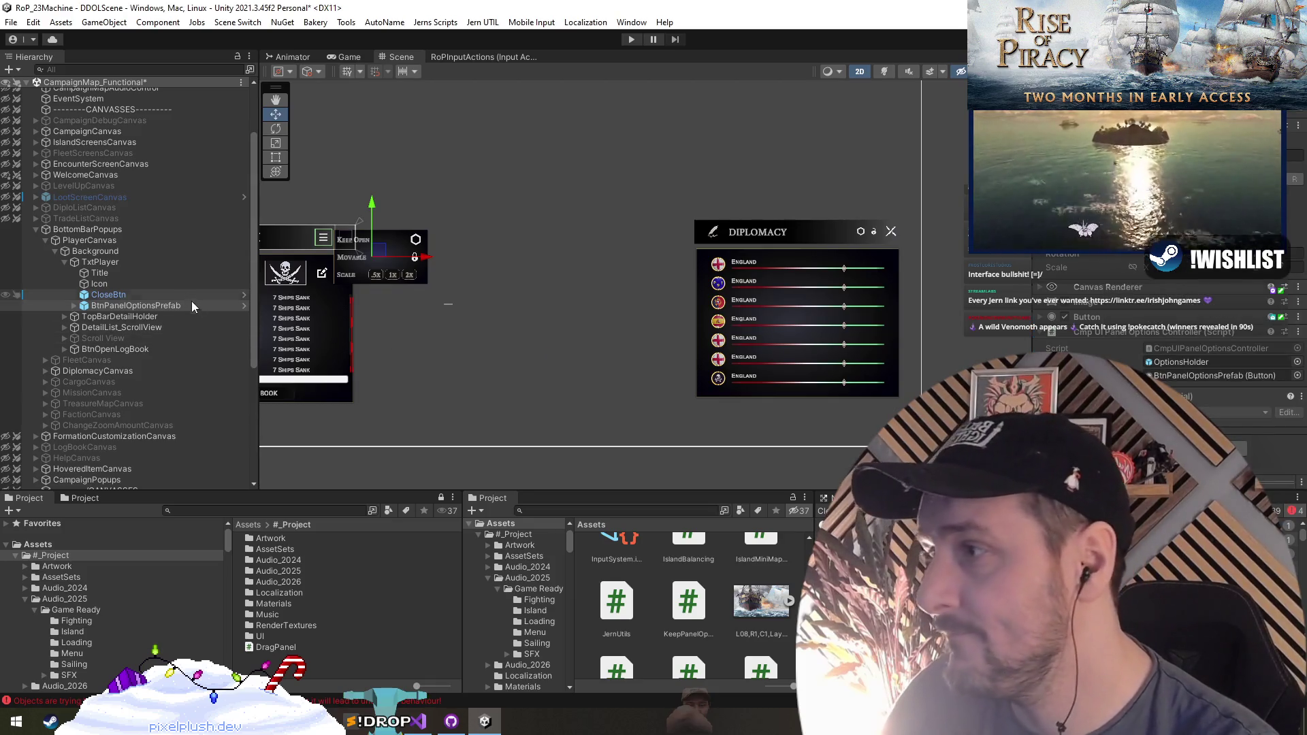
{"action": "left_click", "coordinate": [243, 306]}
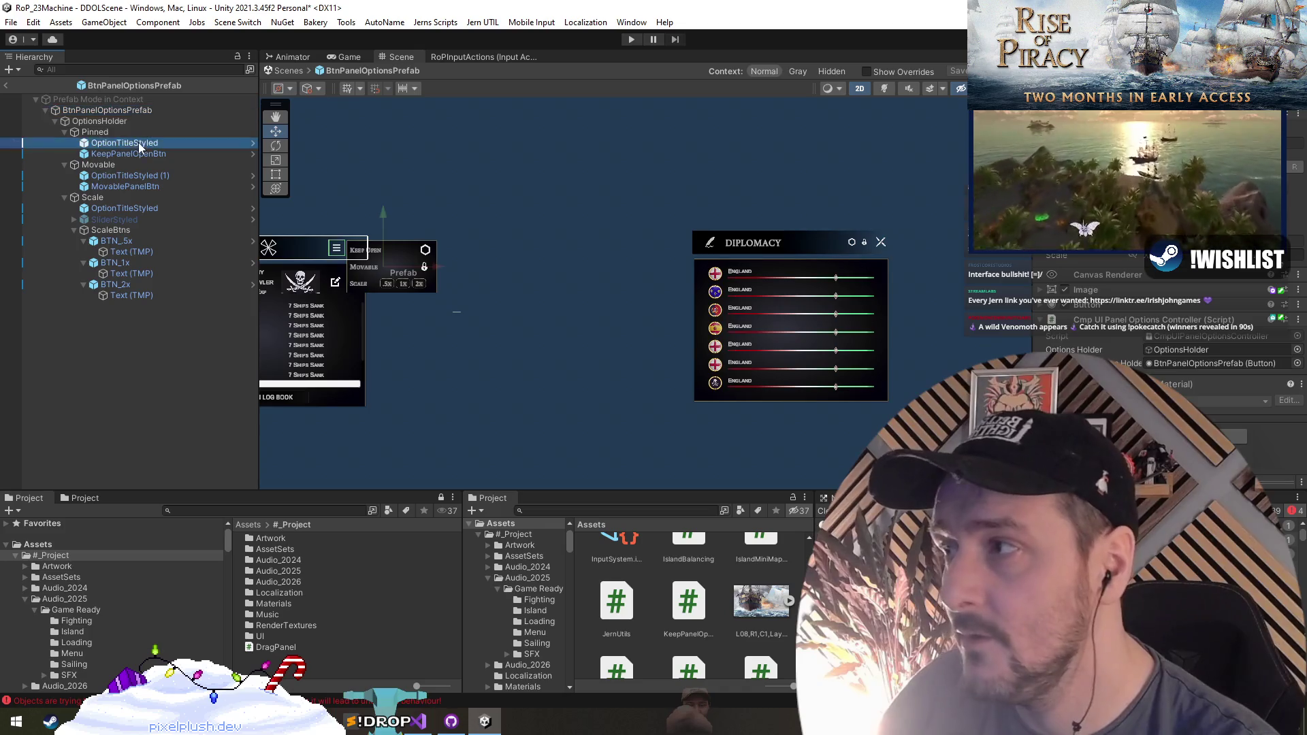
{"action": "left_click", "coordinate": [149, 153]}
{"action": "left_click", "coordinate": [150, 231]}
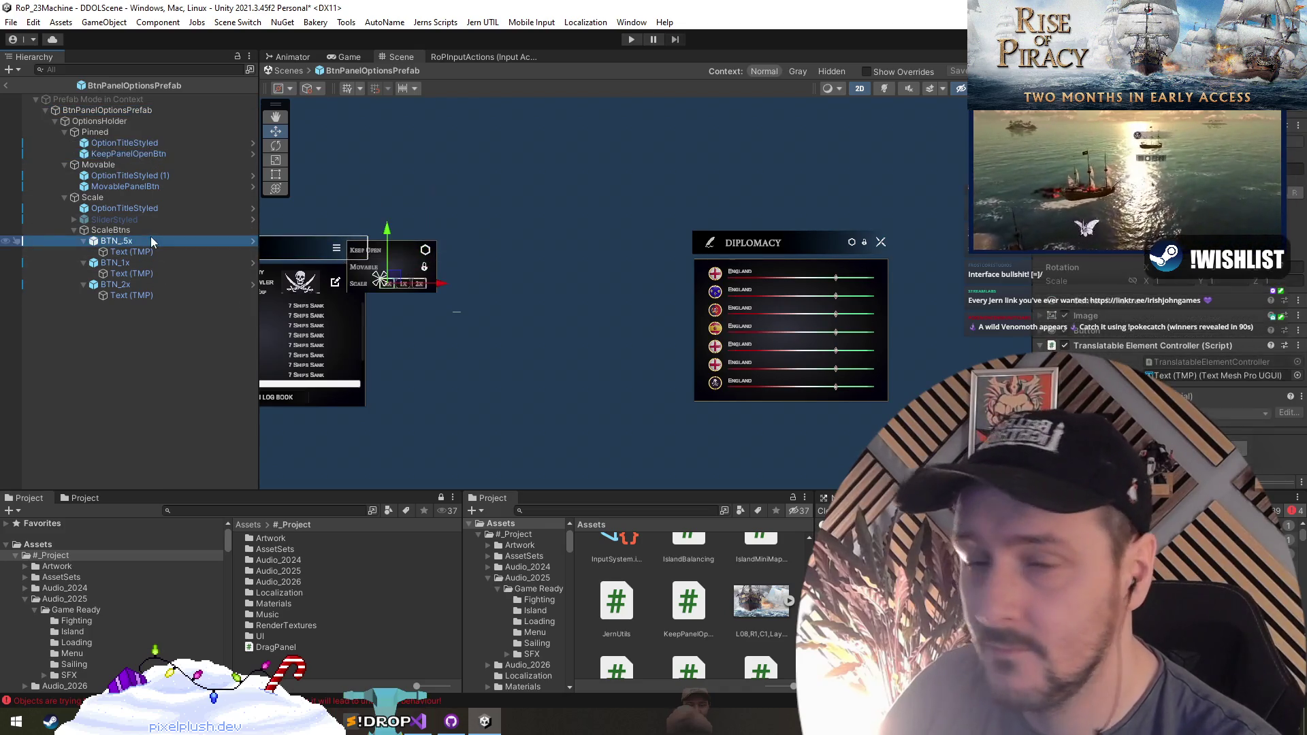
{"action": "key", "text": "Down"}
{"action": "key", "text": "Right"}
{"action": "key", "text": "Right"}
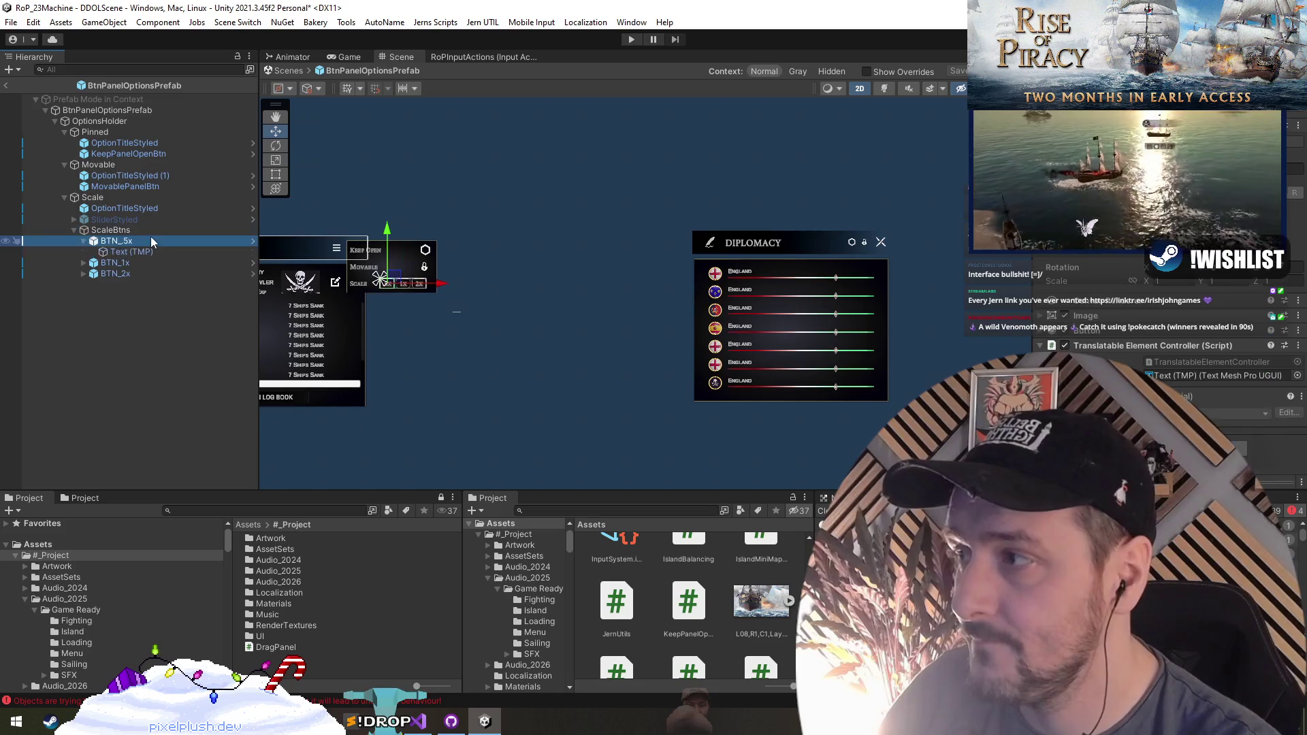
{"action": "key", "text": "Left"}
{"action": "key", "text": "Left"}
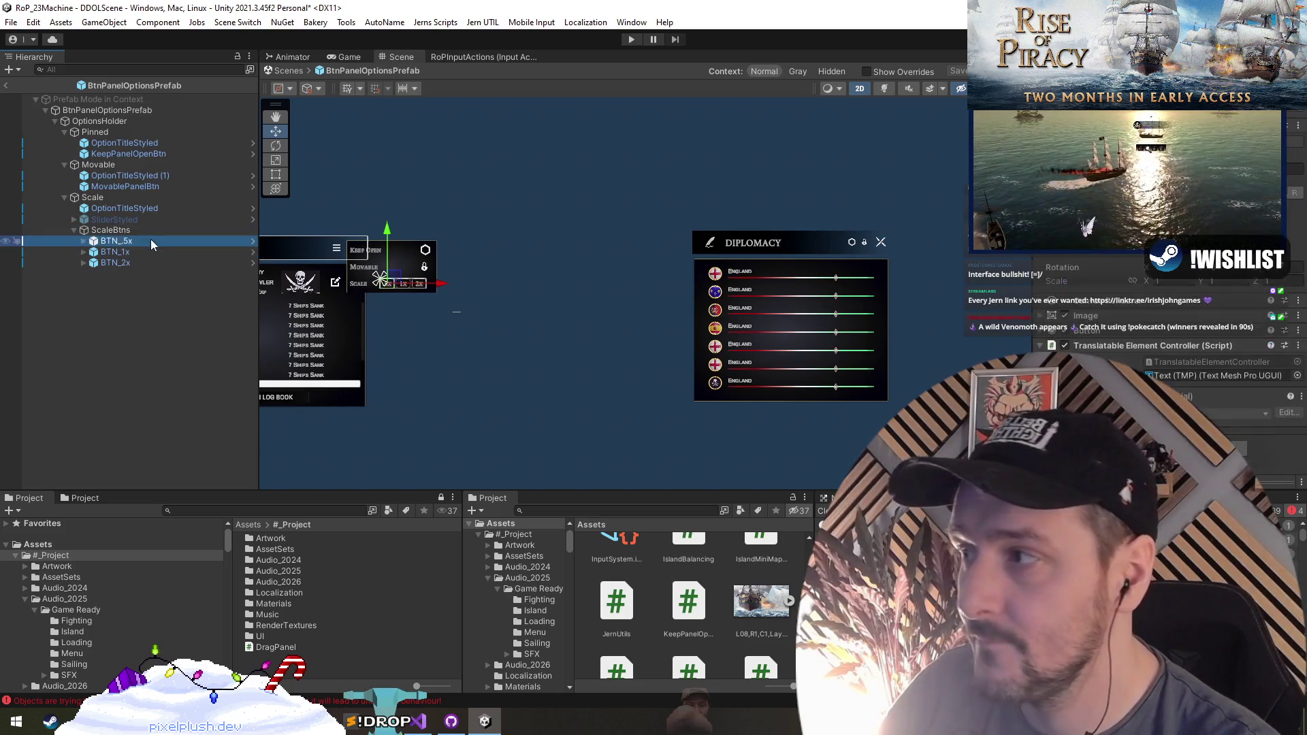
{"action": "key", "text": "Up"}
{"action": "key", "text": "Up"}
{"action": "key", "text": "Up"}
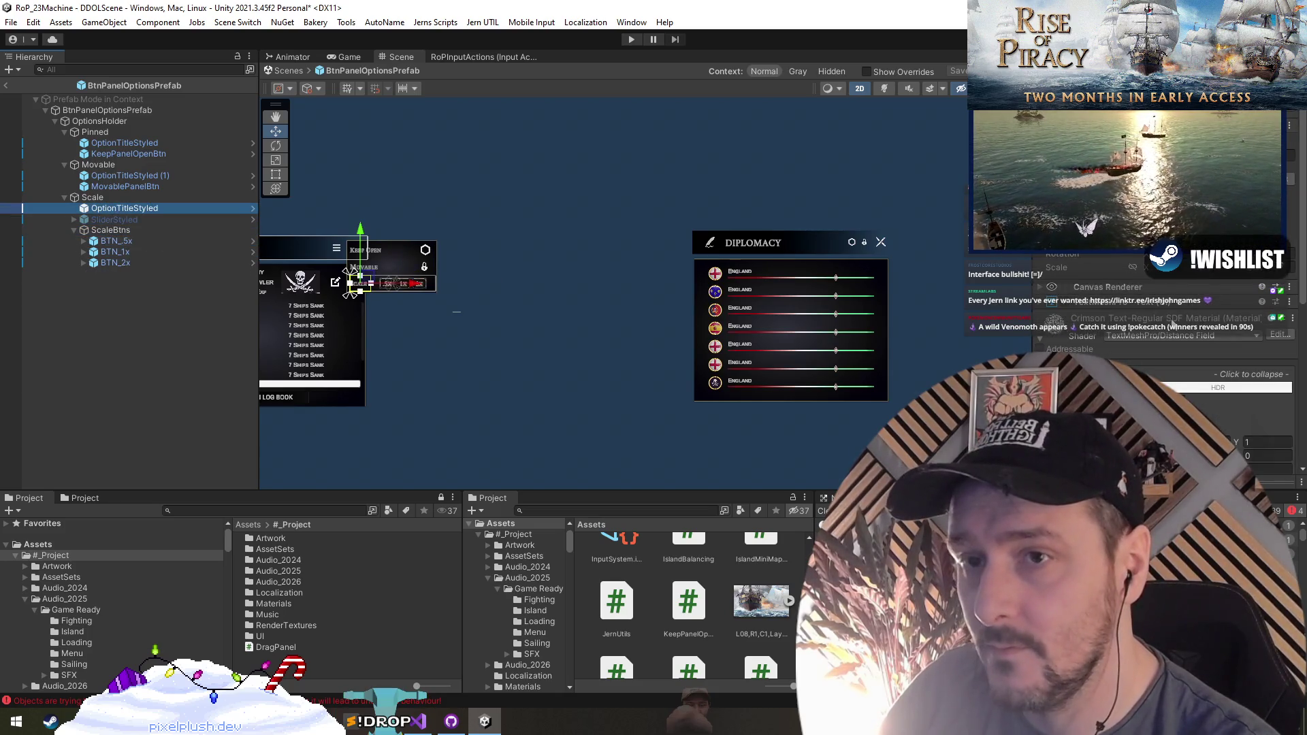
{"action": "key", "text": "Up"}
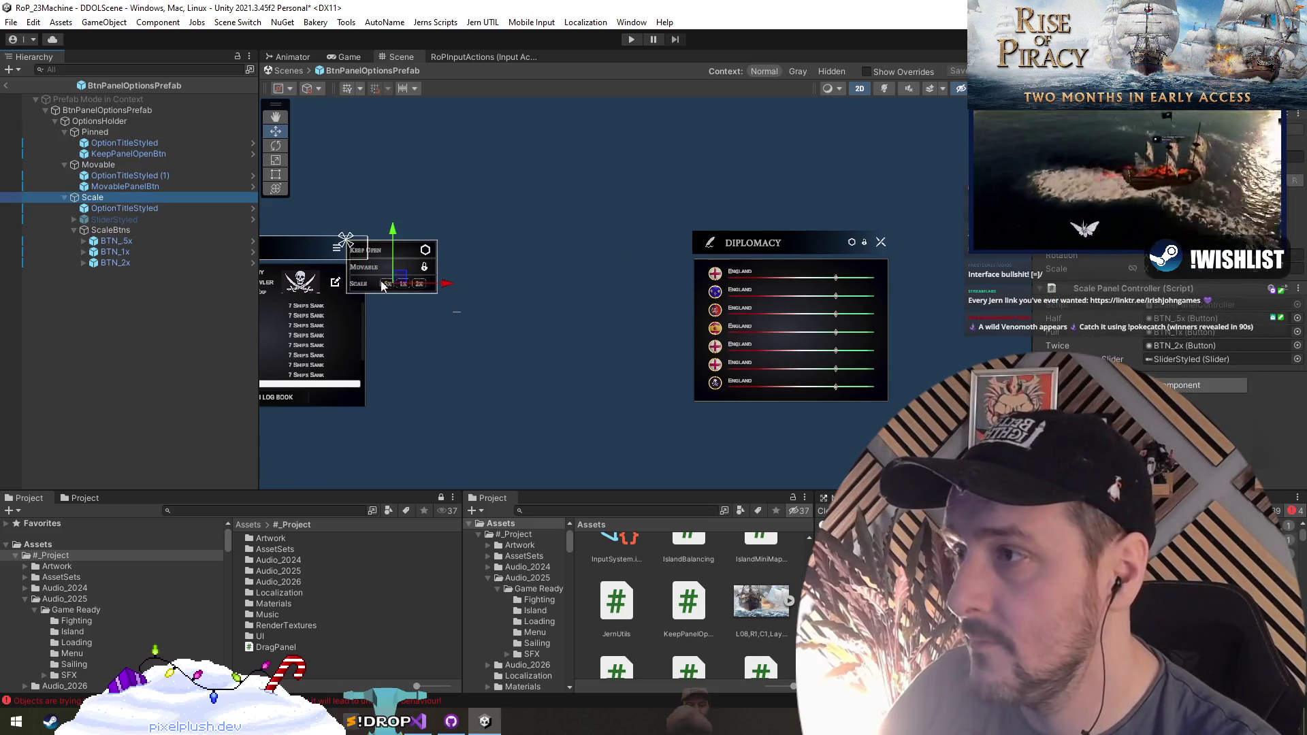
{"action": "scroll", "coordinate": [388, 286], "scroll_direction": "up", "scroll_amount": 5}
{"action": "left_click", "coordinate": [139, 324]}
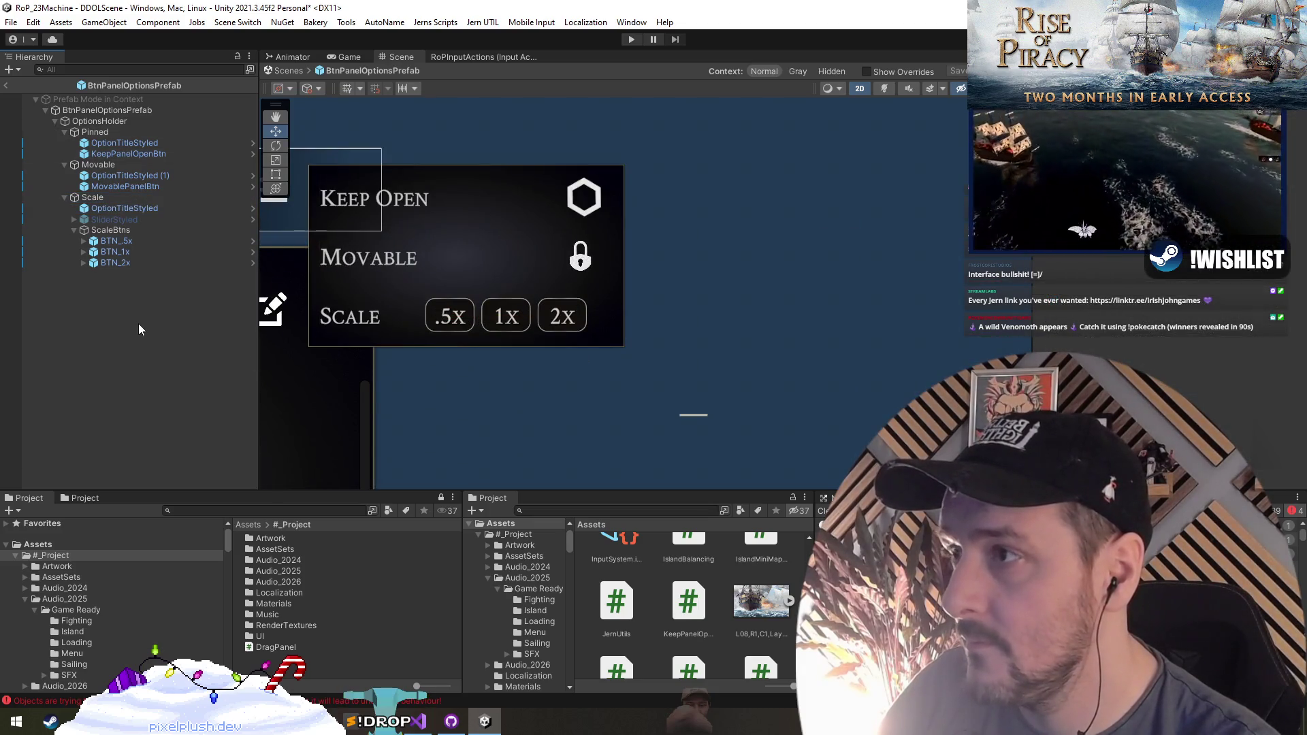
{"action": "left_click", "coordinate": [6, 85]}
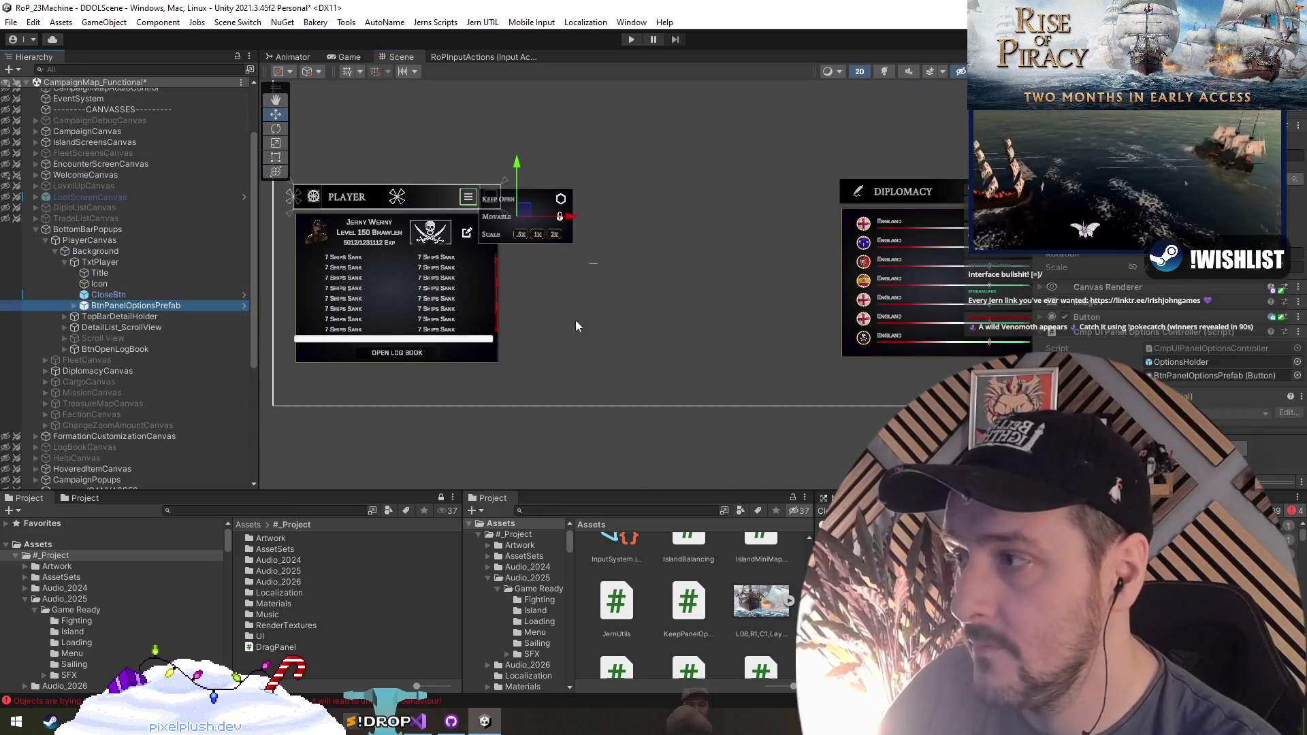
{"action": "scroll", "coordinate": [724, 219], "scroll_direction": "up", "scroll_amount": 5}
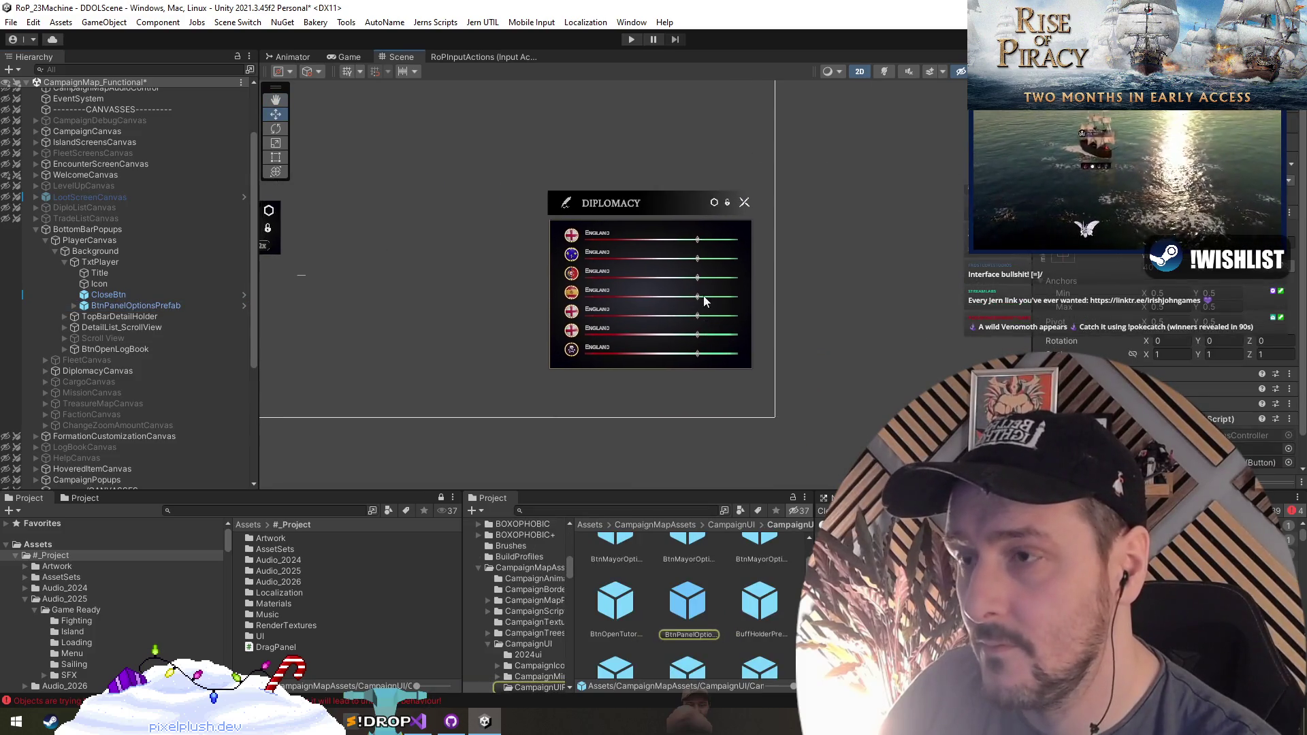
Add BtnPanelOptionsPrefab under TxtDiplomacy and delete the old MovablePanelBtn (2) and KeepPanelOpenBtn (2)
{"action": "left_click", "coordinate": [721, 203]}
{"action": "scroll", "coordinate": [734, 239], "scroll_direction": "up", "scroll_amount": 1}
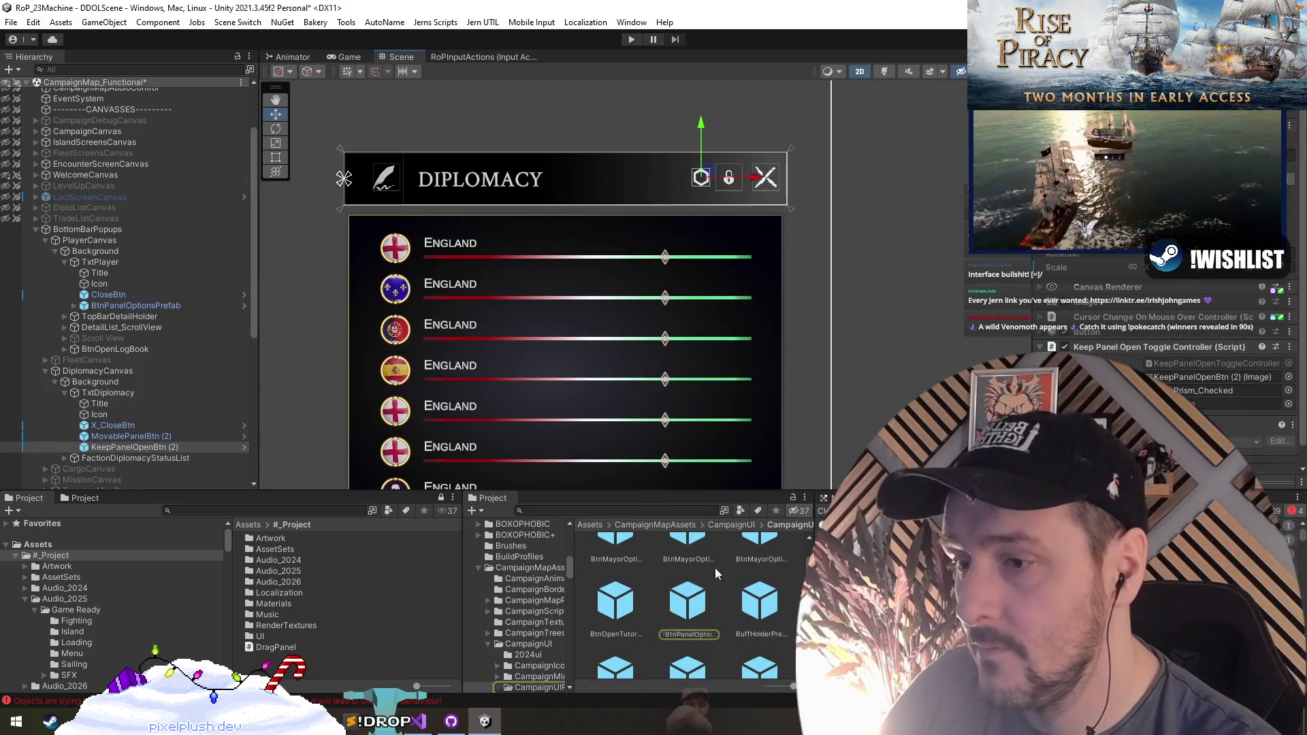
{"action": "left_click_drag", "start_coordinate": [192, 416], "coordinate": [134, 438]}
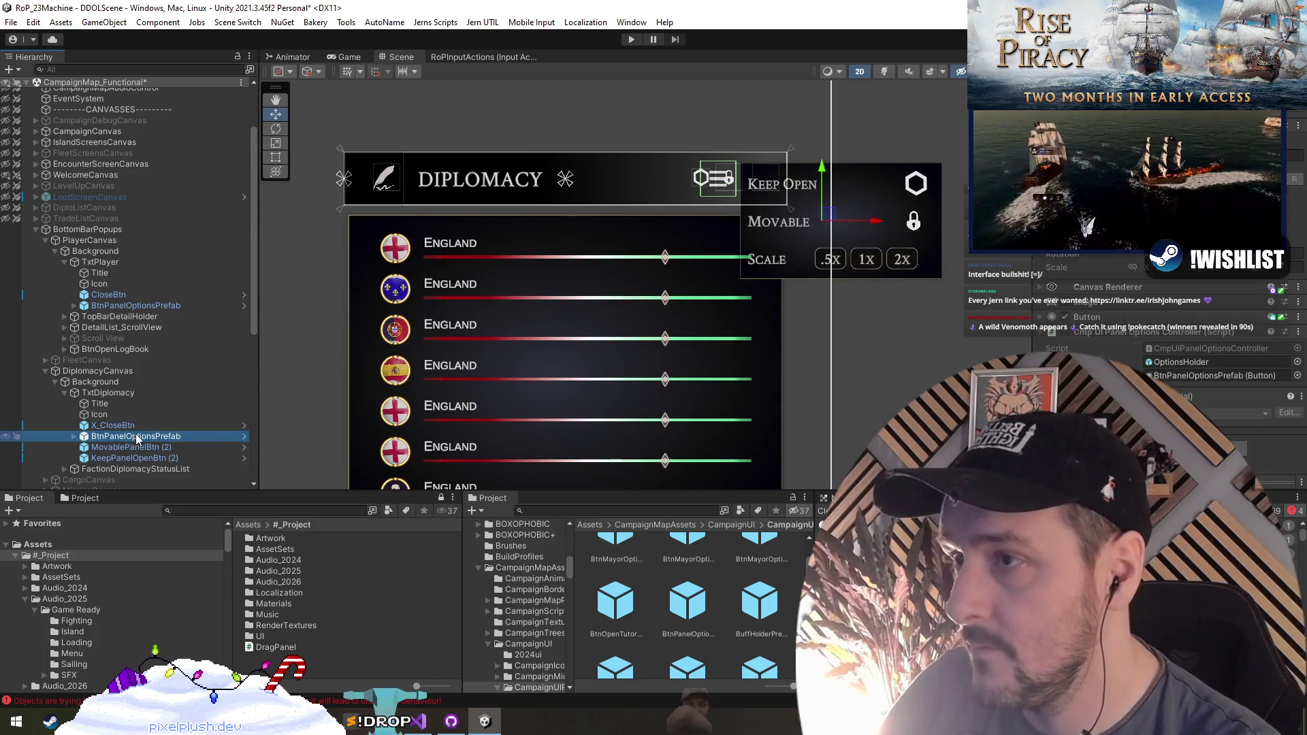
{"action": "left_click", "coordinate": [125, 447]}
{"action": "left_click", "coordinate": [135, 458], "text": "shift"}
{"action": "key", "text": "Delete"}
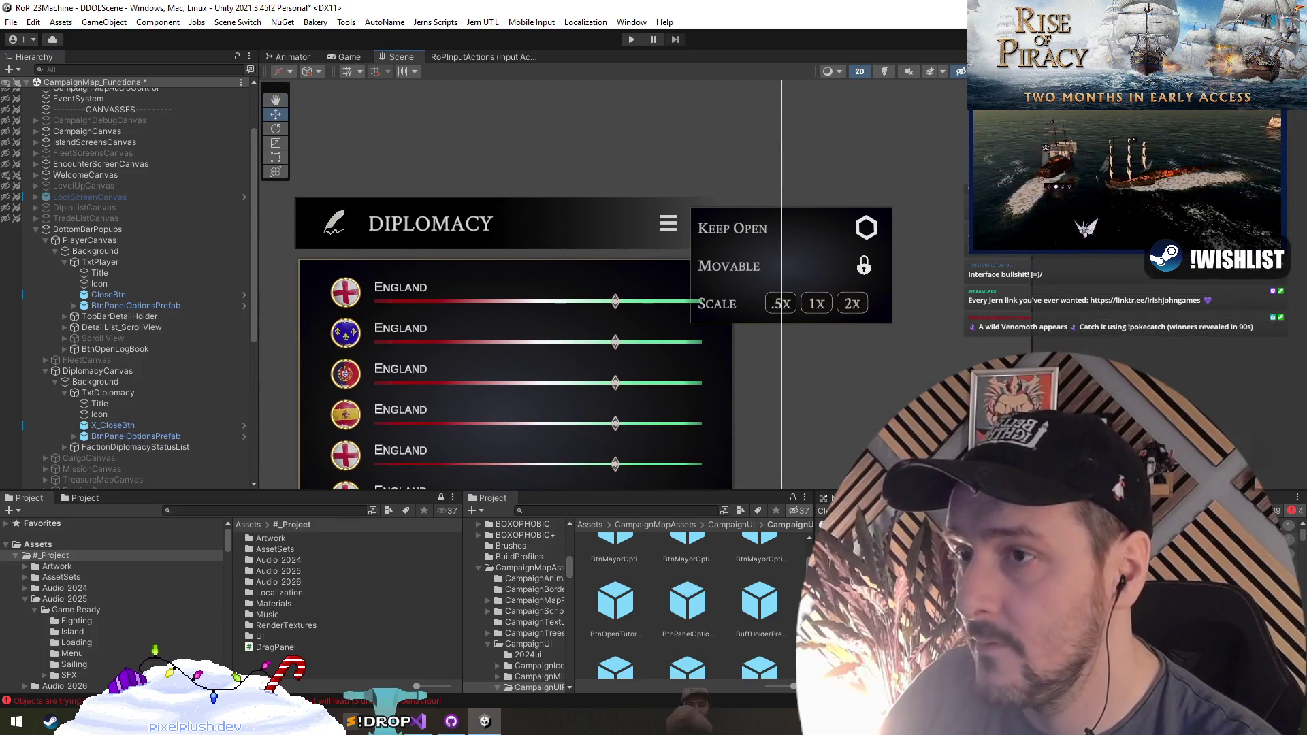
Check the new prefab's OptionsHolder in Prefab Mode and save the modified prefab
{"action": "left_click", "coordinate": [141, 436]}
{"action": "key", "text": "Right"}
{"action": "key", "text": "Down"}
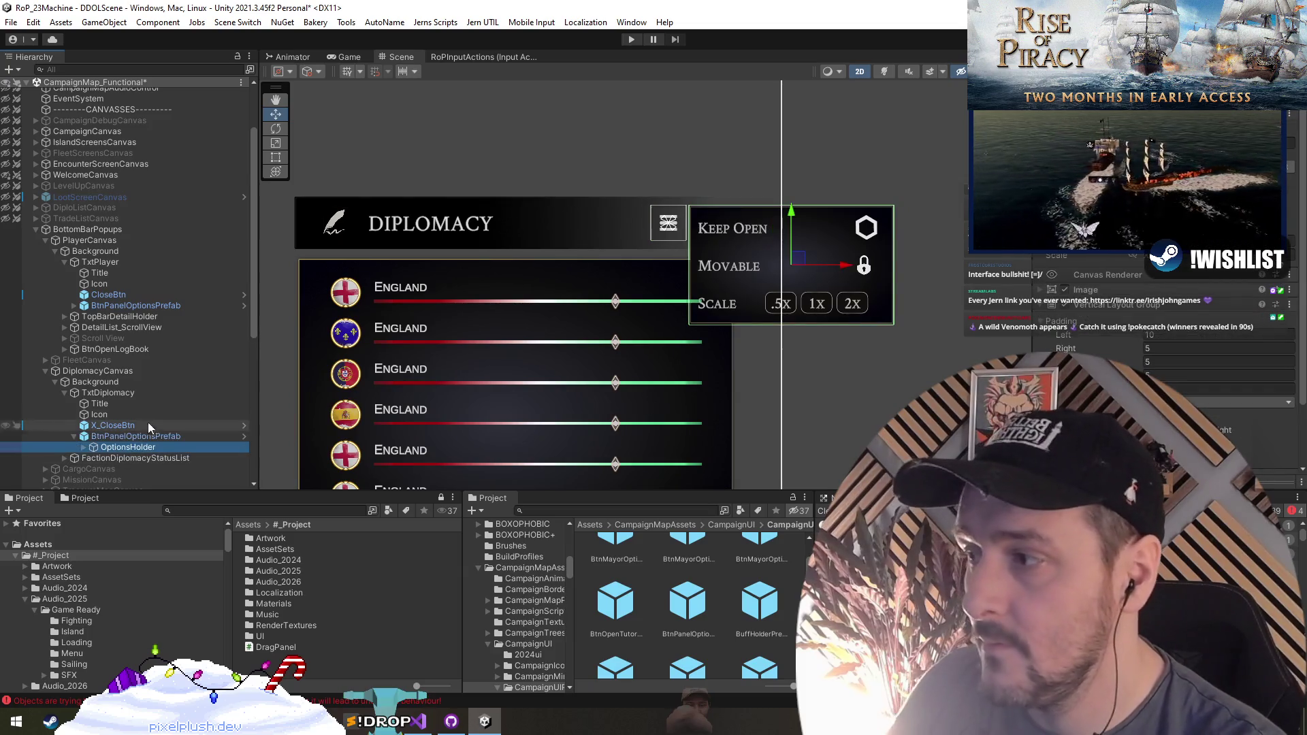
{"action": "left_click", "coordinate": [244, 436]}
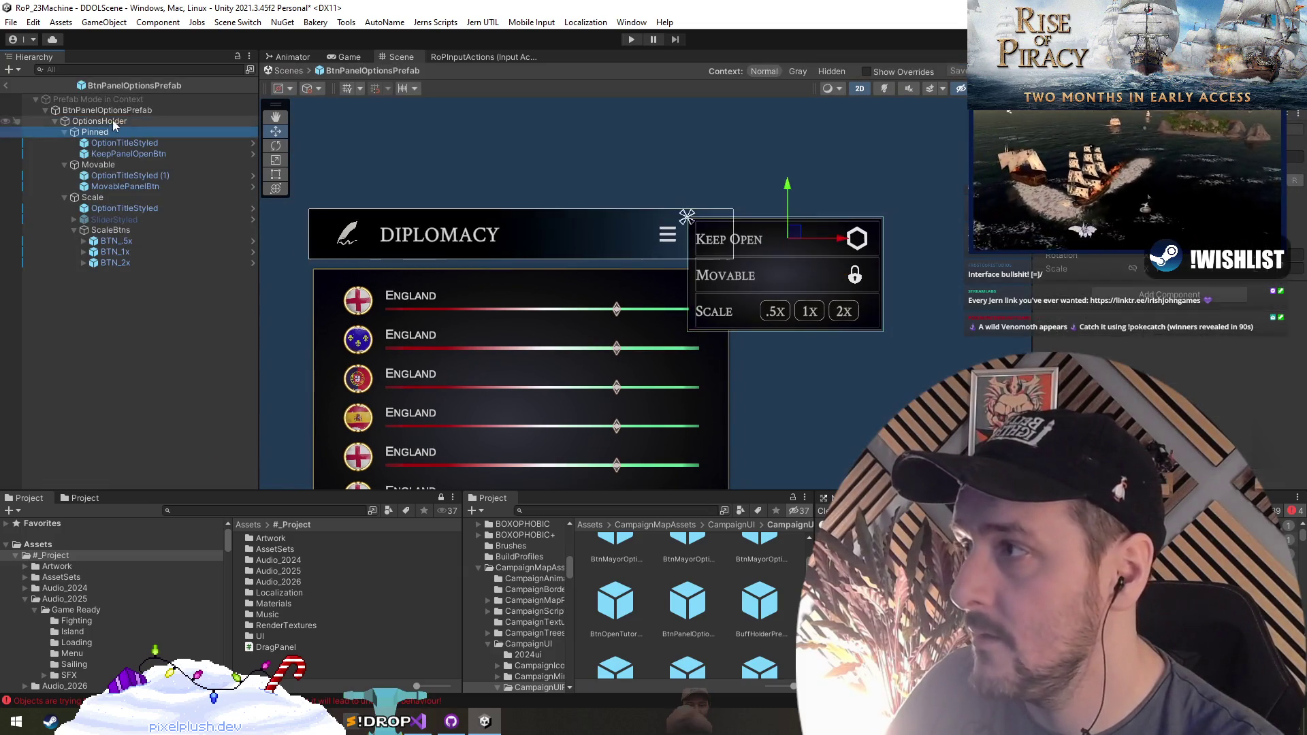
{"action": "left_click", "coordinate": [178, 282]}
{"action": "left_click", "coordinate": [4, 86]}
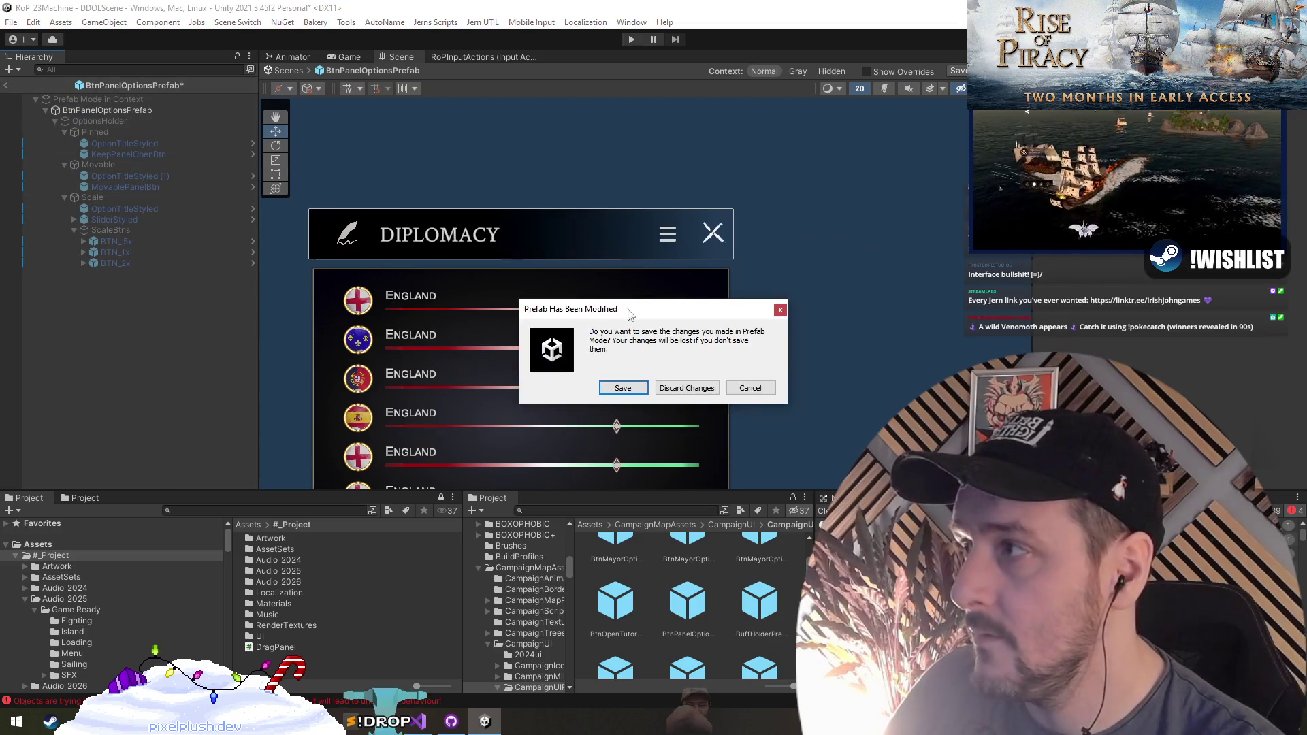
{"action": "left_click", "coordinate": [619, 387]}
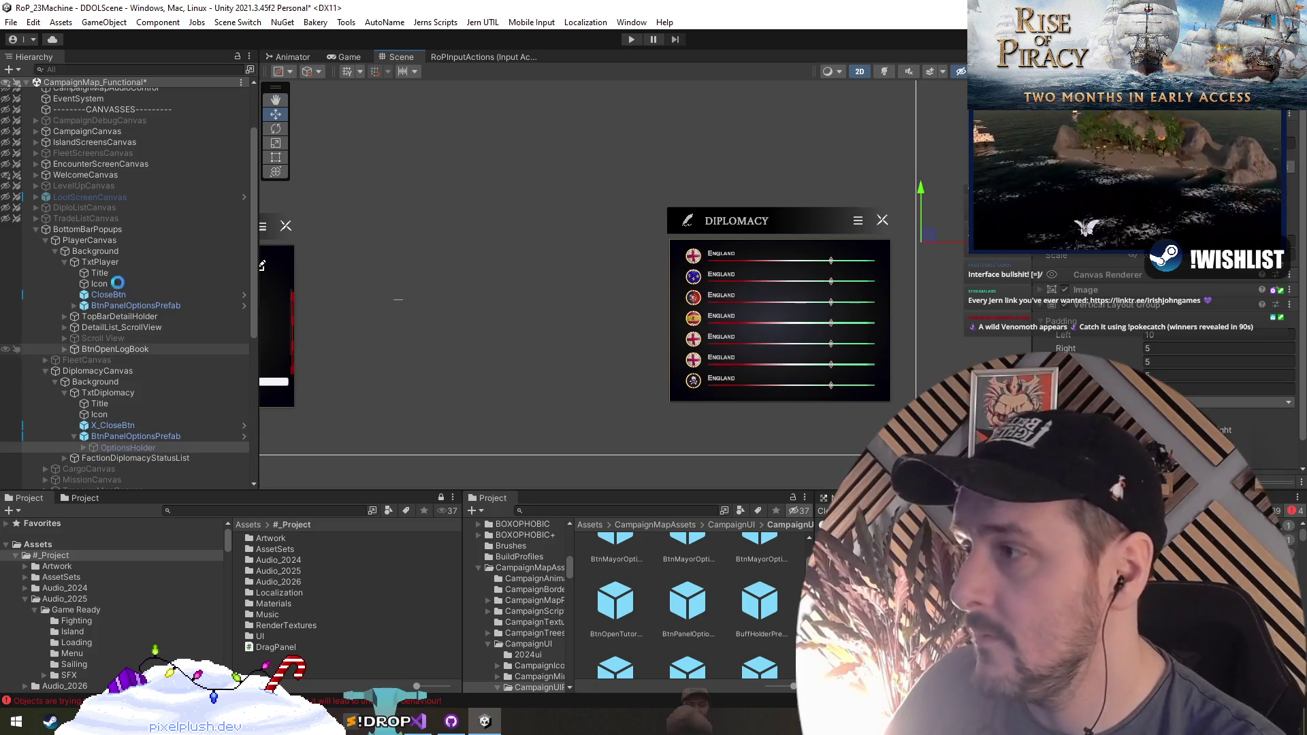
{"action": "right_click", "coordinate": [87, 81]}
Unload CampaignMap_Functional, start play mode and continue the saved game
{"action": "left_click", "coordinate": [137, 155]}
{"action": "left_click", "coordinate": [631, 39]}
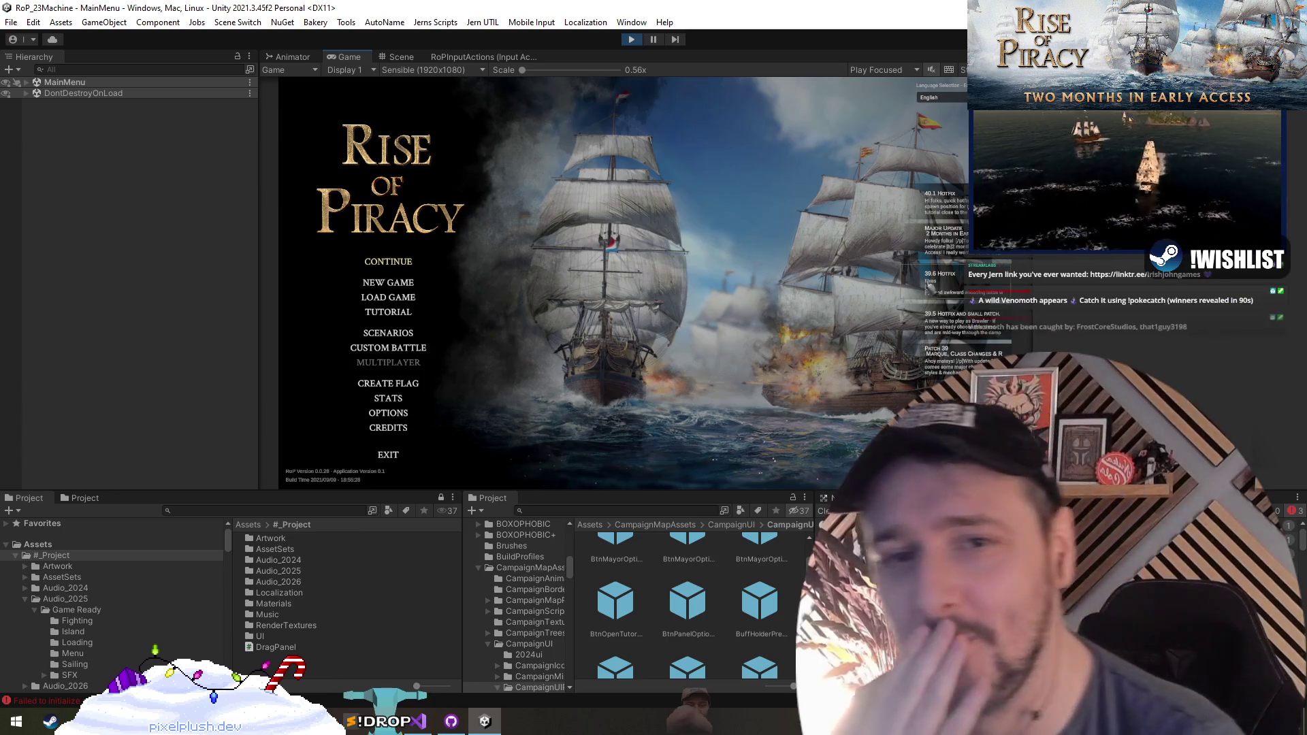
{"action": "left_click", "coordinate": [377, 264]}
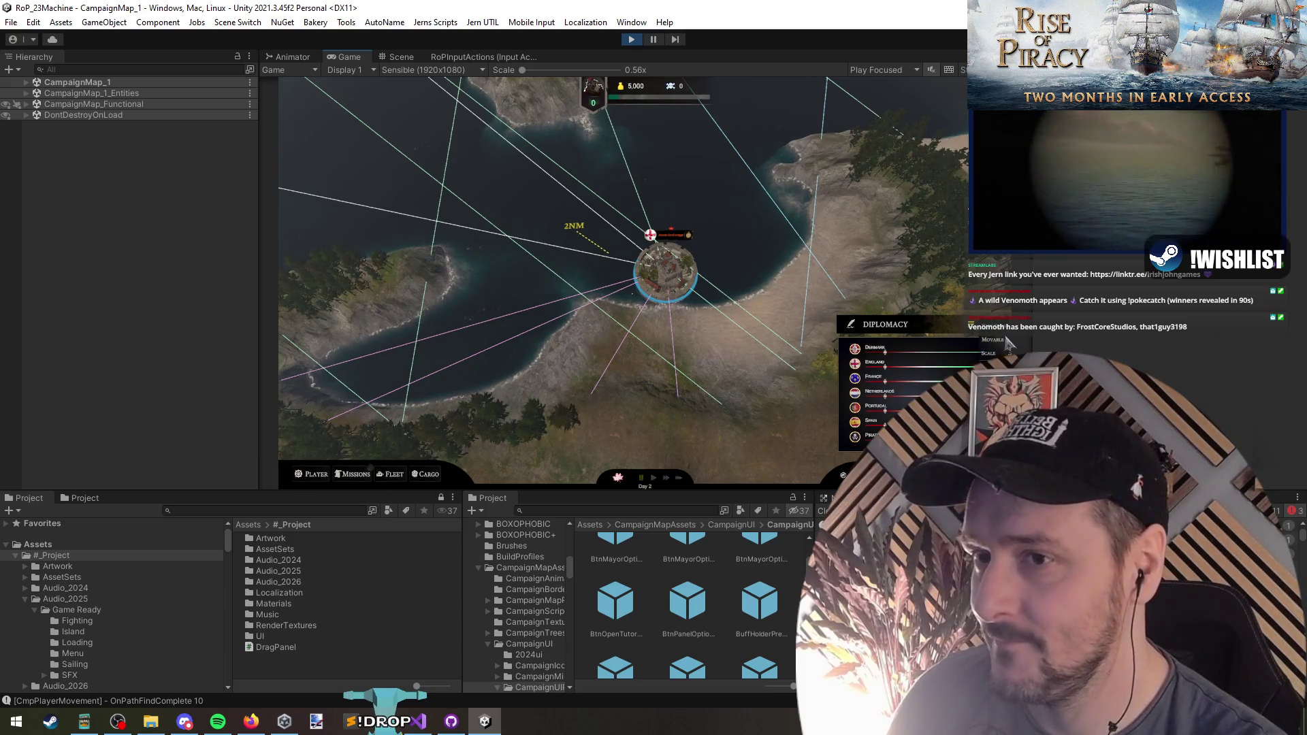
Scale the Player panel to 2x and back to 1x, drag it higher, rescale to 2x, and stop playing
{"action": "left_click", "coordinate": [310, 476]}
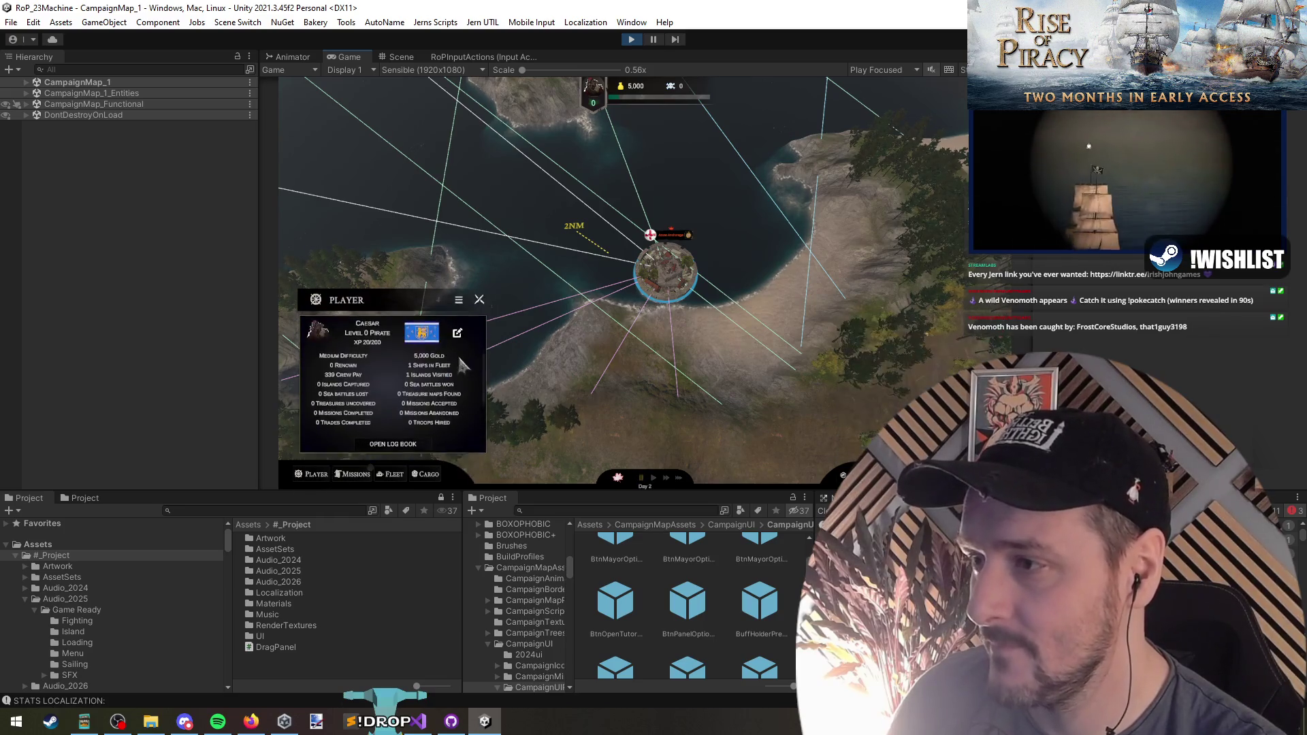
{"action": "left_click", "coordinate": [459, 297]}
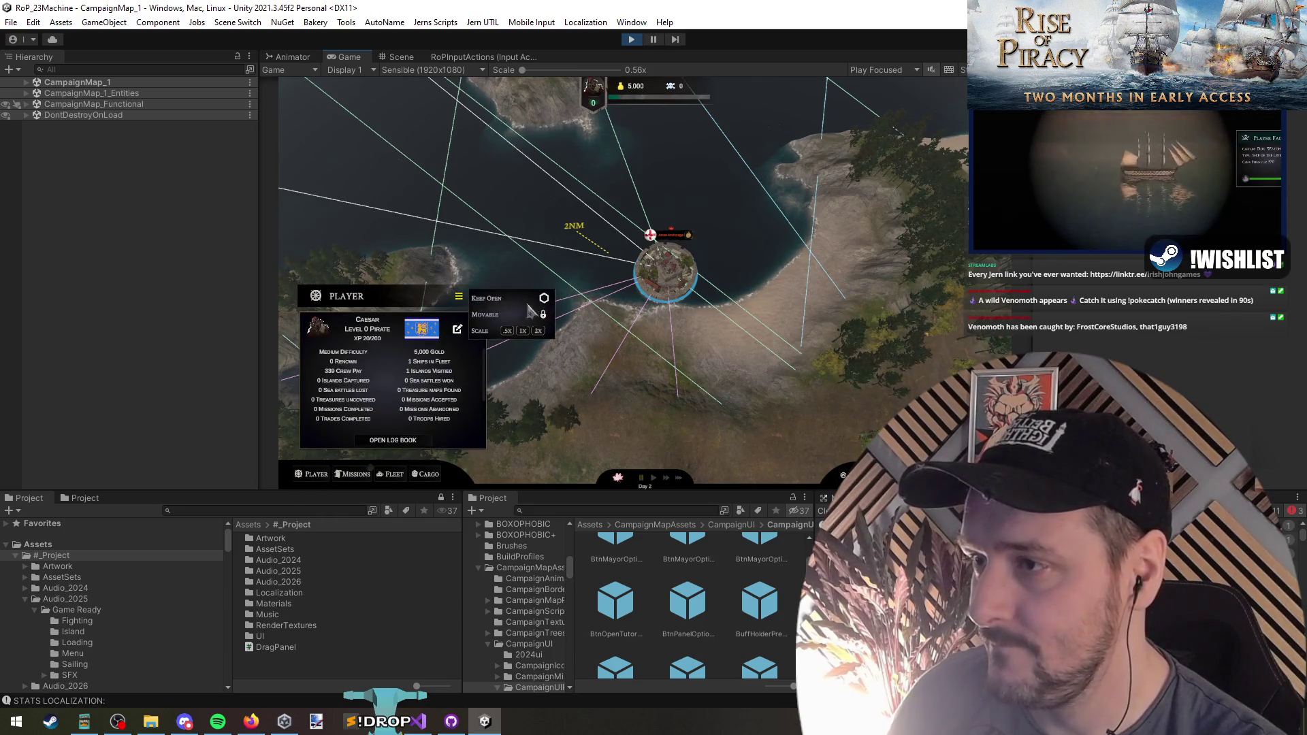
{"action": "left_click", "coordinate": [539, 331]}
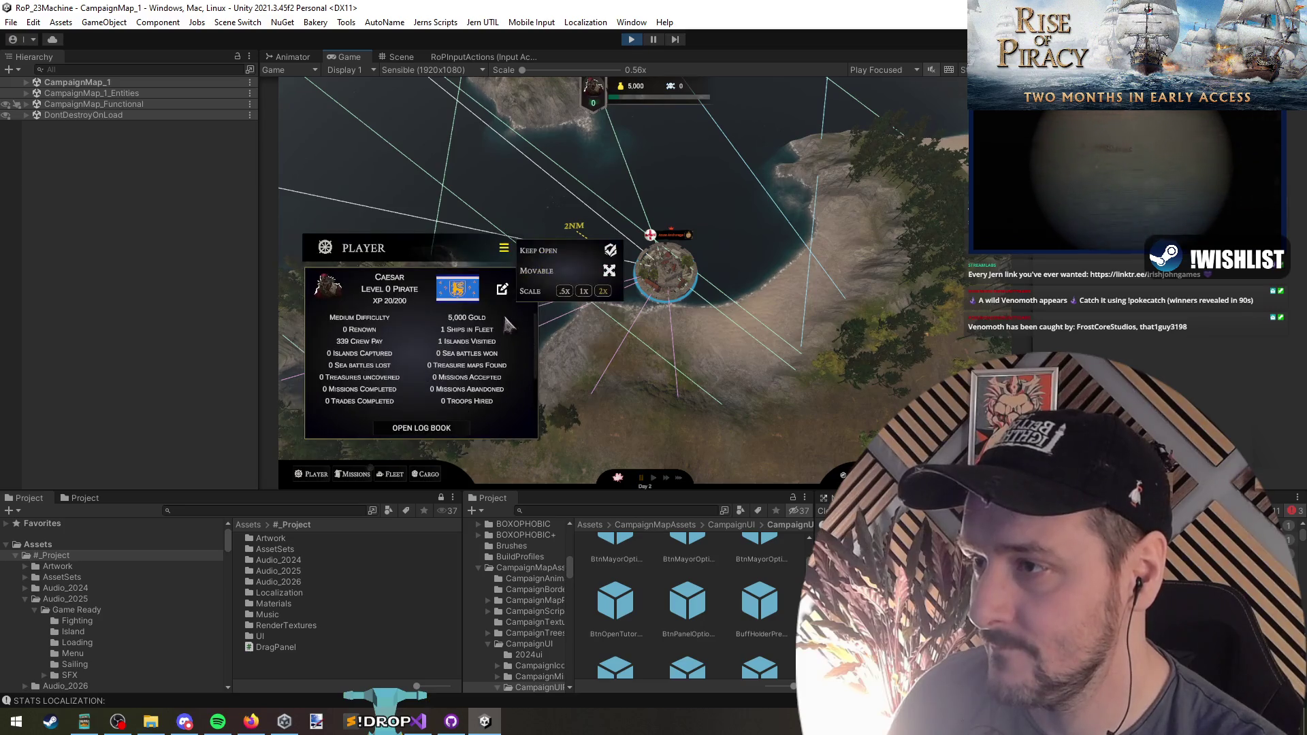
{"action": "left_click", "coordinate": [582, 292]}
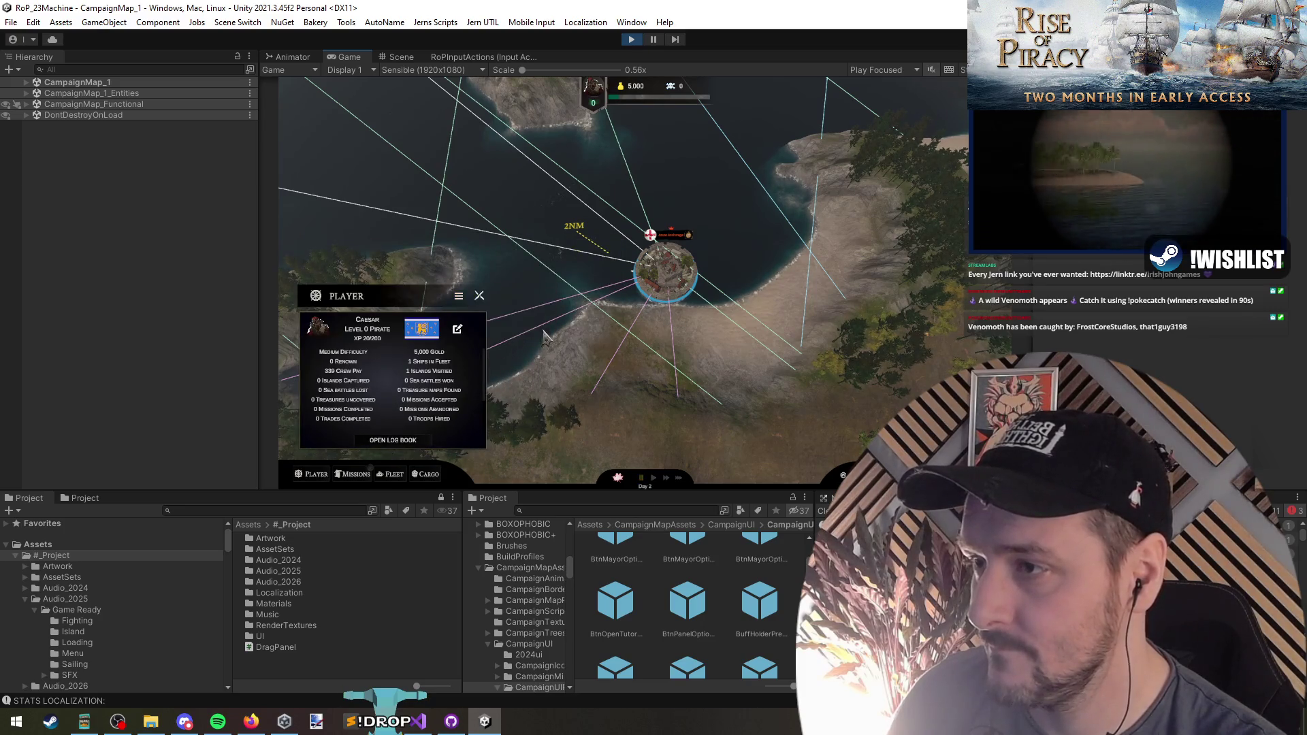
{"action": "left_click_drag", "start_coordinate": [463, 310], "coordinate": [496, 196]}
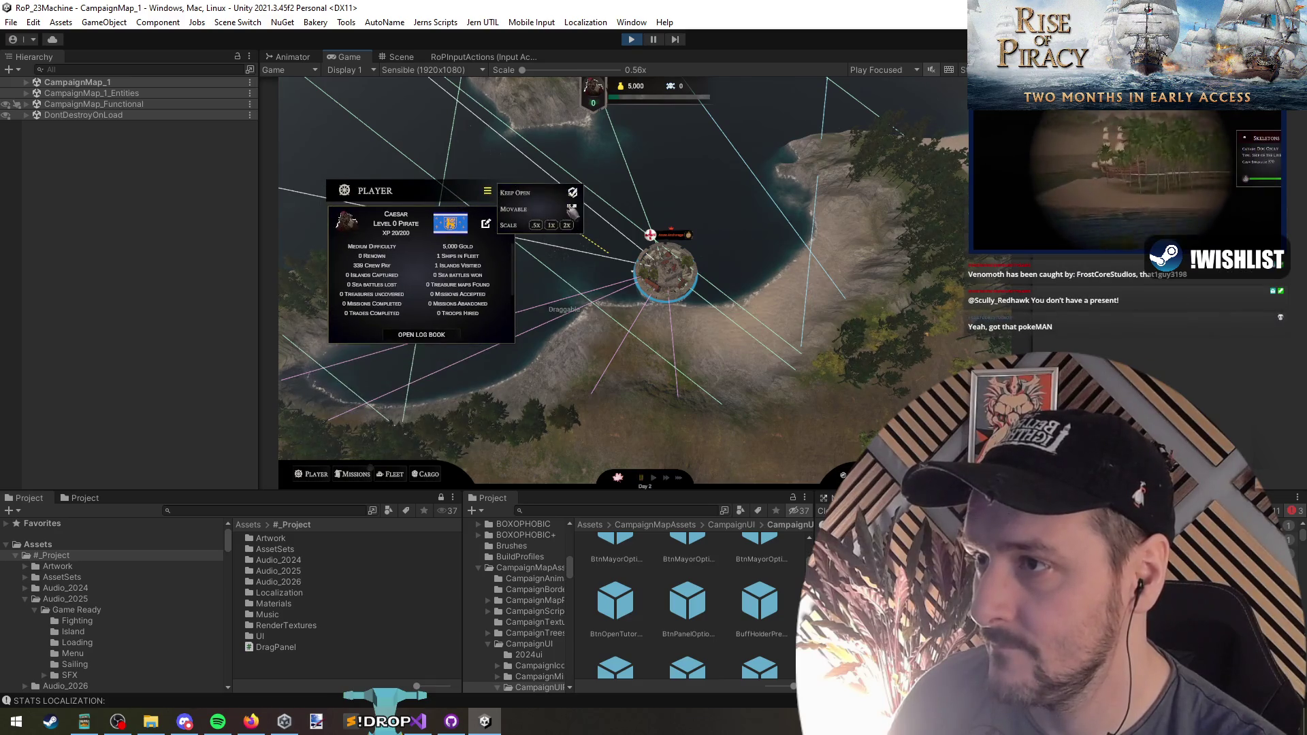
{"action": "left_click", "coordinate": [566, 226]}
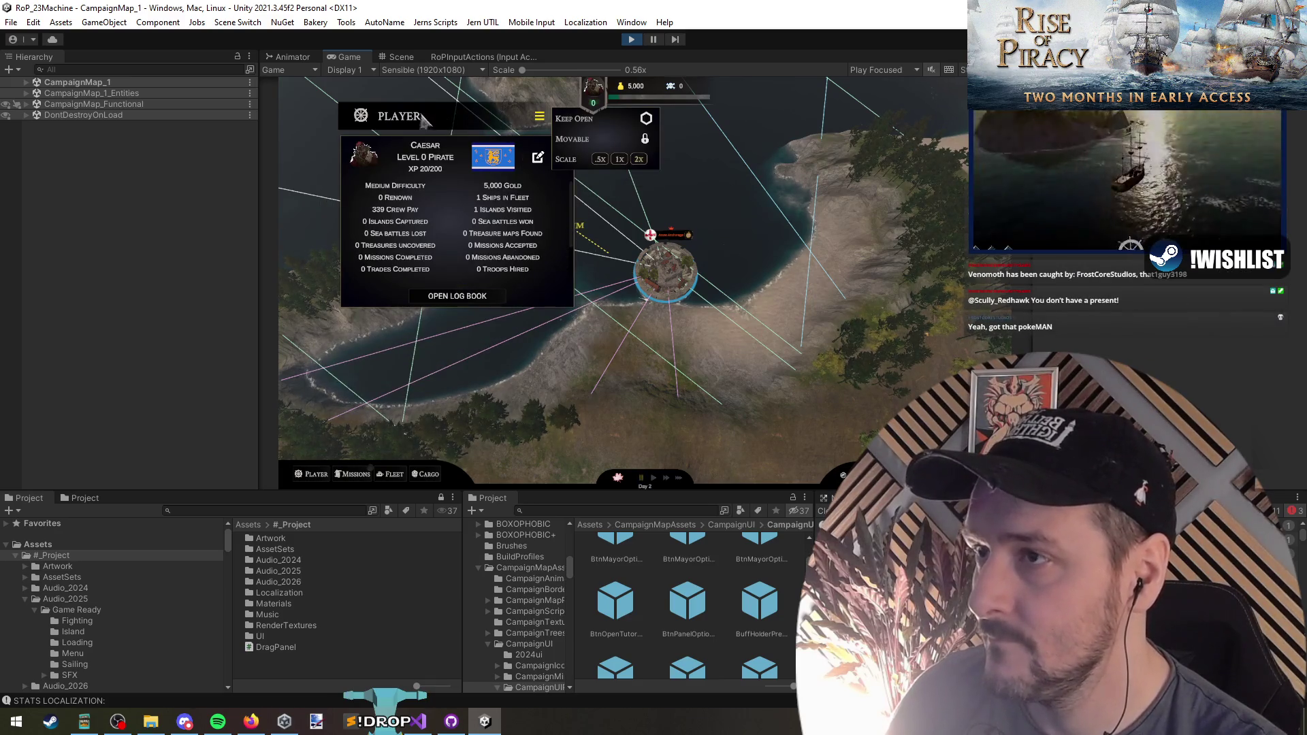
{"action": "left_click", "coordinate": [632, 40]}
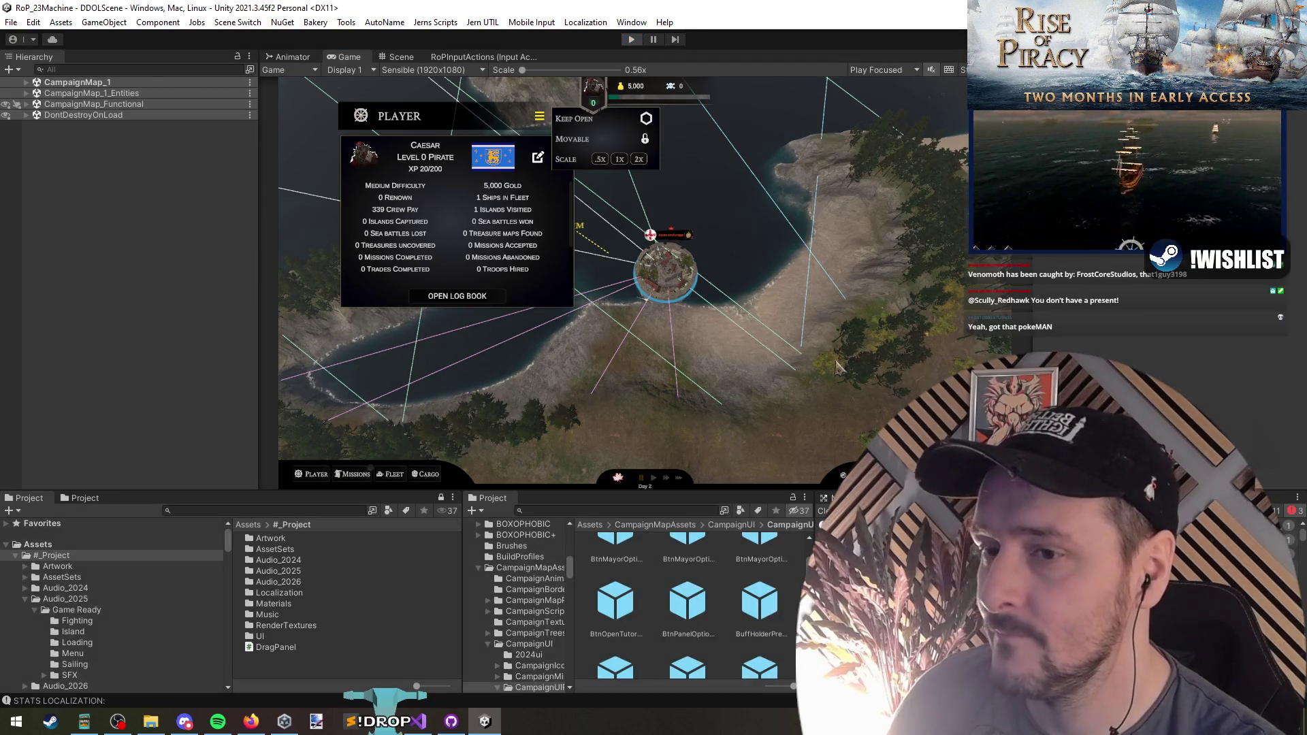
{"action": "right_click", "coordinate": [80, 94]}
Reload CampaignMap_Functional and select OptionsHolder in the Diplomacy panel's options prefab
{"action": "right_click", "coordinate": [93, 90]}
{"action": "left_click", "coordinate": [126, 100]}
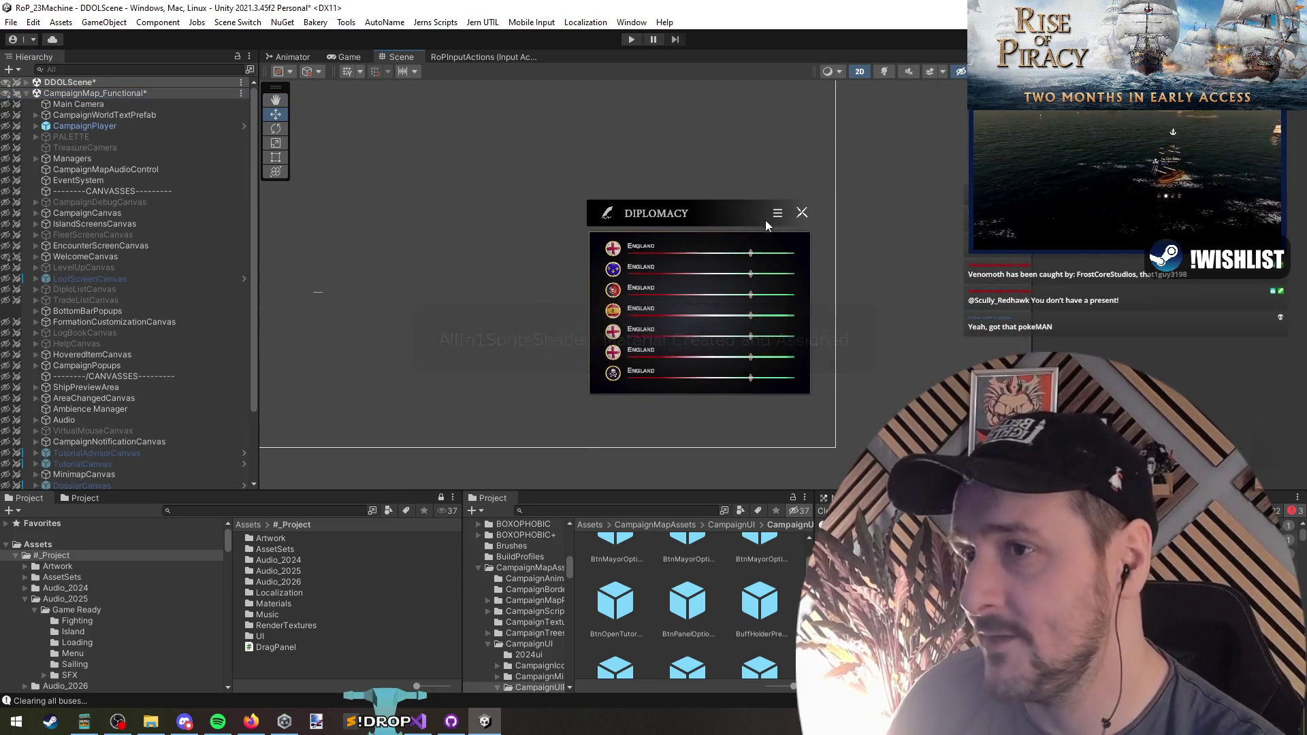
{"action": "left_click", "coordinate": [779, 215]}
{"action": "left_click", "coordinate": [153, 399]}
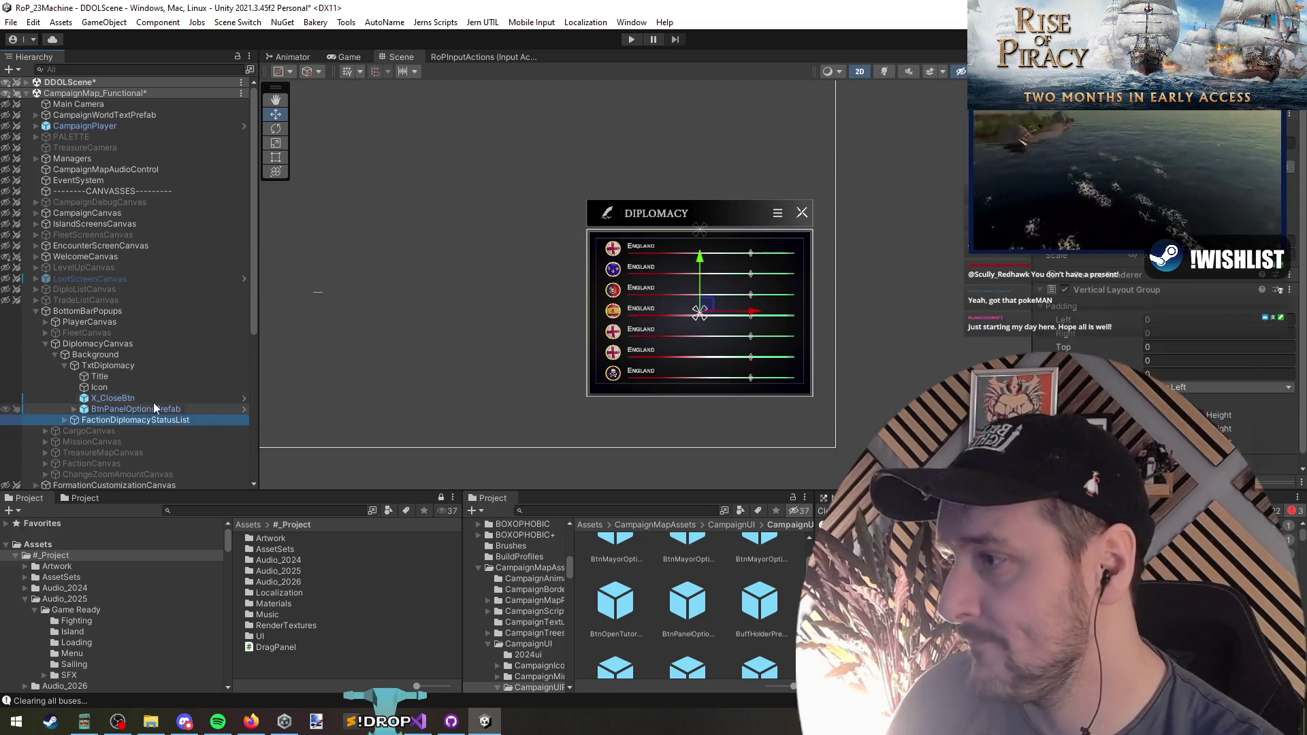
{"action": "left_click", "coordinate": [175, 409]}
{"action": "left_click", "coordinate": [517, 385]}
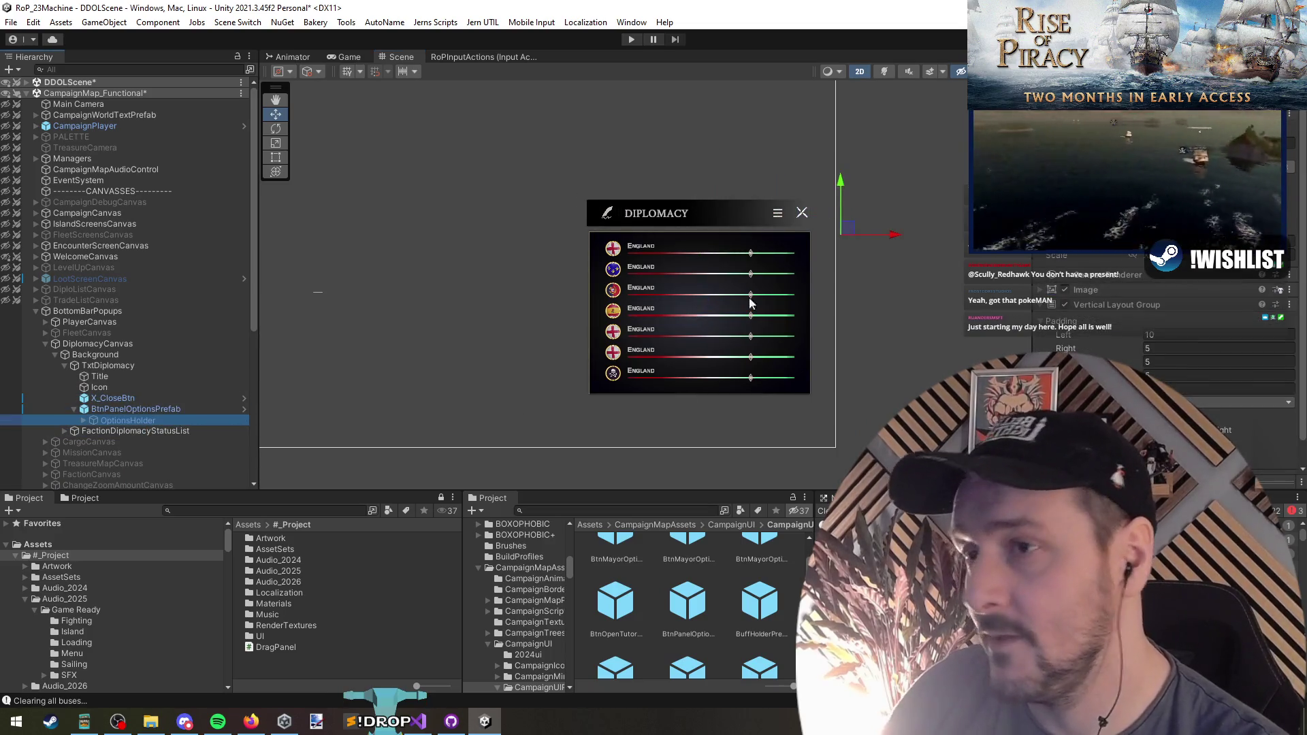
Make the options popup visible and drag it left and above the Diplomacy header
{"action": "scroll", "coordinate": [749, 316], "scroll_direction": "up", "scroll_amount": 2}
{"action": "key", "text": "alt+shift+a"}
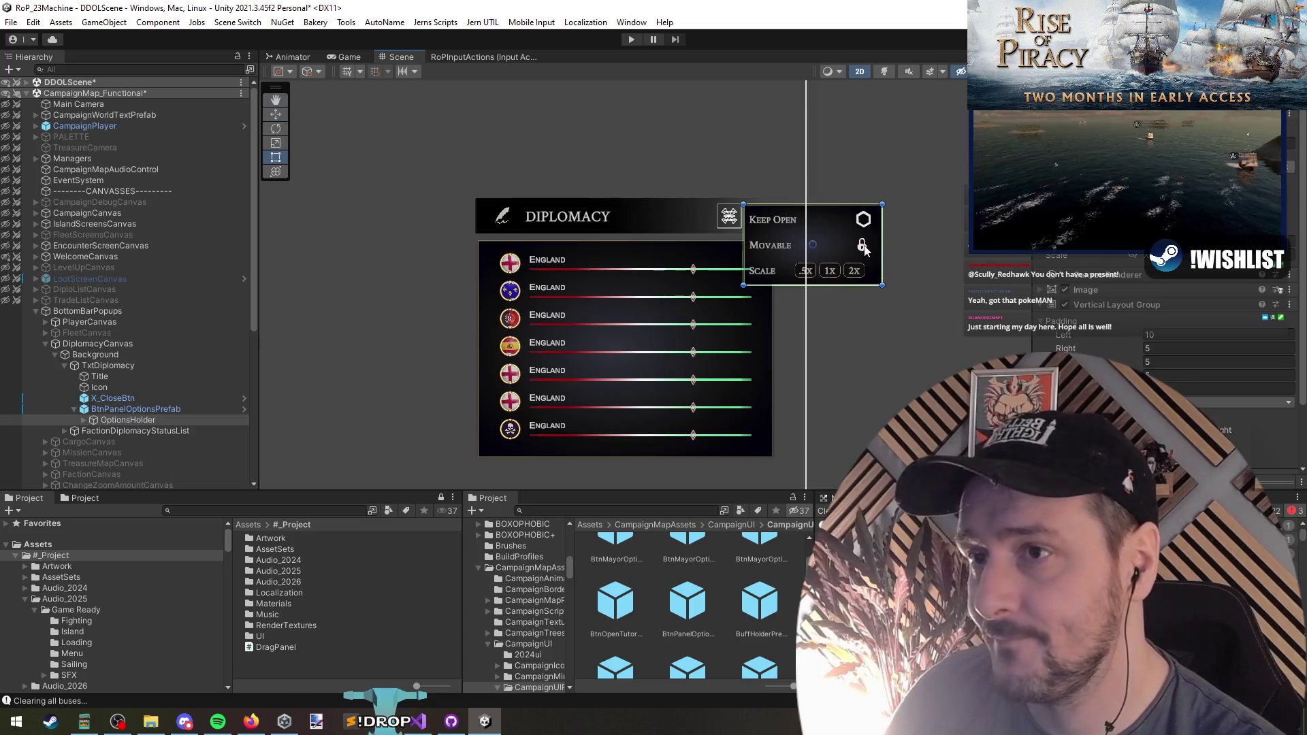
{"action": "mouse_move", "coordinate": [866, 250]}
{"action": "left_mouse_down"}
{"action": "mouse_move", "coordinate": [654, 250]}
{"action": "mouse_move", "coordinate": [697, 249]}
{"action": "left_mouse_up"}
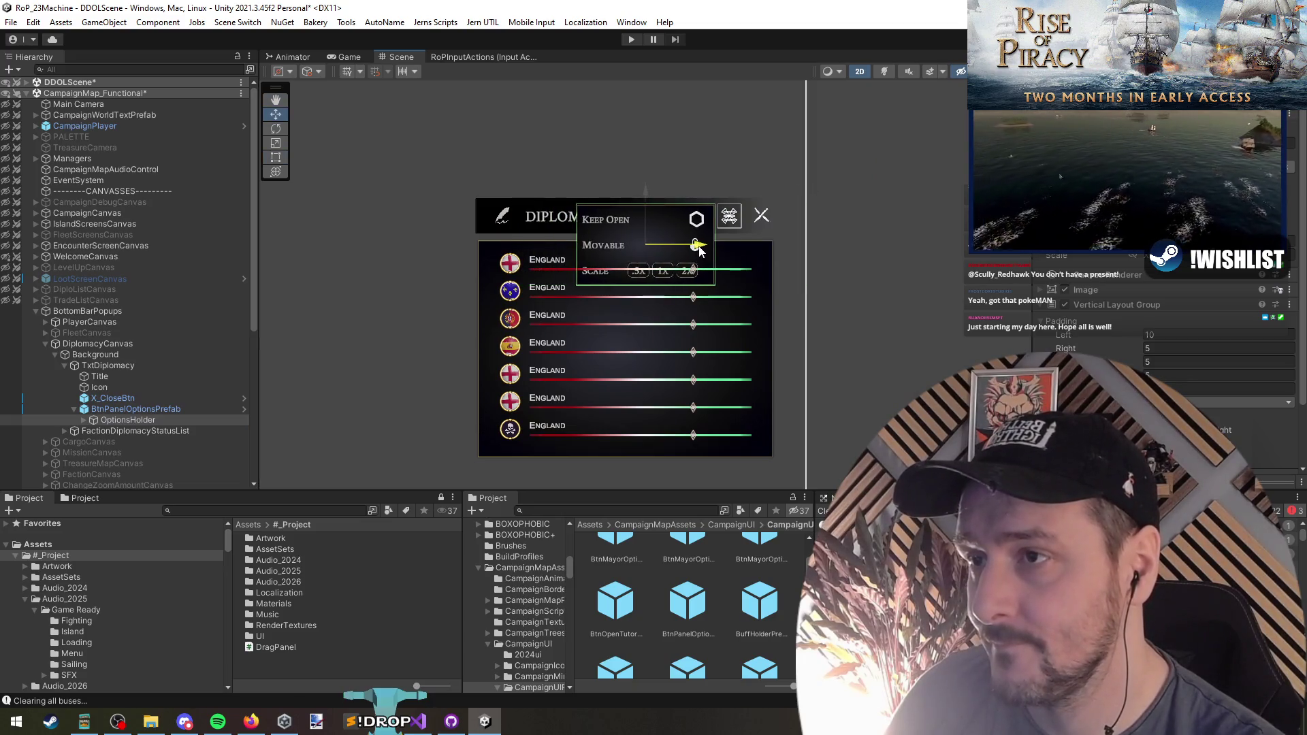
{"action": "mouse_move", "coordinate": [646, 197]}
{"action": "left_mouse_down"}
{"action": "mouse_move", "coordinate": [643, 112]}
{"action": "mouse_move", "coordinate": [641, 133]}
{"action": "left_mouse_up"}
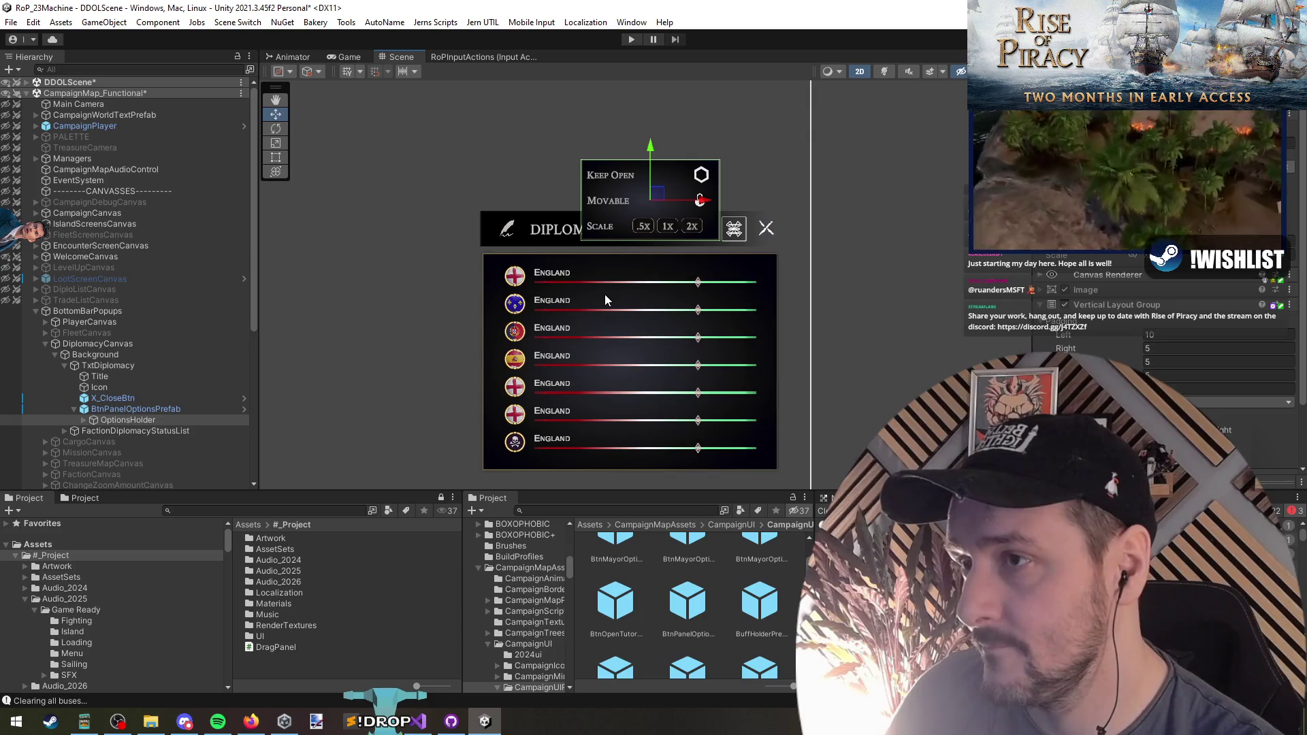
{"action": "mouse_move", "coordinate": [665, 196]}
{"action": "left_mouse_down"}
{"action": "mouse_move", "coordinate": [696, 166]}
{"action": "mouse_move", "coordinate": [665, 195]}
{"action": "left_mouse_up"}
{"action": "left_click", "coordinate": [151, 410]}
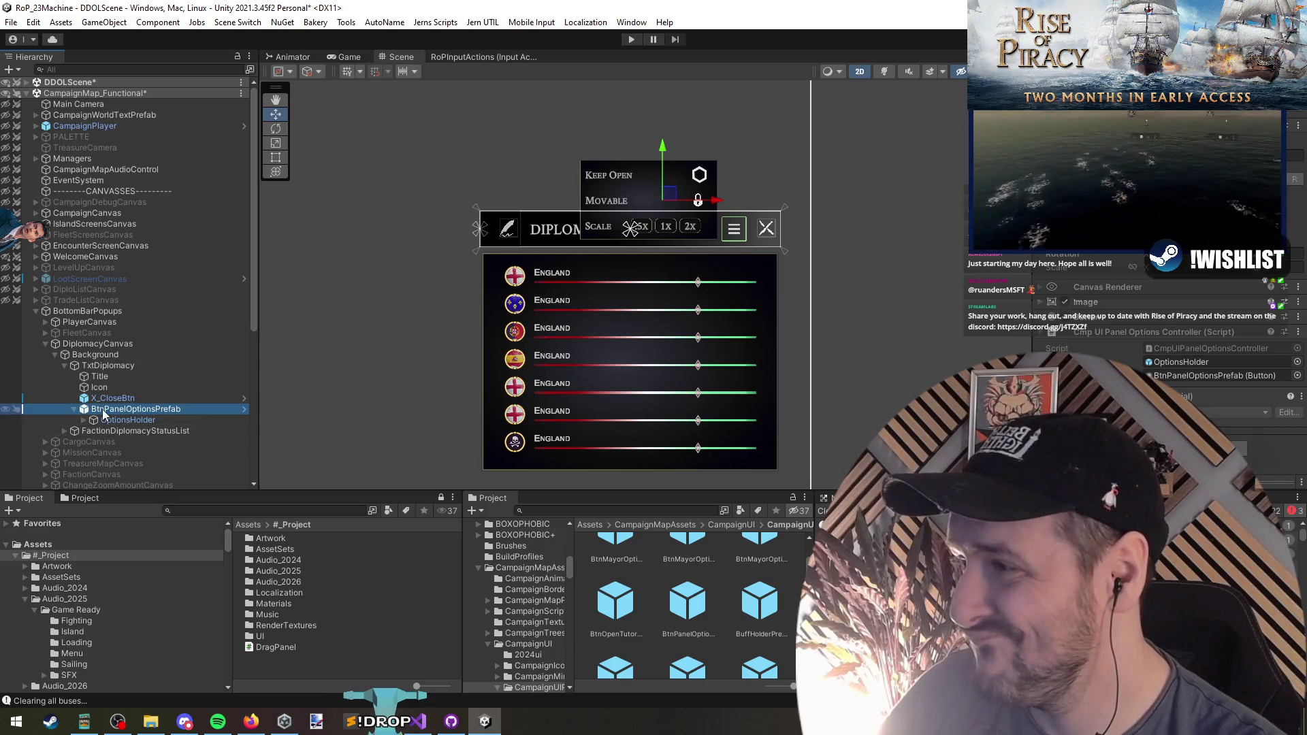
Reorder TxtDiplomacy to sit below FactionDiplomacyStatusList in the Hierarchy
{"action": "left_click", "coordinate": [108, 369]}
{"action": "key", "text": "Left"}
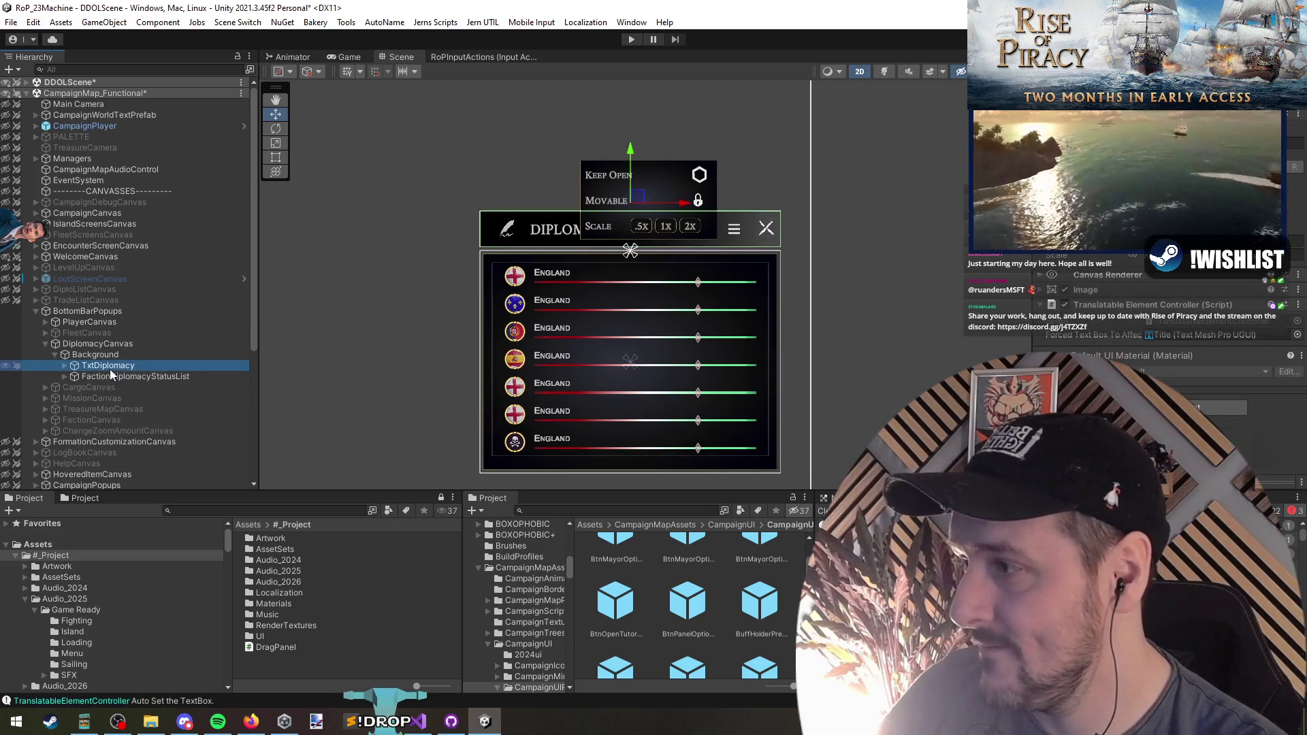
{"action": "key", "text": "Down"}
{"action": "key", "text": "Up"}
{"action": "left_click_drag", "start_coordinate": [101, 370], "coordinate": [104, 382]}
{"action": "key", "text": "Right"}
{"action": "key", "text": "Down"}
{"action": "key", "text": "Down"}
{"action": "key", "text": "Down"}
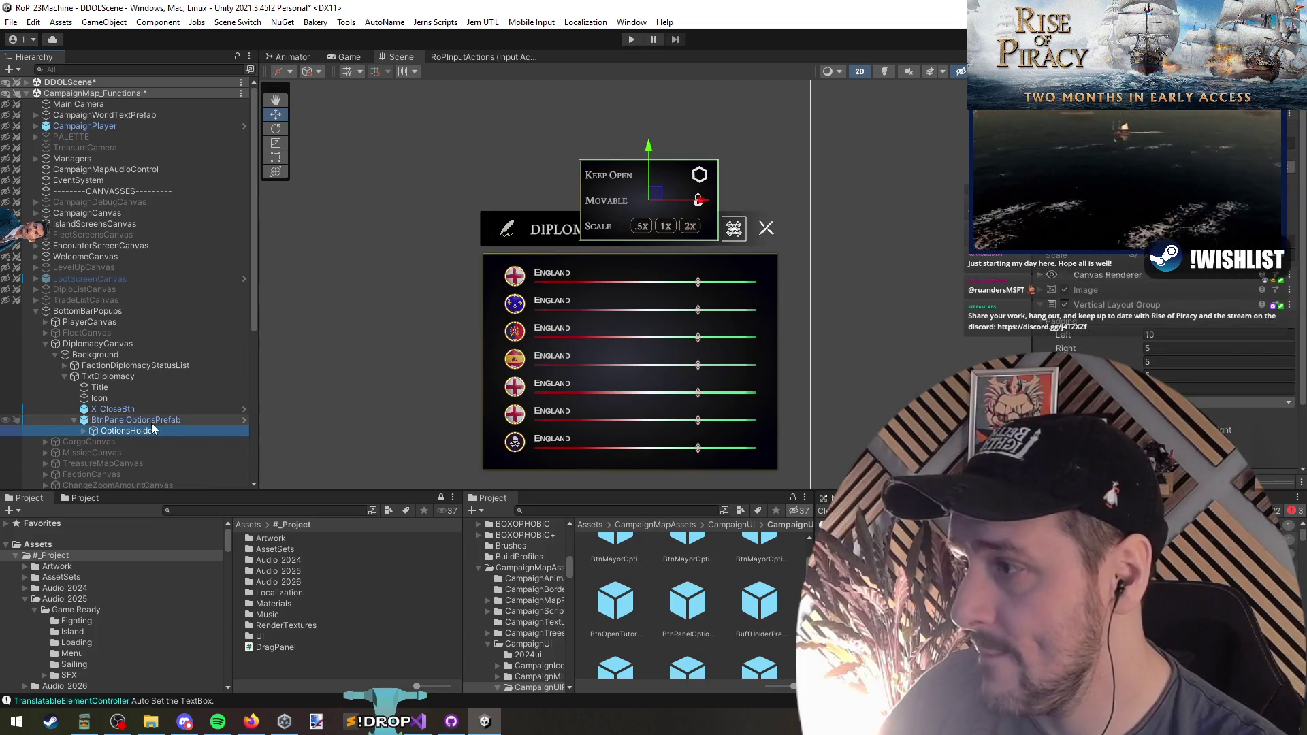
{"action": "key", "text": "Up"}
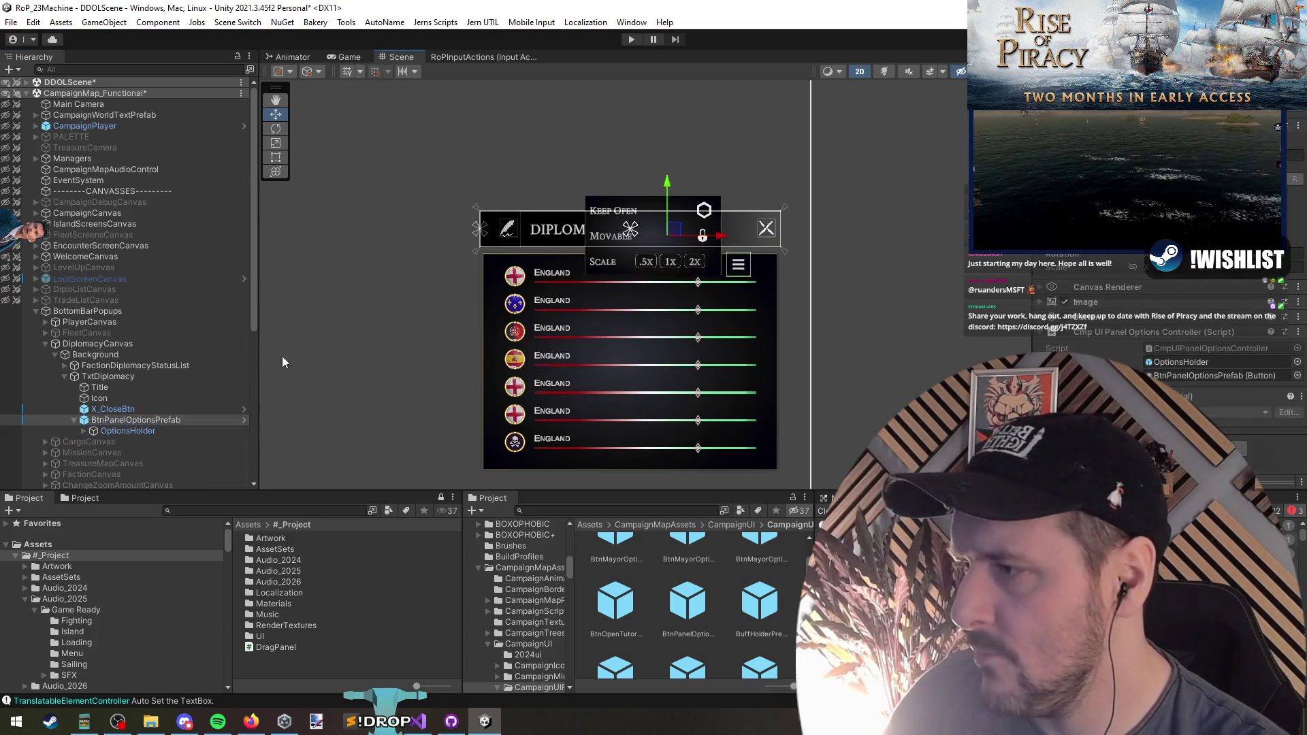
Move the options popup below the Diplomacy title bar, about 45 px further left
{"action": "left_click", "coordinate": [142, 430]}
{"action": "mouse_move", "coordinate": [660, 192]}
{"action": "left_mouse_down"}
{"action": "mouse_move", "coordinate": [726, 287]}
{"action": "mouse_move", "coordinate": [716, 280]}
{"action": "left_mouse_up"}
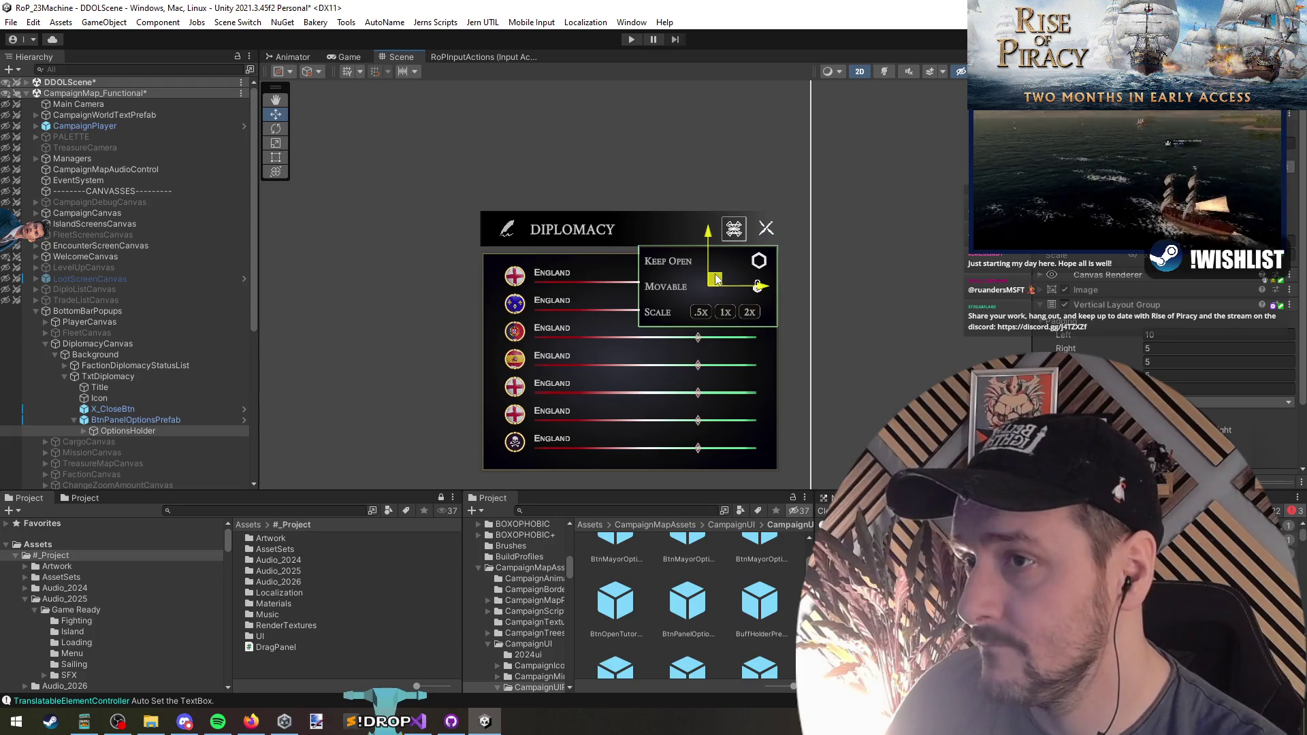
{"action": "mouse_move", "coordinate": [715, 279]}
{"action": "left_mouse_down"}
{"action": "mouse_move", "coordinate": [674, 275]}
{"action": "mouse_move", "coordinate": [686, 274]}
{"action": "left_mouse_up"}
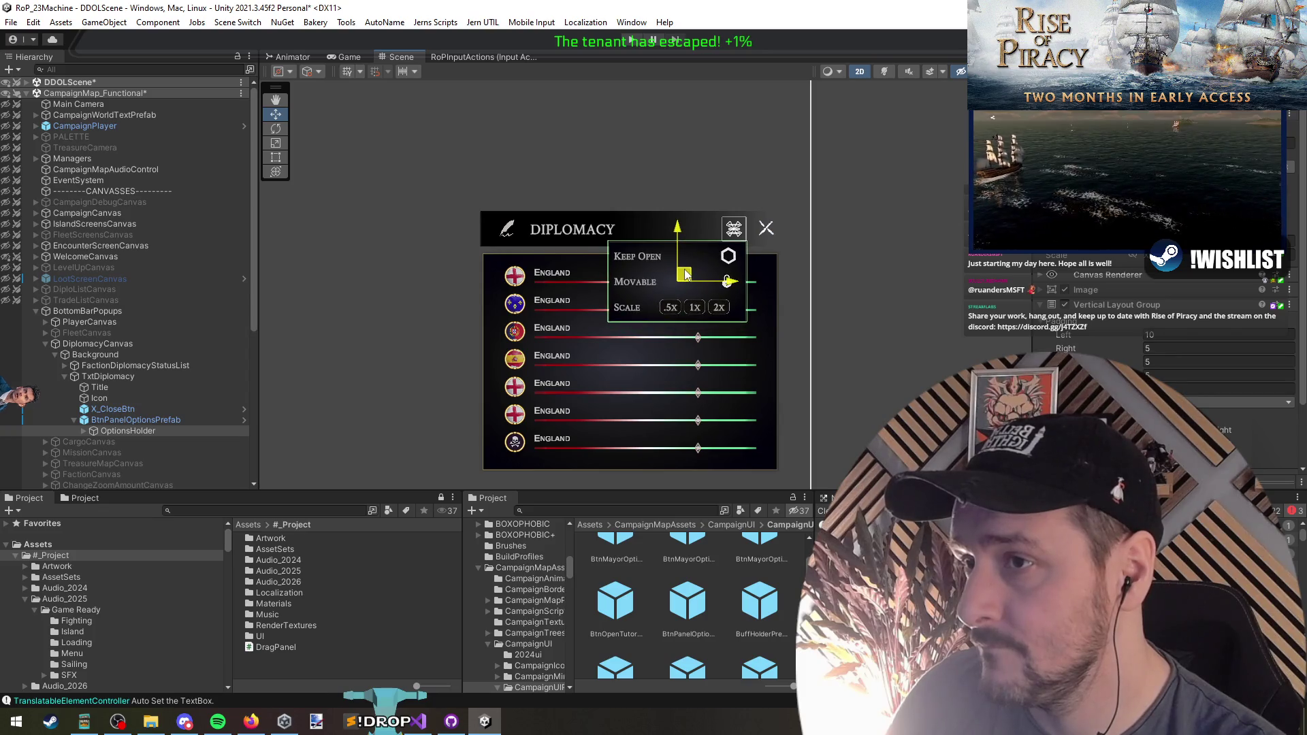
{"action": "left_click", "coordinate": [368, 272]}
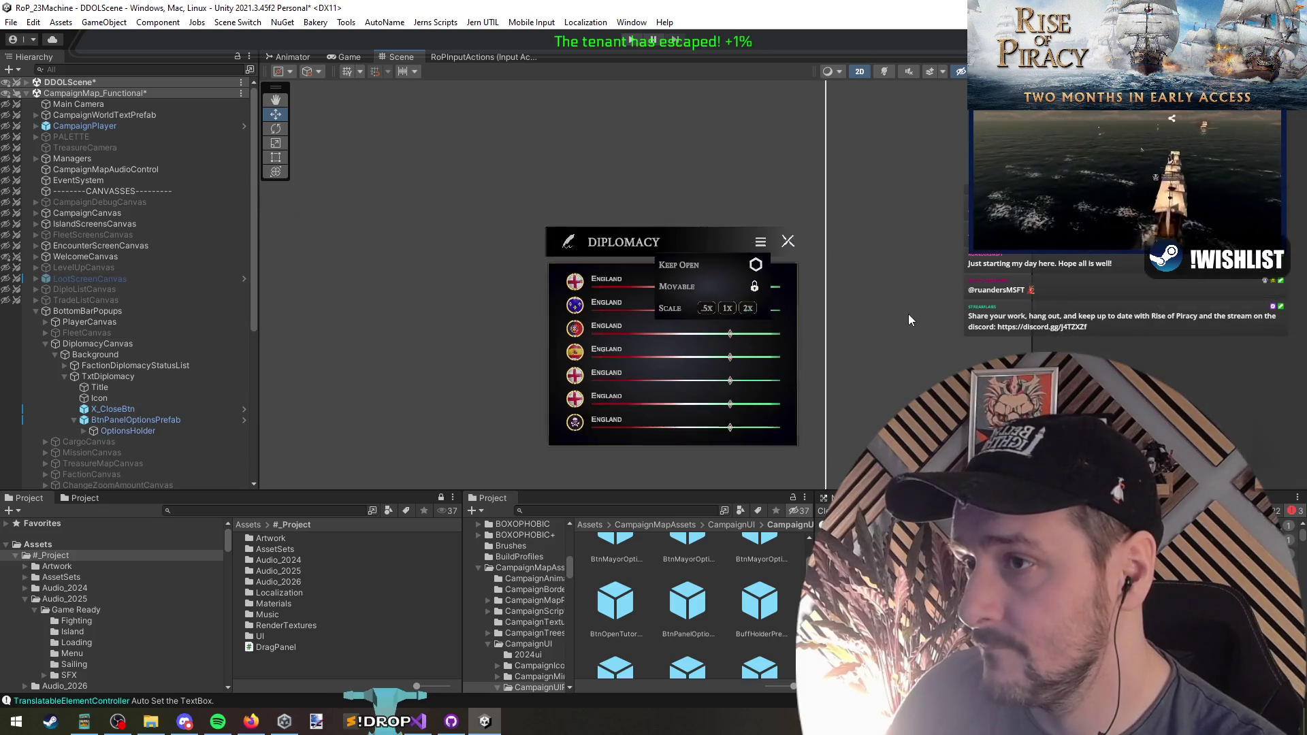
{"action": "scroll", "coordinate": [909, 312], "scroll_direction": "down", "scroll_amount": 2}
{"action": "scroll", "coordinate": [763, 319], "scroll_direction": "up", "scroll_amount": 4}
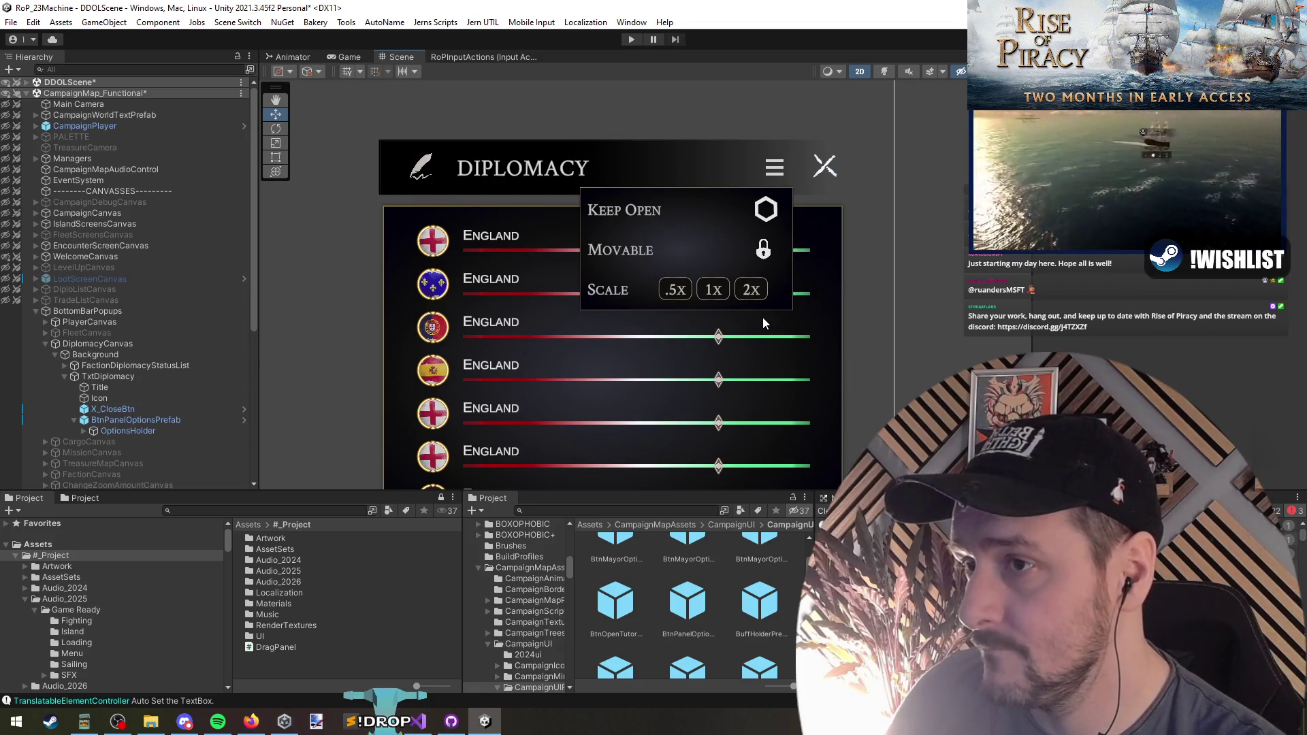
Inspect the 2x button, ScaleBtns and Scale groups, then open BtnPanelOptionsPrefab in context
{"action": "left_click", "coordinate": [758, 283]}
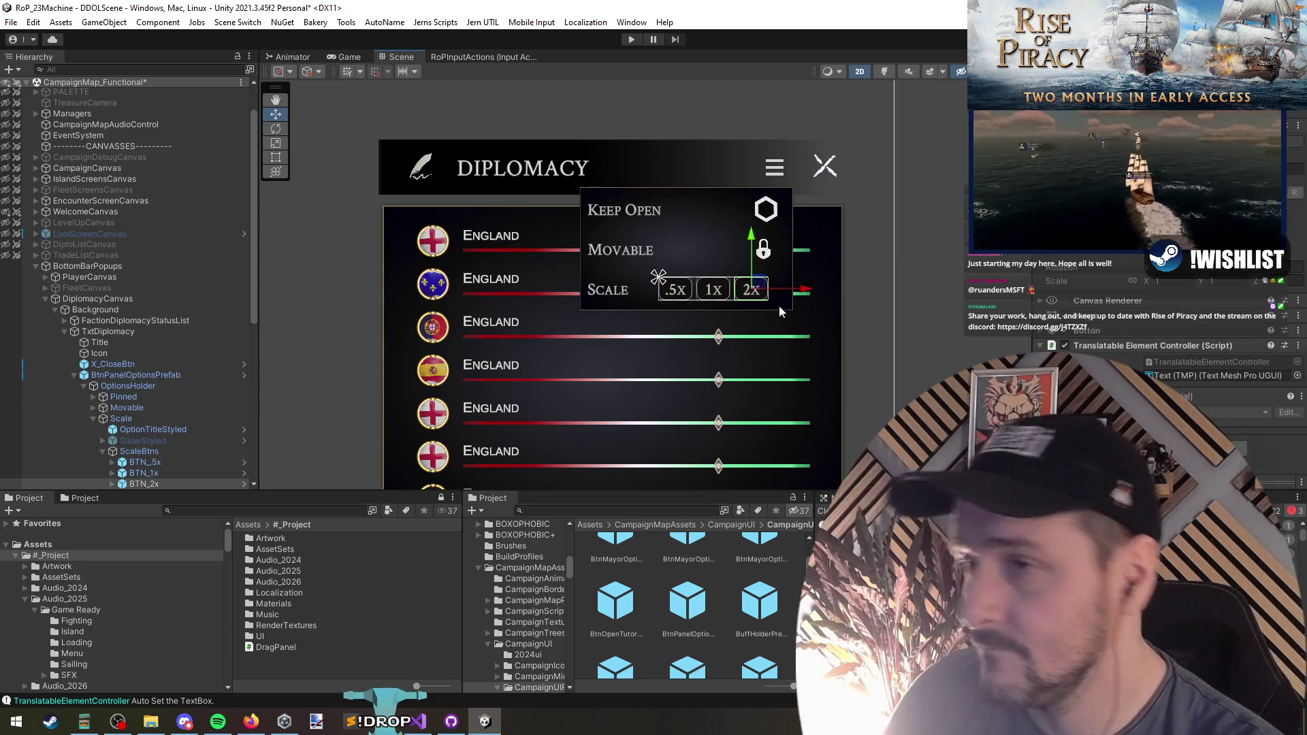
{"action": "left_click", "coordinate": [749, 303]}
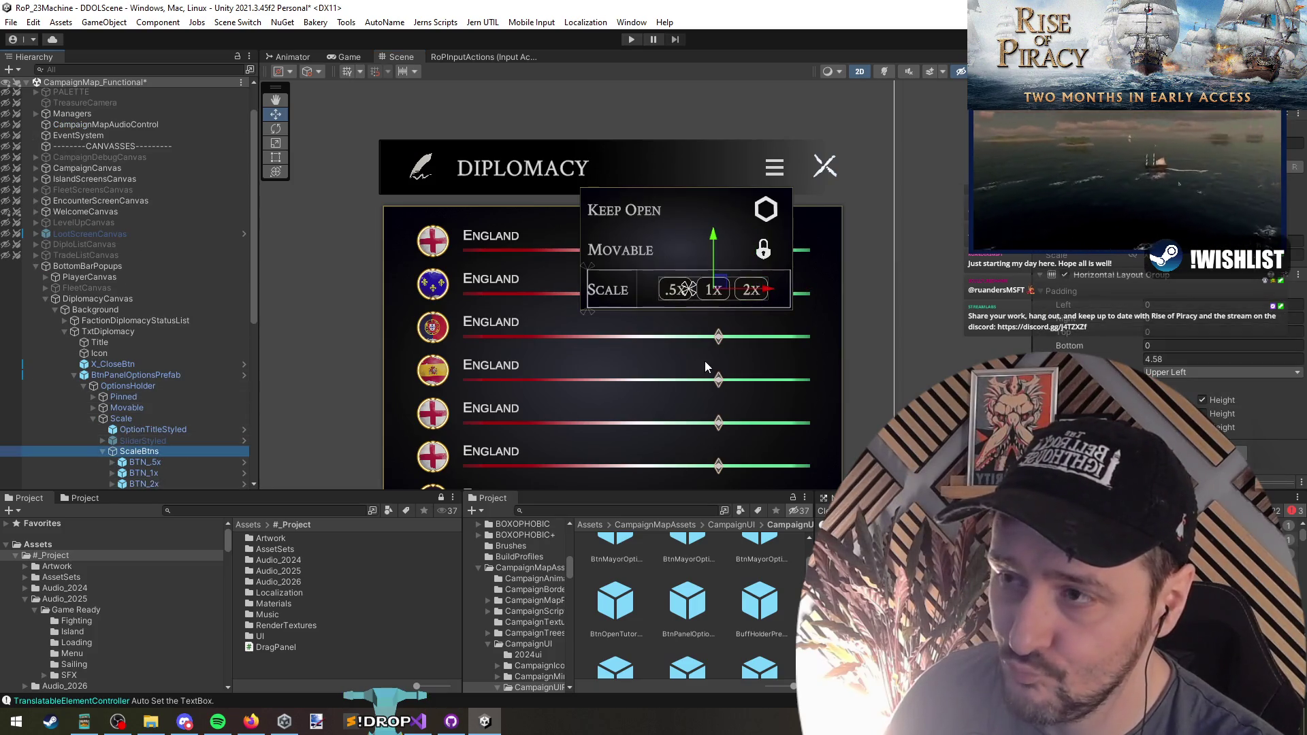
{"action": "left_click", "coordinate": [154, 418]}
{"action": "left_click", "coordinate": [149, 378]}
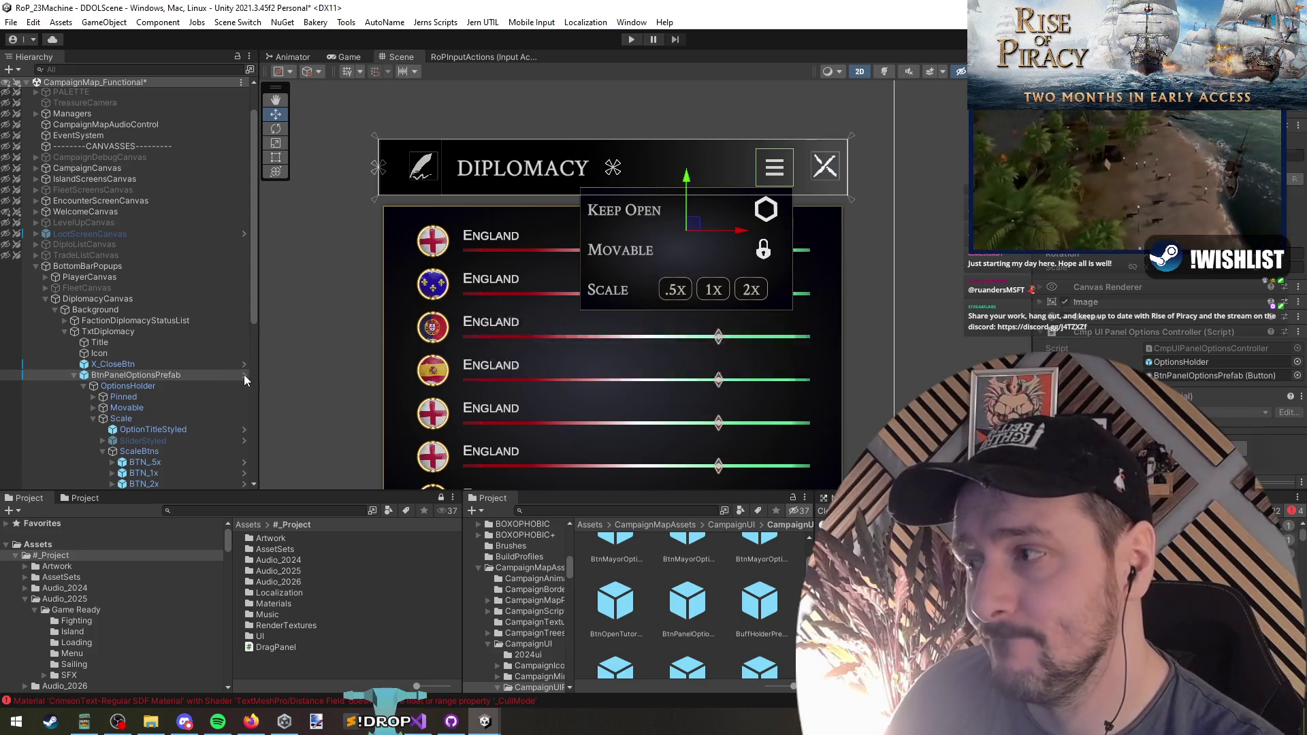
{"action": "left_click", "coordinate": [243, 374]}
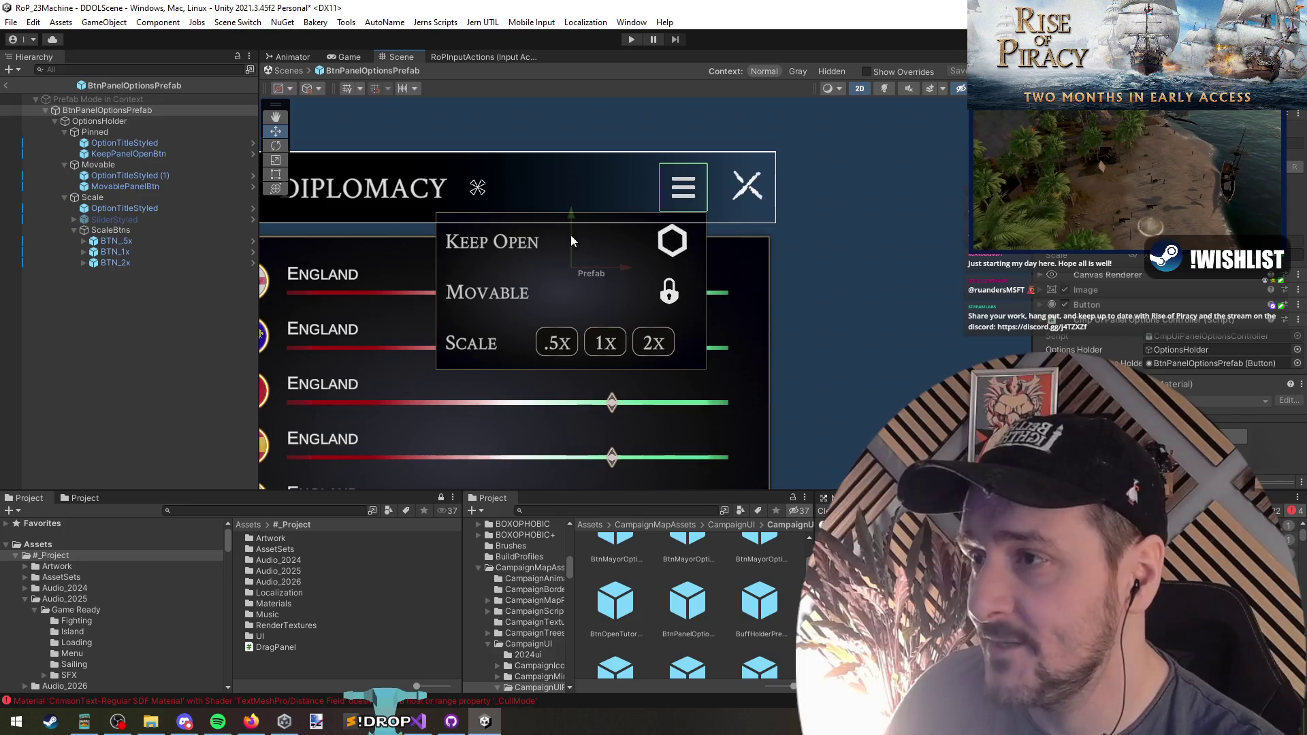
Shift OptionsHolder slightly right inside the prefab, undo a small downward nudge, and reselect the root
{"action": "left_click", "coordinate": [666, 292]}
{"action": "mouse_move", "coordinate": [621, 294]}
{"action": "left_mouse_down"}
{"action": "mouse_move", "coordinate": [686, 296]}
{"action": "mouse_move", "coordinate": [620, 294]}
{"action": "left_mouse_up"}
{"action": "scroll", "coordinate": [569, 354], "scroll_direction": "down", "scroll_amount": 2}
{"action": "left_click", "coordinate": [179, 335]}
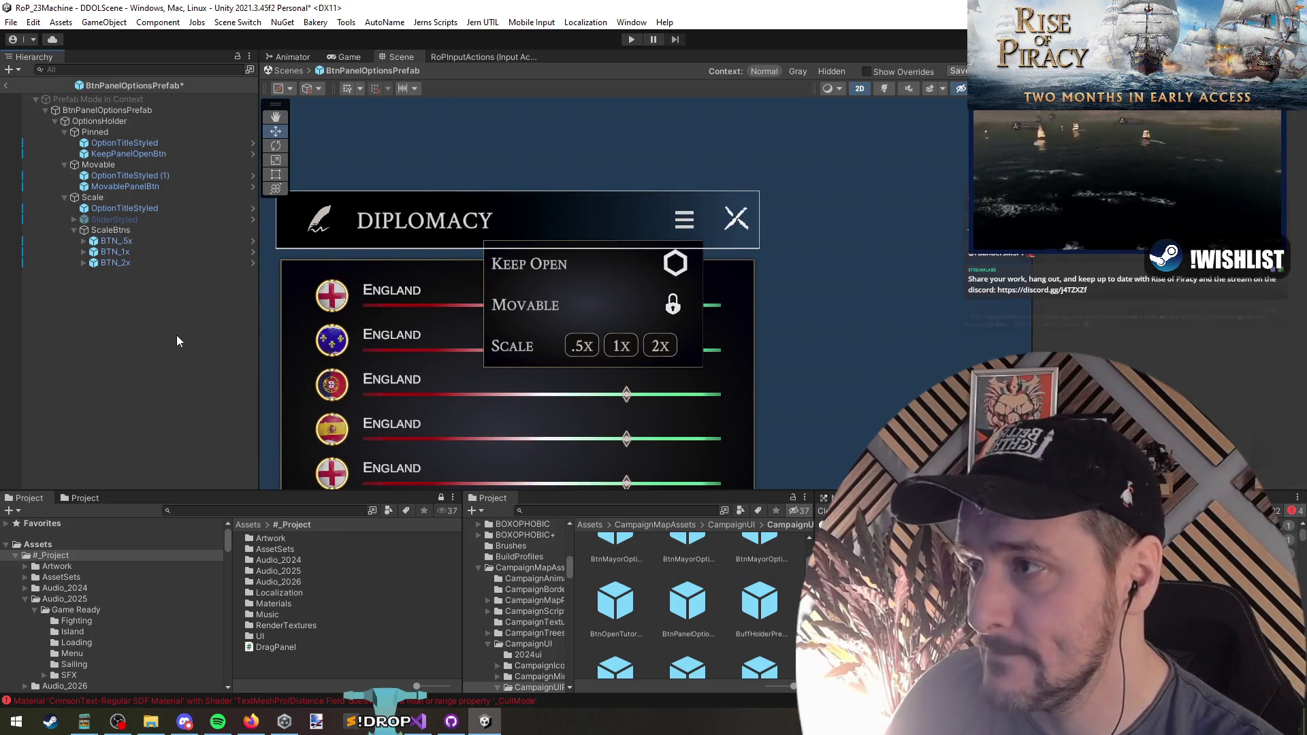
{"action": "left_click", "coordinate": [595, 266]}
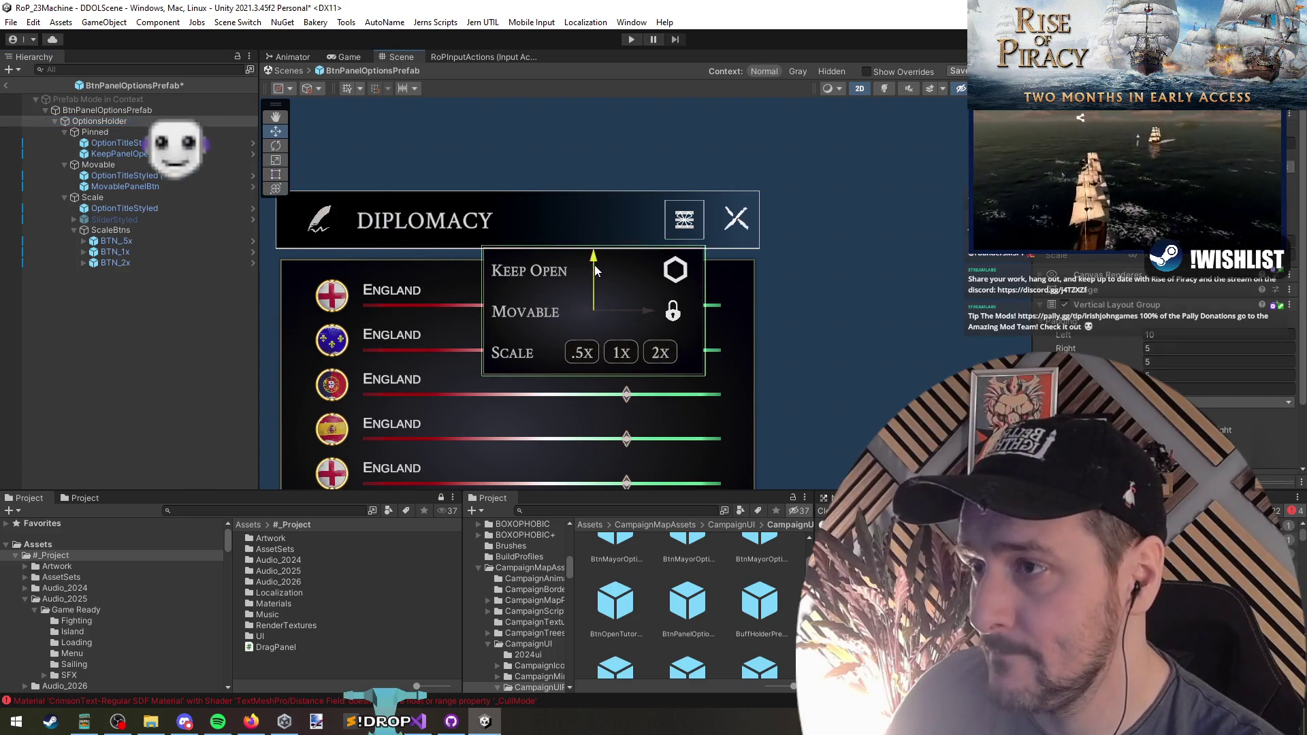
{"action": "left_click_drag", "start_coordinate": [595, 264], "coordinate": [591, 267]}
{"action": "key", "text": "ctrl+z"}
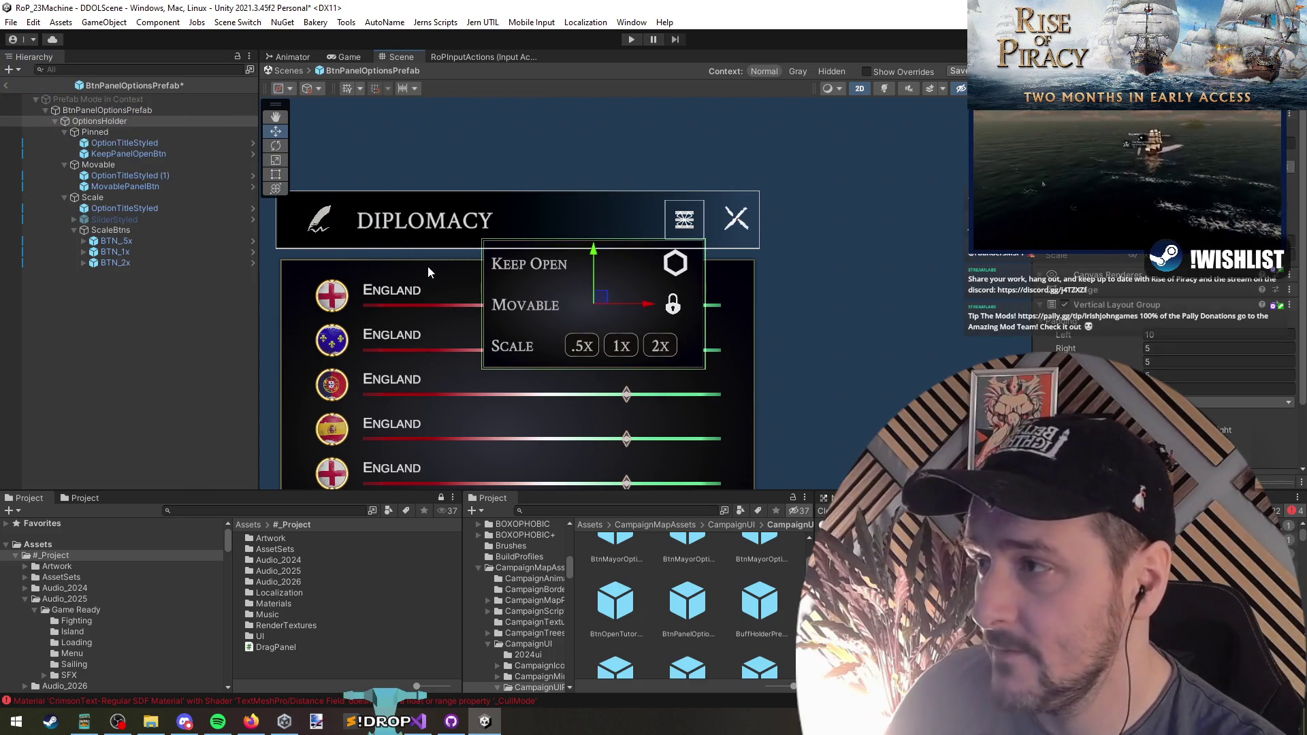
{"action": "left_click", "coordinate": [57, 110]}
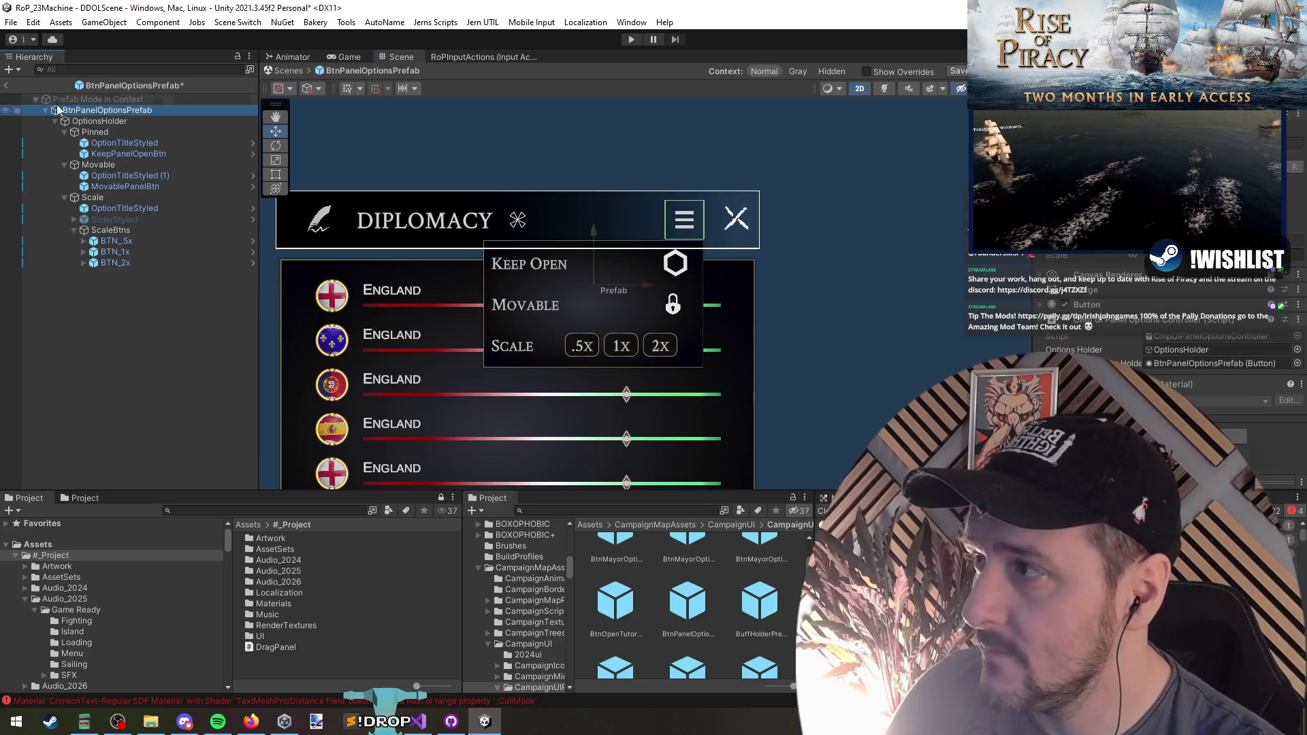
Leave Prefab Mode and save the BtnPanelOptionsPrefab changes
{"action": "left_click", "coordinate": [6, 87]}
{"action": "left_click", "coordinate": [618, 387]}
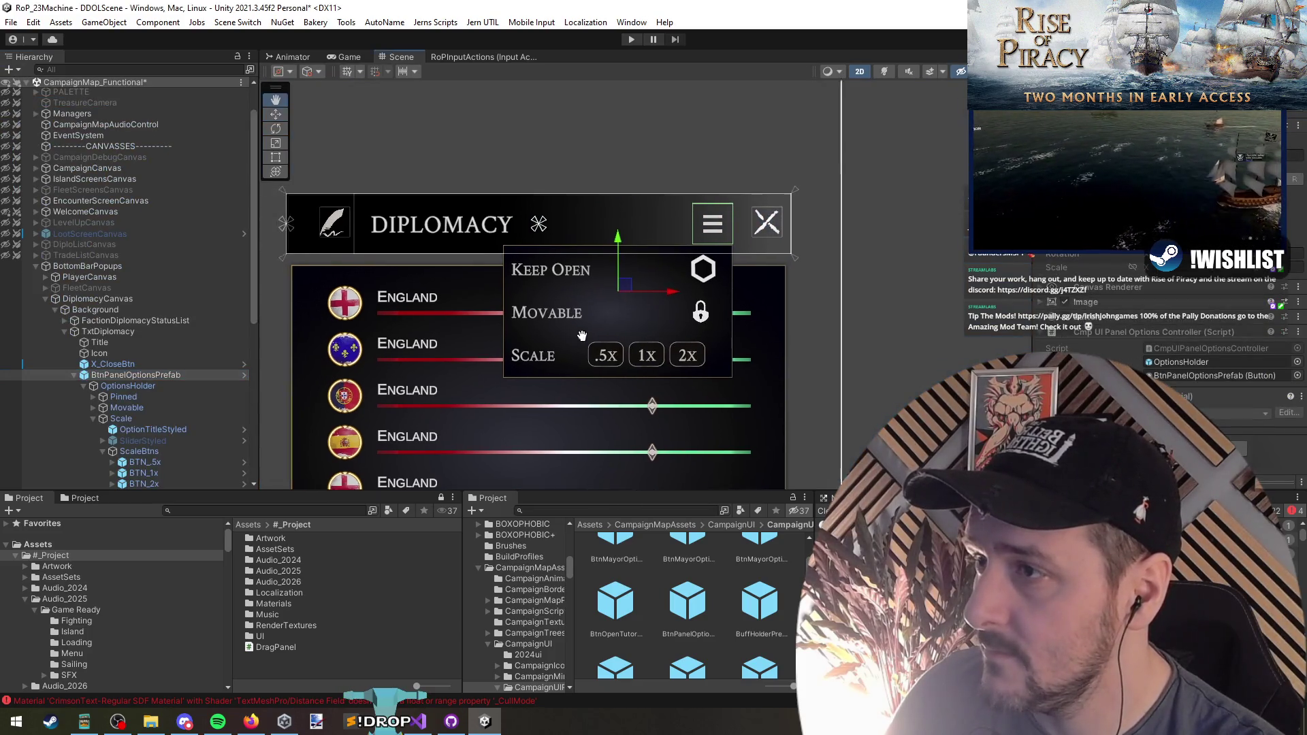
{"action": "scroll", "coordinate": [923, 262], "scroll_direction": "down", "scroll_amount": 2}
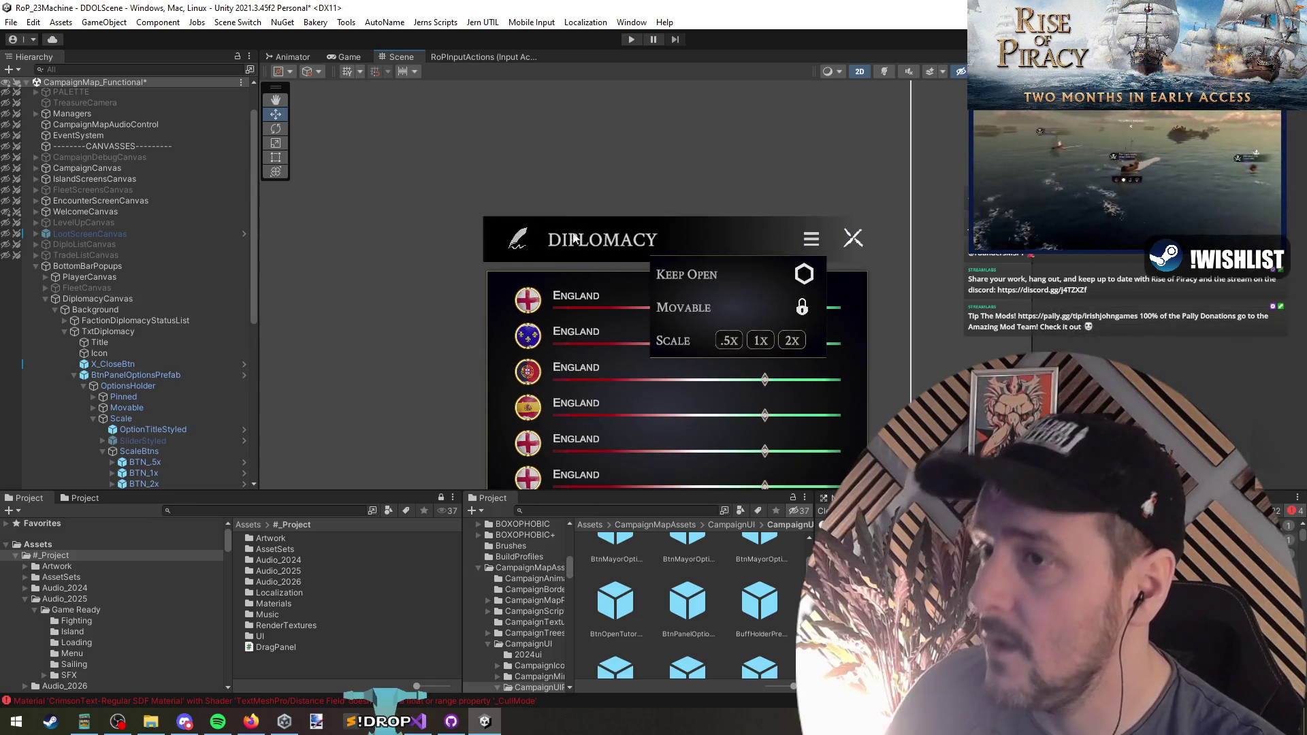
{"action": "scroll", "coordinate": [564, 234], "scroll_direction": "down", "scroll_amount": 3}
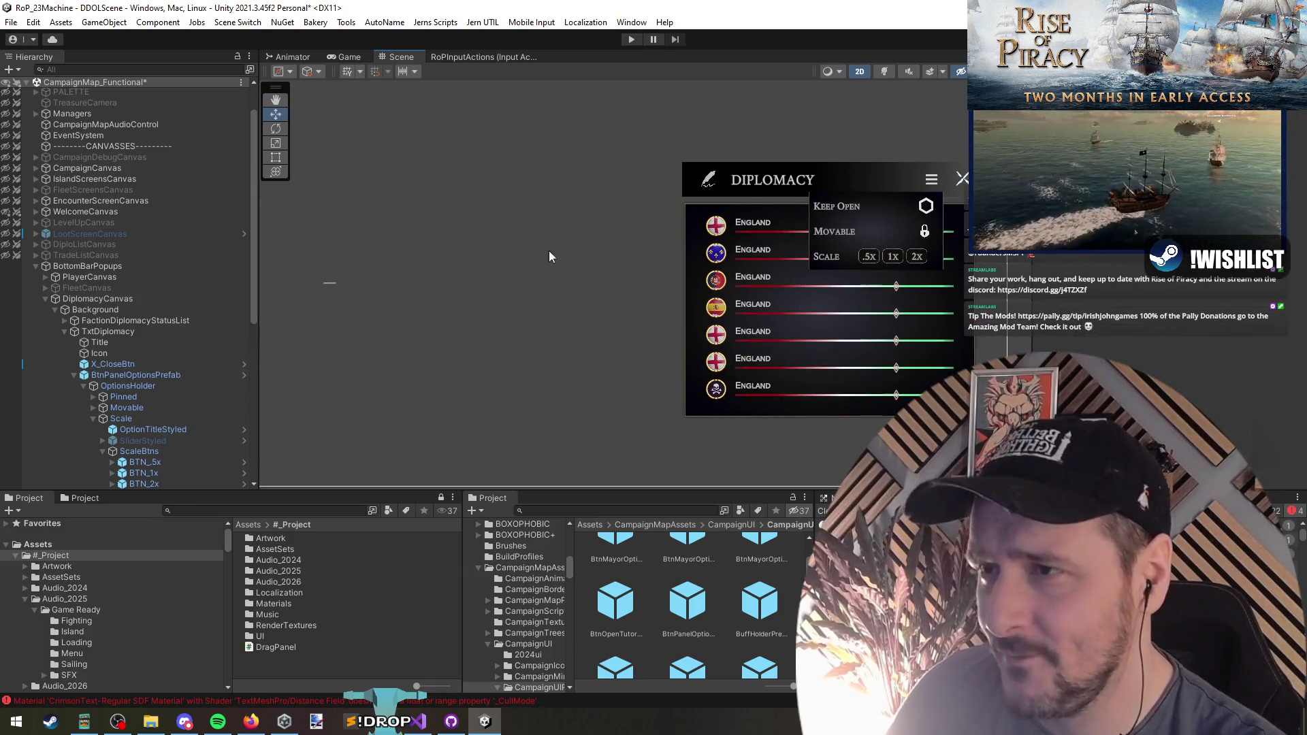
Move TxtPlayer below BtnOpenLogBook under PlayerCanvas > Background
{"action": "left_click", "coordinate": [152, 387]}
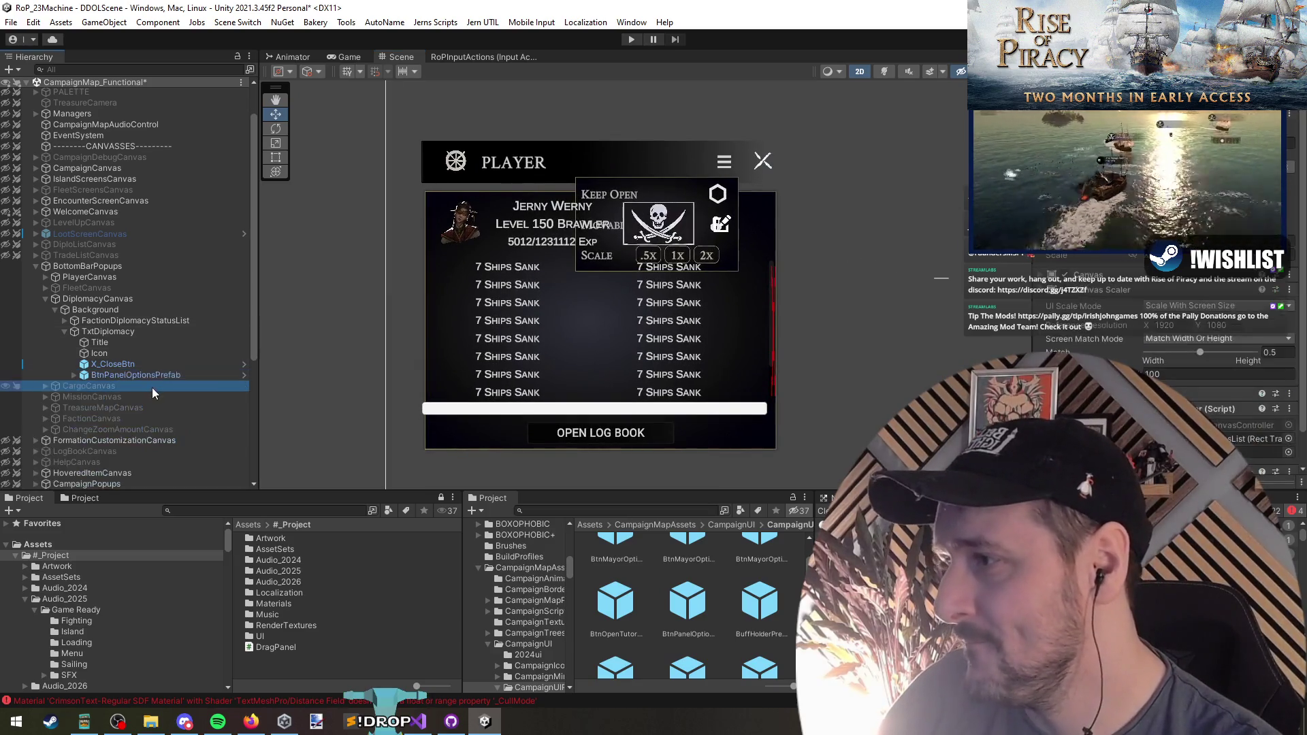
{"action": "left_click", "coordinate": [486, 169]}
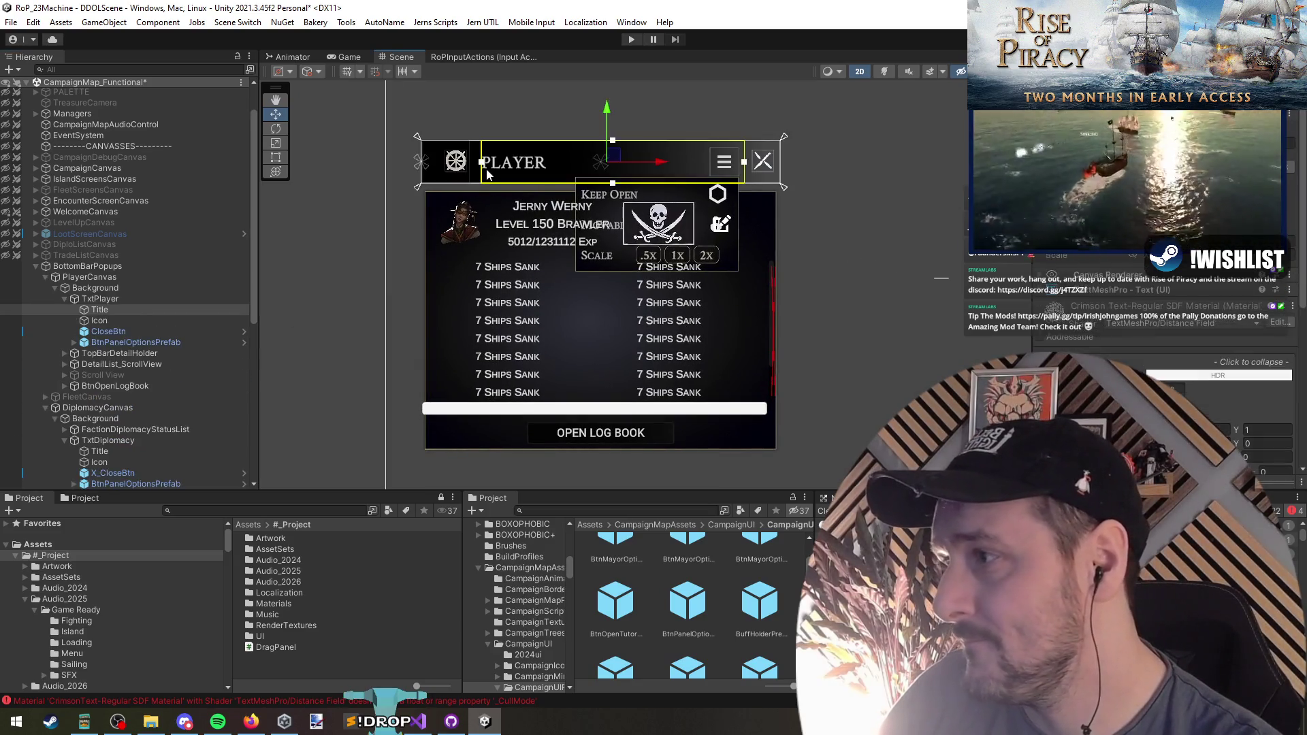
{"action": "left_click", "coordinate": [154, 298]}
{"action": "key", "text": "Left"}
{"action": "left_click", "coordinate": [132, 343]}
{"action": "left_click_drag", "start_coordinate": [100, 298], "coordinate": [89, 346]}
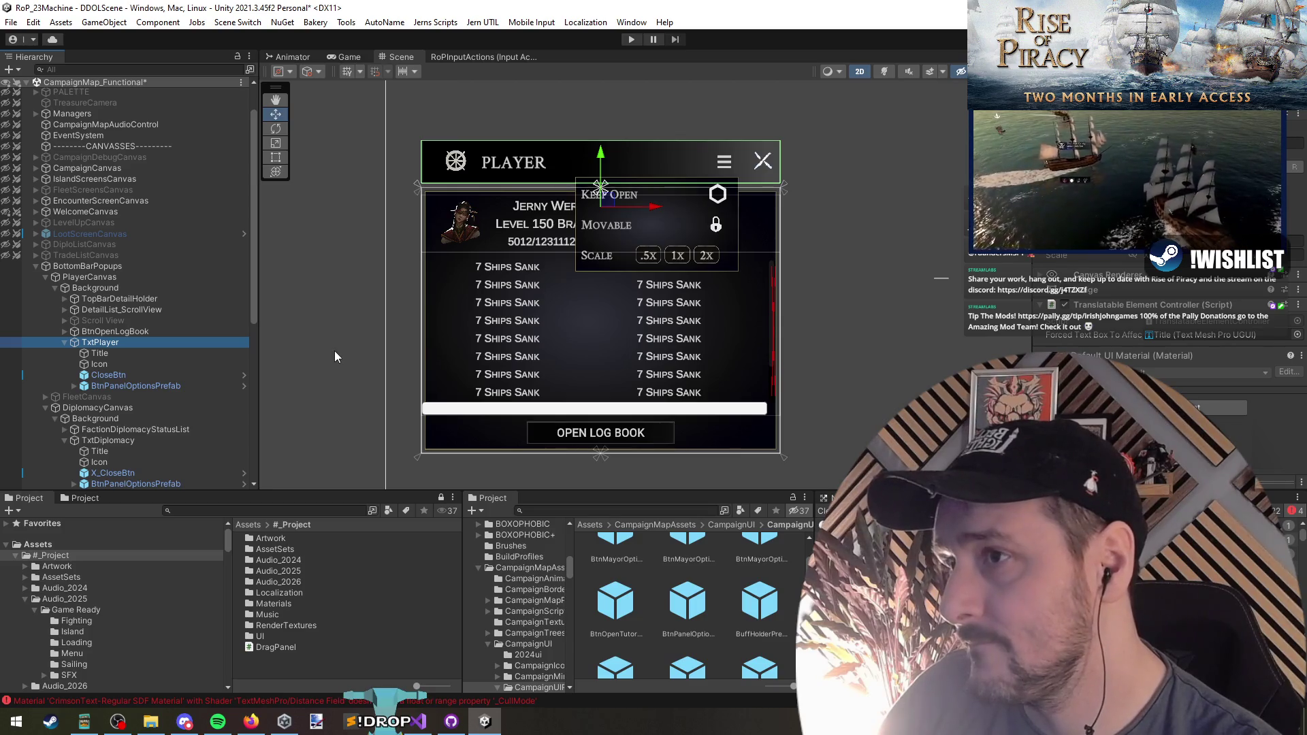
{"action": "key", "text": "Left"}
{"action": "left_click", "coordinate": [116, 288]}
{"action": "key", "text": "Left"}
Collapse DiplomacyCanvas and PlayerCanvas, and deactivate PlayerCanvas to hide the Player panel
{"action": "left_click", "coordinate": [127, 310]}
{"action": "key", "text": "Left"}
{"action": "left_click", "coordinate": [109, 277]}
{"action": "key", "text": "Left"}
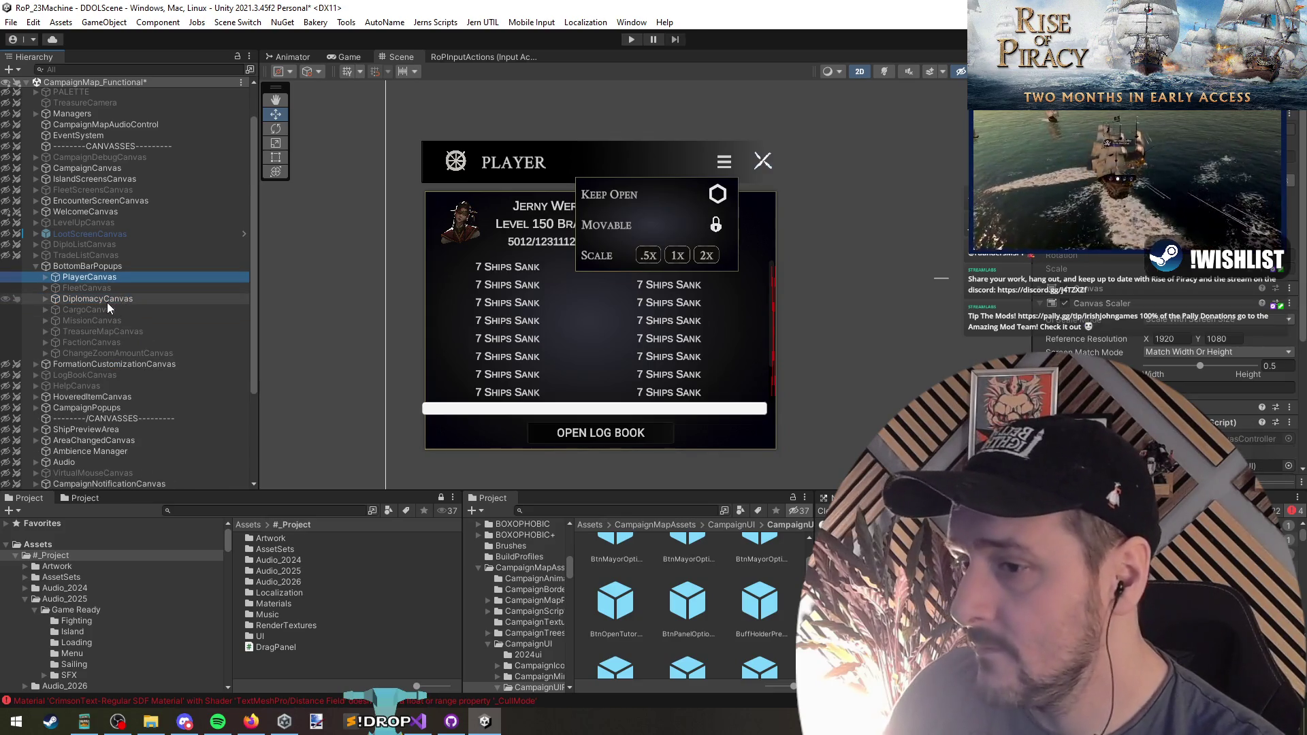
{"action": "key", "text": "alt+shift+a"}
{"action": "left_click", "coordinate": [102, 288]}
Replace the Fleet panel's old keep-open and movable buttons with the options button prefab under TxtFleet
{"action": "key", "text": "alt+shift+a"}
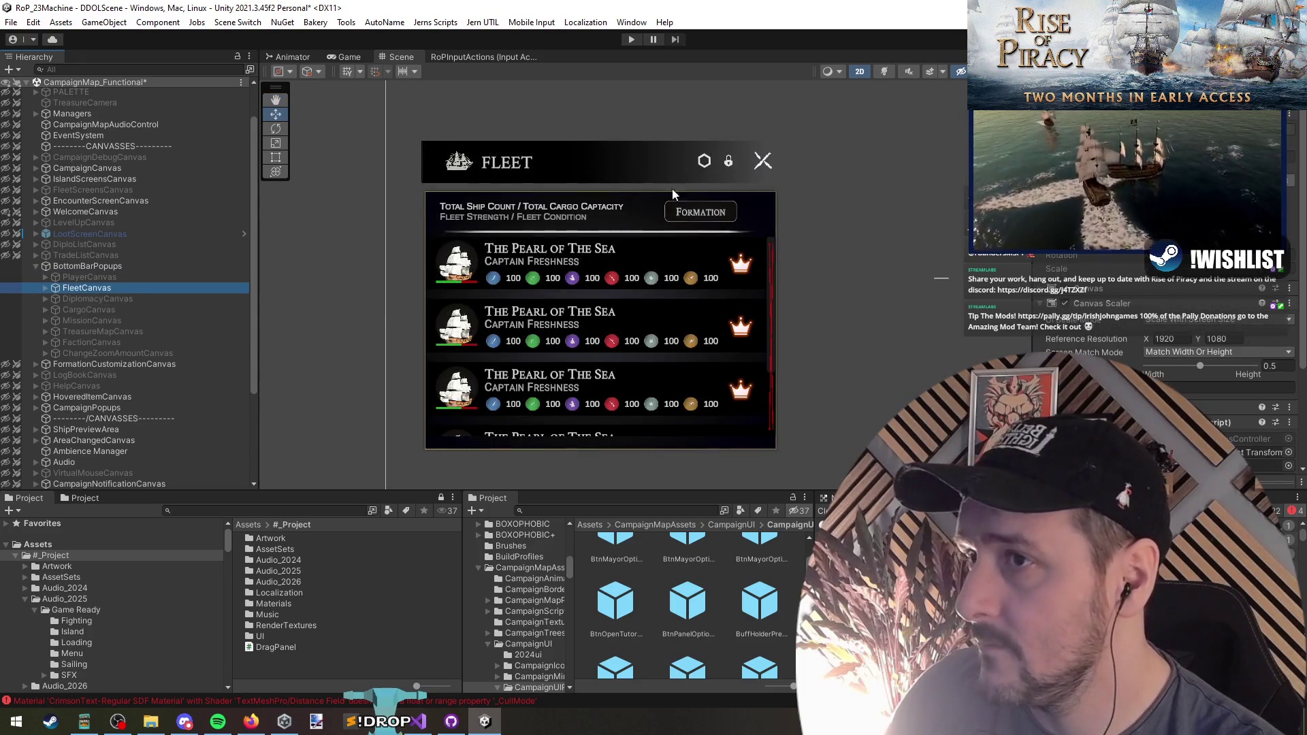
{"action": "left_click", "coordinate": [707, 163]}
{"action": "left_click", "coordinate": [166, 353], "text": "ctrl"}
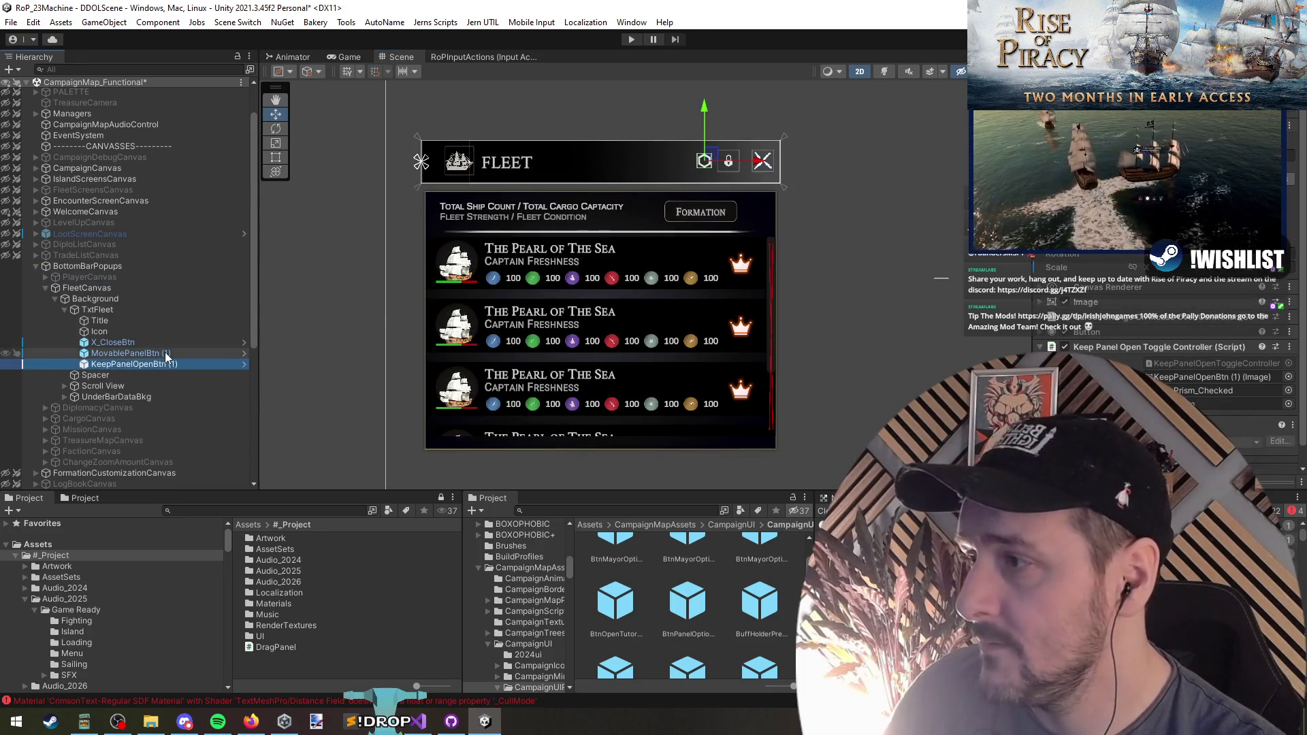
{"action": "key", "text": "Delete"}
{"action": "left_click_drag", "start_coordinate": [671, 599], "coordinate": [113, 349]}
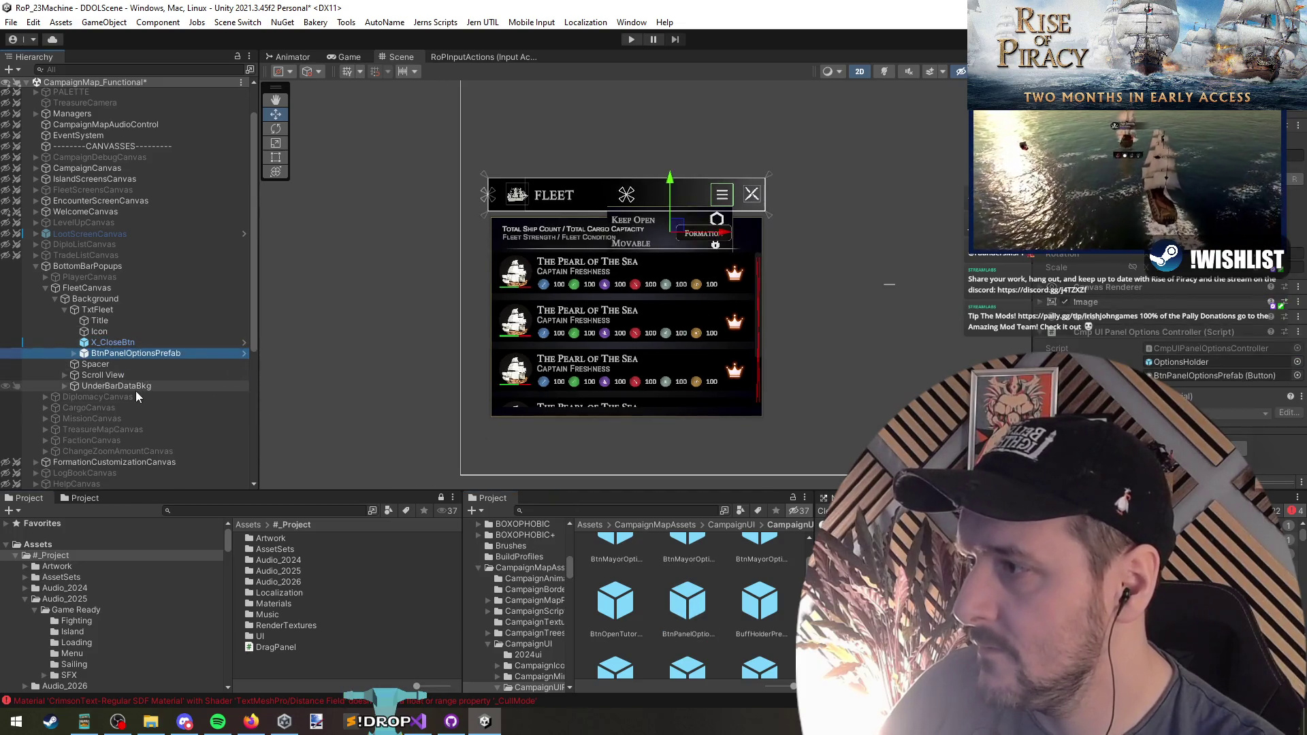
Check TxtDiplomacy under DiplomacyCanvas to compare its setup with the Fleet panel
{"action": "left_click", "coordinate": [139, 396]}
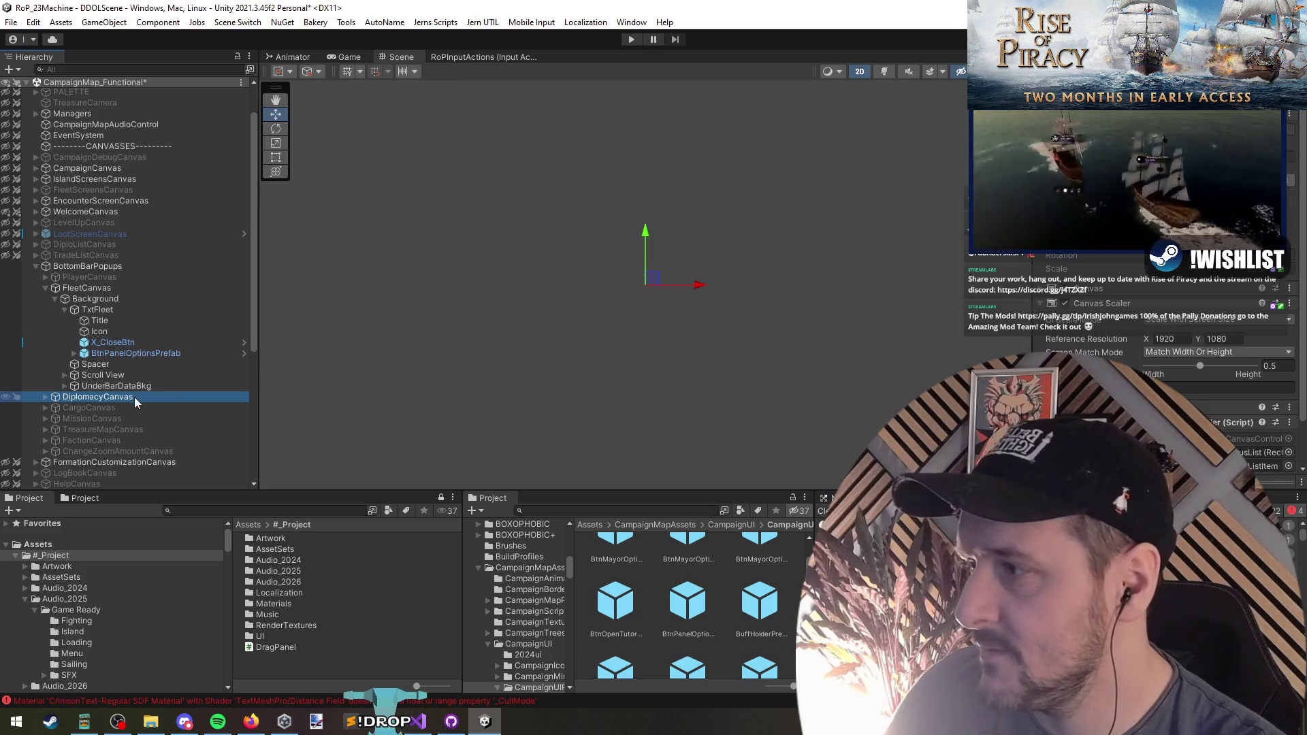
{"action": "key", "text": "Right"}
{"action": "left_click", "coordinate": [206, 430]}
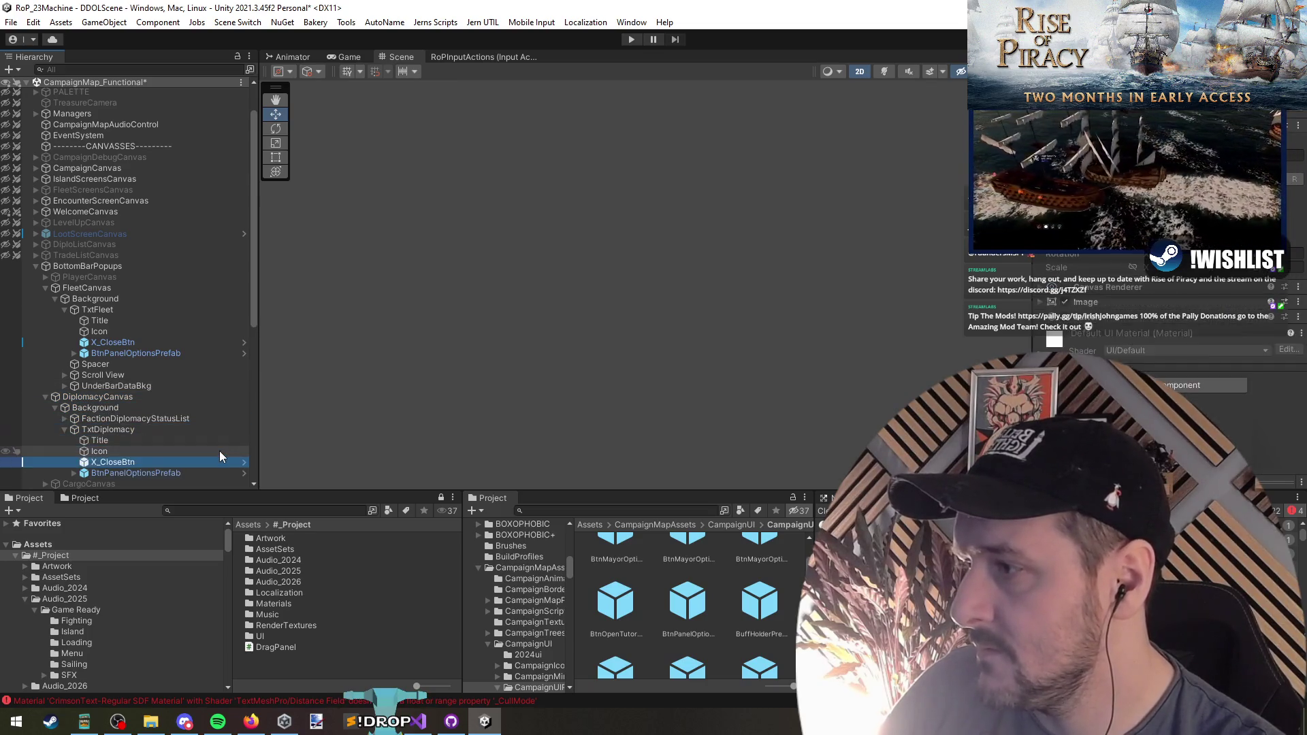
{"action": "left_click", "coordinate": [113, 398]}
{"action": "key", "text": "Left"}
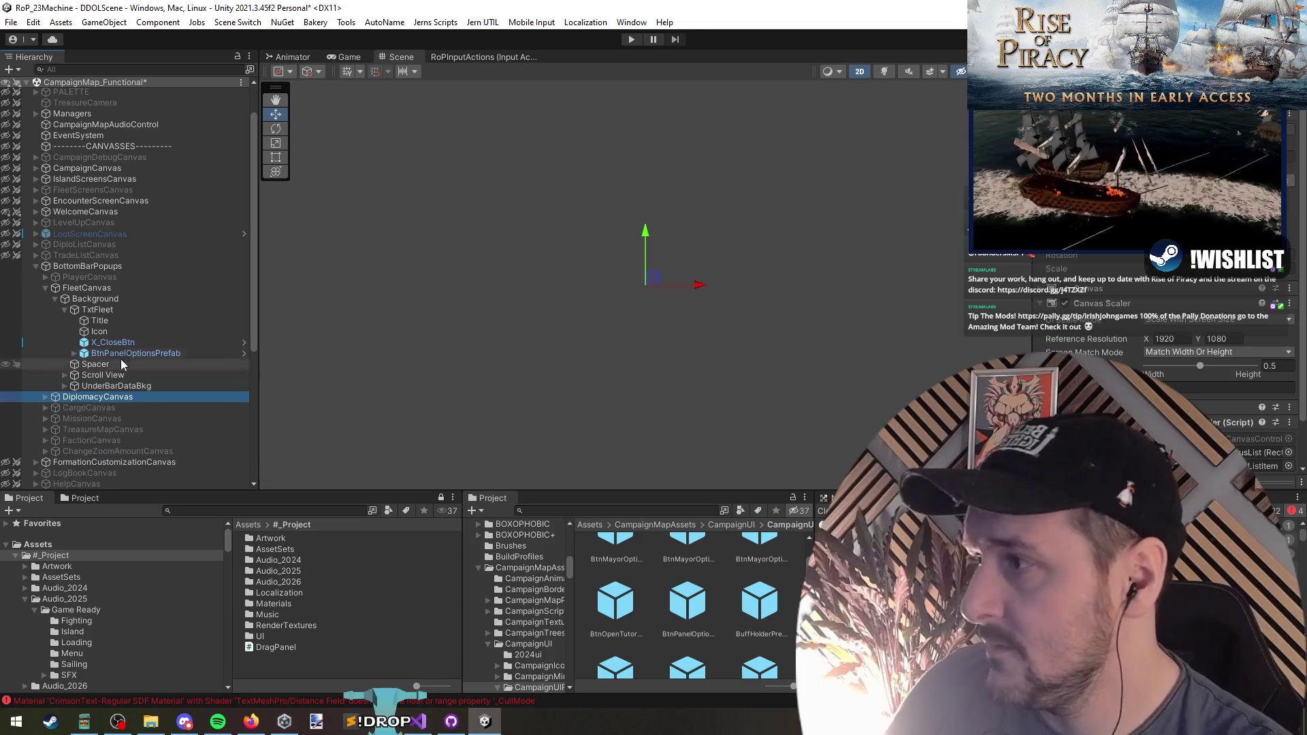
Move TxtFleet below UnderBarDataBkg in the Fleet panel's Background
{"action": "left_click", "coordinate": [140, 353]}
{"action": "scroll", "coordinate": [619, 359], "scroll_direction": "down", "scroll_amount": 3}
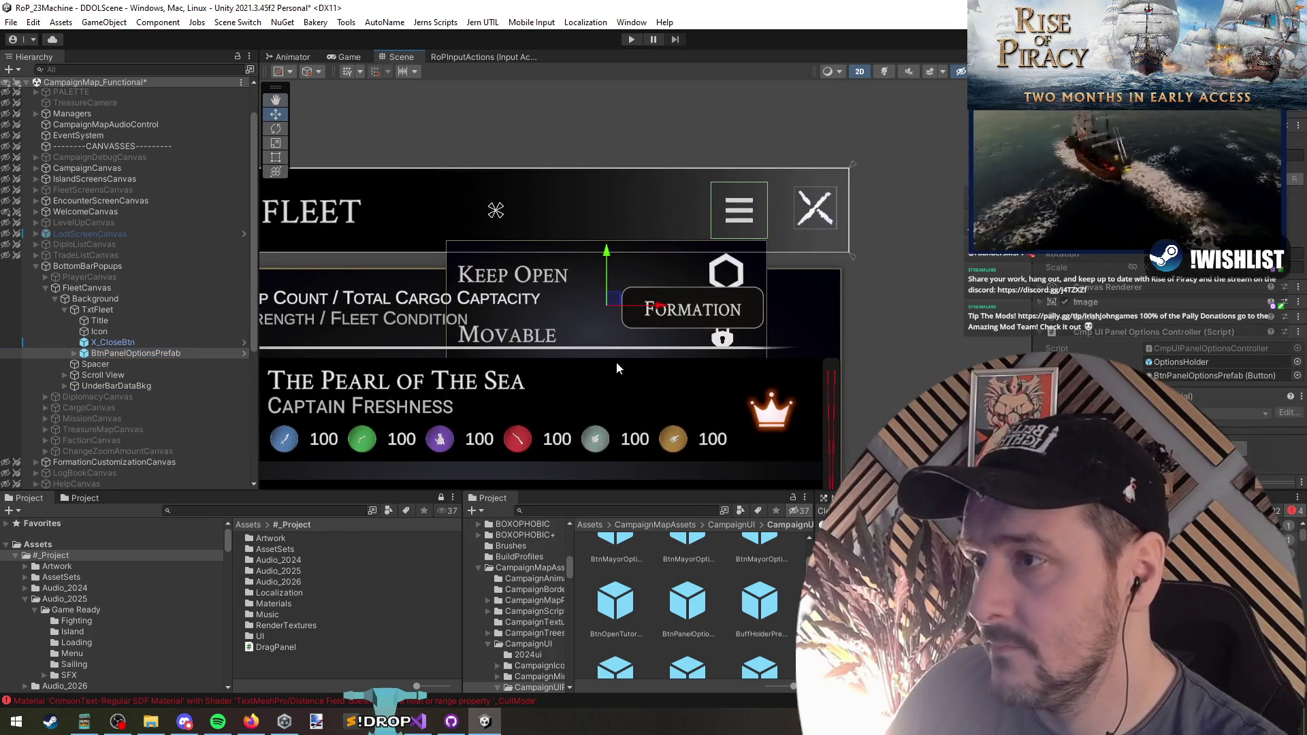
{"action": "left_click", "coordinate": [95, 299]}
{"action": "left_click", "coordinate": [99, 310]}
{"action": "key", "text": "Left"}
{"action": "left_click_drag", "start_coordinate": [100, 312], "coordinate": [104, 351]}
Collapse FleetCanvas in the Hierarchy and deactivate it
{"action": "scroll", "coordinate": [616, 405], "scroll_direction": "down", "scroll_amount": 2}
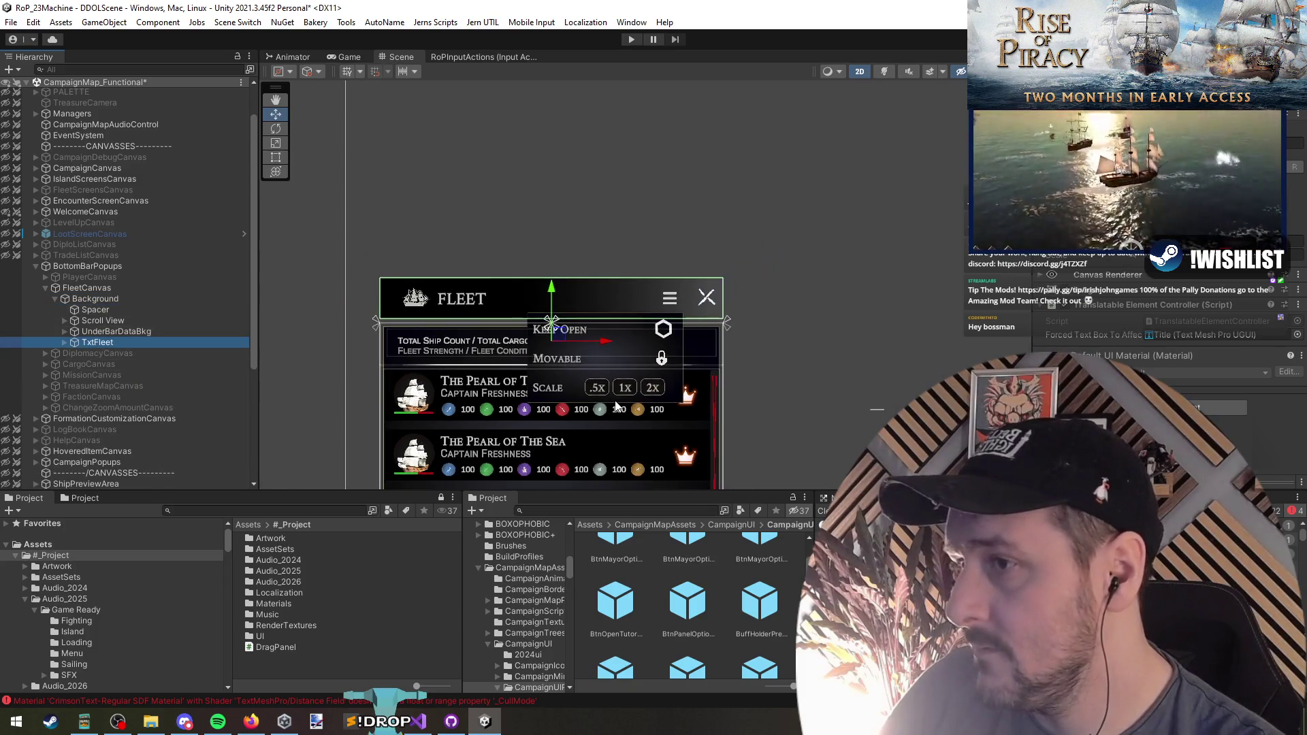
{"action": "left_click", "coordinate": [116, 301]}
{"action": "key", "text": "Left"}
{"action": "key", "text": "Left"}
{"action": "key", "text": "Left"}
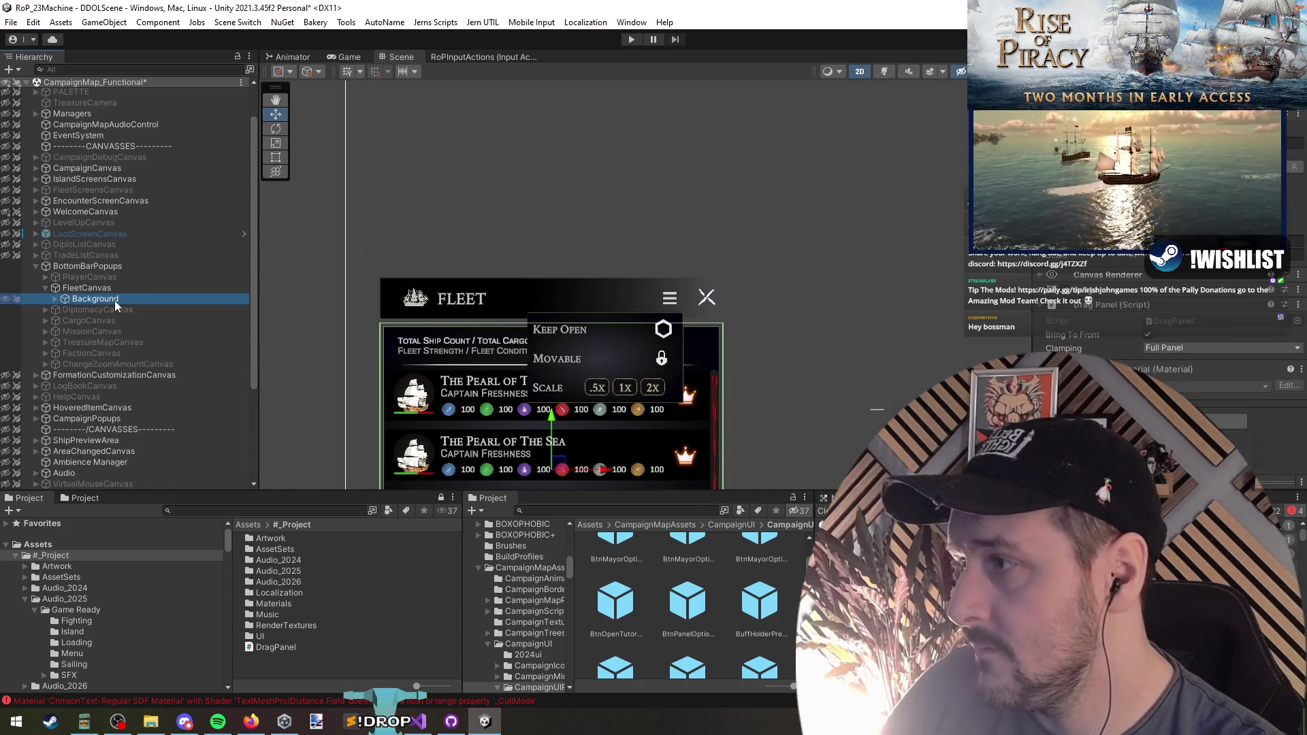
{"action": "key", "text": "alt+shift+a"}
{"action": "left_click", "coordinate": [103, 312]}
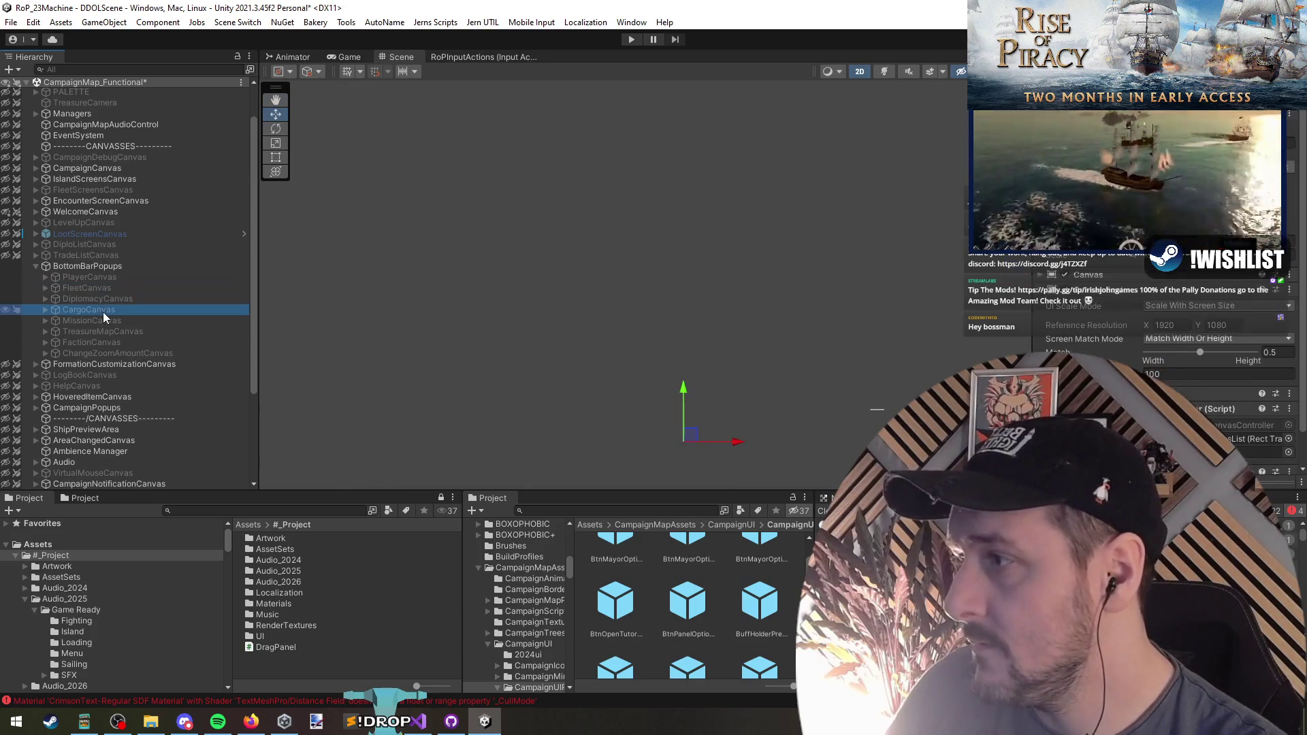
Activate CargoCanvas, MissionCanvas, TreasureMapCanvas and FactionCanvas
{"action": "key", "text": "alt+shift+a"}
{"action": "left_click", "coordinate": [115, 320]}
{"action": "key", "text": "alt+shift+a"}
{"action": "left_click", "coordinate": [125, 332]}
{"action": "key", "text": "alt+shift+a"}
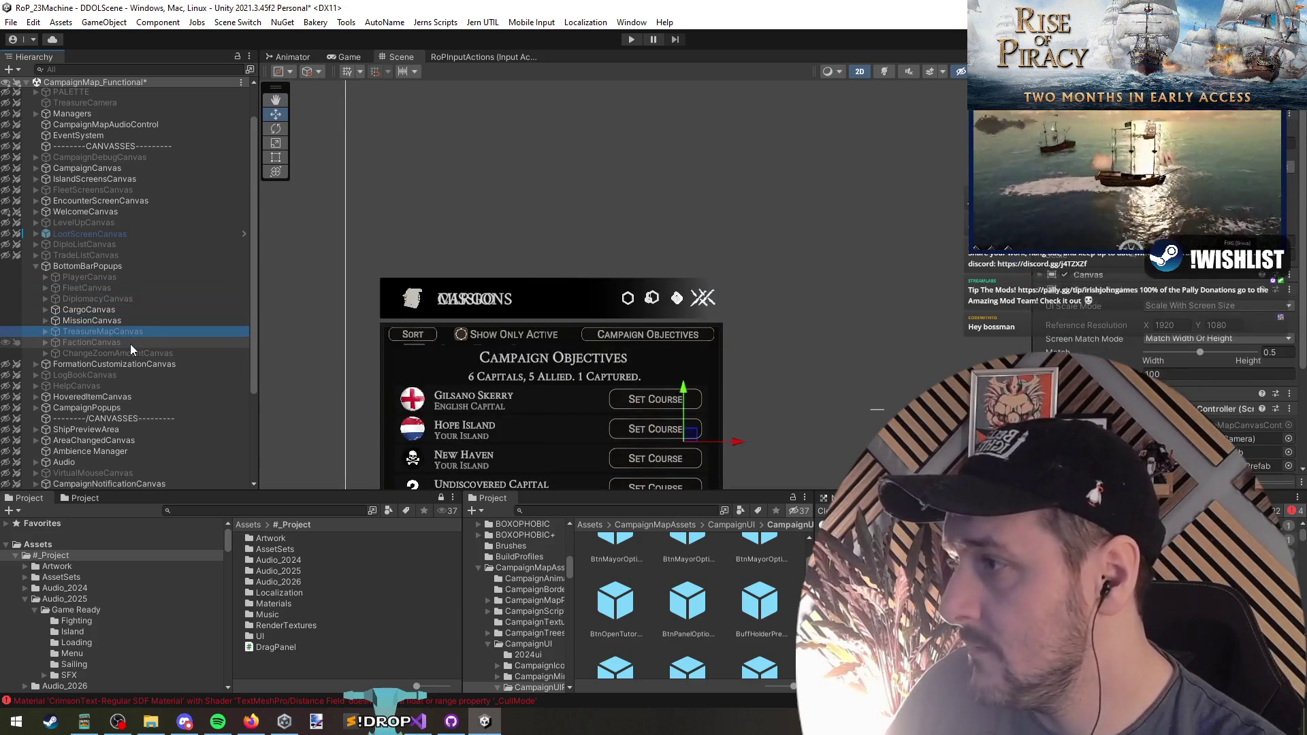
{"action": "left_click", "coordinate": [129, 345]}
{"action": "key", "text": "alt+shift+a"}
Swap Cargo's MovablePanelBtn (3) and KeepPanelOpenBtn (3) for BtnPanelOptionsPrefab
{"action": "left_click", "coordinate": [109, 311]}
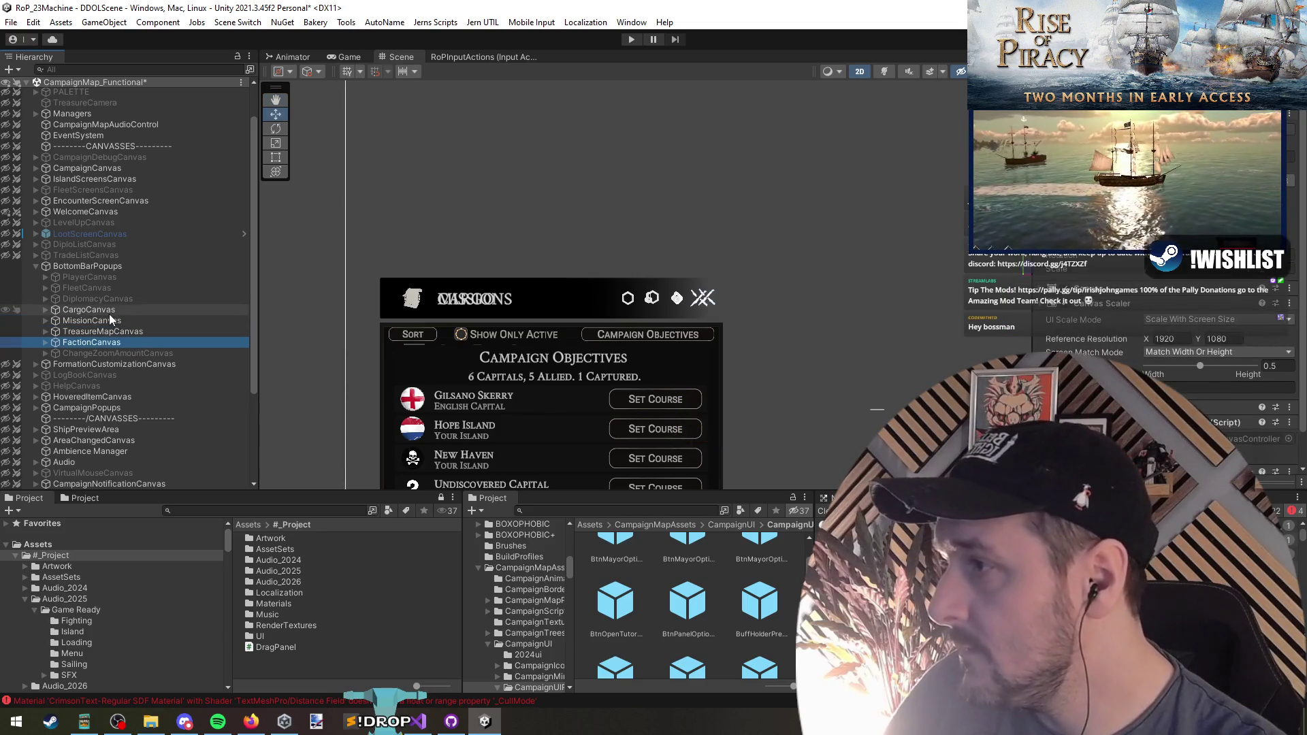
{"action": "key", "text": "Right"}
{"action": "key", "text": "Right"}
{"action": "key", "text": "Right"}
{"action": "left_click", "coordinate": [654, 299]}
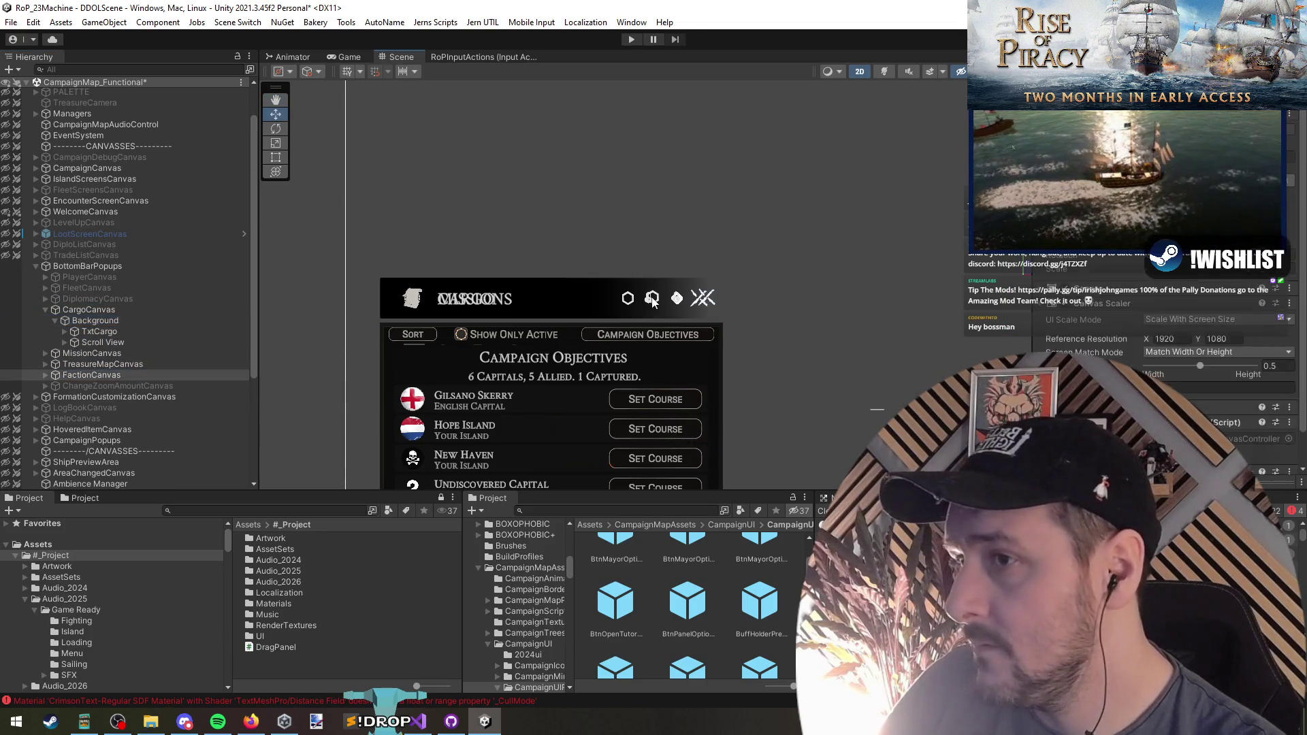
{"action": "left_click_drag", "start_coordinate": [754, 340], "coordinate": [743, 336]}
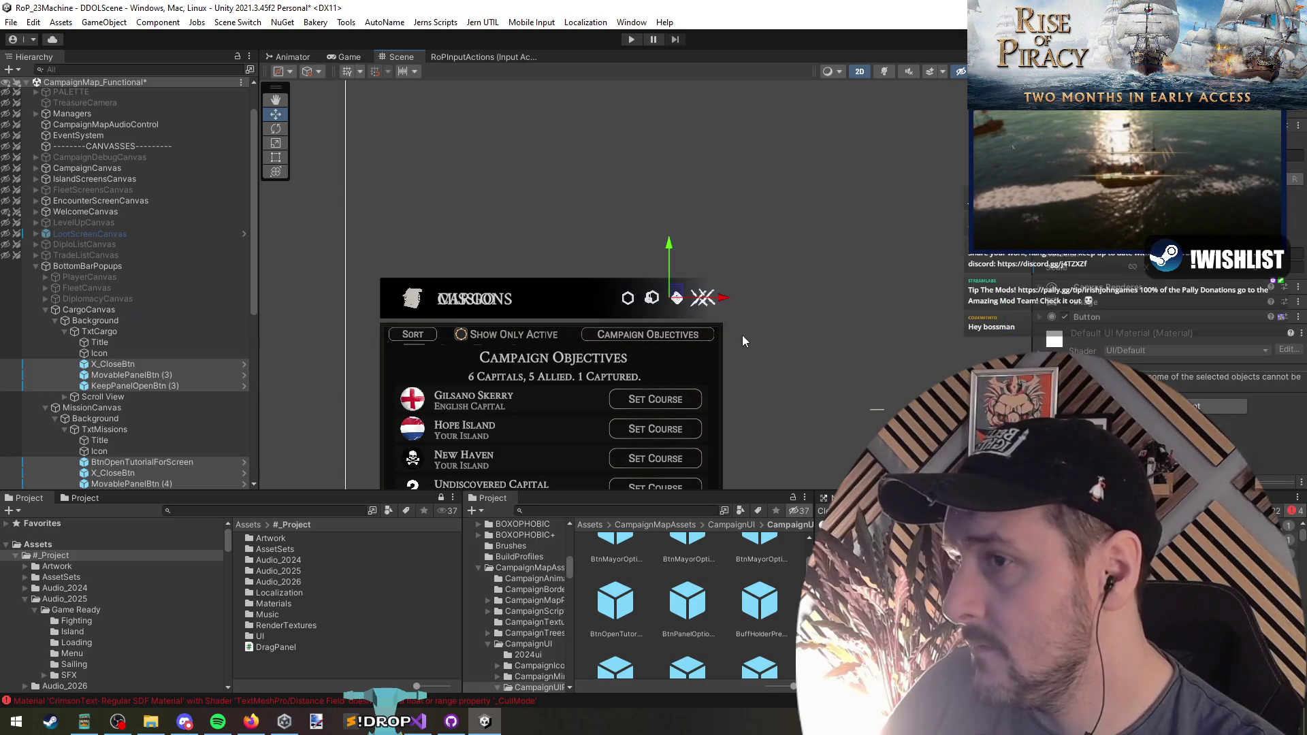
{"action": "left_click", "coordinate": [142, 374]}
{"action": "left_click", "coordinate": [154, 386], "text": "shift"}
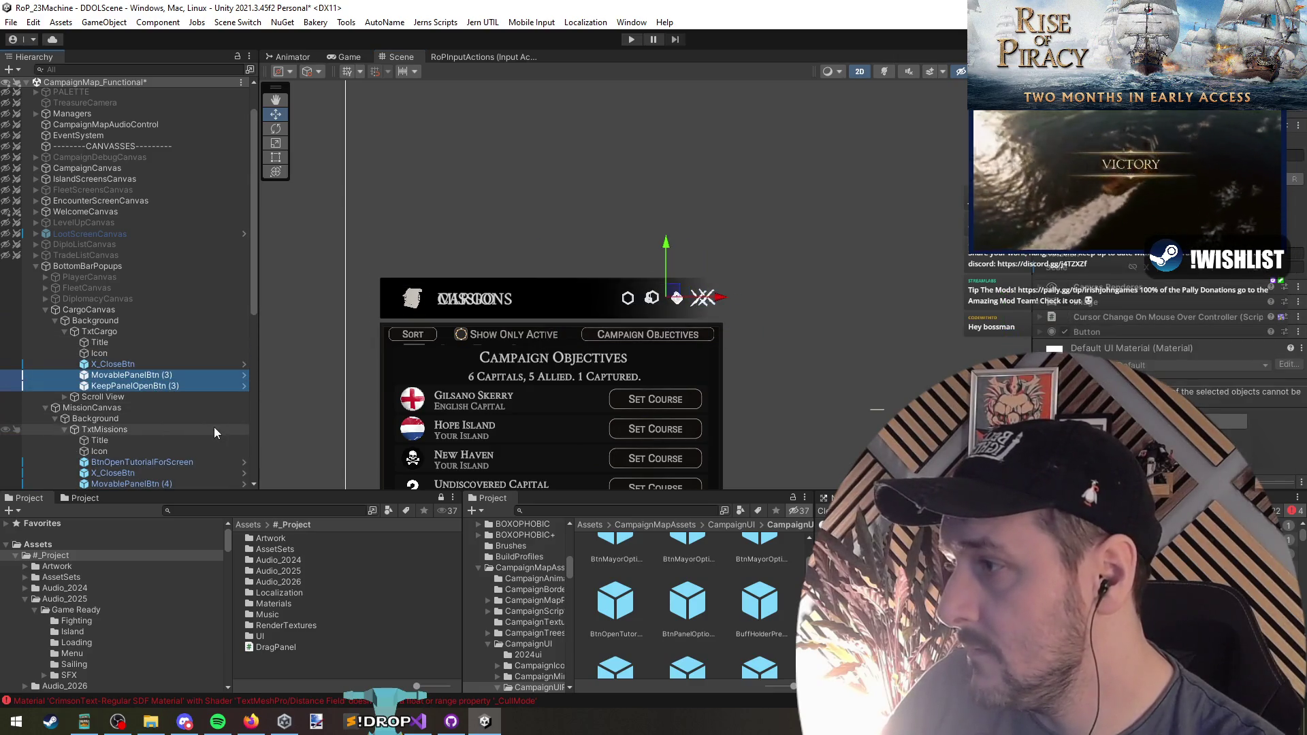
{"action": "key", "text": "Delete"}
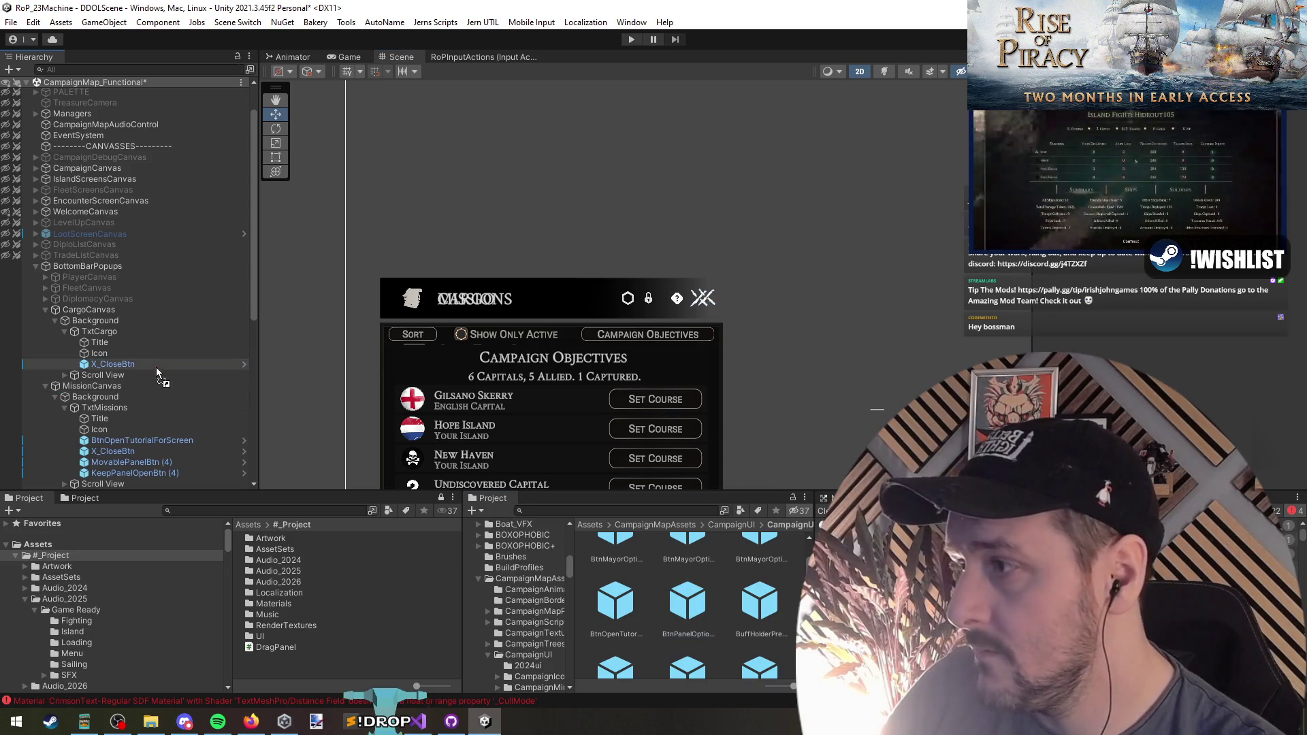
{"action": "left_click_drag", "start_coordinate": [156, 369], "coordinate": [160, 370]}
Swap Missions' MovablePanelBtn (4) and KeepPanelOpenBtn (4) for BtnPanelOptionsPrefab
{"action": "scroll", "coordinate": [553, 398], "scroll_direction": "down", "scroll_amount": 3}
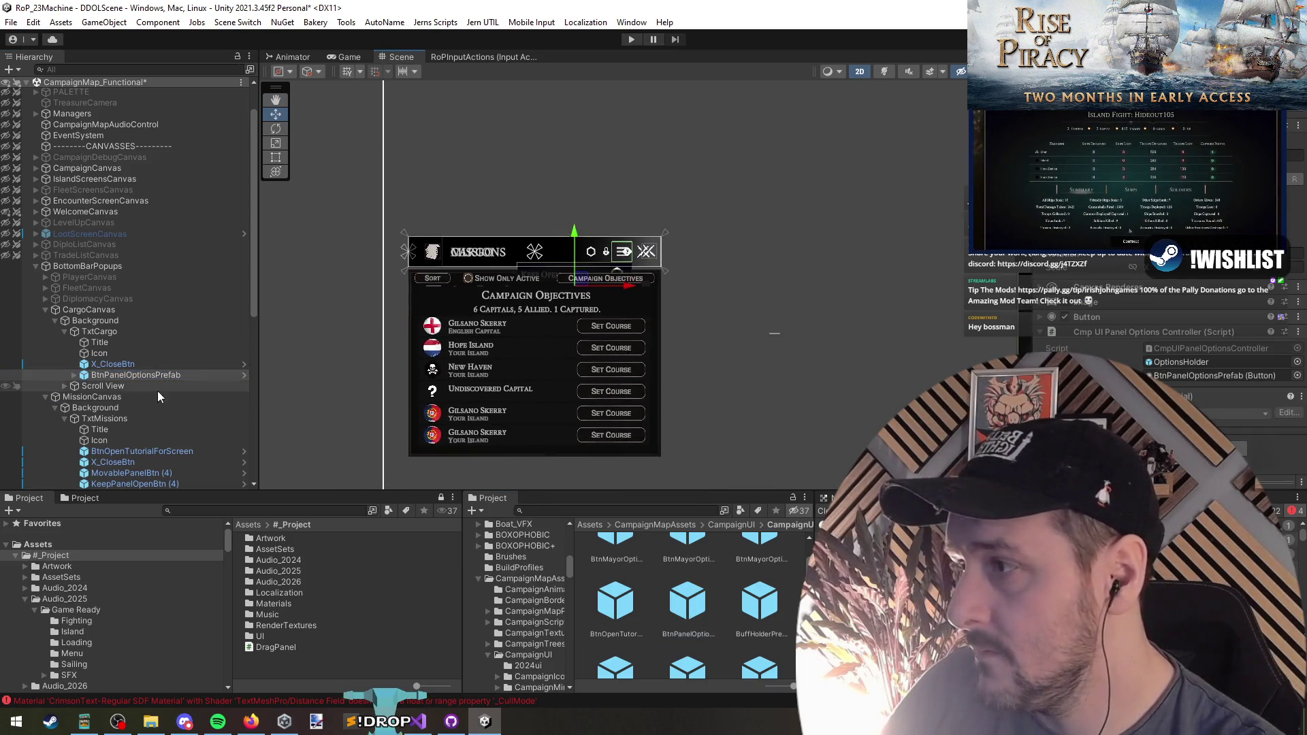
{"action": "scroll", "coordinate": [466, 393], "scroll_direction": "down", "scroll_amount": 2}
{"action": "scroll", "coordinate": [111, 311], "scroll_direction": "down", "scroll_amount": 5}
{"action": "left_click", "coordinate": [113, 311]}
{"action": "left_click", "coordinate": [134, 321], "text": "shift"}
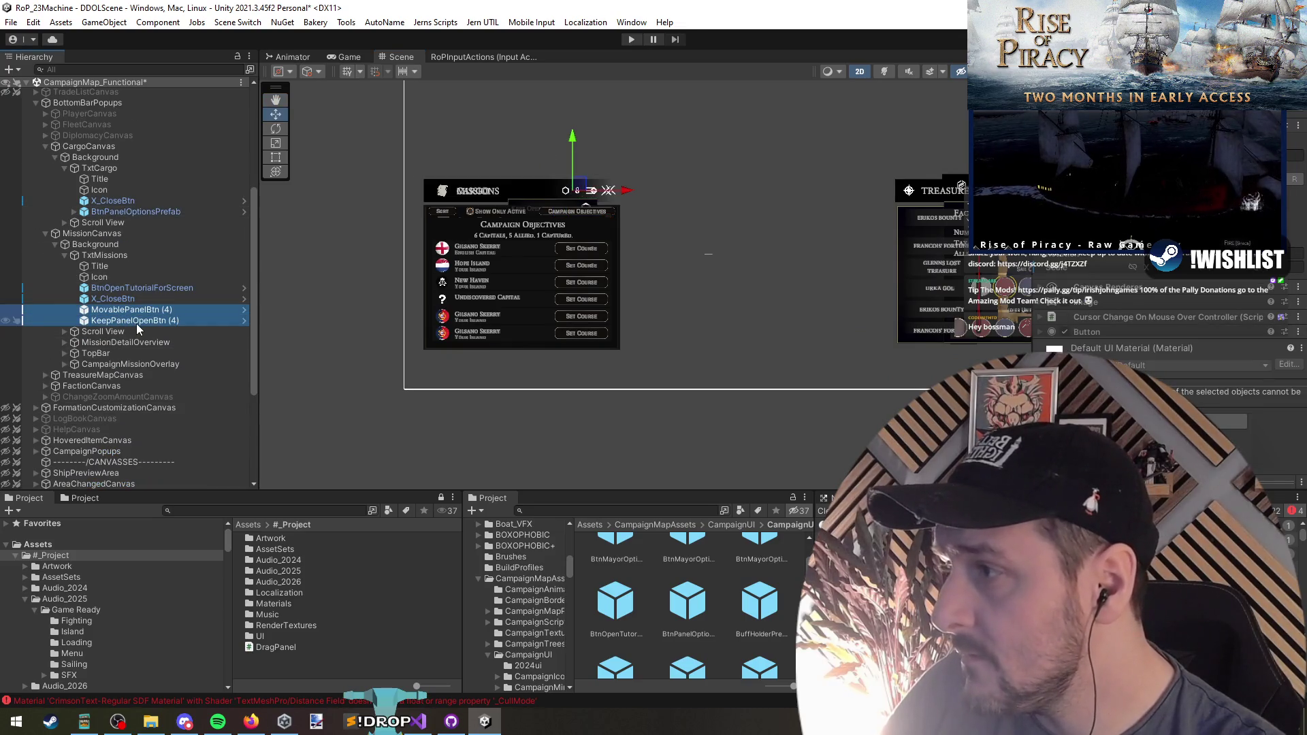
{"action": "key", "text": "Delete"}
{"action": "left_click_drag", "start_coordinate": [693, 600], "coordinate": [141, 303]}
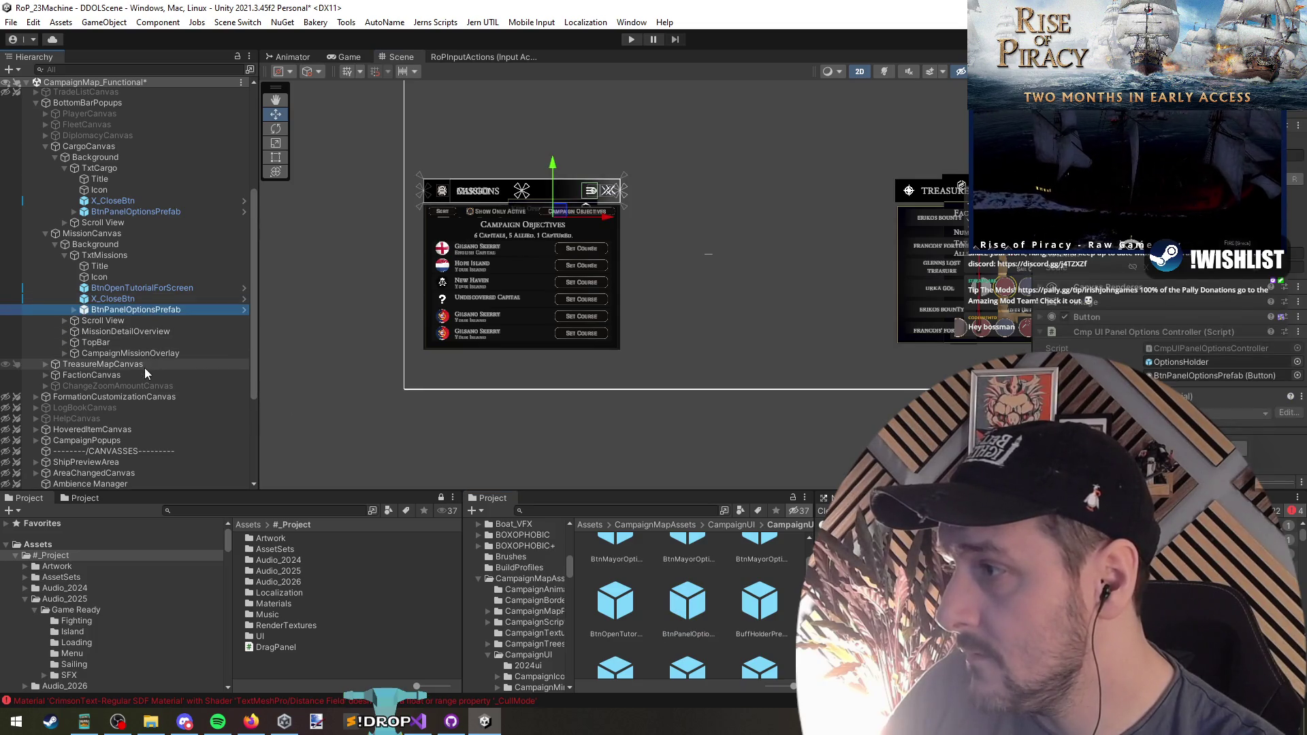
Expand TreasureMapCanvas's Background and TxtTreasureMaps to reveal its header buttons
{"action": "left_click", "coordinate": [144, 368]}
{"action": "left_click", "coordinate": [144, 374], "text": "shift"}
{"action": "key", "text": "Right"}
{"action": "left_click", "coordinate": [145, 376]}
{"action": "key", "text": "Right"}
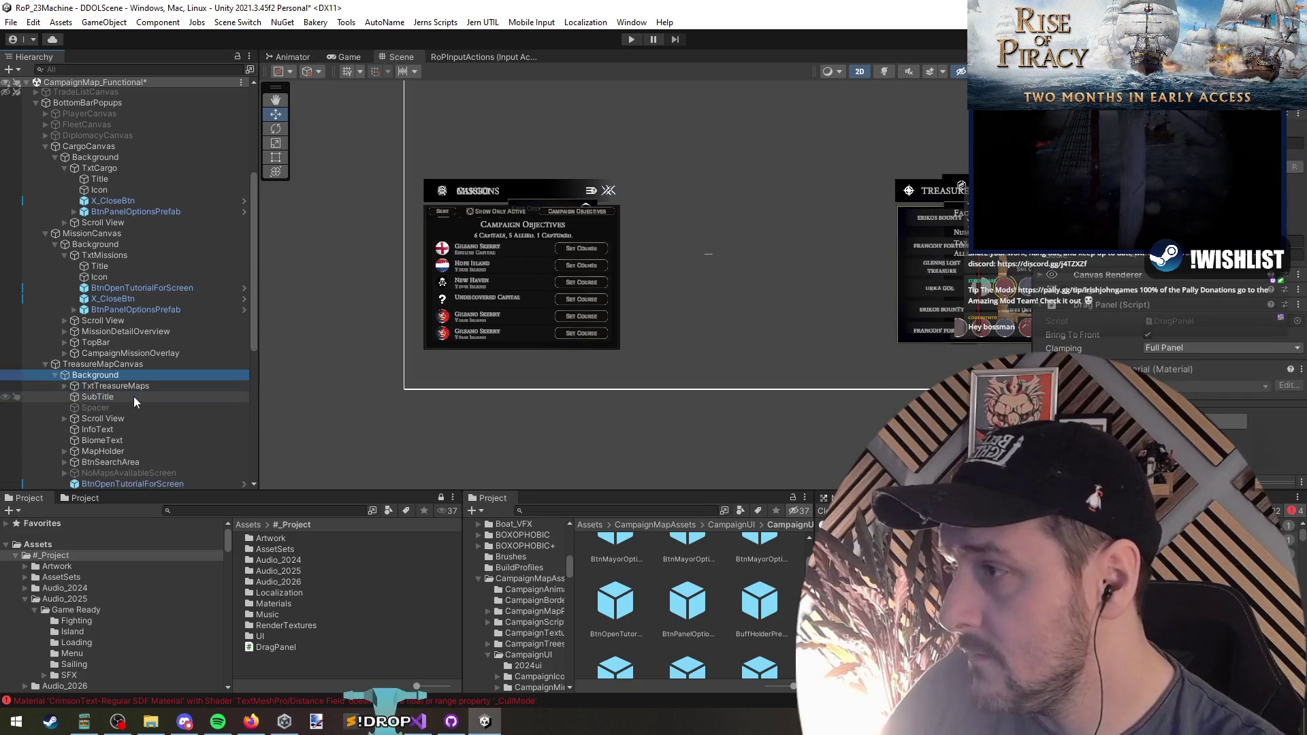
{"action": "left_click", "coordinate": [136, 386]}
{"action": "key", "text": "Right"}
Replace MovablePanelBtn (5) and KeepPanelOpenBtn (5) with a pasted options prefab in TxtTreasureMaps
{"action": "scroll", "coordinate": [158, 407], "scroll_direction": "down", "scroll_amount": 3}
{"action": "left_click", "coordinate": [148, 347]}
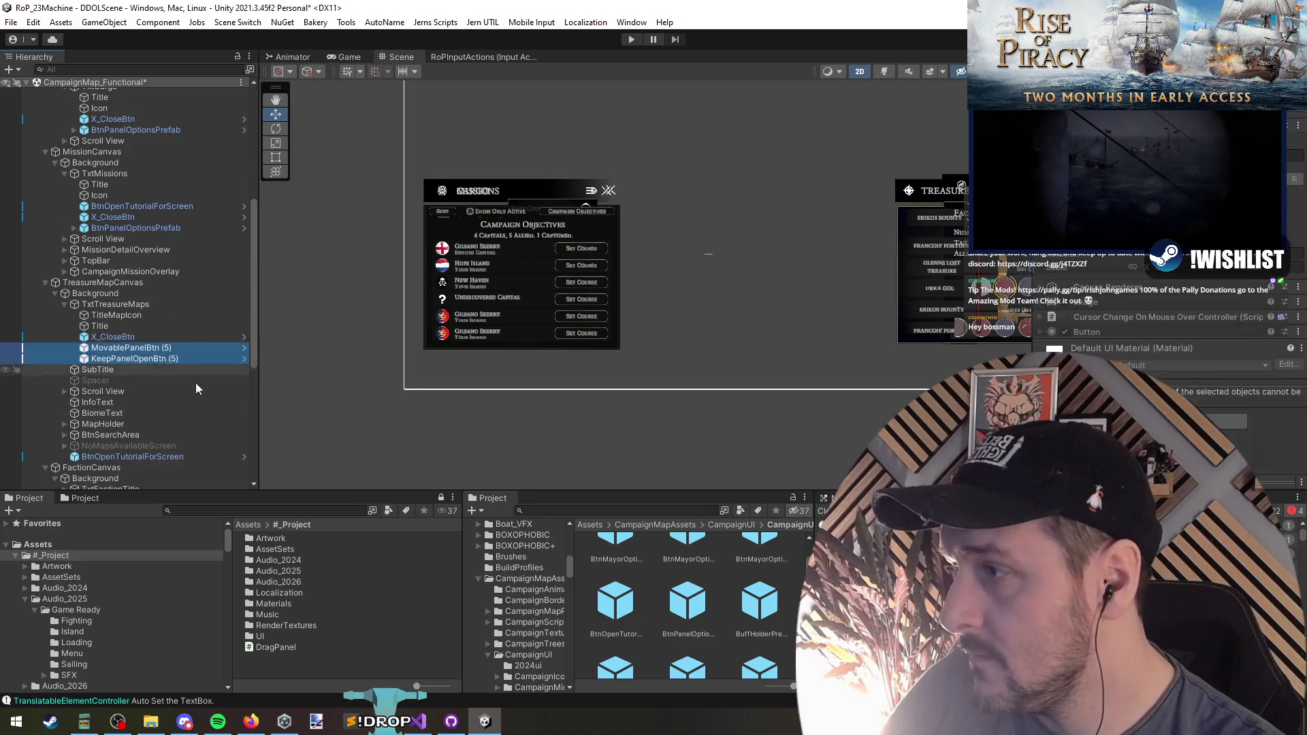
{"action": "key", "text": "Delete"}
{"action": "key", "text": "ctrl+v"}
{"action": "scroll", "coordinate": [136, 354], "scroll_direction": "down", "scroll_amount": 5}
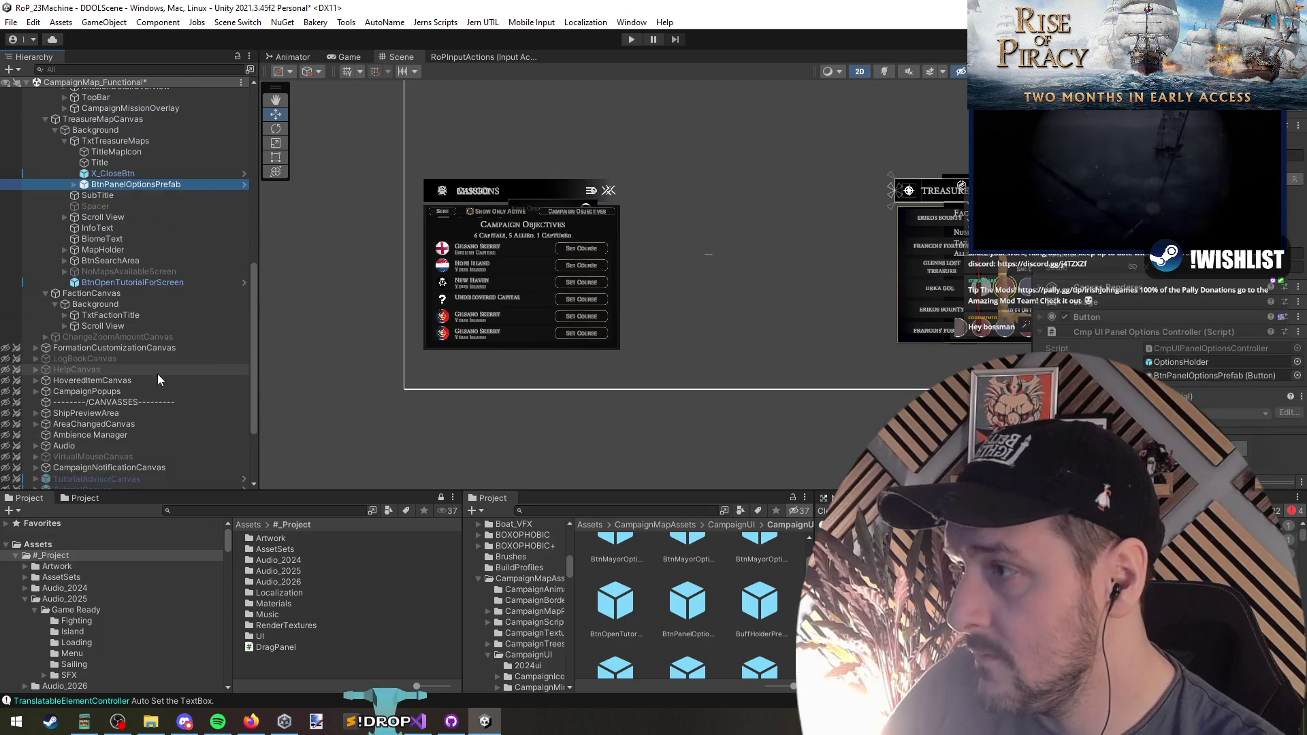
{"action": "left_click", "coordinate": [117, 175]}
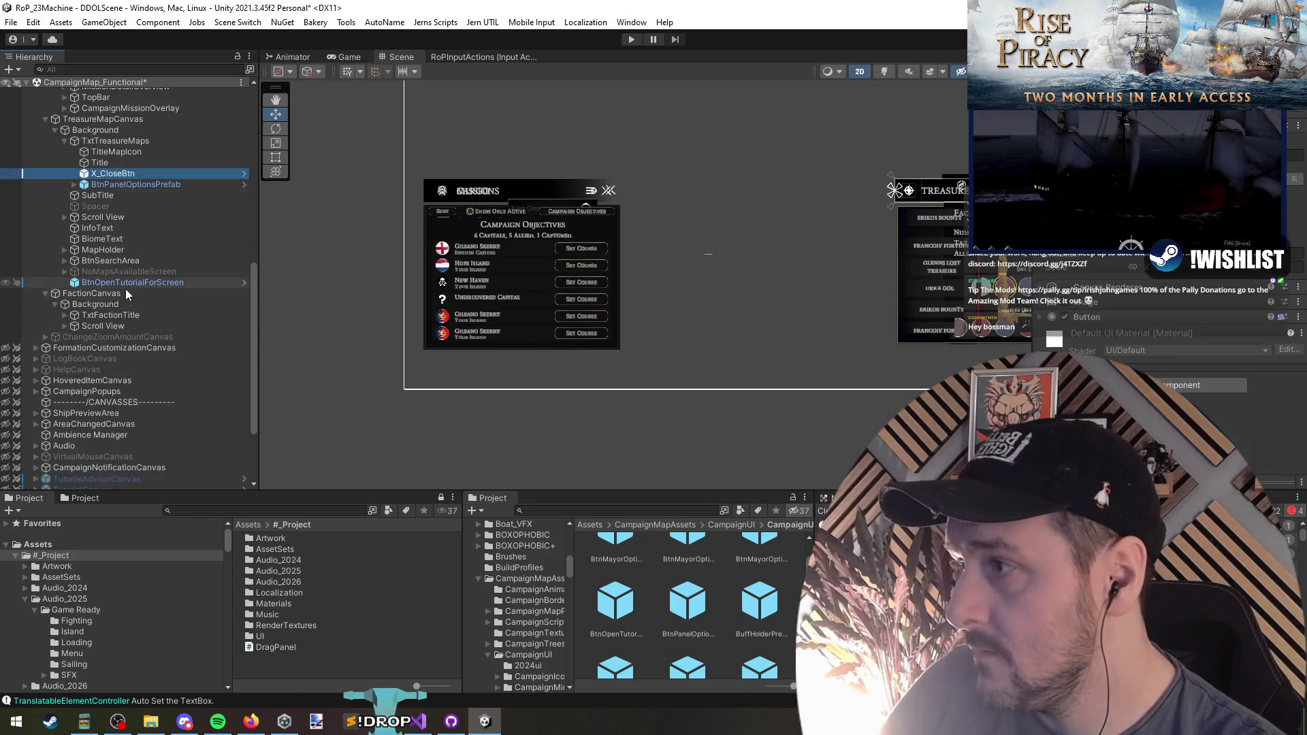
Swap TxtFactionTitle's MovablePanelBtn (6) and KeepPanelOpenBtn (6) for BtnPanelOptionsPrefab
{"action": "left_click", "coordinate": [126, 313]}
{"action": "key", "text": "Right"}
{"action": "left_click", "coordinate": [157, 359]}
{"action": "left_click", "coordinate": [163, 370], "text": "shift"}
{"action": "key", "text": "Delete"}
{"action": "left_click_drag", "start_coordinate": [688, 601], "coordinate": [139, 358]}
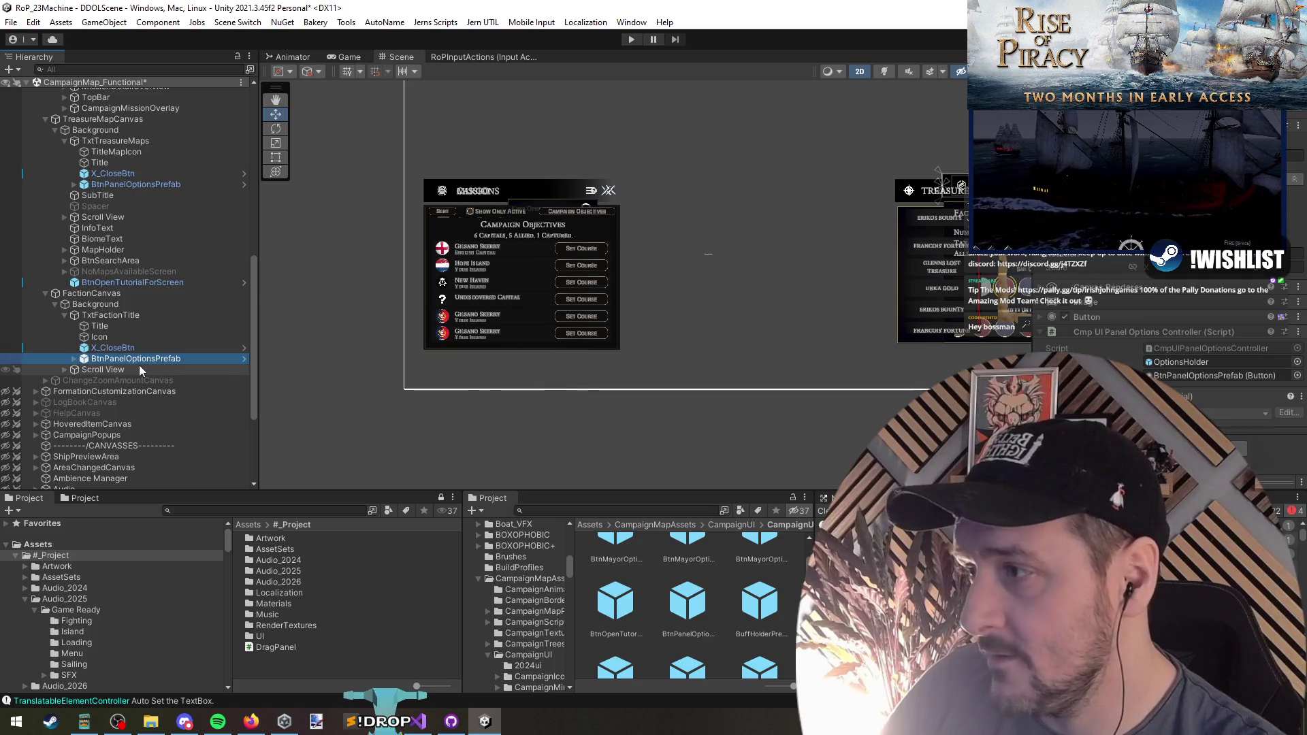
Move TxtFactionTitle and TxtTreasureMaps to the end of their Backgrounds
{"action": "key", "text": "f"}
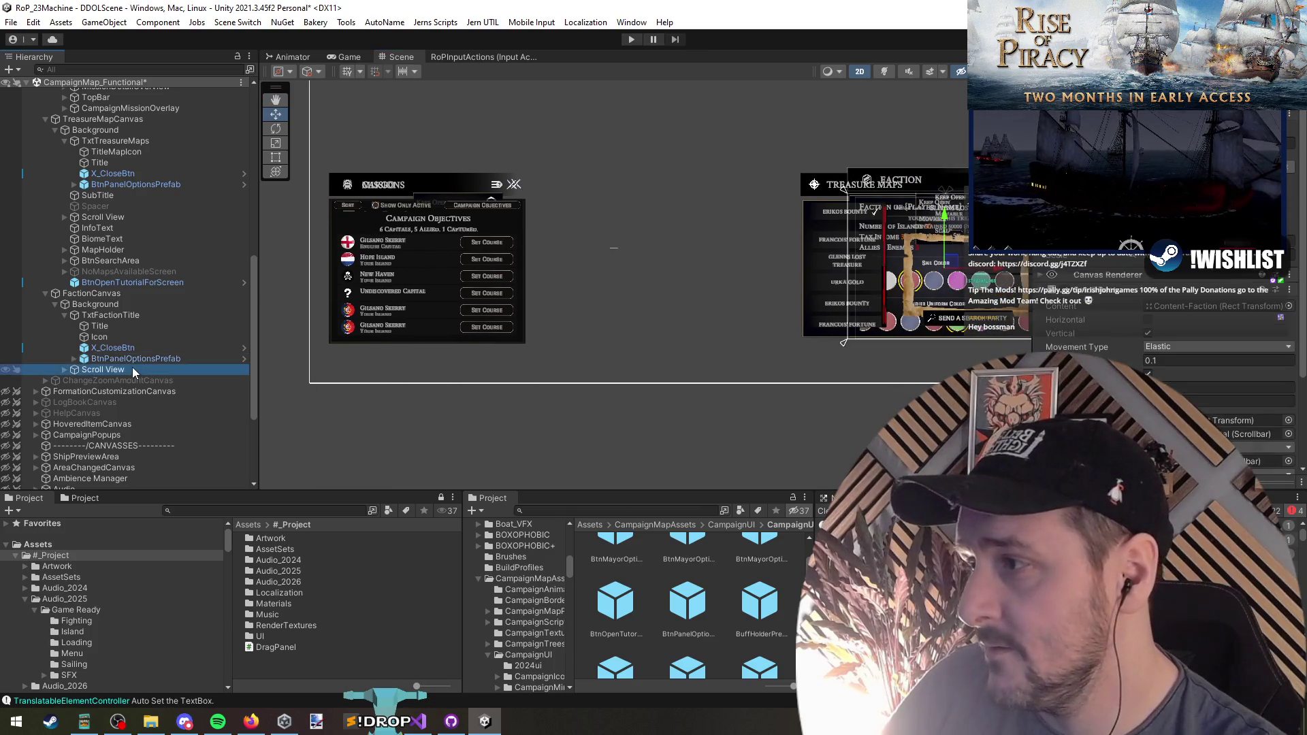
{"action": "left_click", "coordinate": [112, 358]}
{"action": "key", "text": "Left"}
{"action": "key", "text": "Left"}
{"action": "key", "text": "Down"}
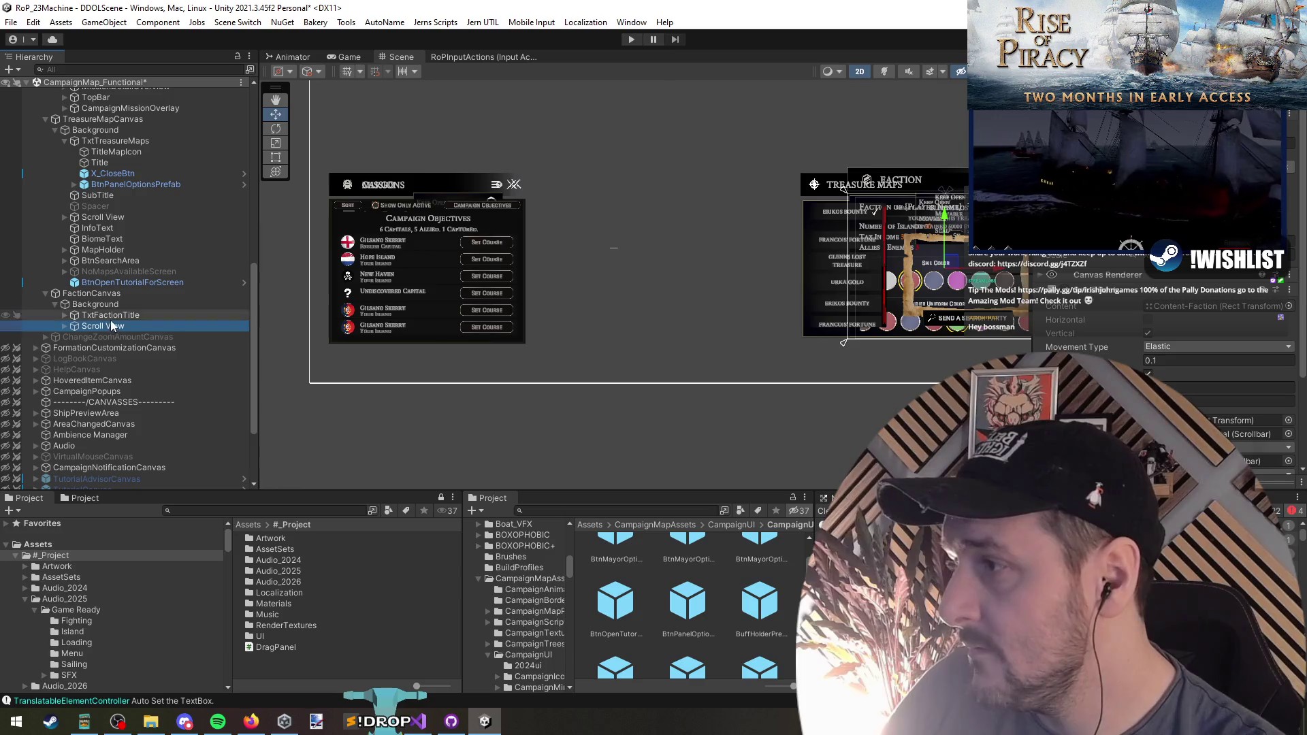
{"action": "left_click_drag", "start_coordinate": [110, 314], "coordinate": [113, 332]}
{"action": "scroll", "coordinate": [121, 266], "scroll_direction": "up", "scroll_amount": 4}
{"action": "left_click", "coordinate": [99, 265]}
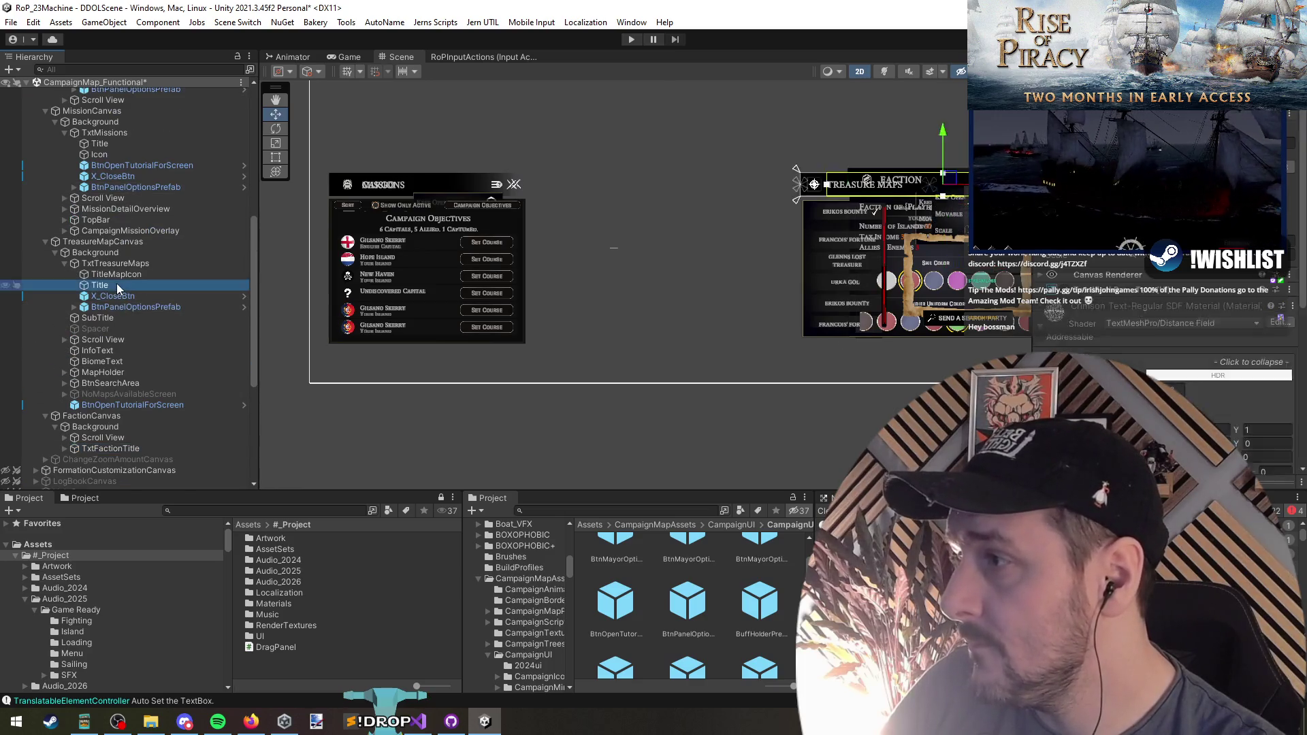
{"action": "key", "text": "Left"}
{"action": "left_click_drag", "start_coordinate": [99, 373], "coordinate": [99, 368]}
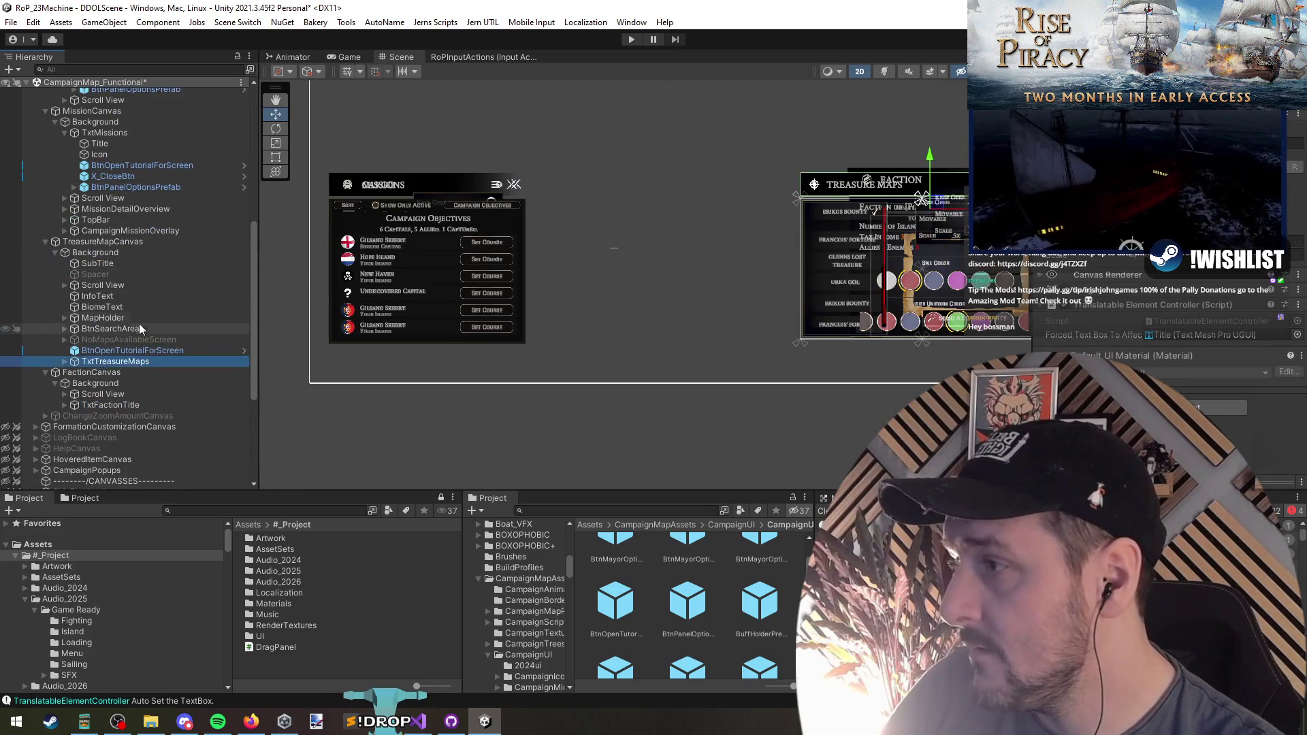
Move TxtMissions and TxtCargo to the end of their Backgrounds
{"action": "scroll", "coordinate": [116, 272], "scroll_direction": "up", "scroll_amount": 3}
{"action": "left_click", "coordinate": [109, 255]}
{"action": "key", "text": "Left"}
{"action": "left_click_drag", "start_coordinate": [115, 275], "coordinate": [117, 304]}
{"action": "scroll", "coordinate": [117, 296], "scroll_direction": "up", "scroll_amount": 4}
{"action": "left_click", "coordinate": [118, 292]}
{"action": "key", "text": "Left"}
{"action": "key", "text": "Left"}
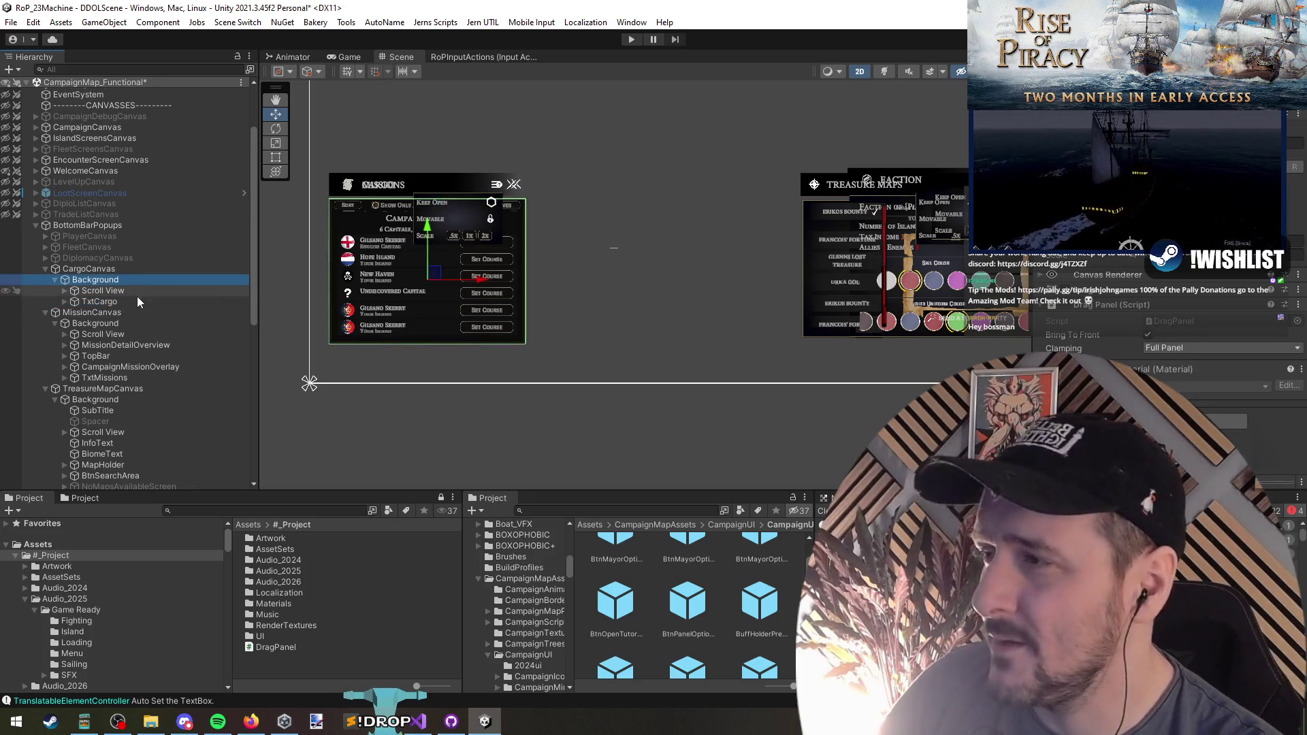
{"action": "key", "text": "Left"}
{"action": "key", "text": "Left"}
{"action": "key", "text": "Left"}
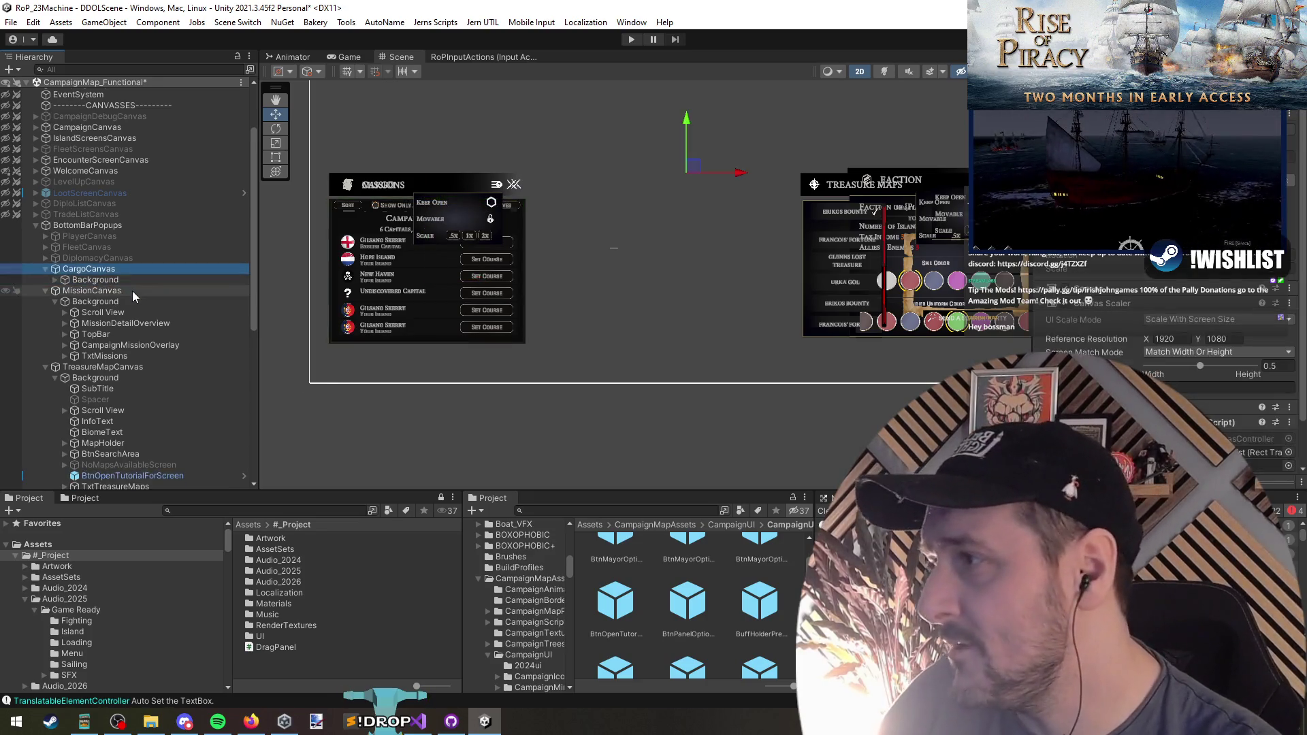
Deactivate the Cargo, Missions, Treasure Maps and Faction canvases together
{"action": "left_click", "coordinate": [125, 271]}
{"action": "left_click", "coordinate": [132, 304], "text": "shift"}
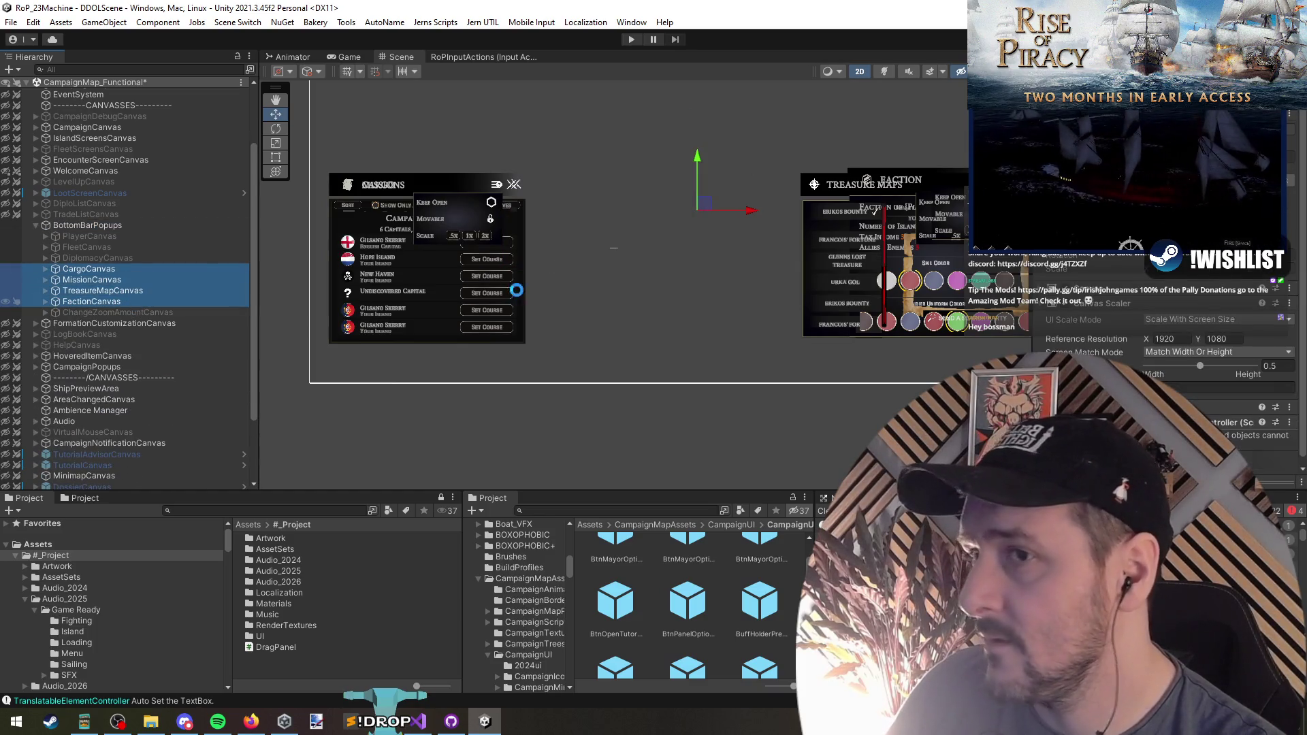
{"action": "key", "text": "shift+alt+a"}
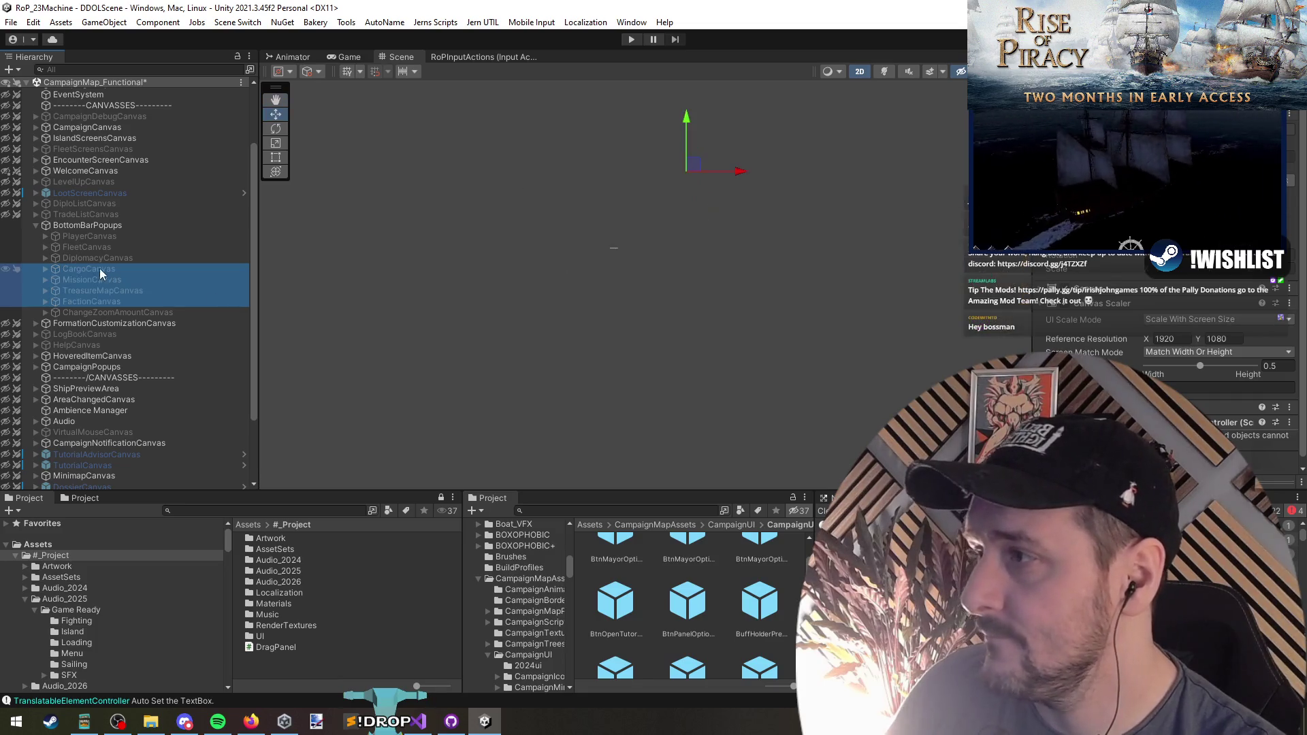
{"action": "left_click", "coordinate": [76, 227]}
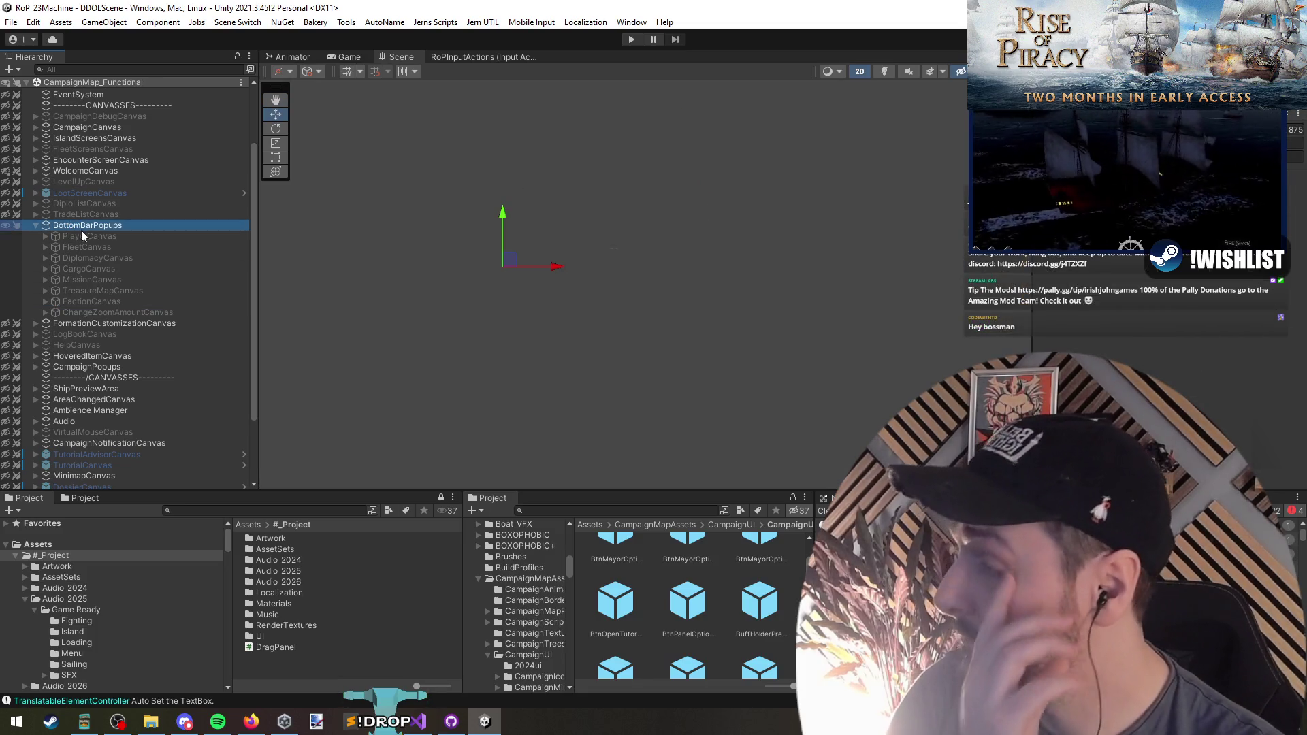
{"action": "right_click", "coordinate": [106, 83]}
Unload CampaignMap_Functional from the Hierarchy and enter play mode
{"action": "left_click", "coordinate": [136, 162]}
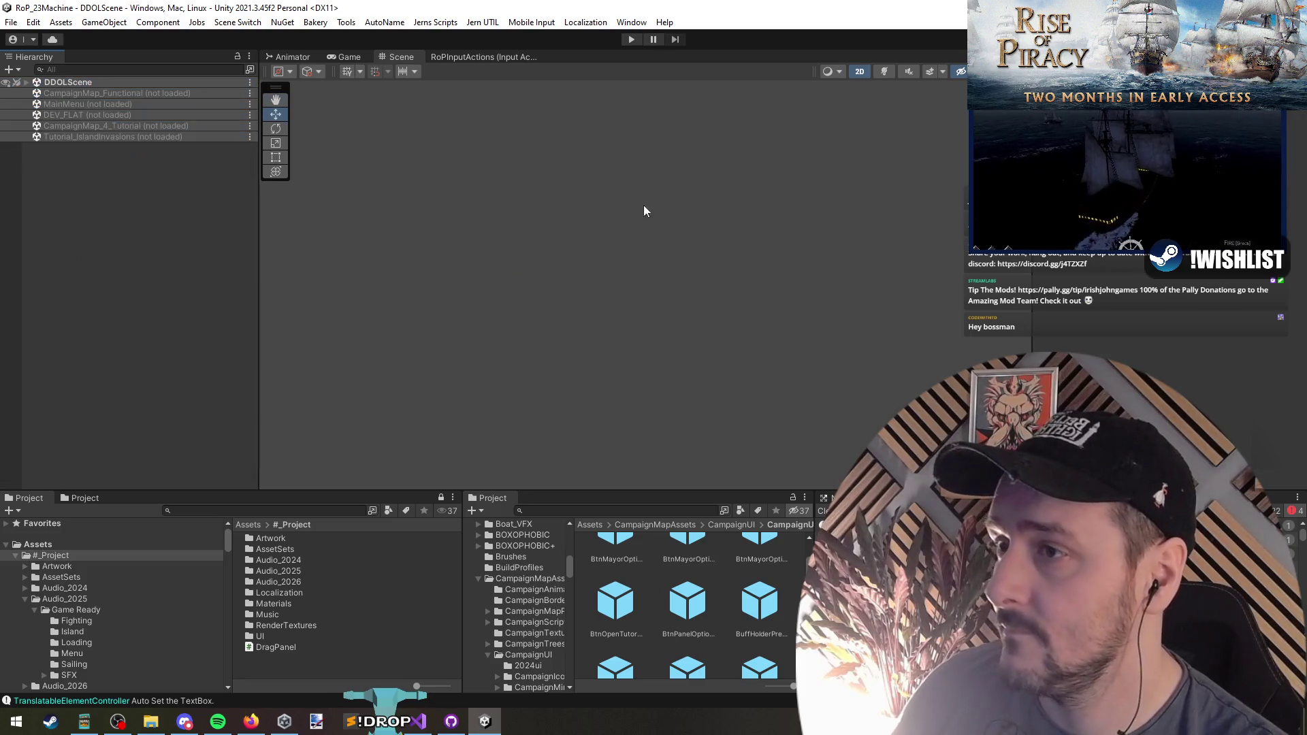
{"action": "left_click", "coordinate": [631, 39]}
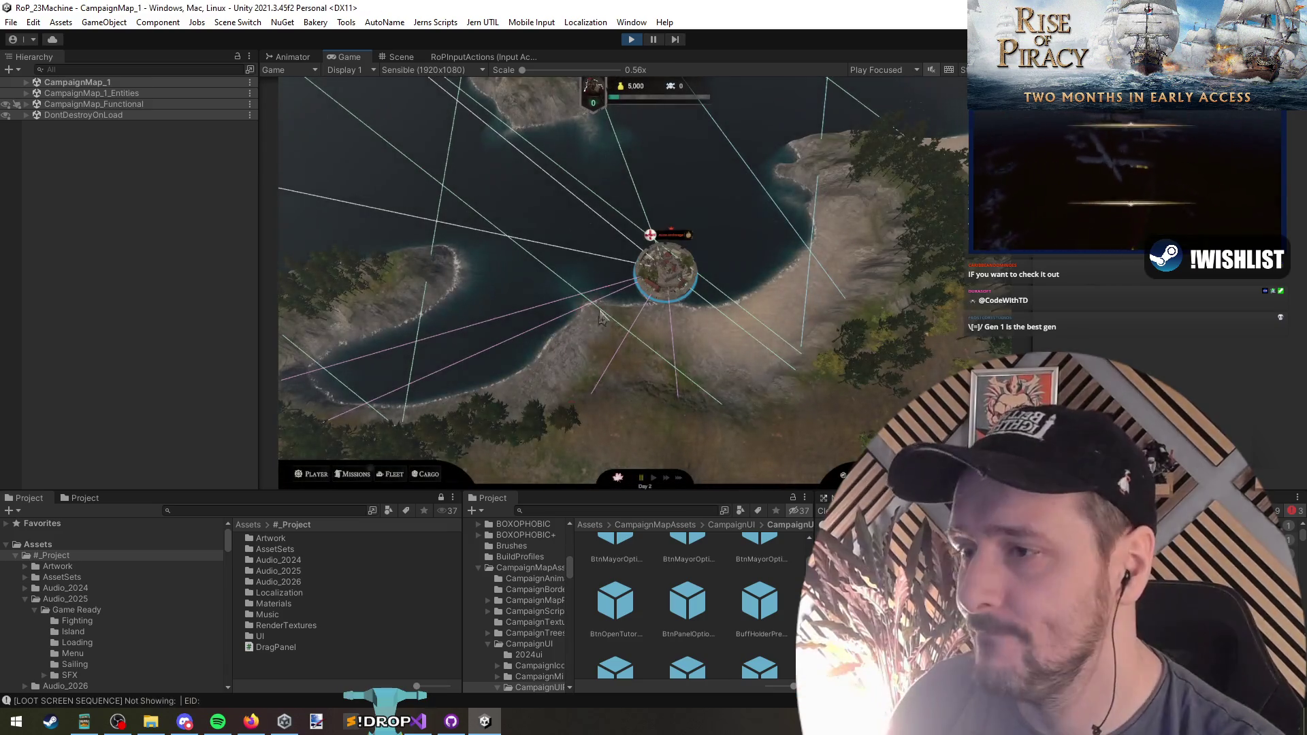
Open the HUD's Missions panel and choose 2x scale in its options popup
{"action": "left_click", "coordinate": [351, 475]}
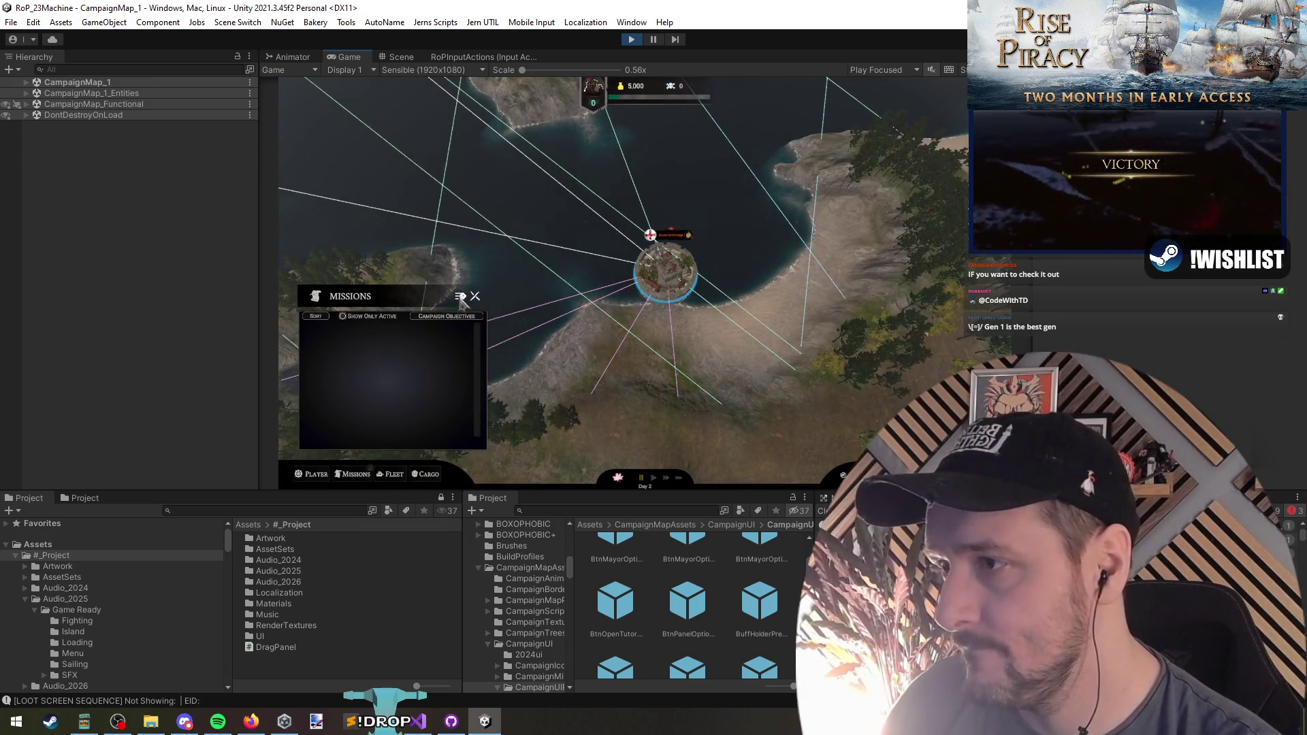
{"action": "left_click", "coordinate": [460, 298]}
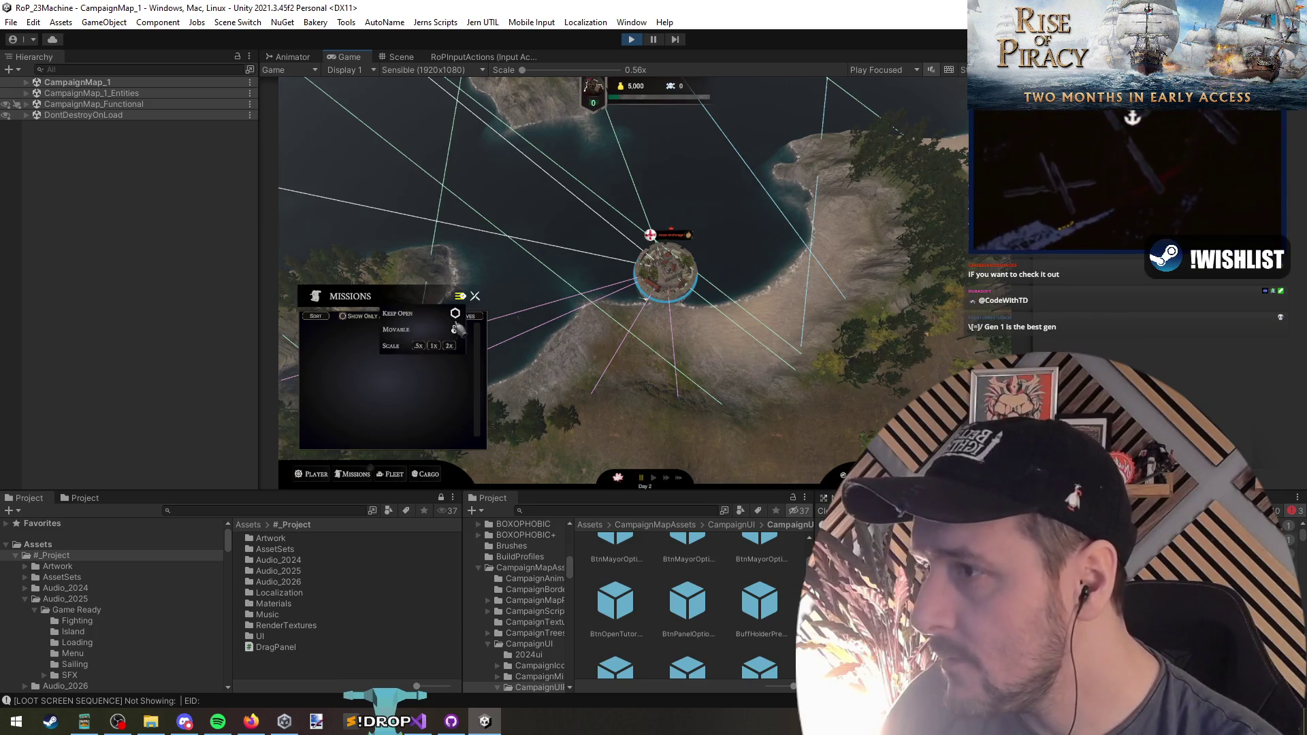
{"action": "left_click", "coordinate": [449, 346]}
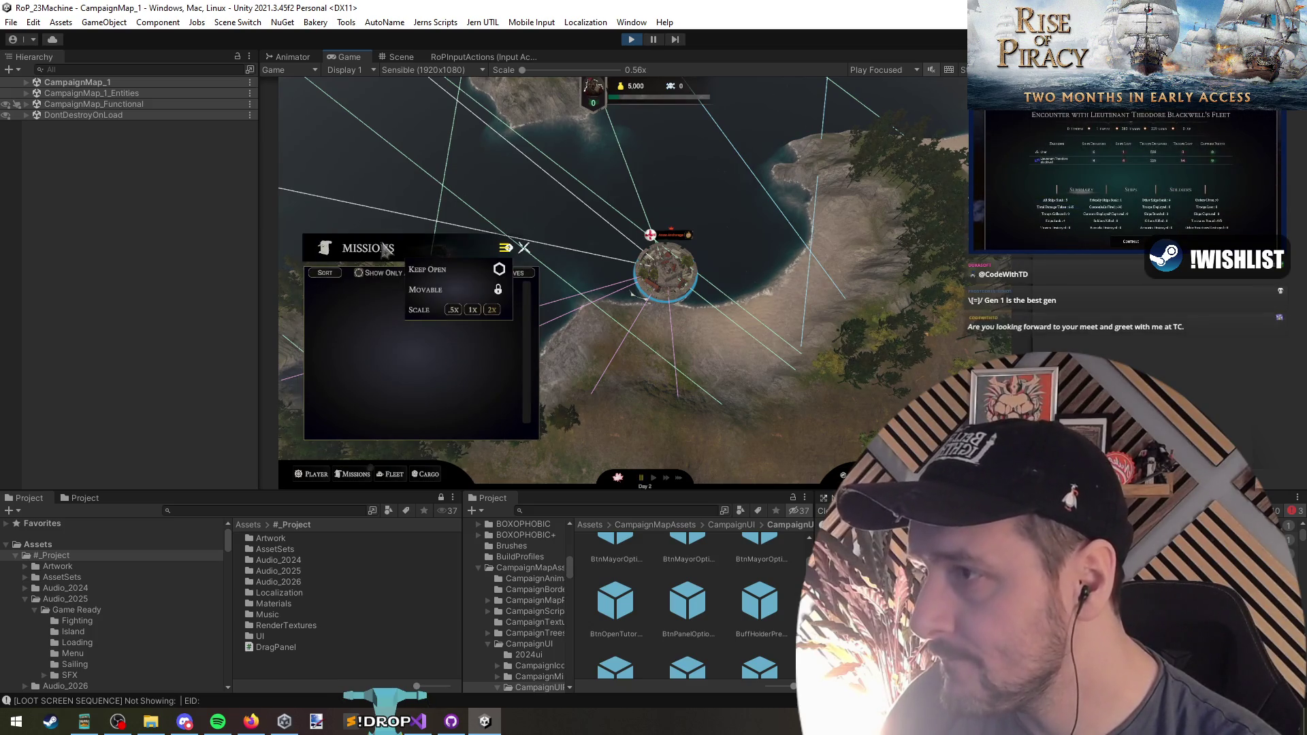